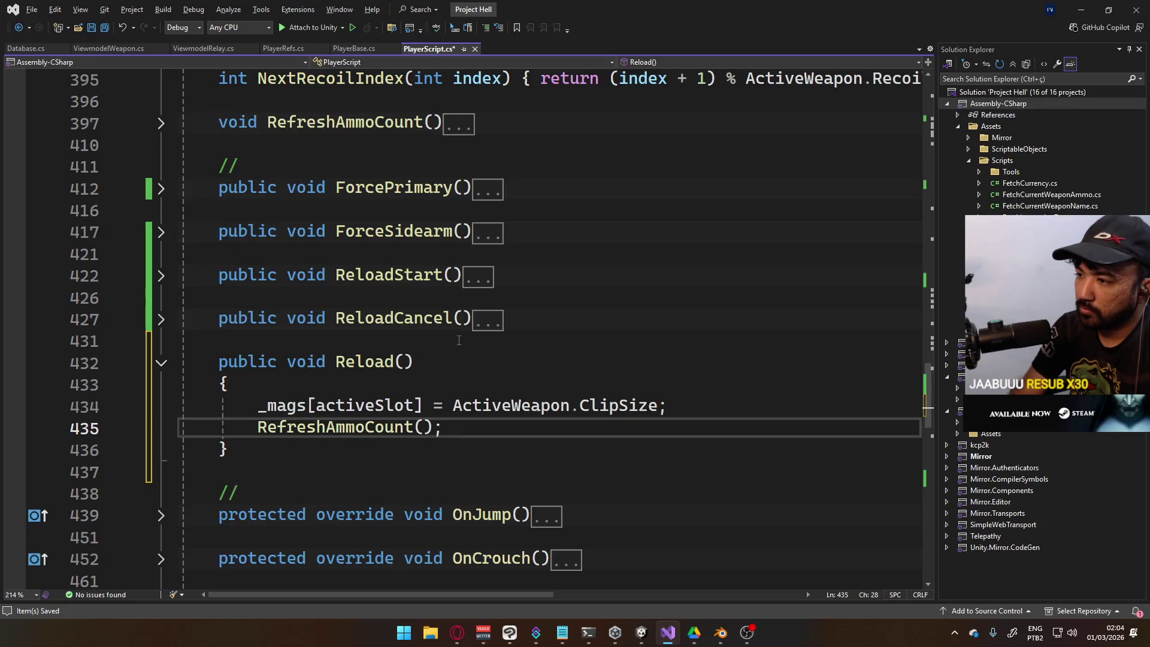
Save PlayerScript.cs and make ViewmodelRelay's ReloadStart method call _pscript.ReloadStart()
key("ctrl+s")
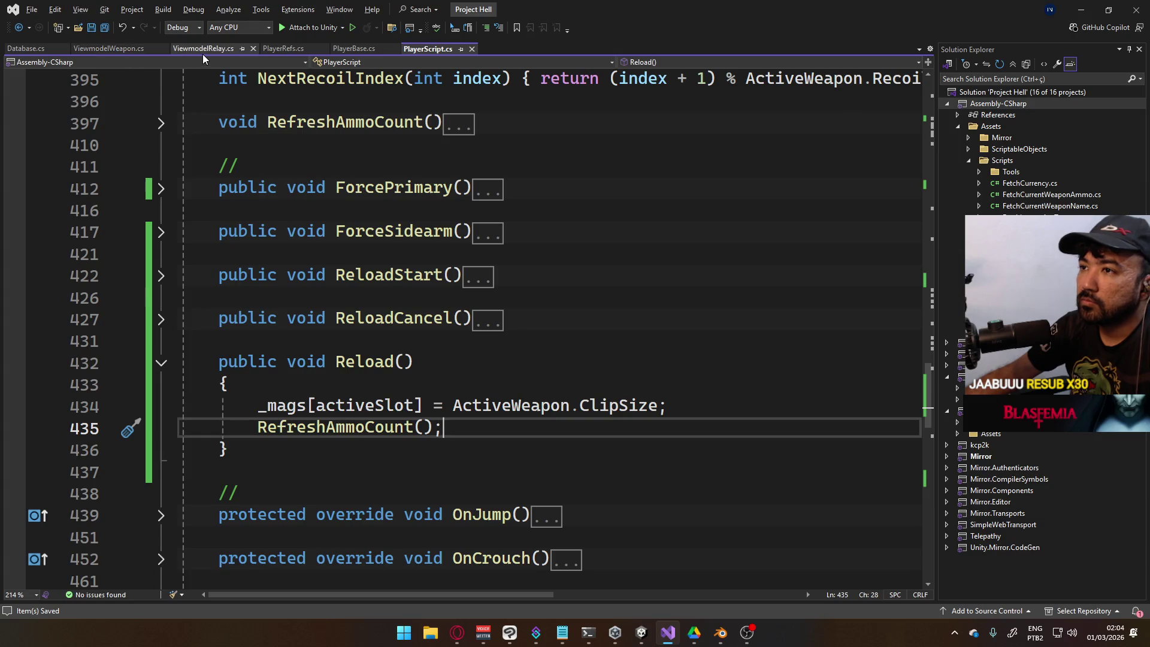
left_click(203, 49)
left_click(399, 408)
left_click(407, 387)
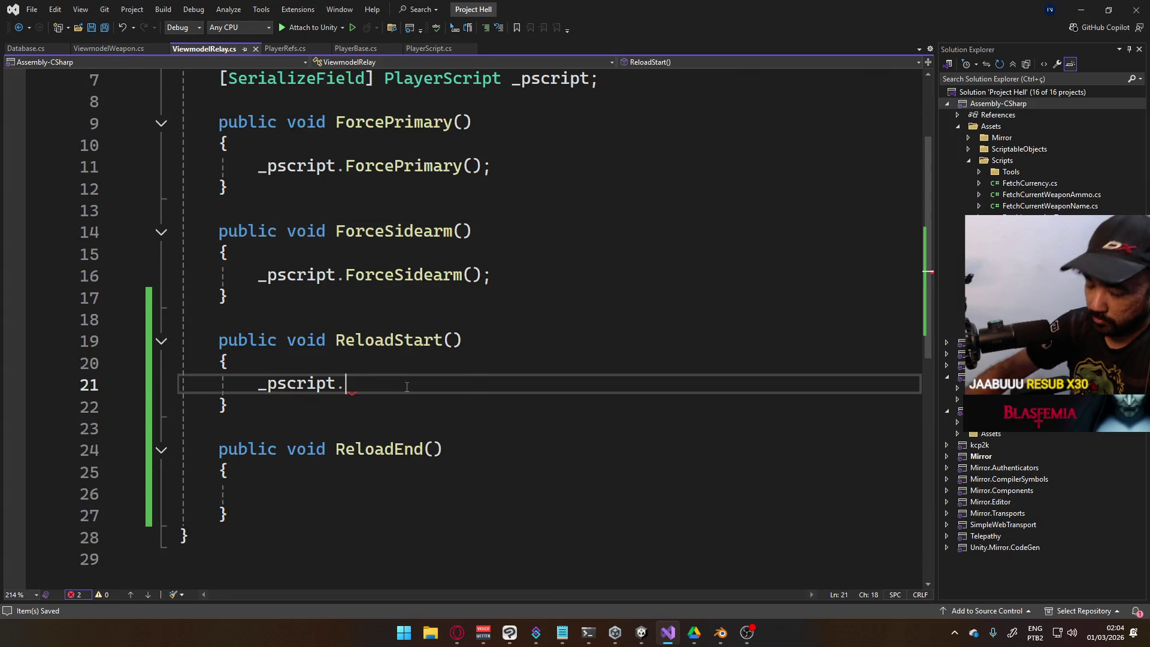
type("Relo")
key("Down")
key("Down")
Make ReloadEnd call _pscript.ReloadCancel(); and save ViewmodelRelay.cs
key("Down")
key("Tab")
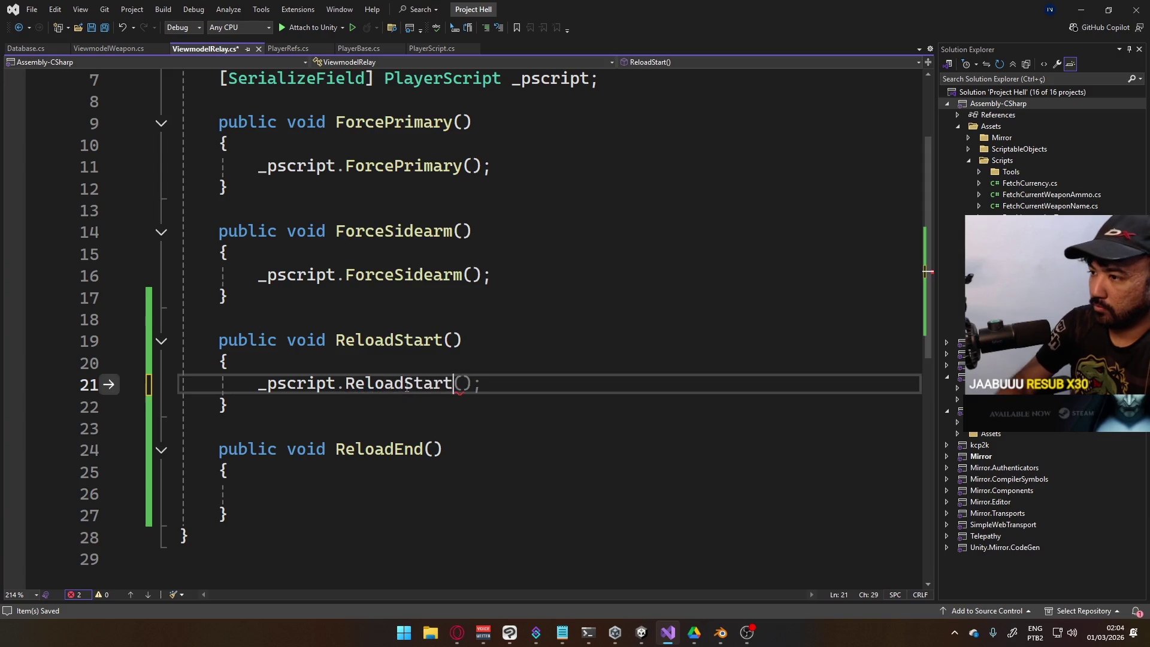
key("End")
key("Down")
key("Down")
key("Down")
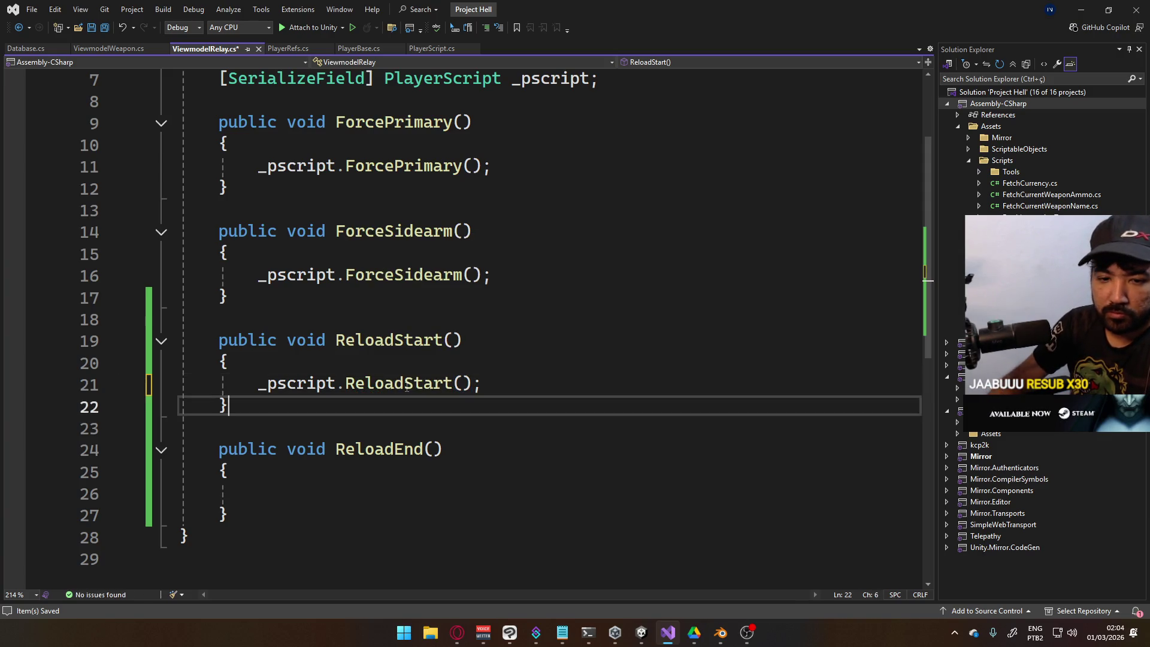
key("Down")
key("Down")
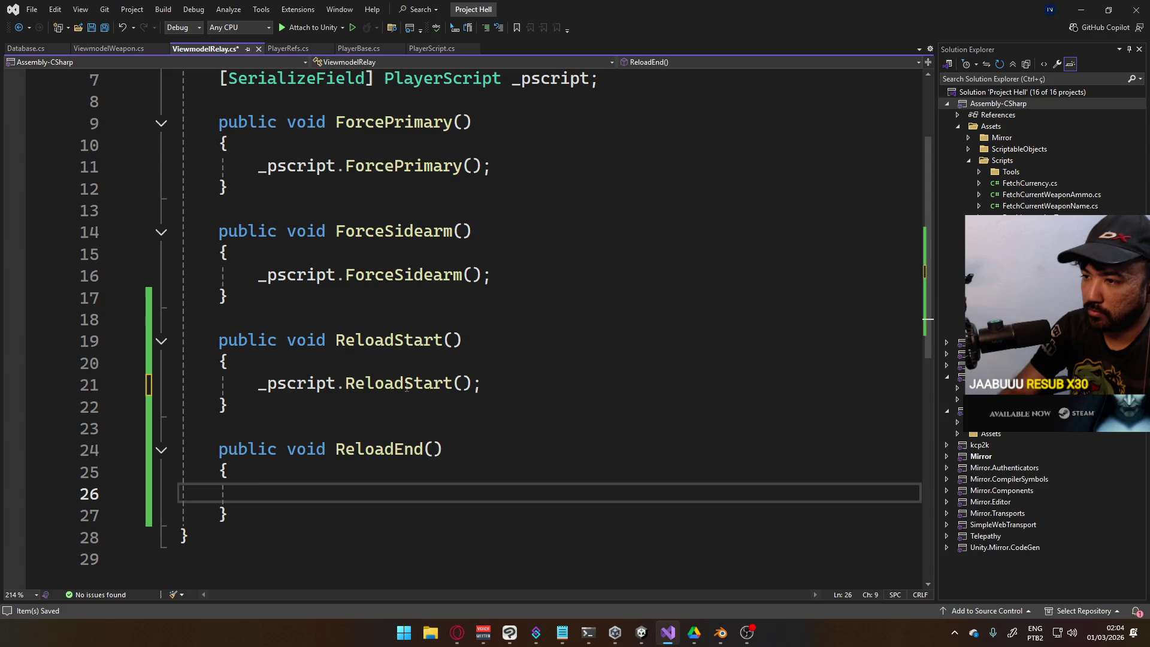
type("_p")
key("Tab")
type(".Re")
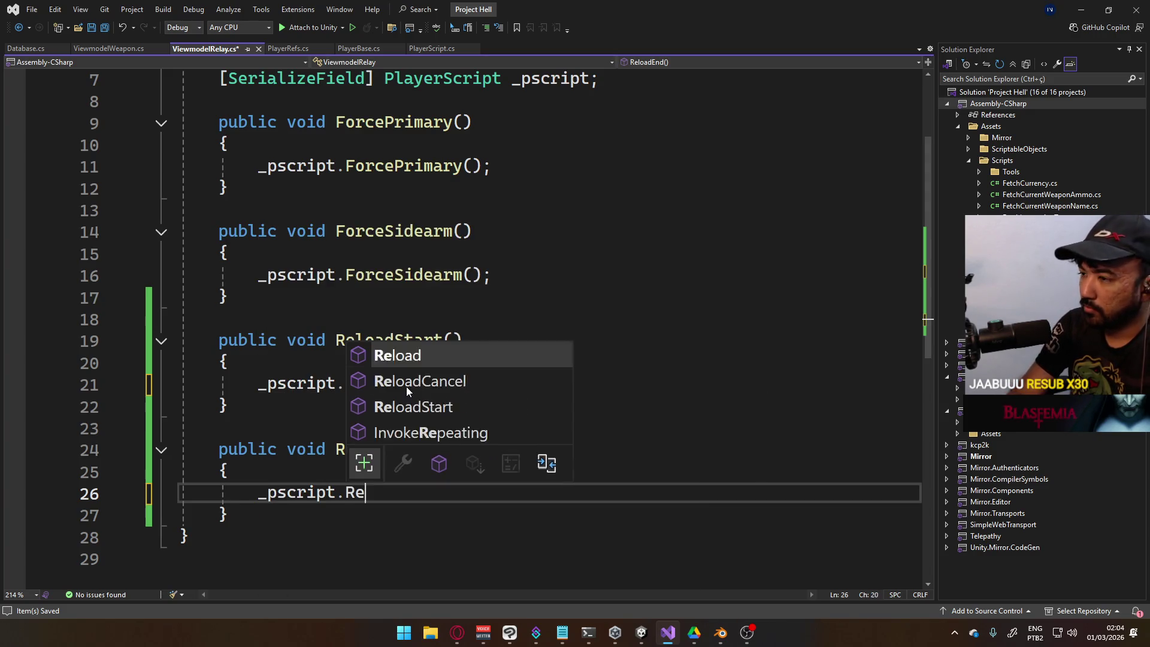
type("load")
key("Down")
key("Tab")
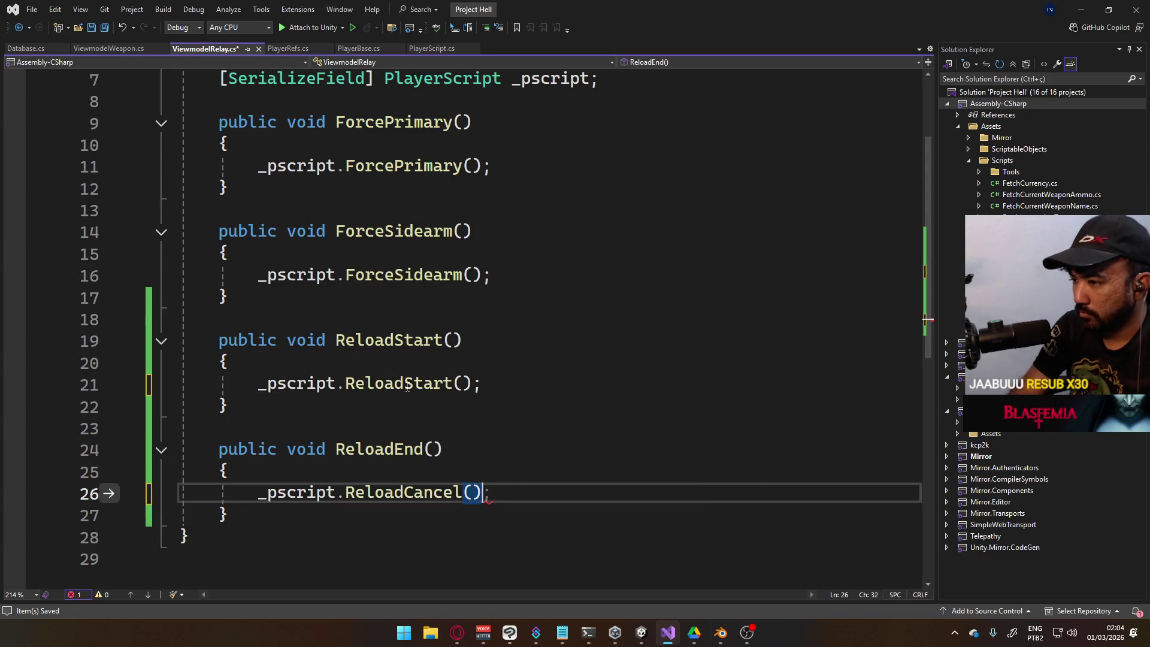
type(";")
key("ctrl+s")
Add a public void Reload() method after ReloadEnd that calls _pscript.Reload();
scroll(406, 387, "down", 1)
left_click(331, 447)
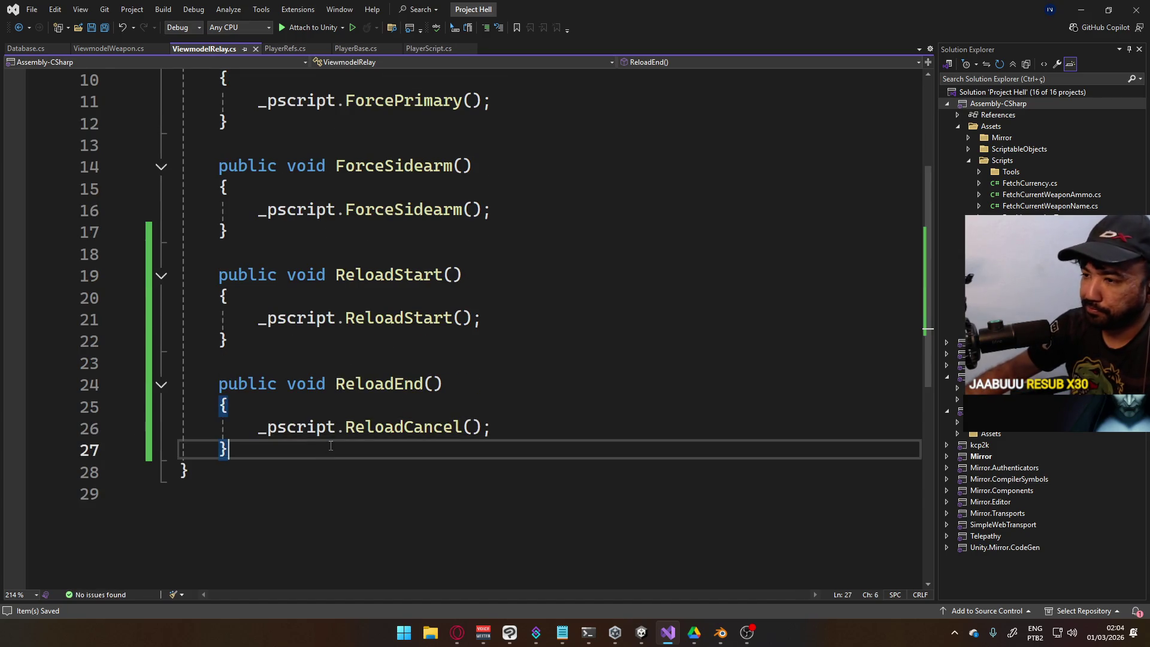
key("Return")
key("Return")
type("public void ")
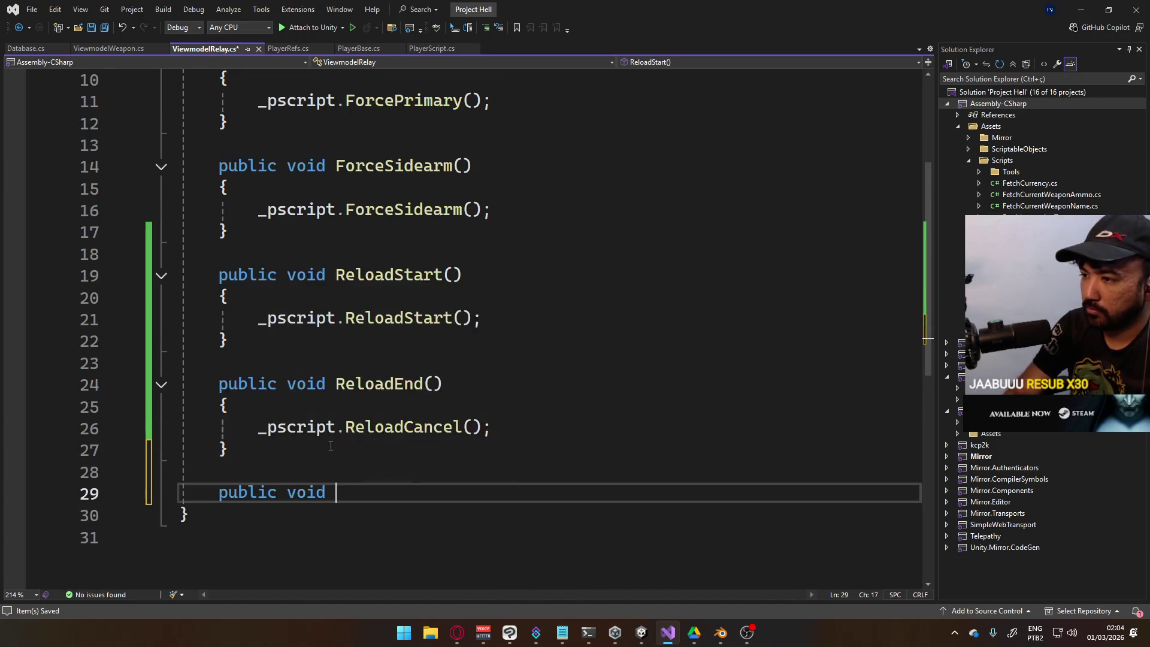
type("Rel")
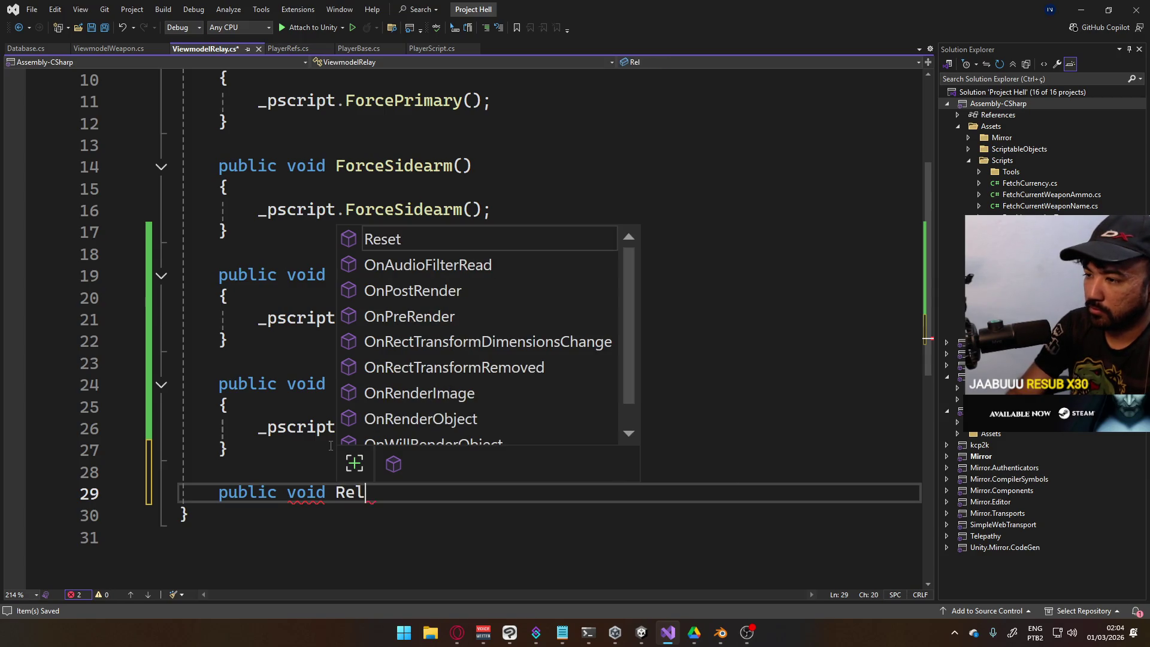
type("oad9)")
key("BackSpace")
type("()")
key("Return")
type("{")
key("Return")
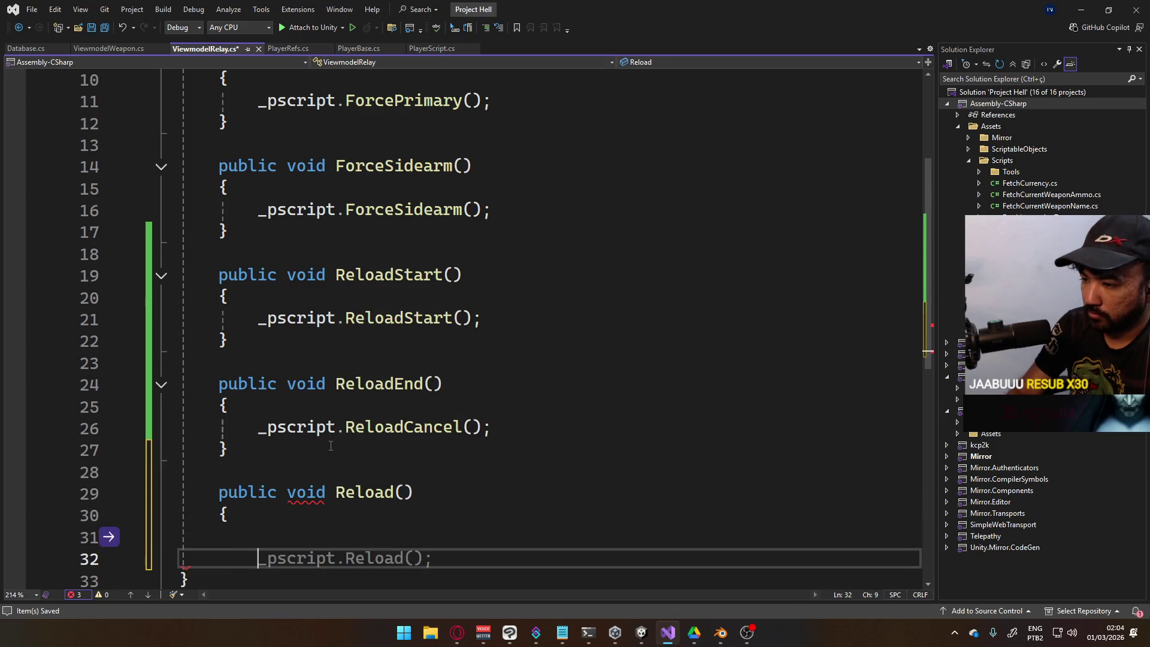
type("_")
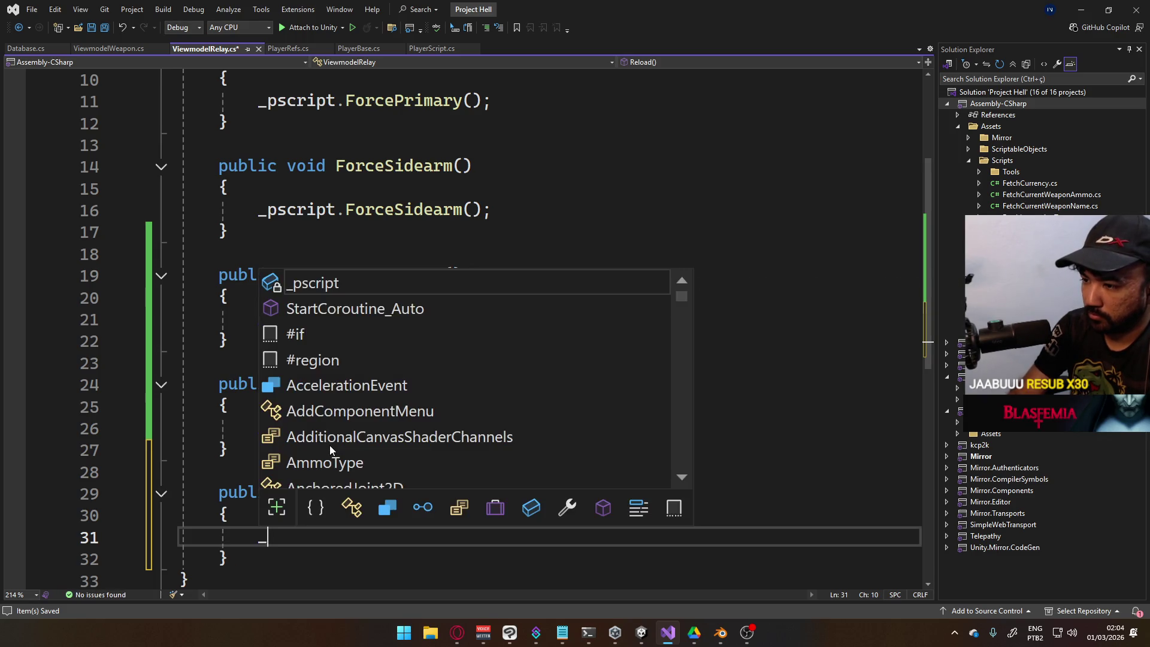
type("pscript.Reload();")
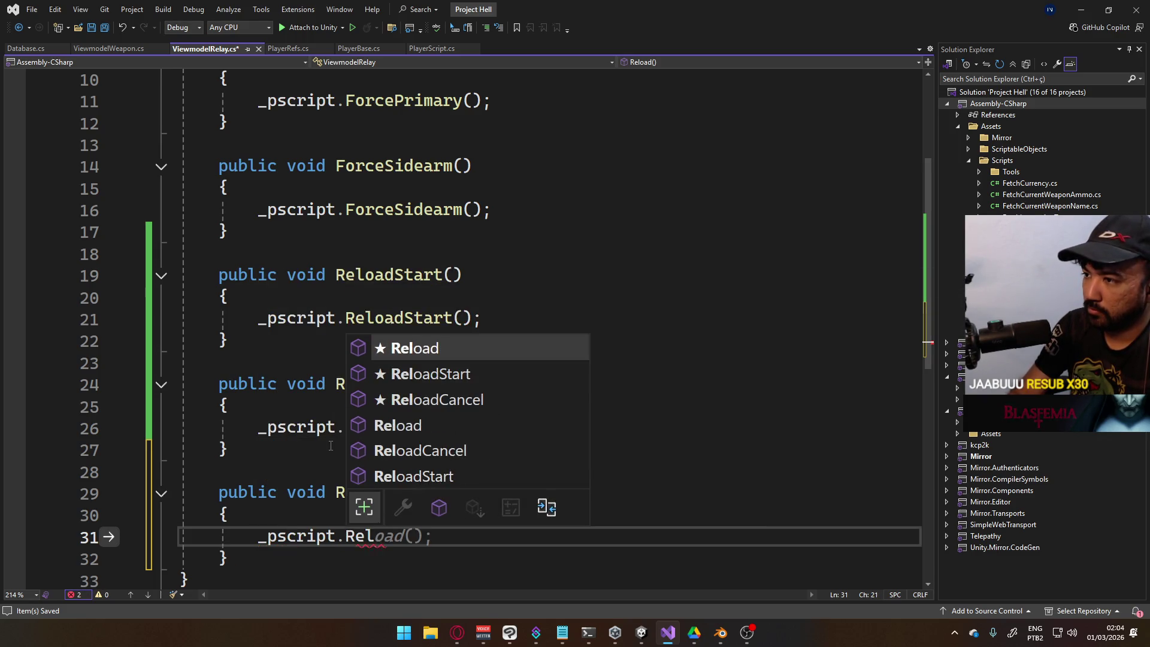
scroll(358, 302, "up", 3)
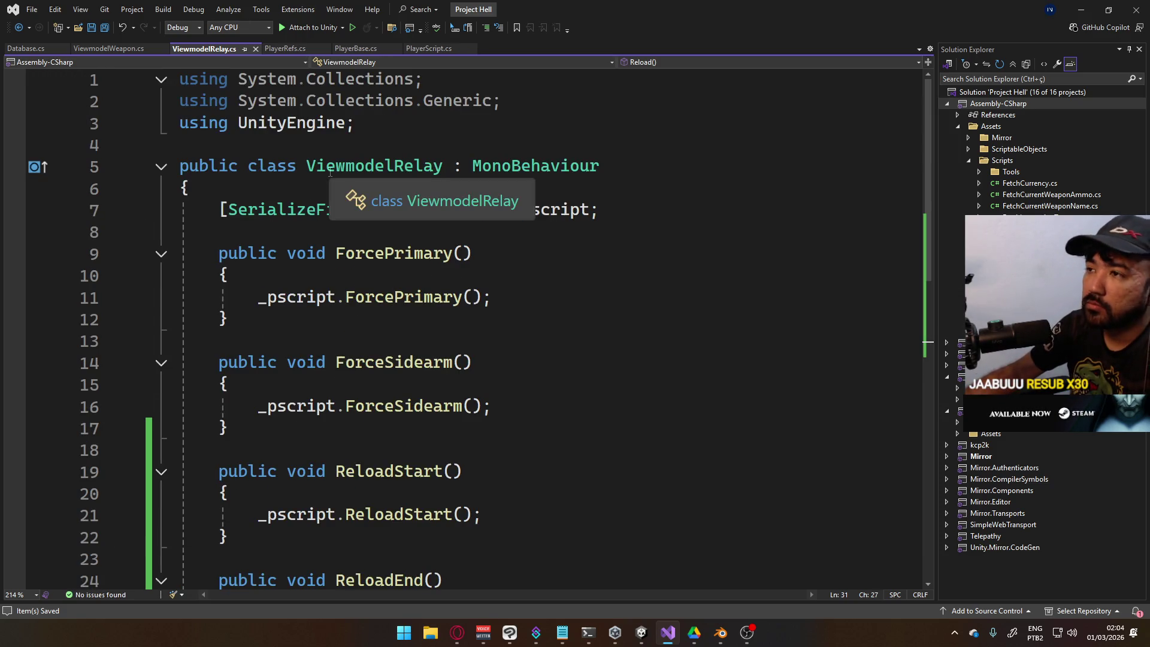
left_click(641, 633)
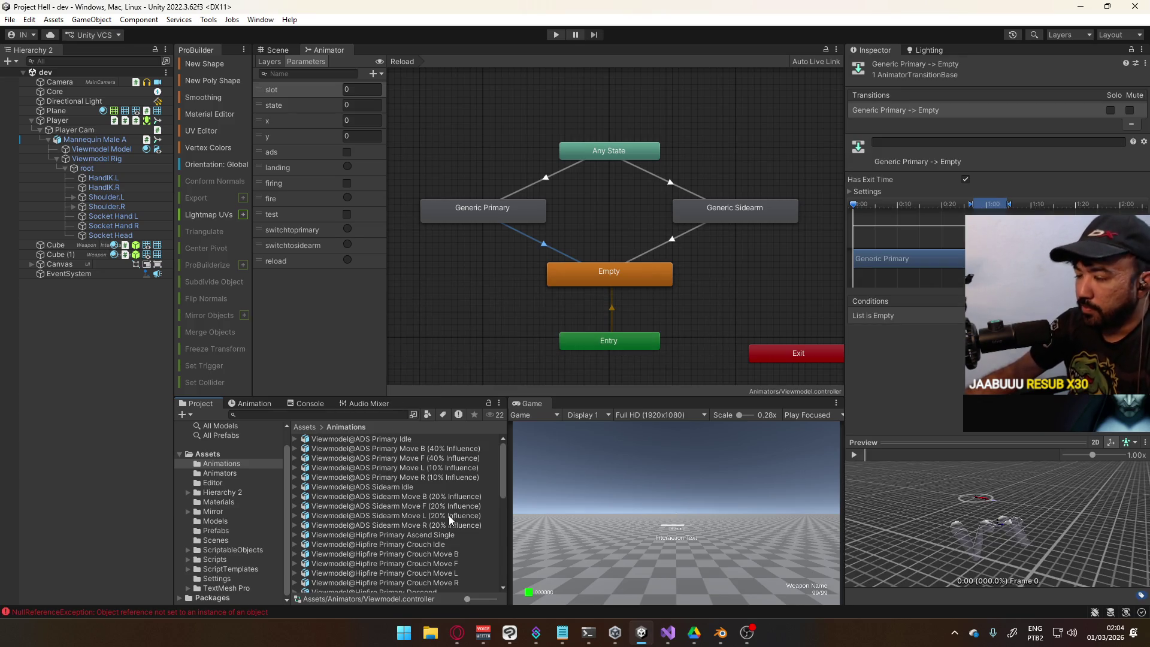
Select Viewmodel@MP5 Generic Reload Single in the Animations folder and expand its Inspector Events
scroll(449, 514, "down", 5)
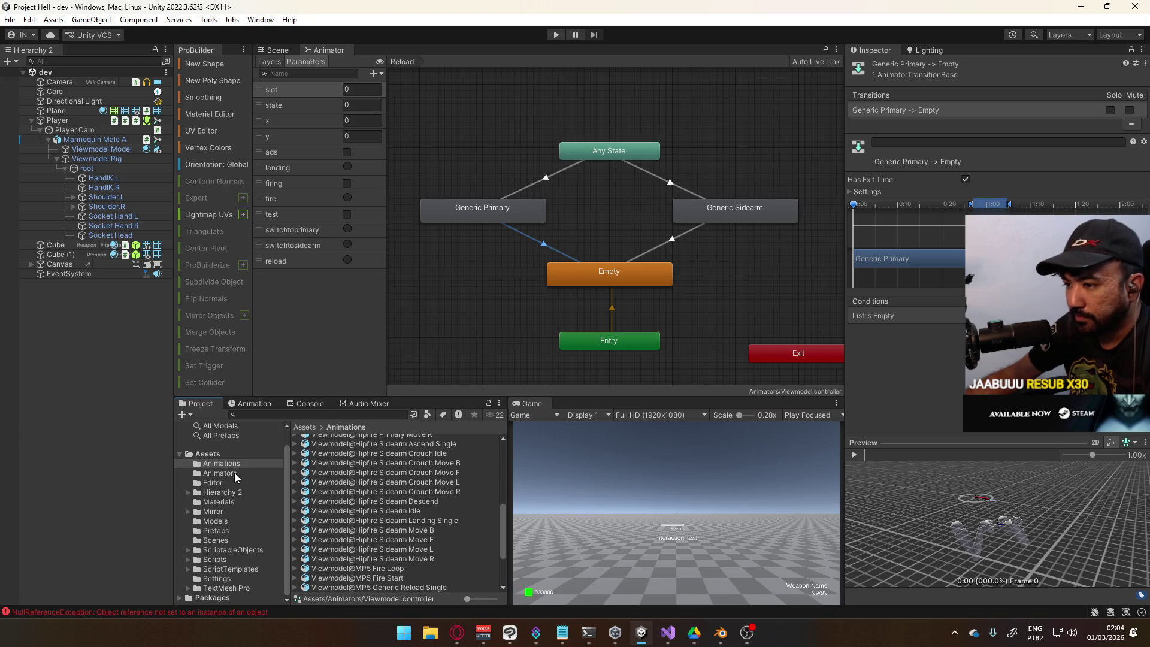
scroll(410, 488, "down", 2)
scroll(410, 487, "down", 1)
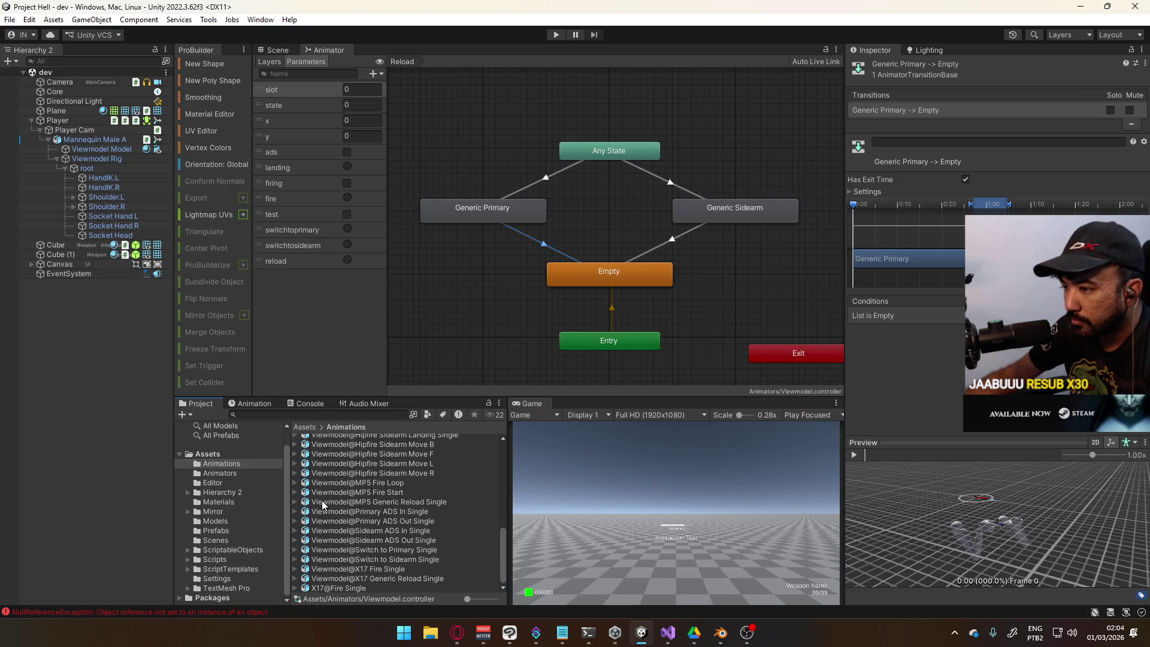
left_click(345, 502)
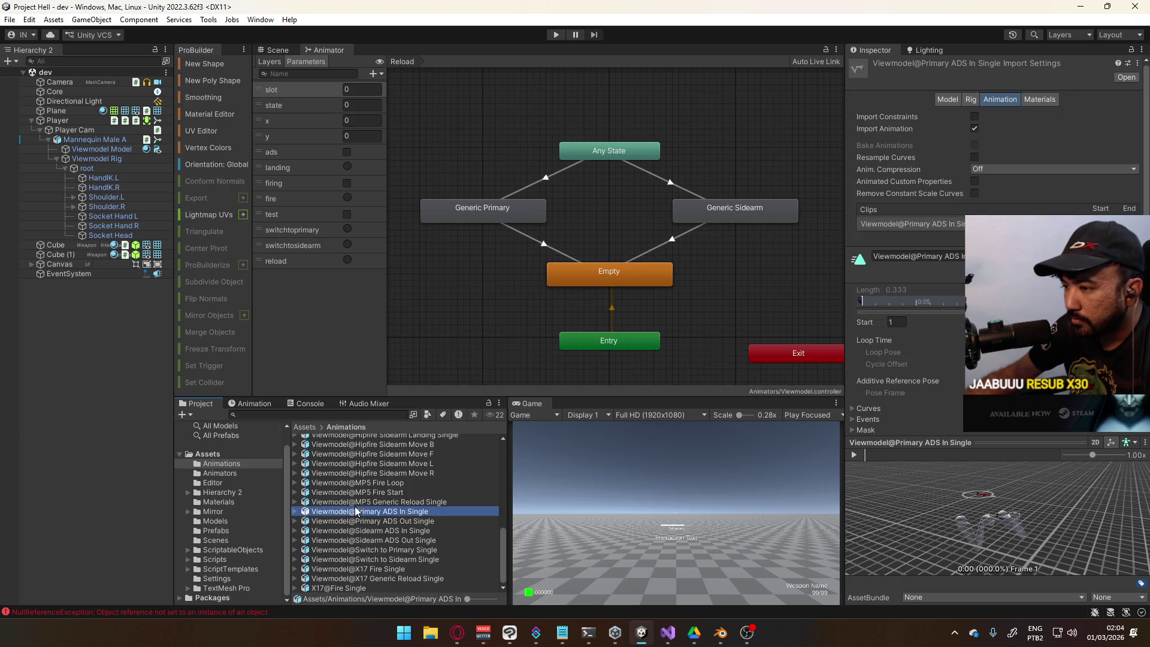
left_click(297, 502)
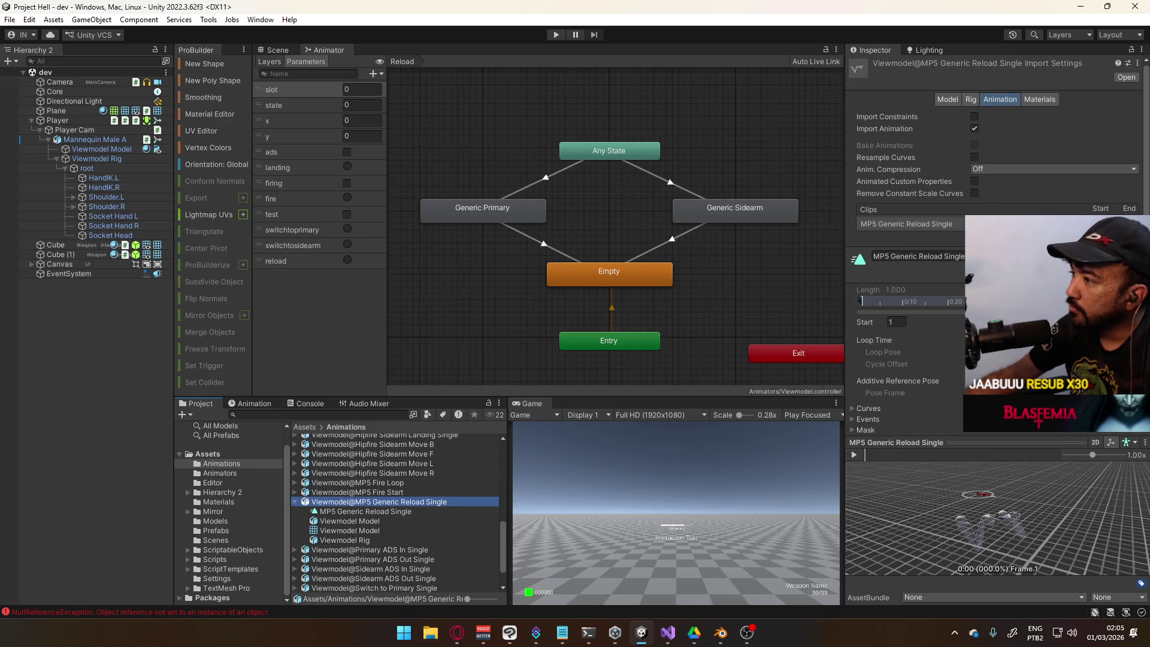
scroll(956, 312, "down", 2)
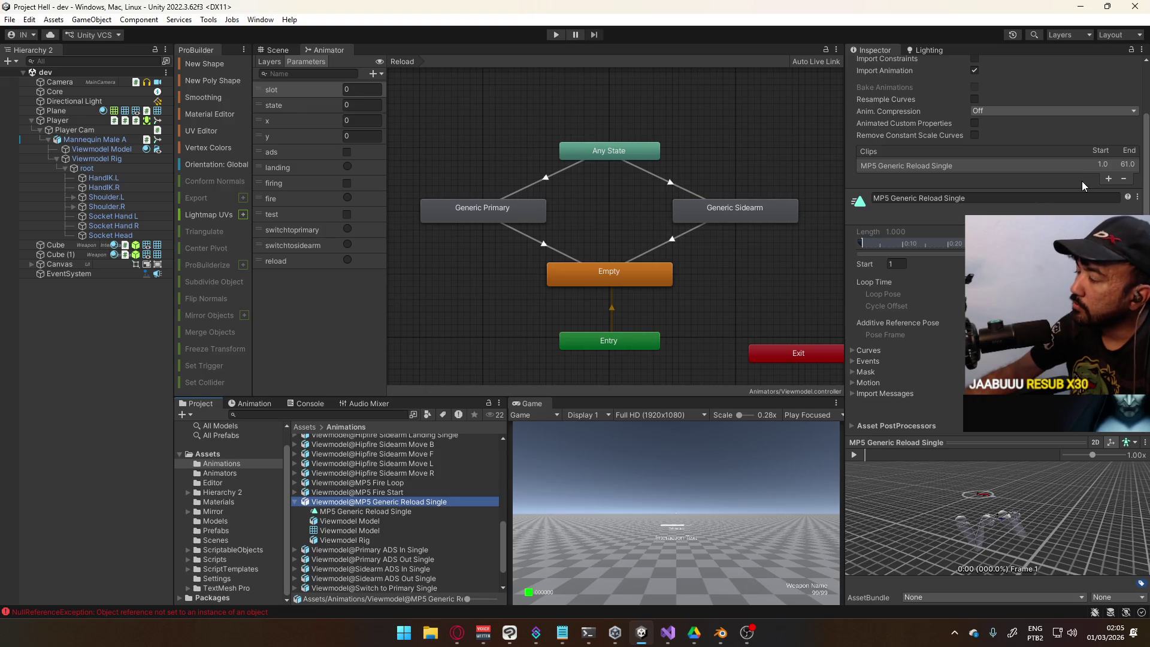
left_click(857, 361)
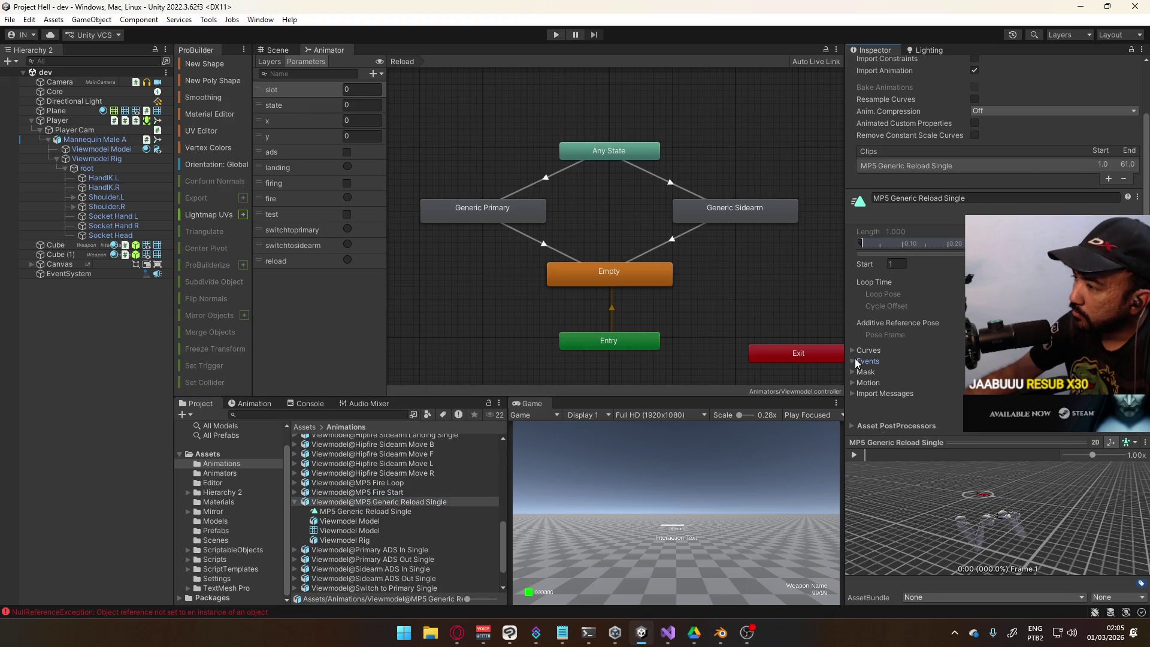
scroll(933, 324, "down", 2)
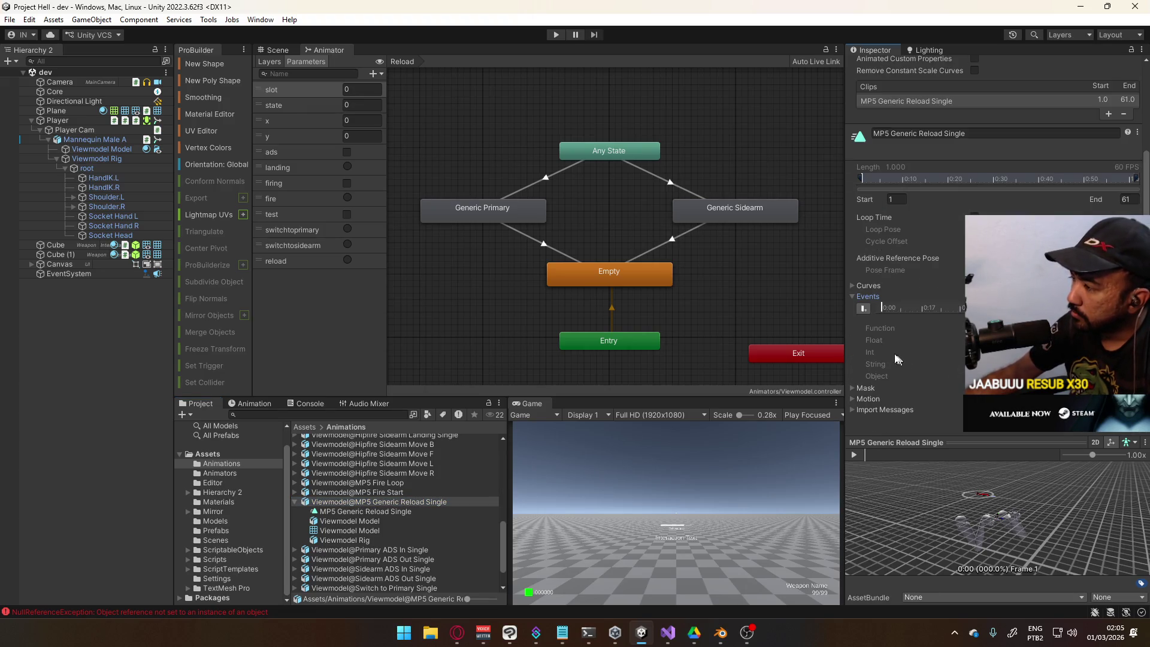
Scrub the MP5 reload preview past frame 60 to the final frame 61 for an event
left_click(932, 327)
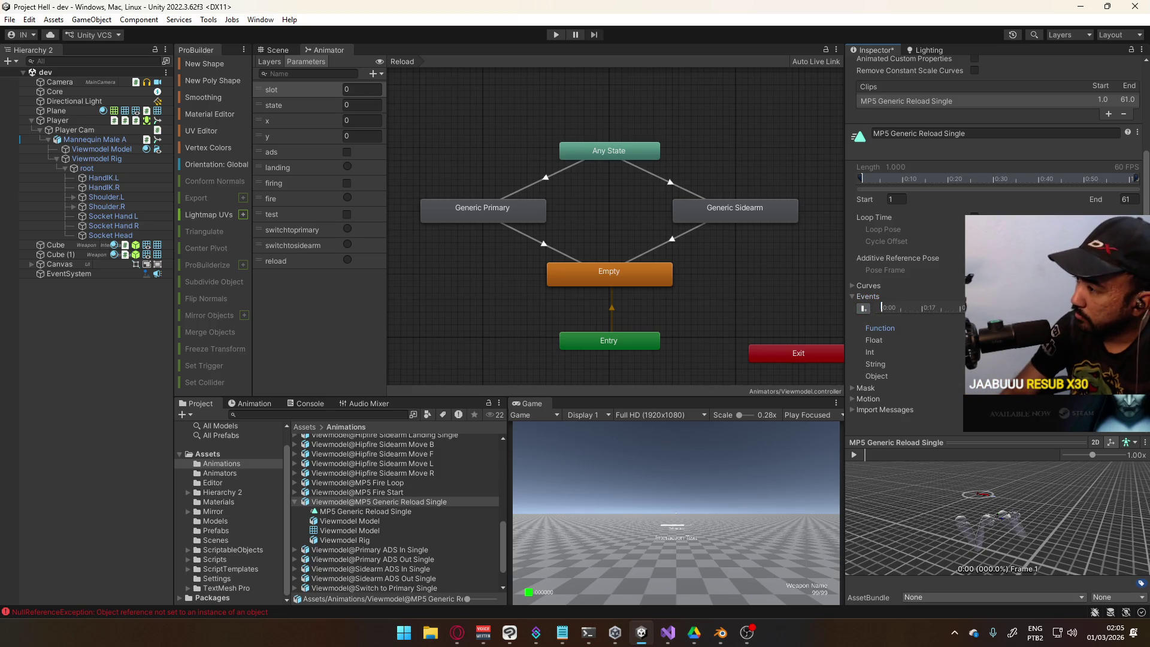
left_click(905, 316)
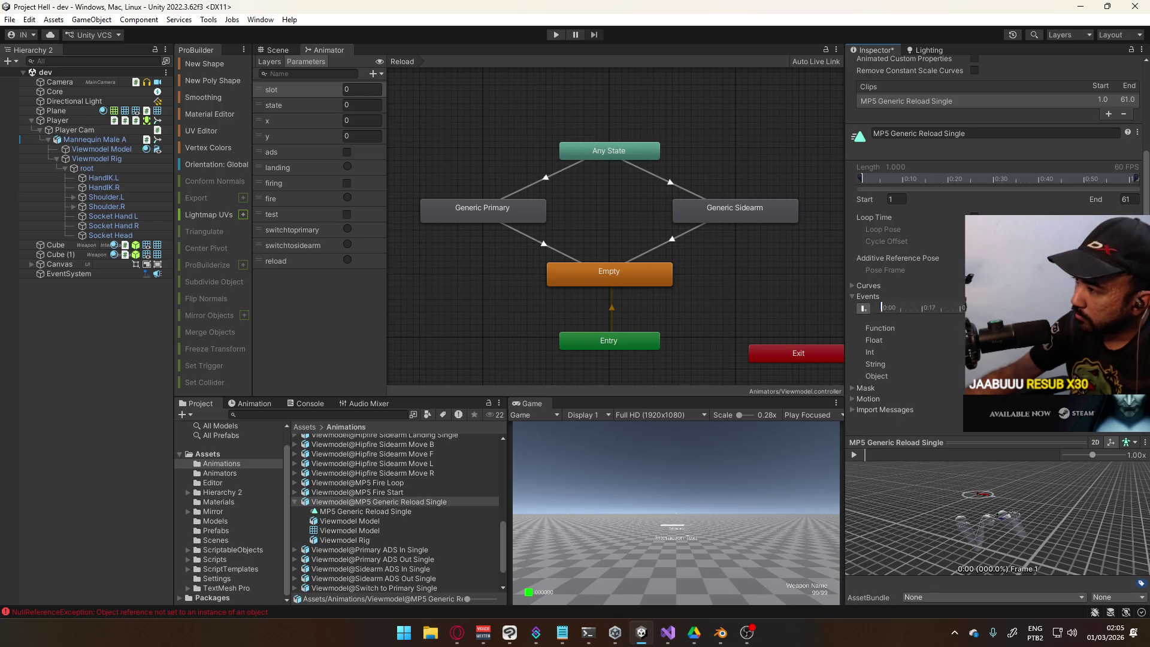
left_click(904, 310)
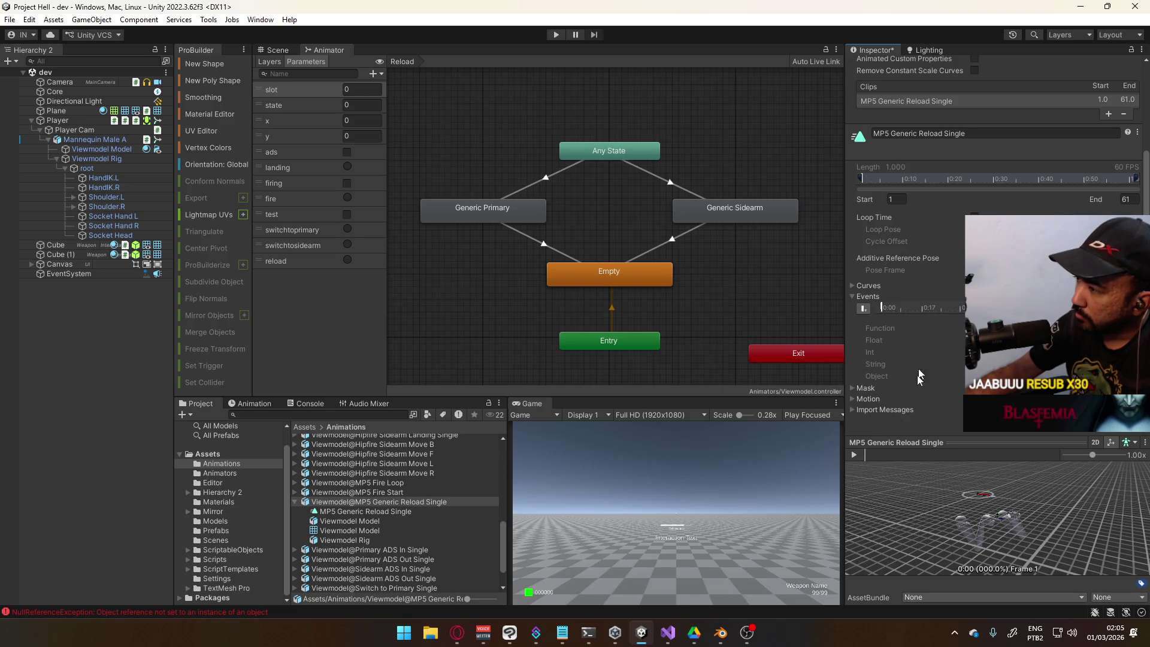
left_click(1060, 456)
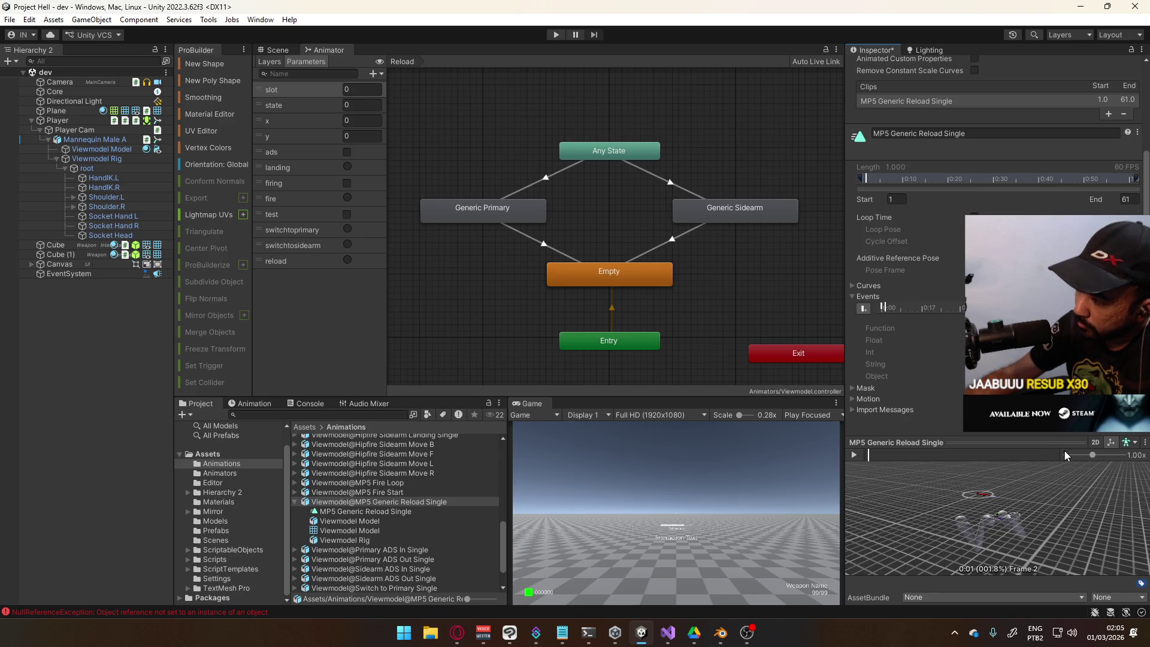
left_click(1060, 455)
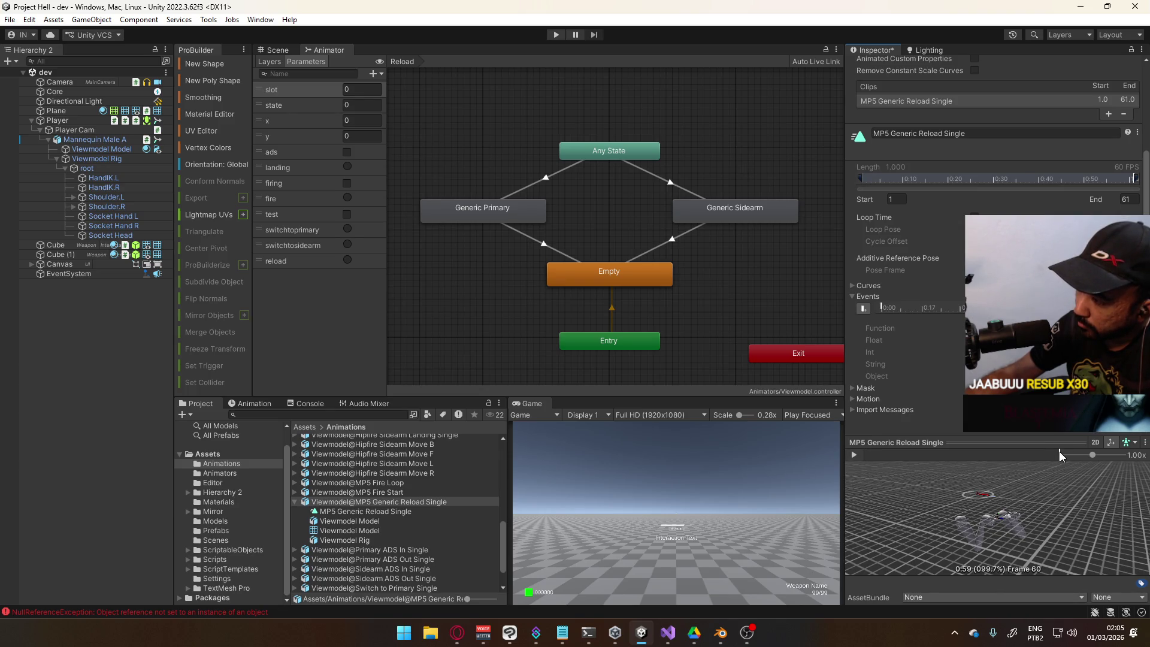
left_click_drag(1100, 469, 1062, 475)
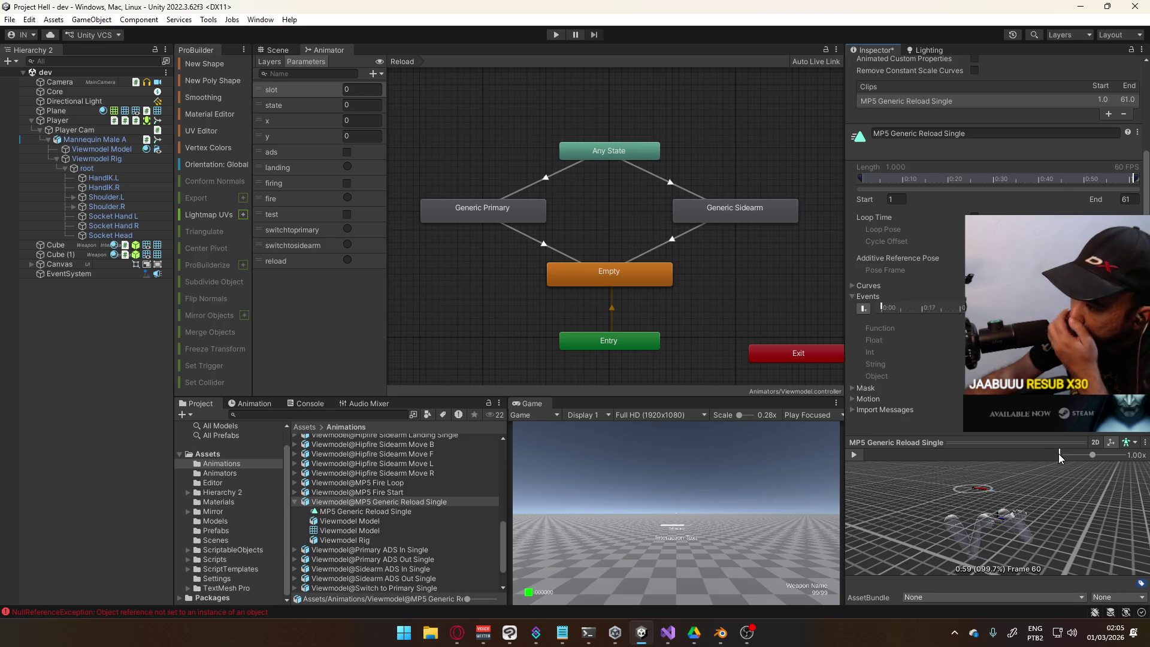
left_click_drag(1059, 455, 1060, 455)
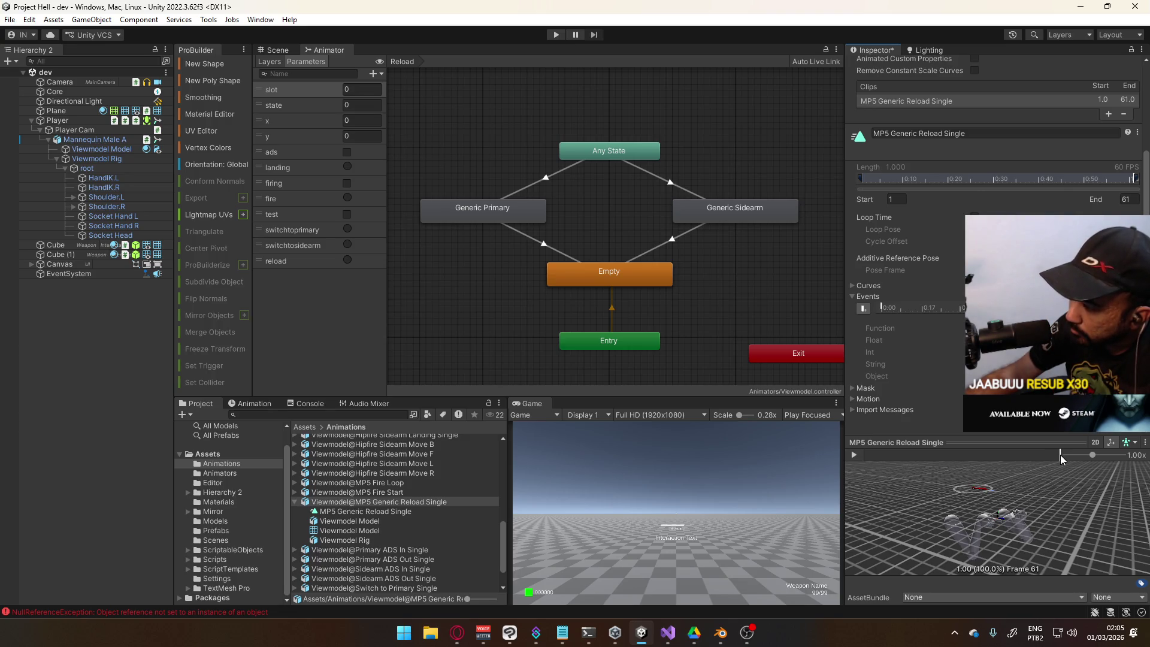
left_click(863, 308)
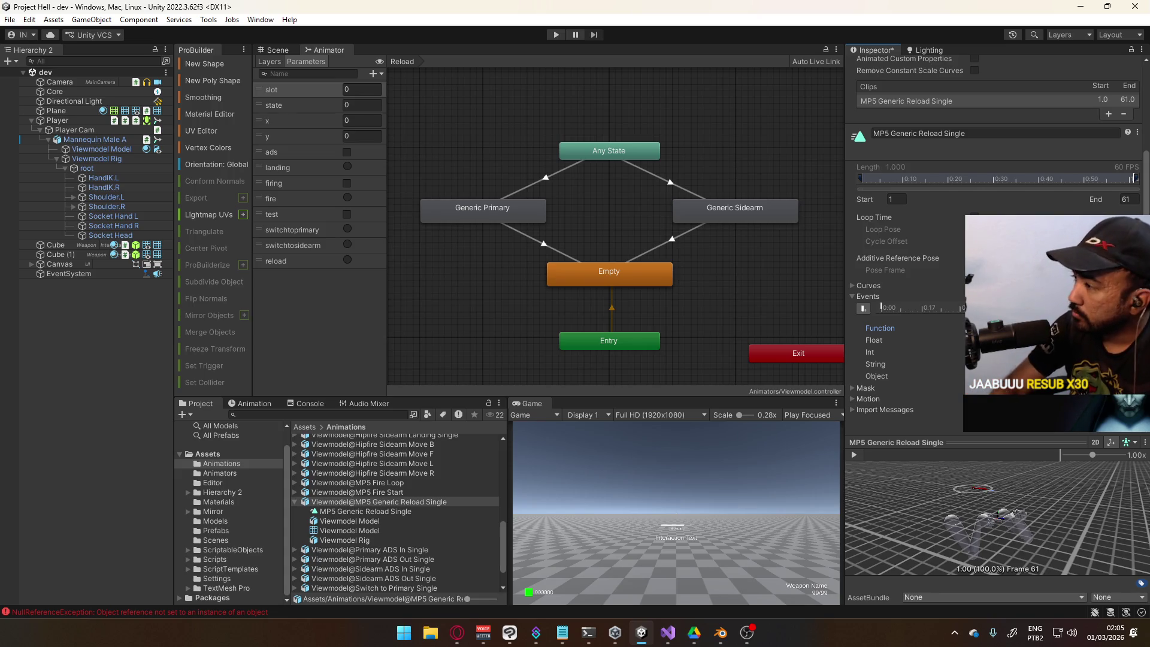
Add a ReloadStart event about two-thirds through the MP5 reload clip, around frame 45, and apply
left_click(955, 453)
mouse_move(955, 452)
left_mouse_down()
mouse_move(1022, 455)
mouse_move(987, 454)
mouse_move(1010, 455)
mouse_move(997, 457)
left_mouse_up()
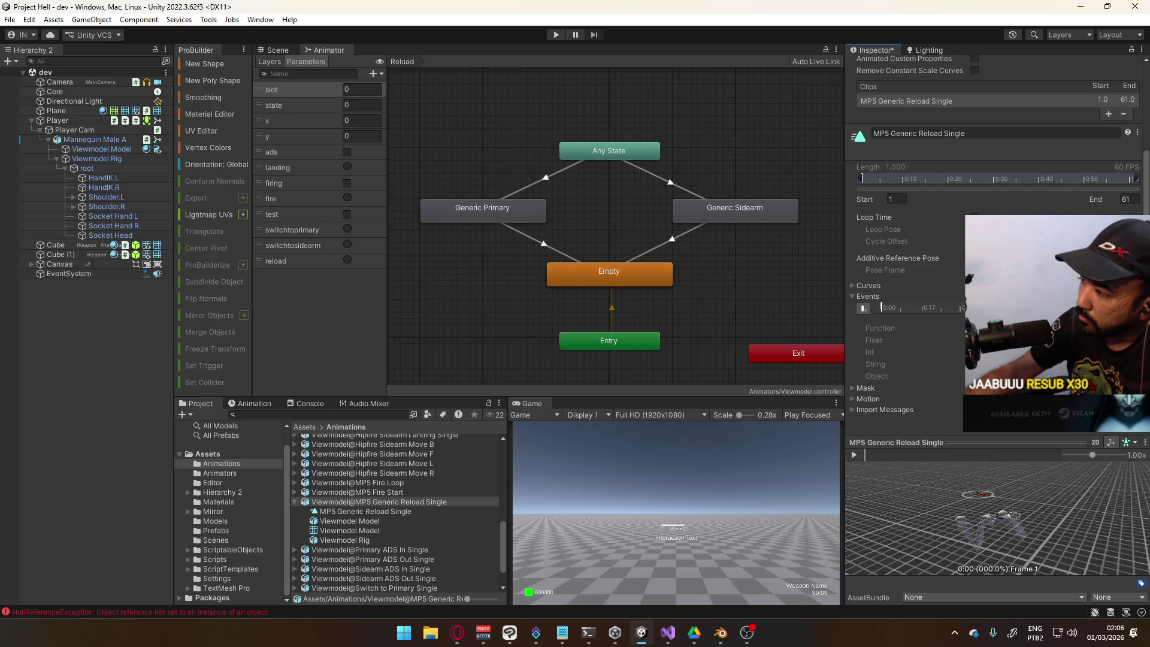
mouse_move(994, 455)
left_mouse_down()
mouse_move(1017, 455)
mouse_move(994, 458)
left_mouse_up()
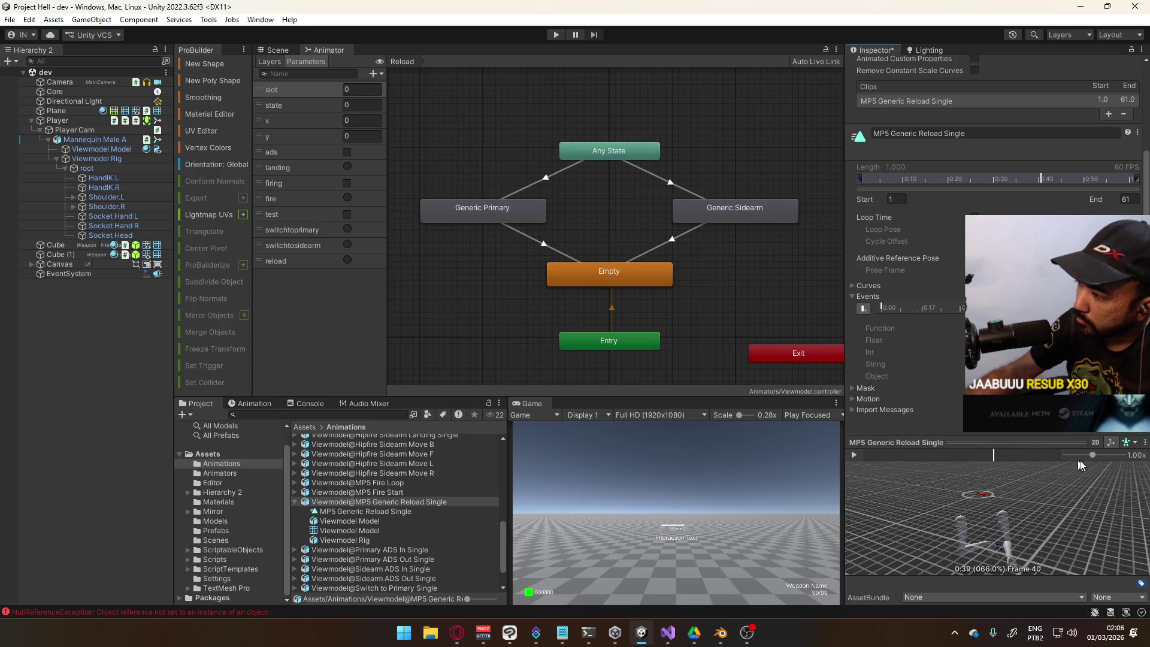
left_click(865, 310)
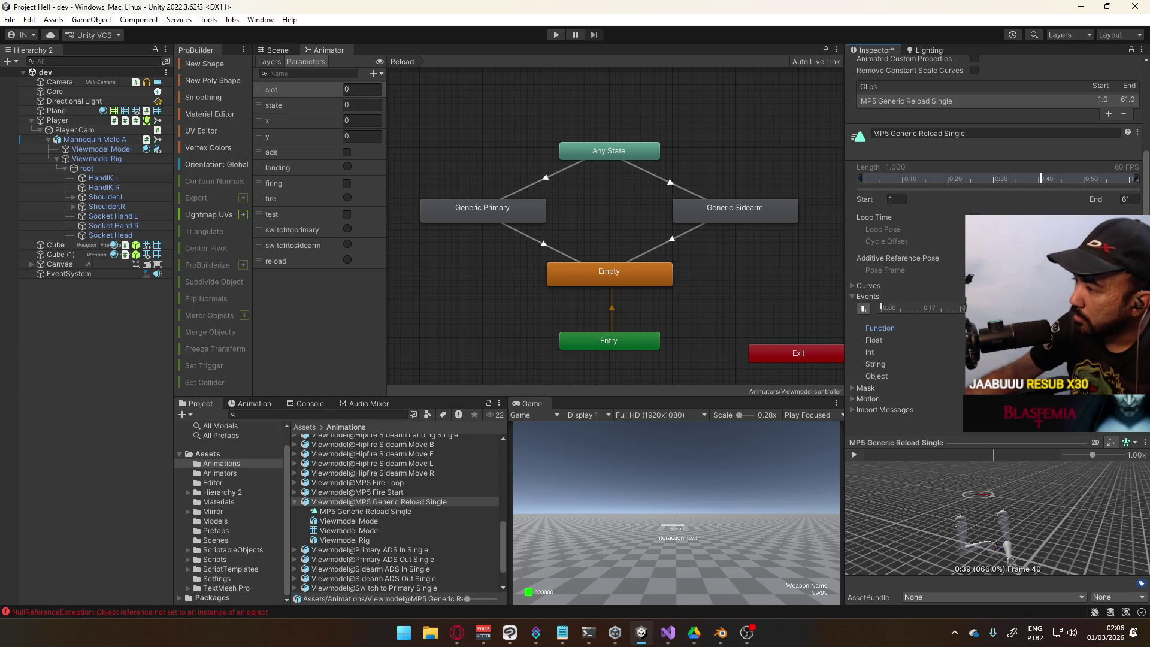
left_click(1131, 429)
left_click(888, 307)
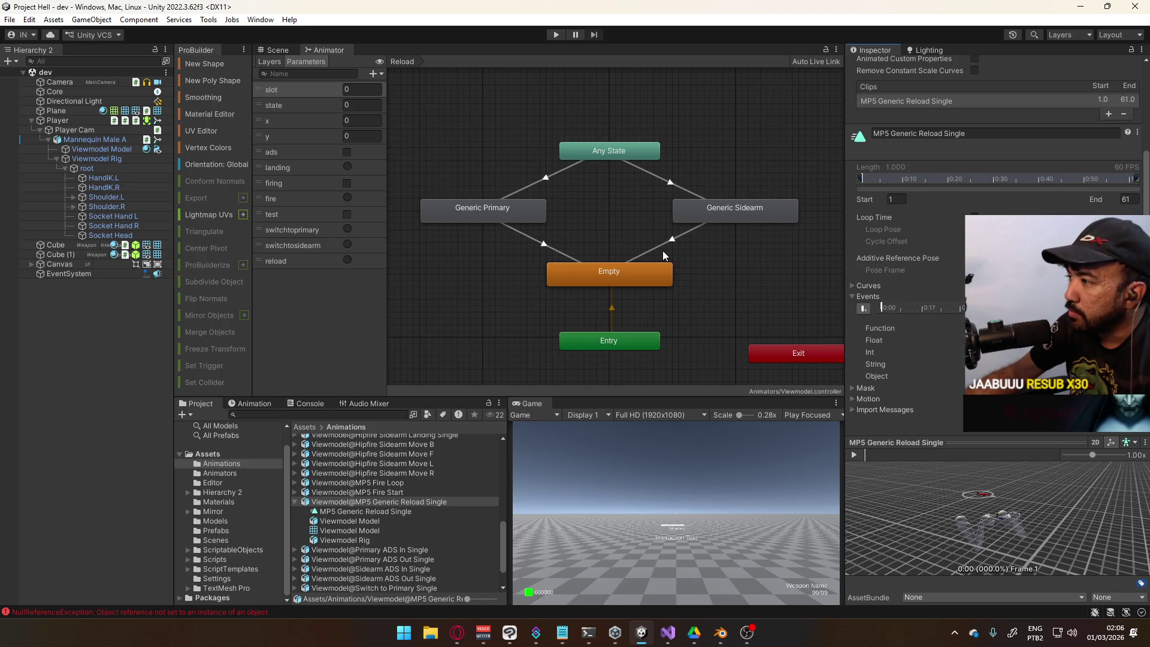
left_click(300, 503)
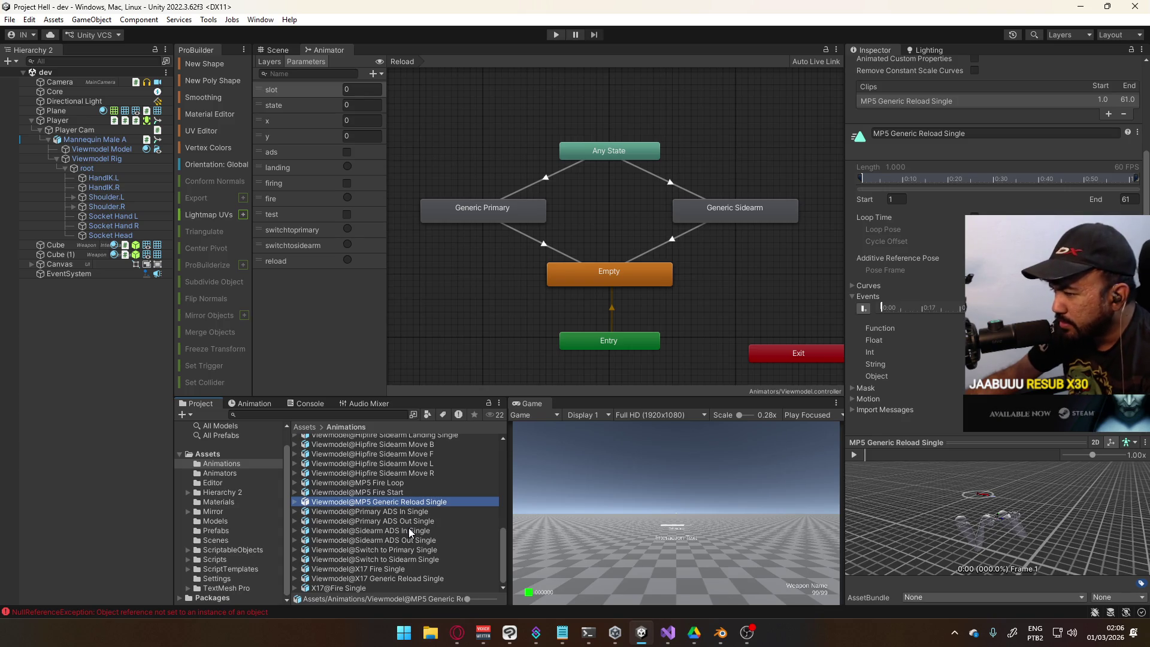
Add X17 Generic Reload Single events at the start and near frame 40, then clear the Console
left_click(415, 580)
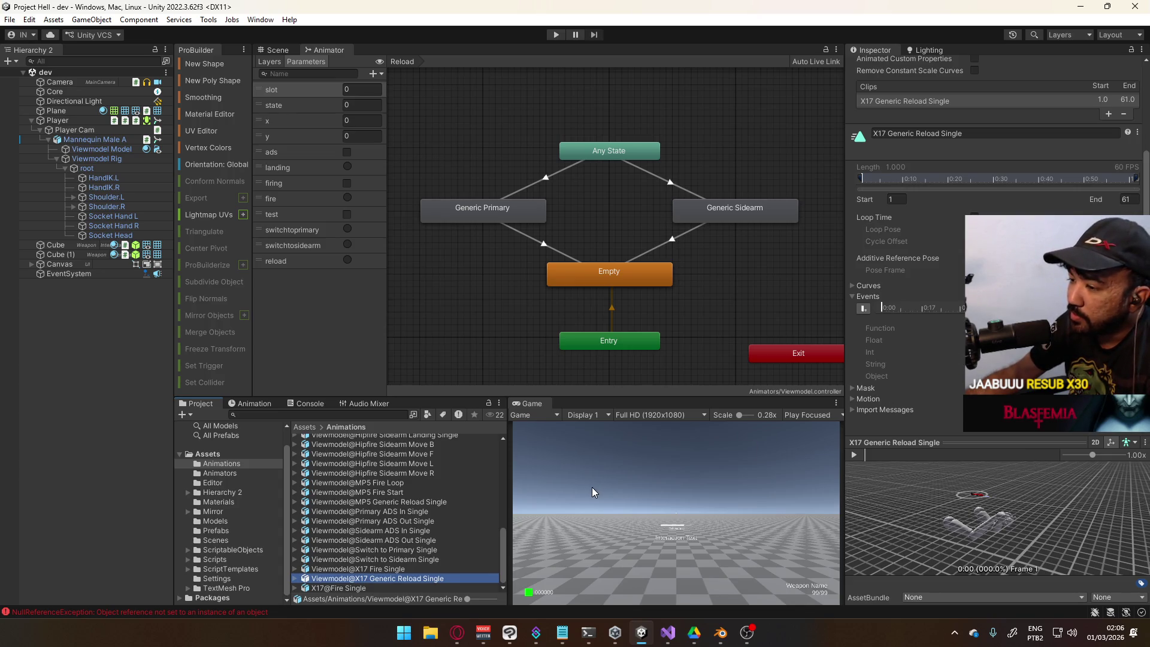
left_click(863, 309)
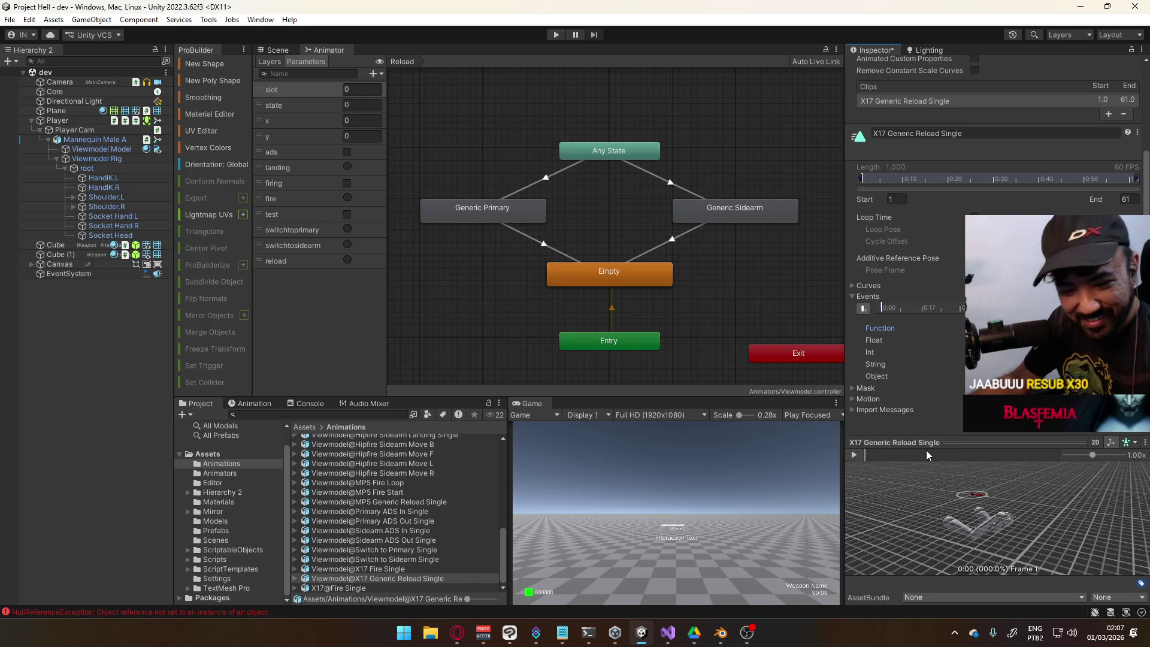
left_click(1061, 457)
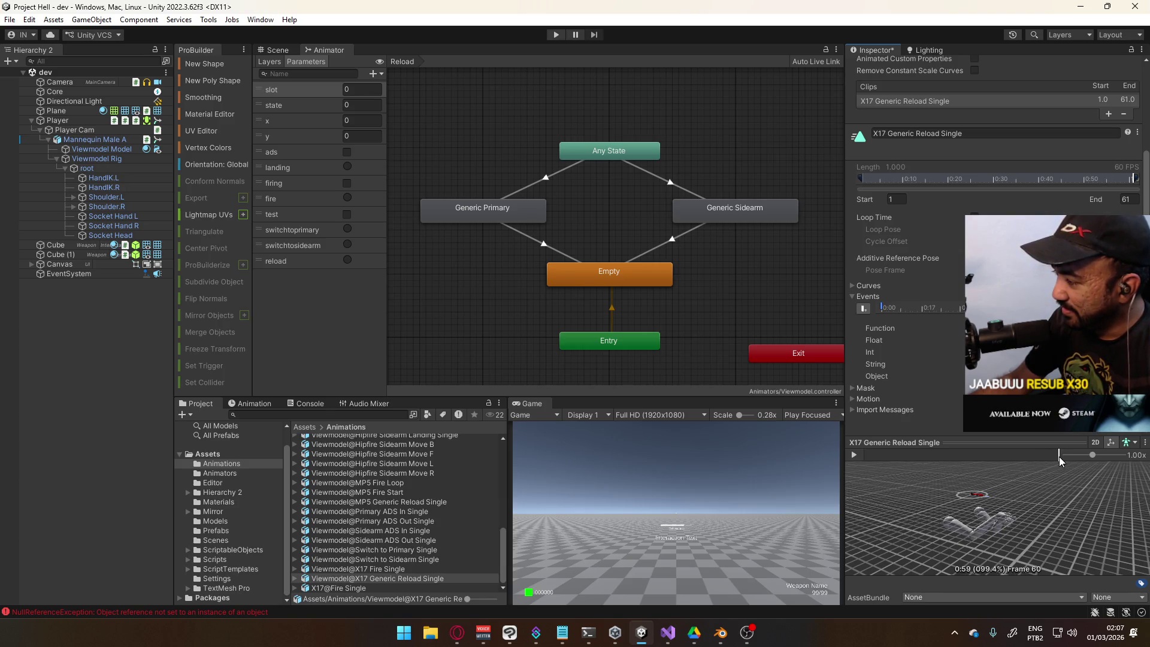
left_click_drag(1060, 456, 1061, 456)
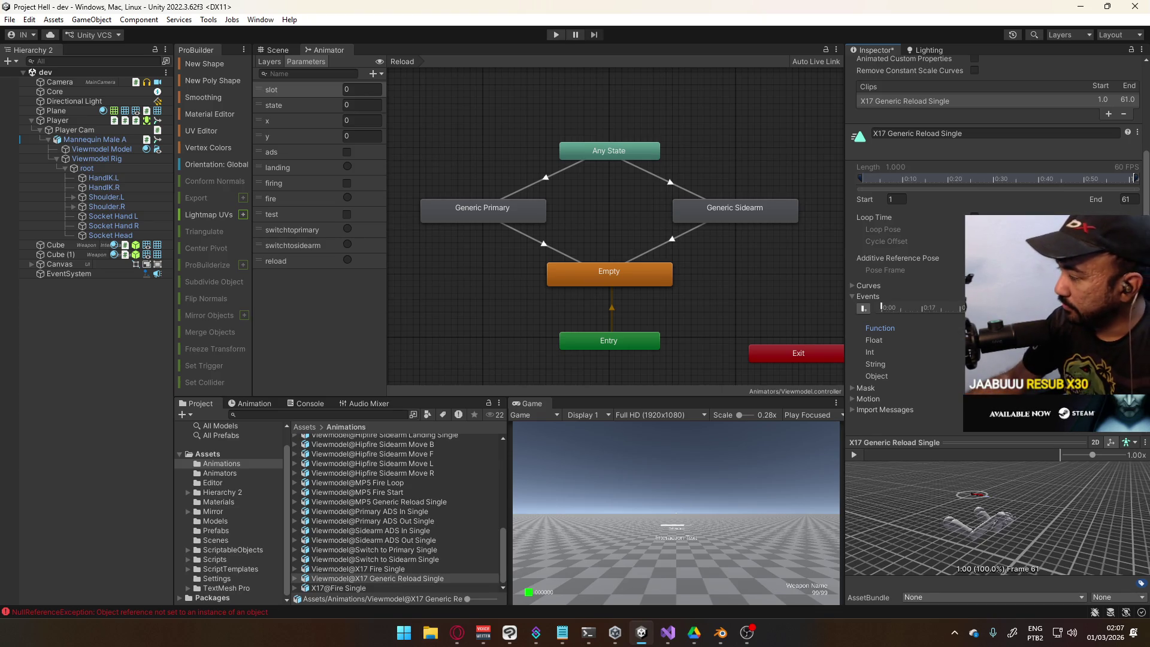
left_click_drag(1062, 455, 992, 459)
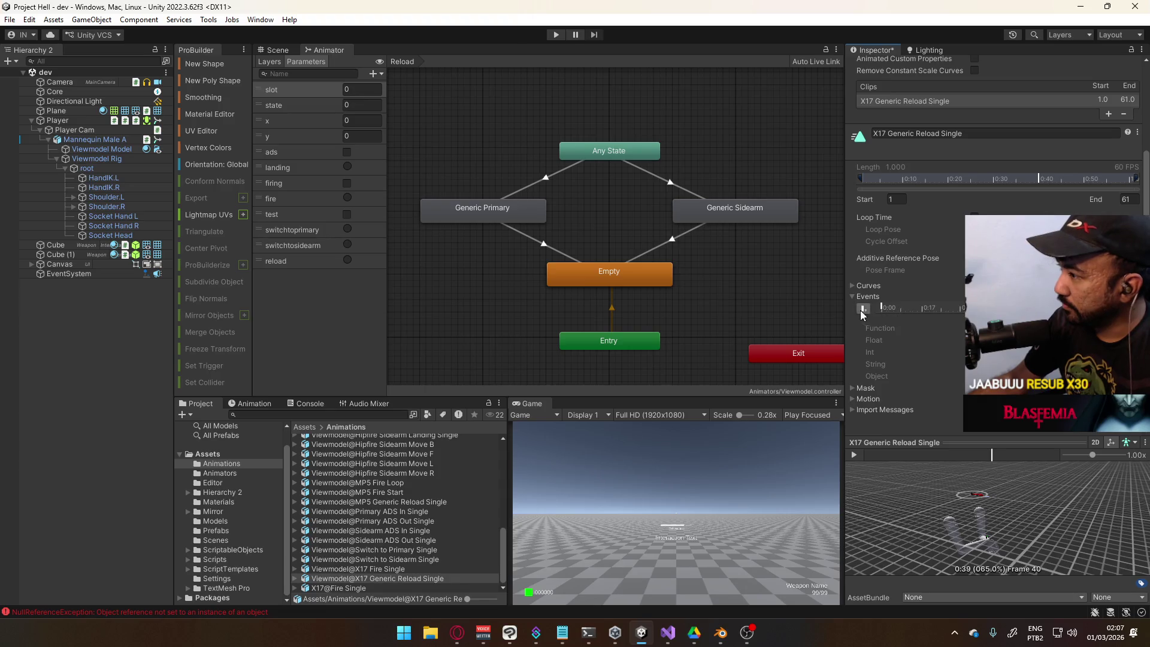
left_click(863, 309)
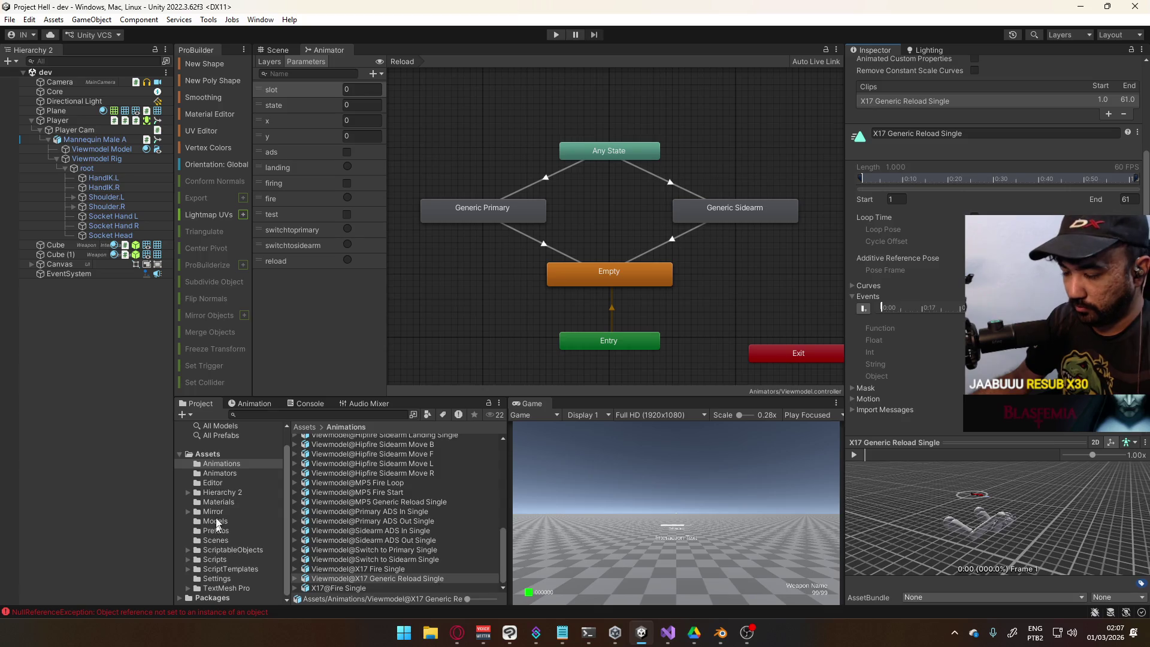
left_click(296, 402)
left_click(184, 418)
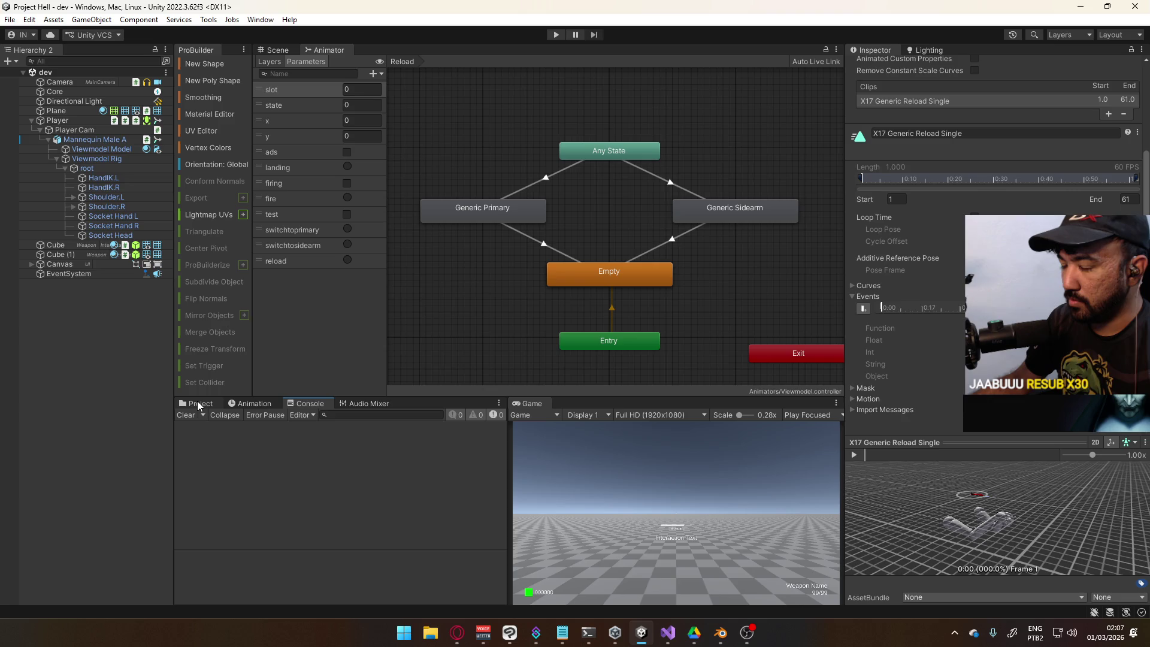
In PlayerScript.cs, start an if (_reloading == true) check at the top of OnAim
left_click(676, 631)
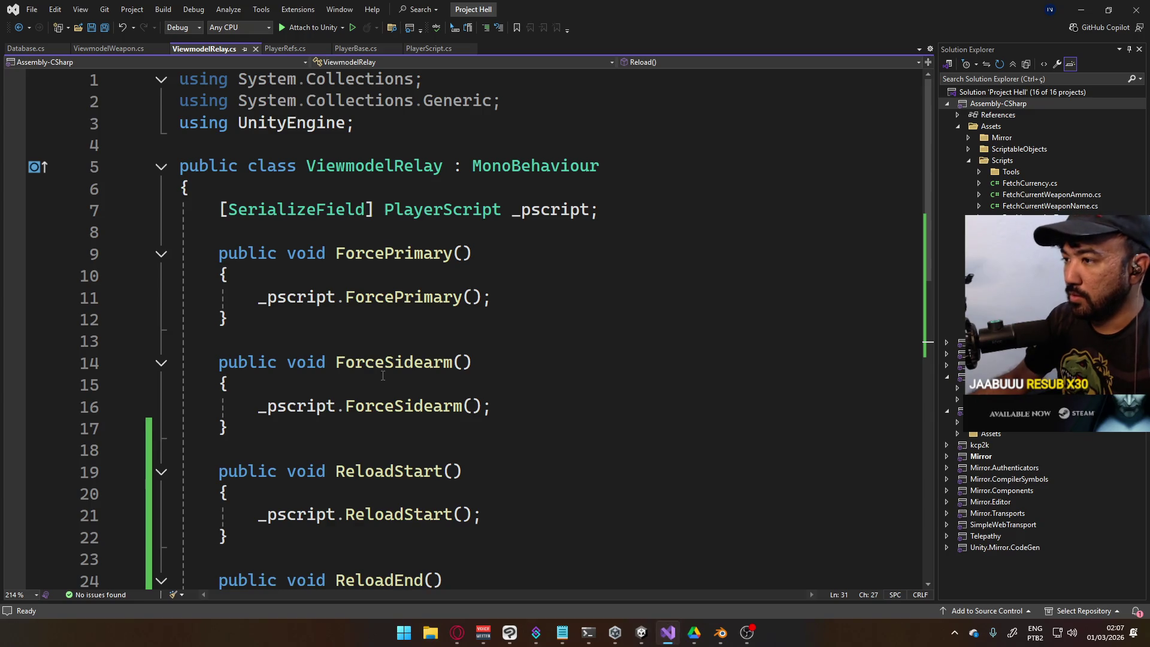
scroll(383, 376, "down", 9)
scroll(282, 144, "up", 7)
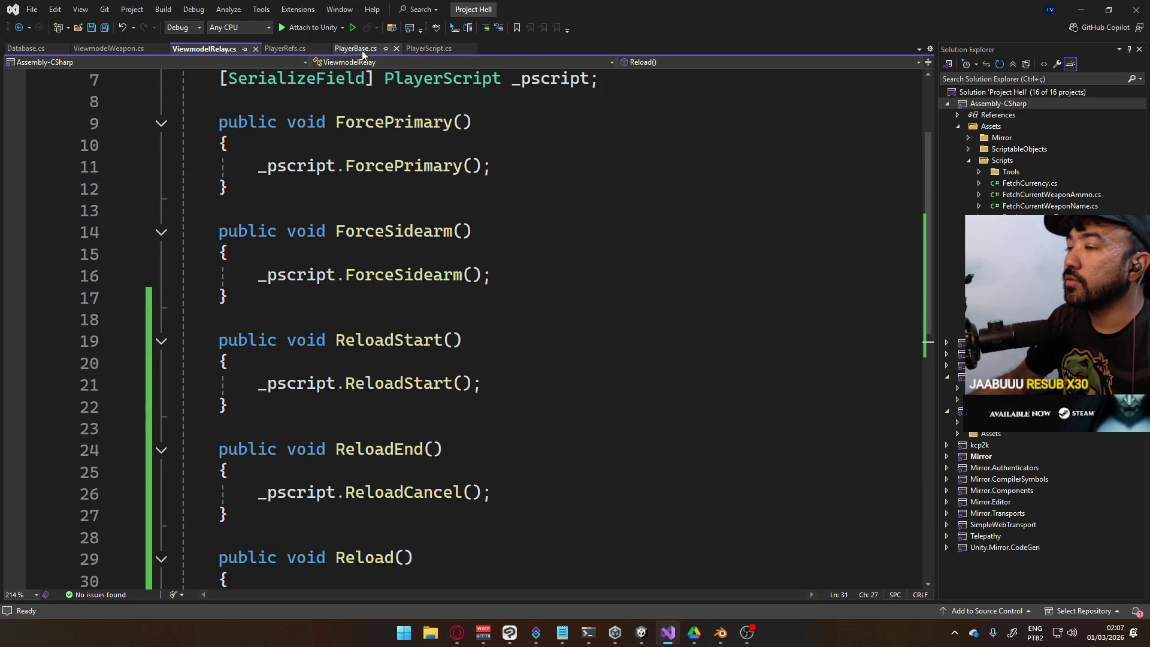
left_click(429, 48)
scroll(403, 298, "down", 2)
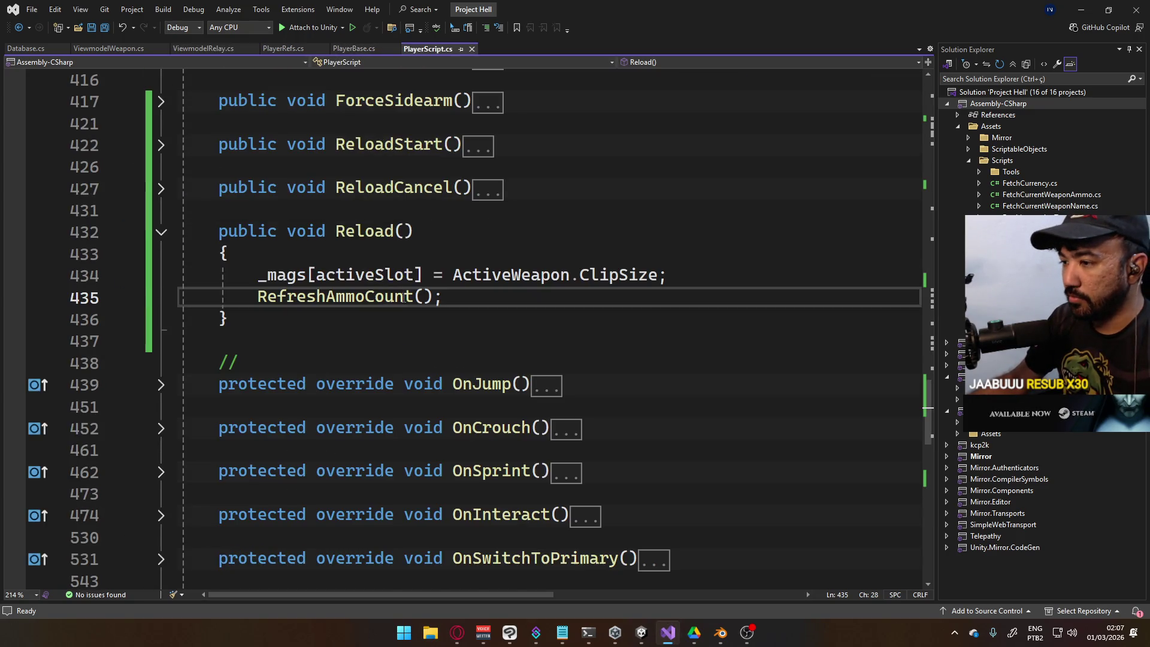
left_click(161, 232)
scroll(473, 407, "down", 5)
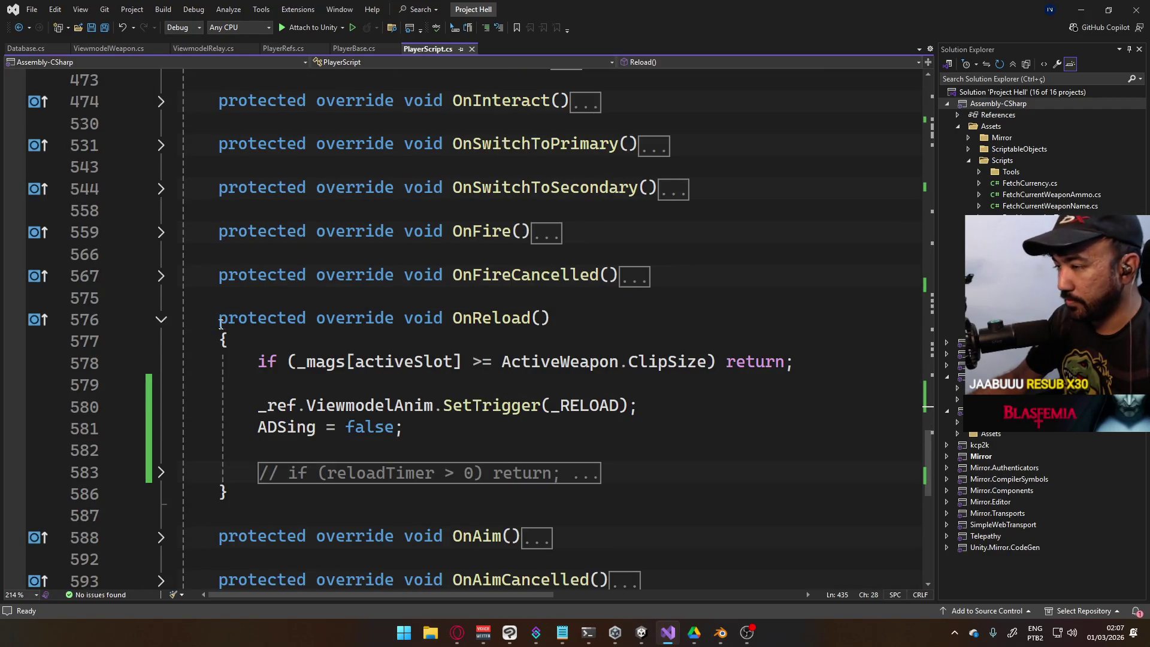
left_click(161, 320)
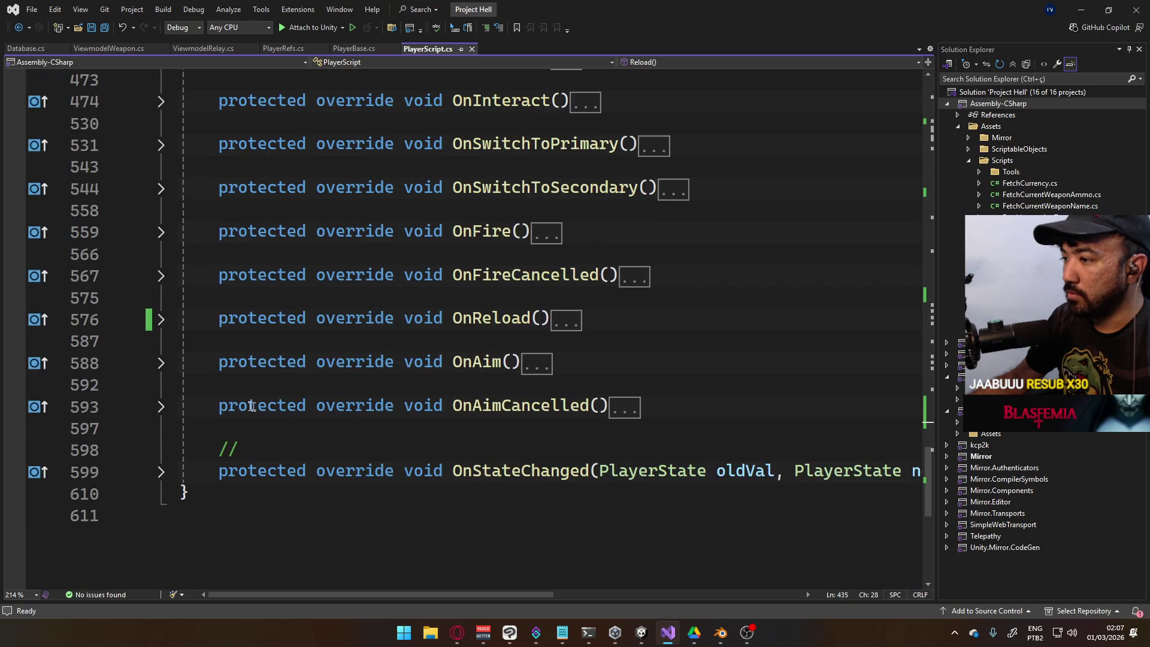
left_click(161, 363)
left_click(381, 310)
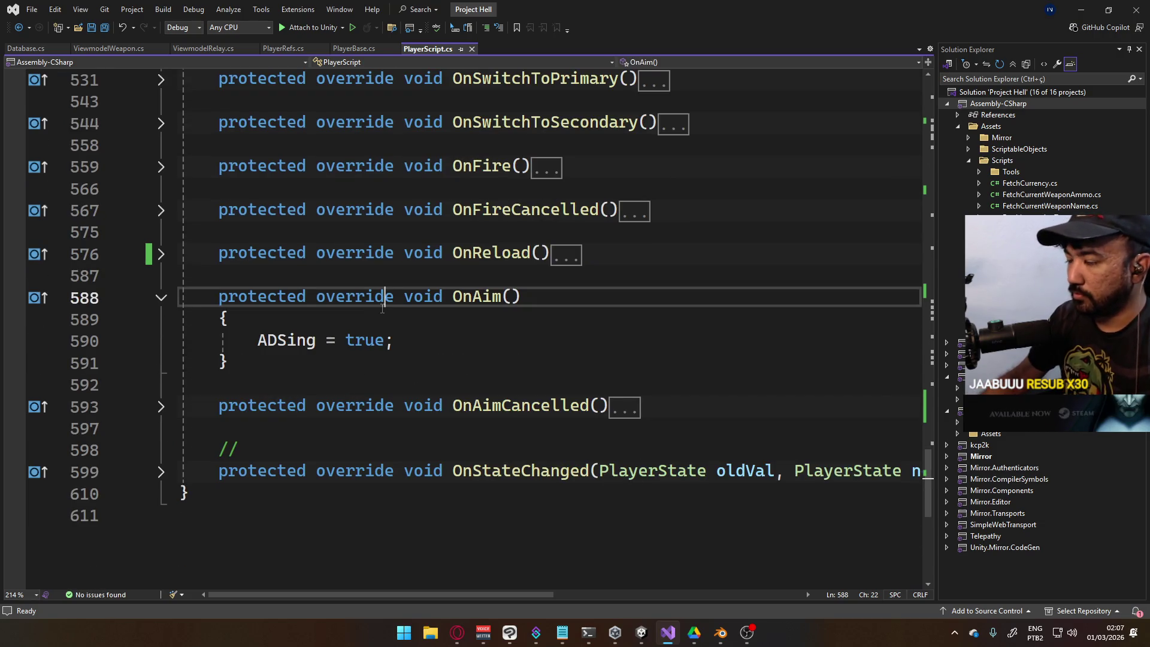
key("Down")
key("Return")
type("if")
key("Tab")
key("Tab")
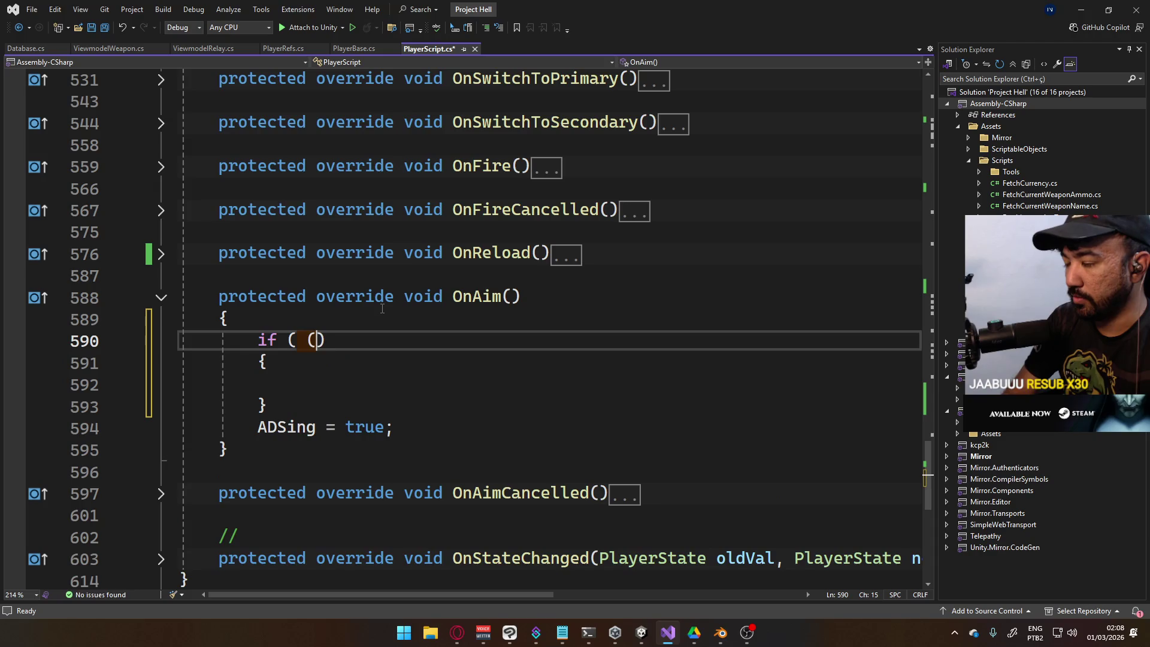
key("BackSpace")
type("_reloading == true)")
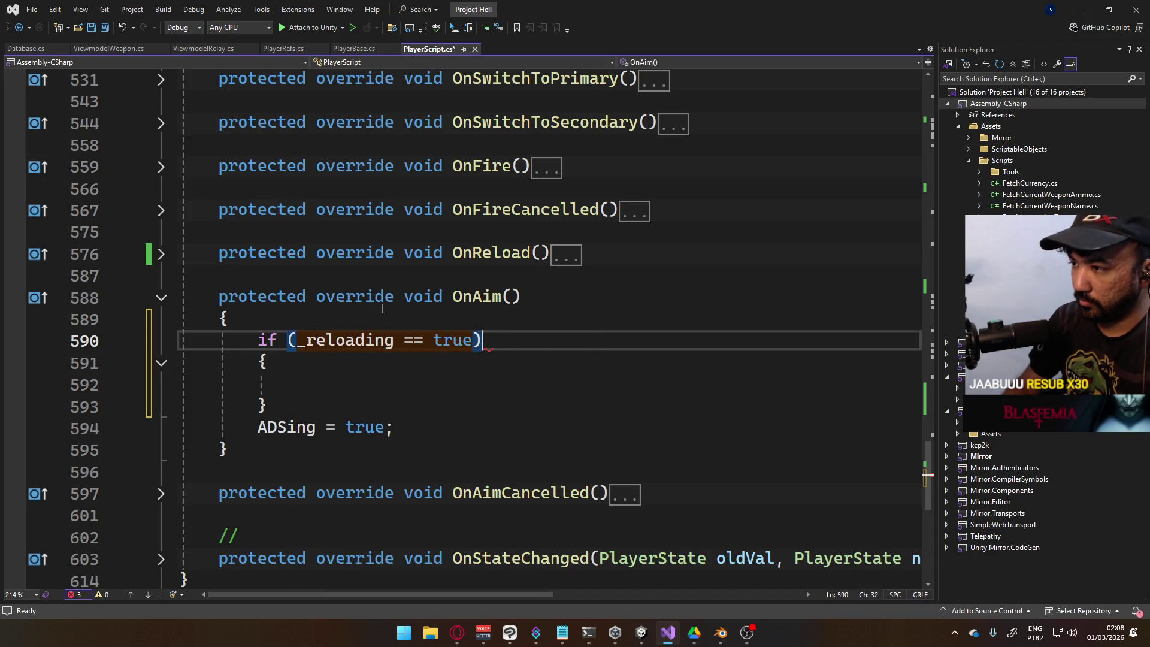
Reduce it to a one-line 'if (_reloading == true) return;' guard and save
key("Down")
key("Down")
key("Down")
key("Return")
key("Up")
key("Up")
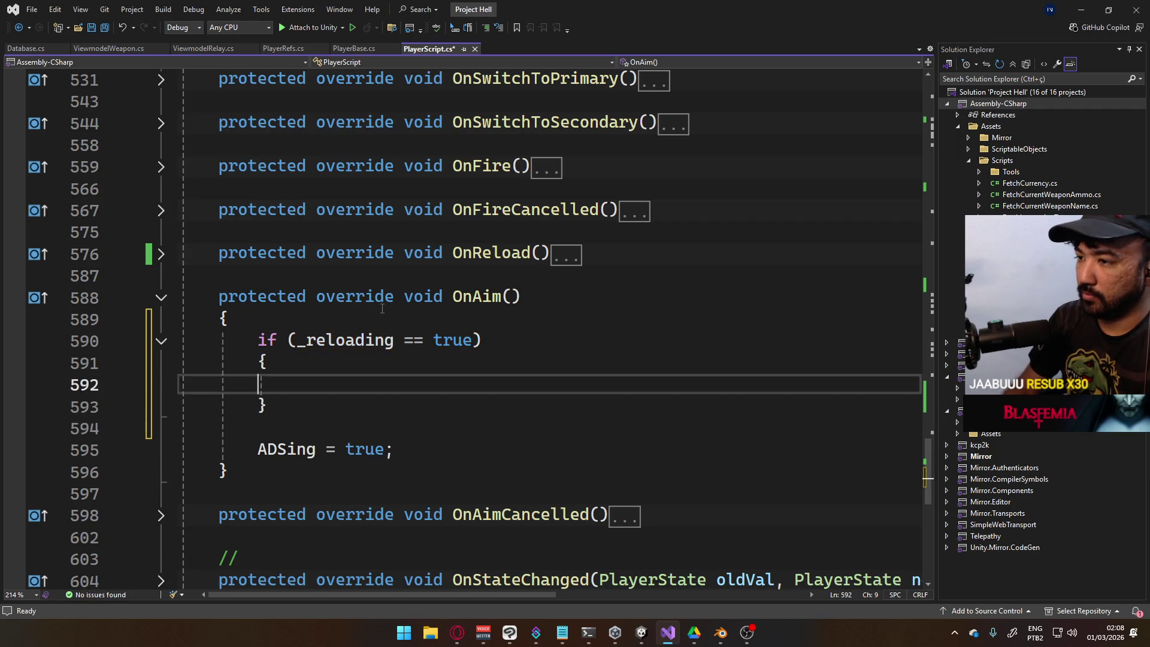
key("Down")
key("Delete")
key("Up")
key("Up")
key("Delete")
key("Delete")
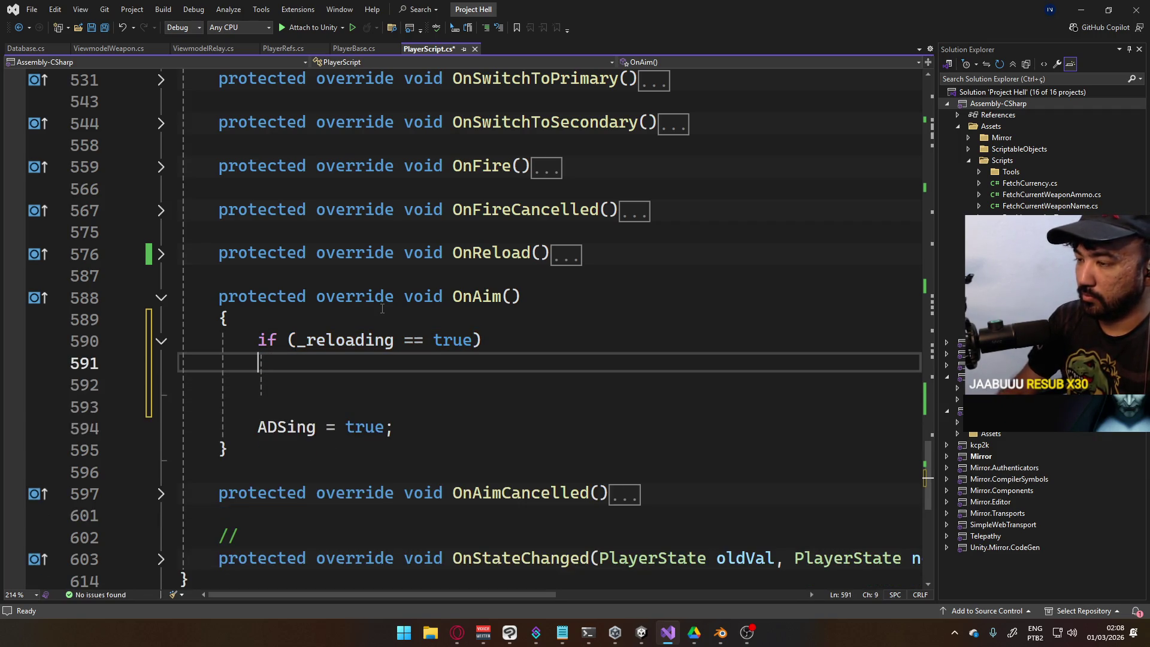
key("Up")
key("End")
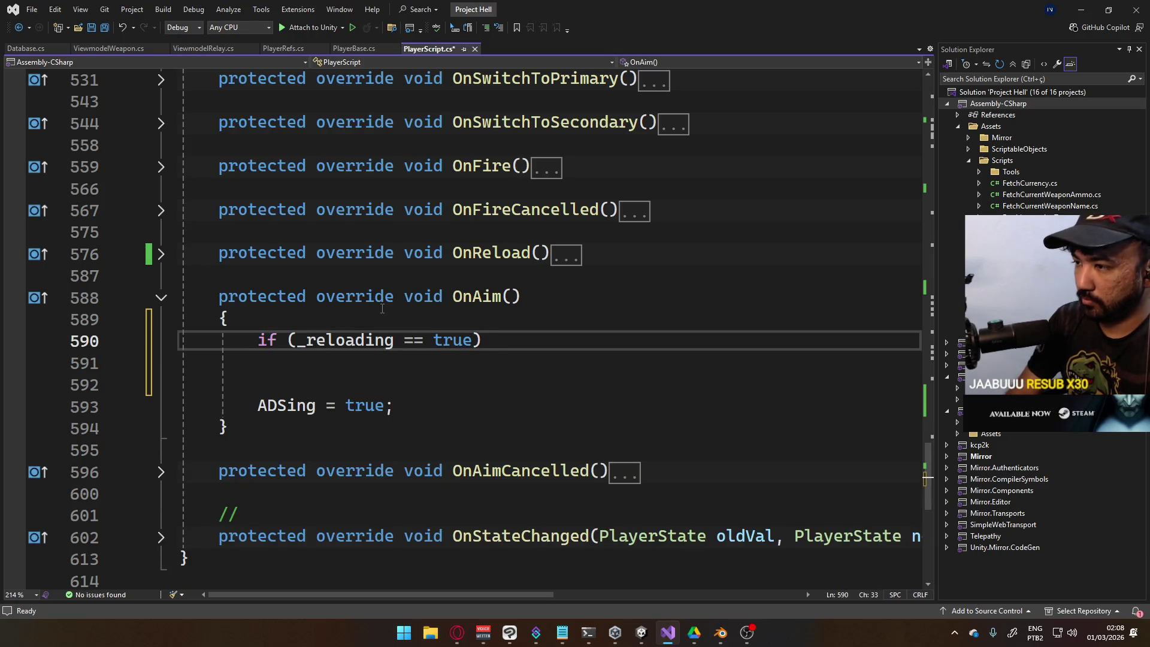
type("return;")
key("Delete")
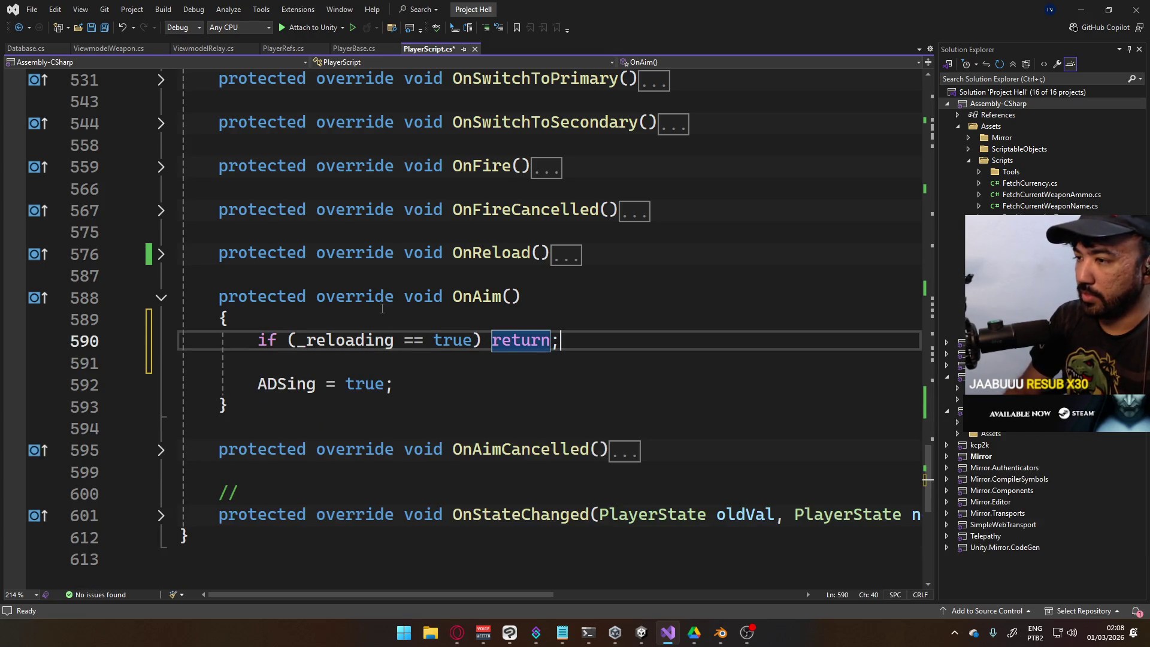
key("ctrl+s")
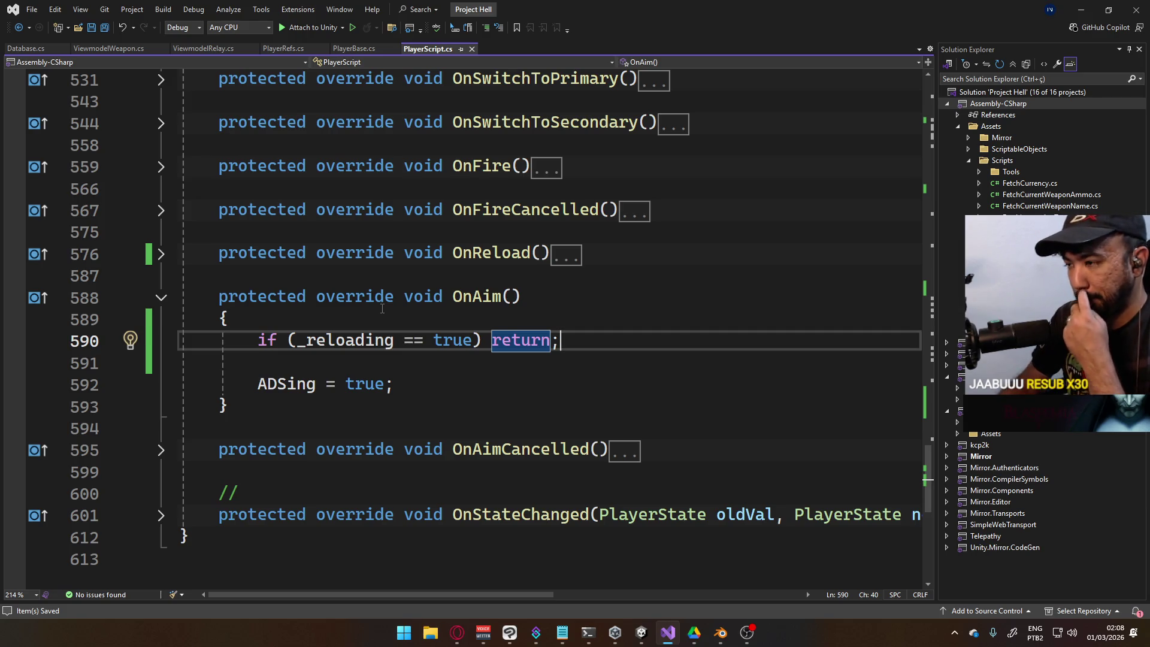
Check OnAimCancelled's body, then unfold the OnReload method
left_click(161, 451)
left_click(162, 451)
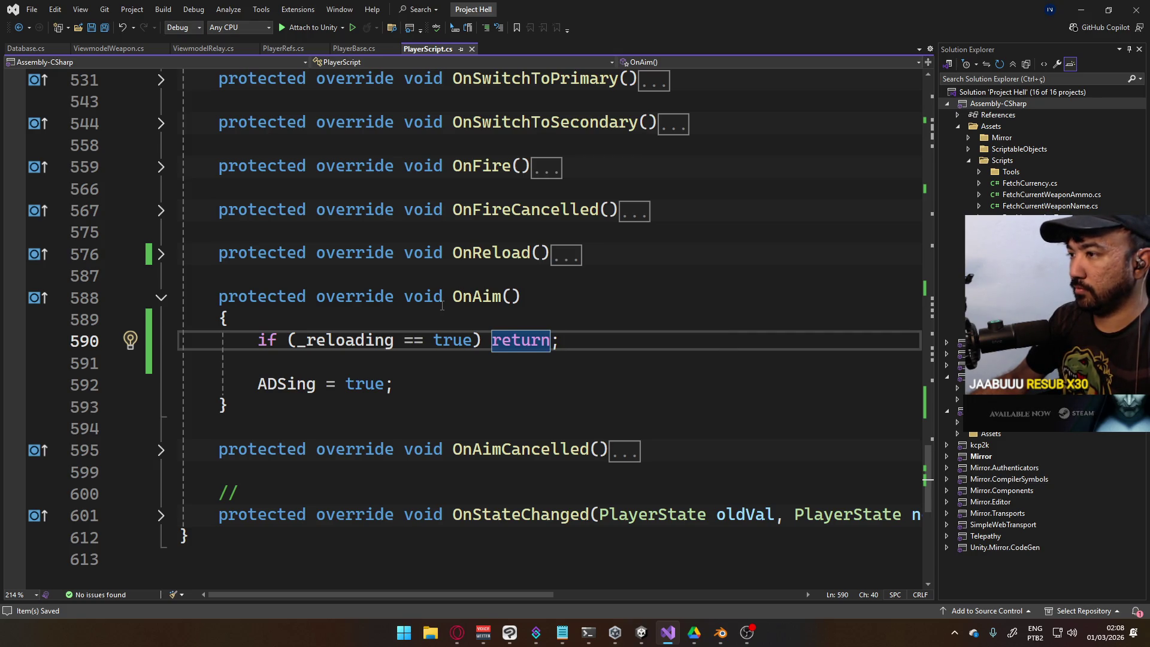
scroll(606, 370, "up", 4)
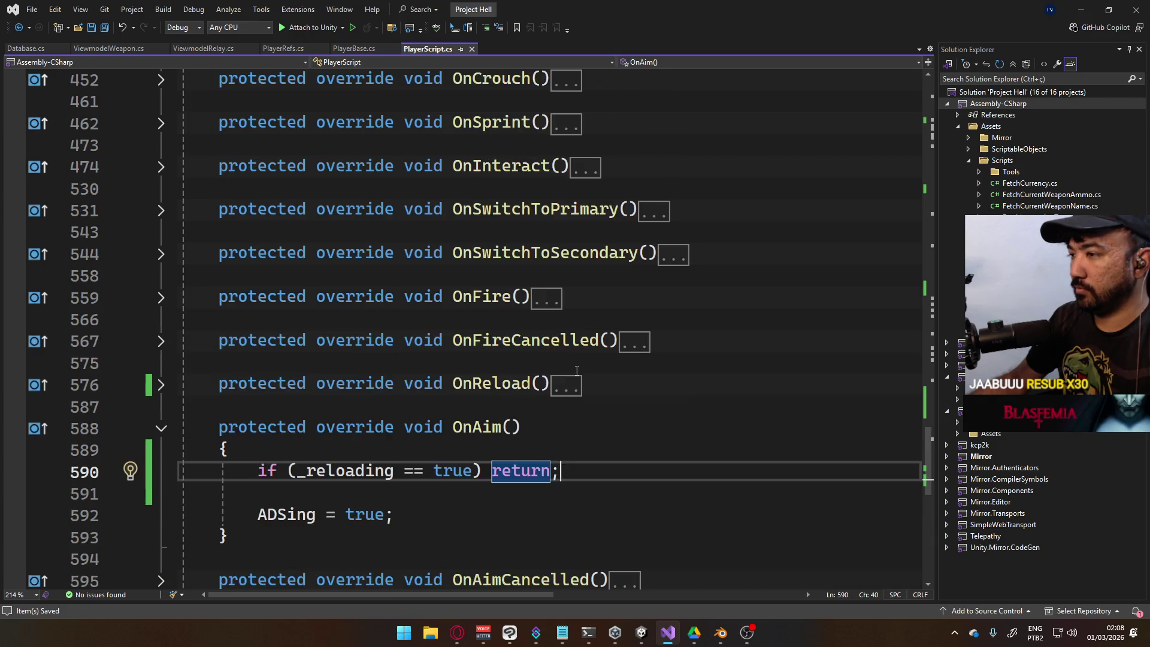
scroll(577, 371, "down", 2)
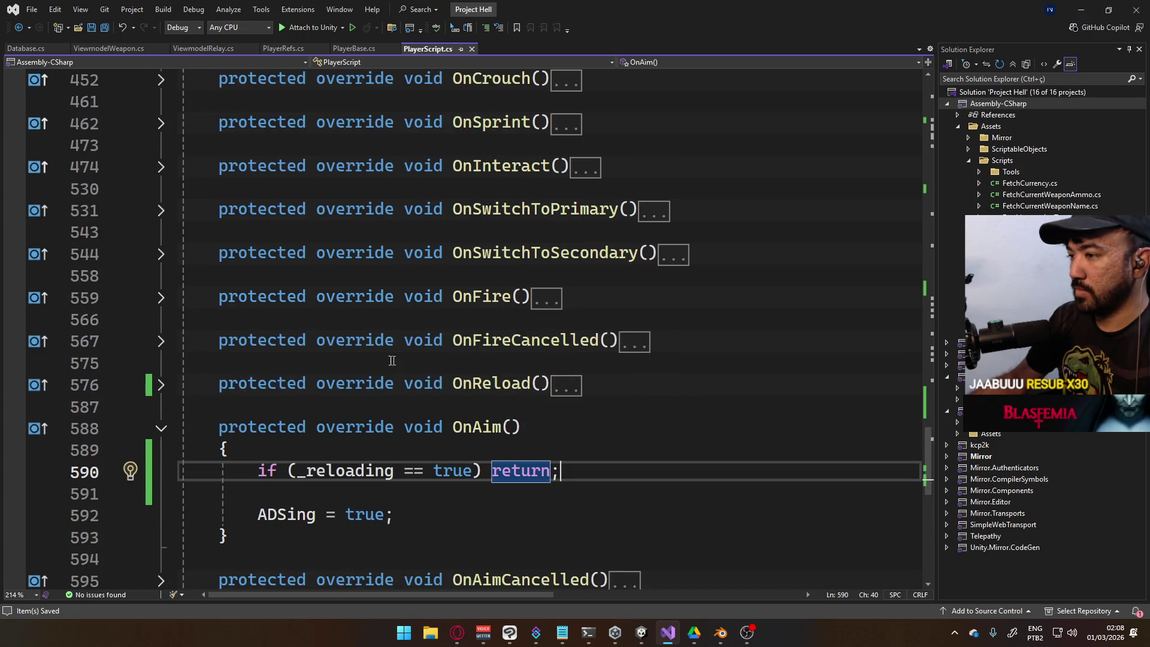
left_click(161, 385)
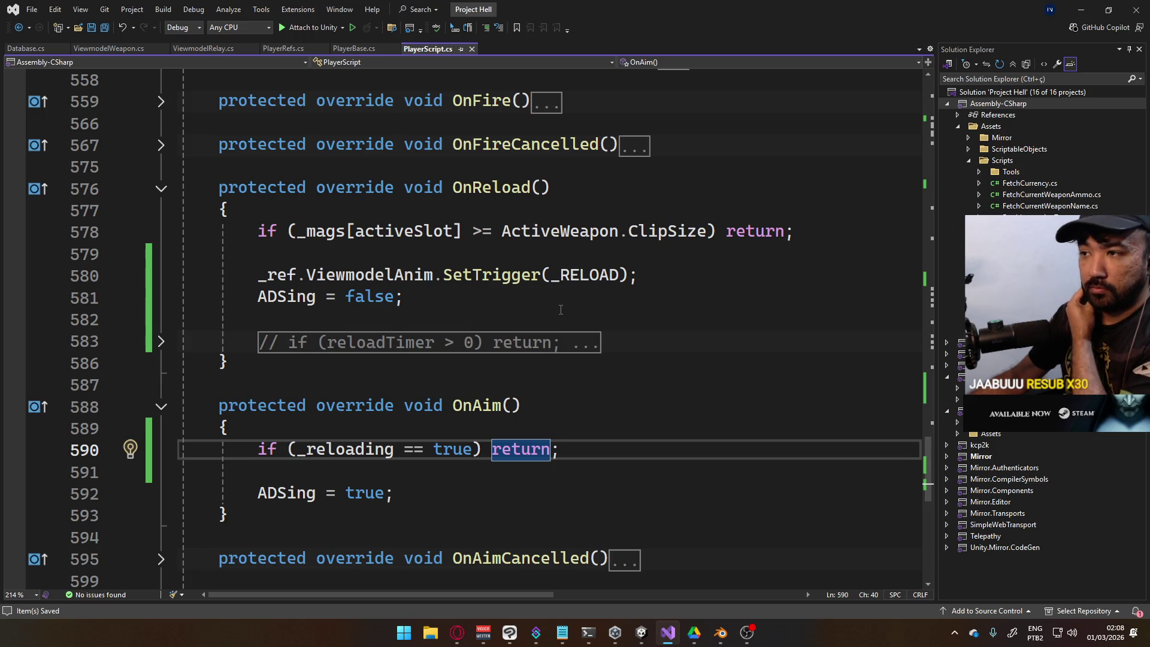
Add 'if (_reloading == true) { return; }' below OnReload's full-magazine check and save
left_click(813, 236)
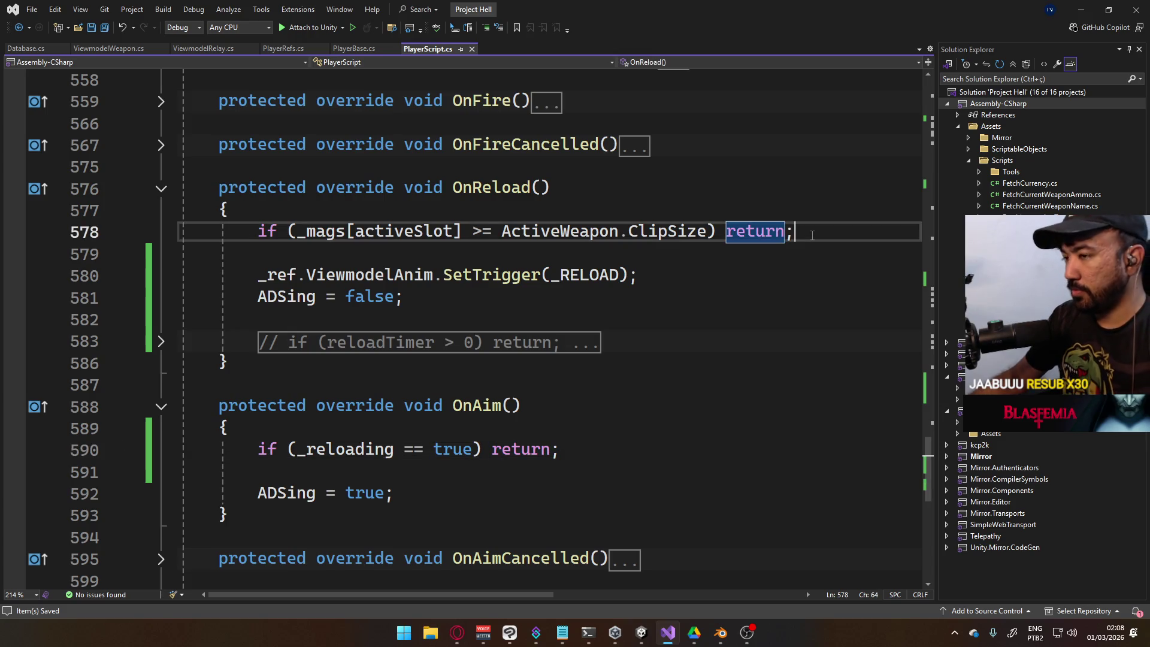
key("Return")
key("Return")
type("if (")
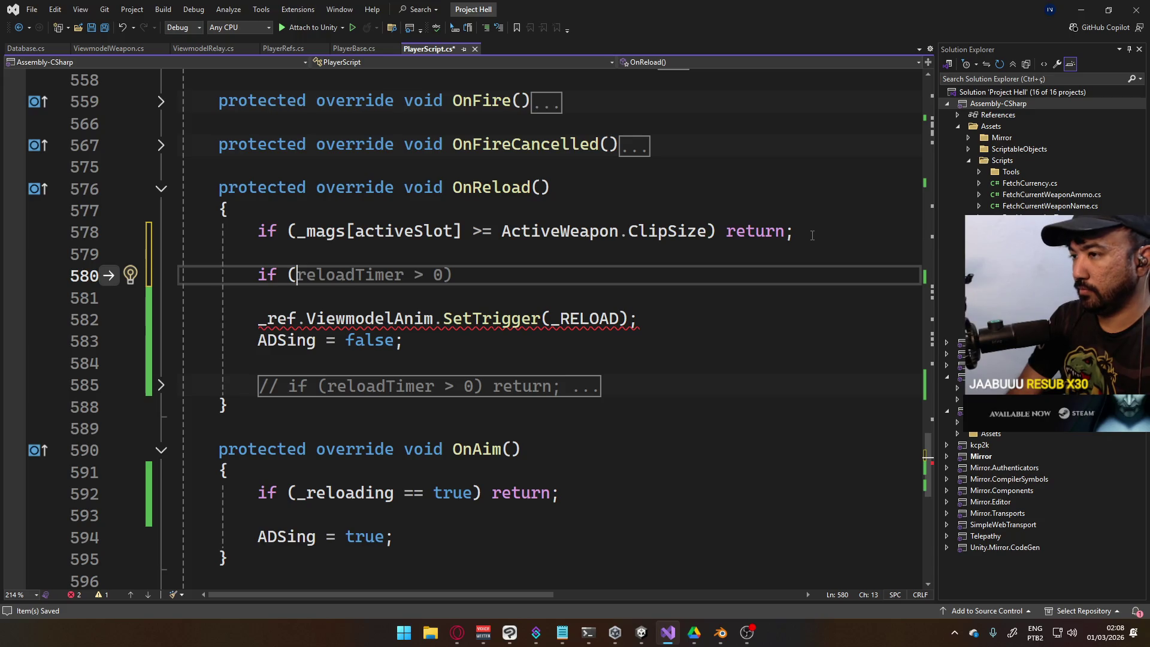
type("_reloading == true)")
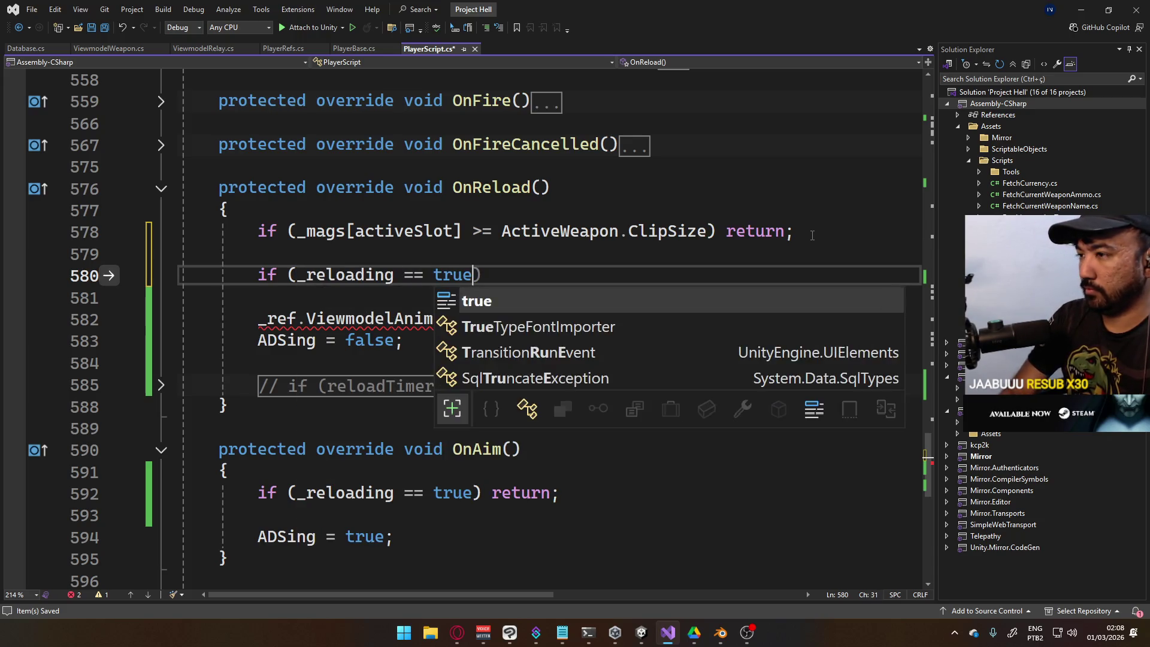
key("Return")
type("{")
key("Return")
type("re")
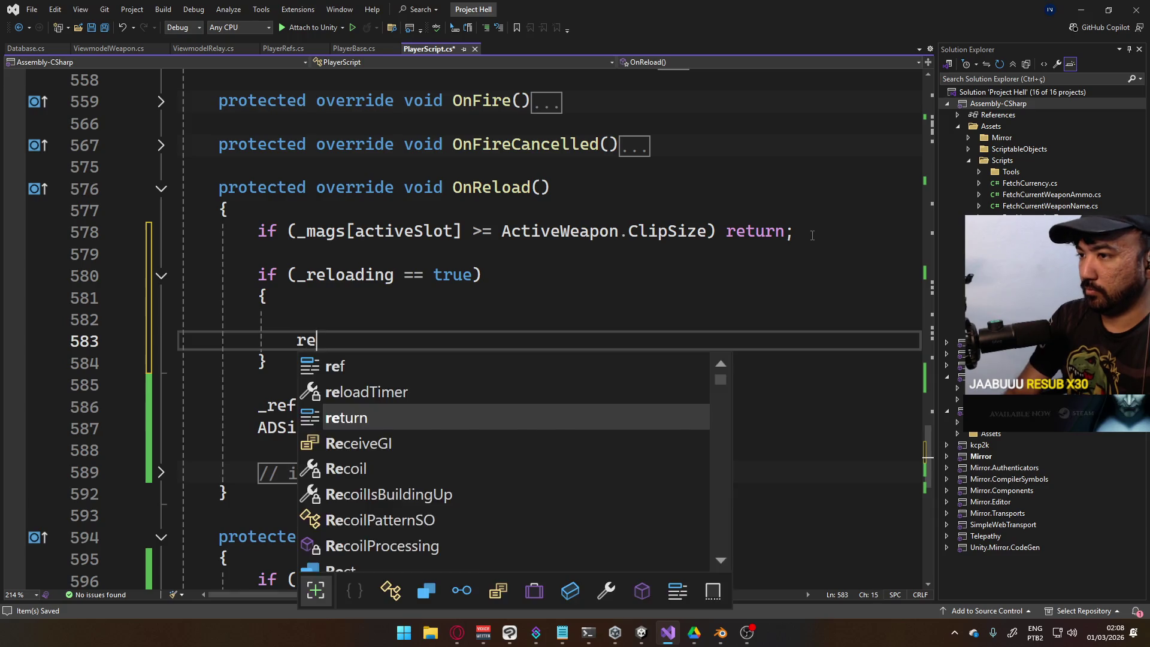
type("turn;")
key("ctrl+Return")
key("ctrl+s")
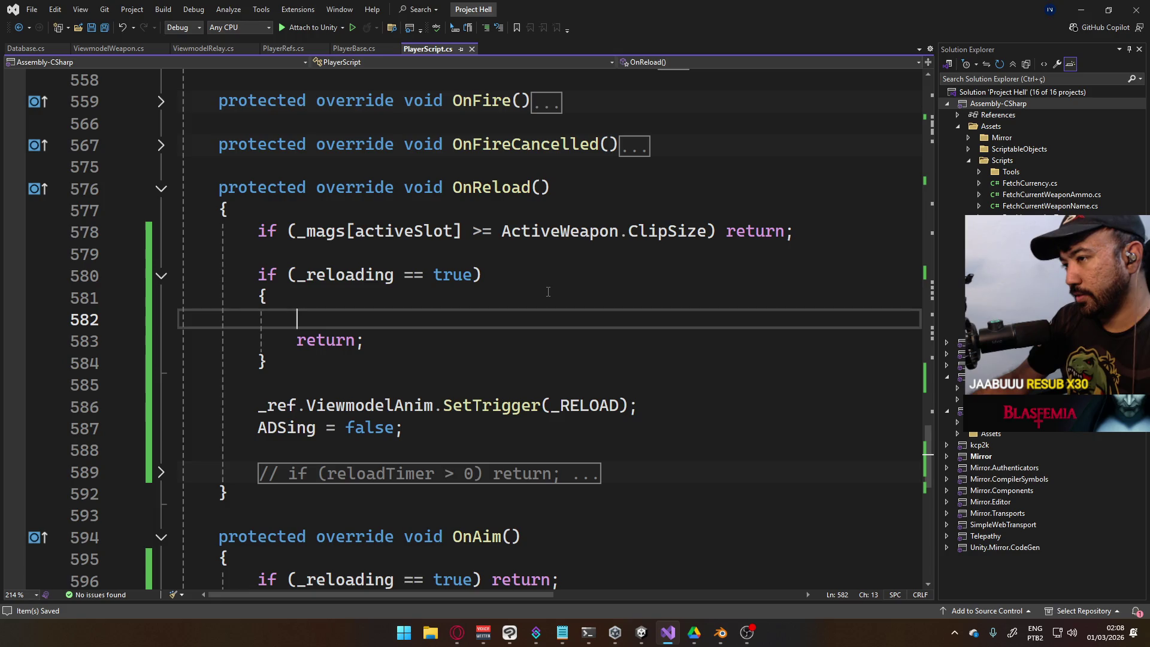
Expand OnSprint and place the caret after its Sprint Pressed log line
scroll(492, 304, "down", 4)
scroll(503, 306, "up", 5)
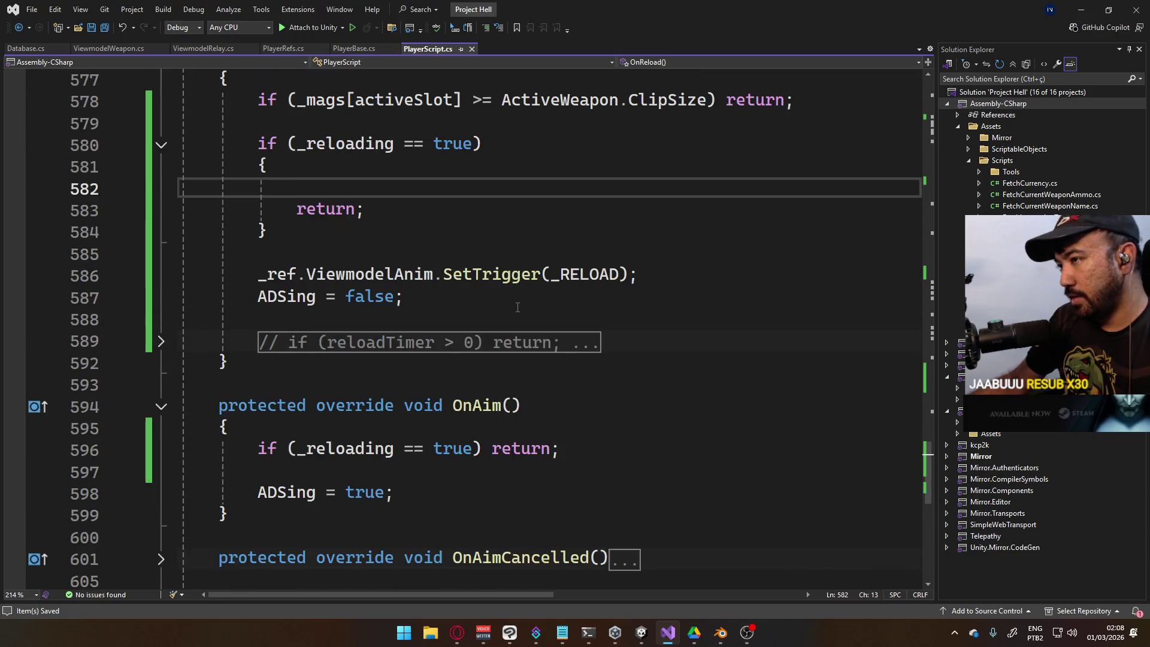
scroll(517, 307, "up", 3)
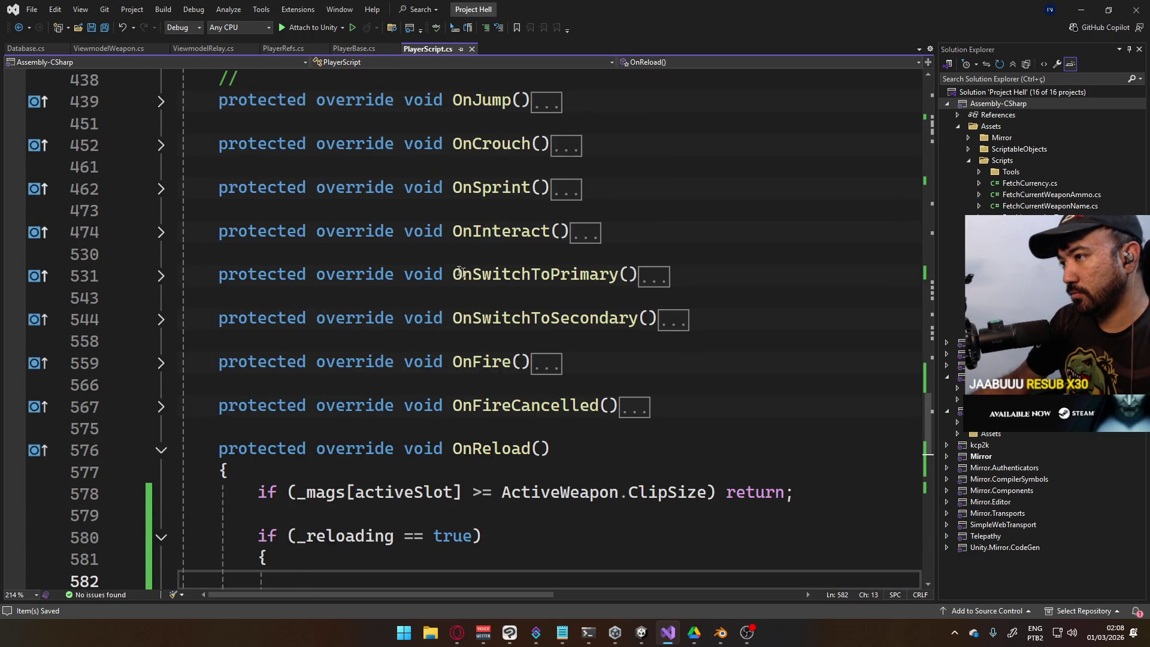
left_click(162, 189)
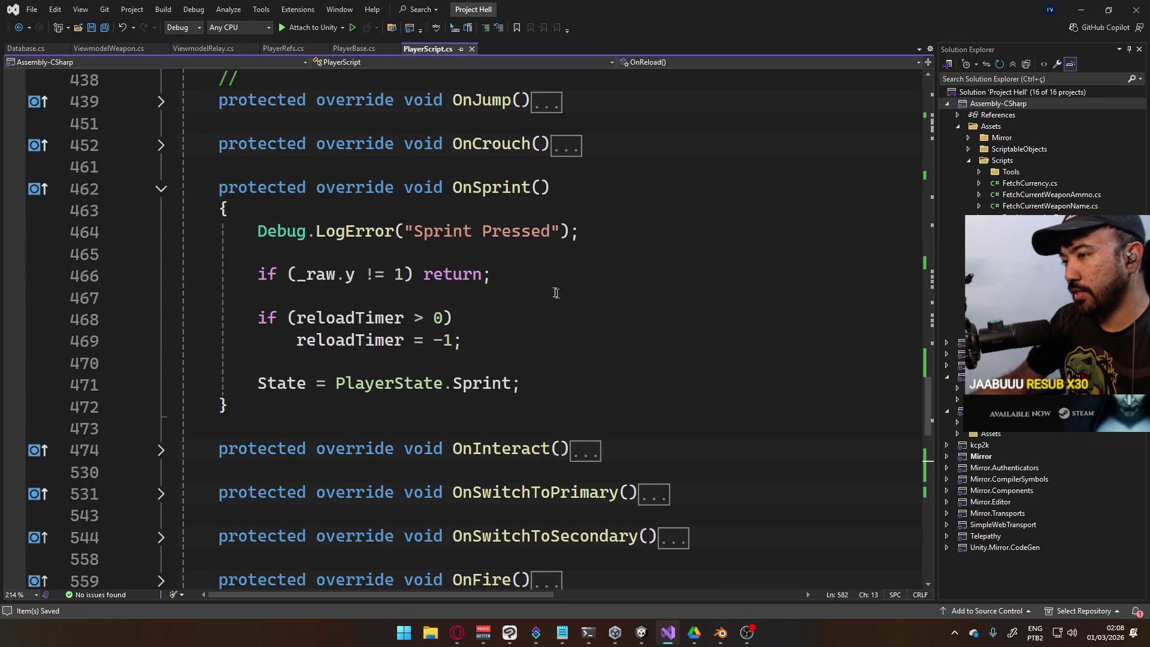
left_click(591, 221)
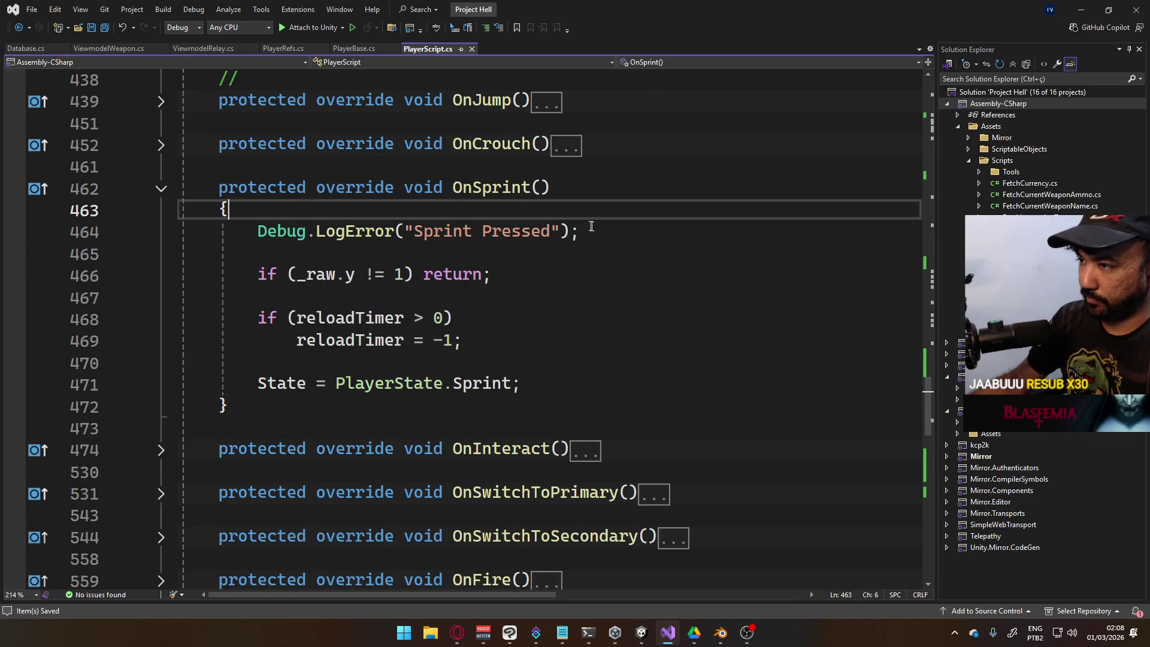
left_click(611, 234)
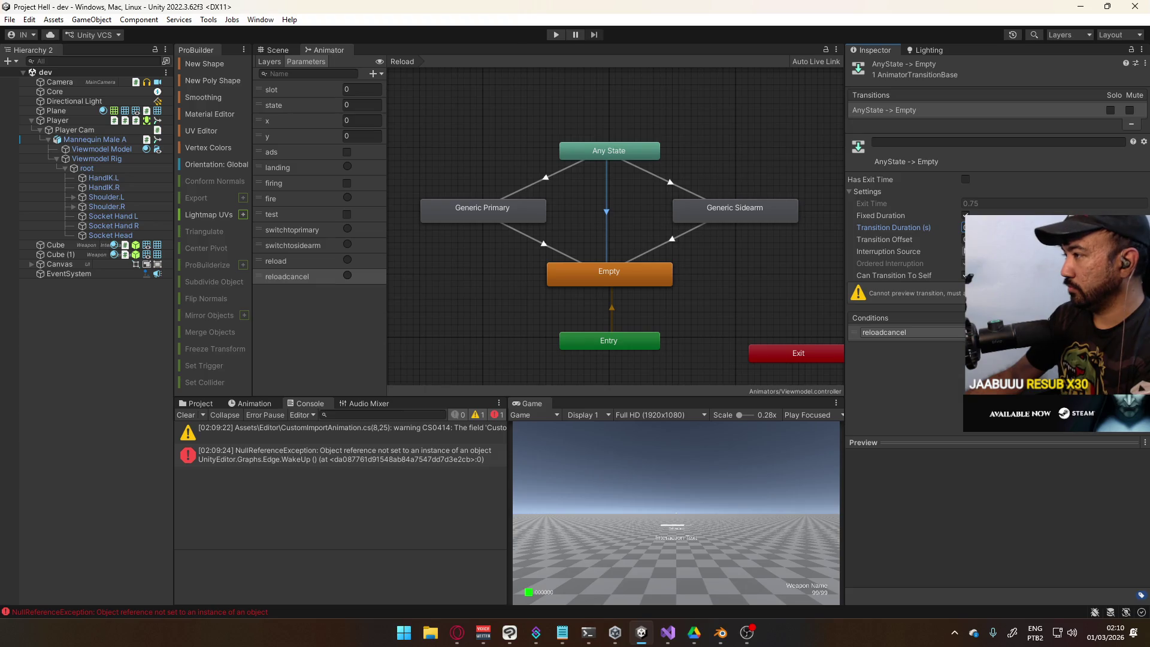
Enable Has Exit Time with Exit Time 0.9 on the AnyState → Empty reloadcancel transition
left_click(966, 179)
type("0.9")
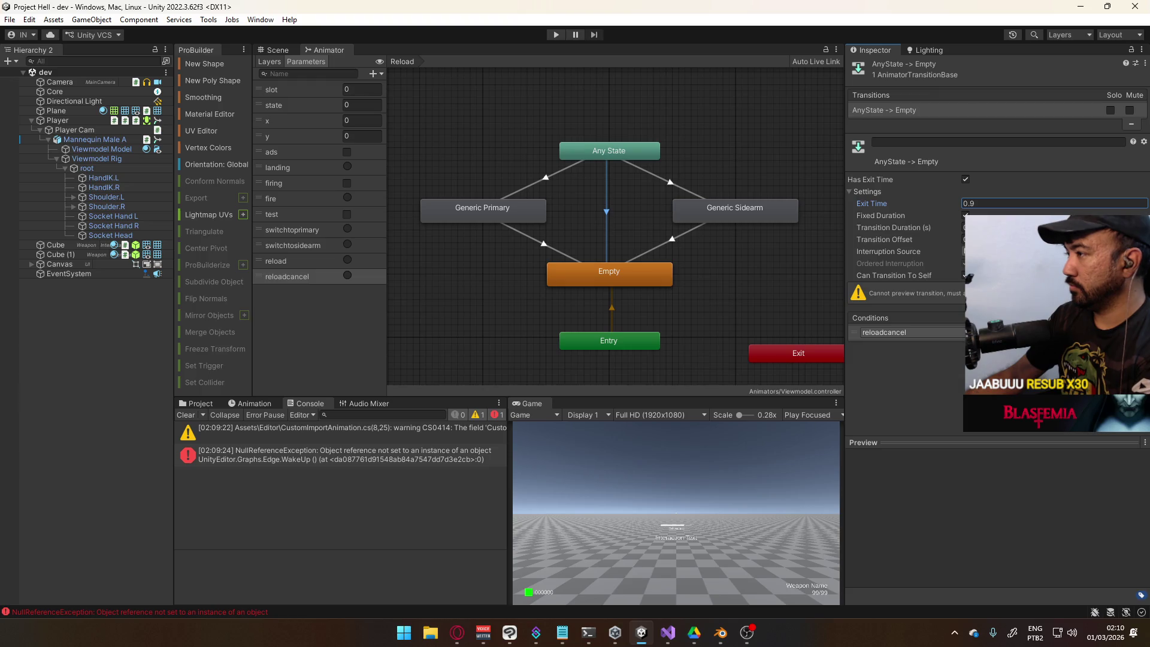
left_click(888, 252)
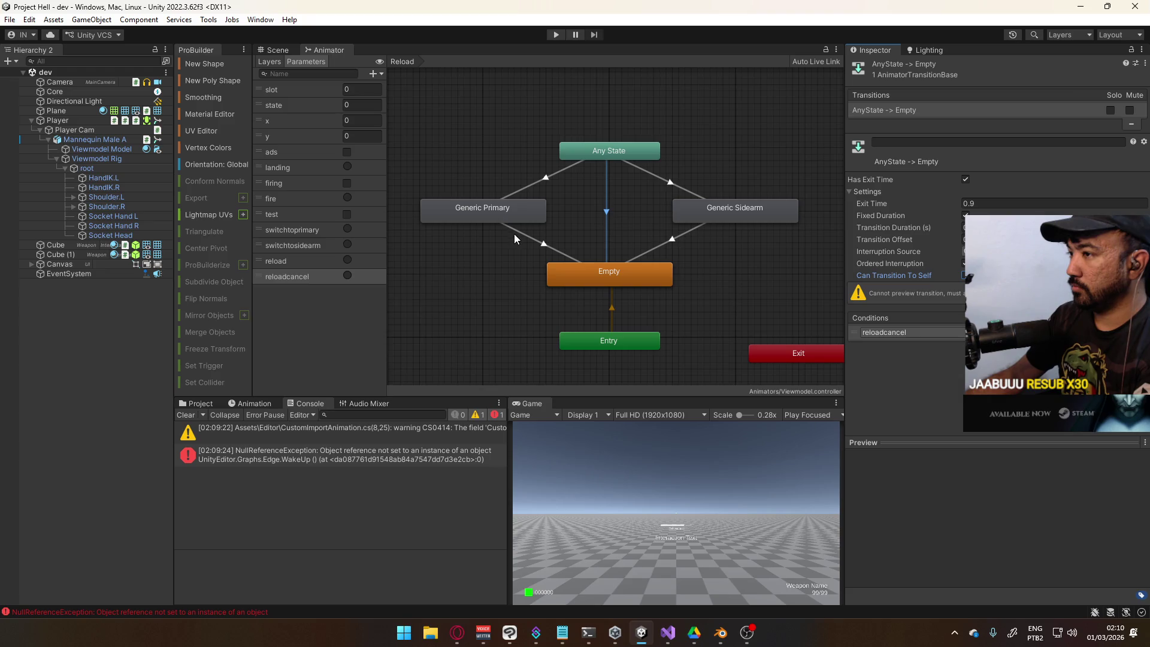
left_click(514, 234)
left_click(616, 211)
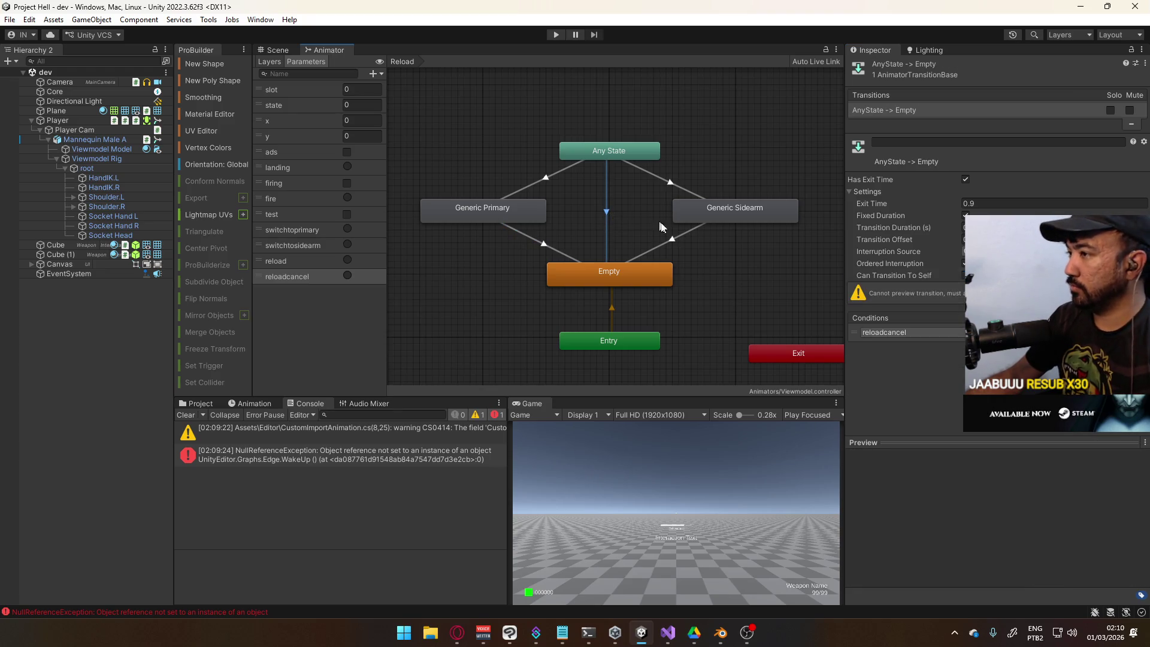
left_click(670, 242)
left_click(610, 221)
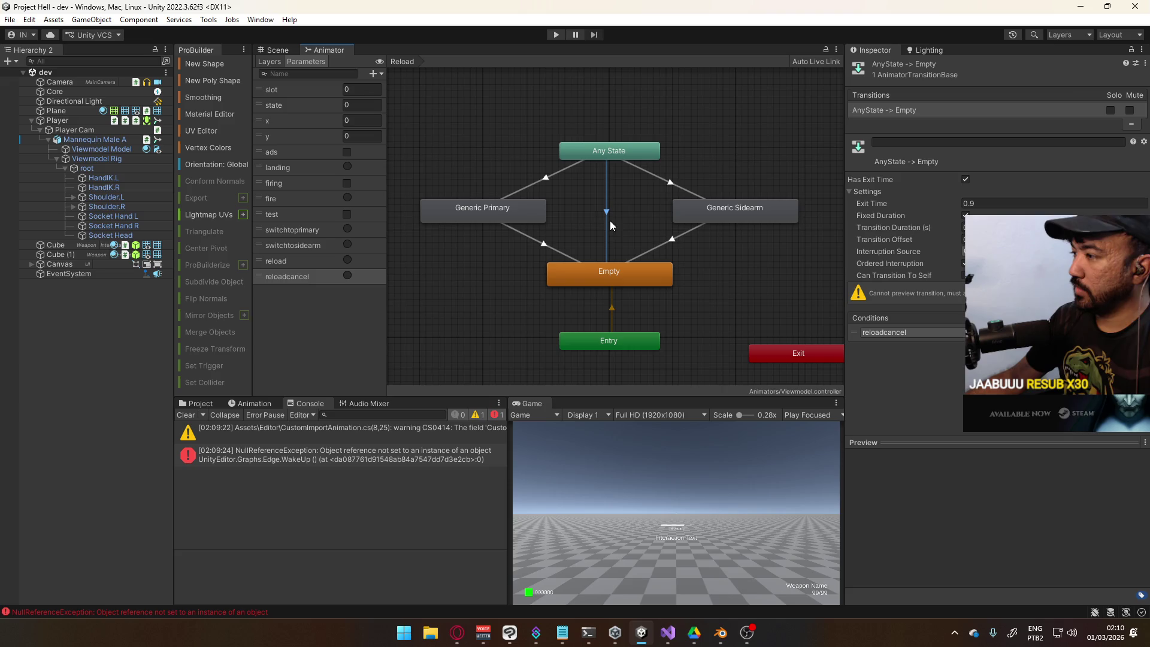
Add _ref.ViewmodelAnim.SetTrigger(_RELOADCANCEL); under OnSprint's _reloading check
left_click(668, 633)
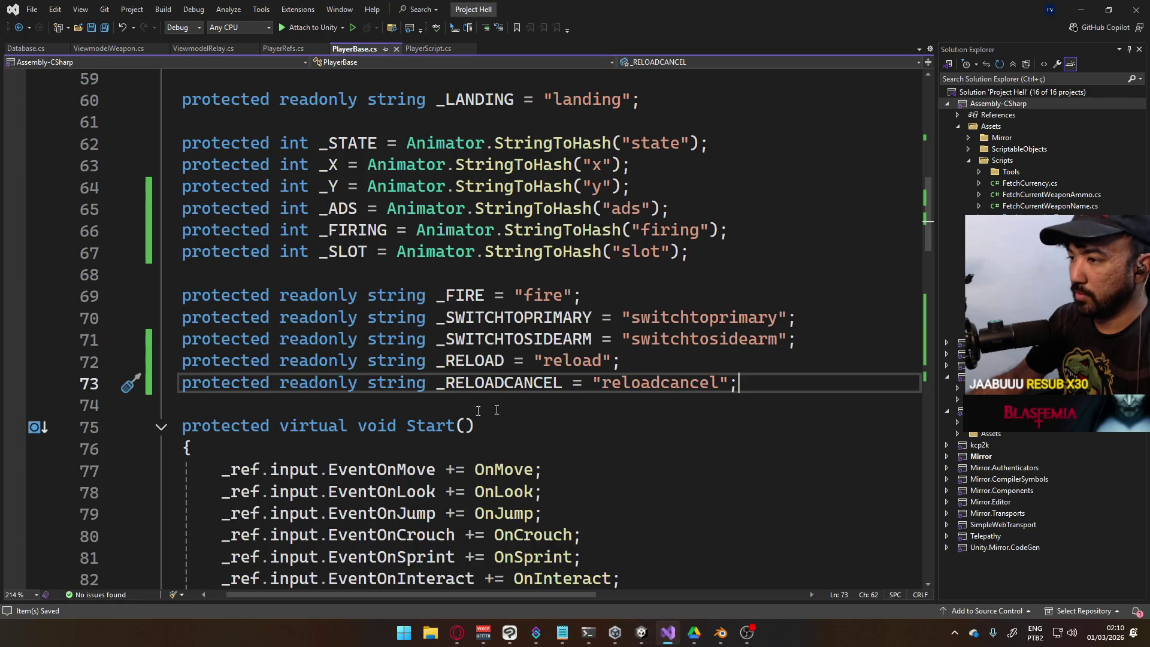
left_click(427, 49)
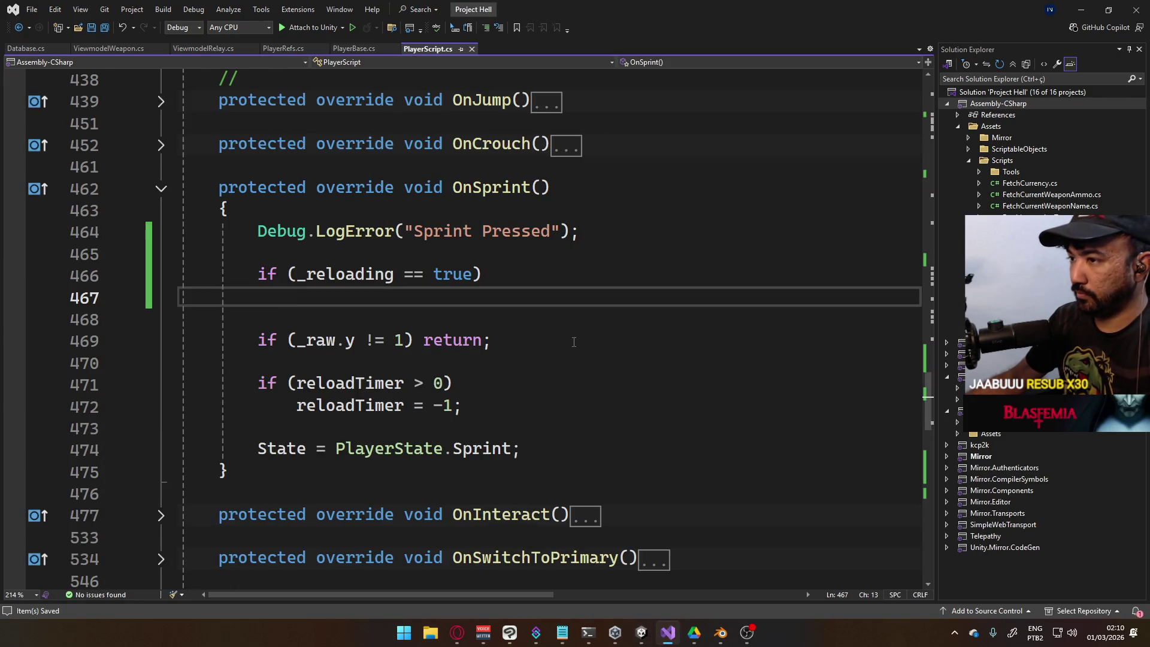
type("_")
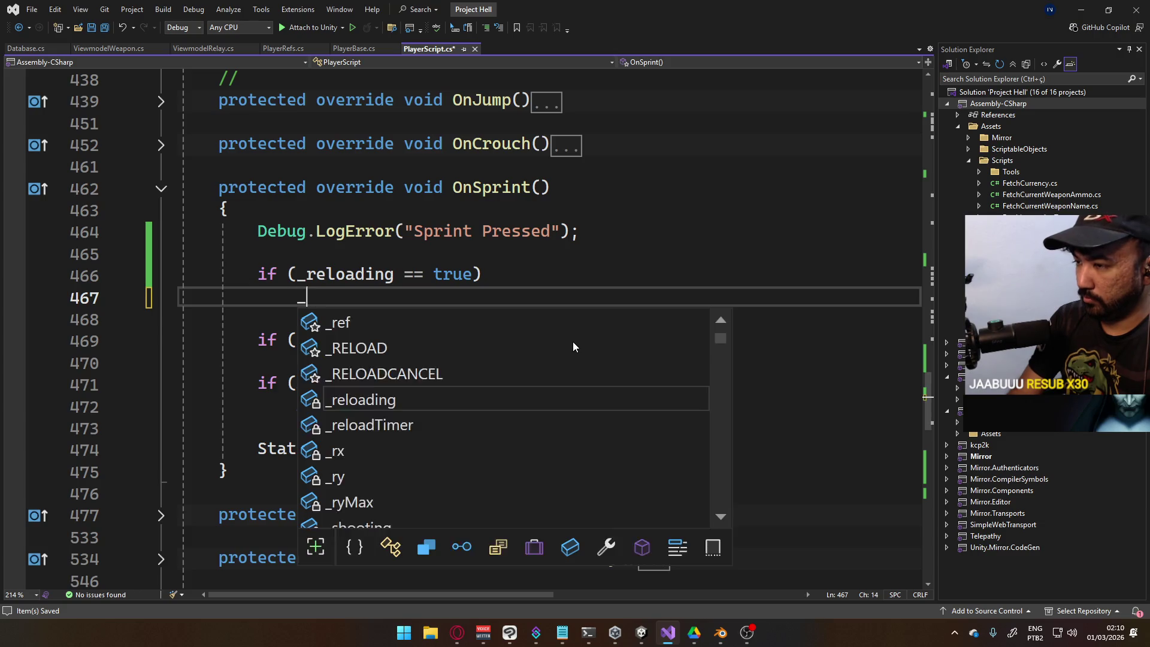
type("ref.Vie")
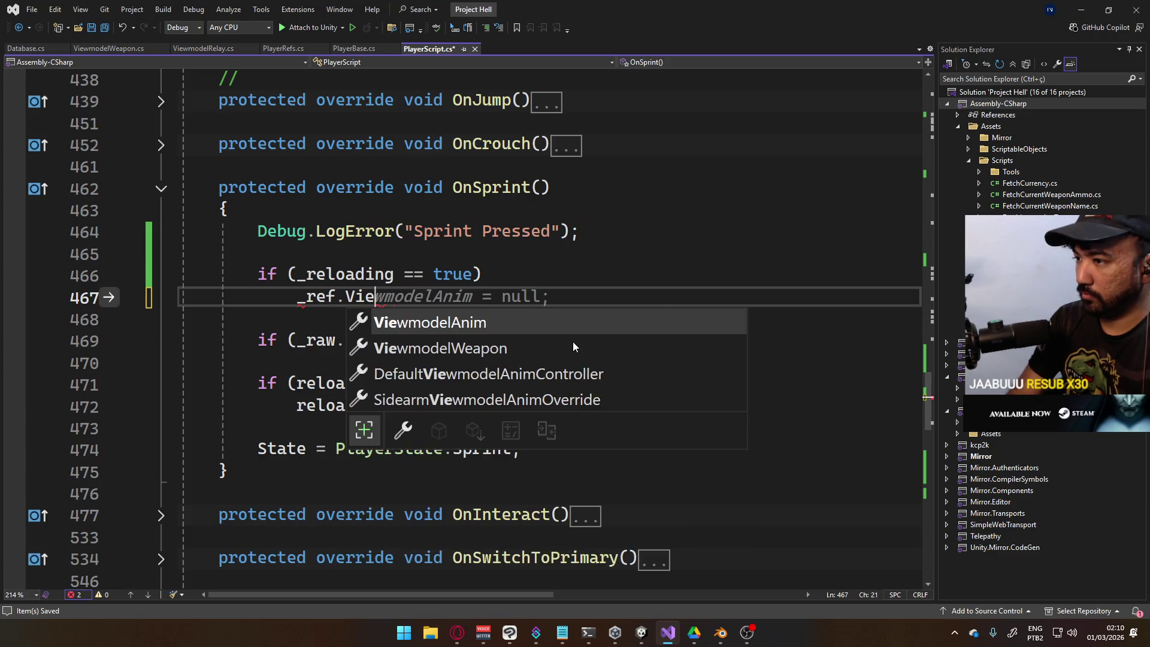
key("Tab")
type(".relo")
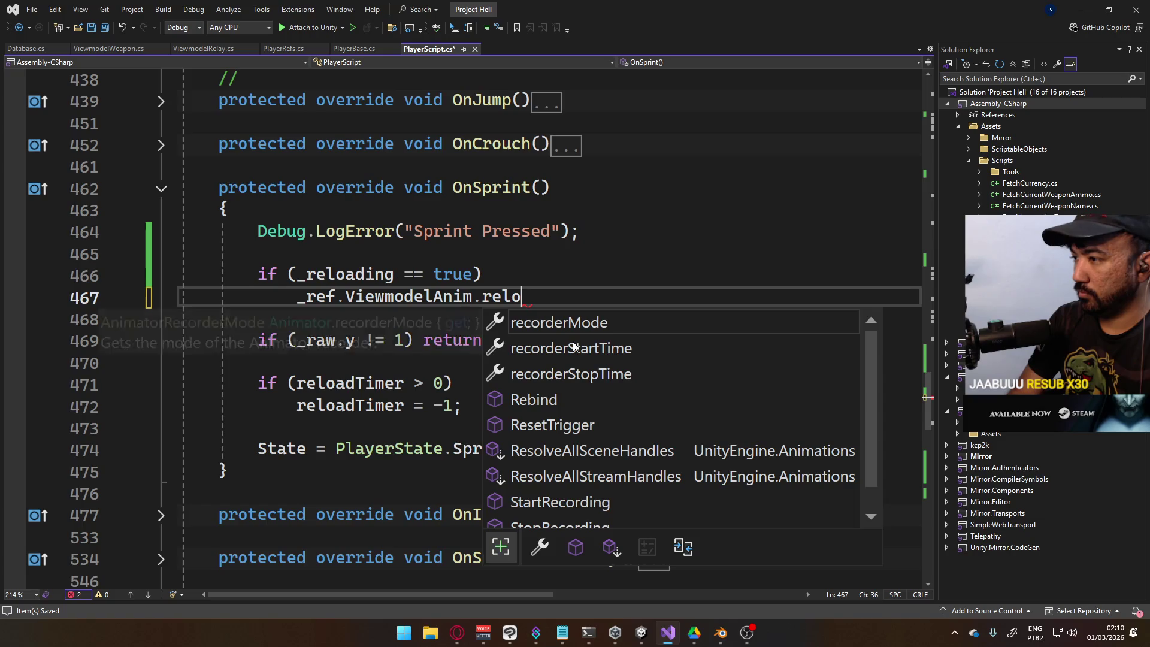
key("BackSpace")
key("BackSpace")
key("BackSpace")
key("BackSpace")
type("sett")
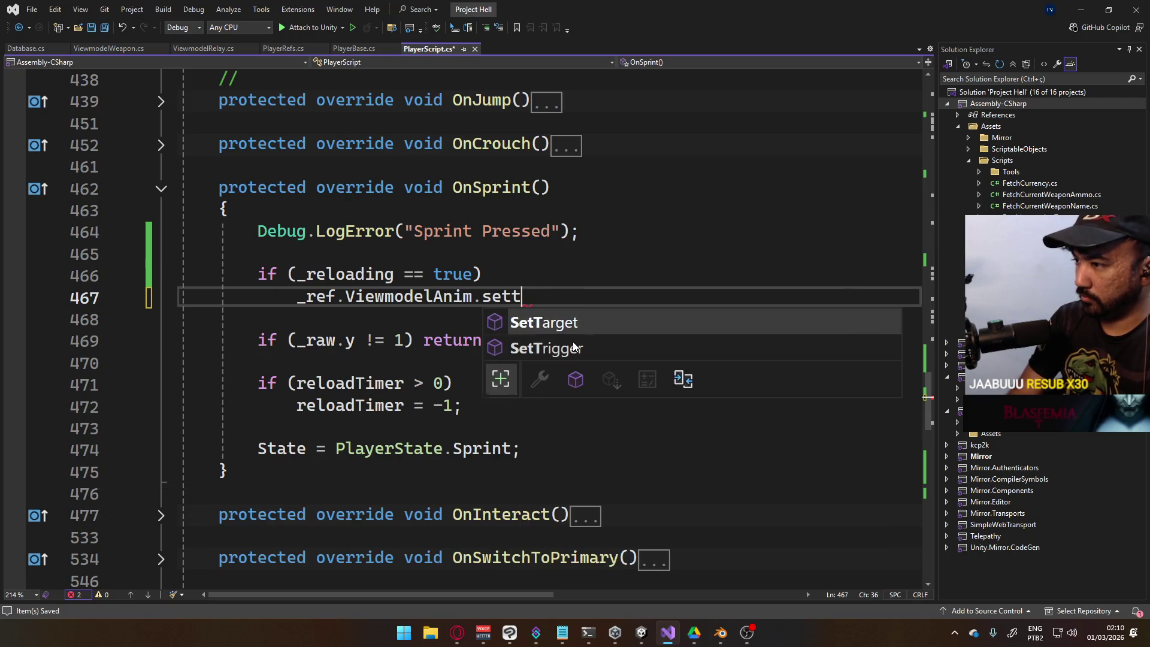
type("r(R")
key("BackSpace")
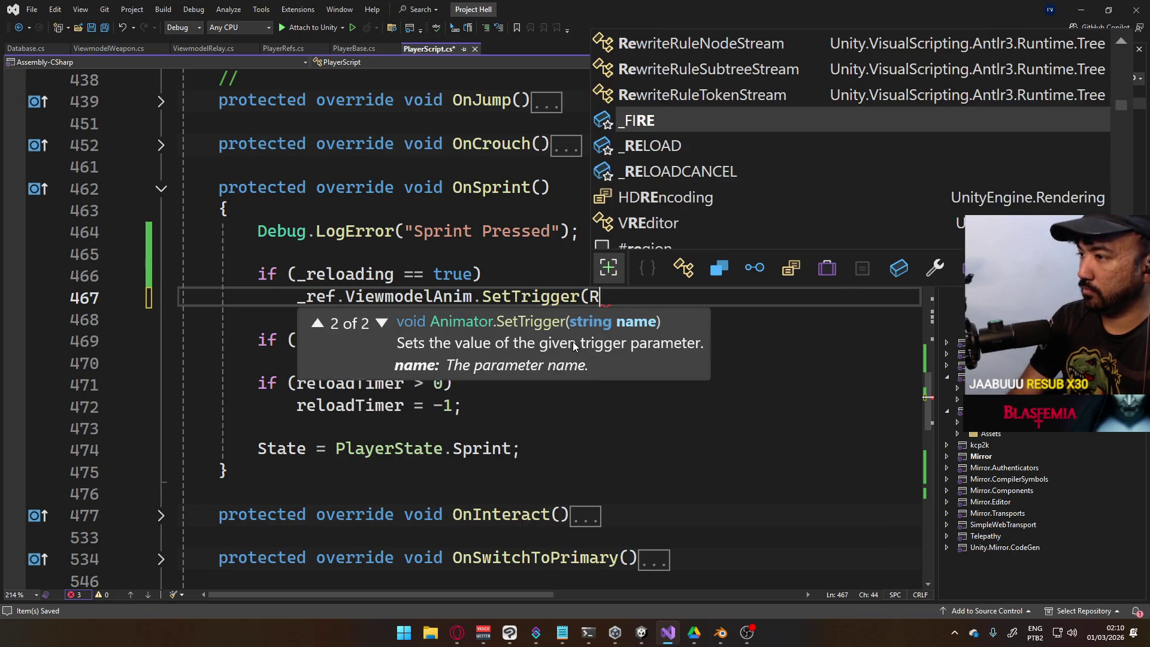
type("_REL")
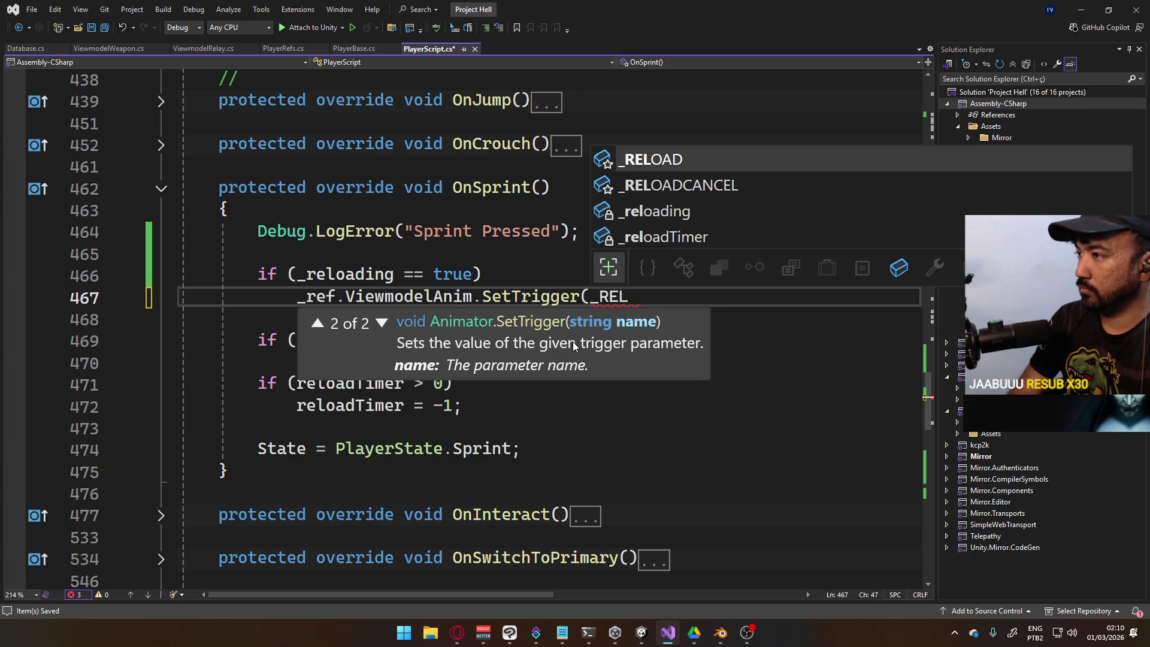
key("Down")
key("Tab")
type(");")
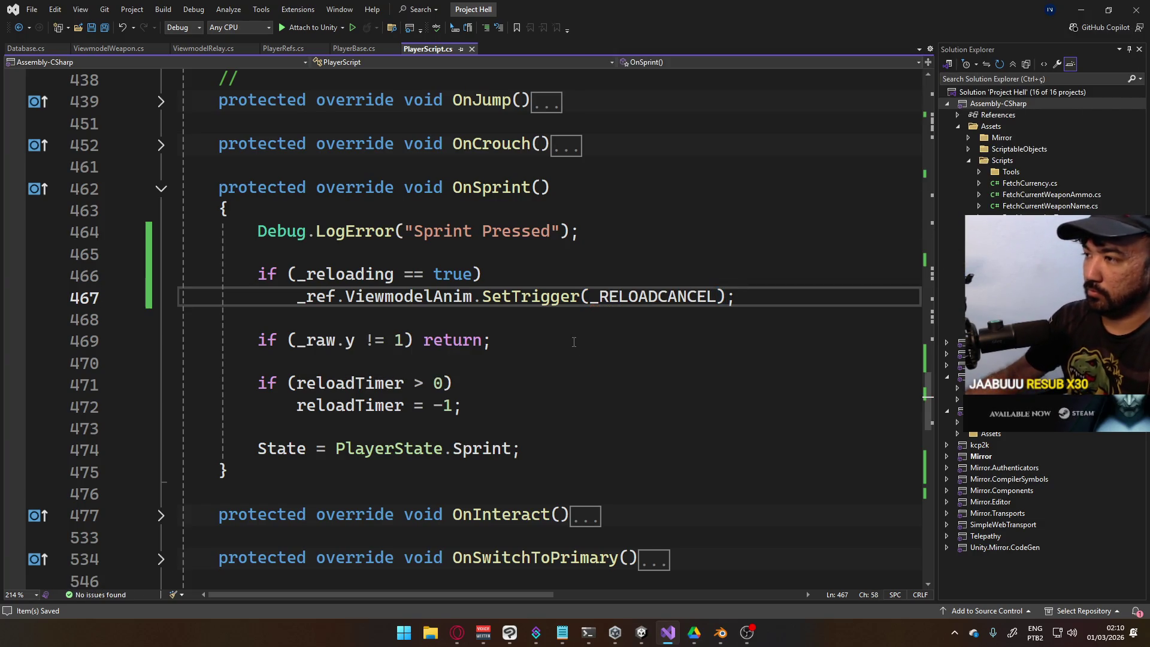
key("alt+Tab")
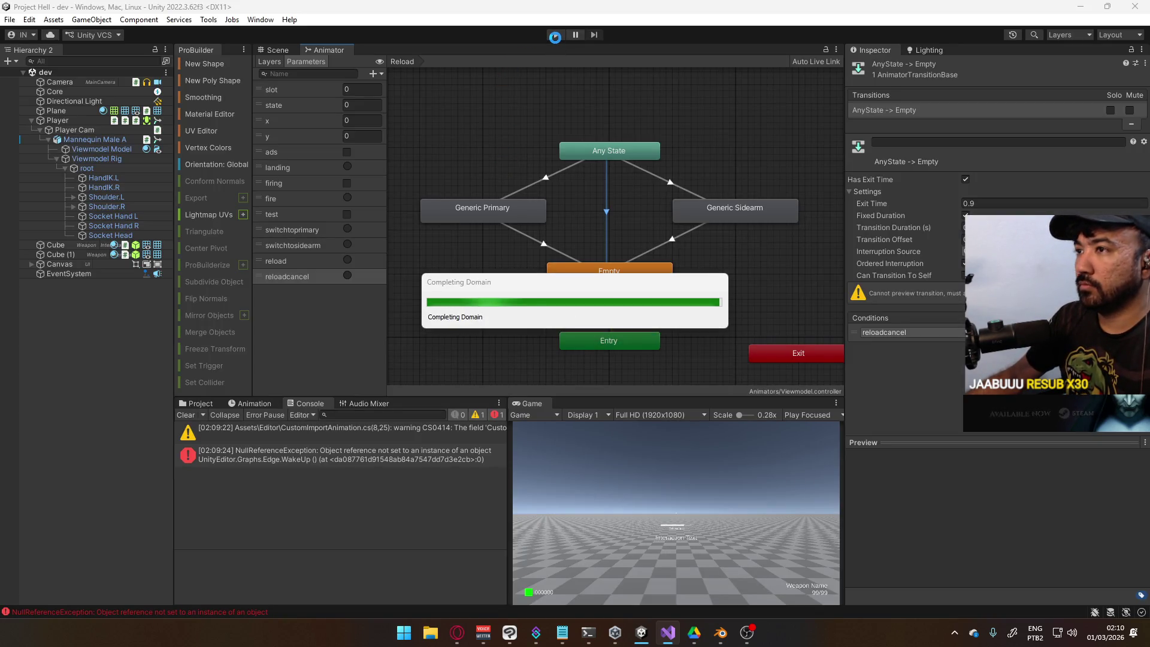
Enter Play mode and maximize the Game view to fill the editor
left_click(272, 51)
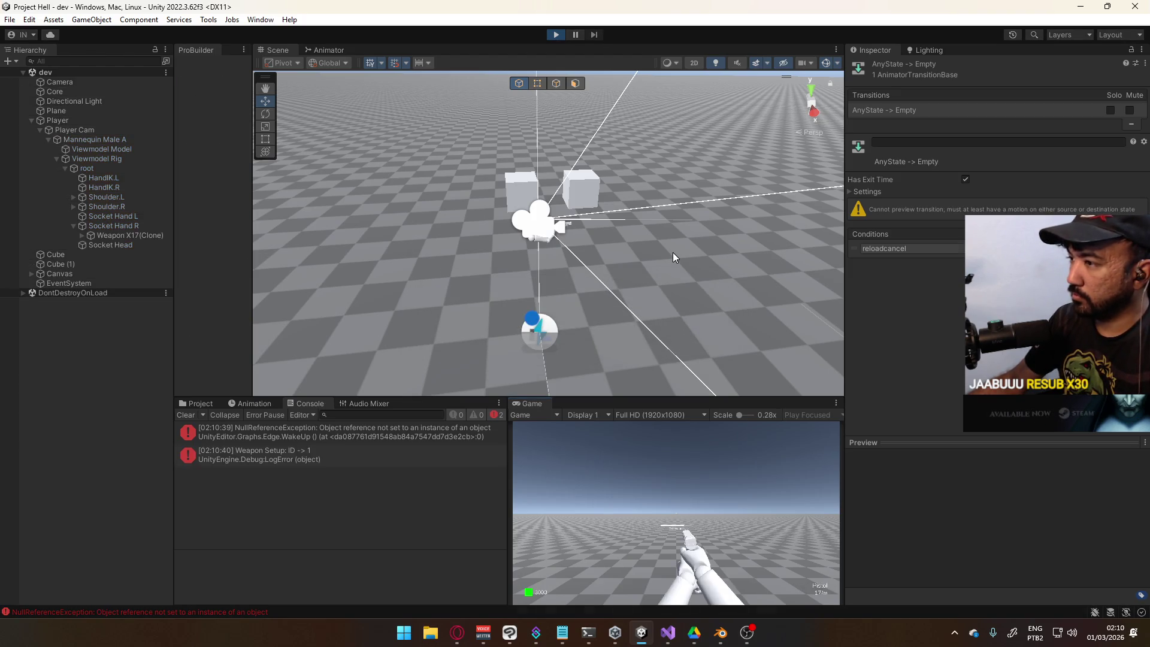
right_click(530, 403)
left_click(605, 446)
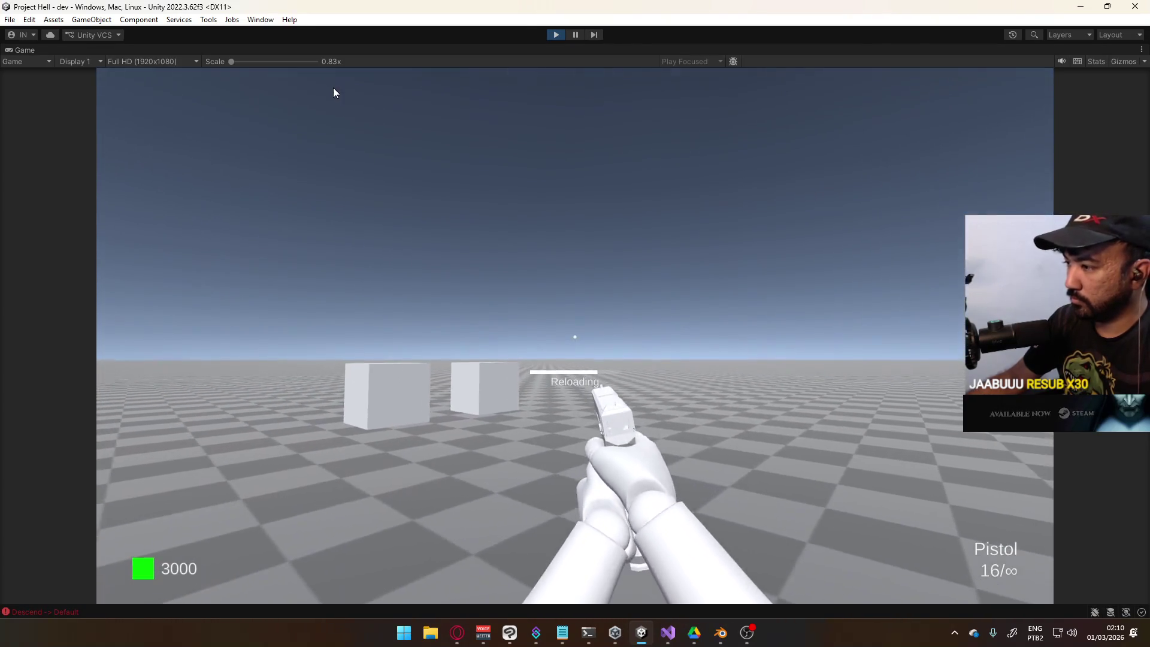
key("super")
Fire the pistol repeatedly at the boxes, emptying it and firing again after reloading
left_click(545, 311)
left_click(545, 311)
left_click(546, 311)
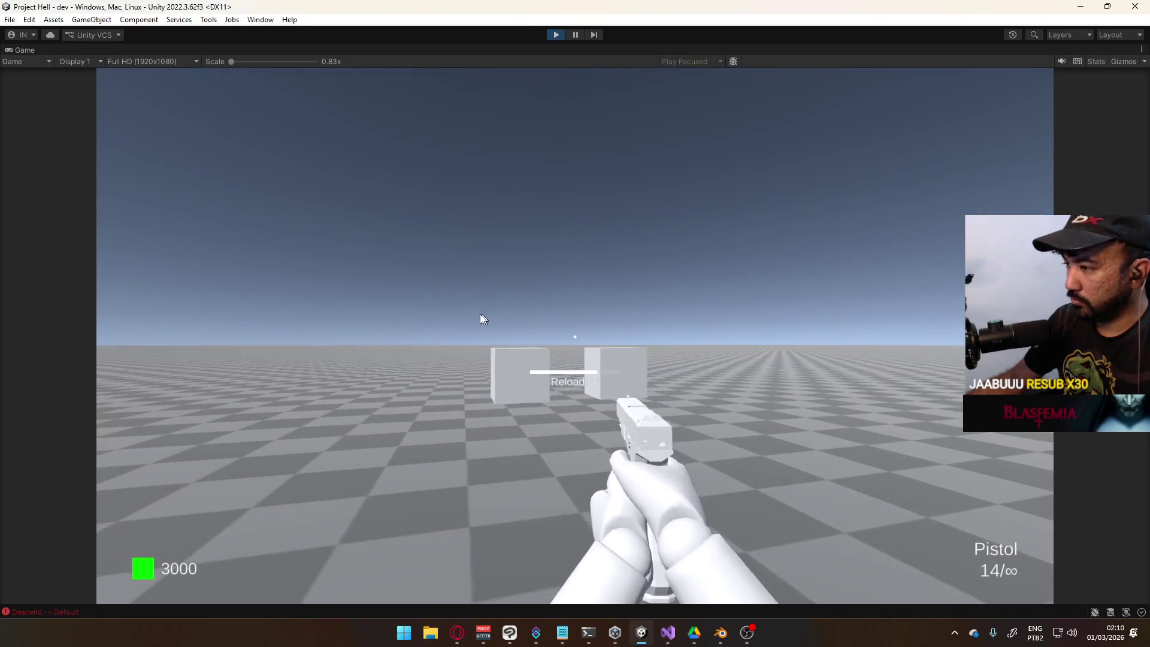
left_click(452, 317)
left_click(453, 316)
left_click(500, 318)
left_click(473, 318)
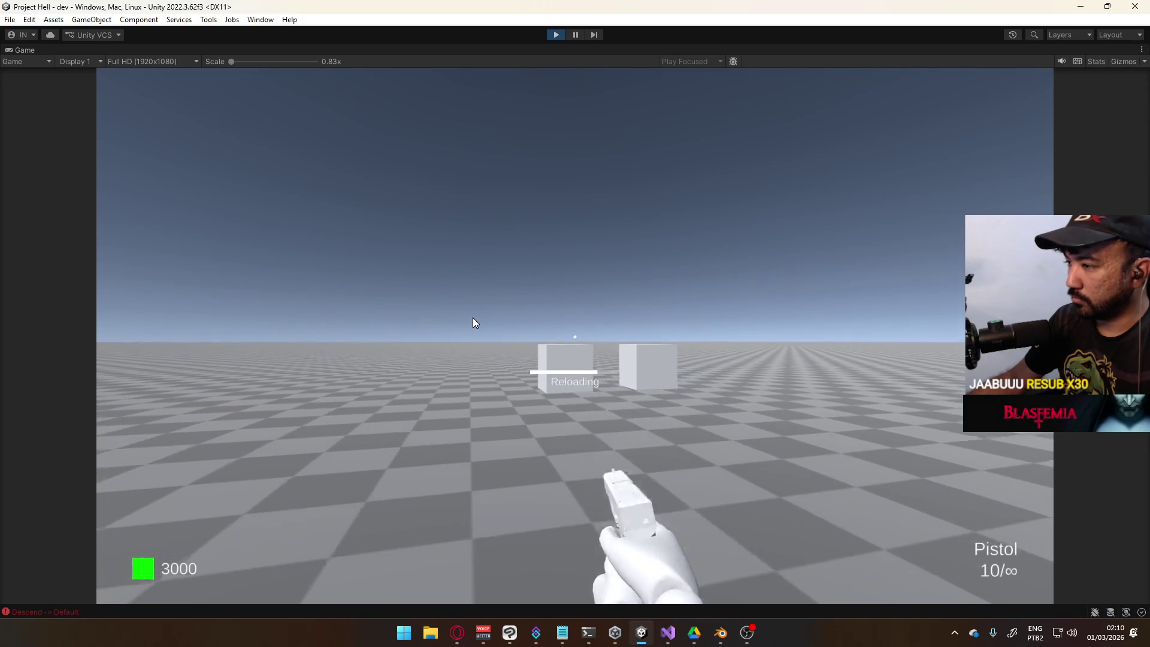
left_click(419, 324)
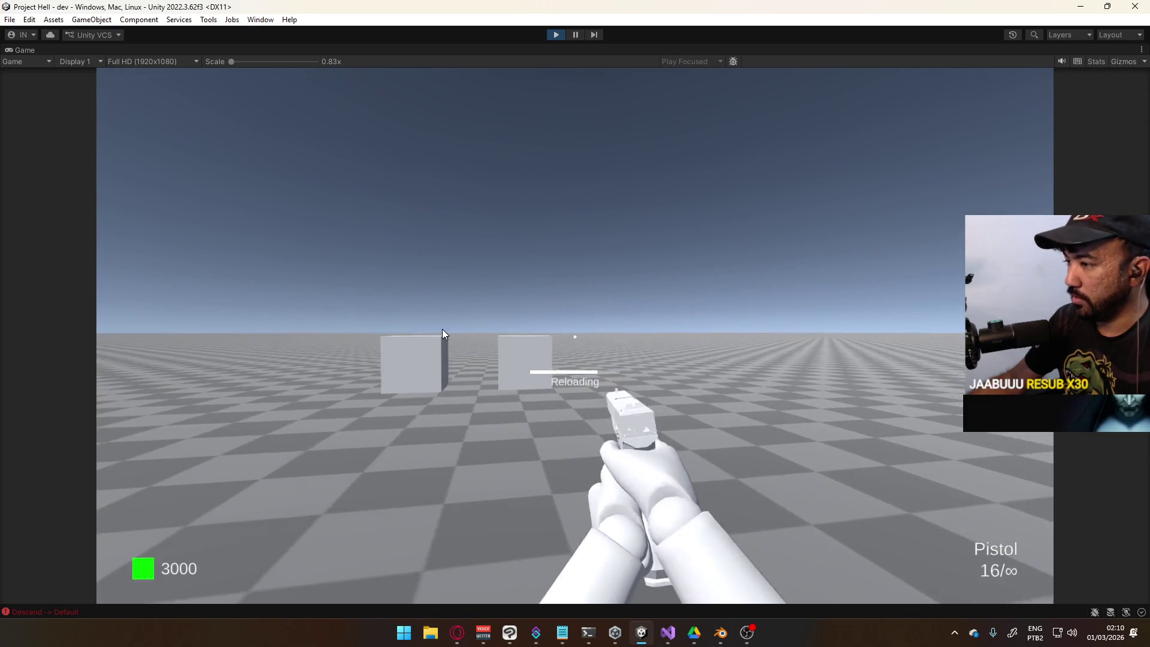
left_click(431, 326)
left_click(416, 322)
left_click(404, 319)
left_click(419, 323)
left_click(443, 323)
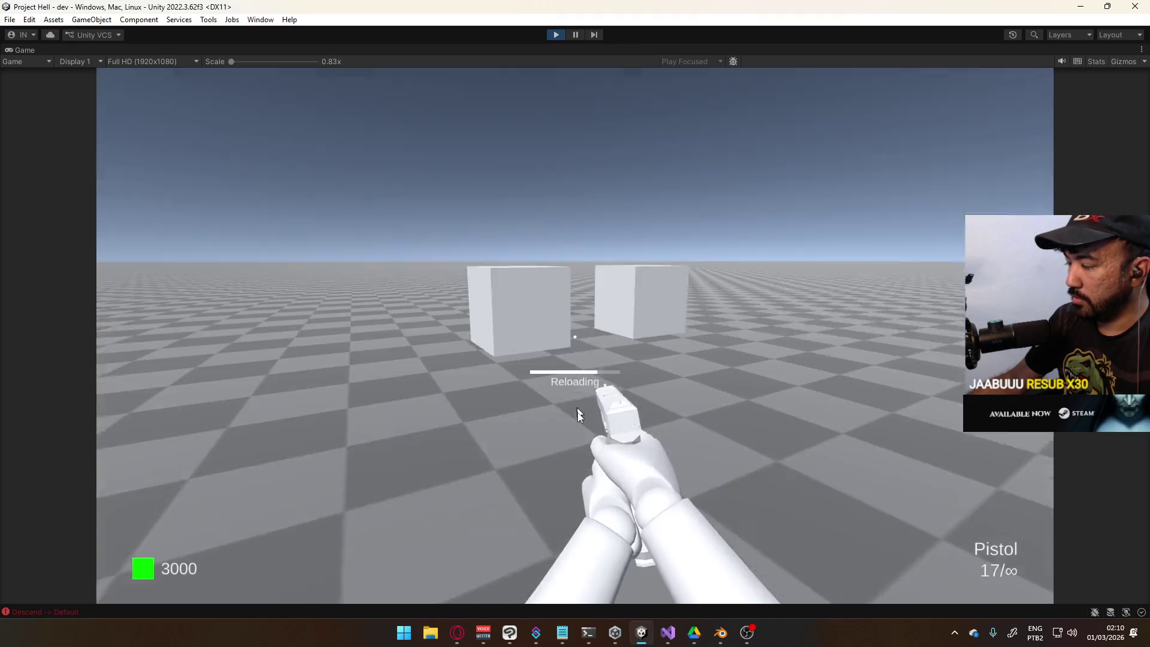
Switch to the SMG, fire while turning, reload, then swap to the pistol and fire
key("2")
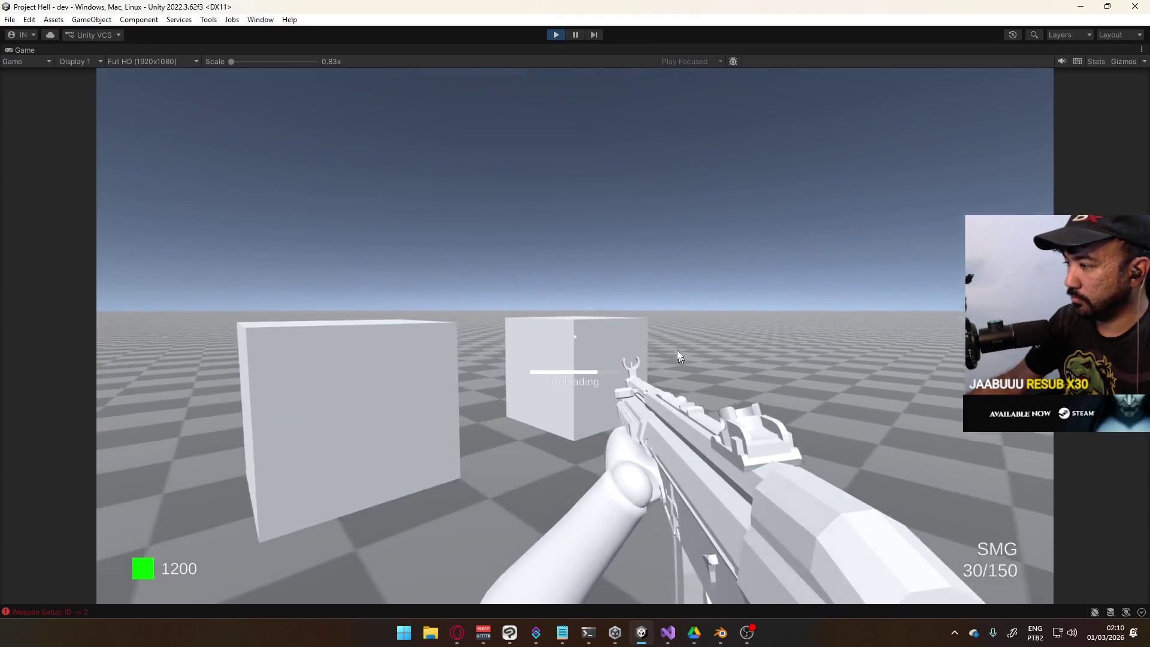
left_click(587, 358)
left_click_drag(587, 357, 406, 369)
key("r")
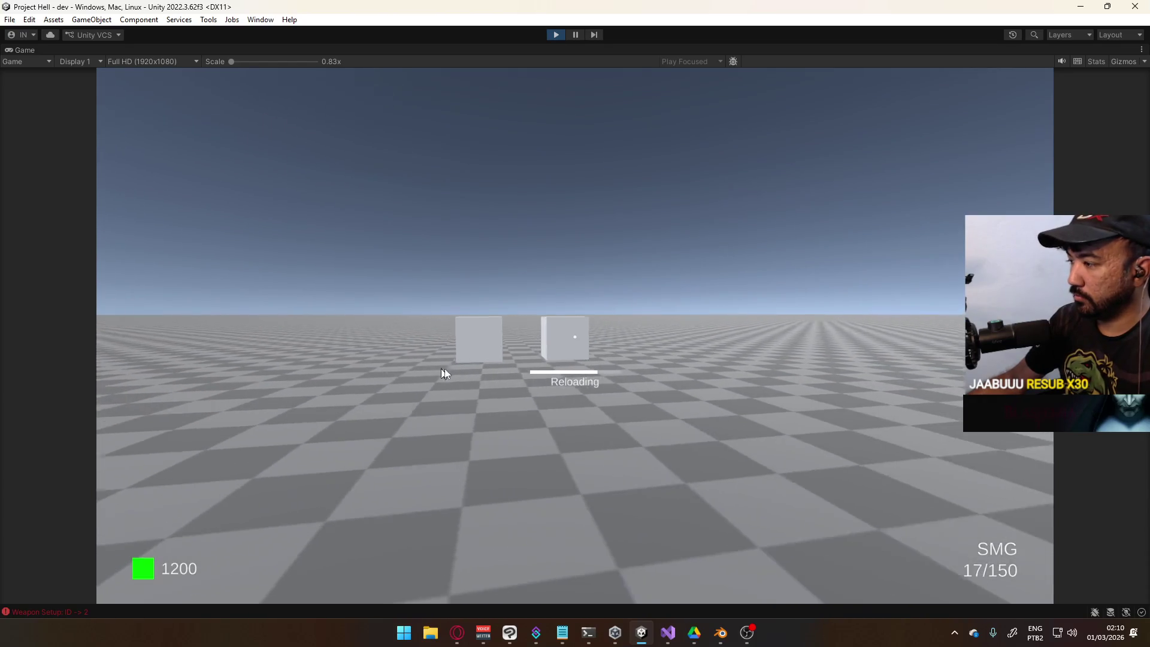
key("1")
left_click(440, 364)
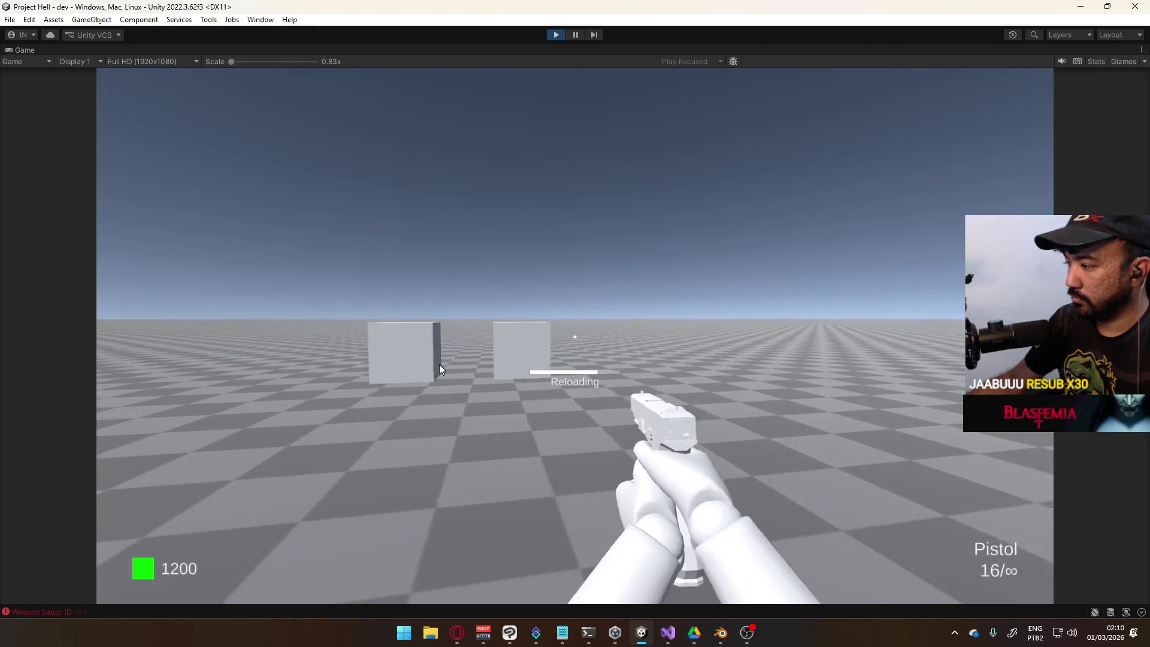
left_click(413, 368)
left_click(388, 371)
Fire the SMG, then swap between Pistol and SMG mid-reload with keys 1 and 2
key("2")
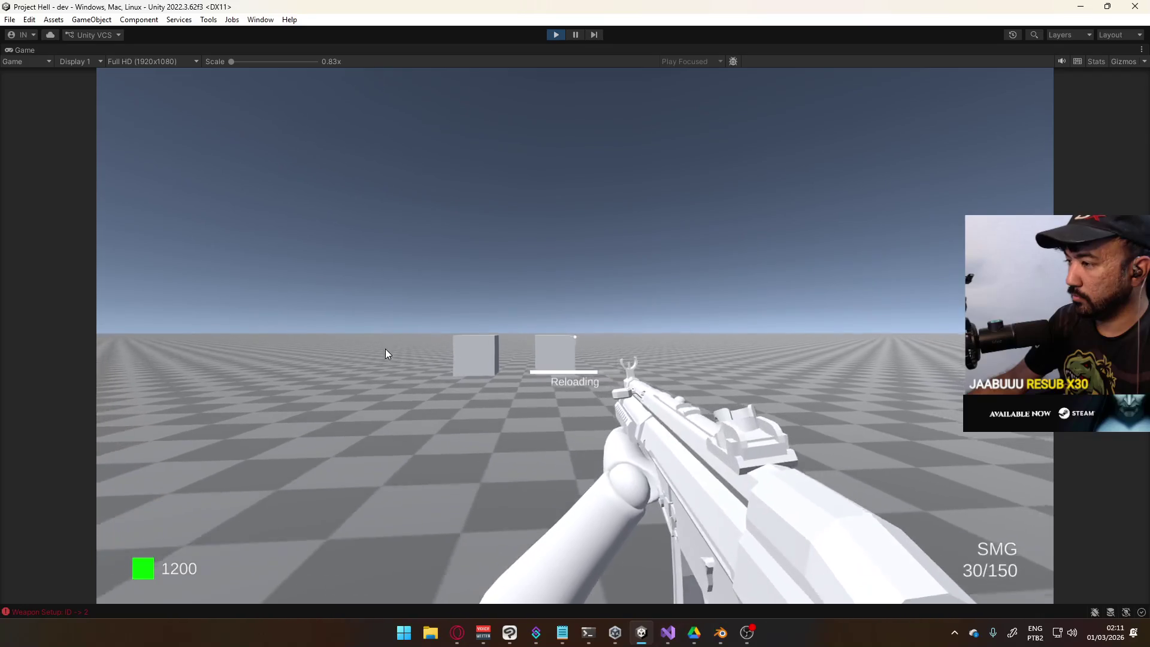
left_click(356, 359)
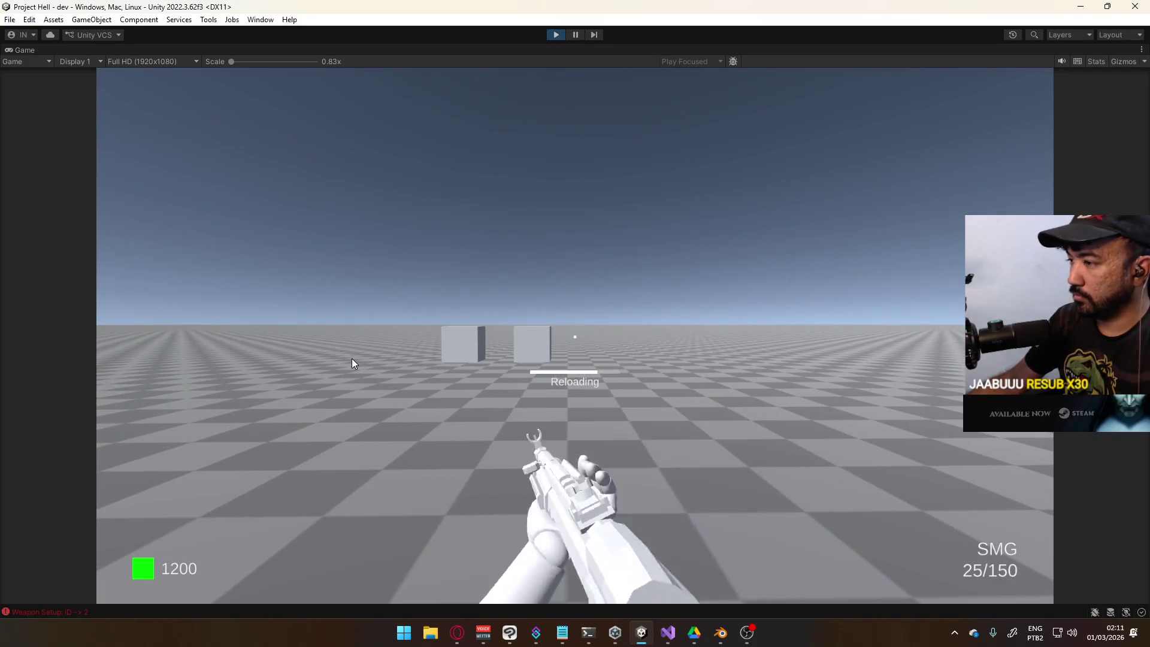
key("1")
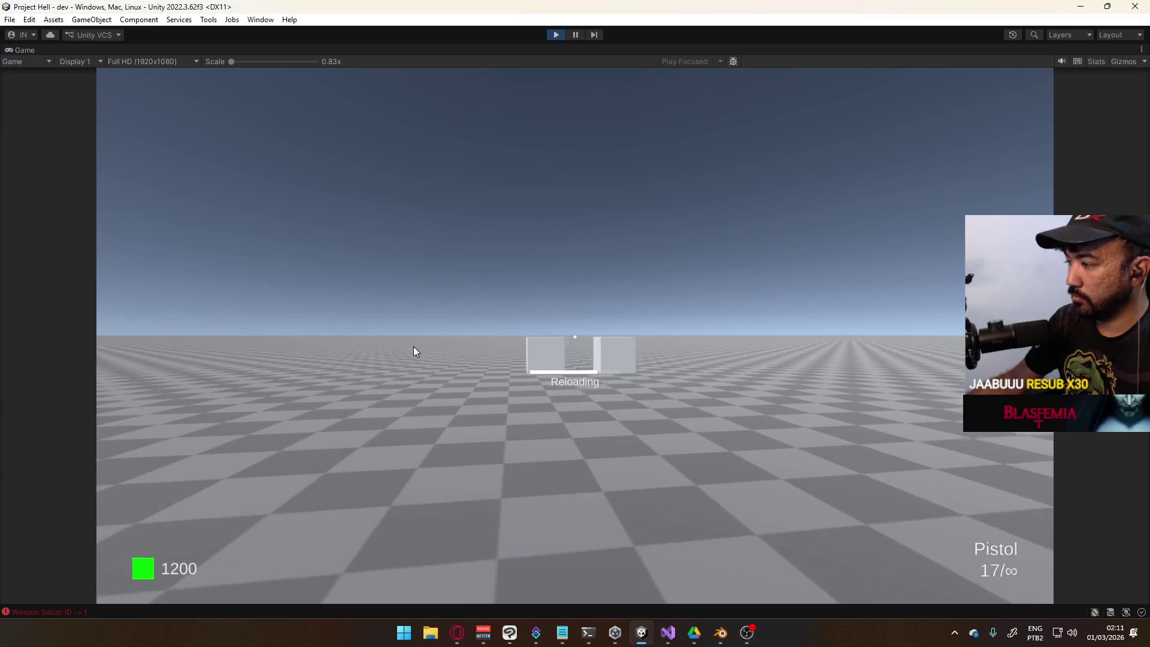
key("2")
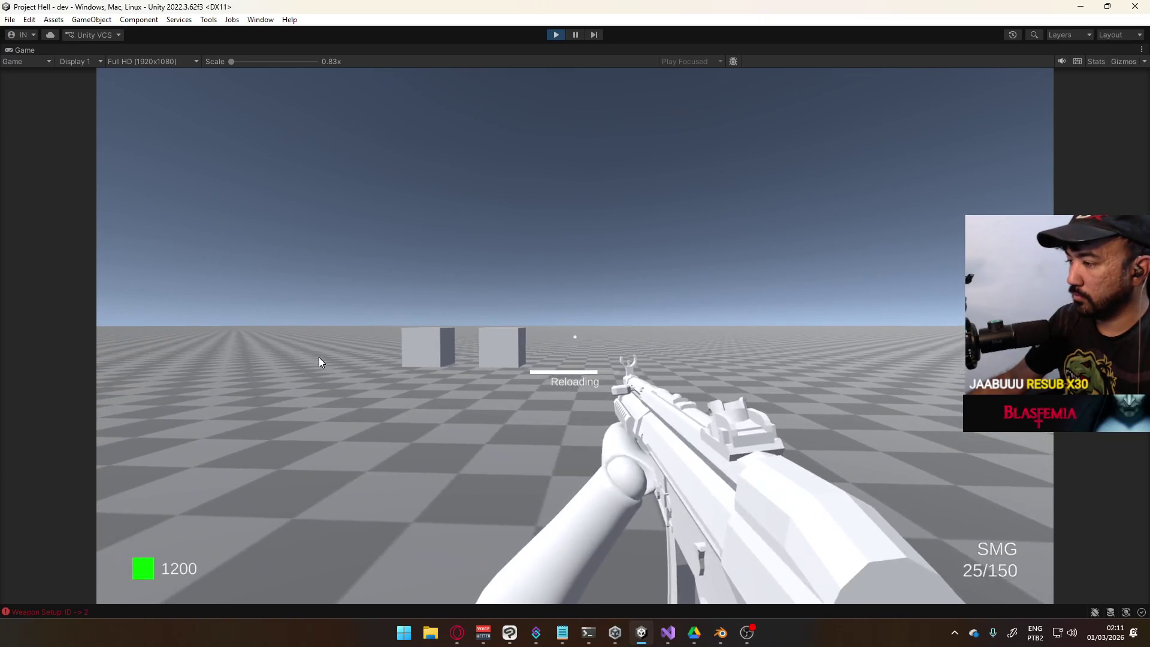
key("1")
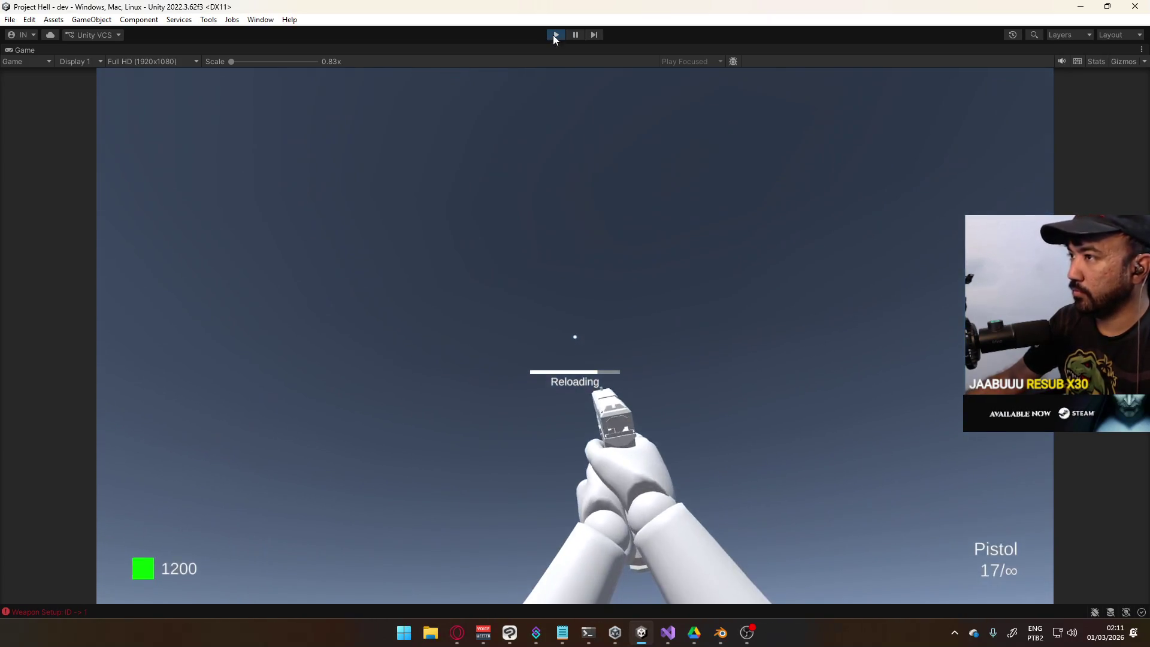
Stop Play mode and bring PlayerScript.cs up in Visual Studio at the reload code
left_click(555, 36)
left_click(669, 626)
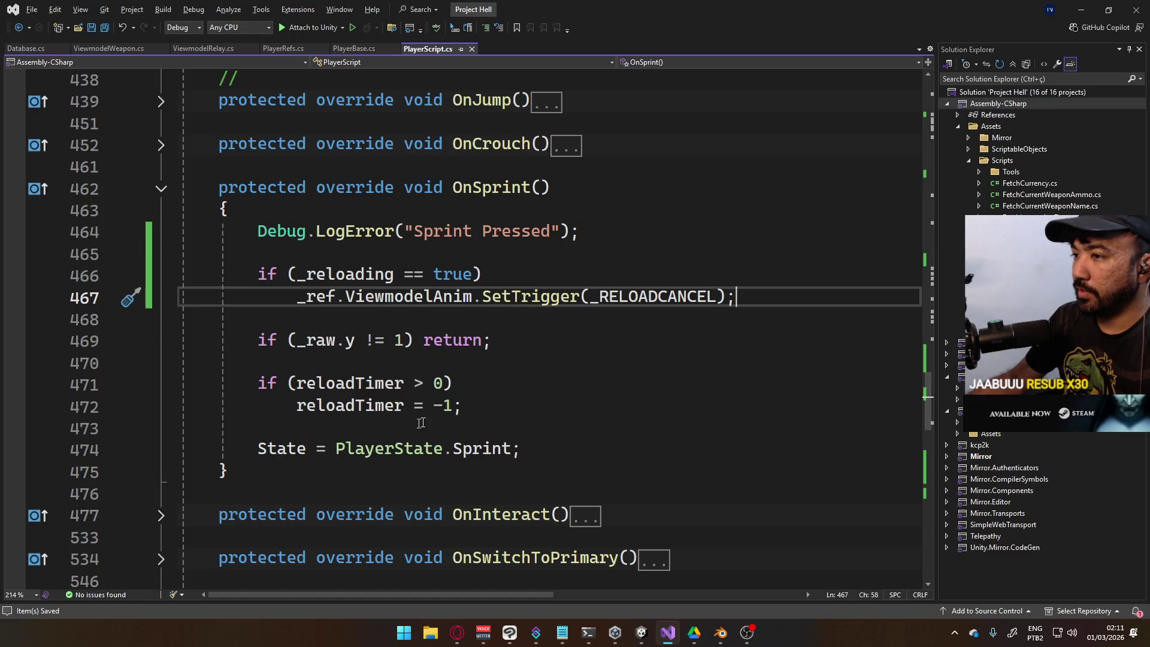
scroll(523, 244, "up", 20)
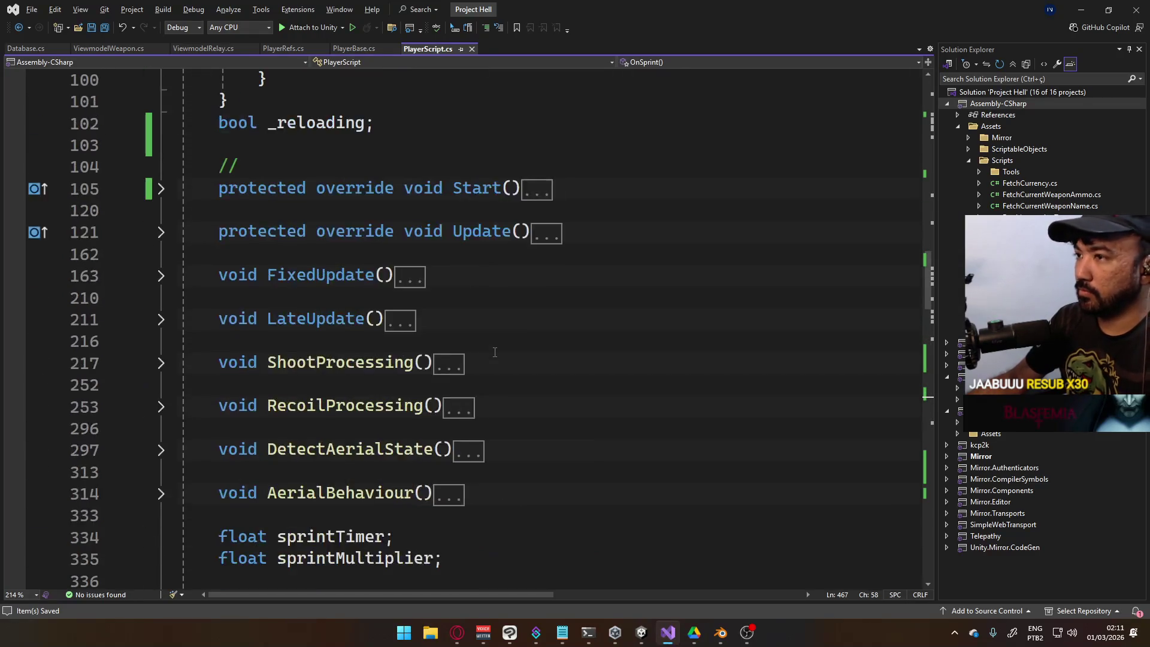
scroll(526, 384, "up", 12)
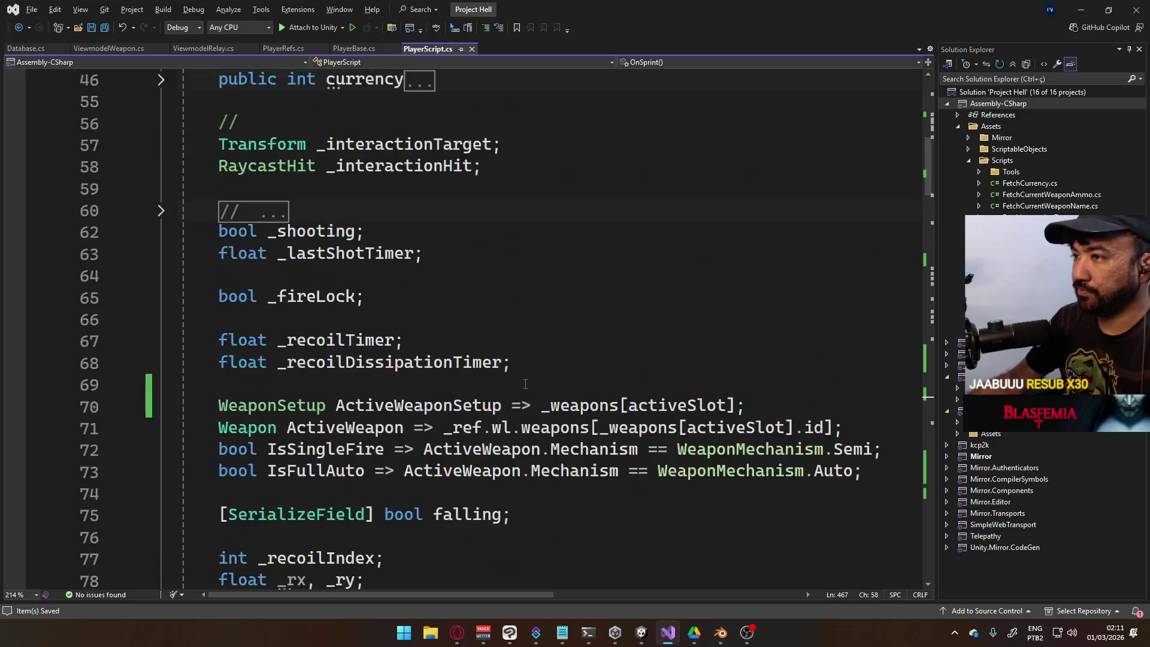
scroll(526, 381, "down", 20)
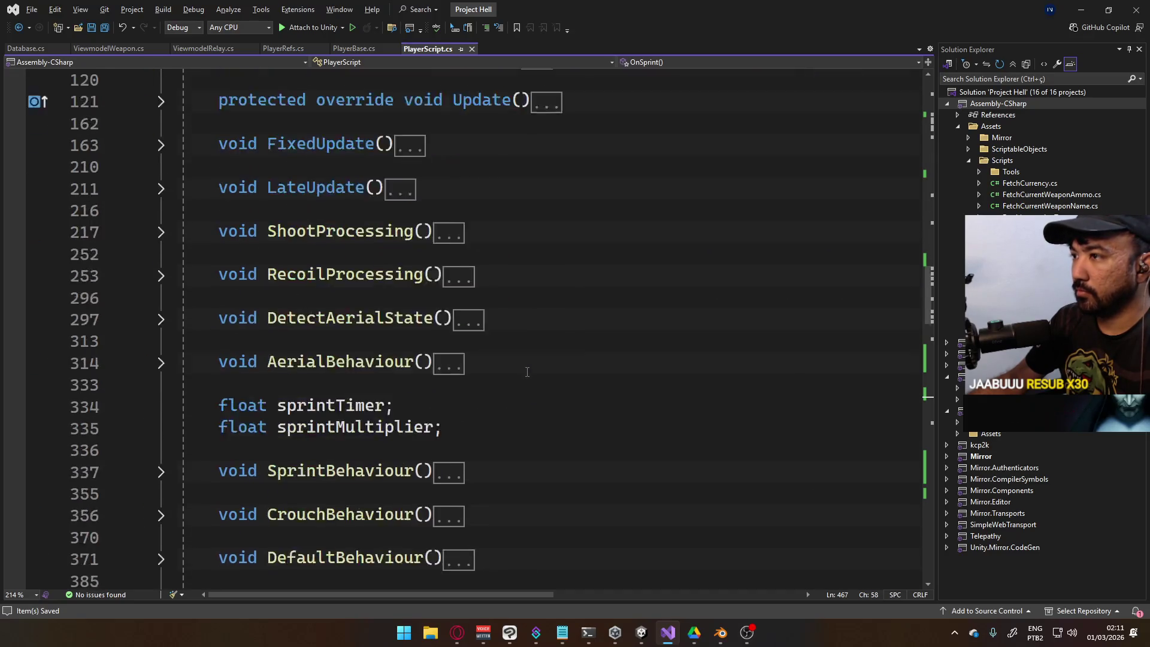
scroll(528, 369, "down", 12)
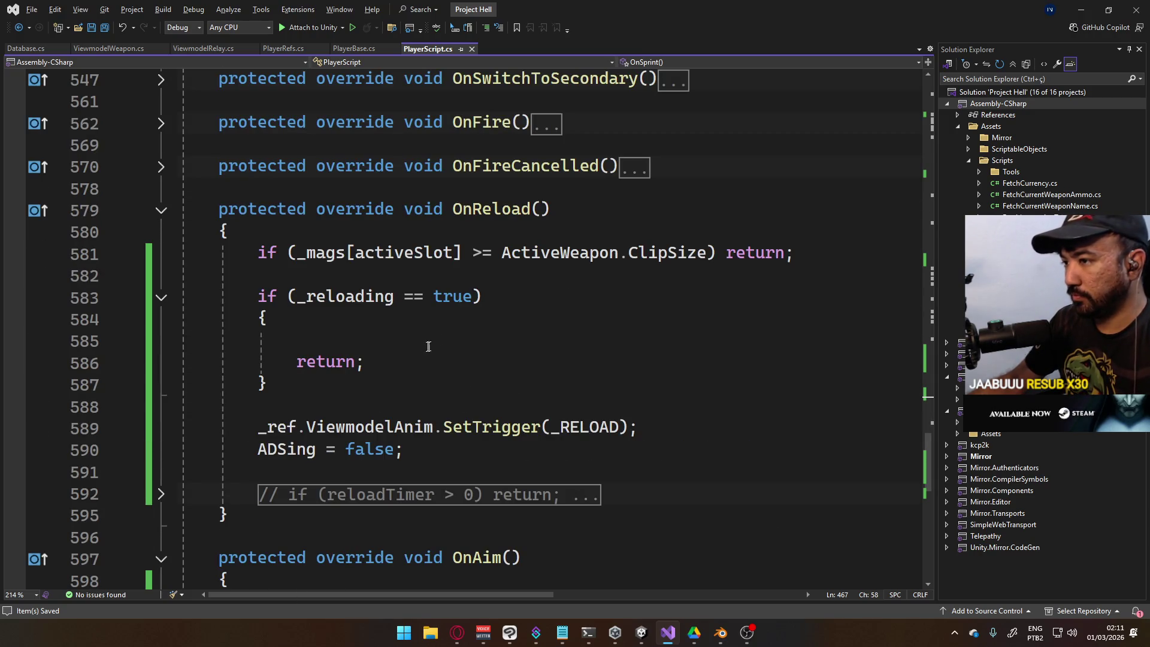
In OnReload's in-progress check, add _ref.viewmodel SetTrigger(_RELOADCANCEL) and _reloading = false
left_click(441, 340)
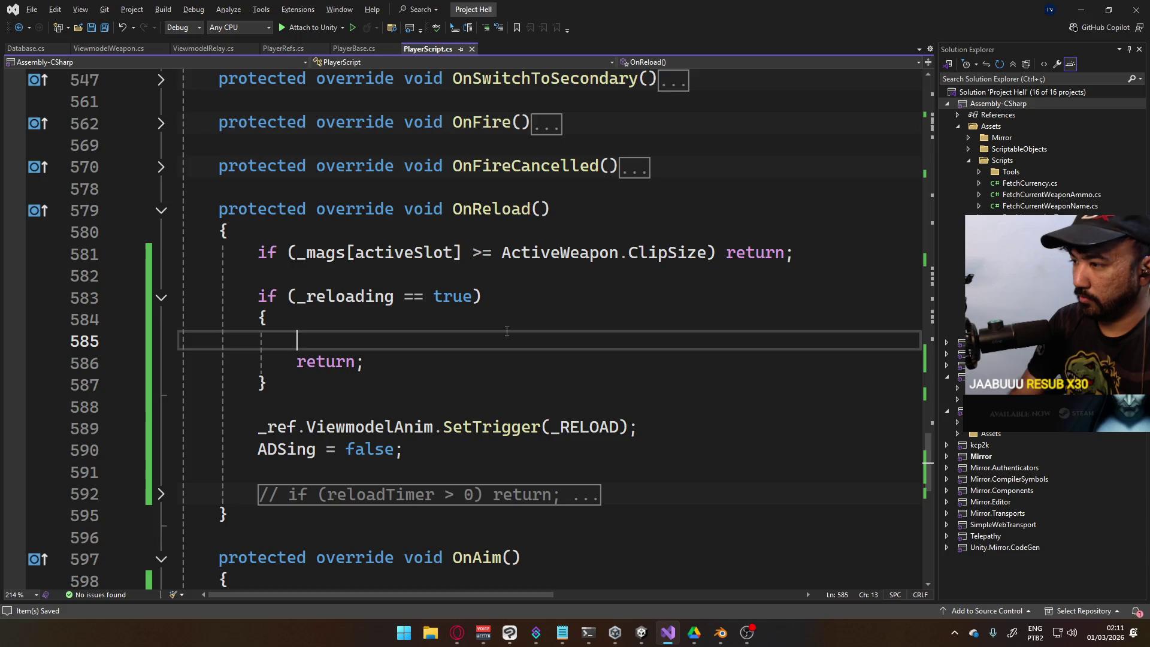
type(")")
type("_ref.viewmo.")
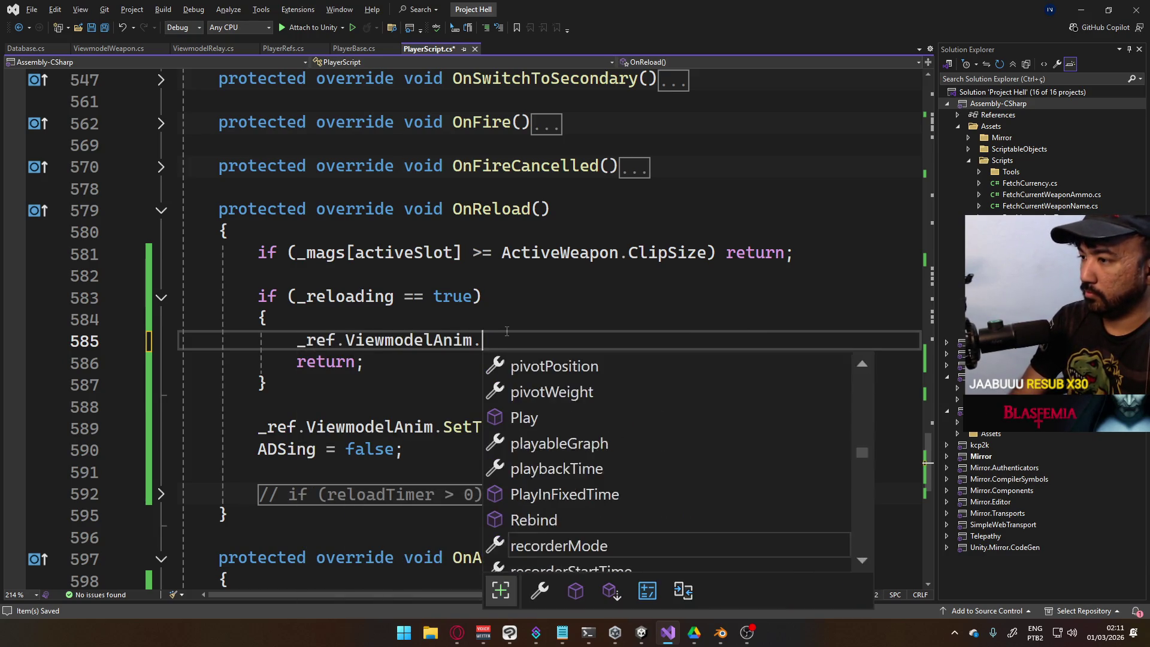
type("sett(_R")
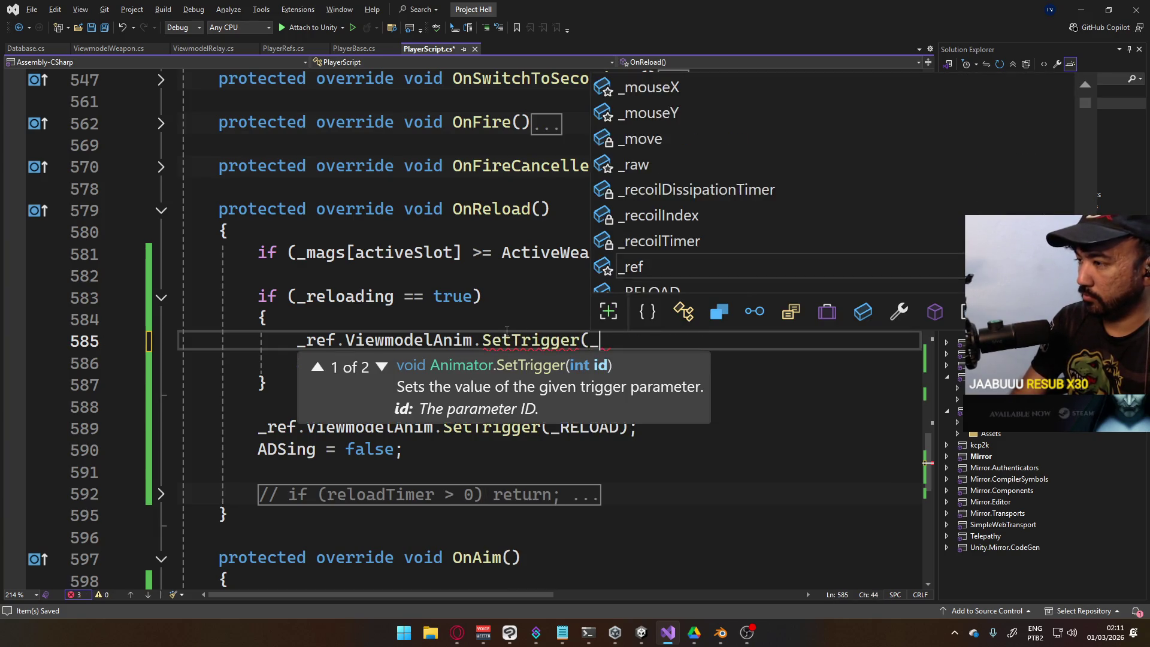
key("Down")
key("Tab")
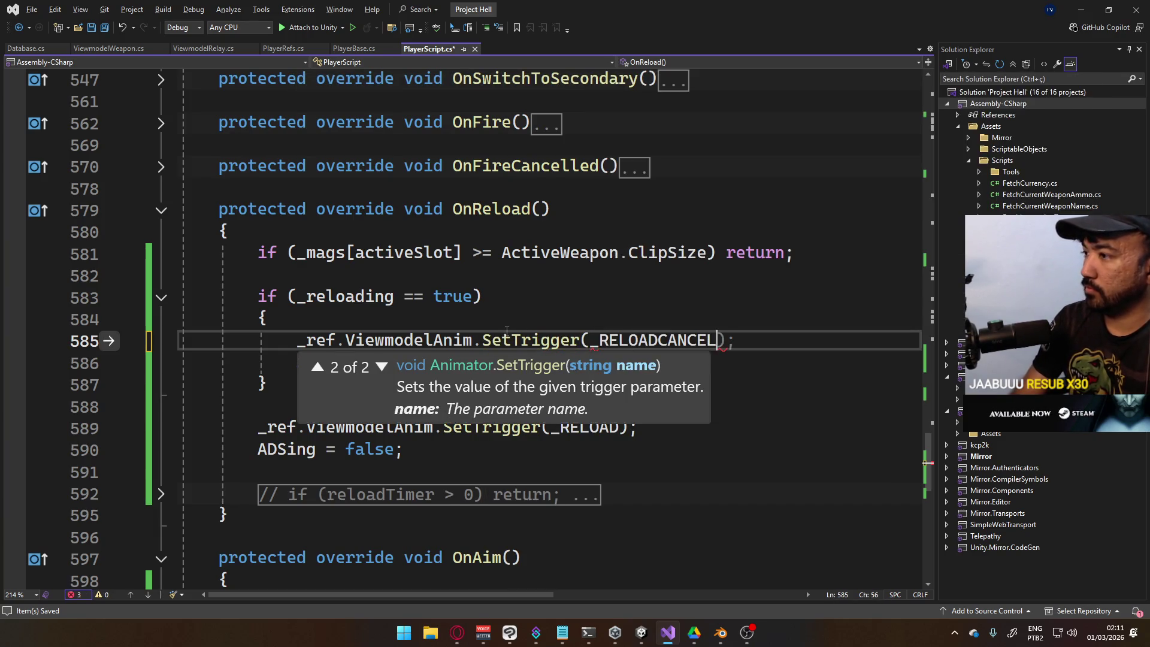
type(");")
key("Return")
type("_reloading = false;")
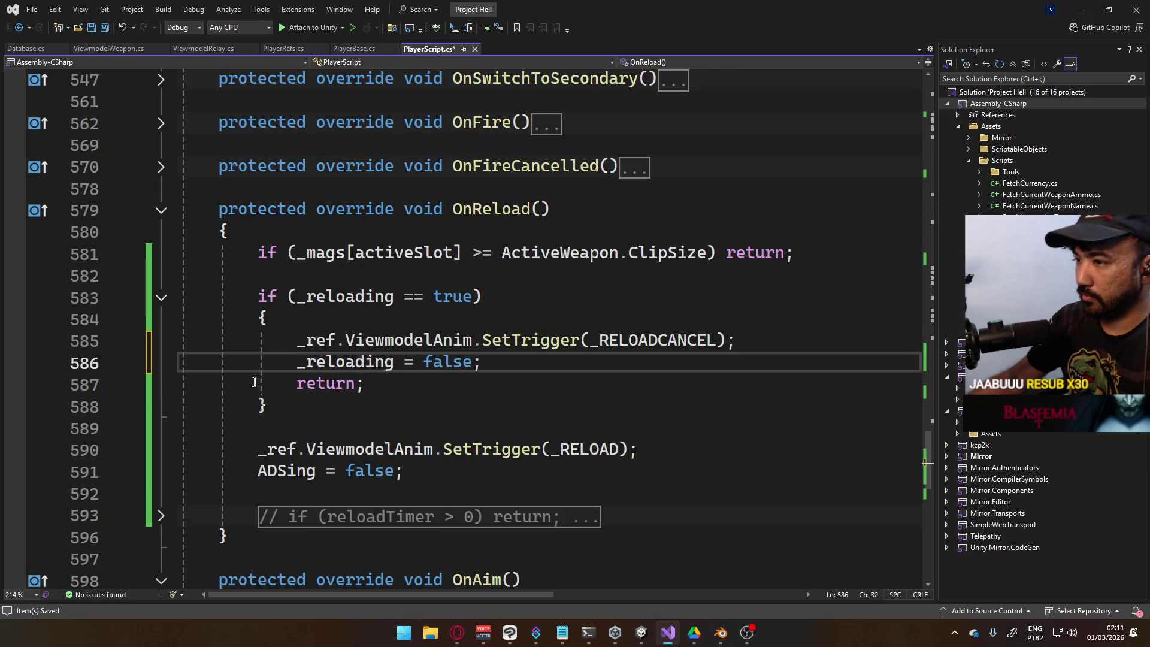
key("shift+Home")
scroll(561, 377, "up", 3)
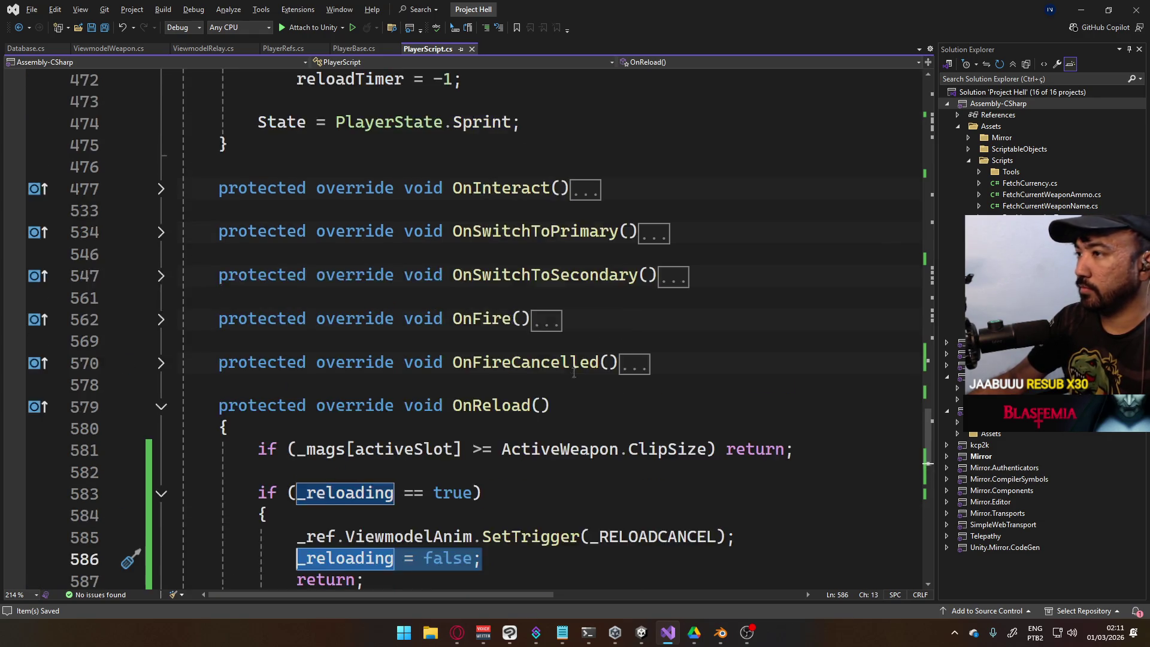
scroll(562, 377, "down", 2)
scroll(561, 377, "down", 7)
scroll(479, 360, "up", 10)
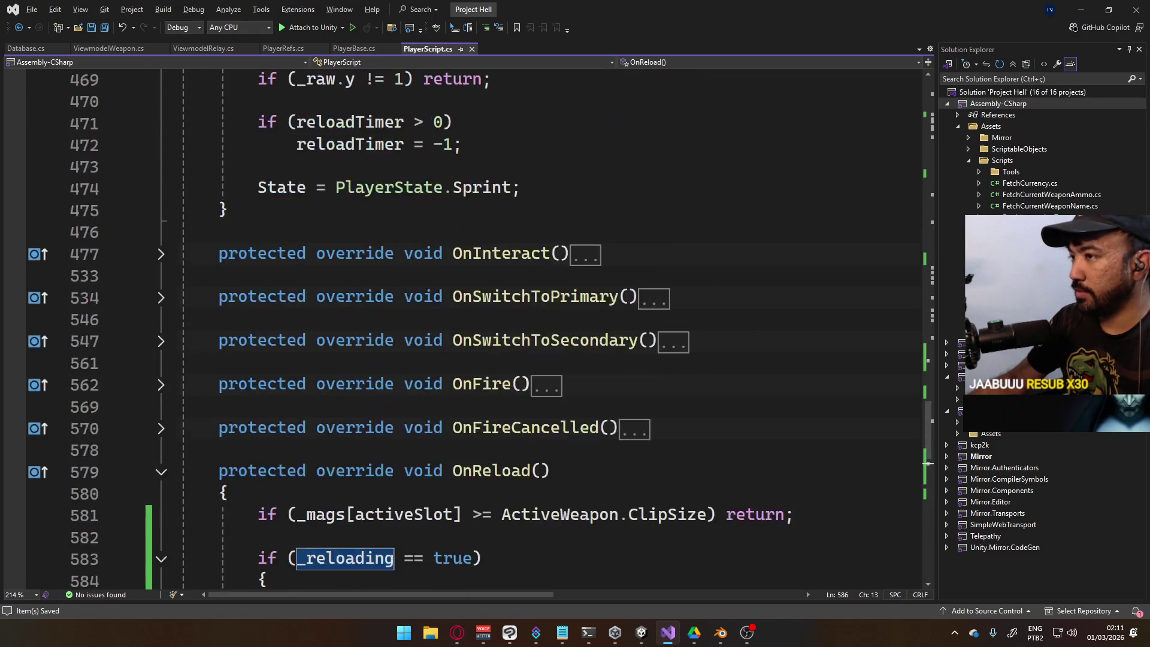
scroll(455, 318, "up", 2)
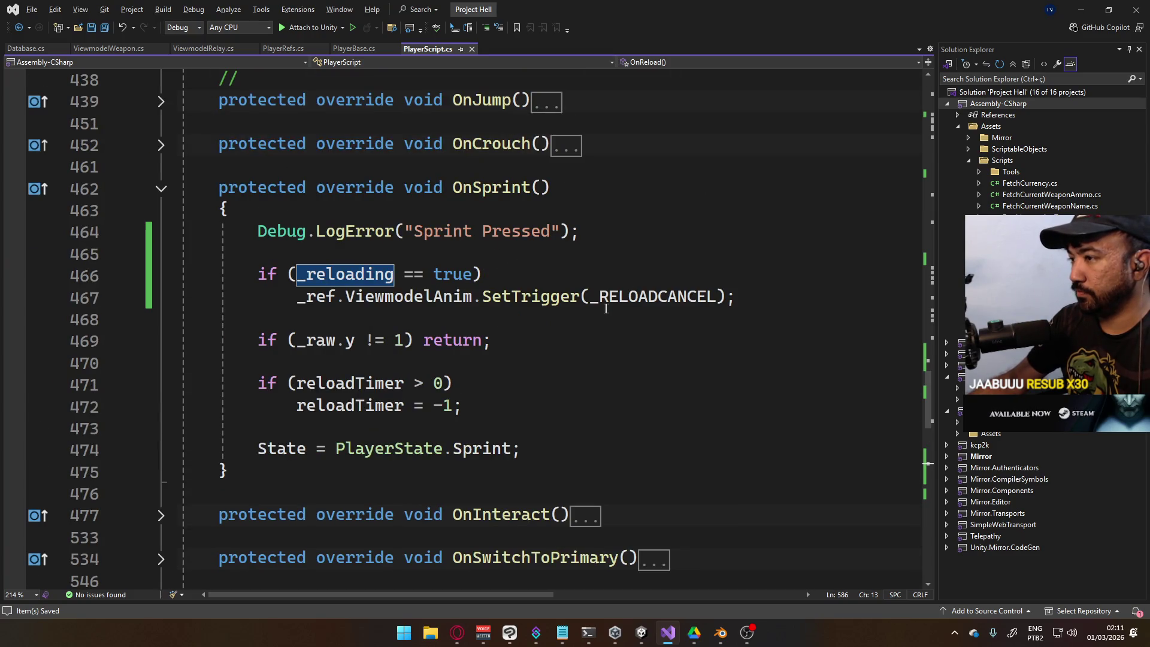
Wrap OnSprint's reload-cancel call in braces, add _reloading = false, and save the script
left_click(523, 280)
key("Return")
type("{")
key("Down")
key("End")
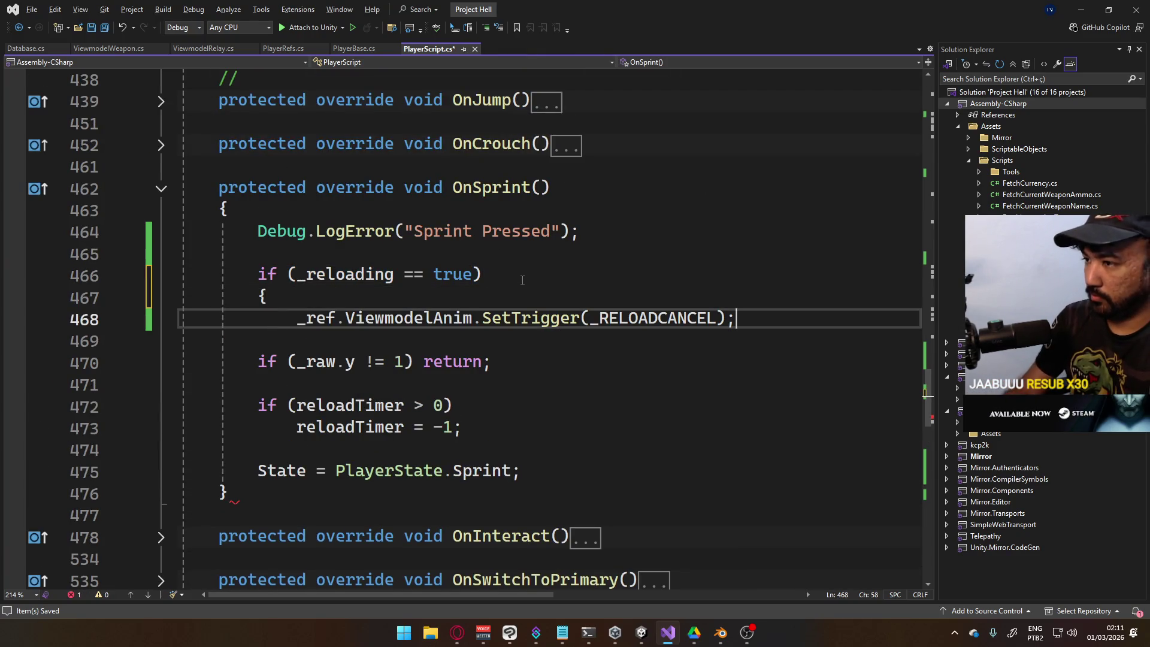
key("Return")
type("}")
key("Up")
key("End")
key("Return")
type("_reloading = false;")
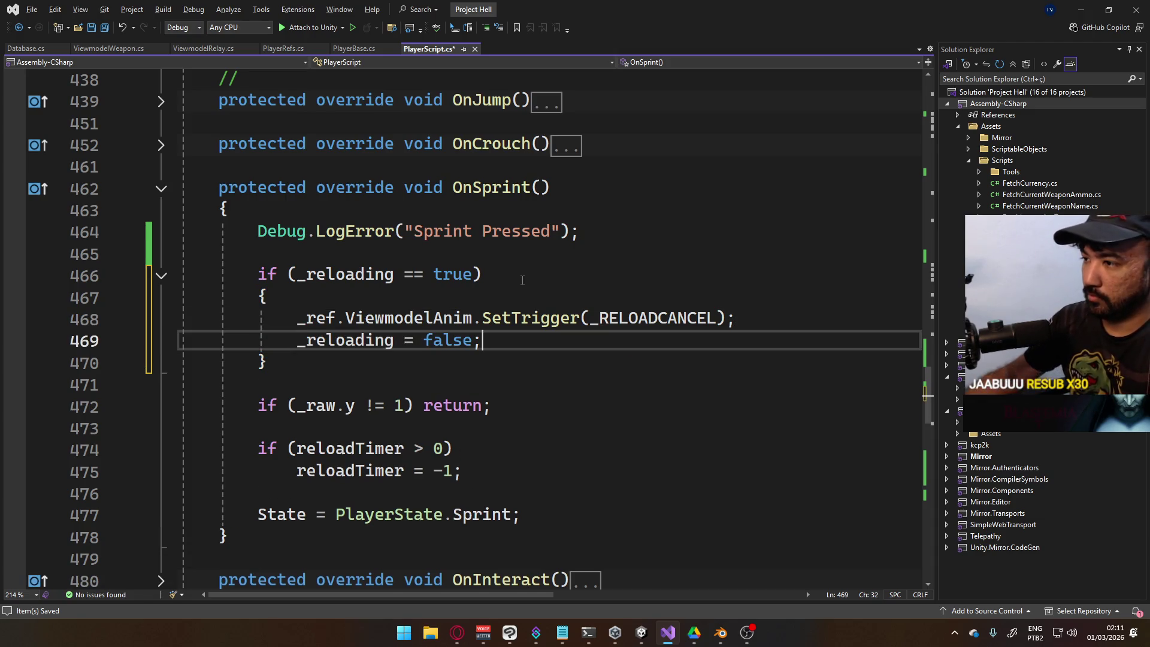
key("ctrl+s")
key("alt+Tab")
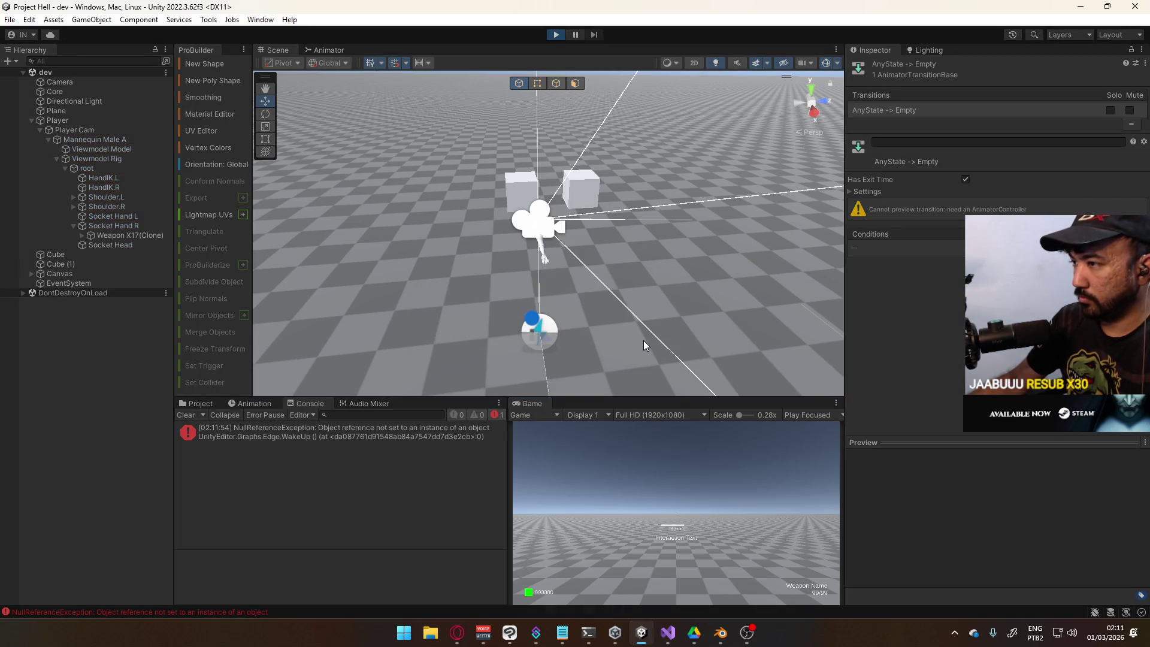
Refocus the running game, walk backward and forward, fire one pistol shot and reload
key("super")
left_click(664, 462)
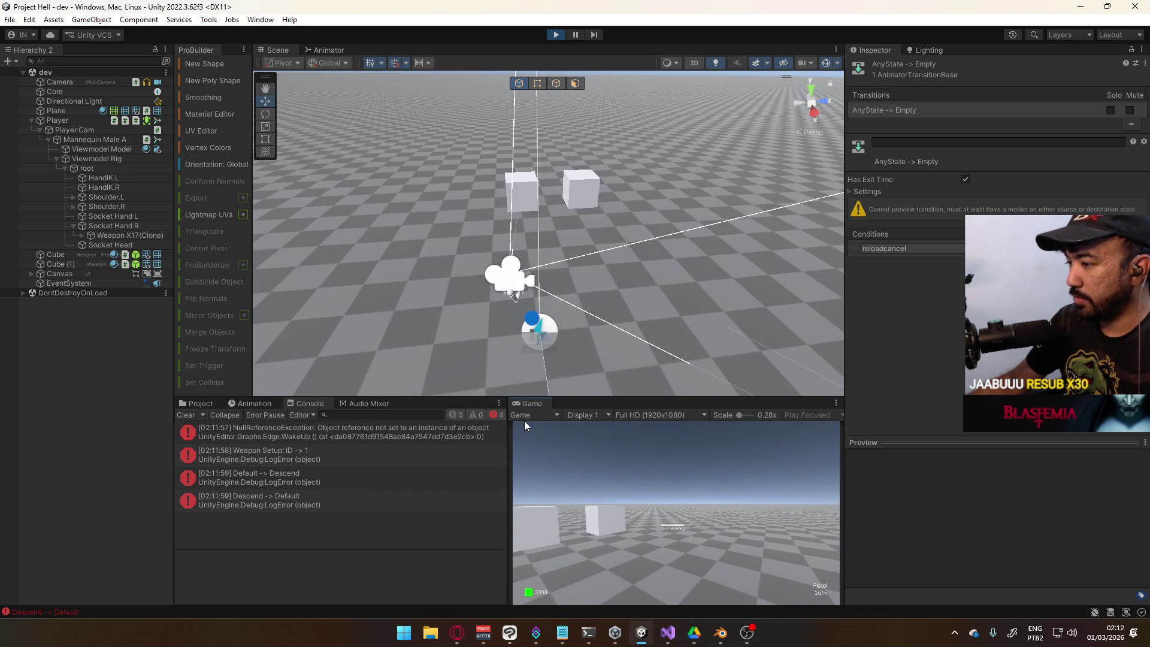
key("s")
left_click(647, 469)
key("w")
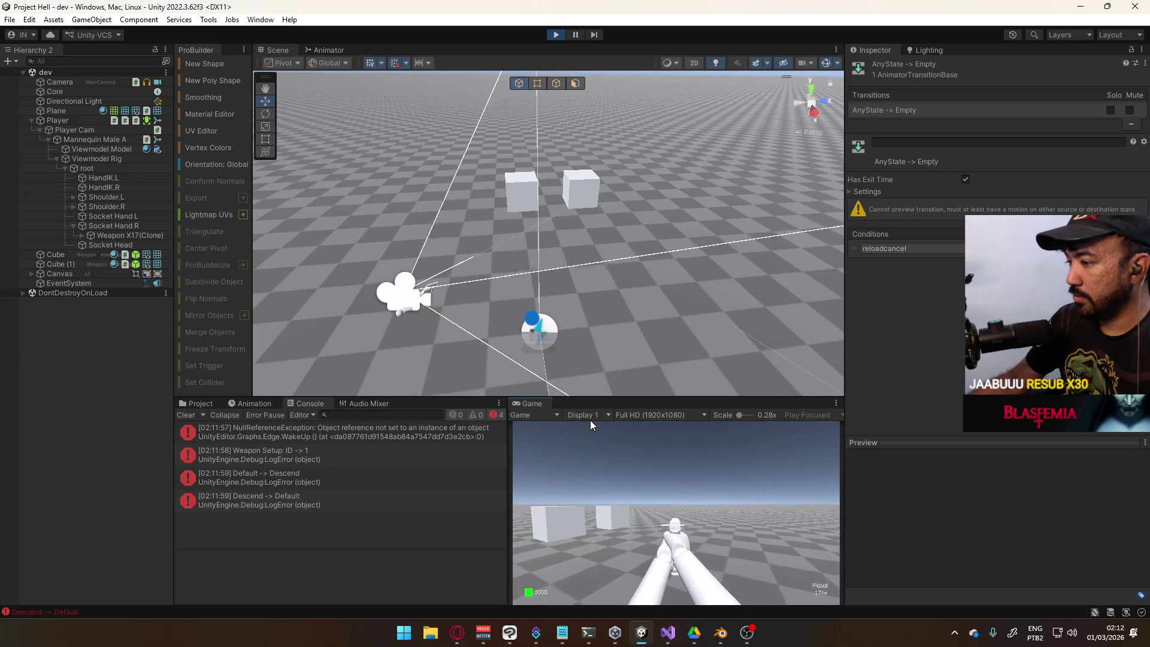
key("r")
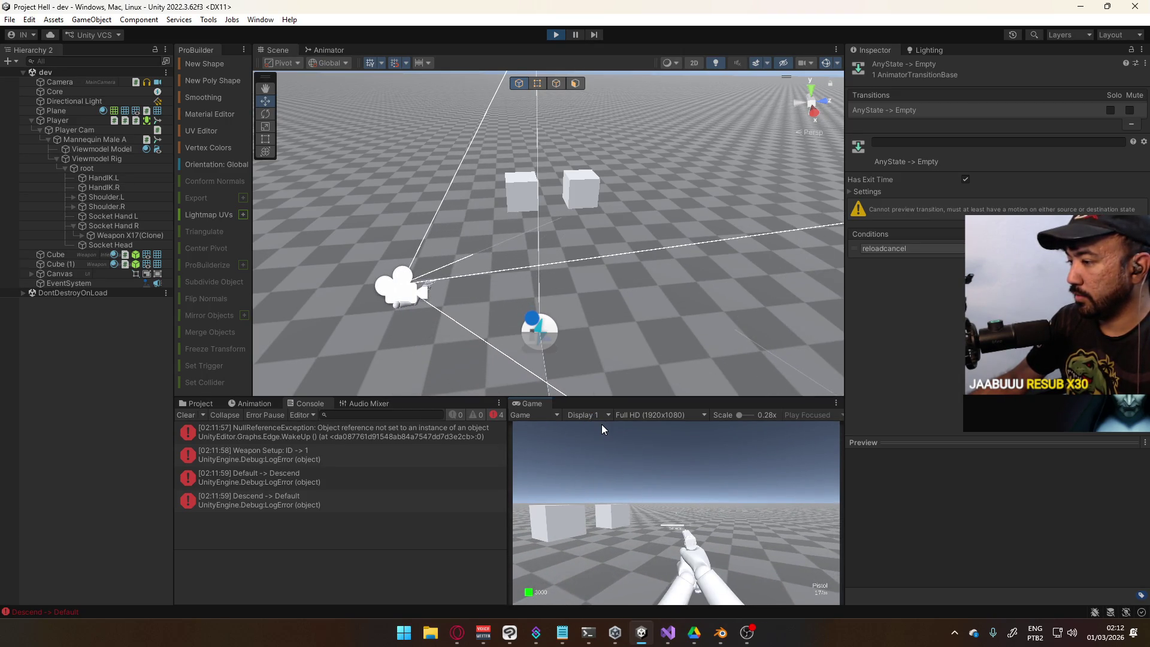
key("s")
Strafe right, fire the pistol a few more times and reload it again
key("w")
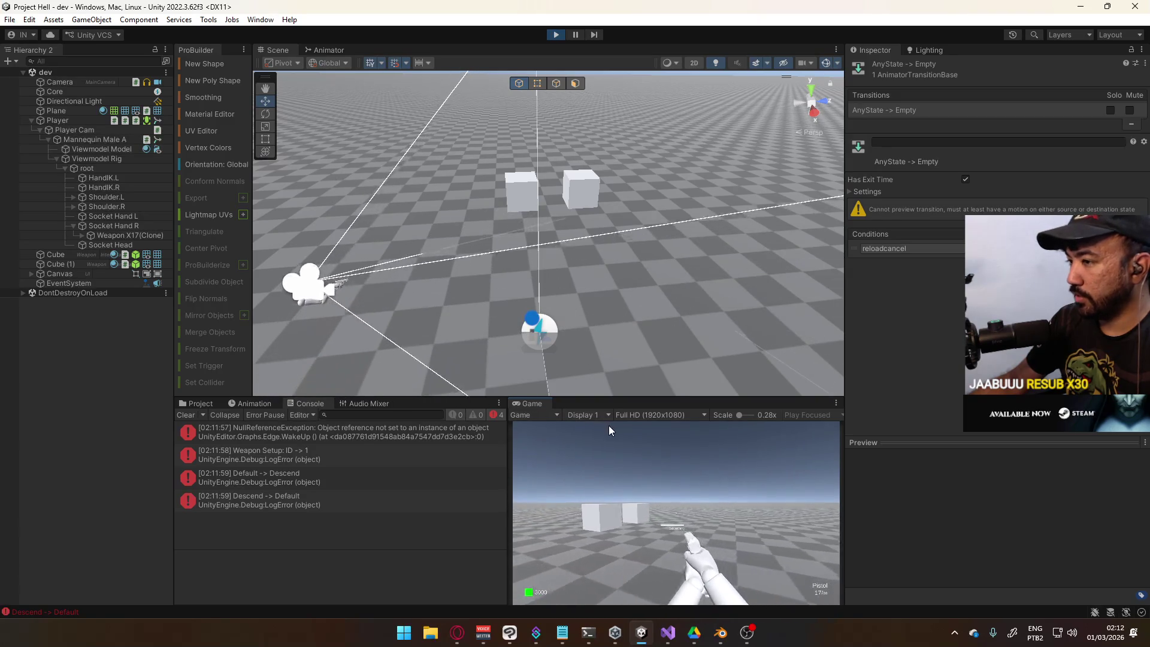
key("d")
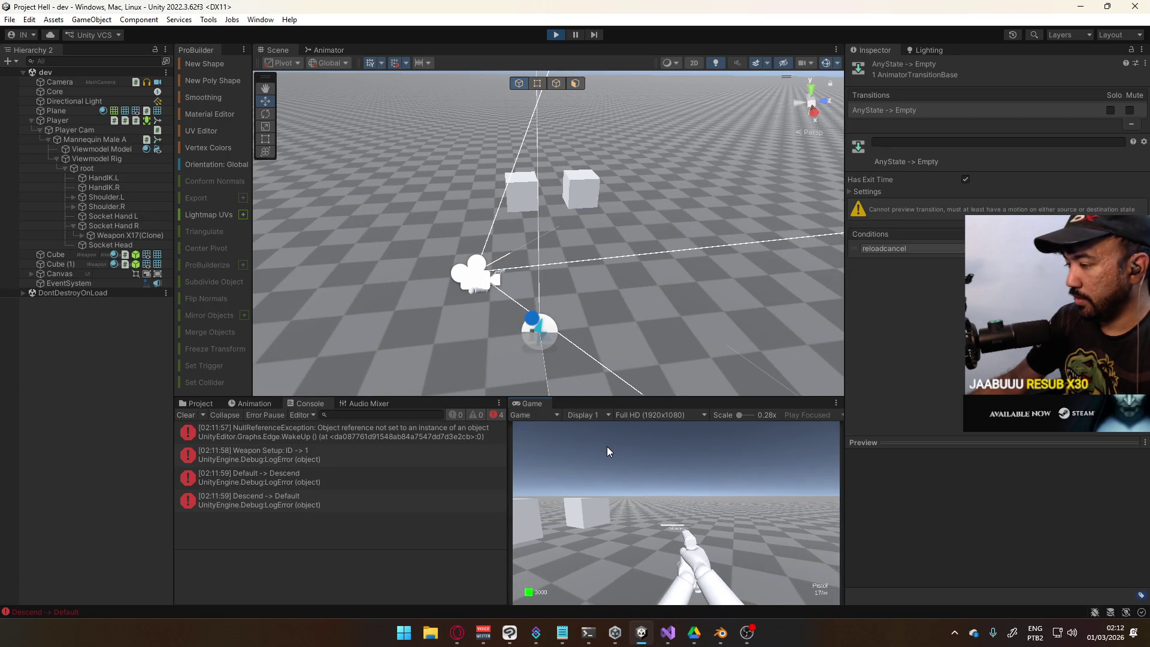
left_click(606, 447)
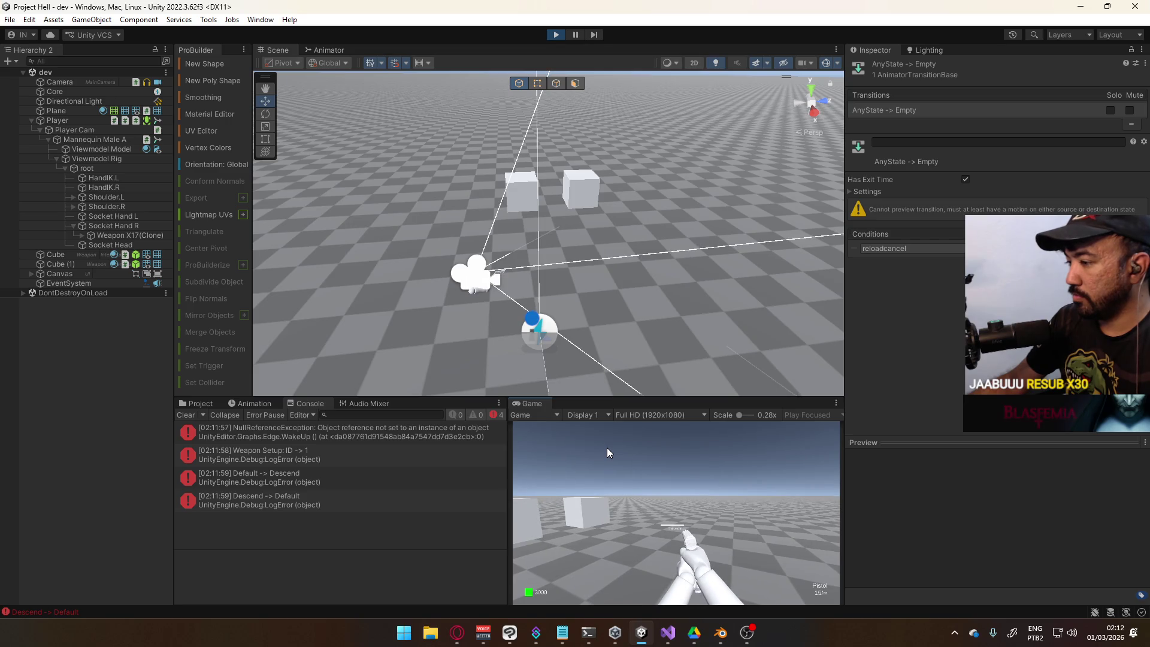
left_click(607, 448)
key("1")
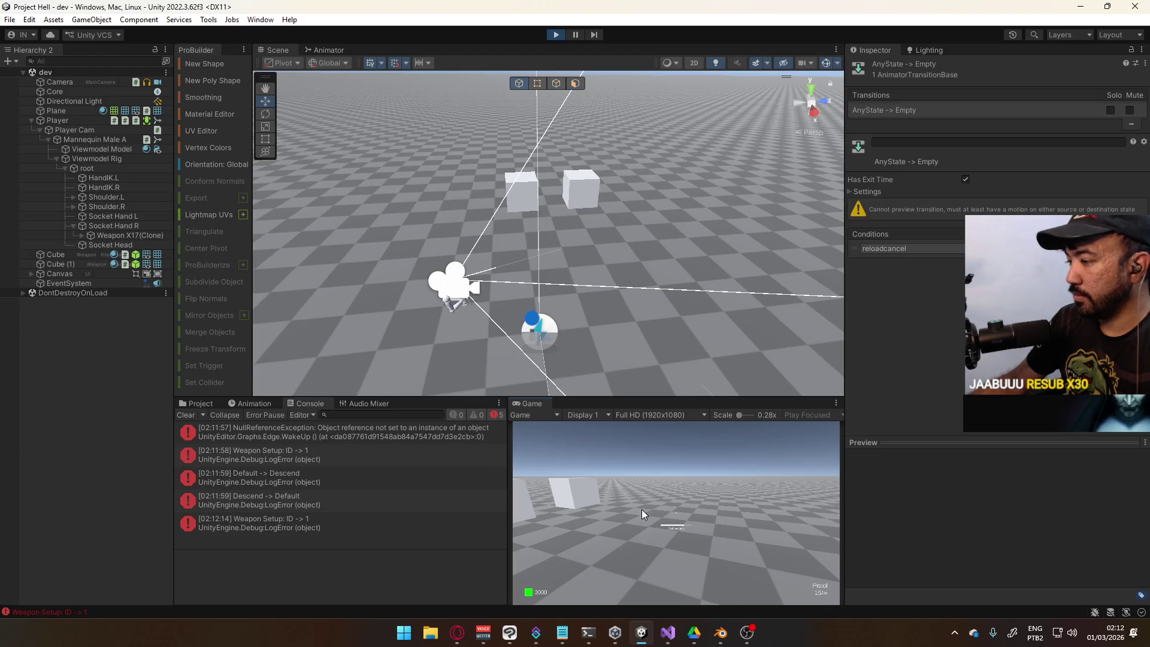
left_click(579, 481)
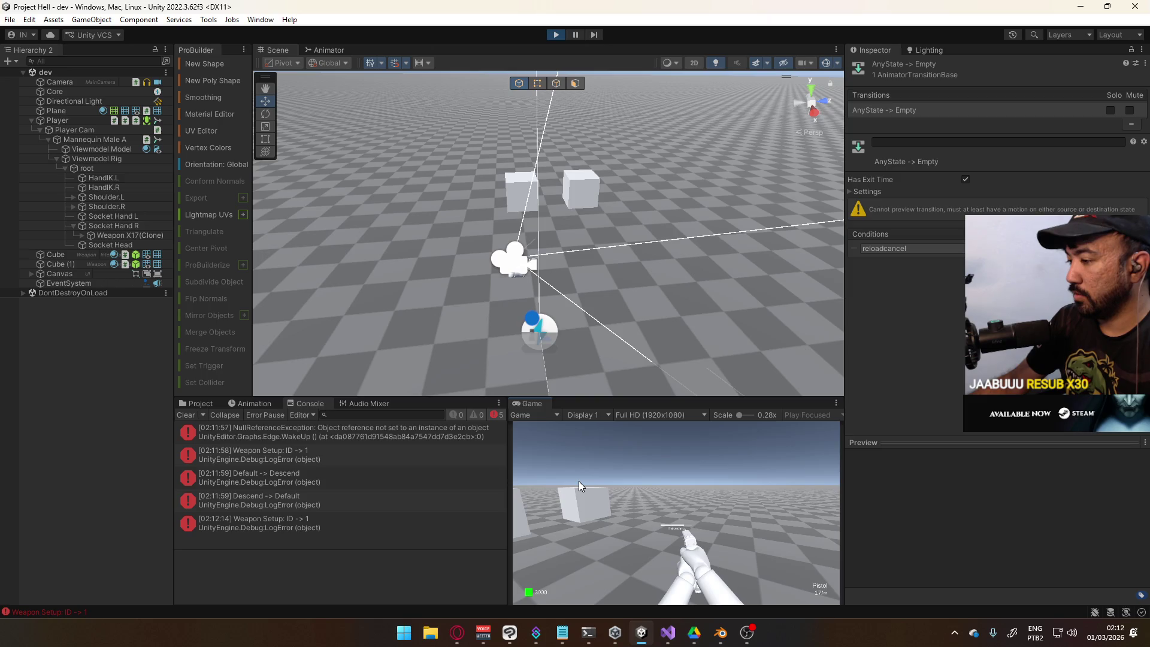
key("r")
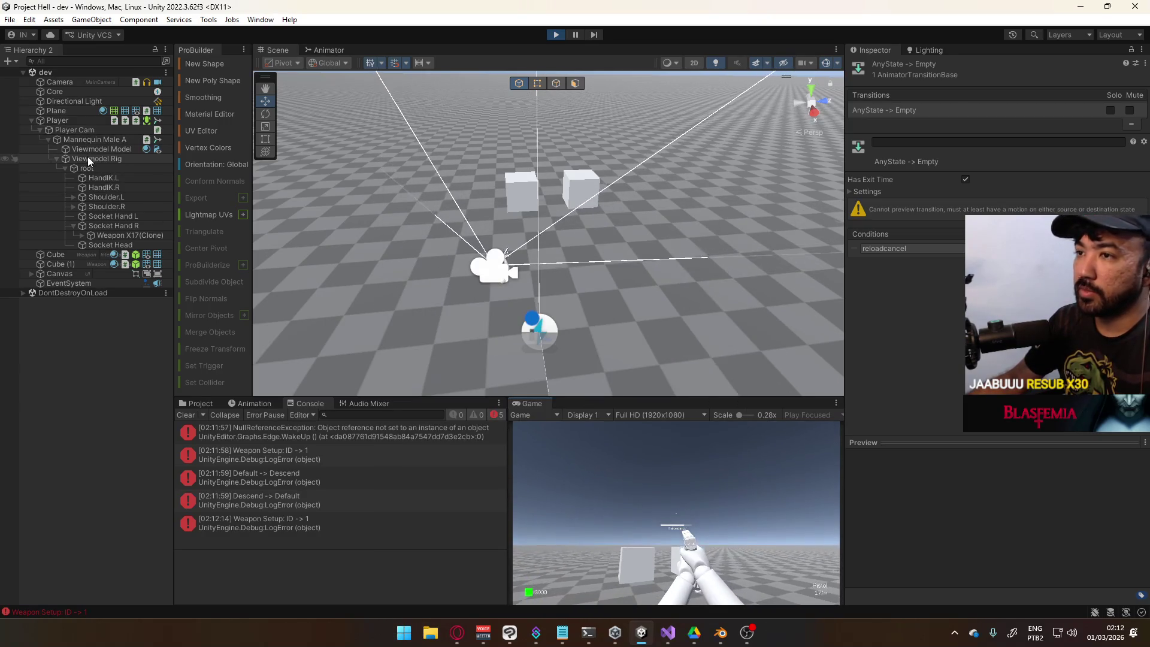
Select Mannequin Male A and show its Animator graph while drawing the sidearm in-game
left_click(103, 142)
left_click(326, 51)
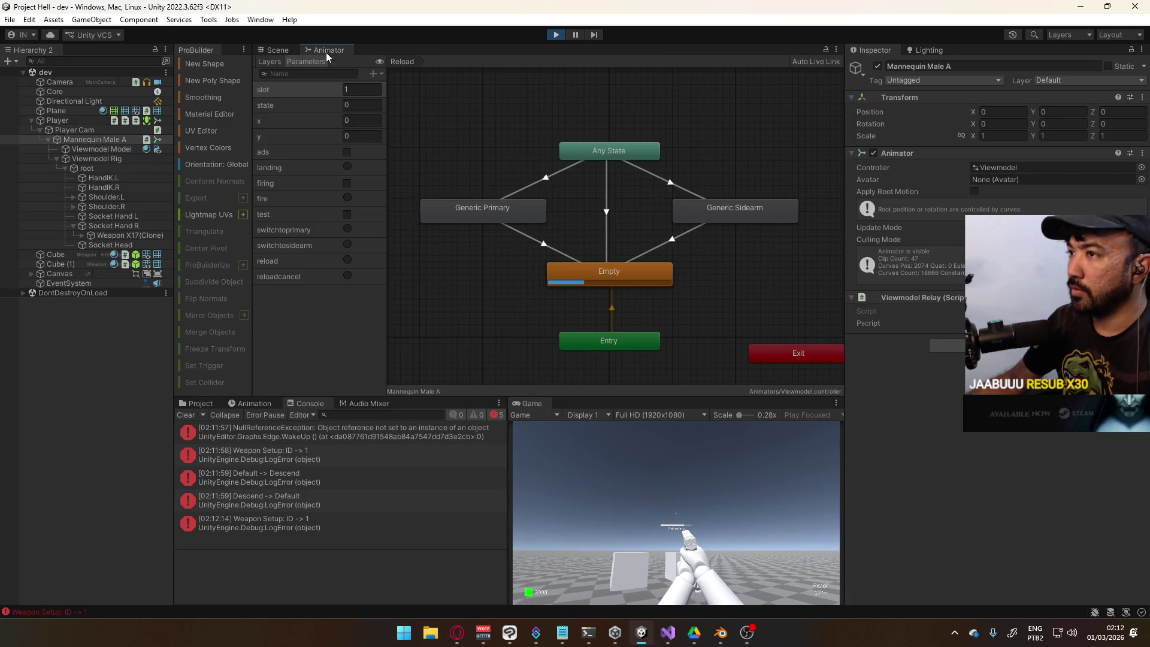
key("2")
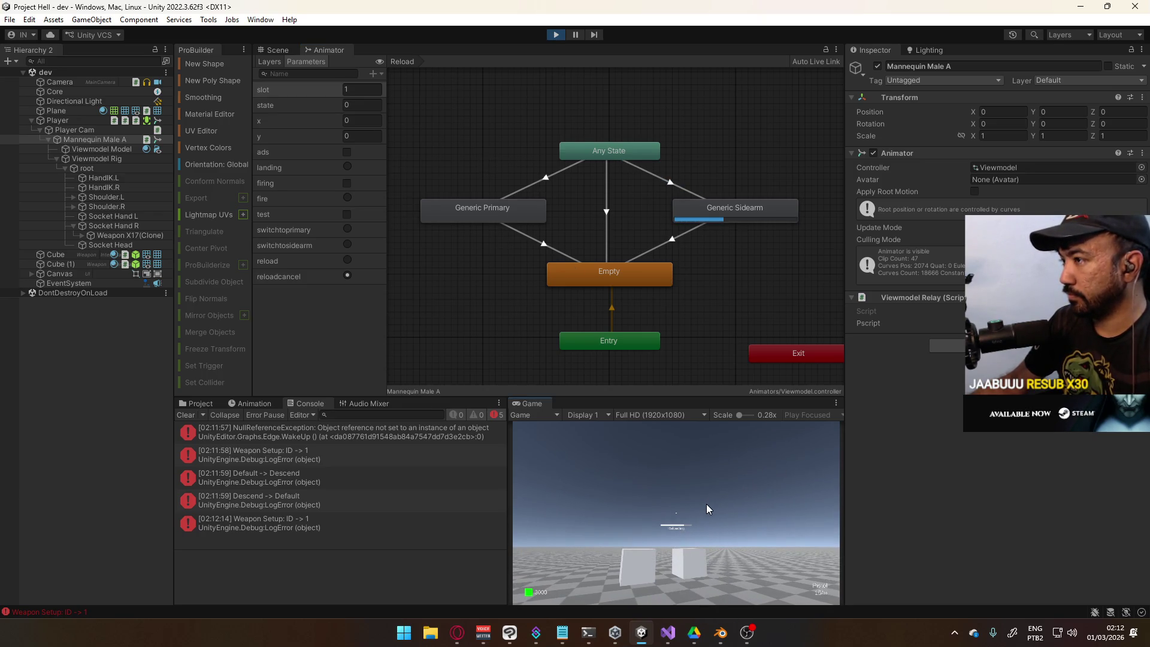
key("super")
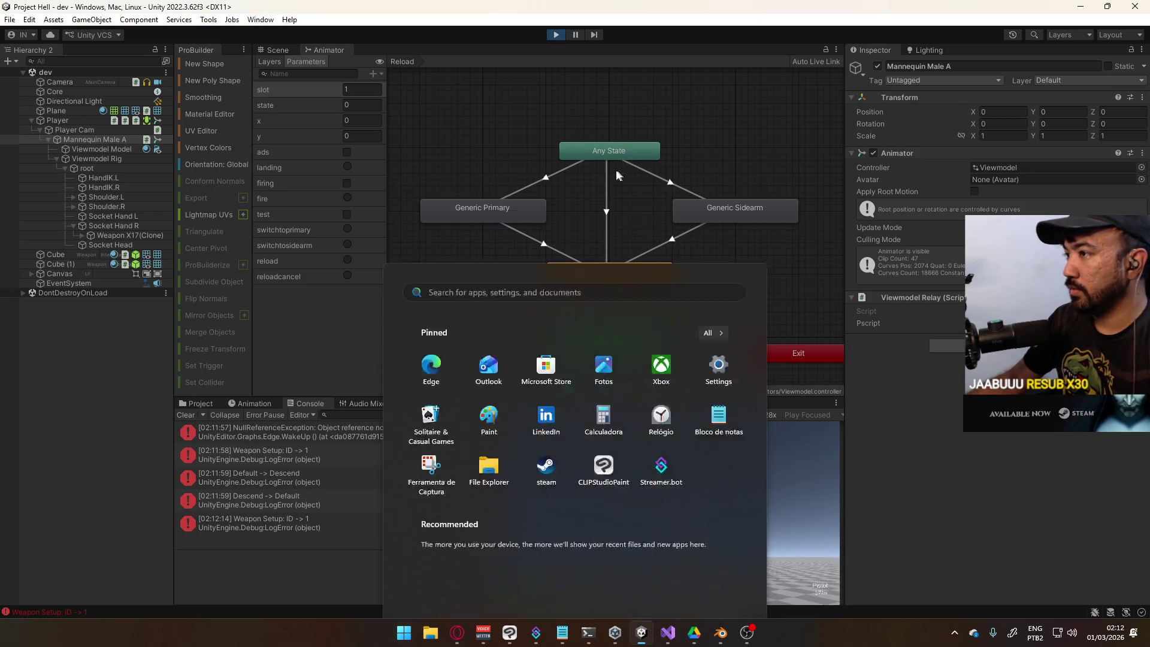
Inspect the Any State to Empty transition's timing and reloadcancel condition, then delete it
left_click(605, 189)
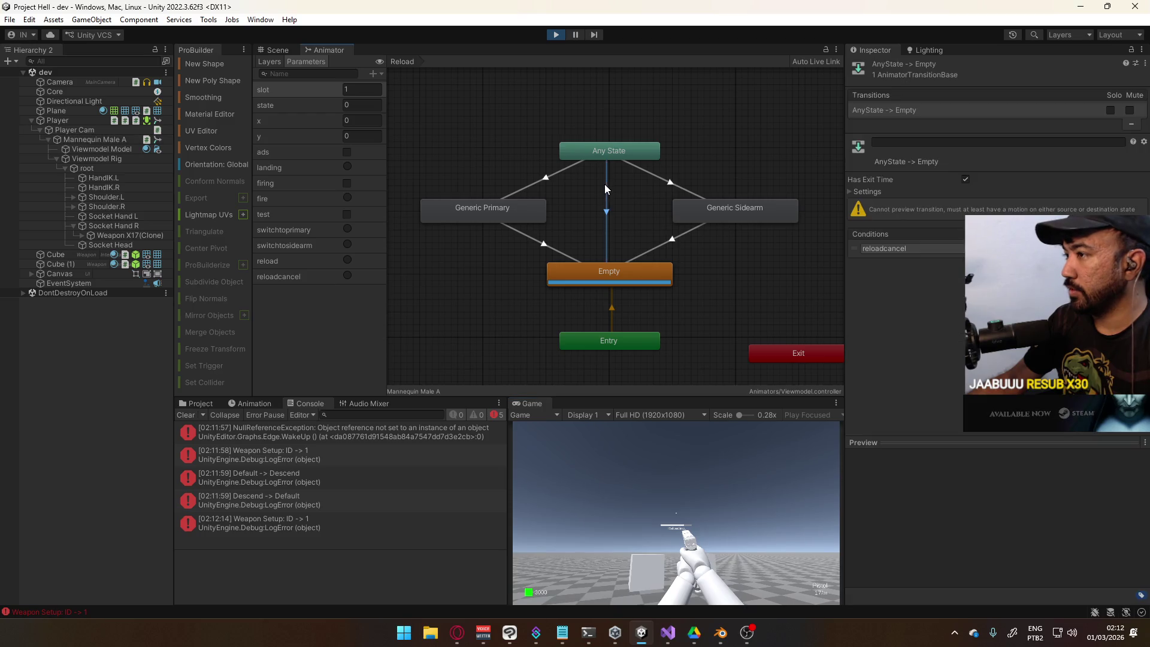
left_click(867, 192)
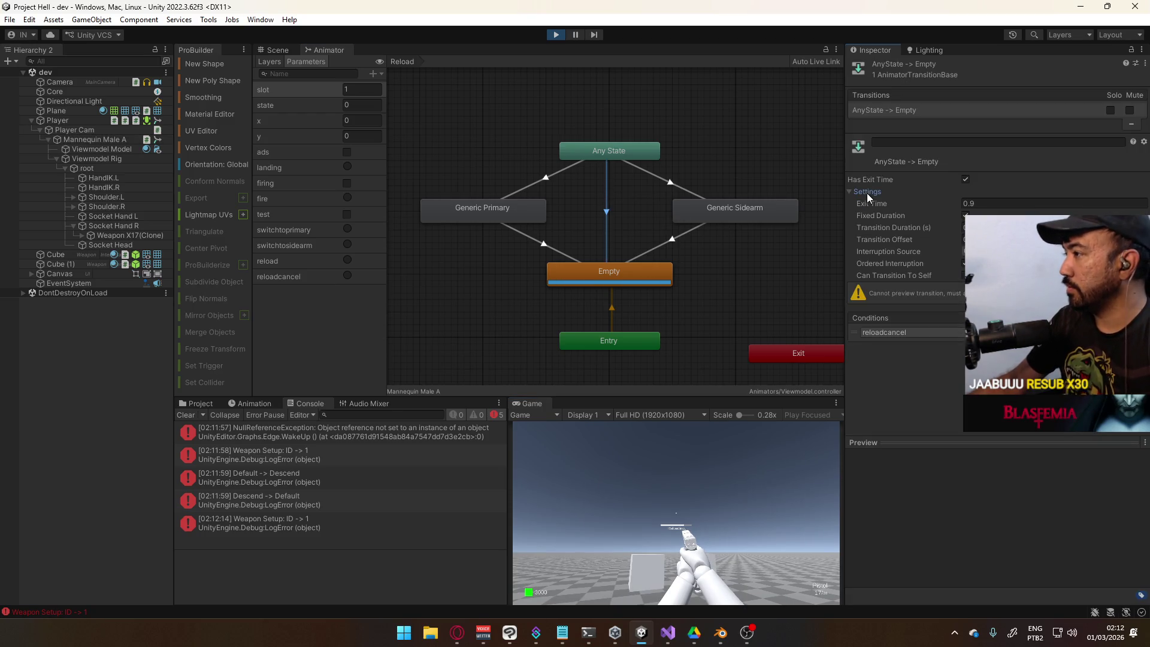
double_click(966, 180)
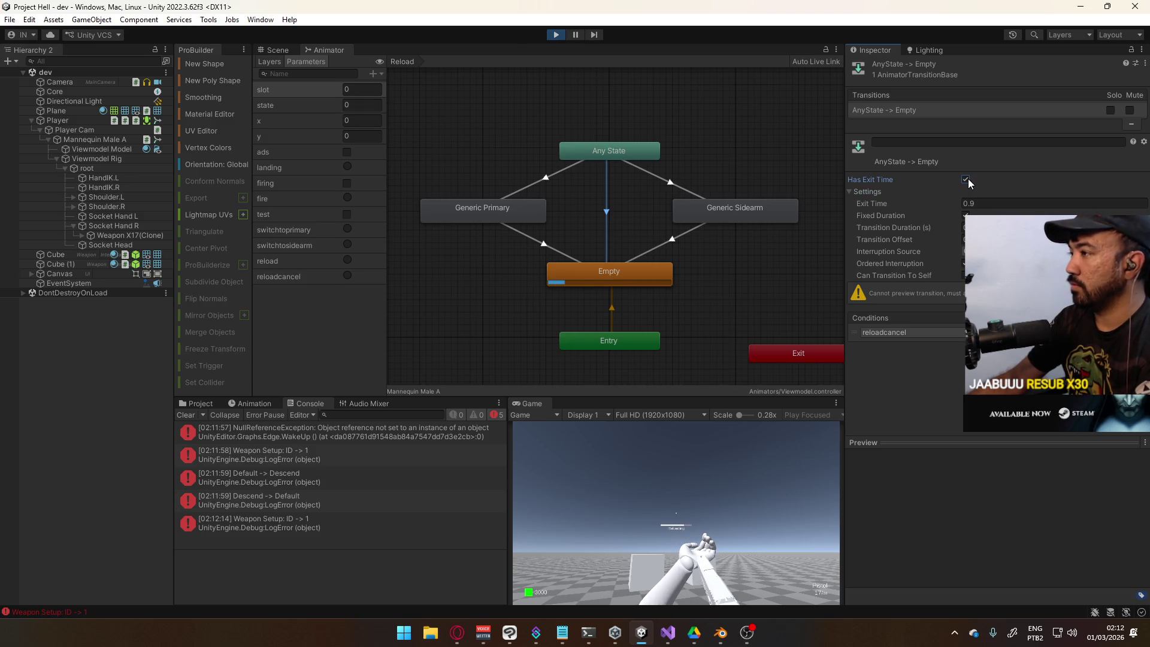
left_click(885, 332)
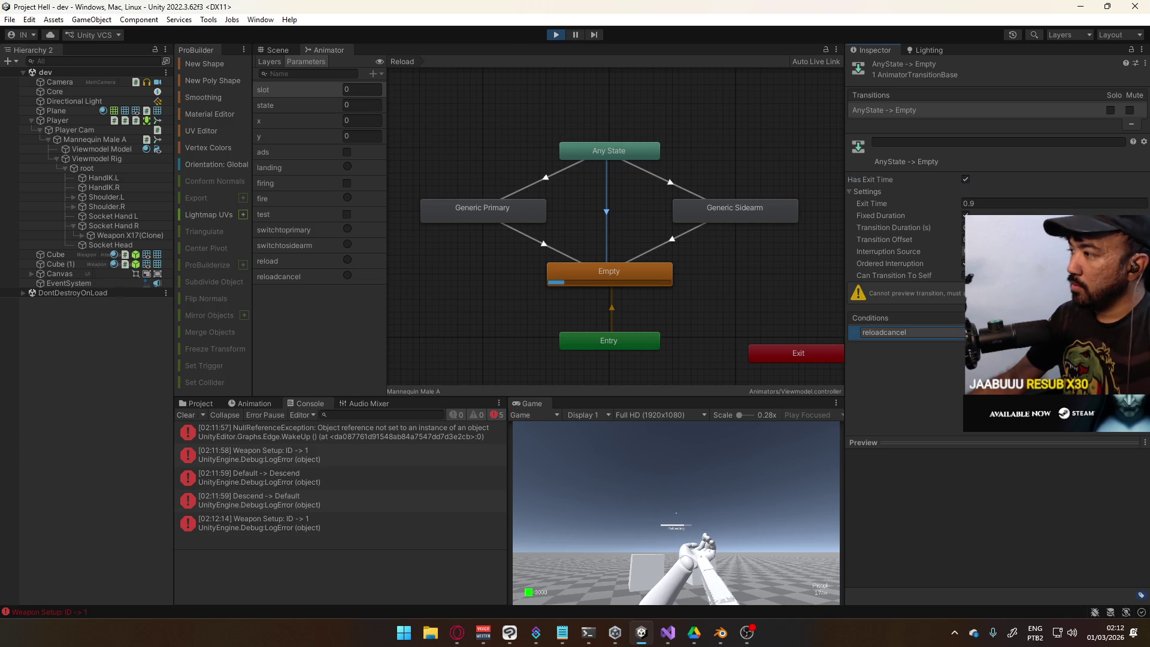
left_click(607, 203)
key("Delete")
Create new transitions from Generic Primary and Generic Sidearm to the Empty state
right_click(499, 217)
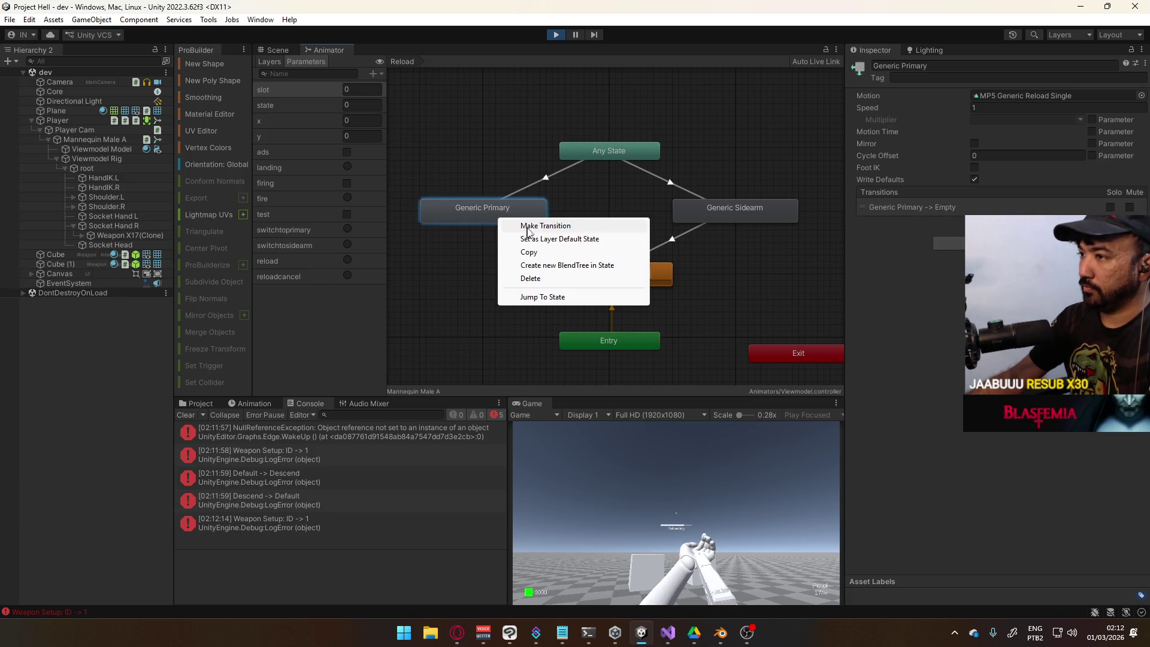
left_click(517, 226)
left_click(594, 274)
right_click(724, 214)
left_click(758, 223)
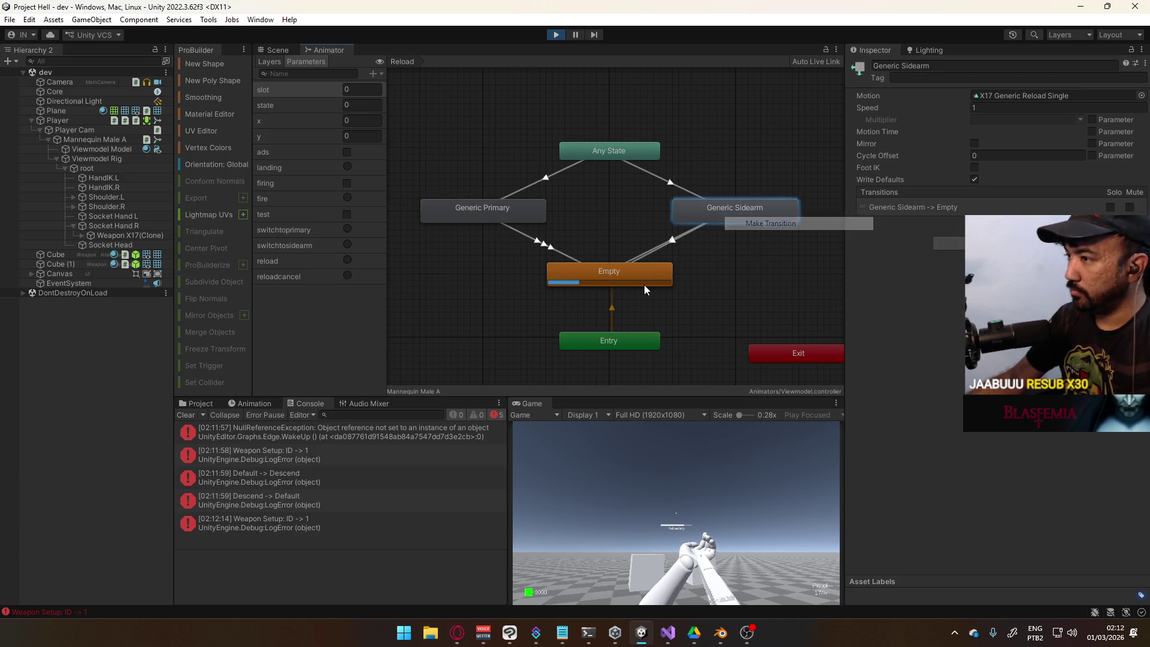
left_click(645, 285)
Copy one Generic Primary to Empty transition's settings onto the other, then undo the changes
left_click(551, 257)
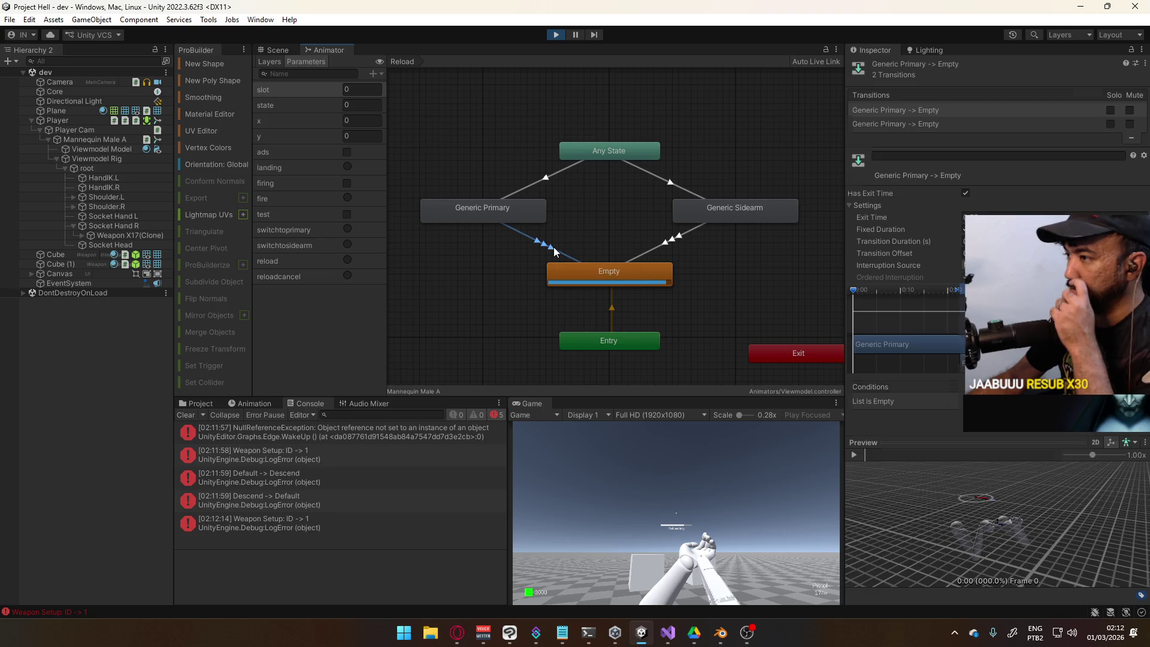
left_click(955, 122)
left_click(943, 110)
left_click(941, 121)
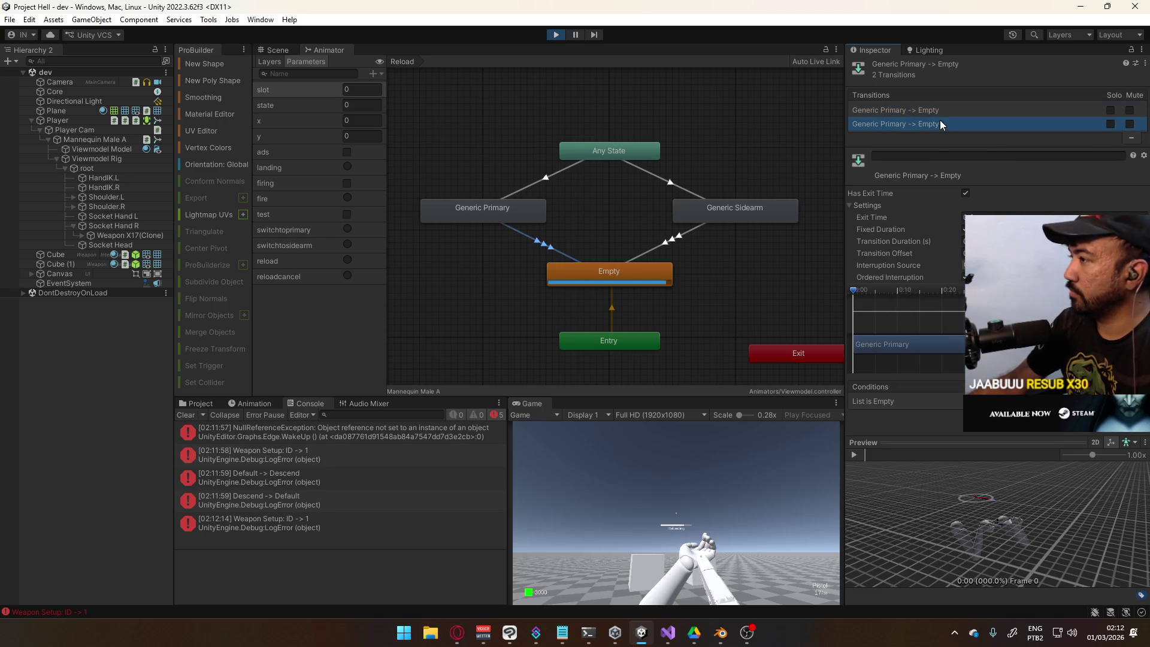
right_click(938, 124)
left_click(1004, 129)
right_click(942, 110)
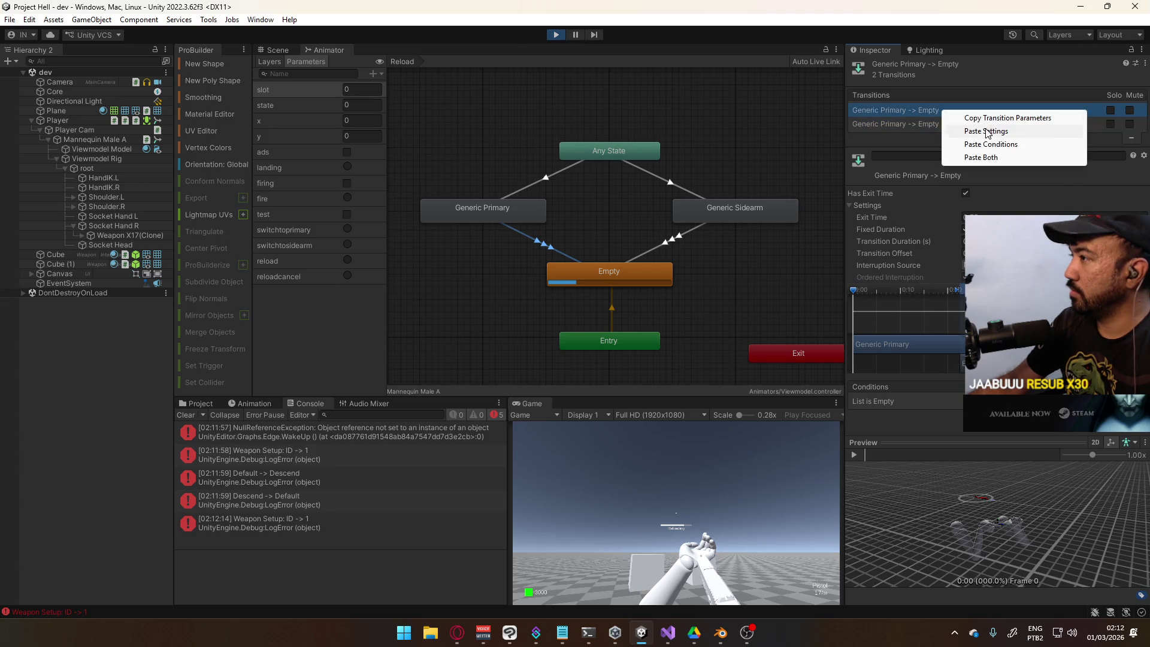
left_click(992, 158)
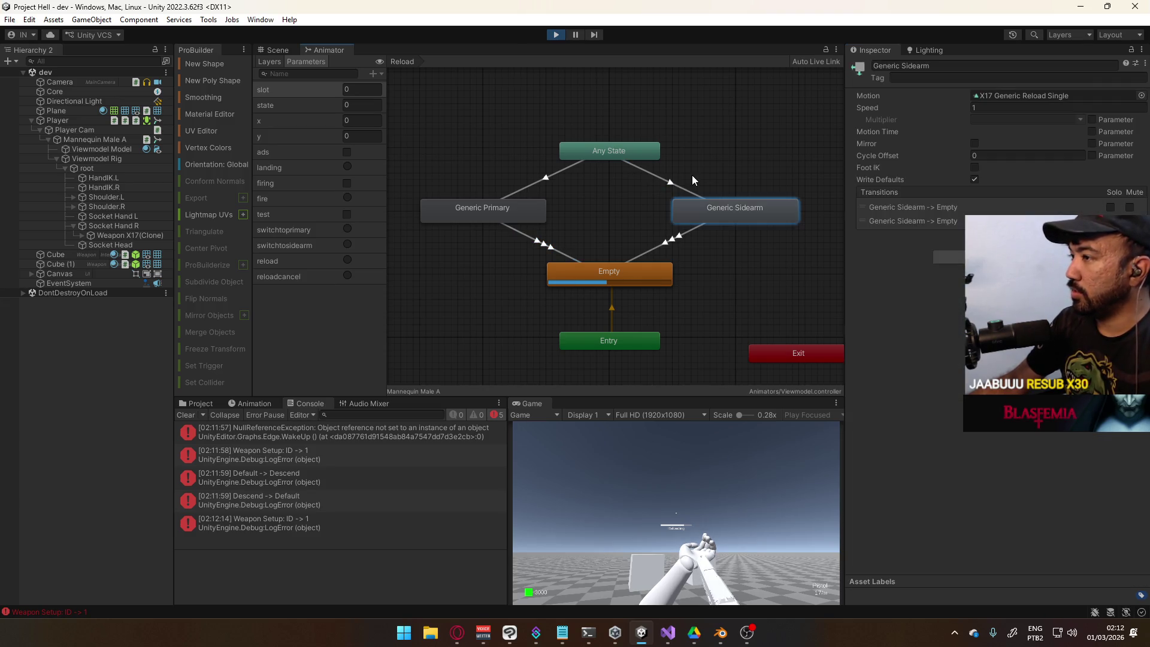
key("ctrl+z")
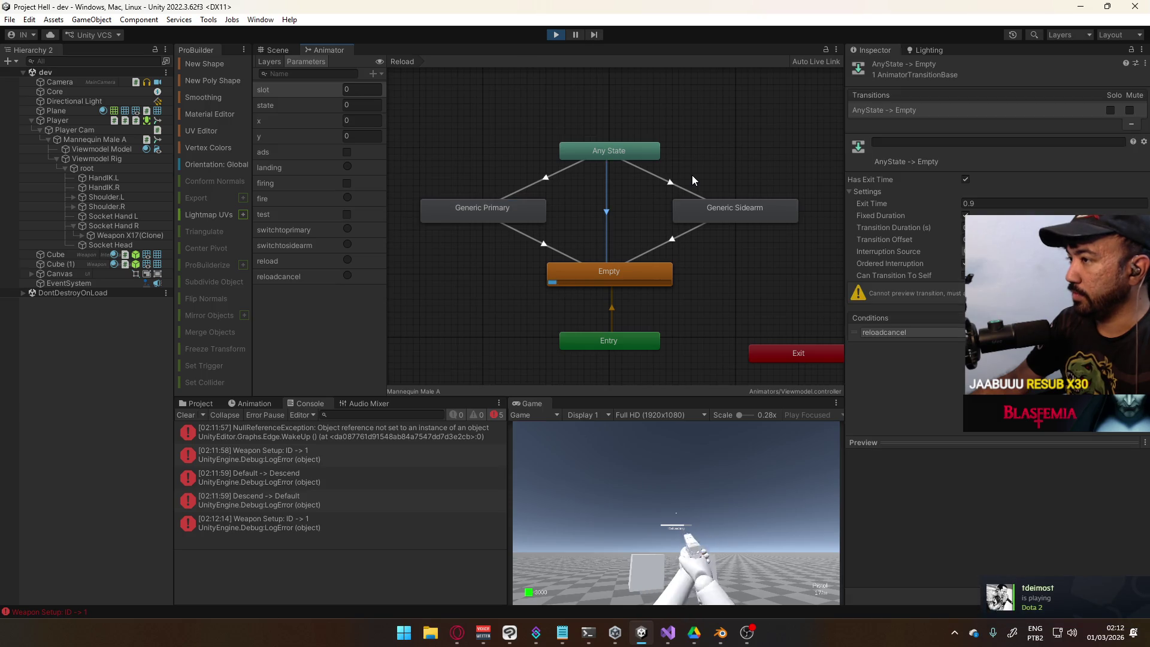
Drag the Any State to Empty transition to the top of Any State's list and paste parameters
left_click(609, 157)
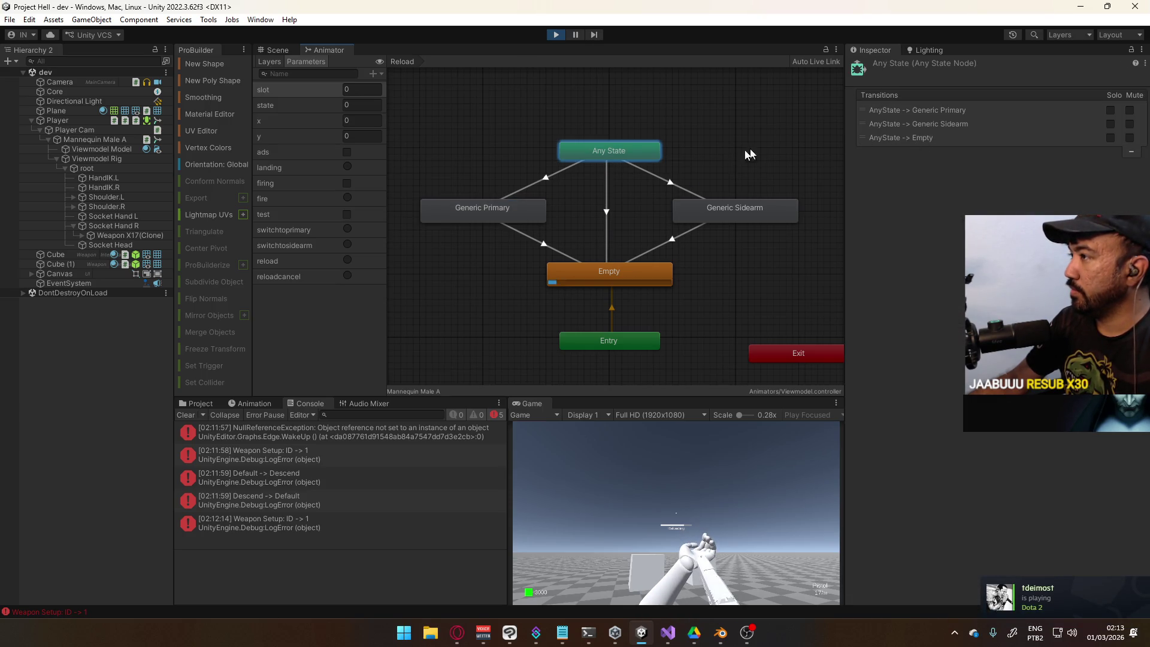
left_click(604, 193)
left_click(611, 152)
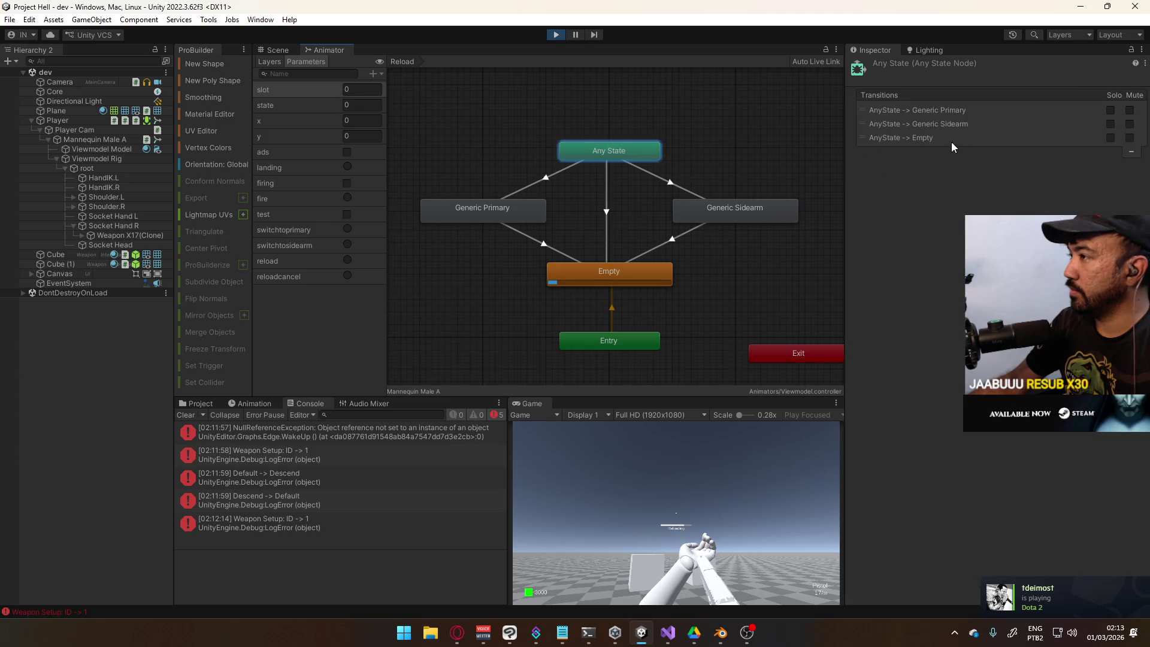
left_click(901, 139)
left_click_drag(900, 139, 911, 111)
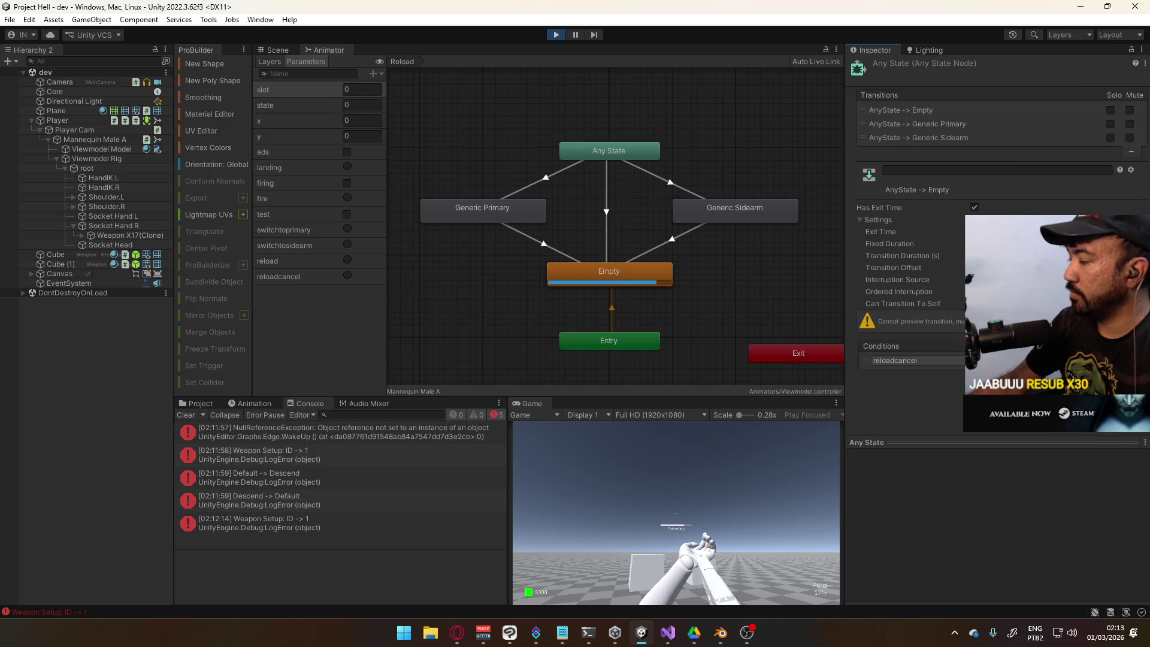
right_click(910, 109)
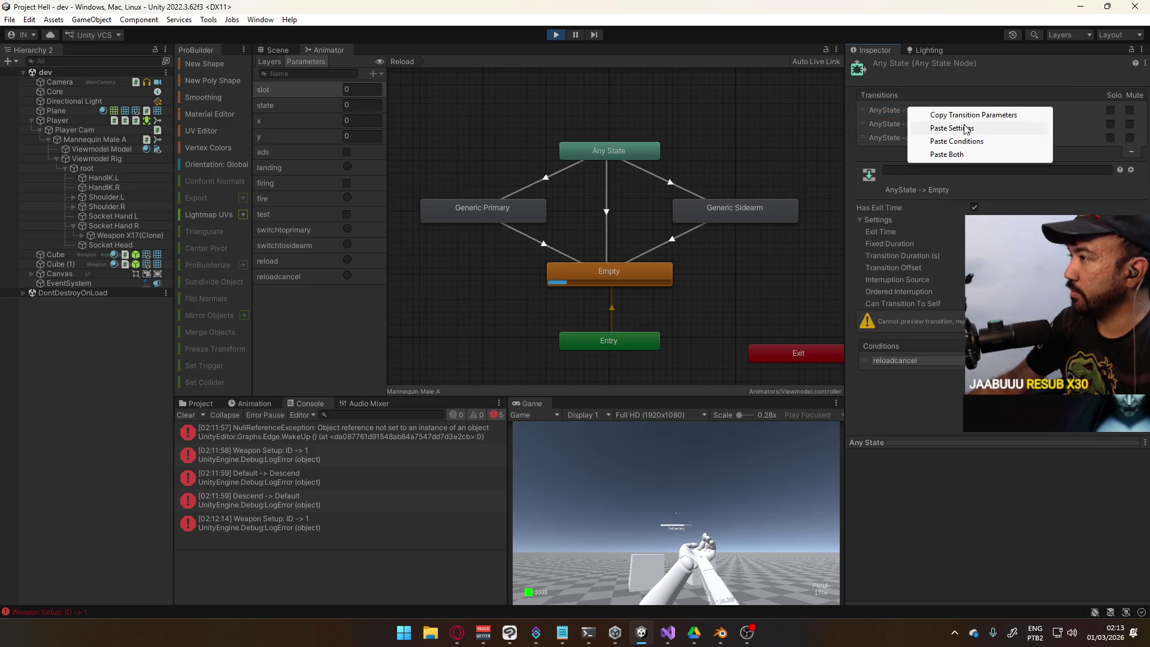
left_click(958, 154)
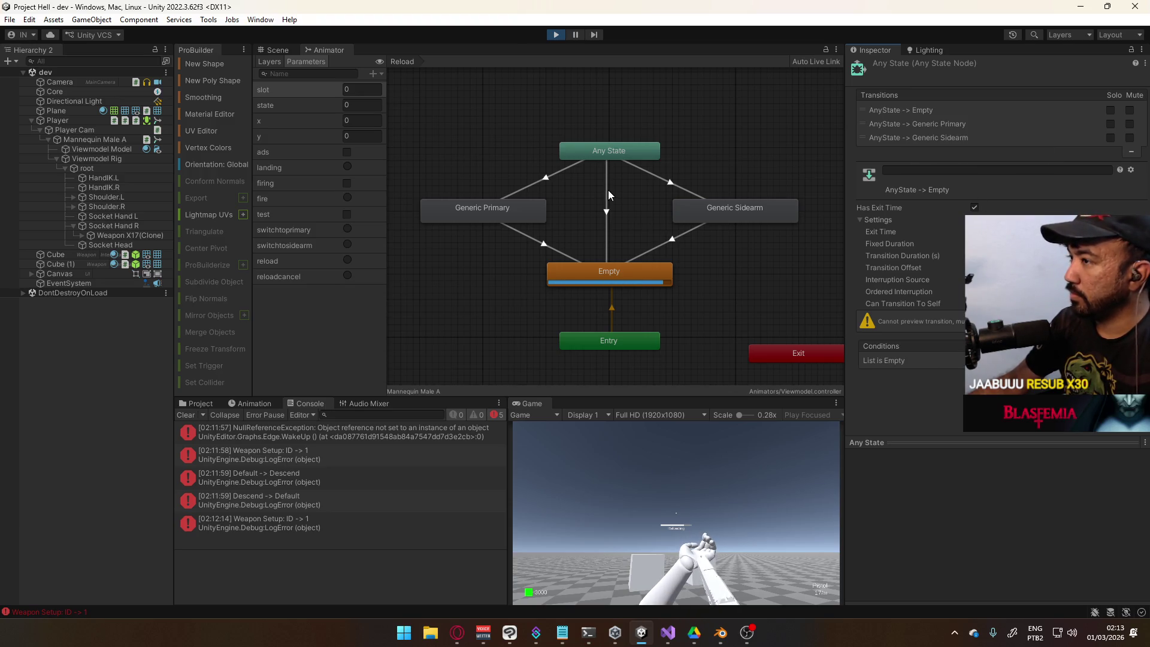
Add a reloadcancel condition to the Any State to Empty transition and turn off Has Exit Time
left_click(607, 191)
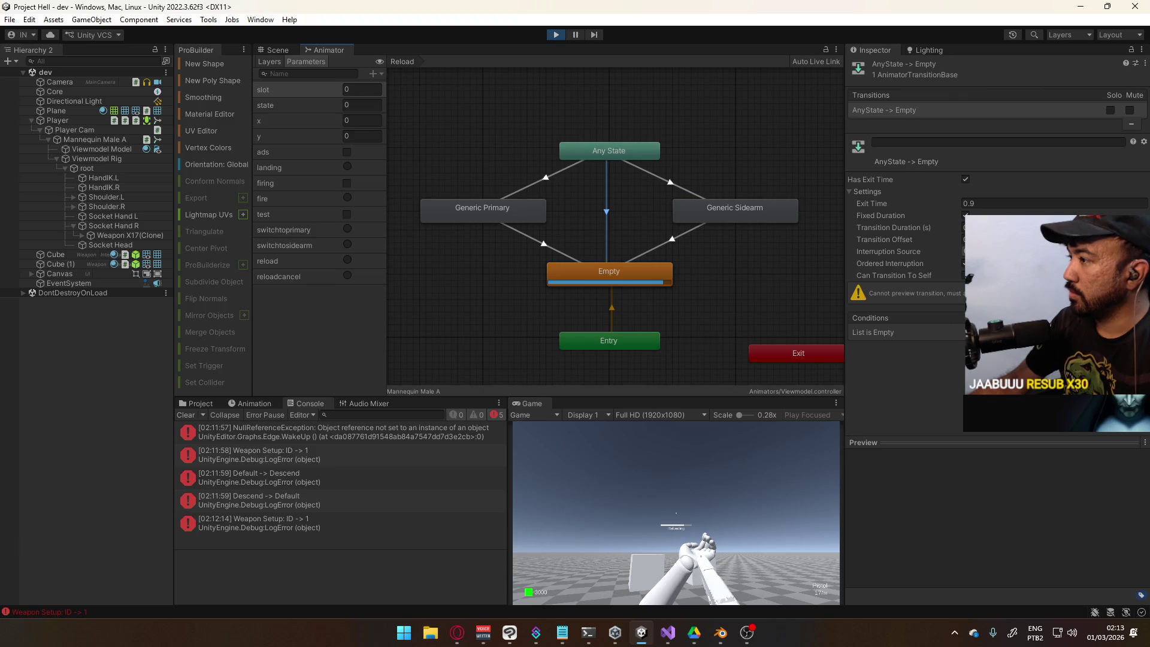
left_click(1122, 343)
left_click(919, 332)
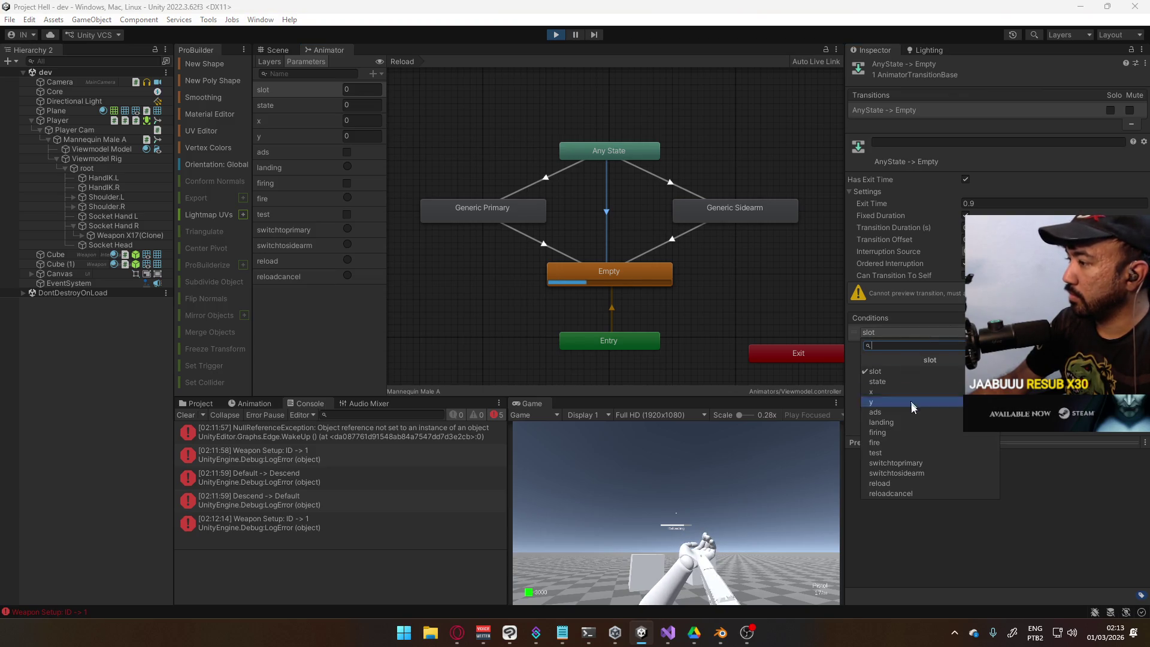
left_click(912, 492)
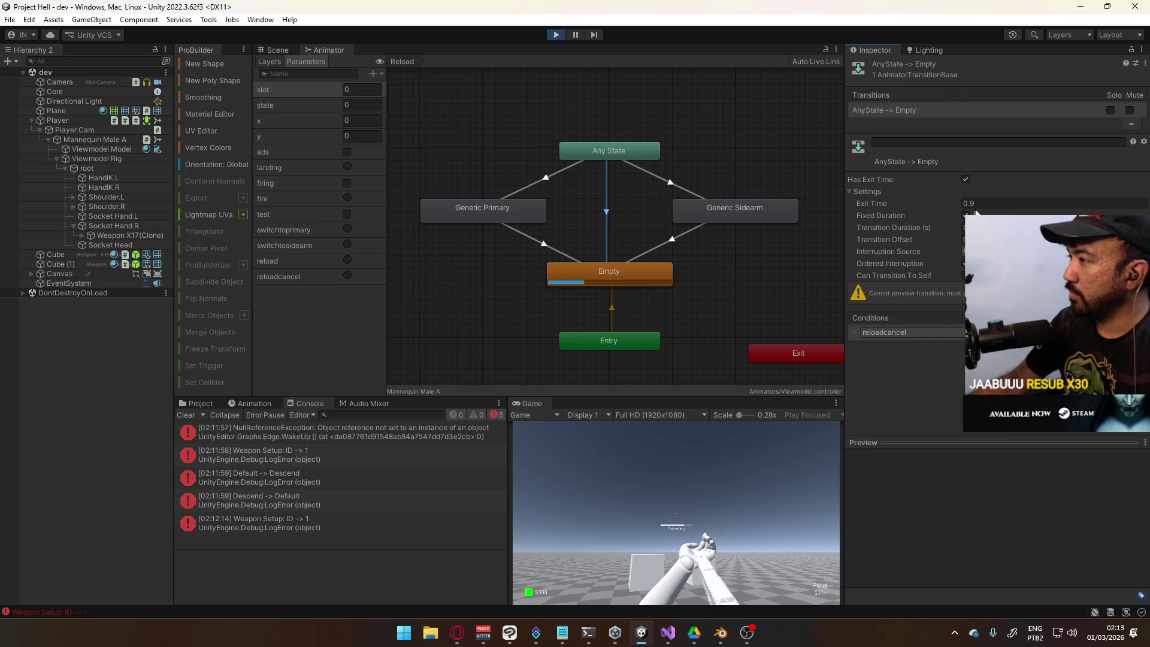
left_click(965, 180)
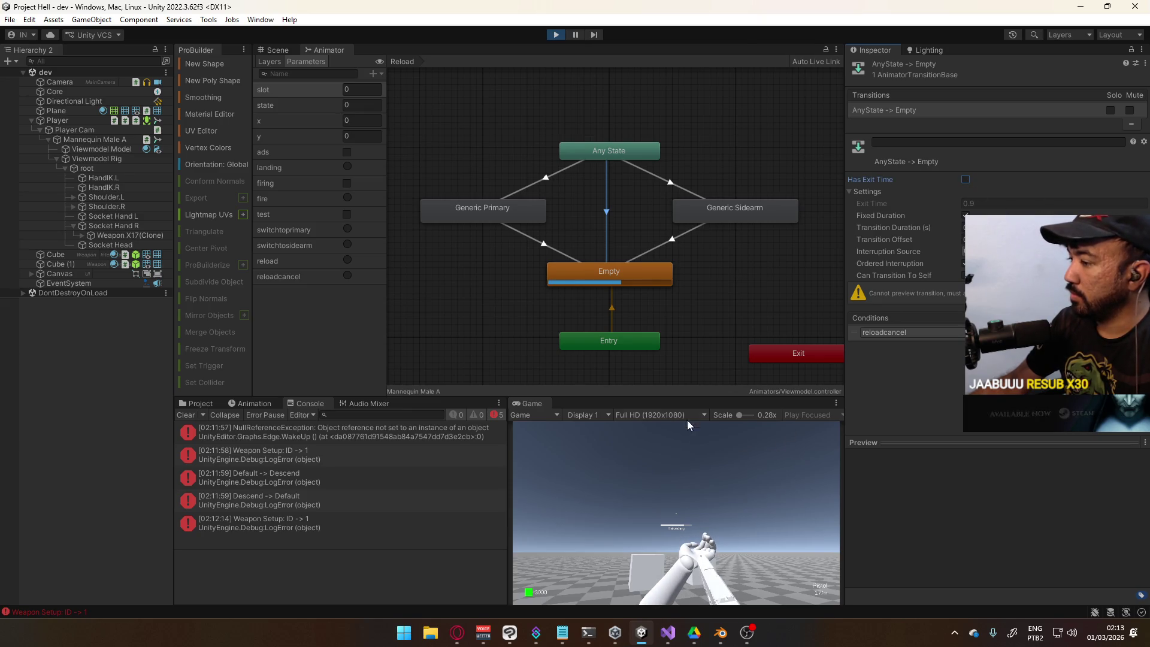
left_click(691, 460)
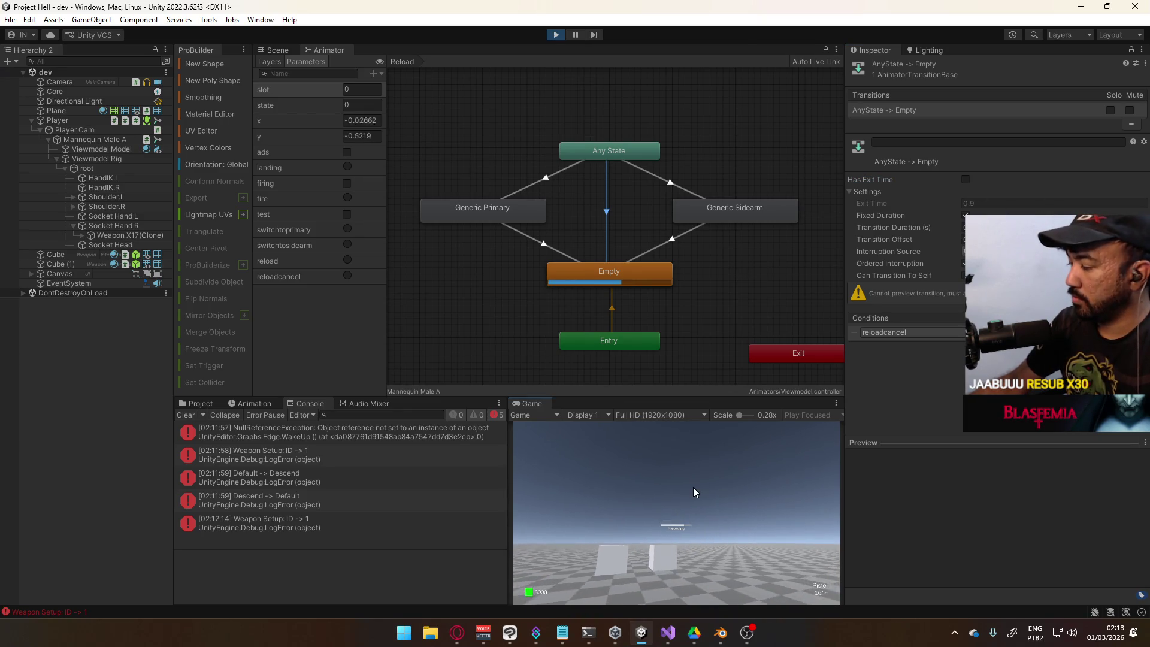
Draw the pistol, move with WASD, interrupt a reload, sprint with Shift, then stop Play mode
key("1")
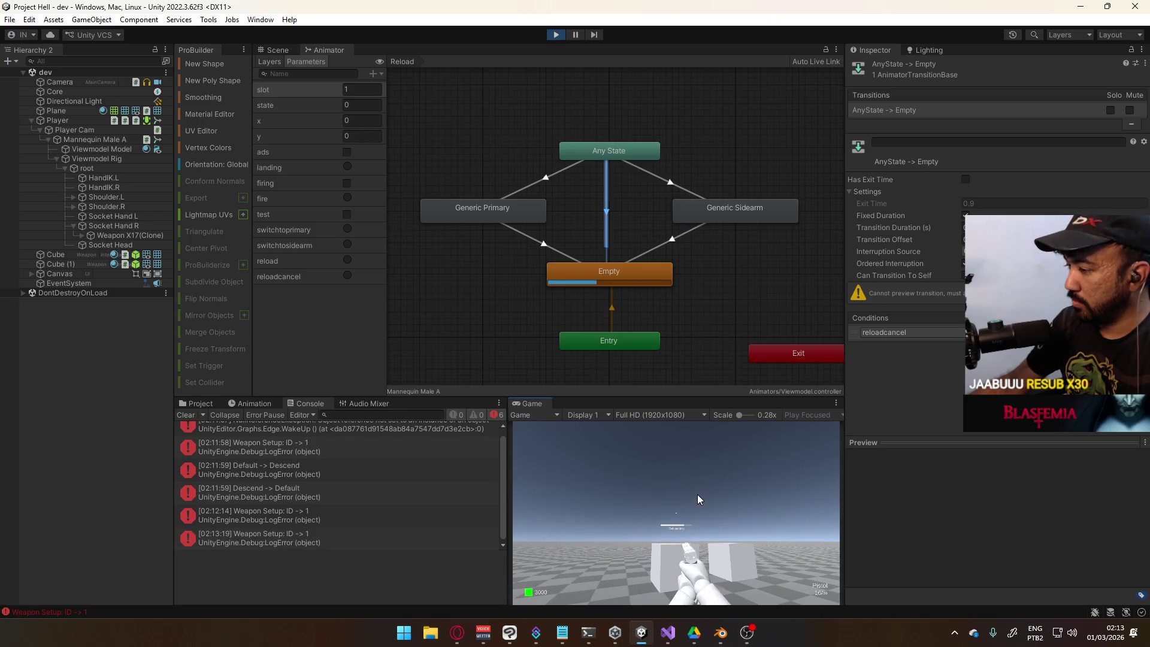
key("w")
key("a")
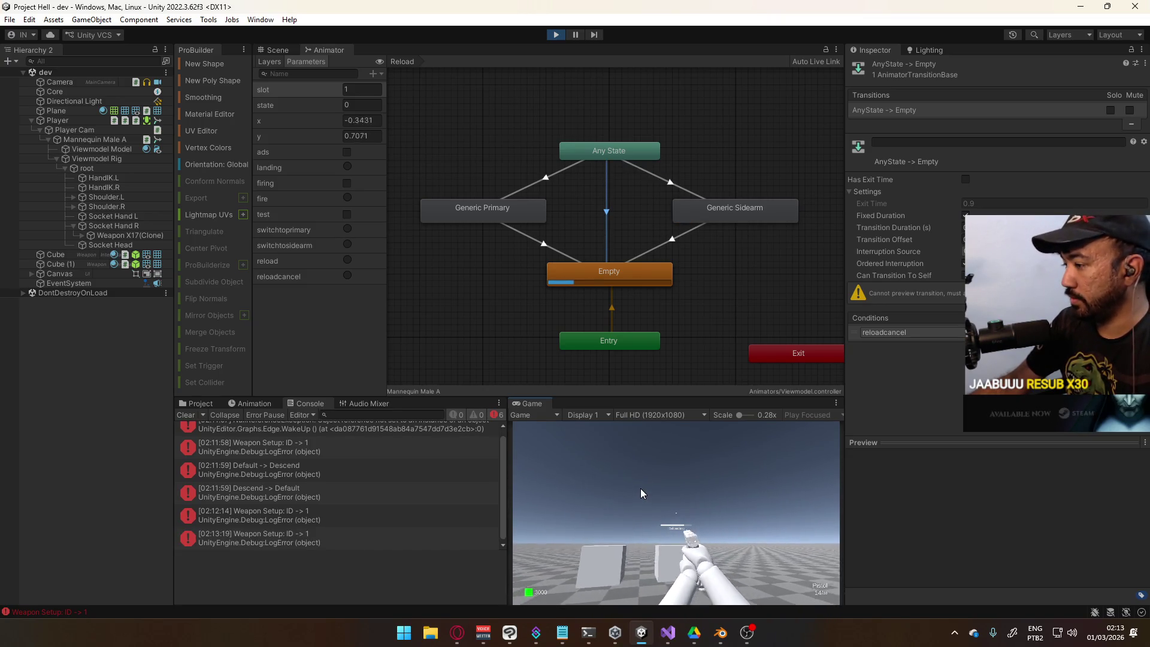
key("d")
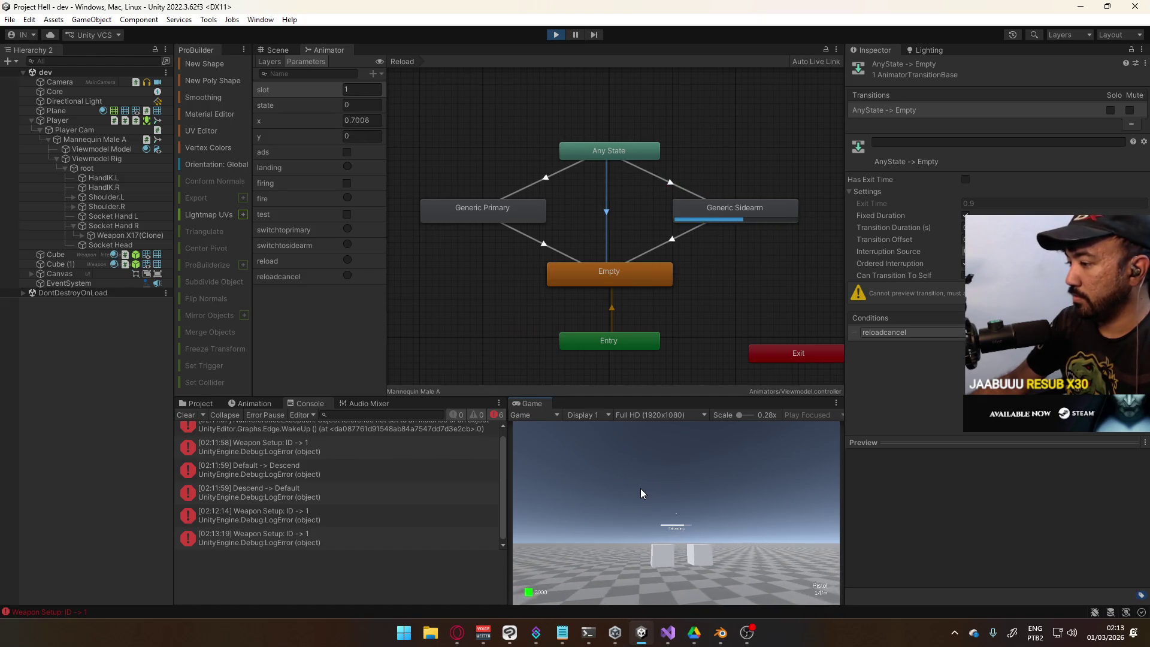
key("w")
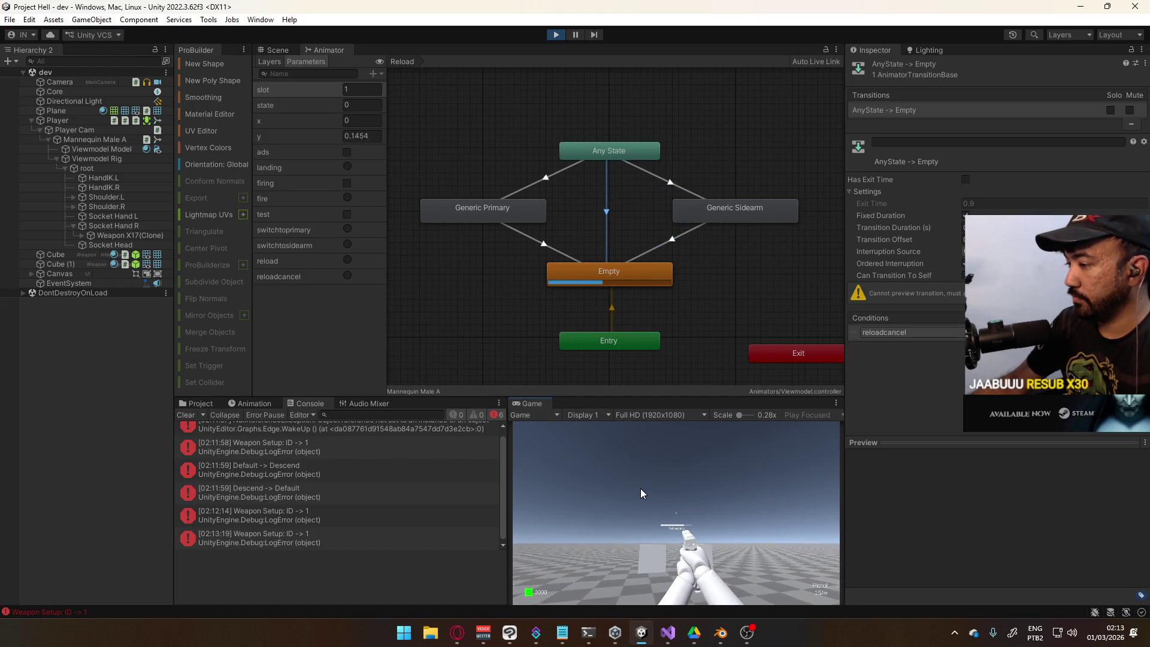
key("w")
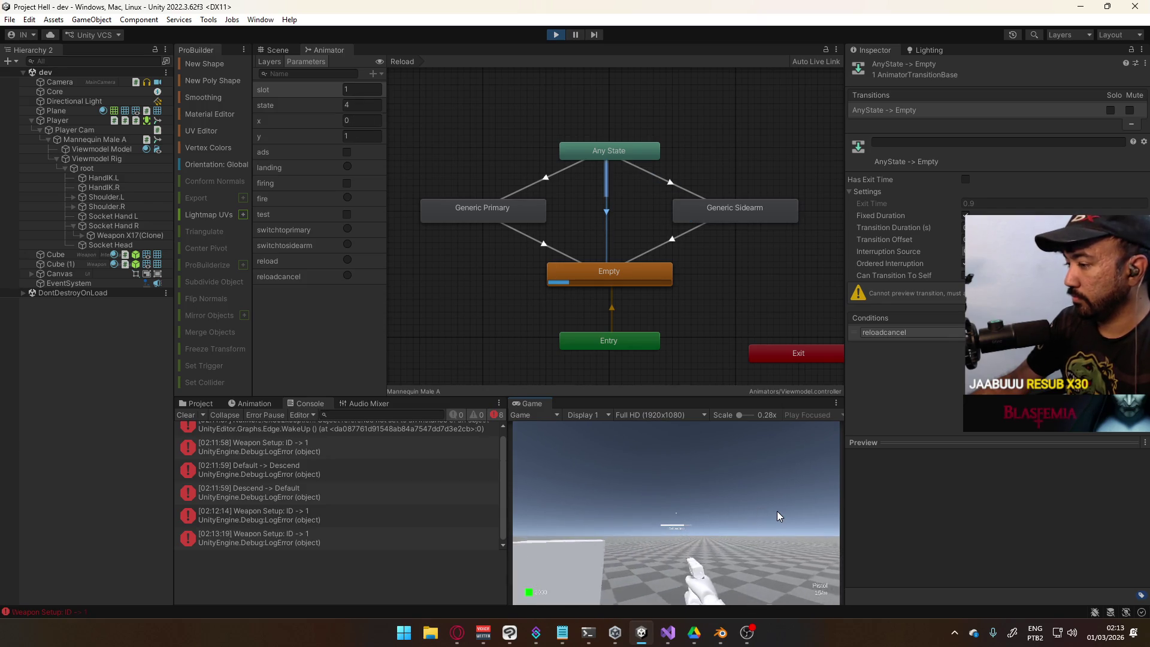
key("shift")
key("s")
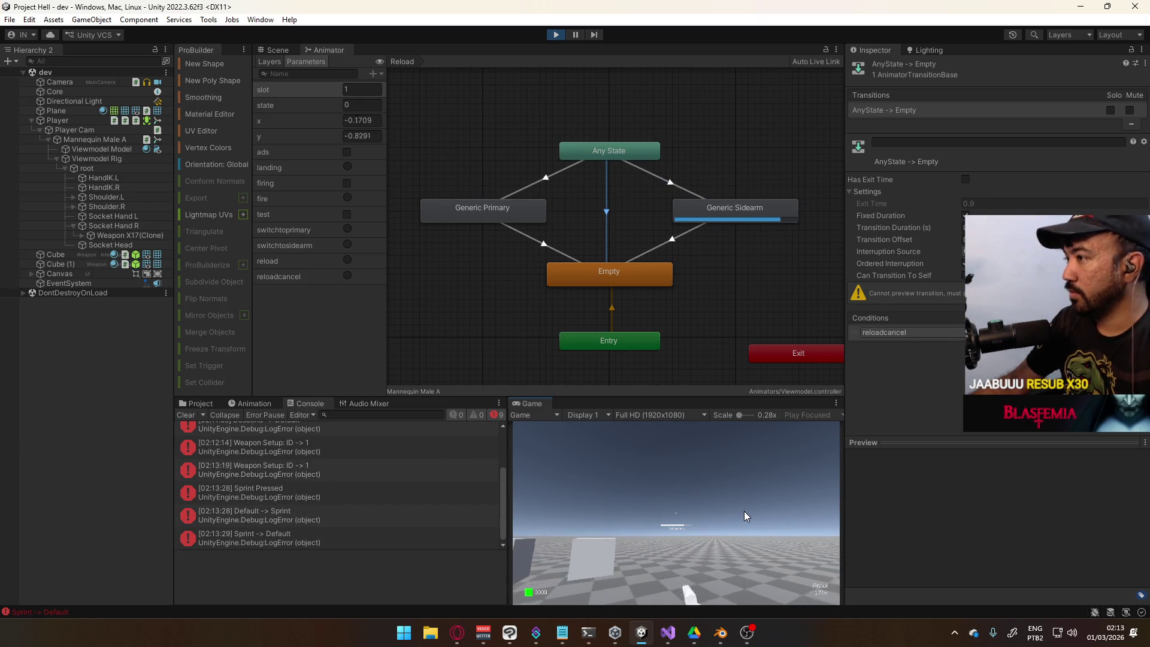
left_click(556, 34)
In PlayerScript.cs, collapse OnSprint and expand OnSwitchToSecondary and OnSwitchToPrimary
left_click(668, 633)
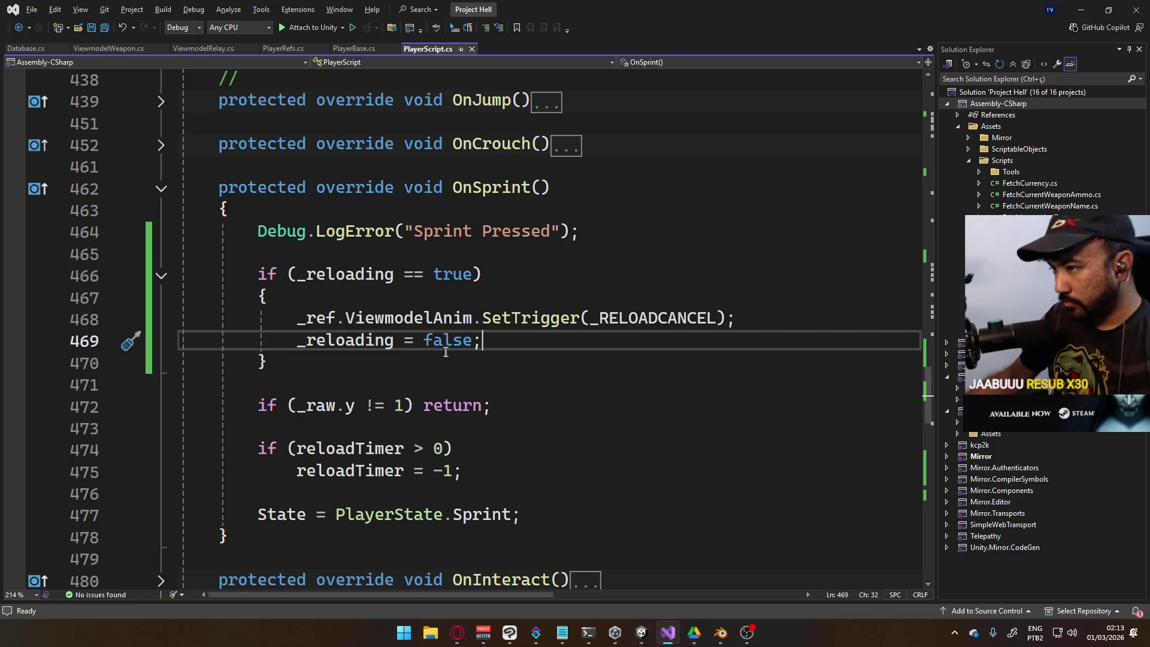
left_click(161, 189)
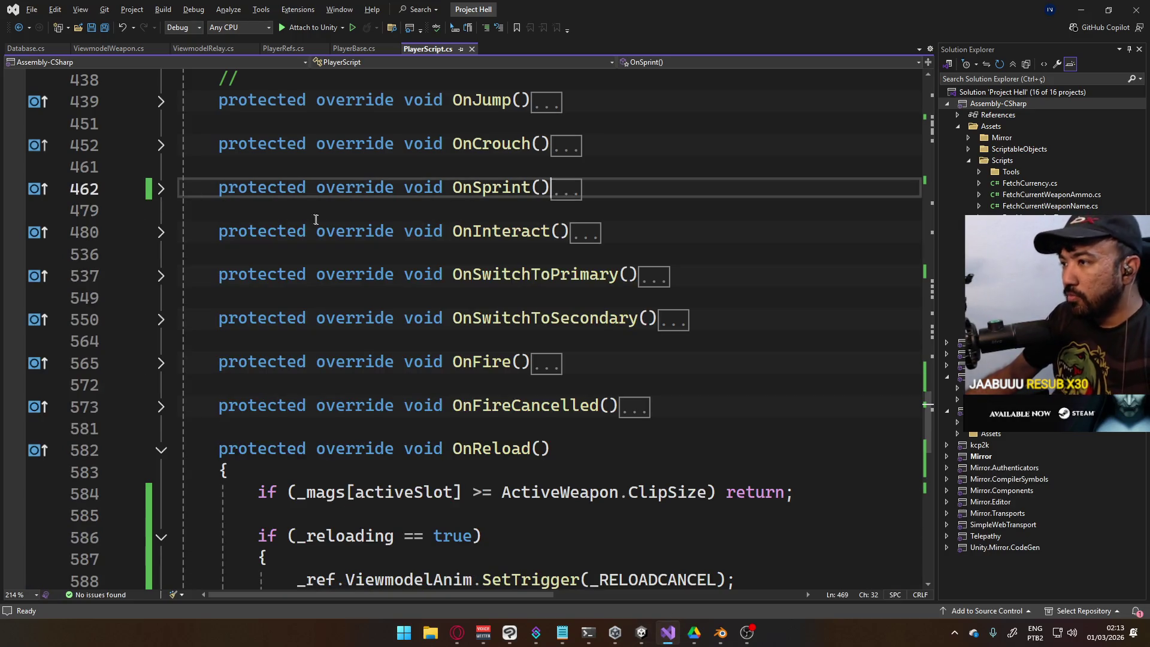
left_click(161, 318)
left_click(162, 278)
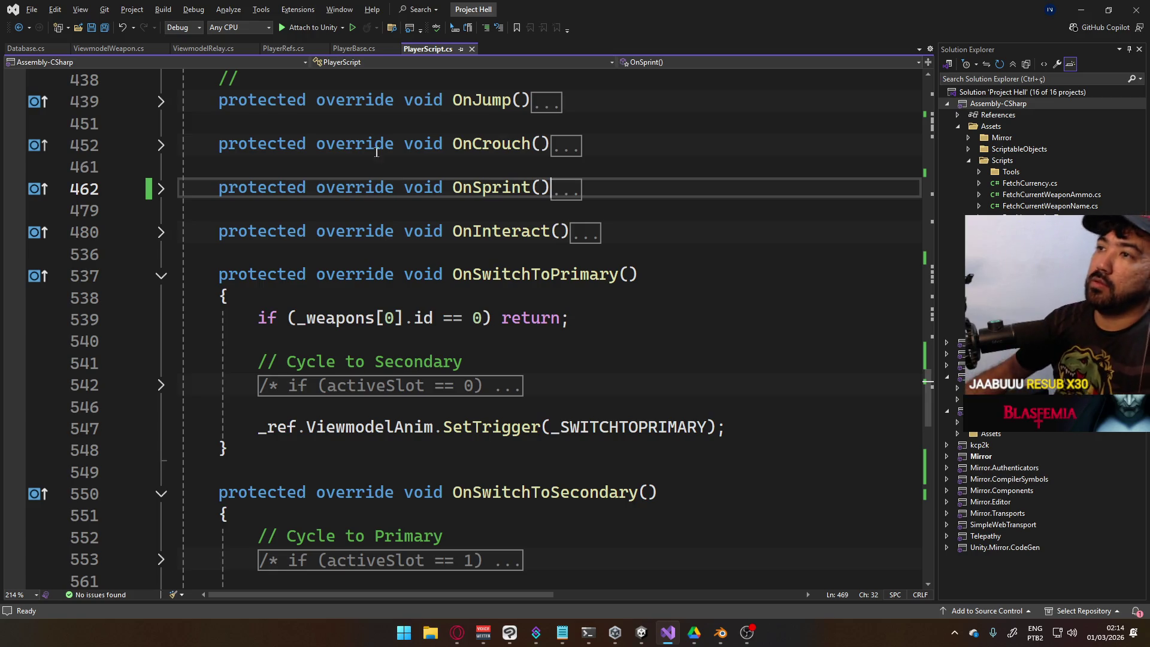
scroll(377, 152, "up", 10)
In PlayerBase.cs, add protected readonly string _SWITCHCANCEL = "switchcancel" after _SWITCHTOSIDEARM and save
left_click(370, 50)
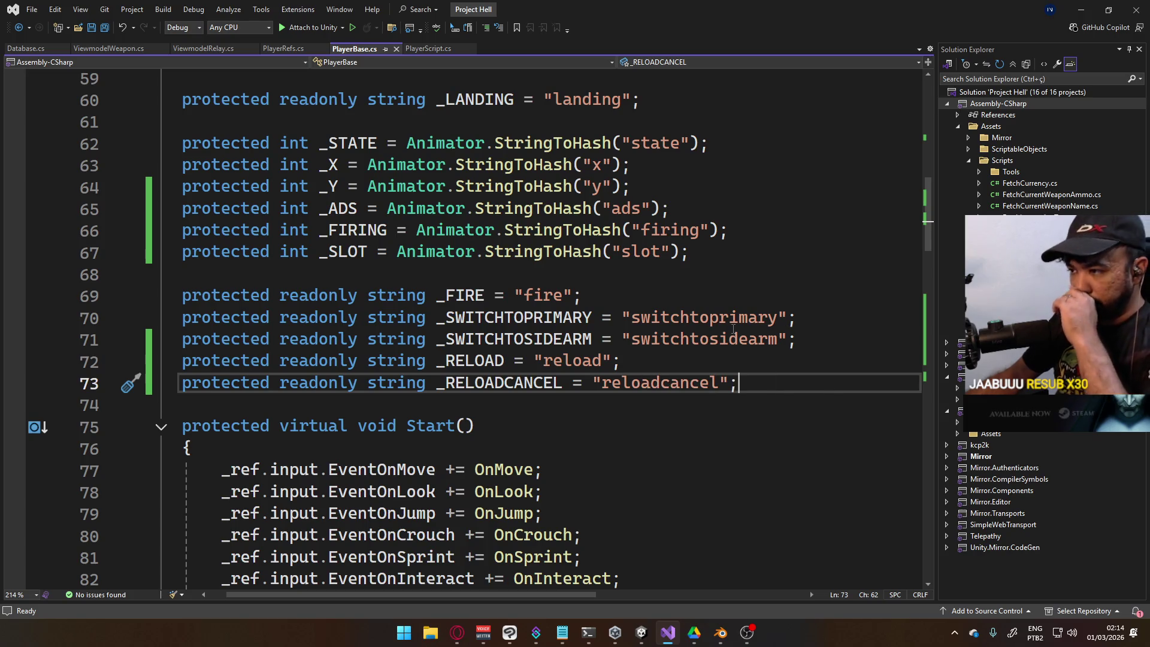
left_click(816, 341)
key("Return")
type("pro")
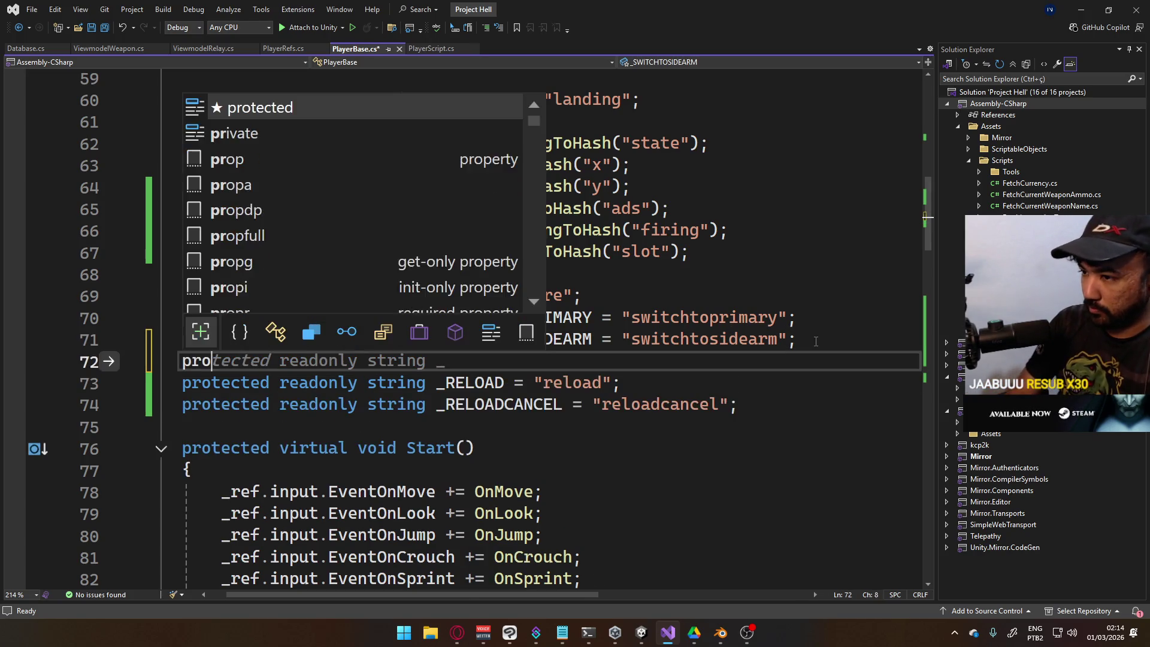
type("tected readonly")
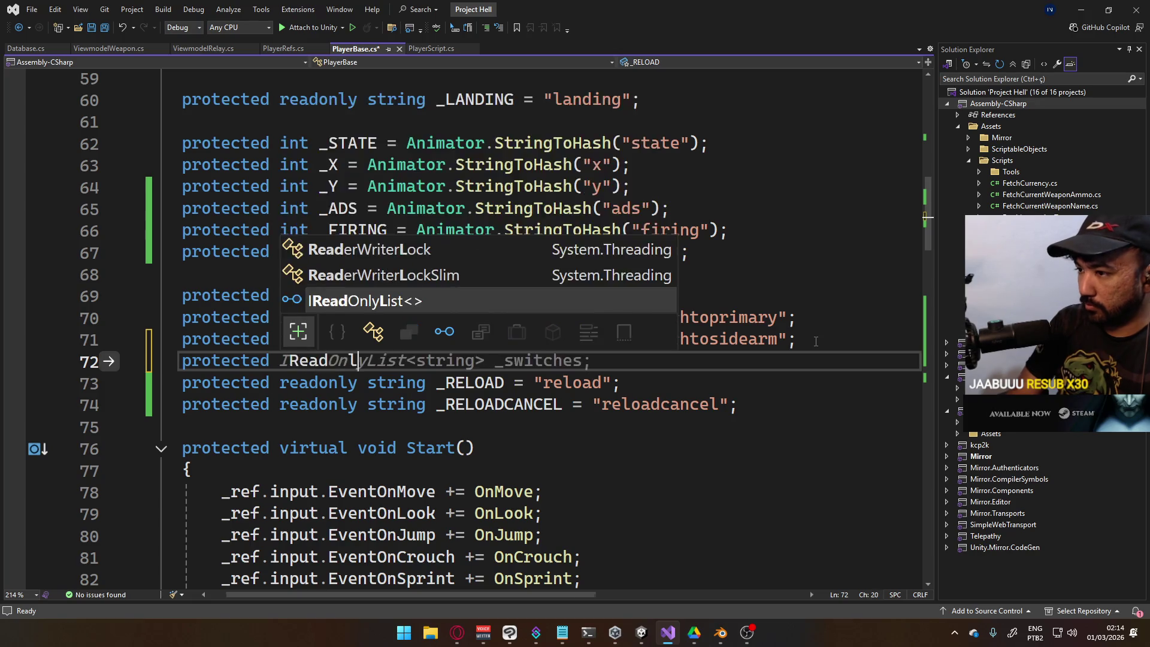
type(" string ")
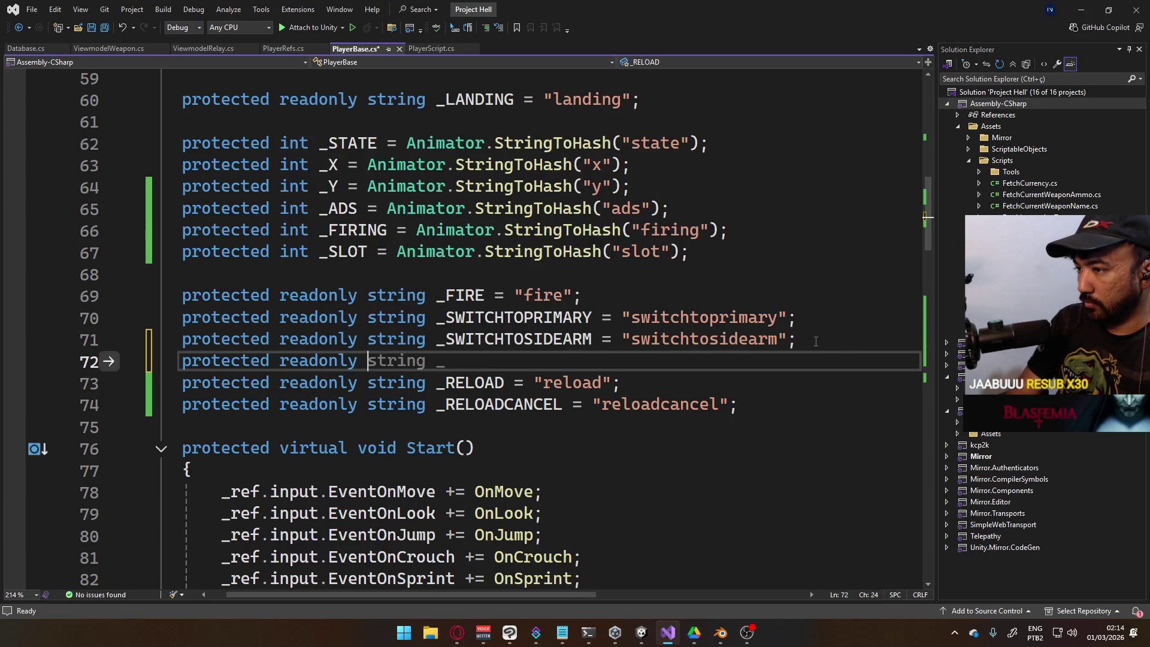
type("_")
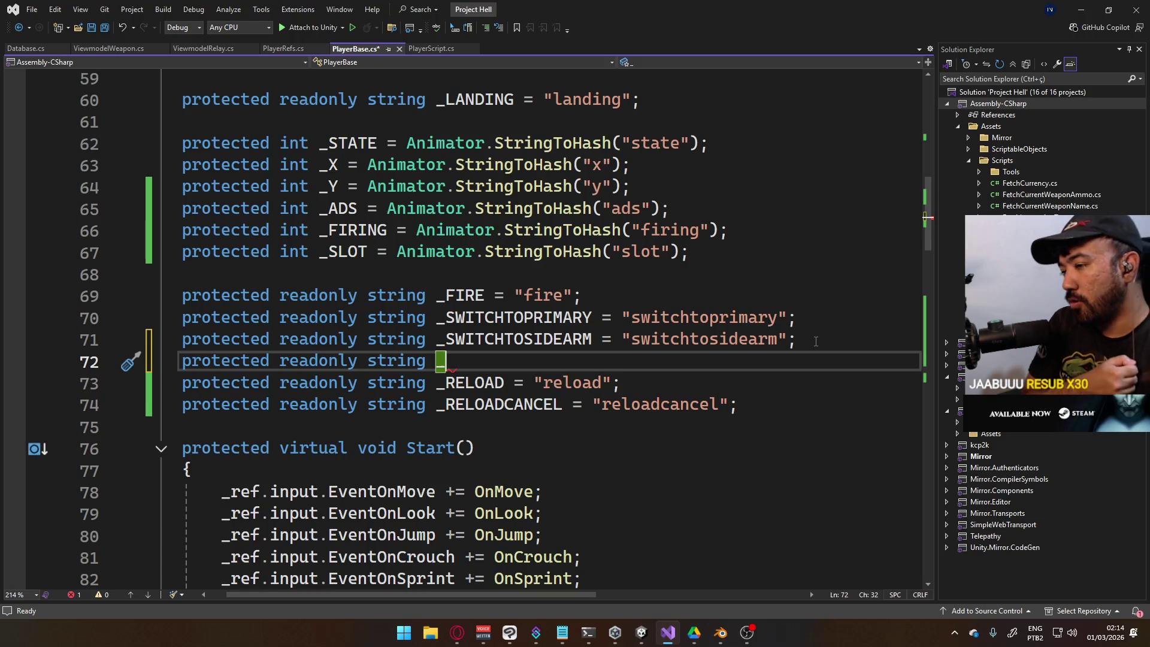
type("SWITCHC")
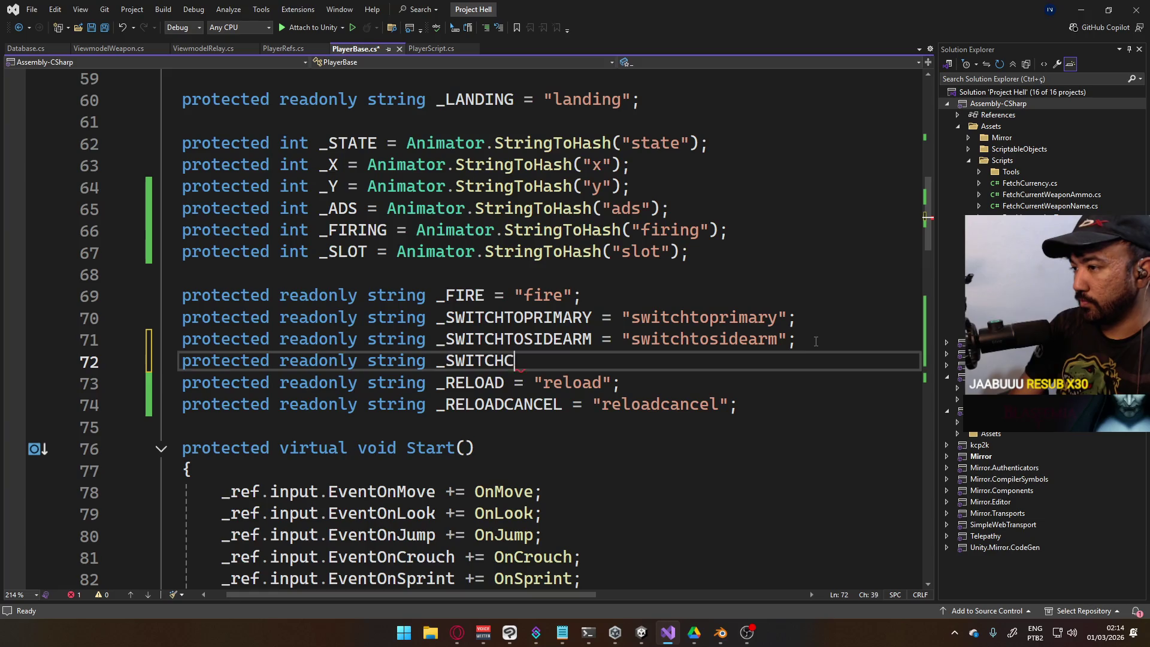
type("ANCEL = \"switchcancel\";")
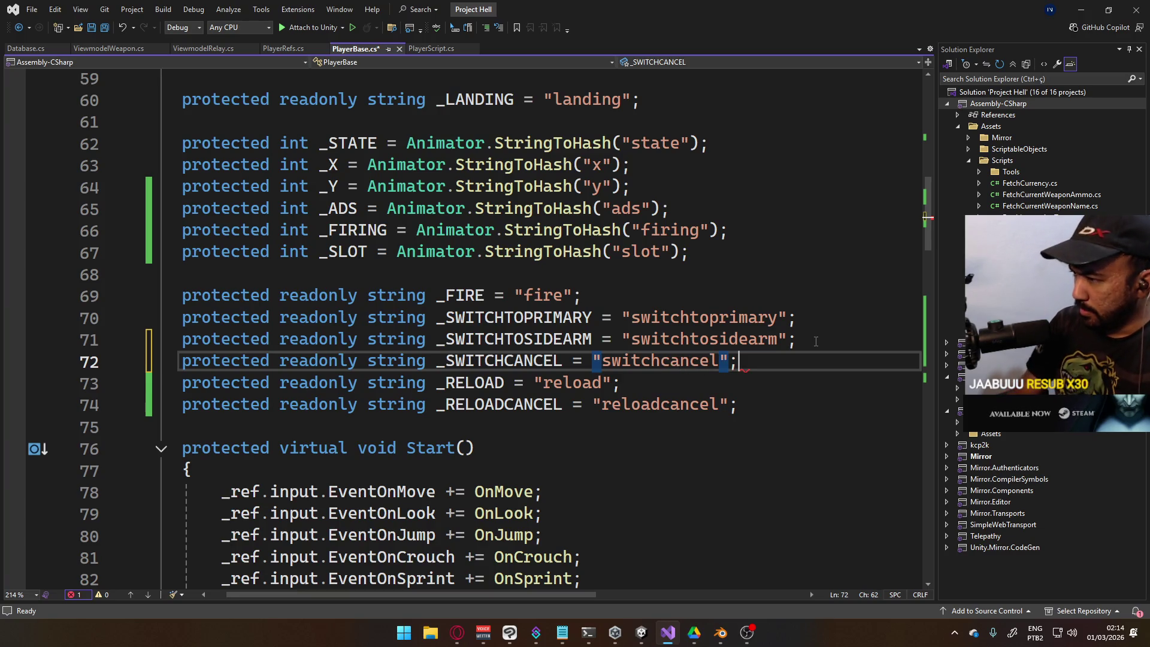
key("ctrl+s")
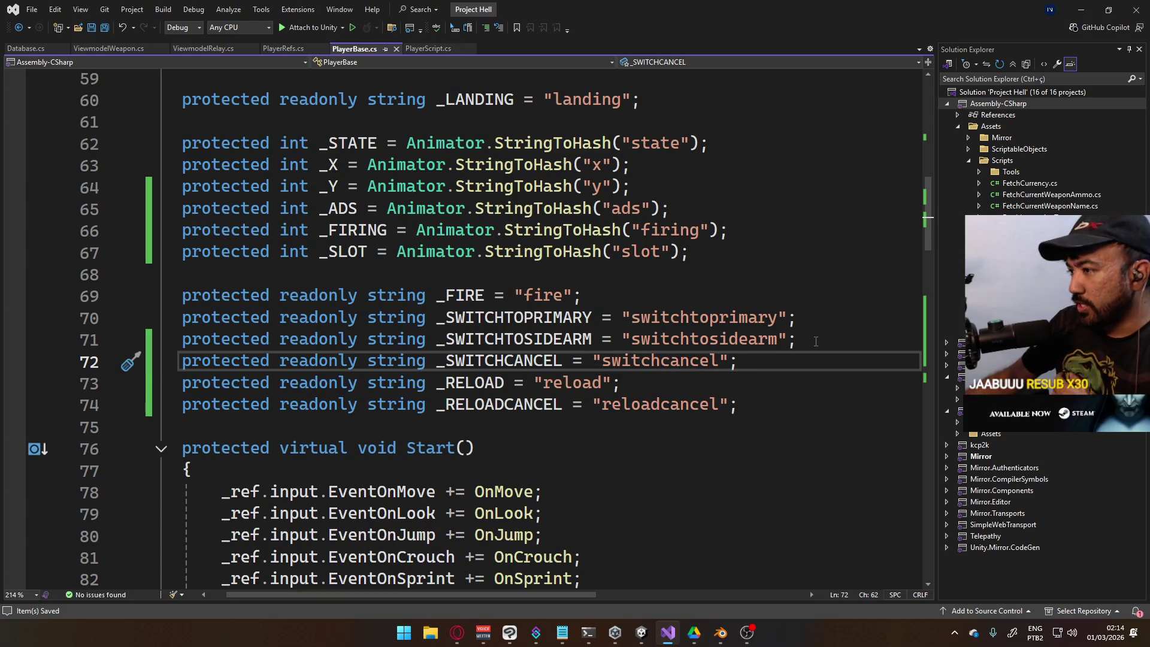
Go to the ViewmodelRelay.cs file and bring its ForceSidearm method into view
left_click(426, 49)
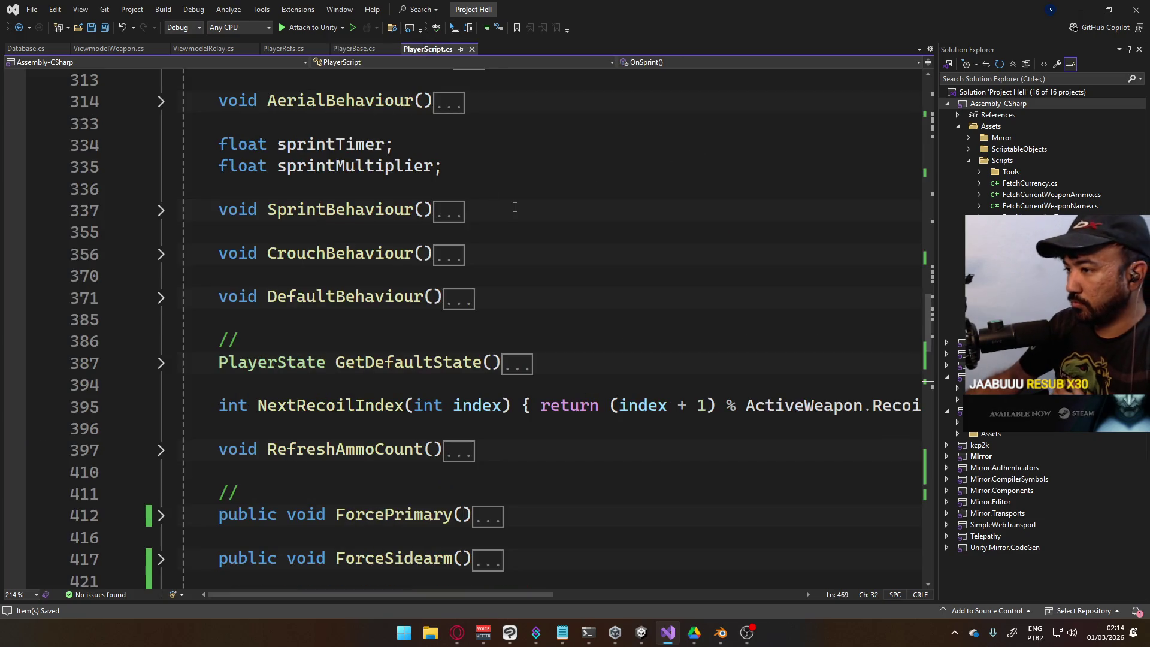
scroll(413, 187, "down", 6)
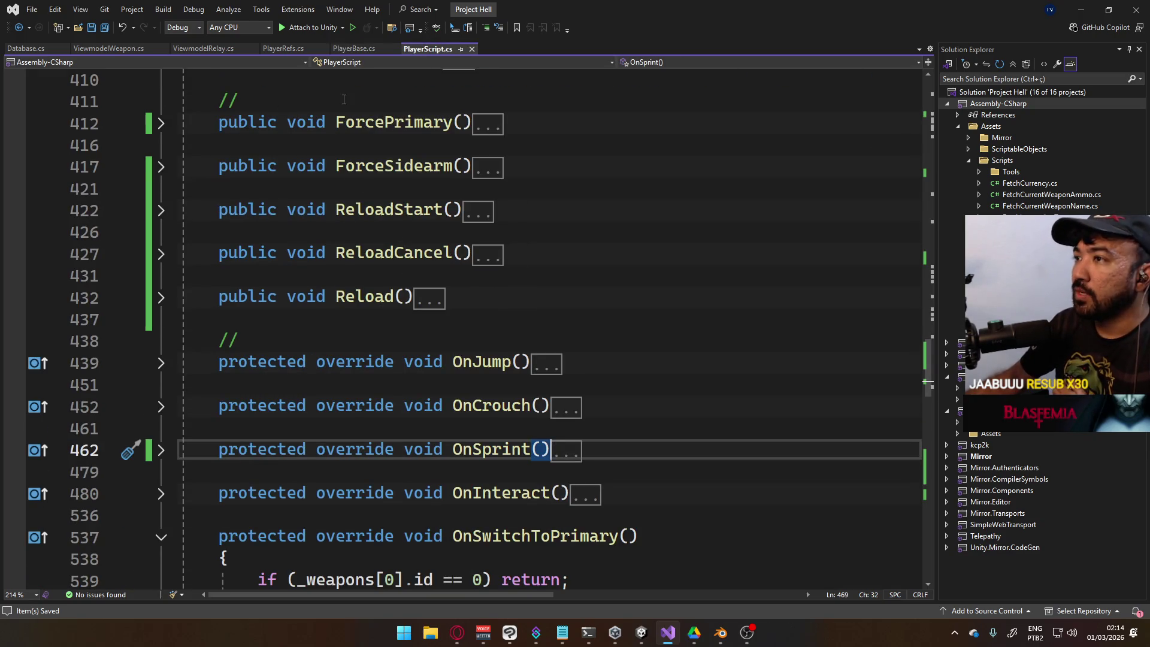
left_click(203, 49)
scroll(419, 375, "down", 3)
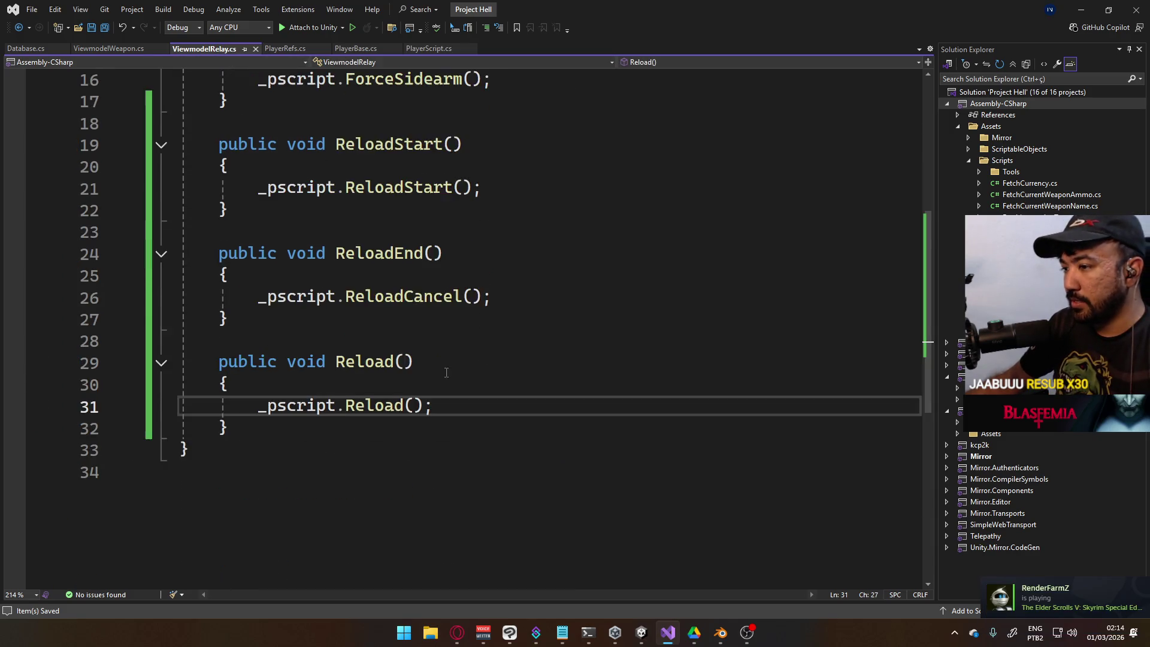
scroll(419, 375, "up", 2)
scroll(404, 243, "up", 2)
Add an empty public void SwitchStart() method directly below ForceSidearm
left_click(548, 375)
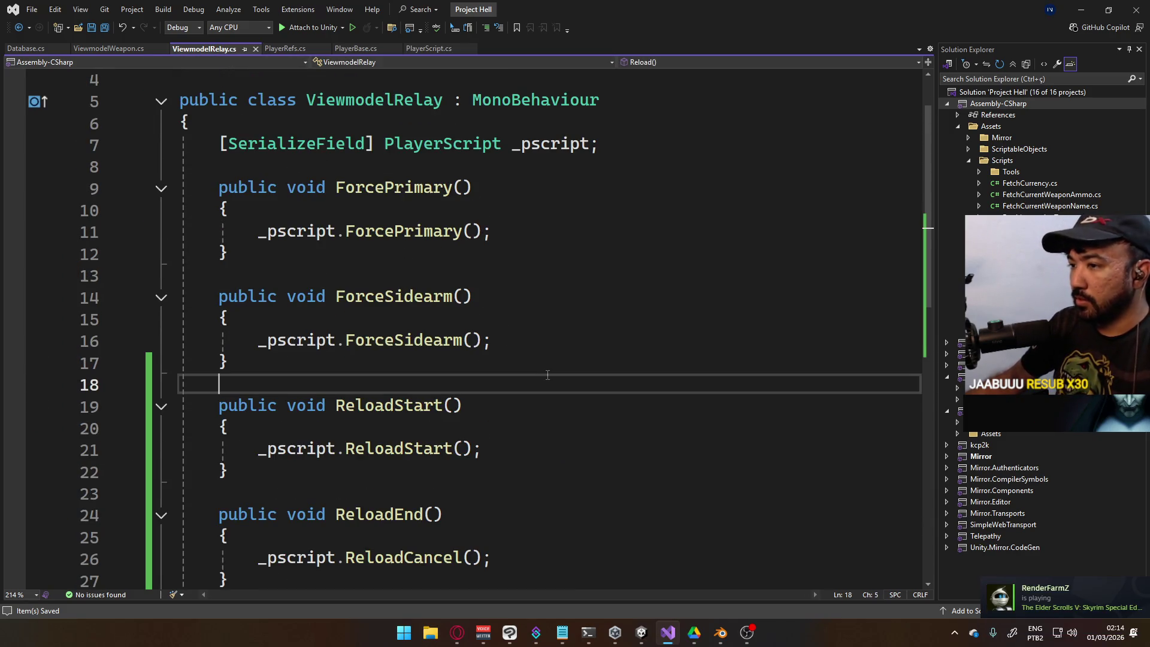
key("Return")
key("Return")
key("Up")
type("publ")
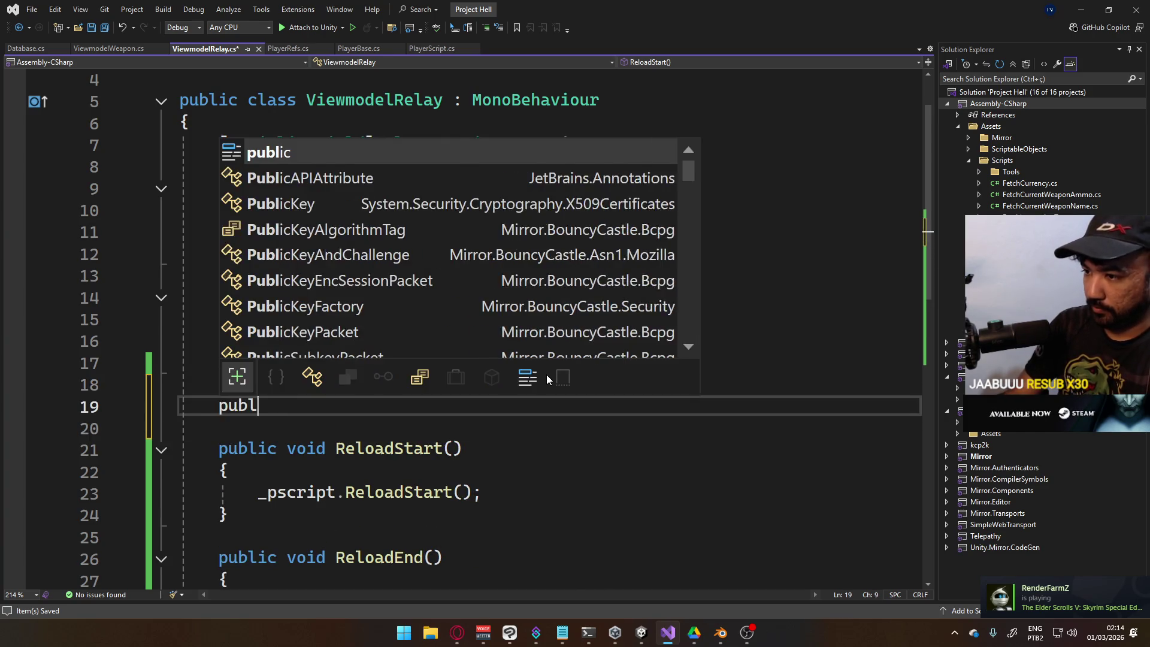
type("ic void Switch")
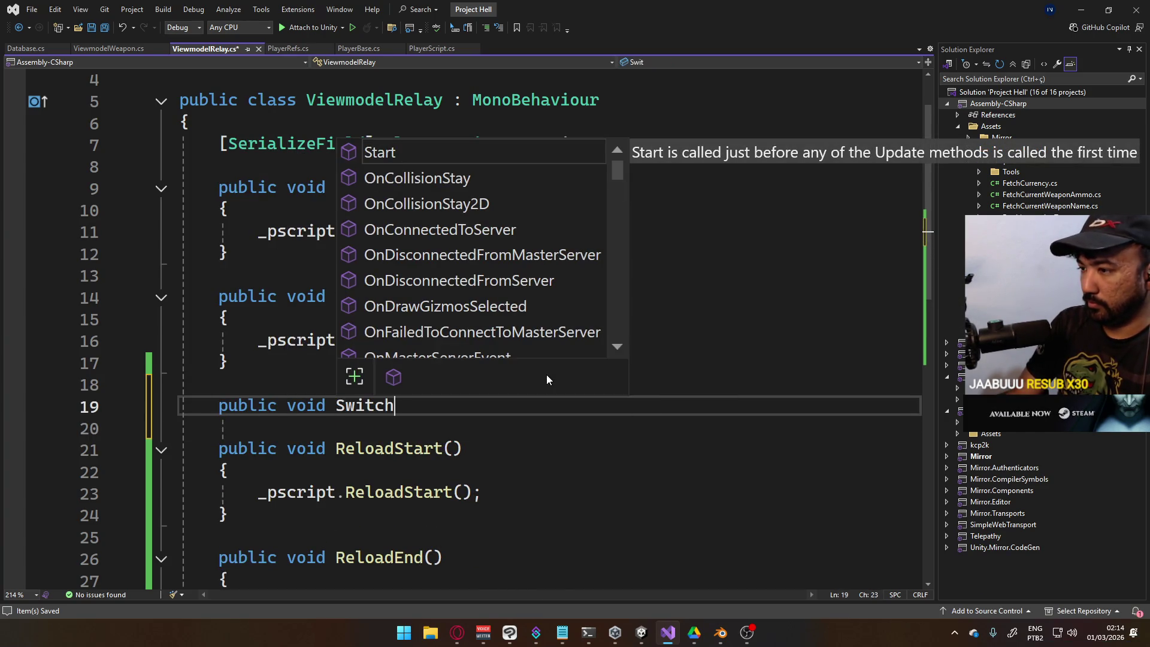
type("Start()")
key("Return")
type("{")
key("Return")
key("Return")
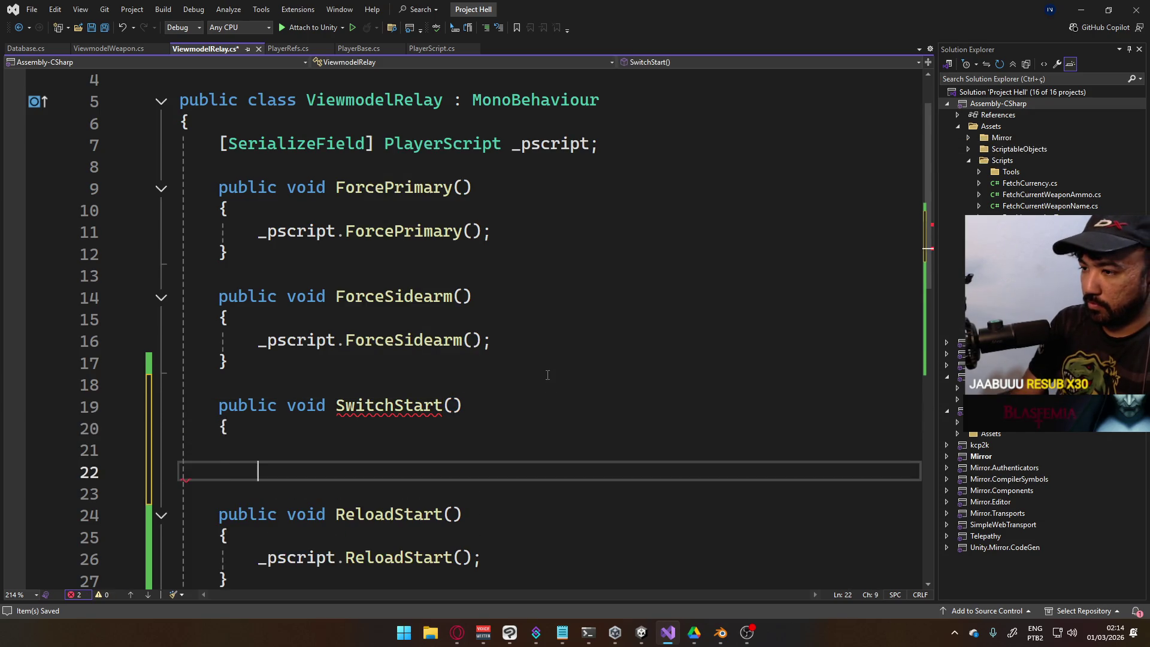
type("}")
key("Return")
key("Return")
Add an empty public void SwitchEnd() method after SwitchStart
type("public void")
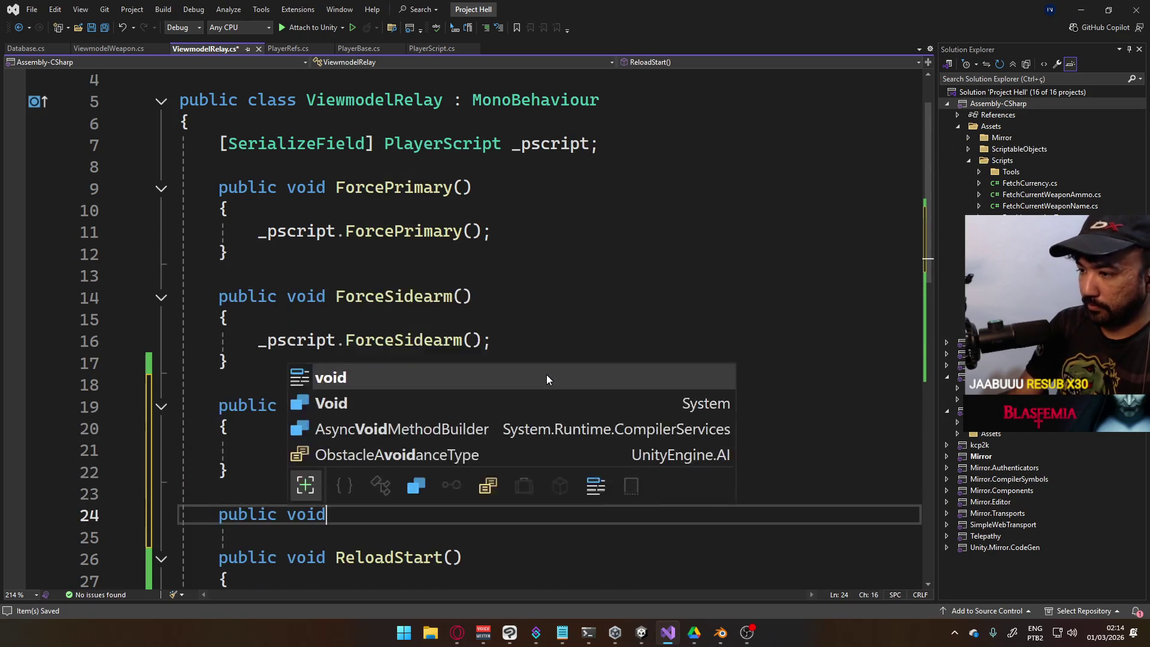
type(" SwitchEnd(")
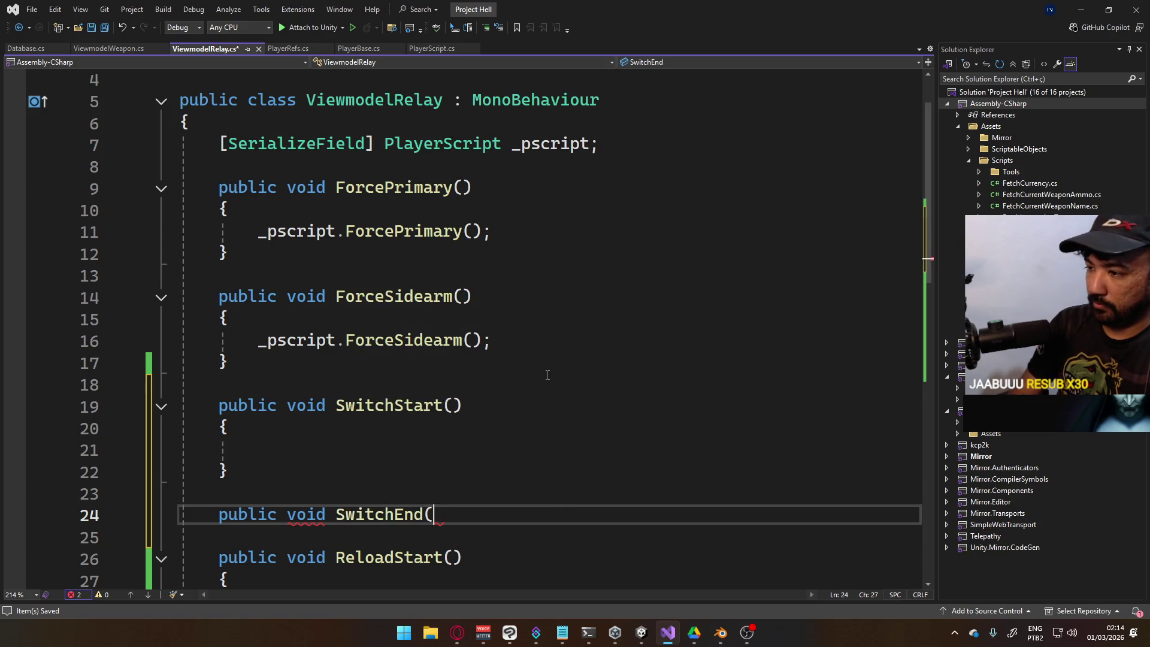
key("Return")
type("{")
key("Return")
key("Return")
type("}")
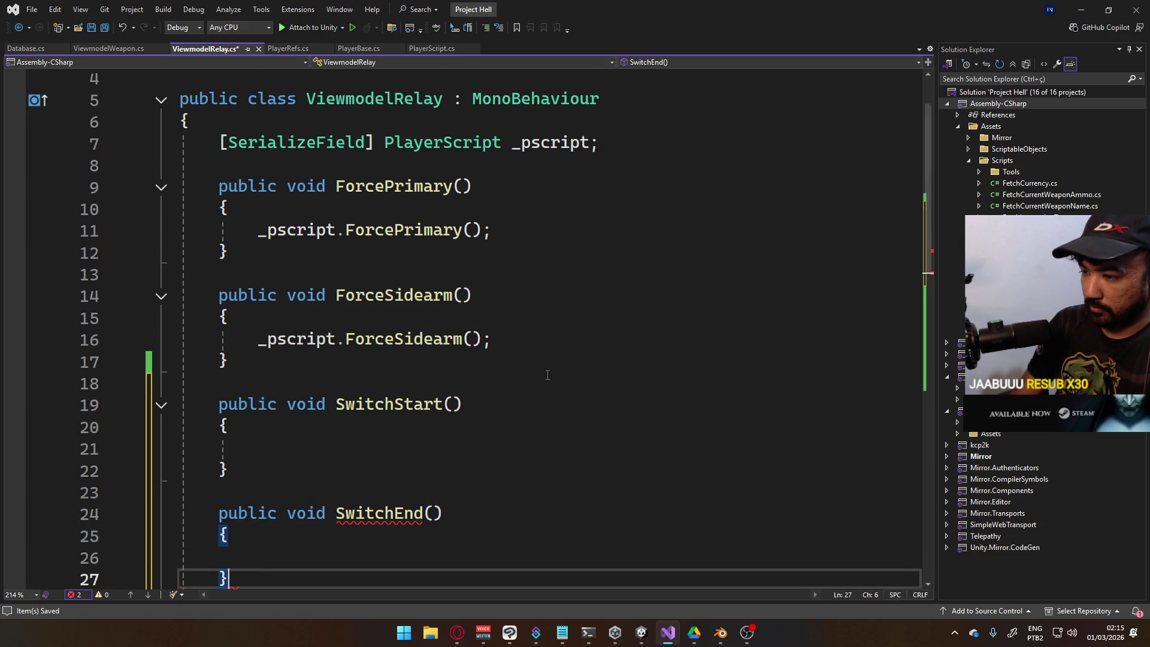
key("Return")
key("Return")
Discard the unfinished SwitchCancel declaration and save ViewmodelRelay.cs
type("public b")
key("BackSpace")
type("void ")
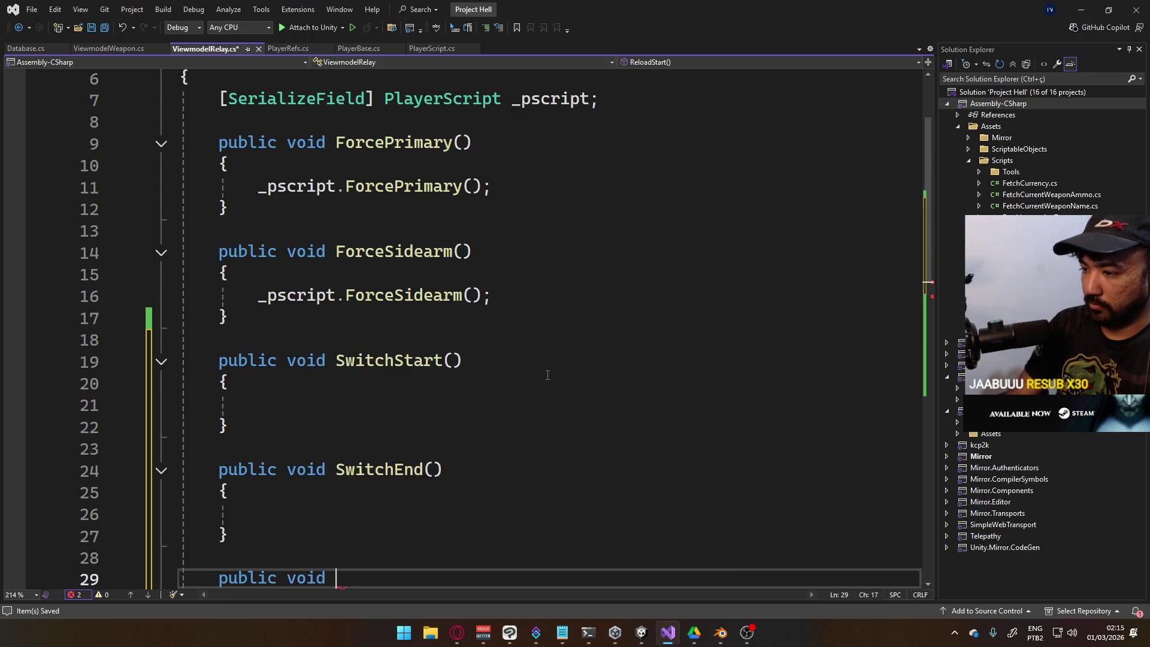
type("Switch")
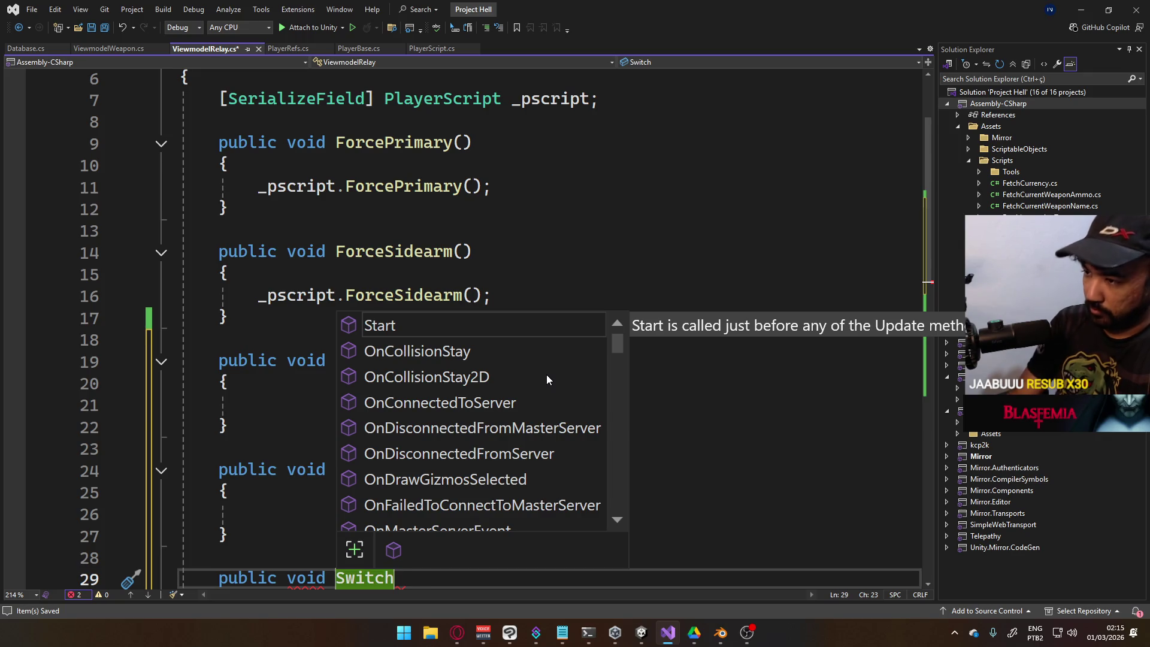
type("Canc")
key("BackSpace")
key("BackSpace")
key("BackSpace")
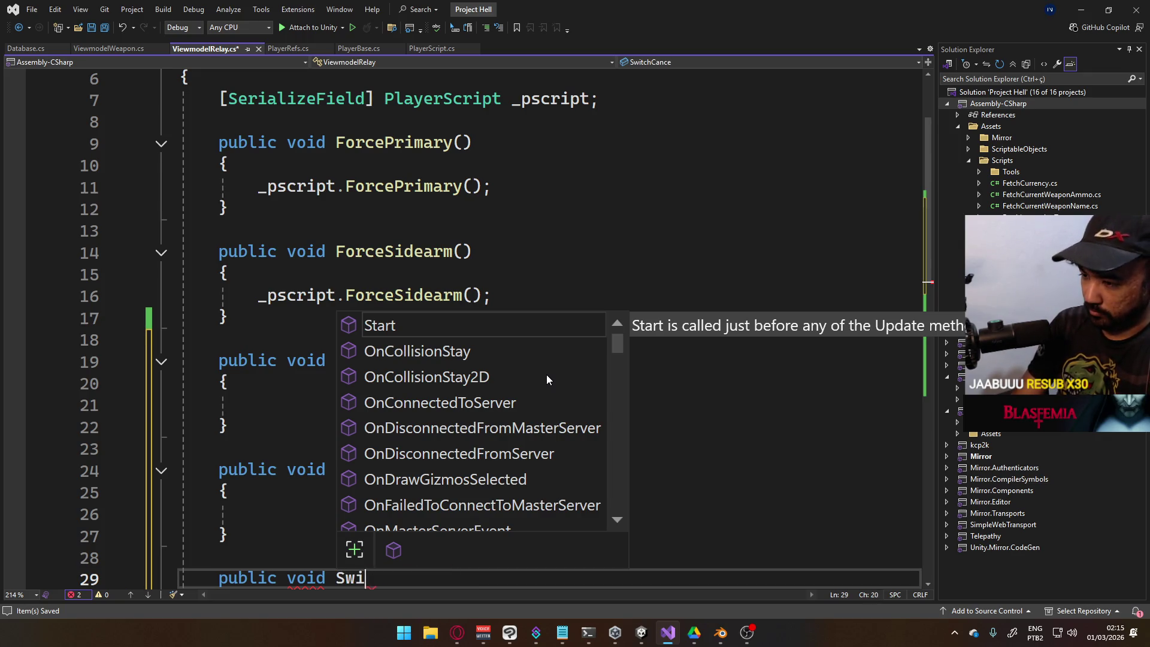
key("Up")
key("Up")
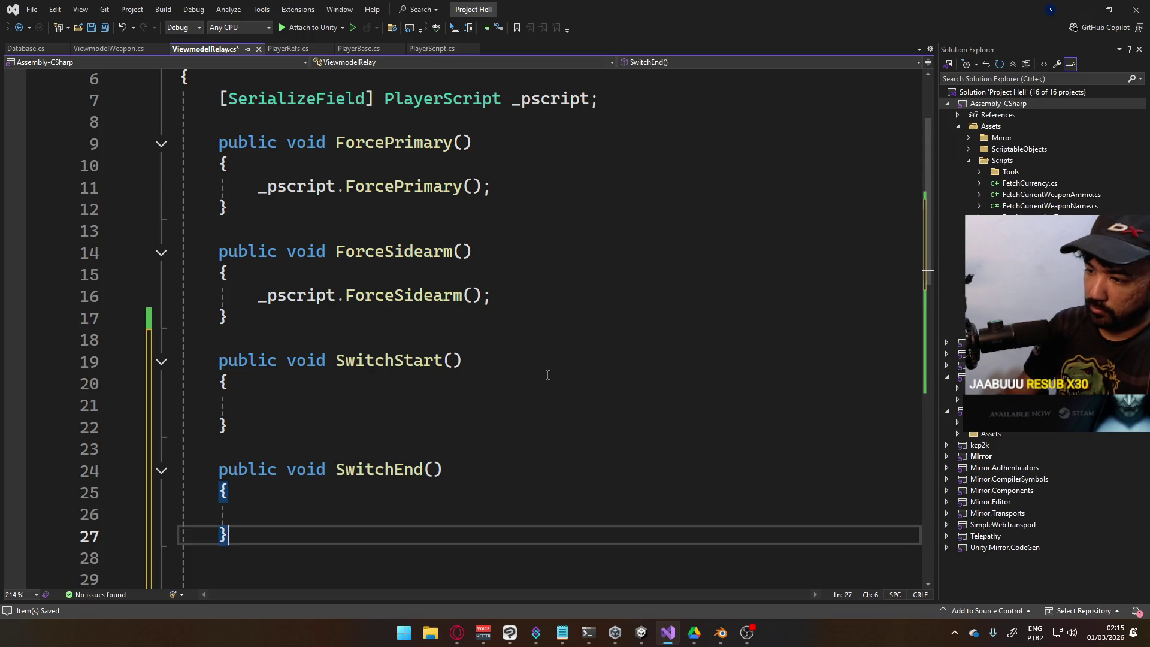
key("ctrl+s")
scroll(424, 329, "down", 1)
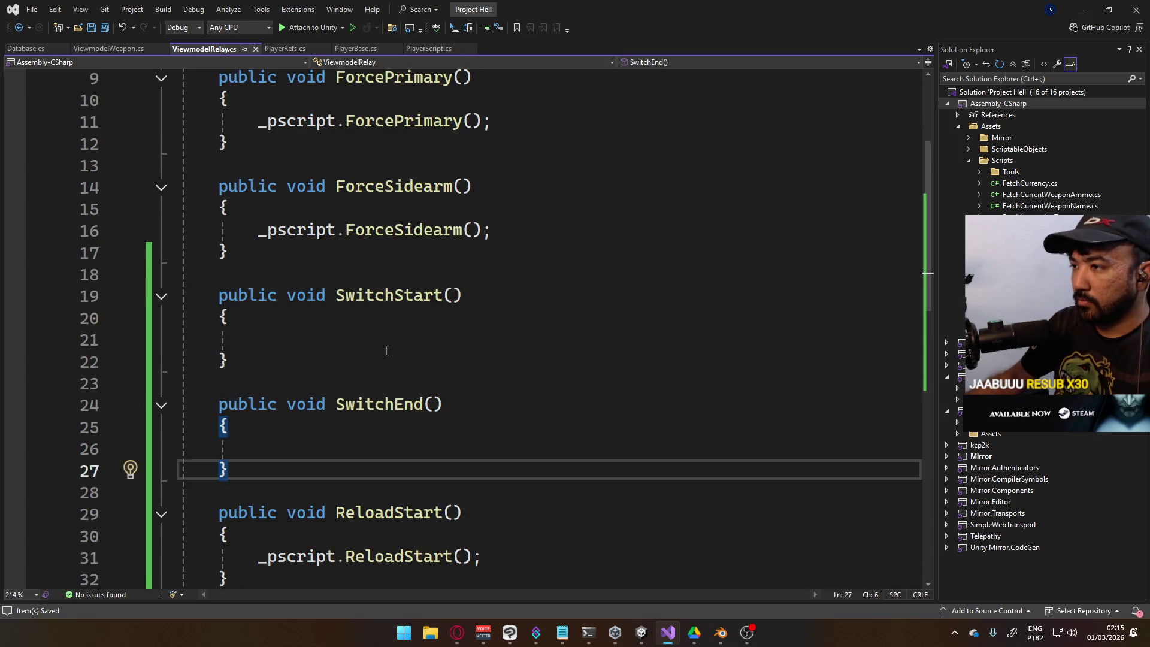
left_click(386, 318)
key("Down")
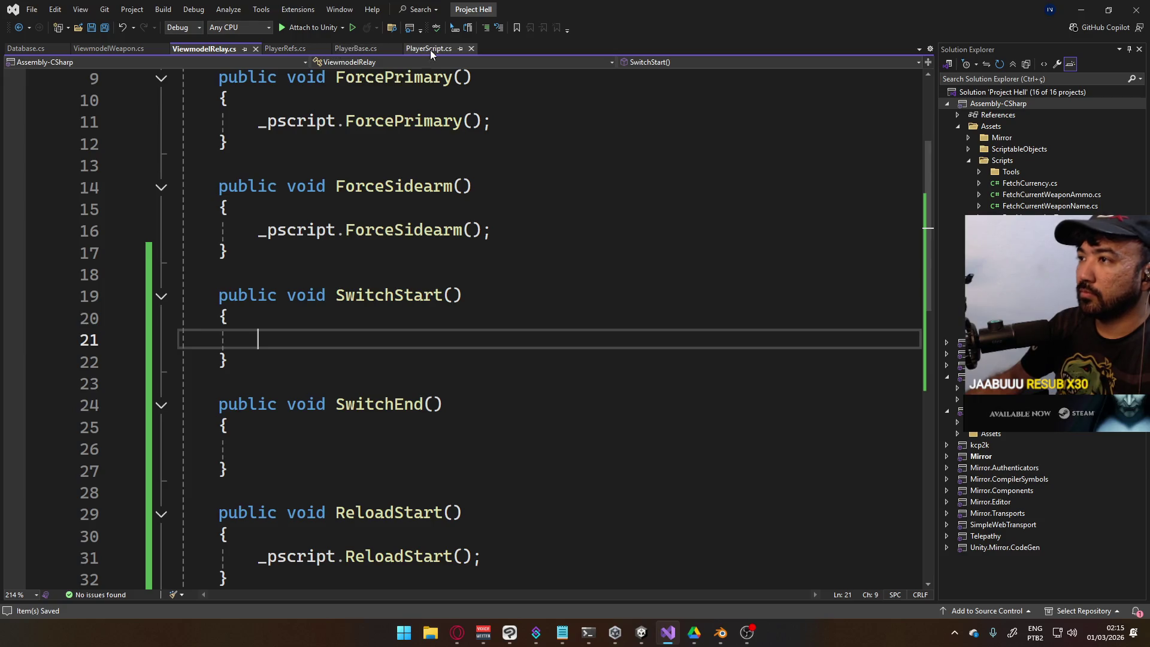
Switch back to PlayerScript.cs and scroll to ForcePrimary, ForceSidearm, ReloadStart and ReloadCancel
left_click(428, 49)
scroll(431, 344, "down", 3)
scroll(237, 305, "down", 13)
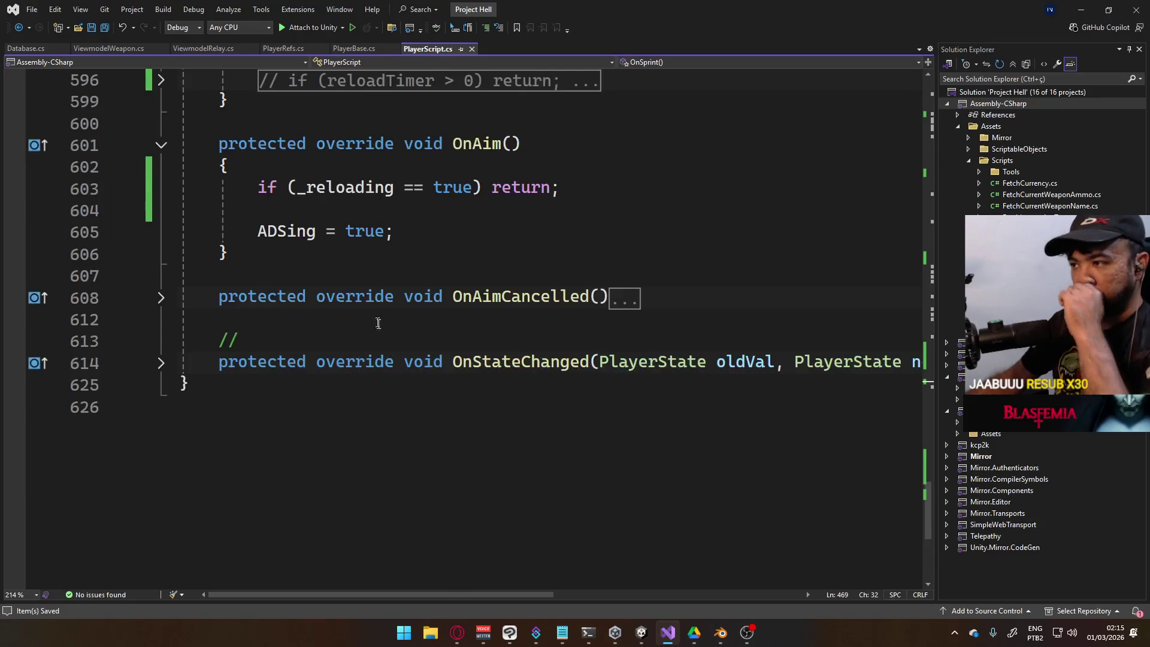
scroll(378, 323, "up", 10)
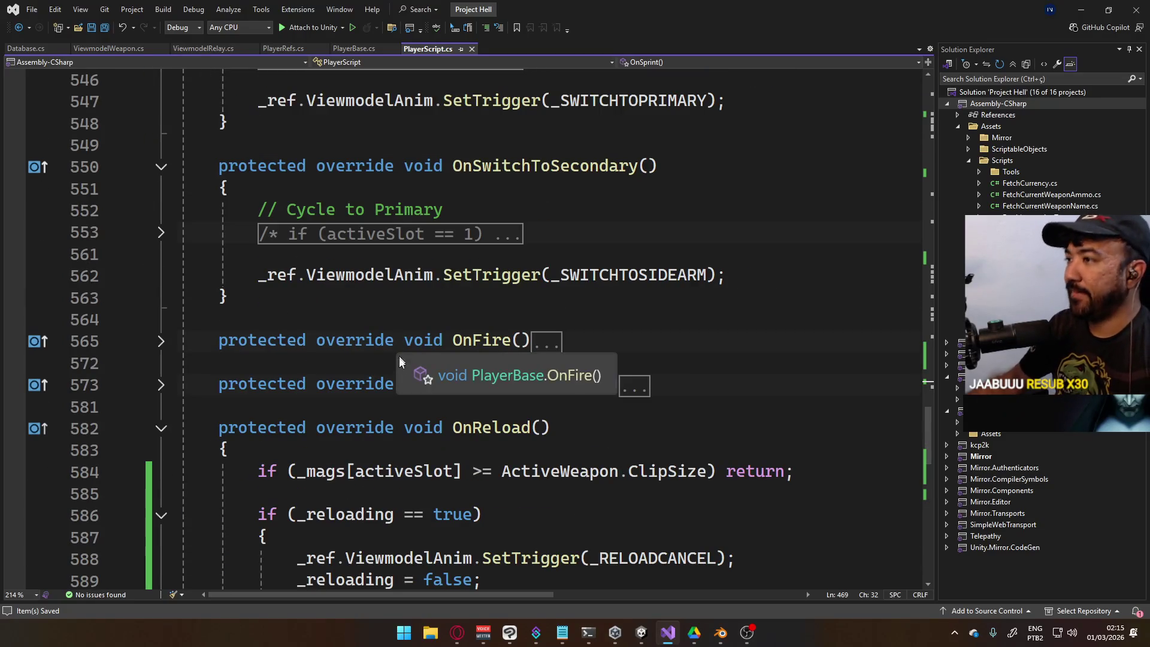
scroll(396, 359, "up", 7)
scroll(391, 385, "up", 3)
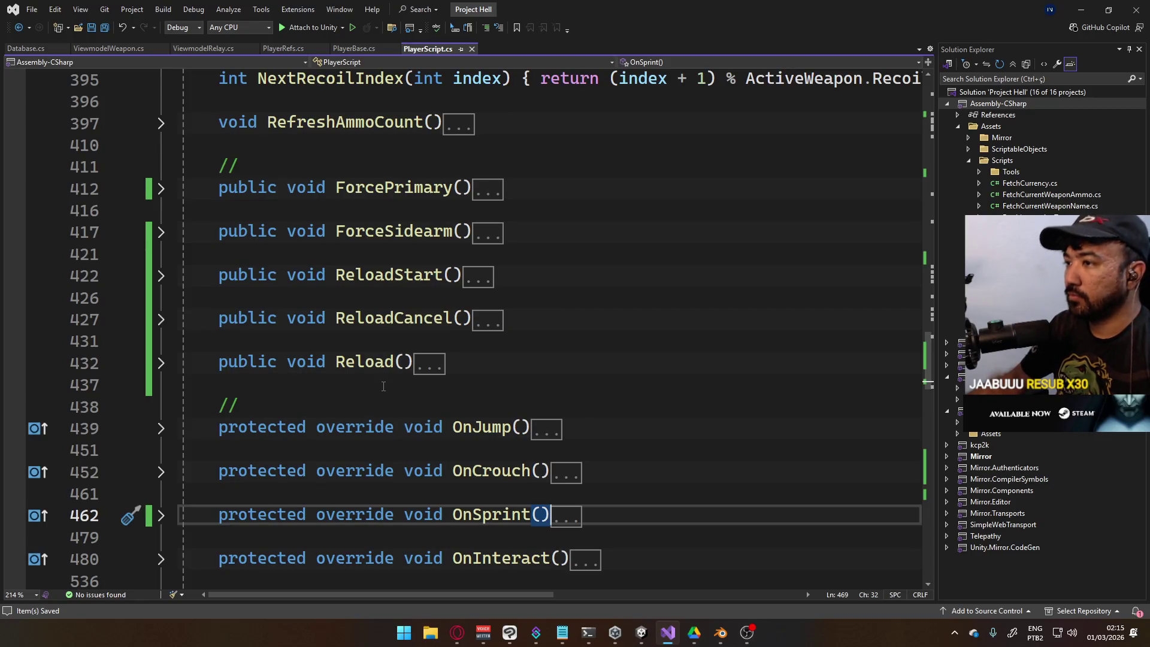
scroll(380, 384, "up", 1)
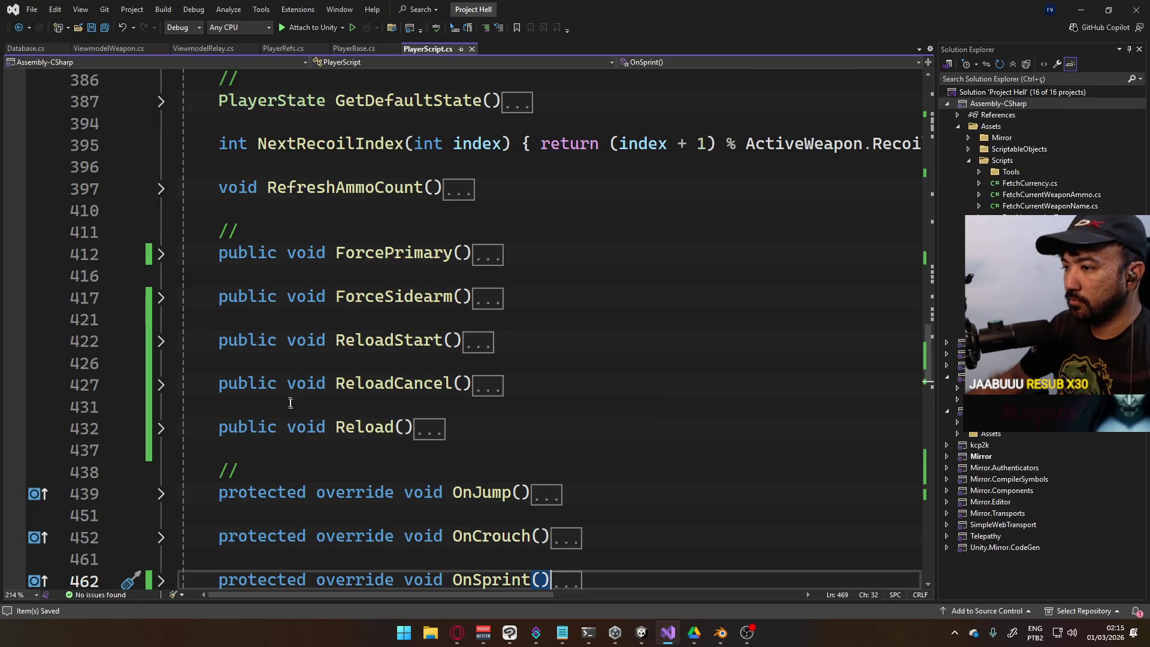
Insert public void SwitchStart() below ForceSidearm and begin its body with the _switching field name
left_click(441, 323)
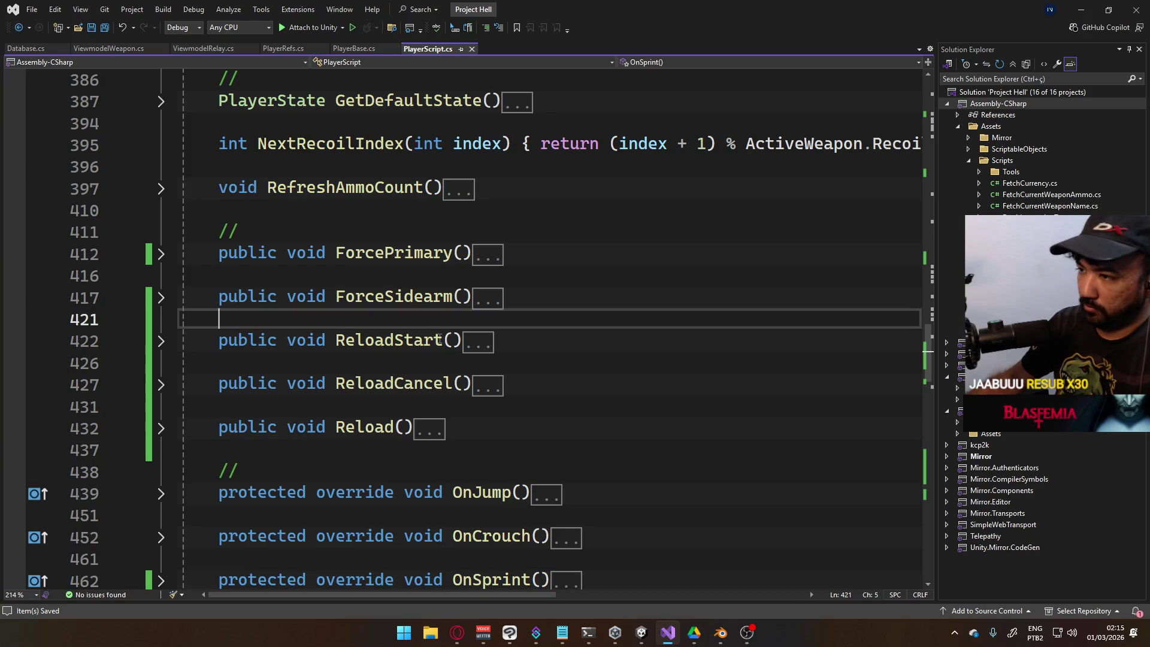
key("Return")
key("Return")
key("Up")
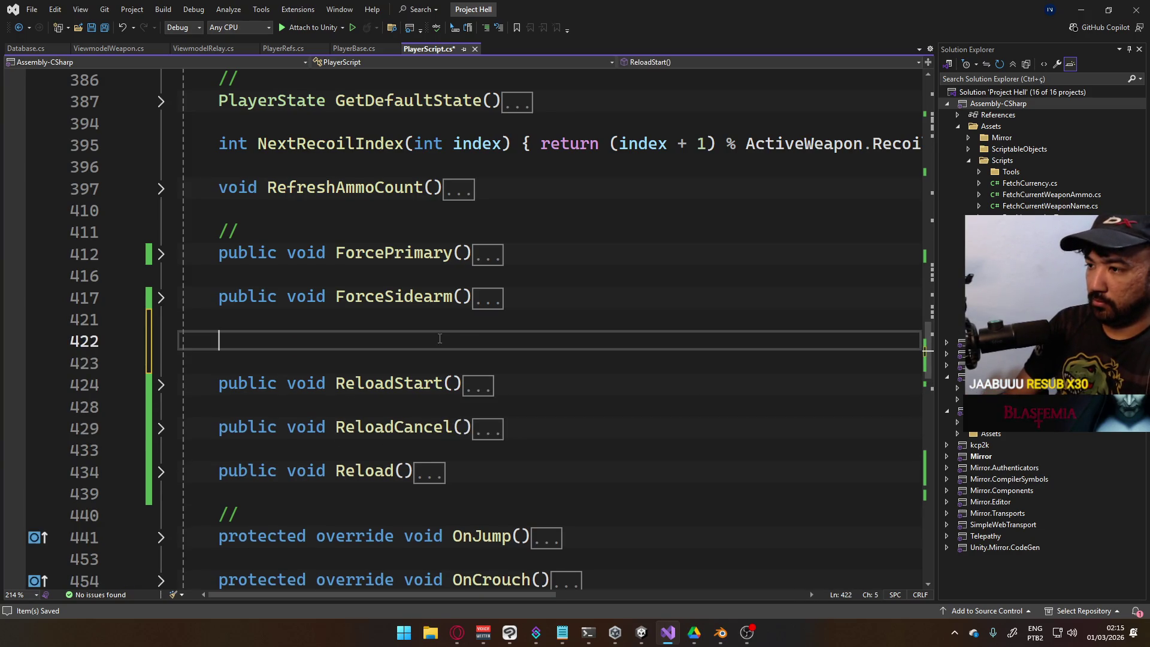
type("public void")
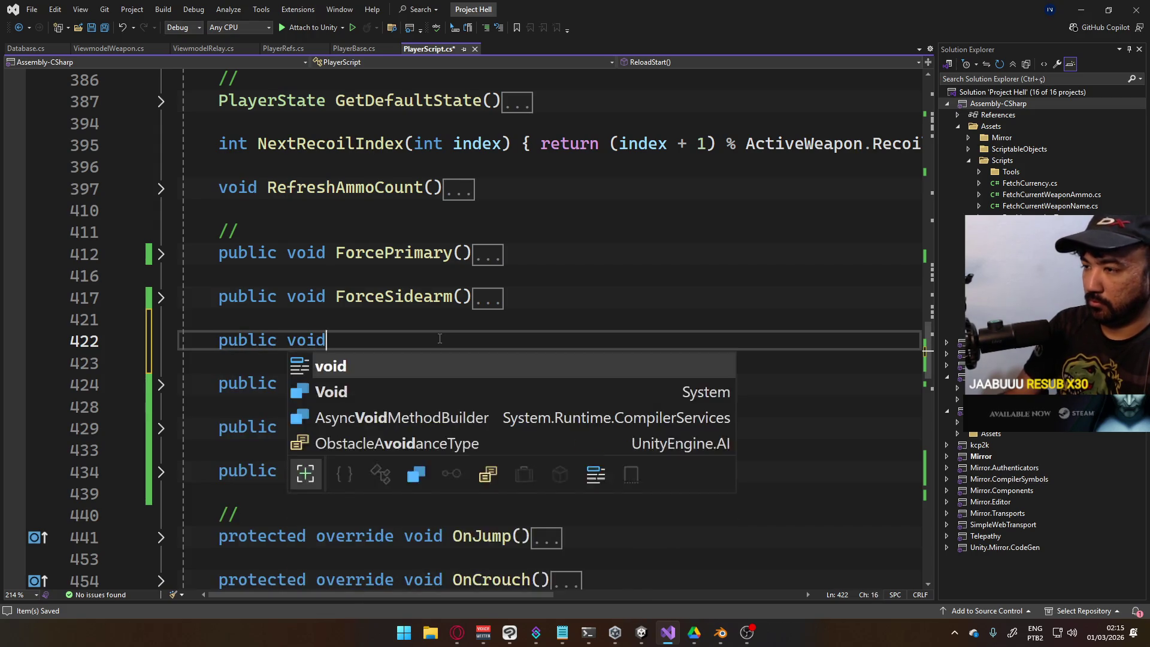
type(" SwitchStart")
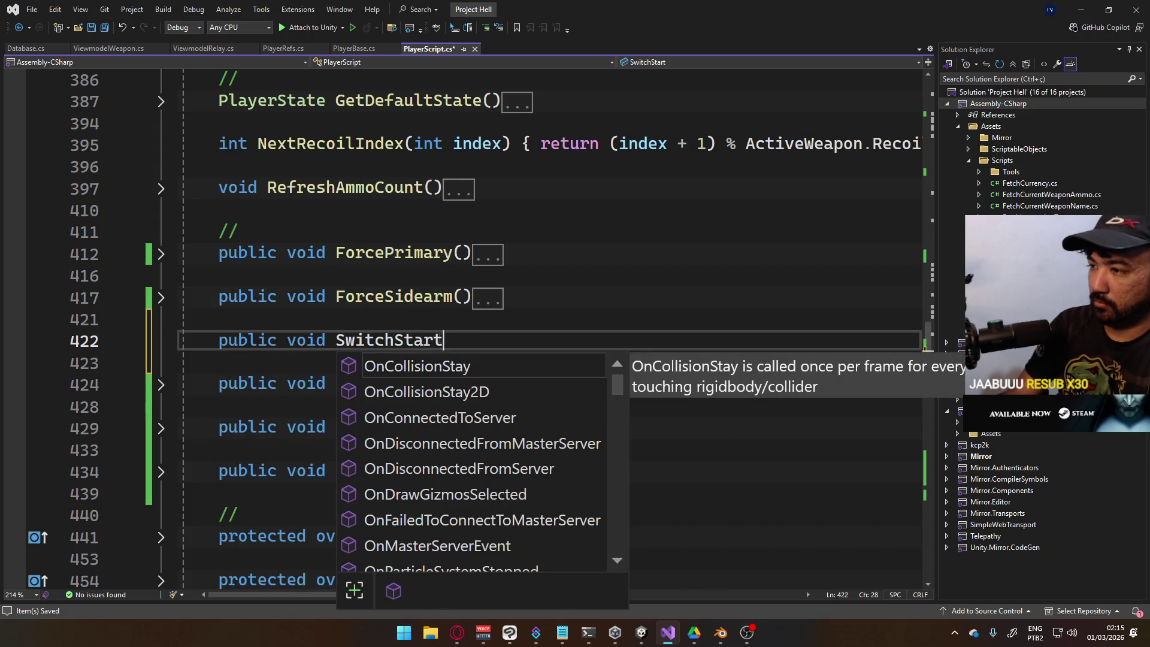
type("()")
key("Return")
type("{")
key("Return")
type("_")
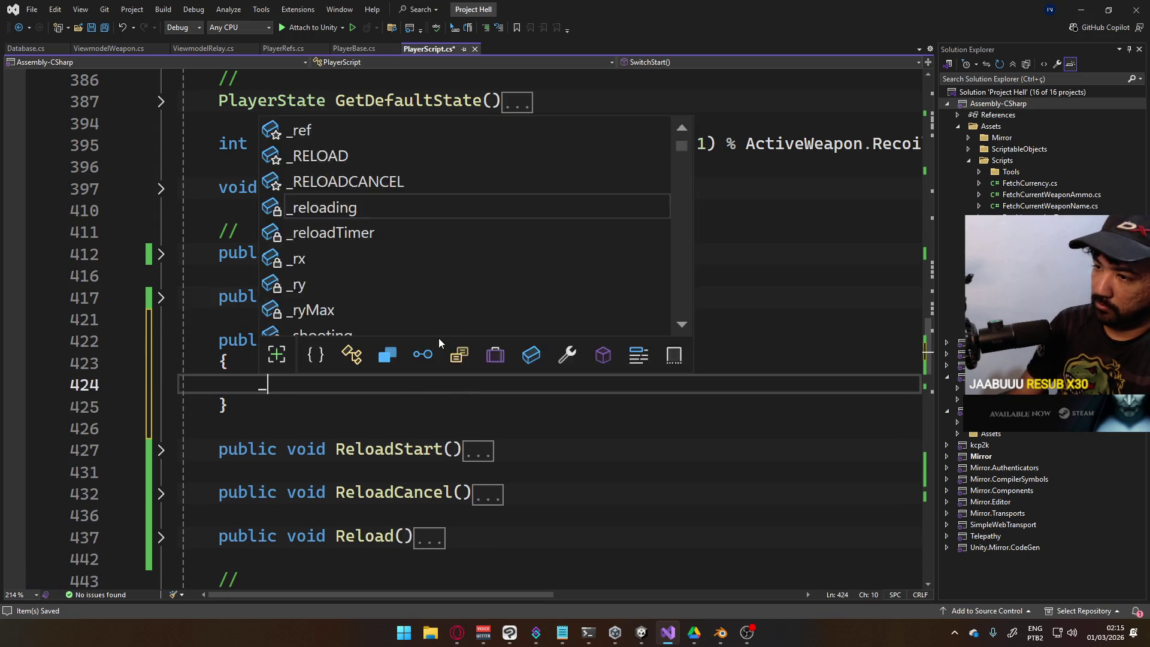
type("Swi")
key("BackSpace")
key("BackSpace")
type("w")
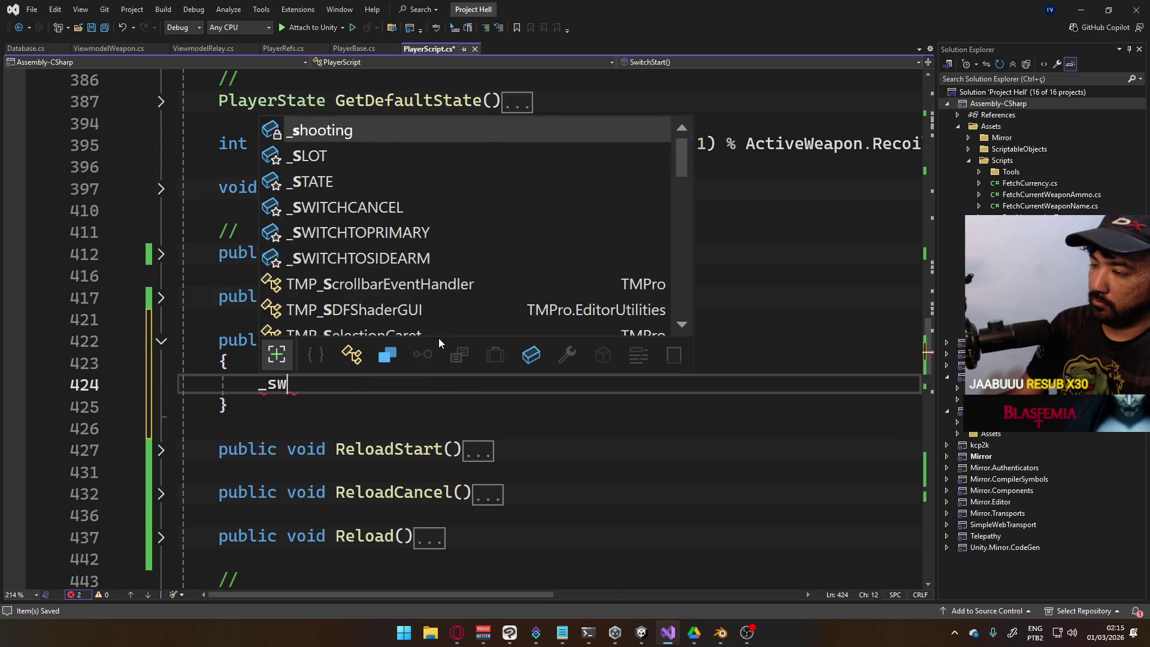
type("i")
key("Escape")
Declare 'bool _switching;' after the reloadTimer property, just above _reloading
scroll(489, 400, "up", 8)
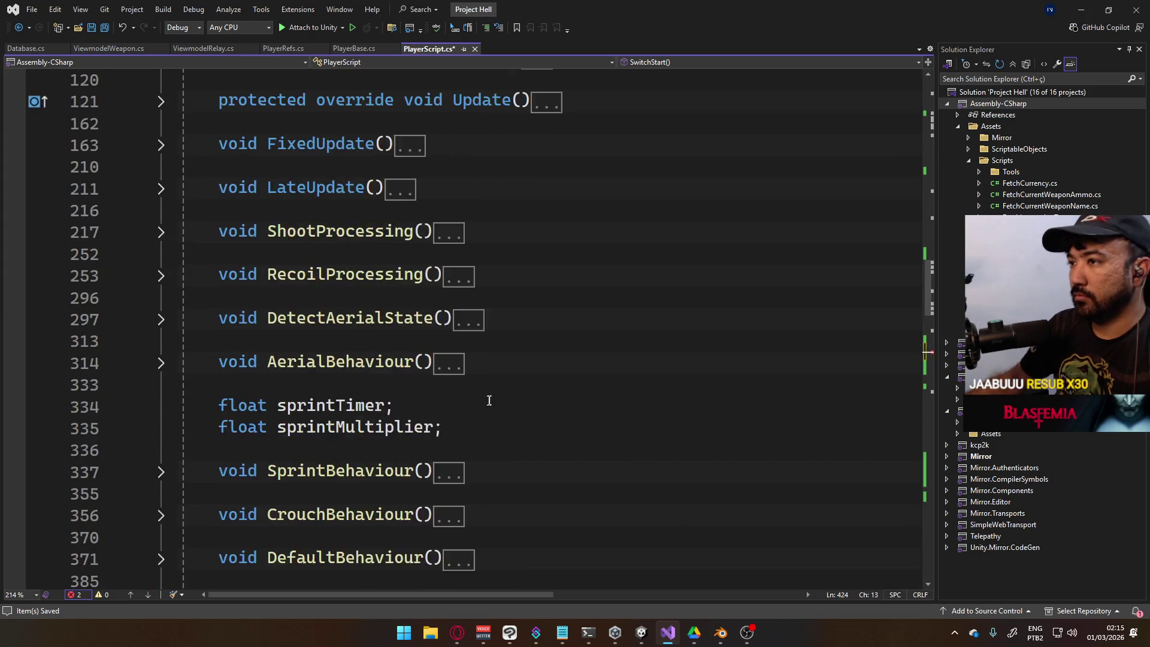
scroll(489, 400, "up", 15)
scroll(431, 444, "down", 1)
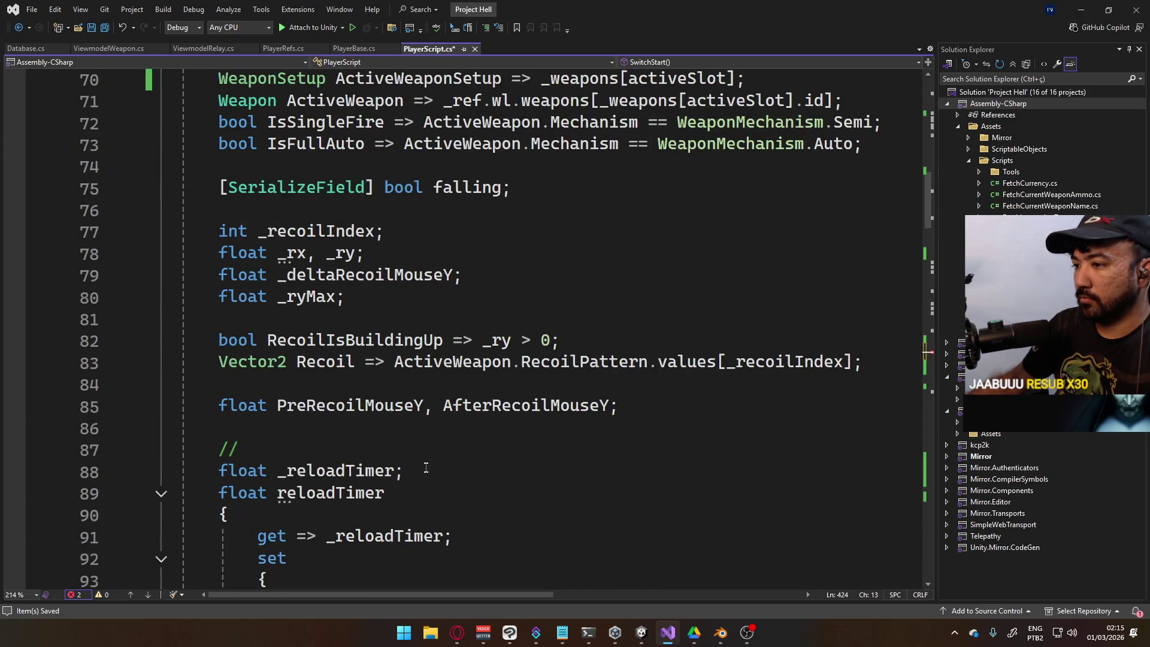
scroll(450, 446, "up", 2)
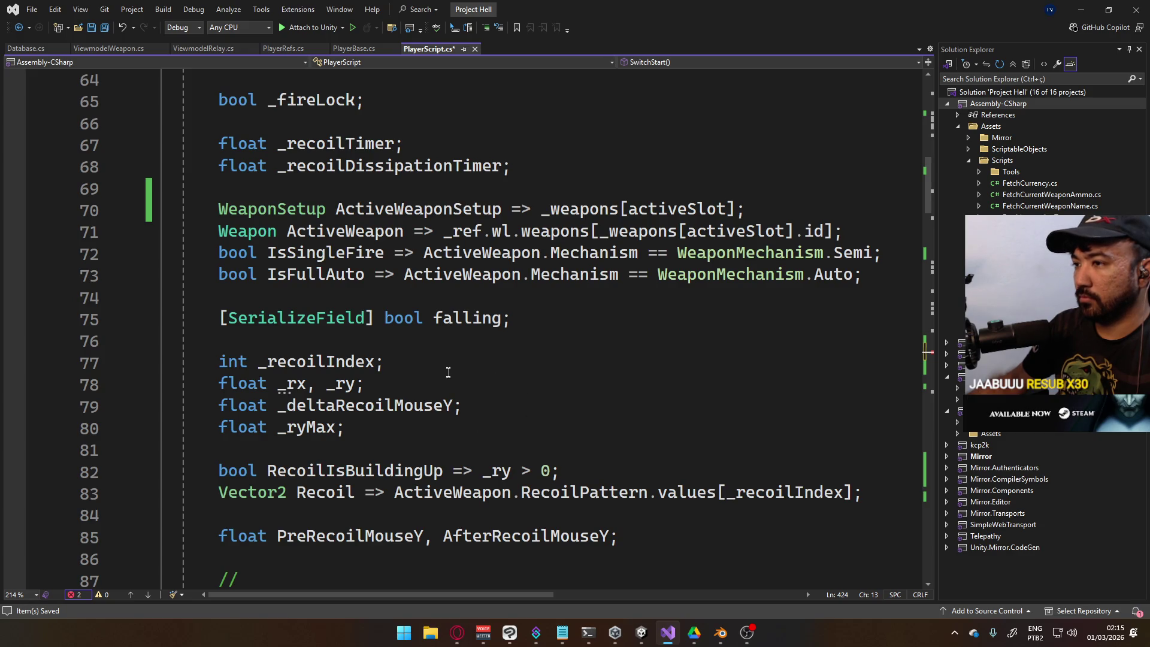
scroll(448, 372, "up", 3)
scroll(454, 380, "down", 5)
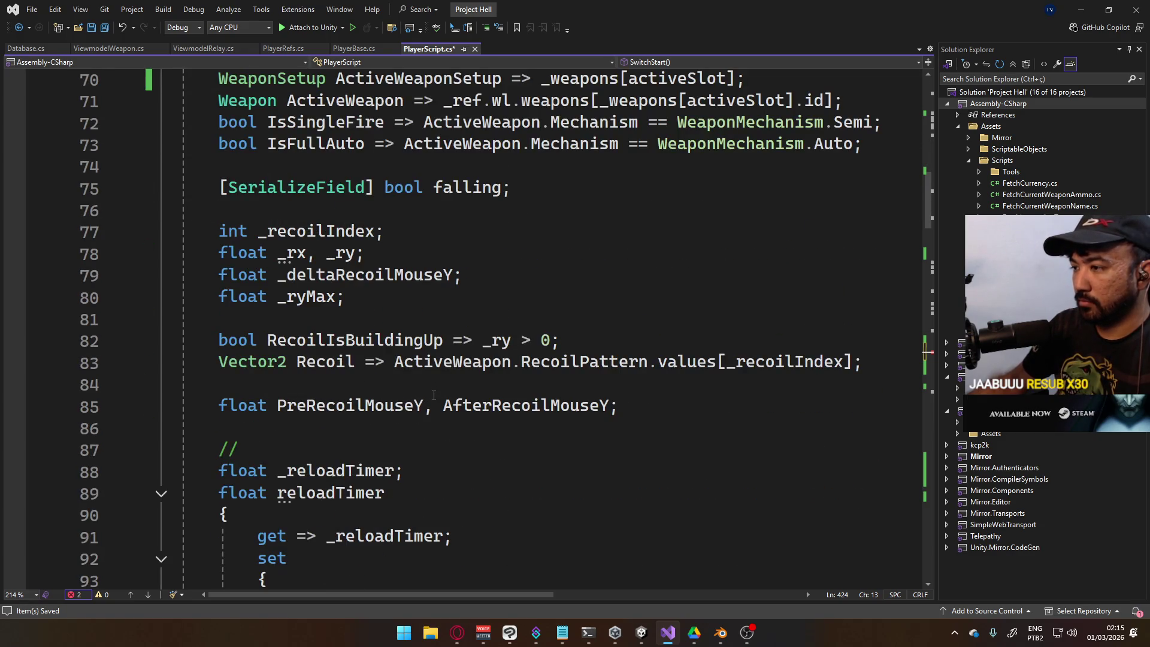
scroll(433, 396, "down", 8)
scroll(303, 357, "up", 3)
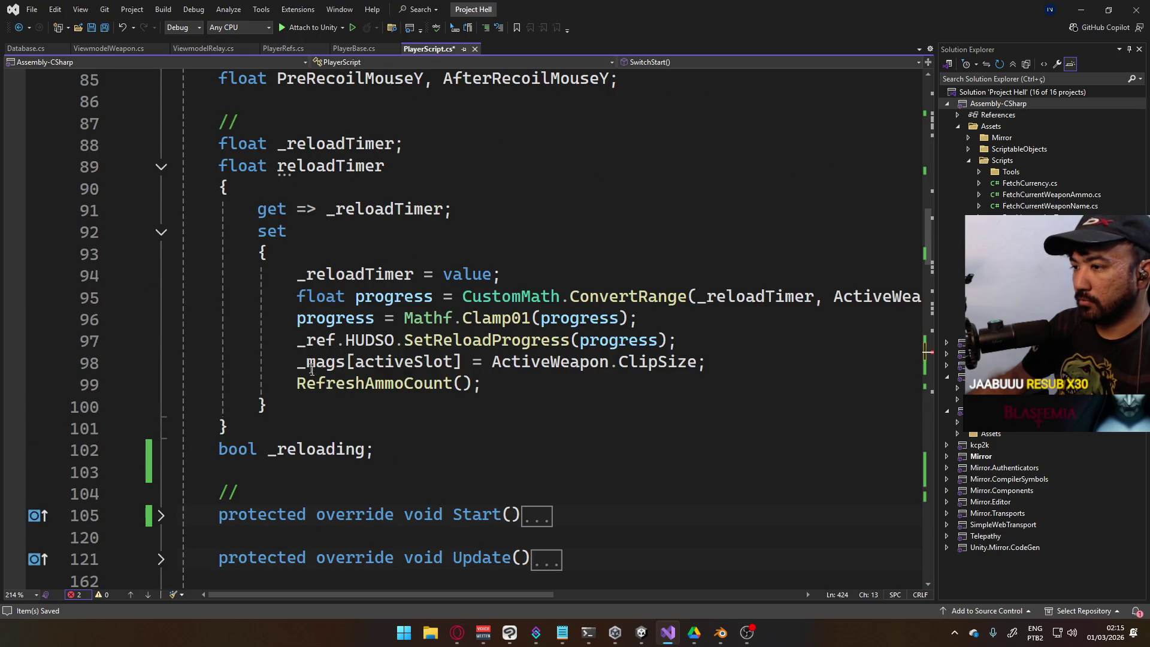
left_click(384, 437)
key("Return")
key("Return")
type("bo")
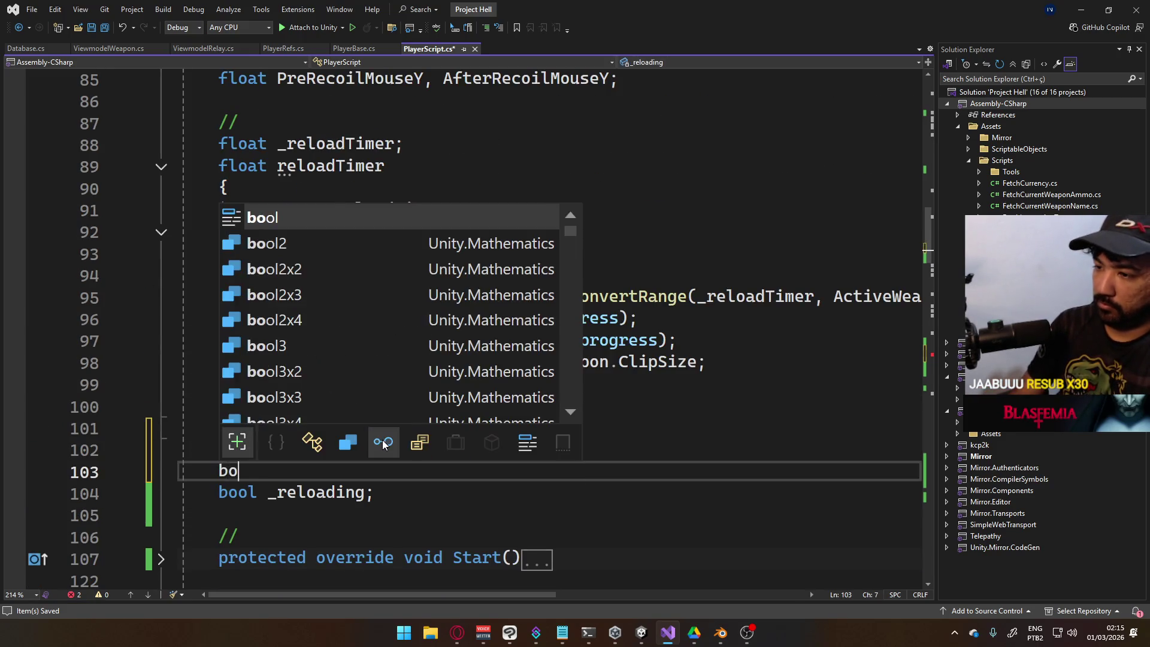
type("ol _switching;")
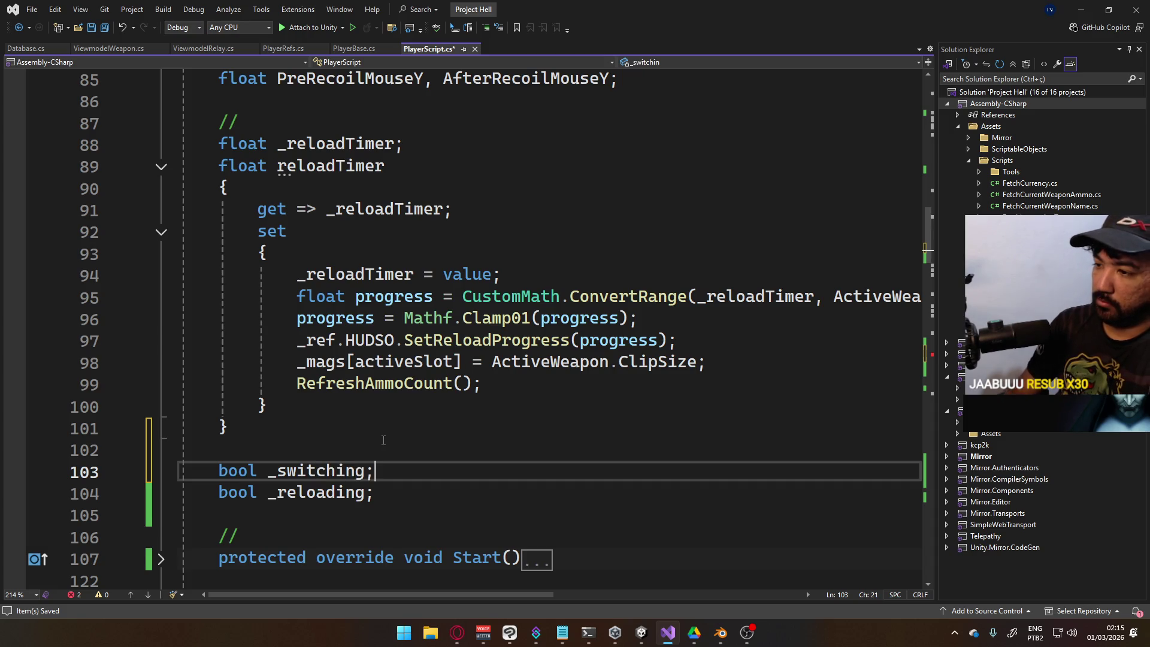
scroll(527, 475, "down", 15)
Finish SwitchStart's body as '_switching = true;' and join the whole method onto one line
scroll(420, 300, "up", 2)
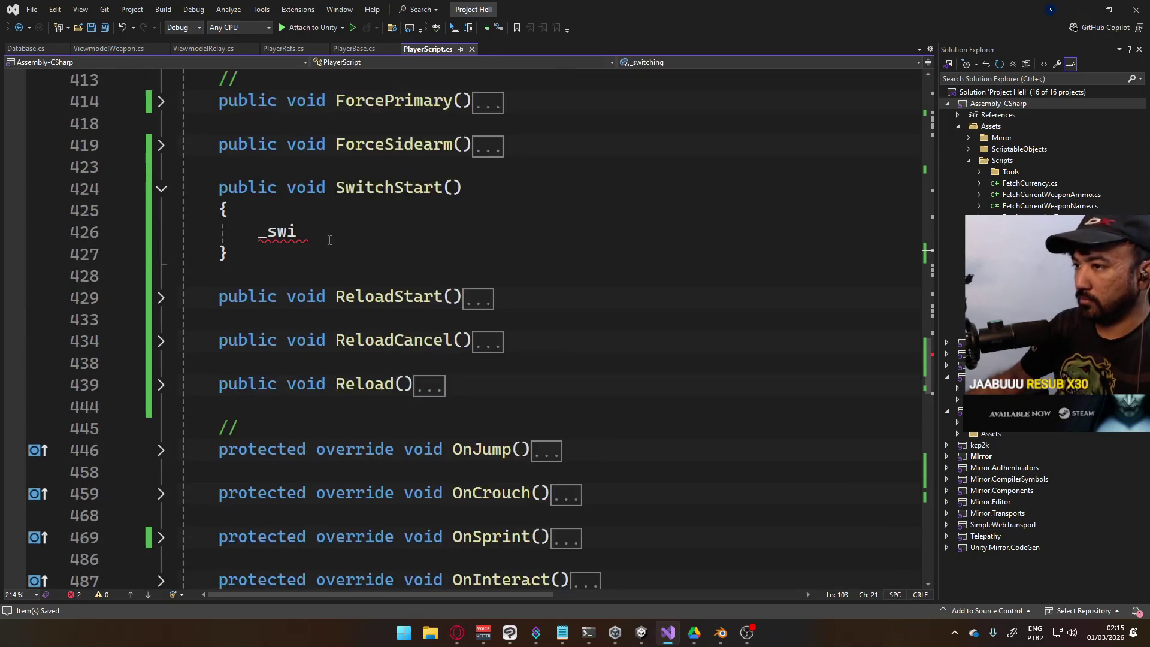
left_click(300, 233)
type("tchu")
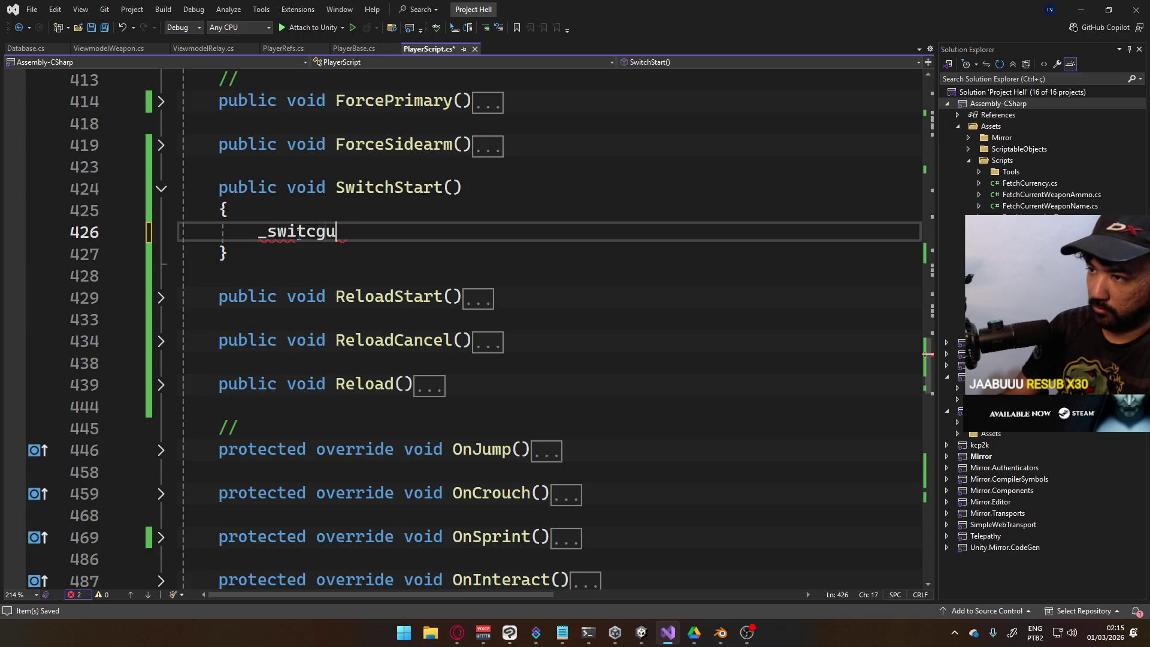
key("BackSpace")
type("ing = ")
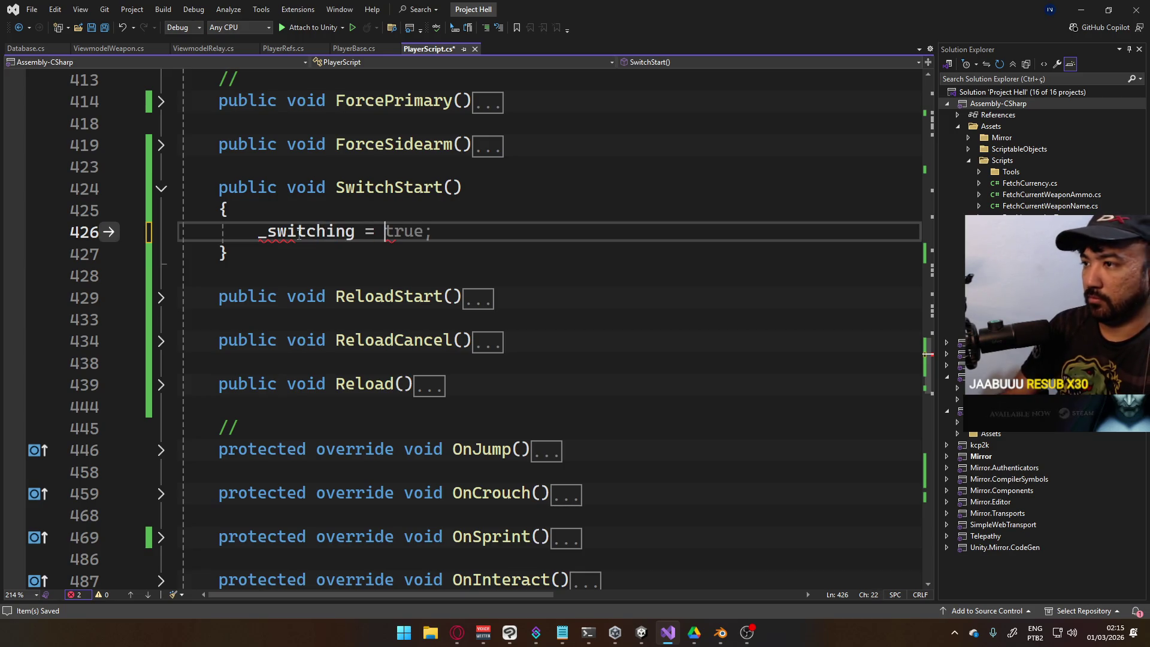
type("true;")
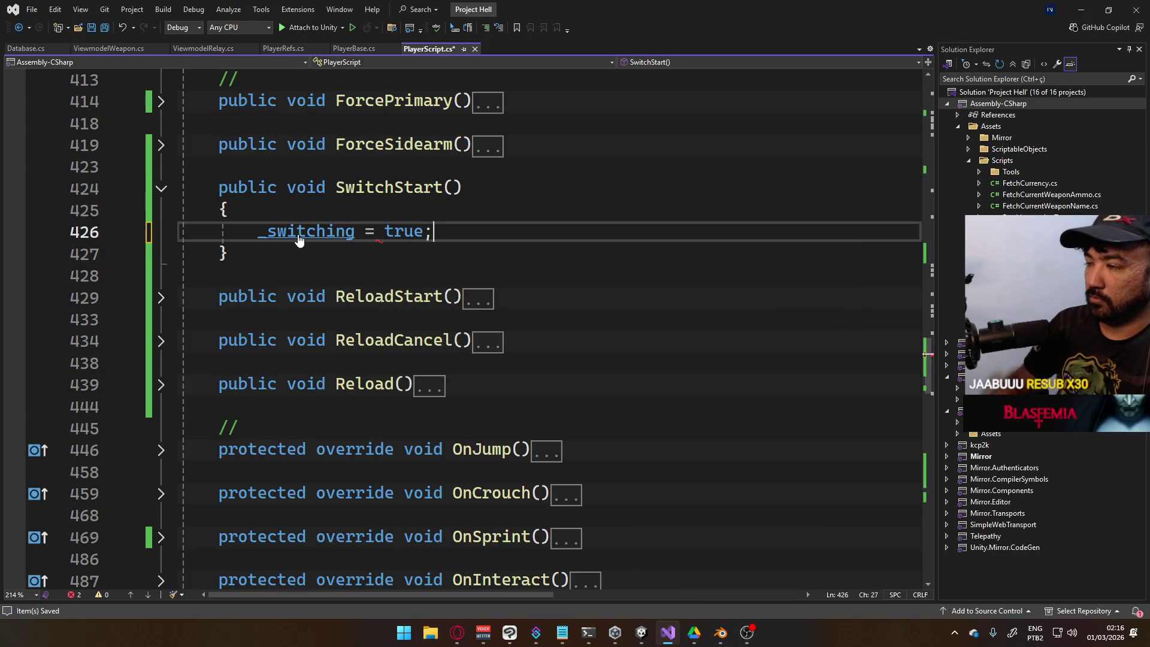
key("Up")
key("Up")
key("End")
key("Delete")
key("Delete")
key("Delete")
key("Delete")
key("End")
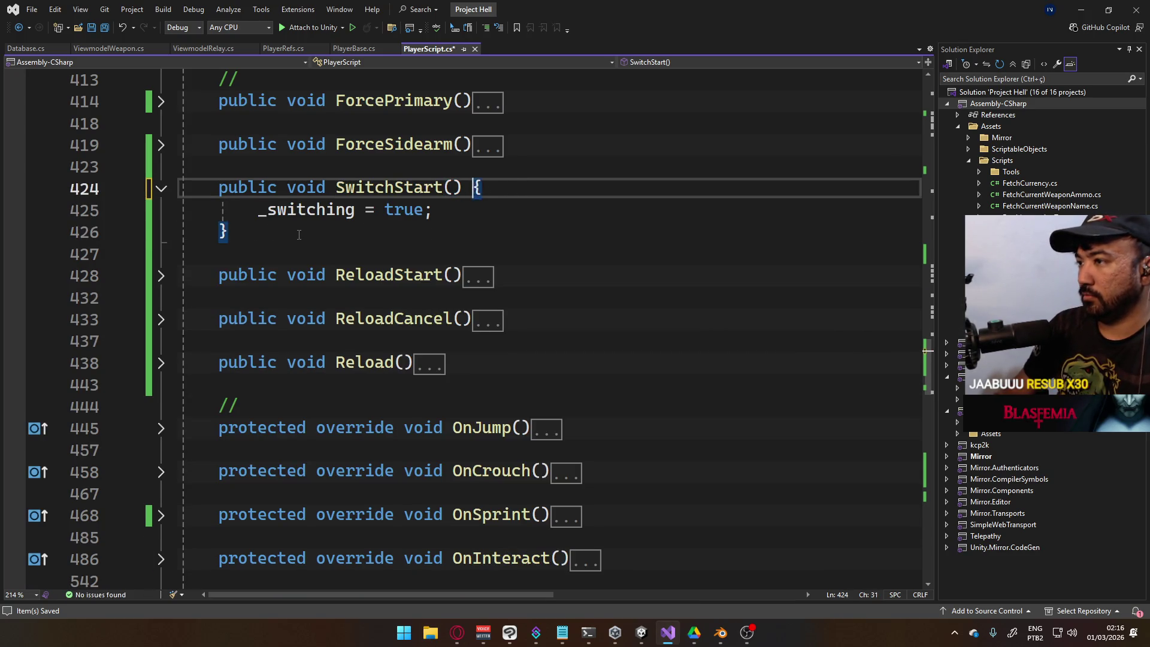
key("Delete")
key("Delete")
key("Delete")
key("Delete")
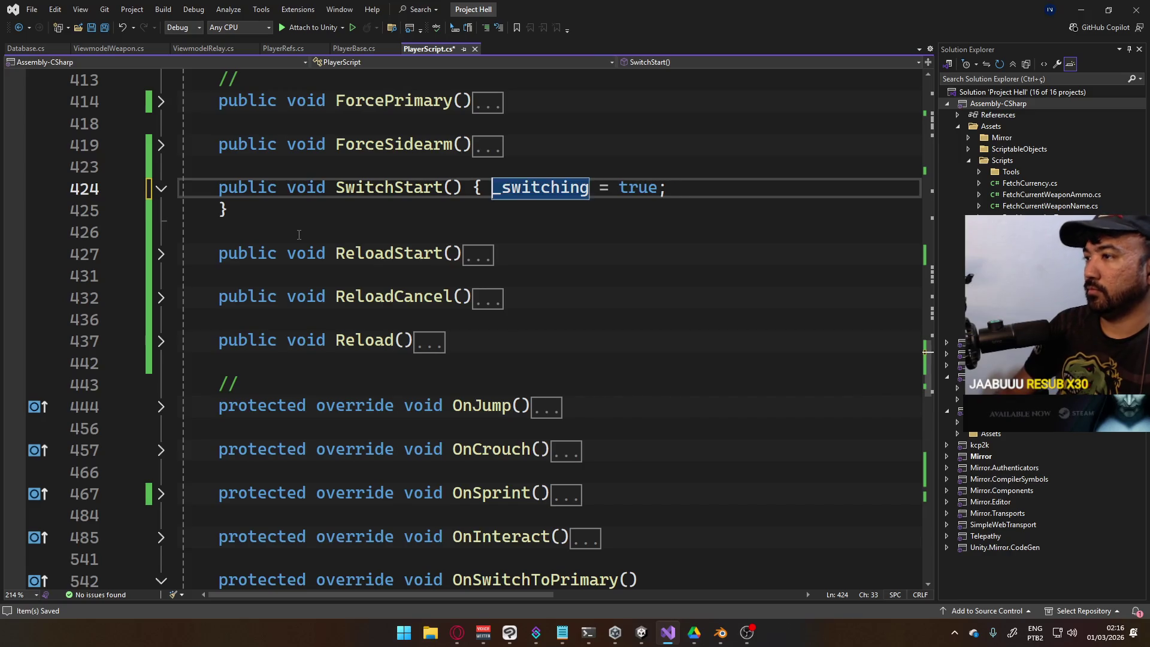
key("End")
key("Delete")
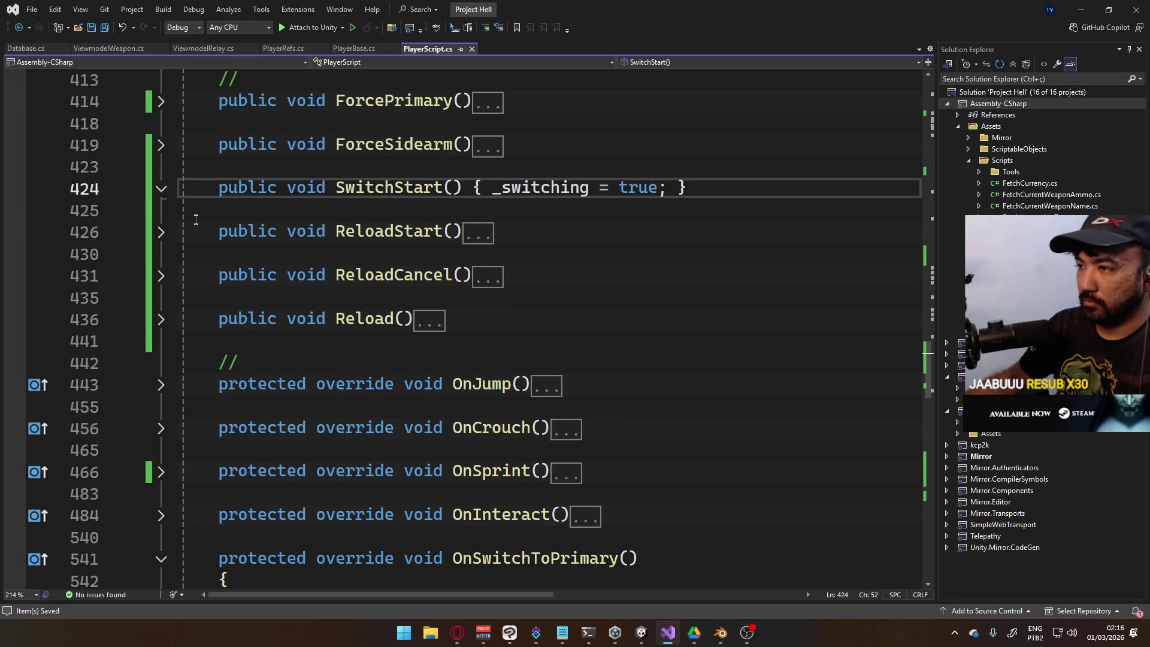
Condense ReloadStart into a one-line method and save the script
left_click(161, 232)
left_click(545, 241)
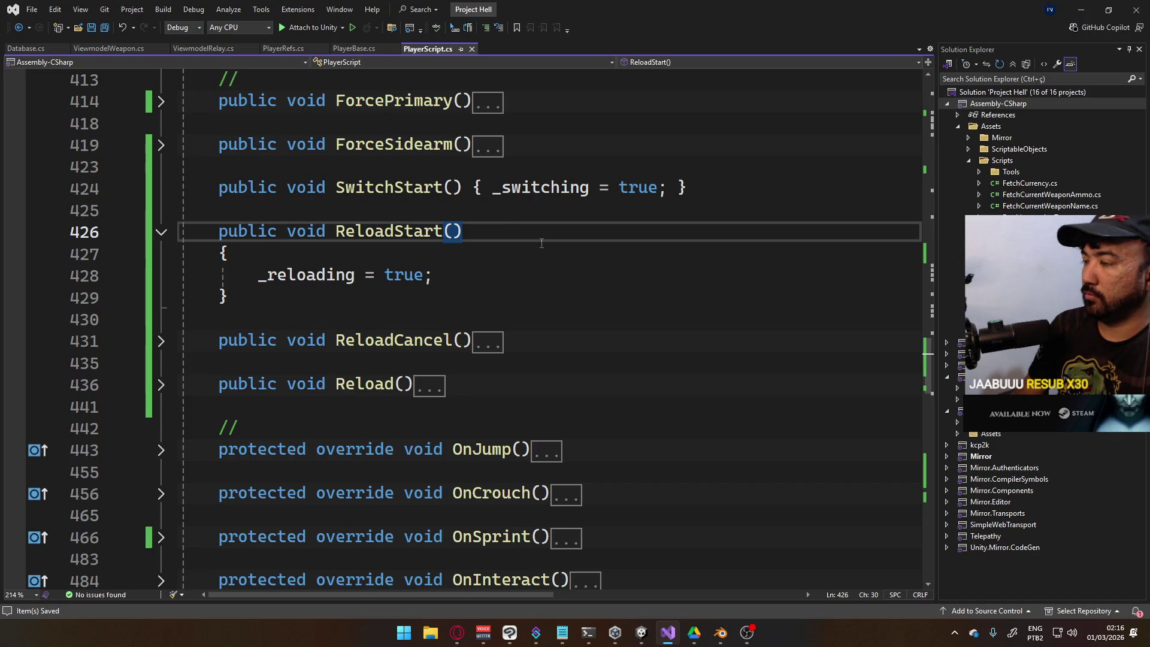
key("Delete")
key("Delete")
key("Delete")
key("End")
key("Delete")
key("Delete")
key("Delete")
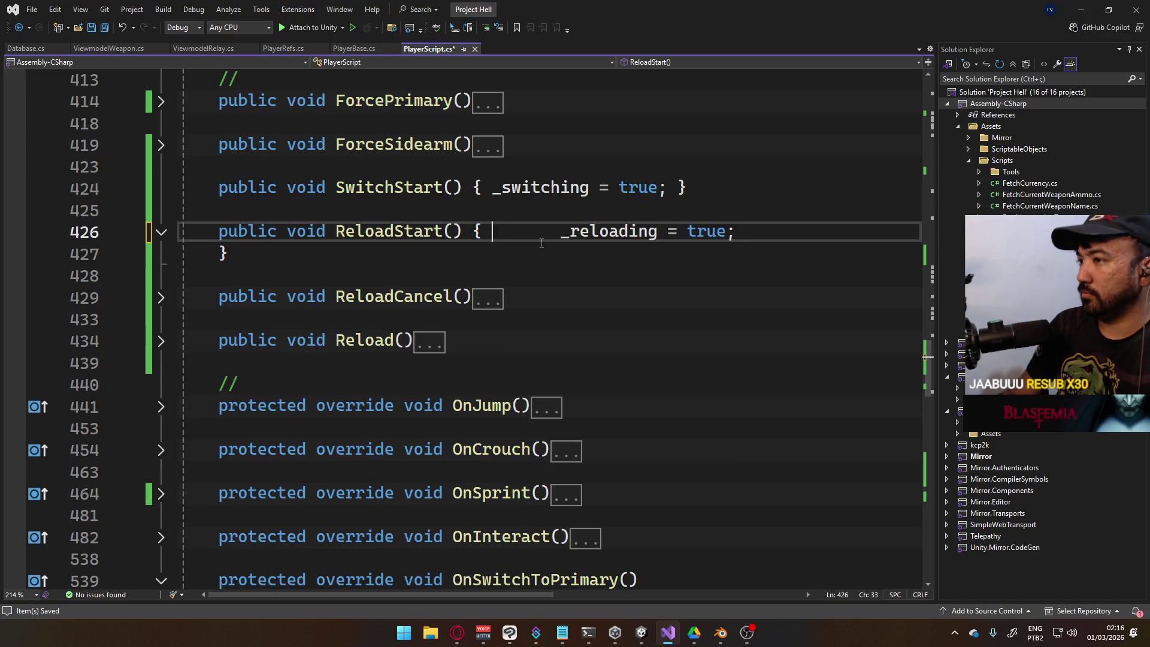
key("End")
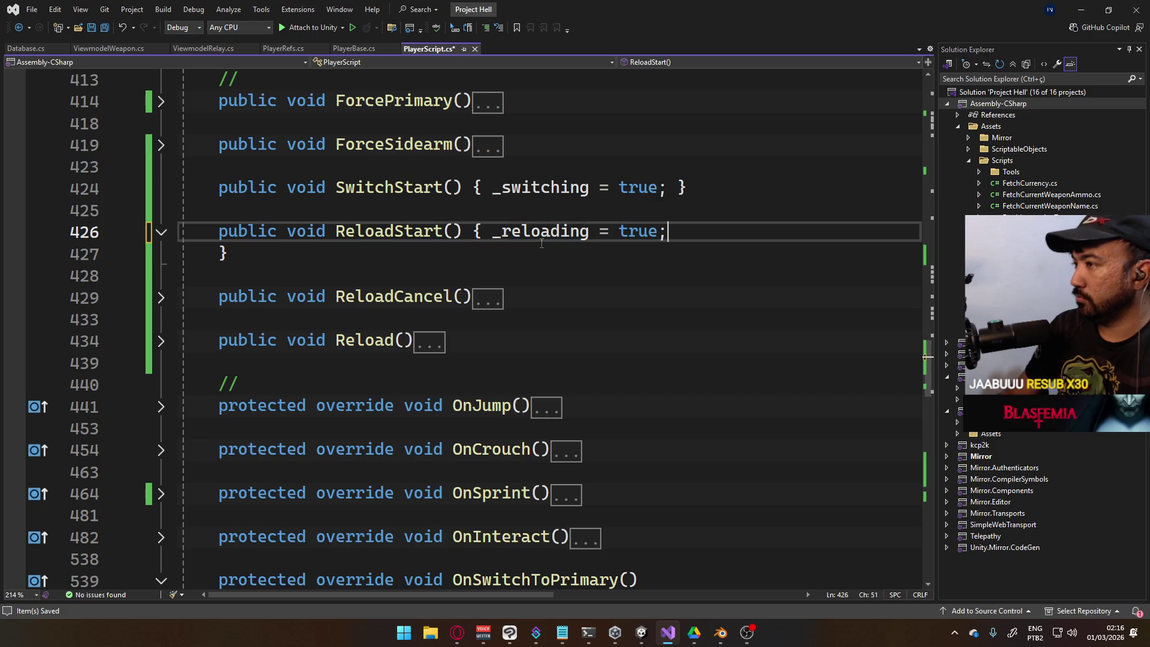
key("Delete")
key("ctrl+s")
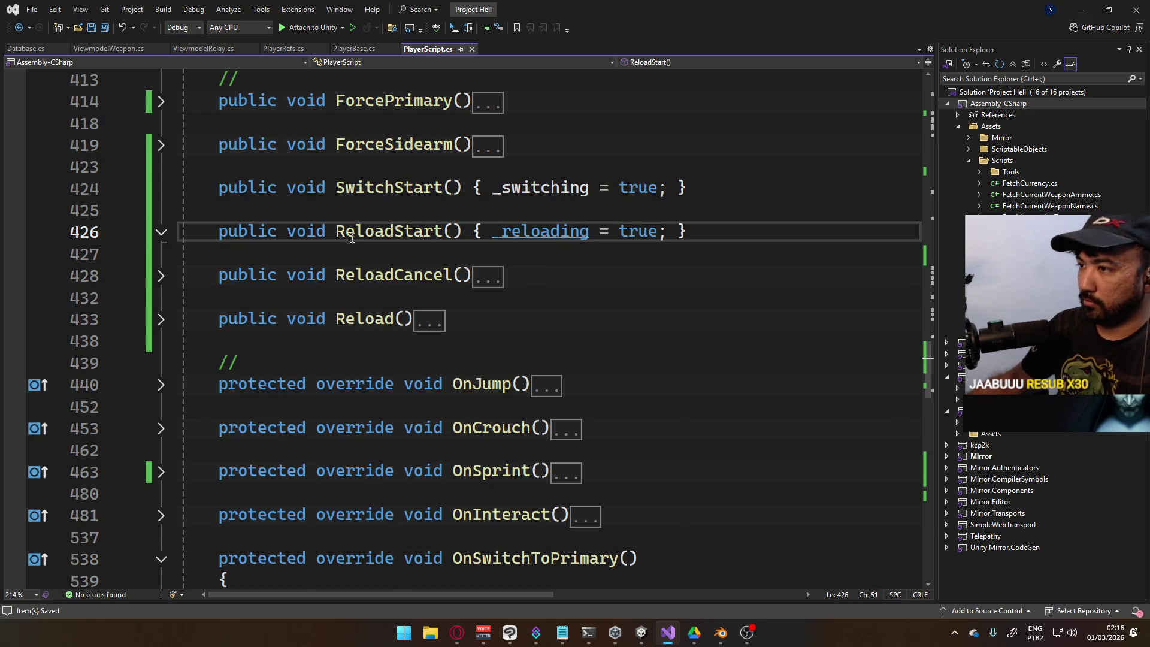
Condense ReloadCancel into a one-line method setting _reloading = false, and save
left_click(161, 275)
left_click(500, 294)
left_click(521, 274)
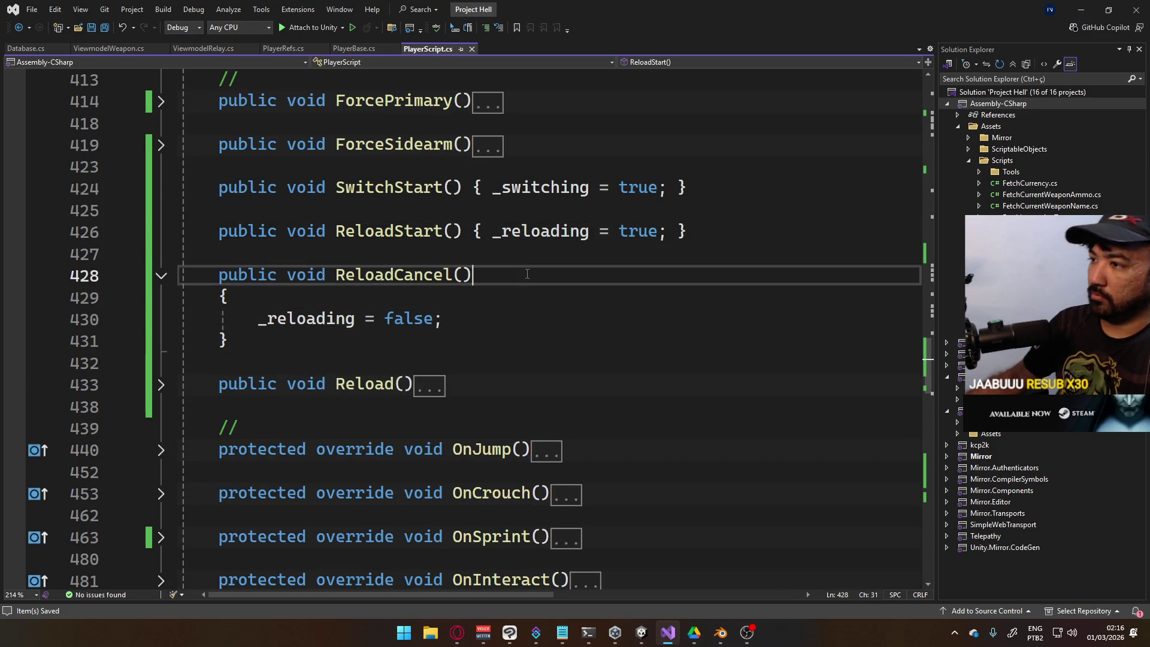
key("Delete")
key("Delete")
key("Delete")
key("Delete")
type("{")
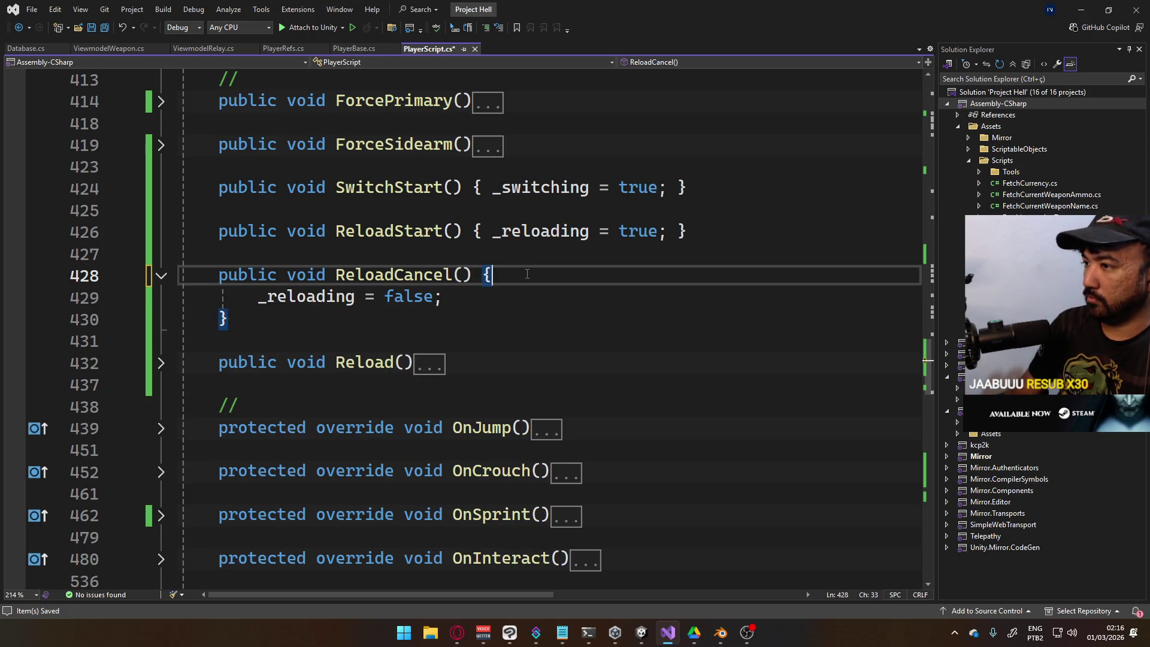
key("End")
key("Delete")
key("Delete")
key("Delete")
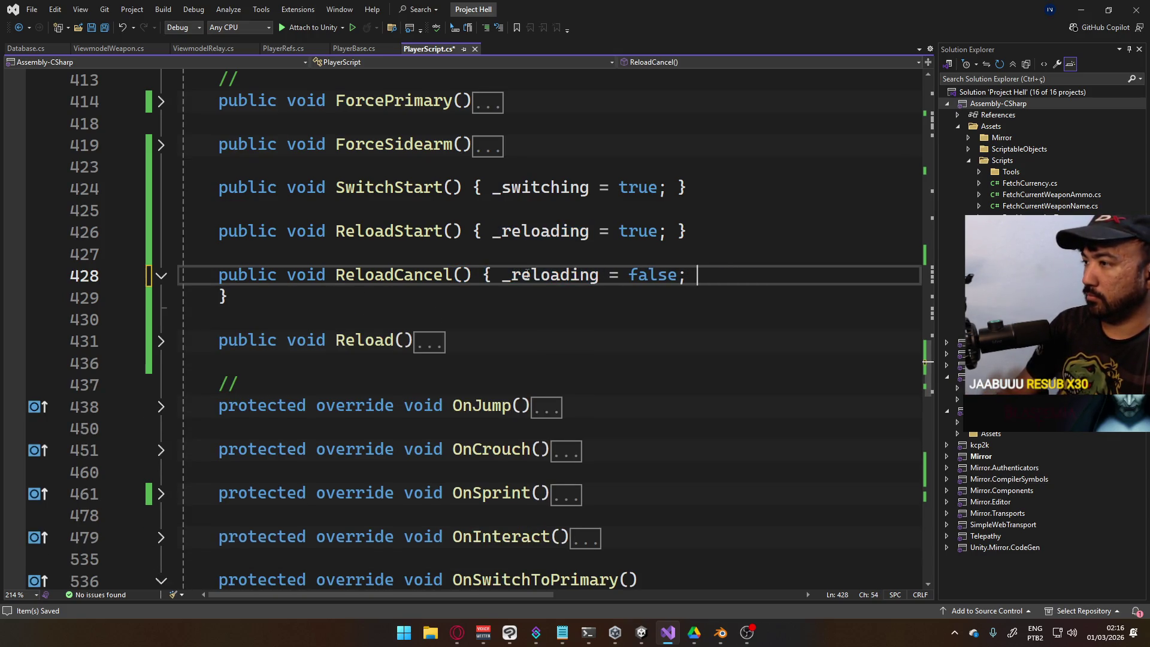
key("Delete")
key("Delete")
key("Delete")
key("ctrl+s")
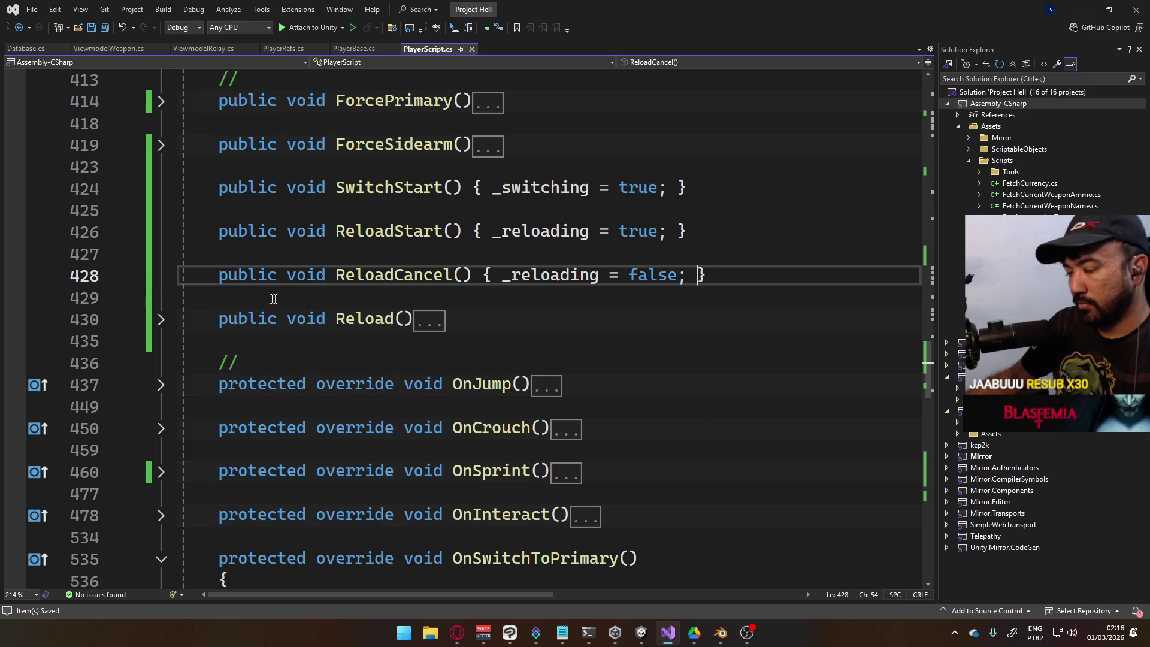
left_click(161, 320)
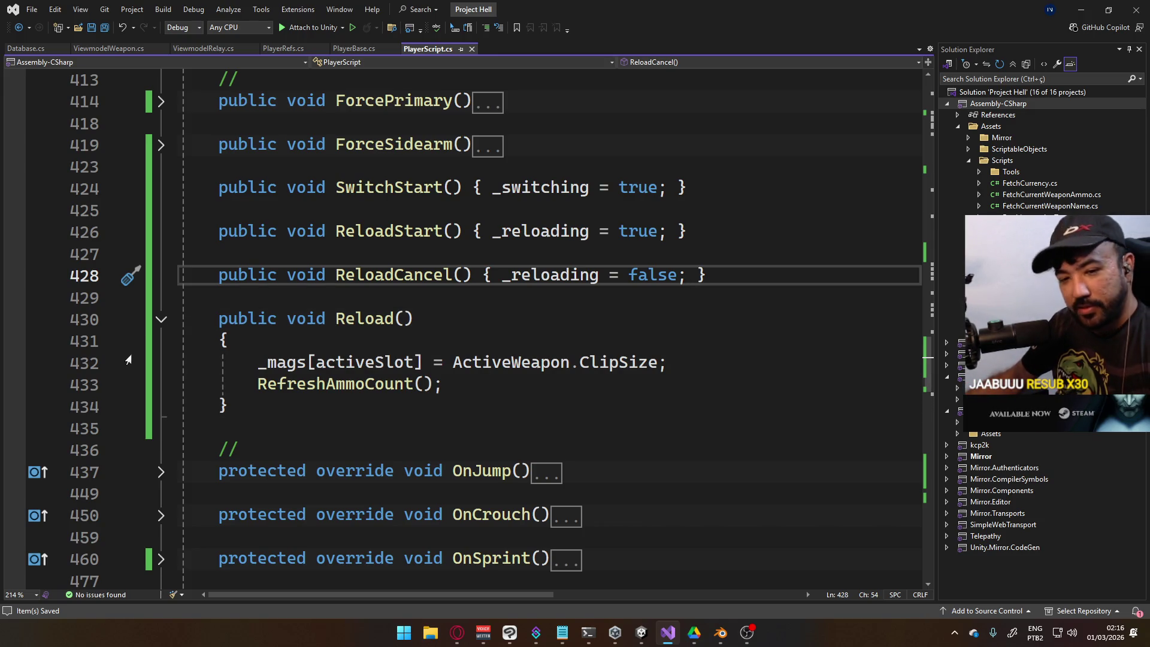
scroll(318, 410, "up", 2)
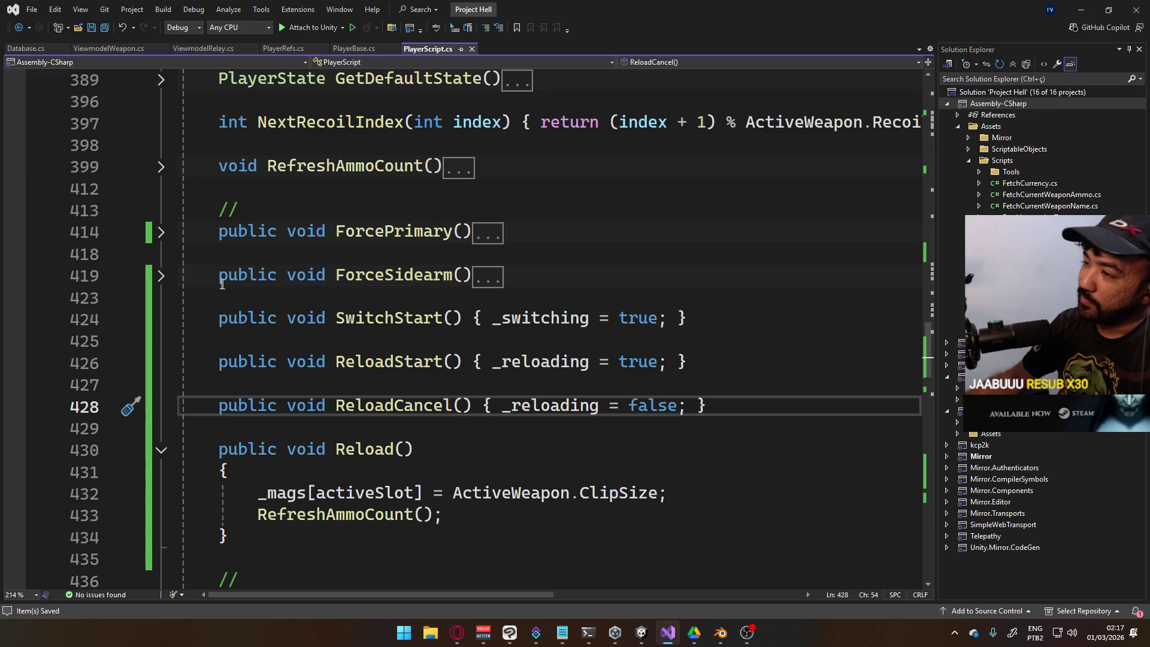
Collapse ForceSidearm into a one-line method setting activeSlot = 1, and save
left_click(162, 277)
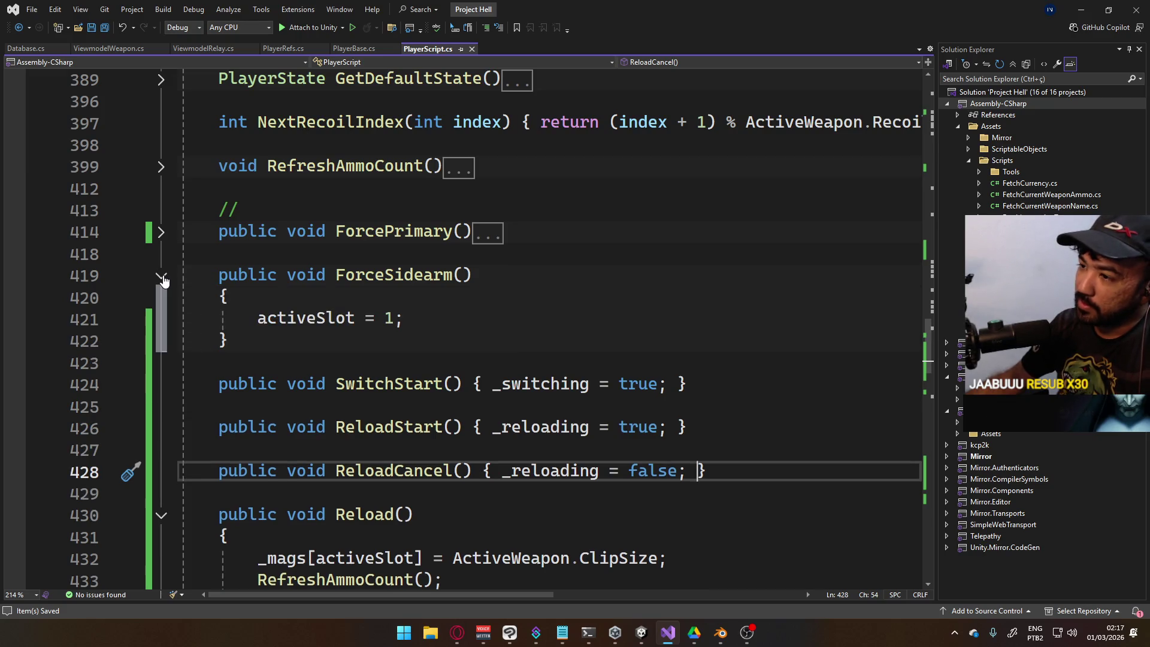
left_click(519, 277)
key("Delete")
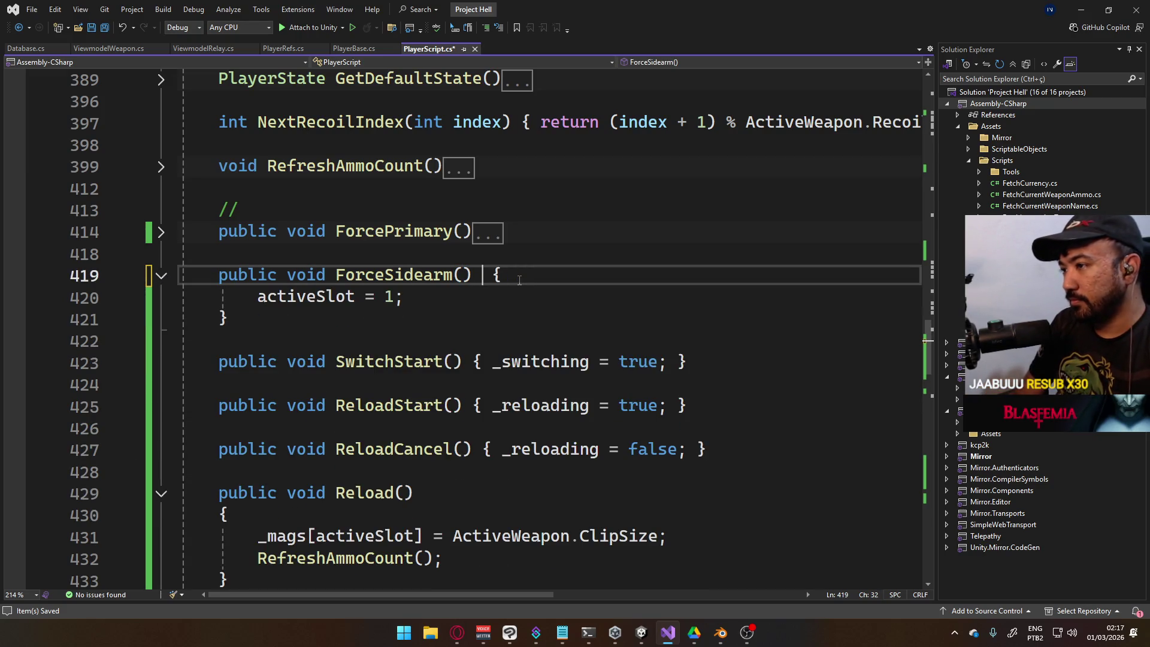
key("End")
key("Delete")
key("Delete")
key("Delete")
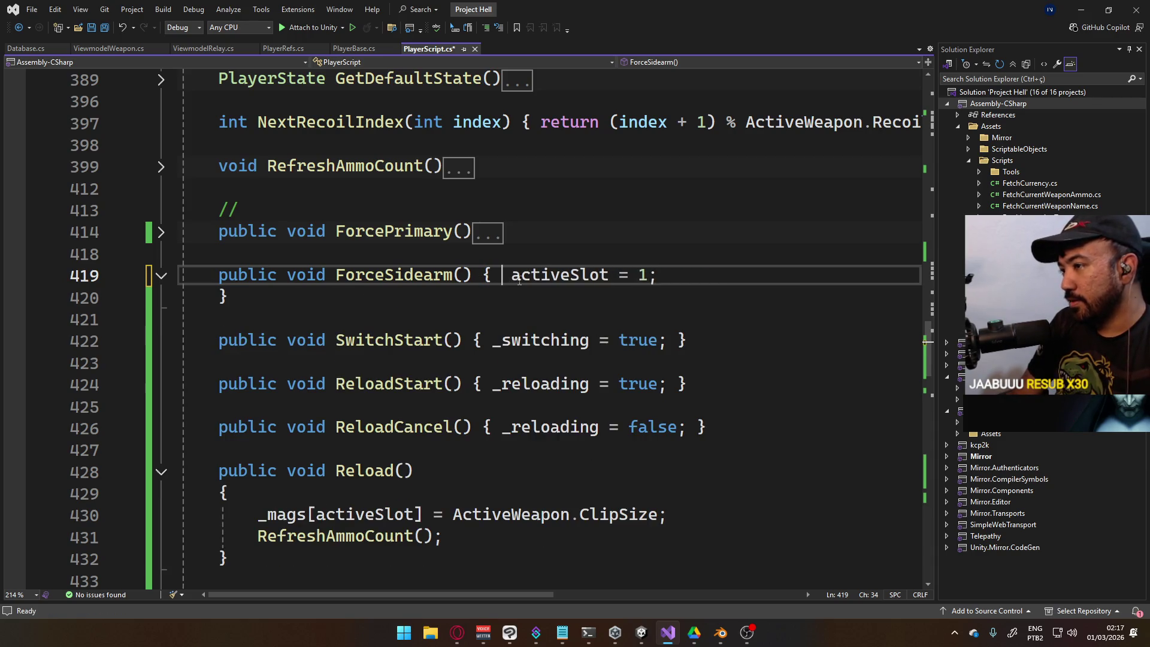
key("Delete")
key("End")
key("Delete")
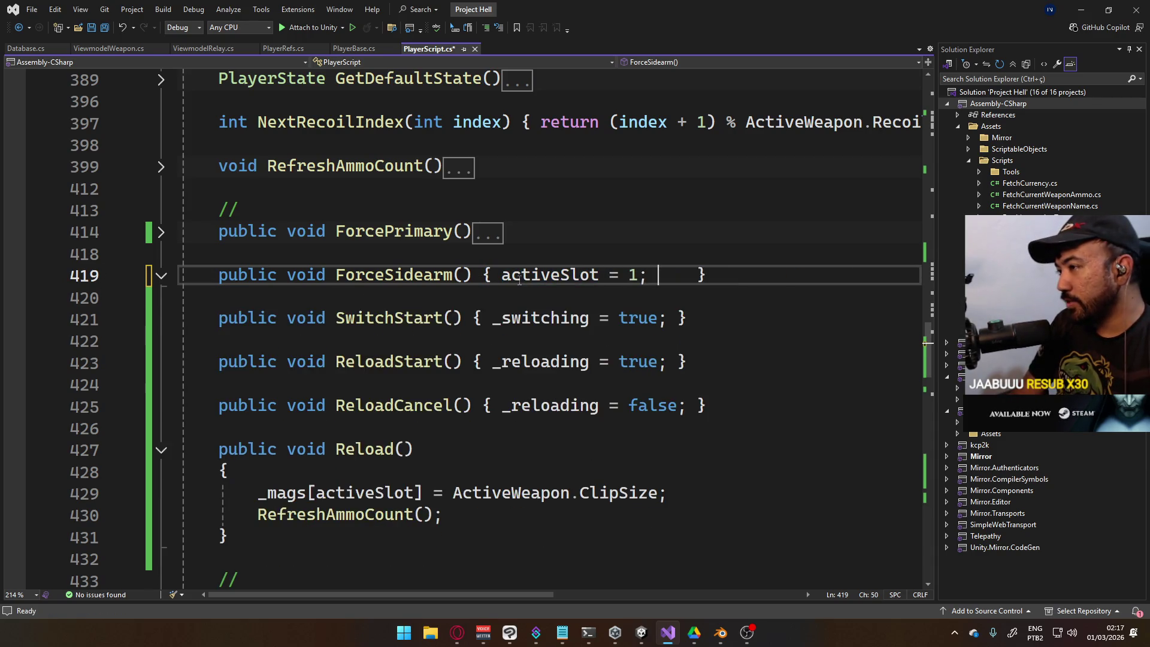
key("Delete")
key("Delete")
key("Delete")
key("ctrl+s")
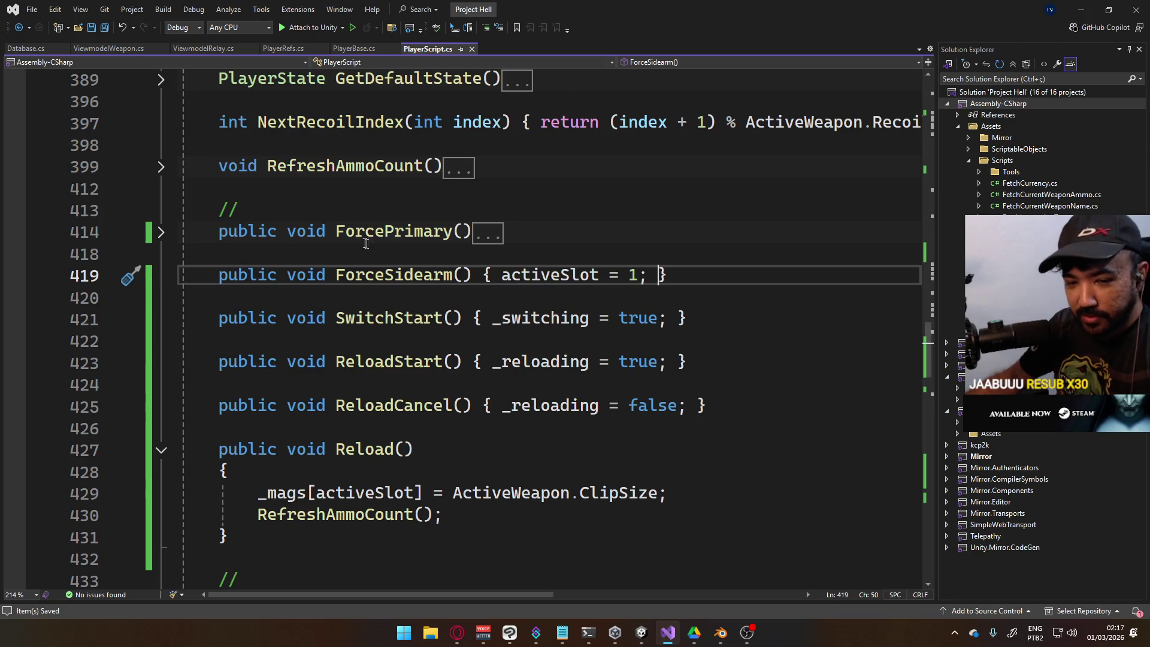
Collapse ForcePrimary into a one-line method setting activeSlot = 0, and save
left_click(161, 232)
left_click(547, 227)
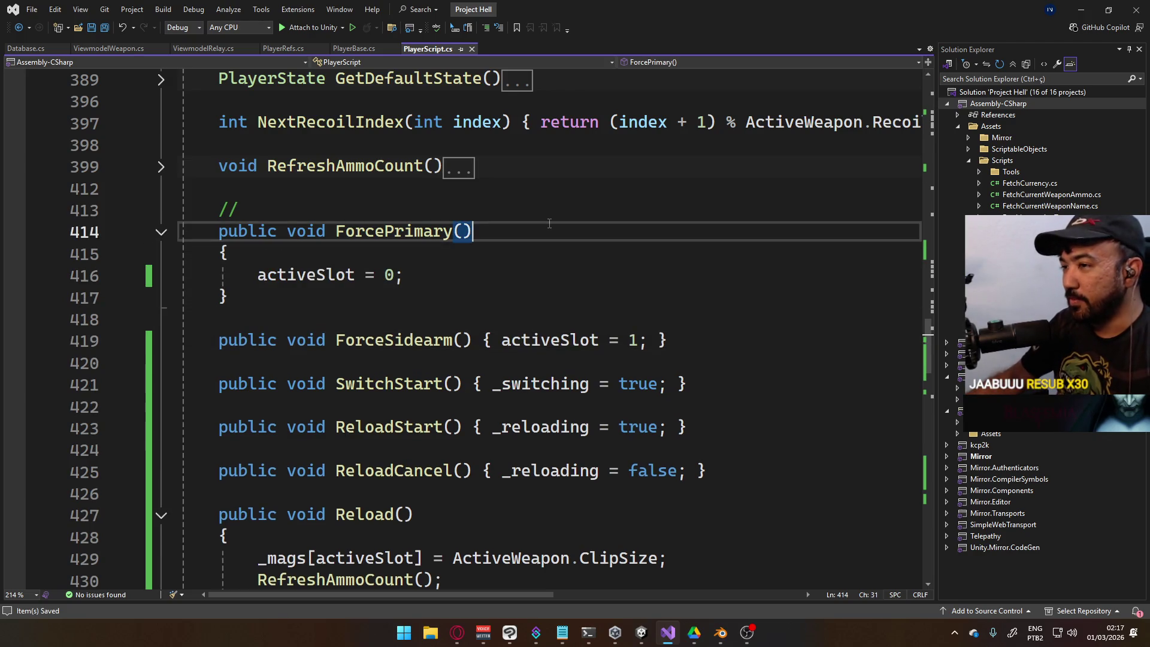
key("Delete")
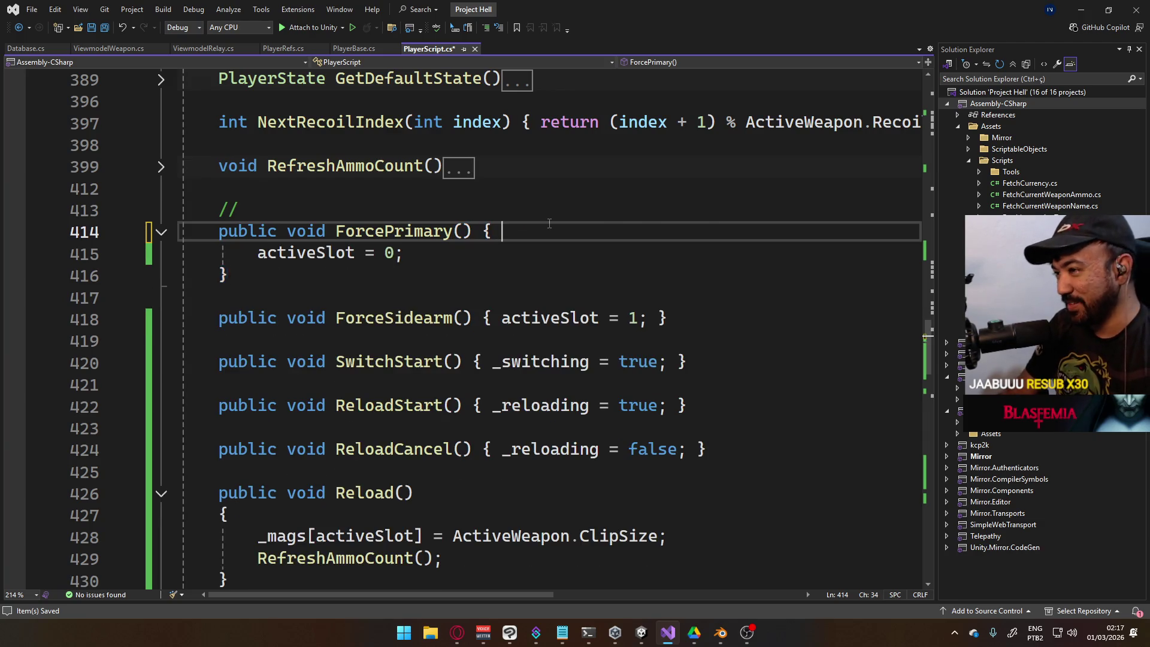
key("End")
key("Delete")
key("Delete")
key("Delete")
key("End")
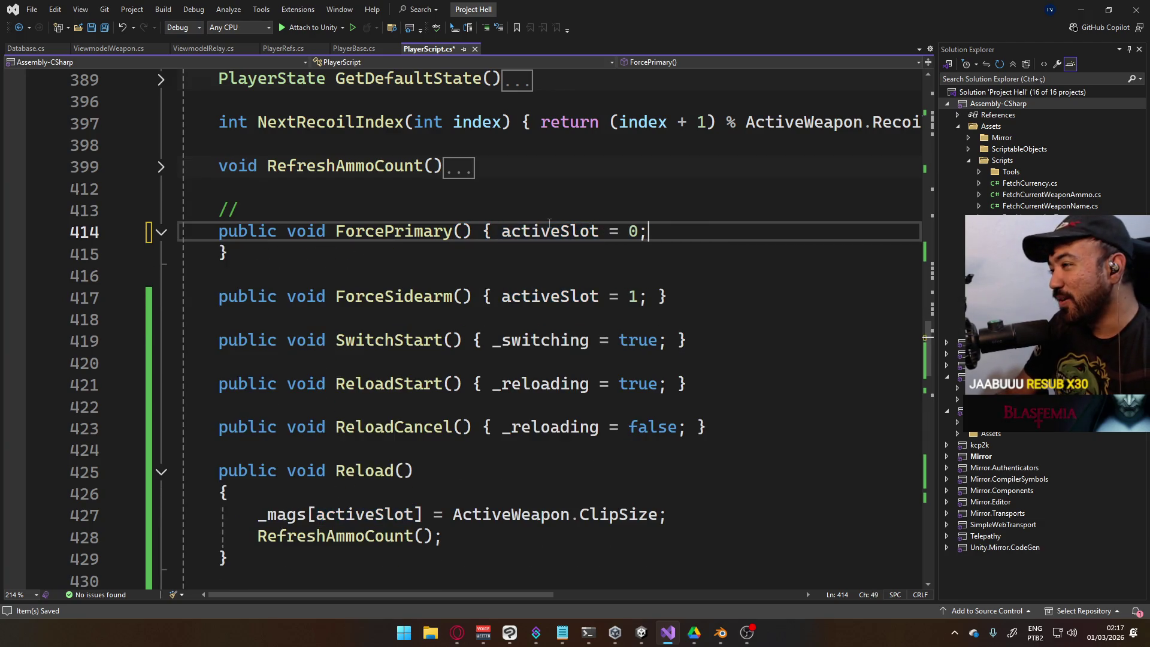
key("Delete")
key("Delete")
key("ctrl+s")
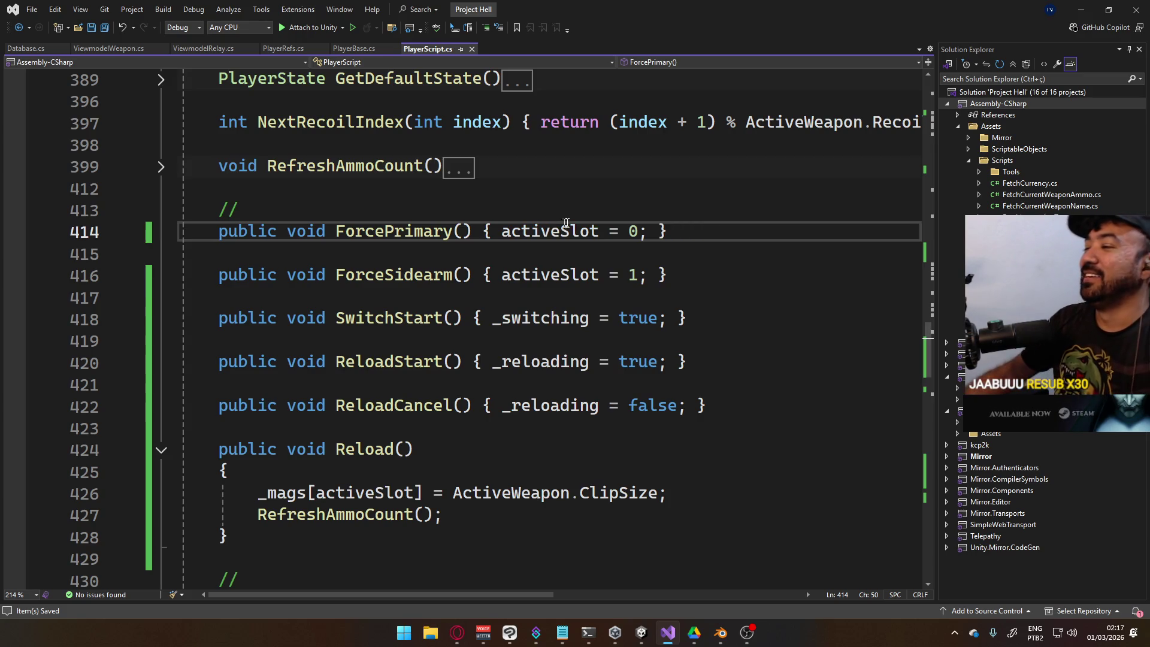
key("Down")
key("Down")
key("Down")
Fold the Reload, OnReload and OnAim method bodies
scroll(424, 336, "down", 1)
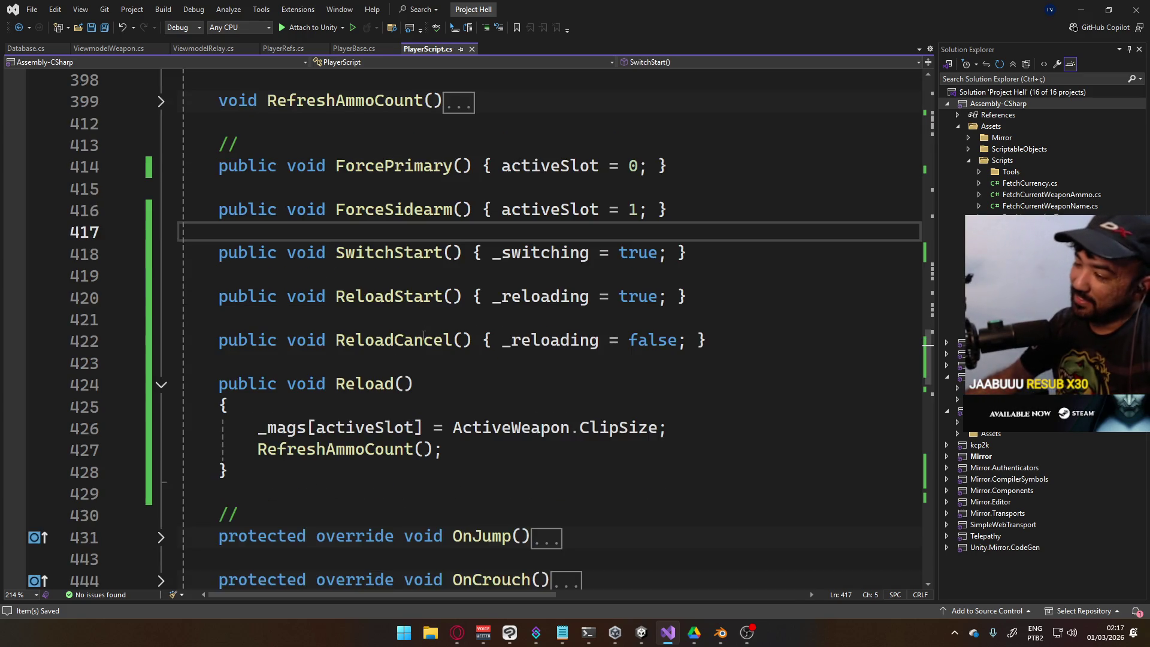
left_click(483, 443)
left_click(160, 384)
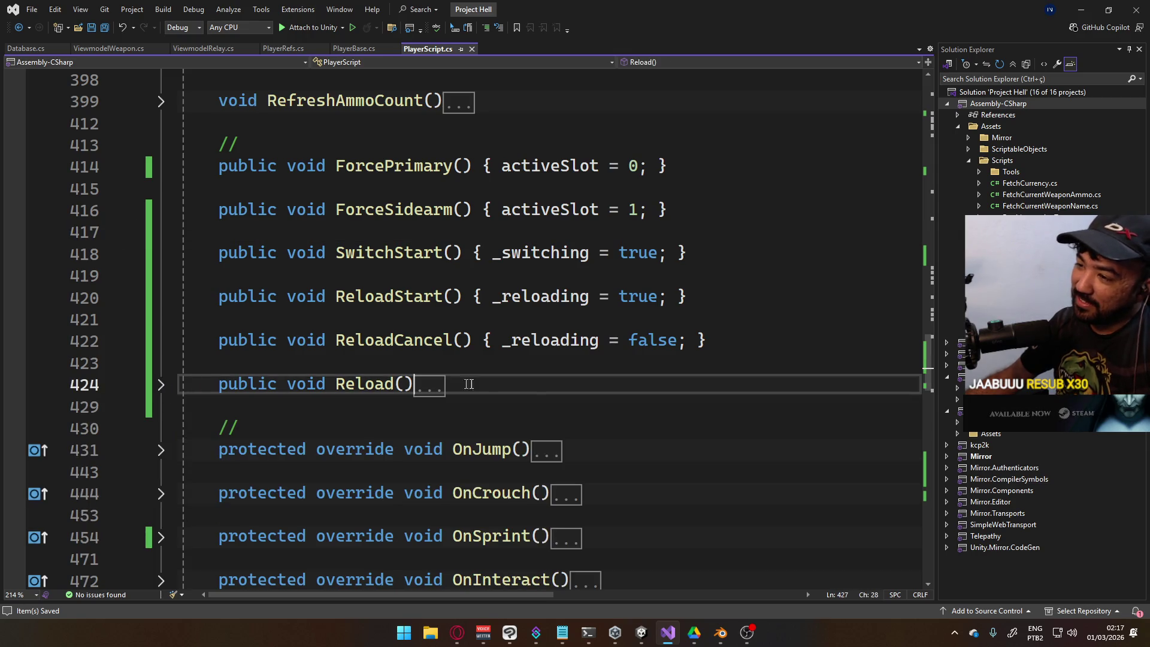
scroll(541, 389, "down", 3)
scroll(540, 388, "down", 2)
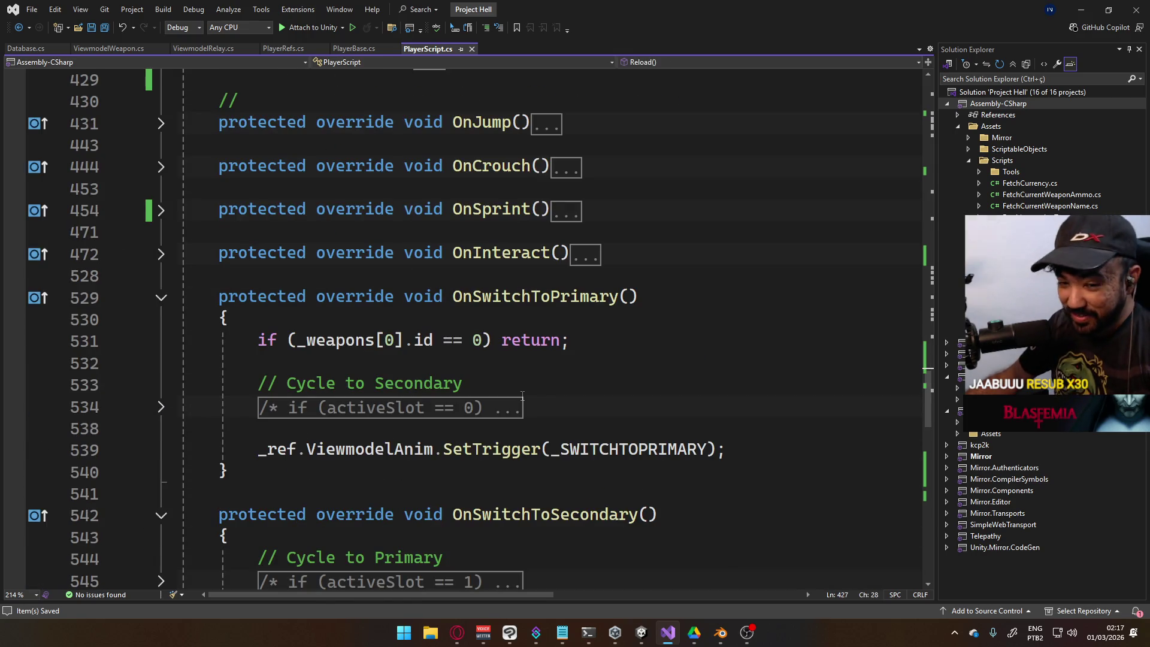
scroll(505, 436, "down", 4)
scroll(703, 449, "down", 3)
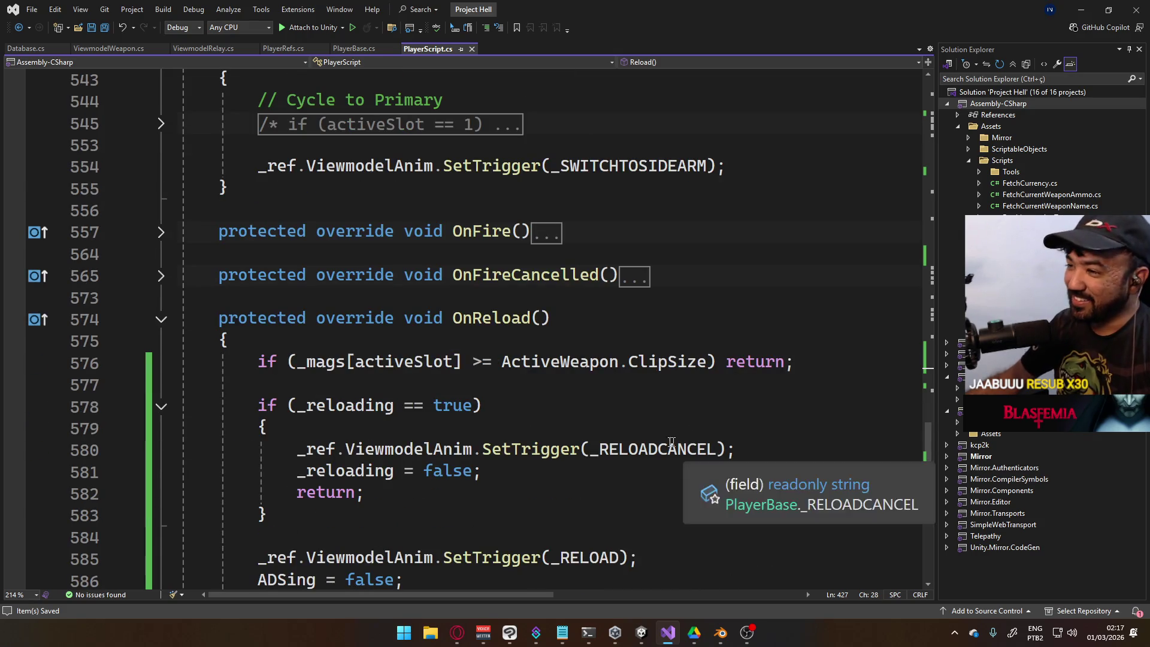
left_click(161, 318)
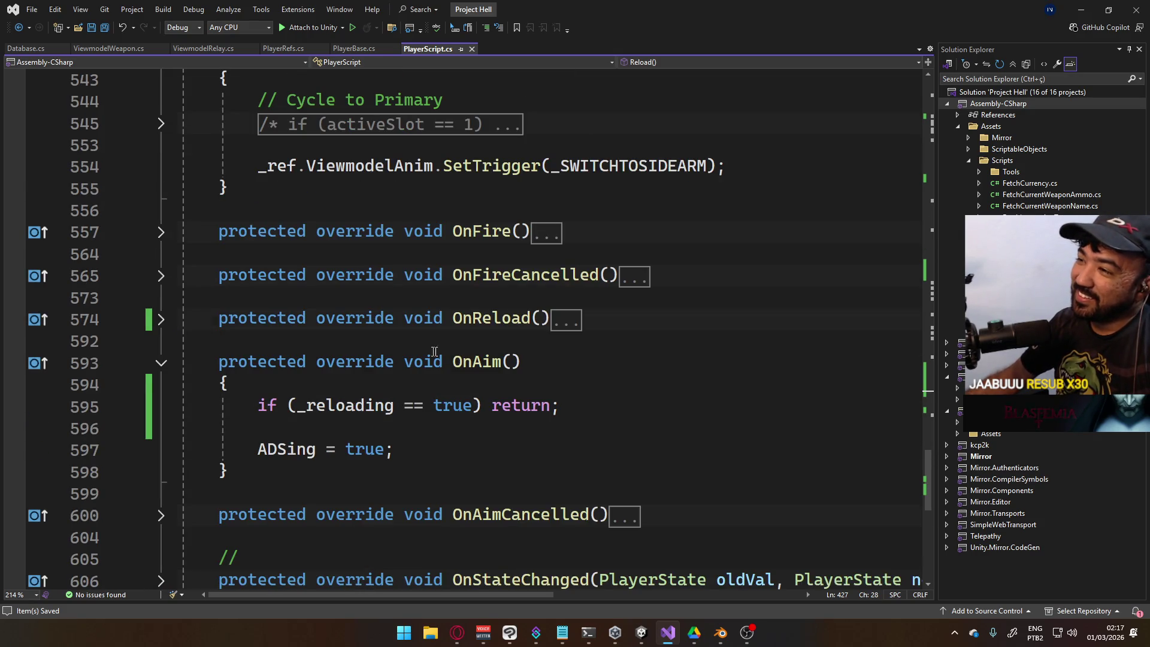
left_click(161, 362)
Scroll through PlayerScript.cs to review the condensed one-line methods
scroll(423, 398, "up", 5)
scroll(424, 398, "up", 4)
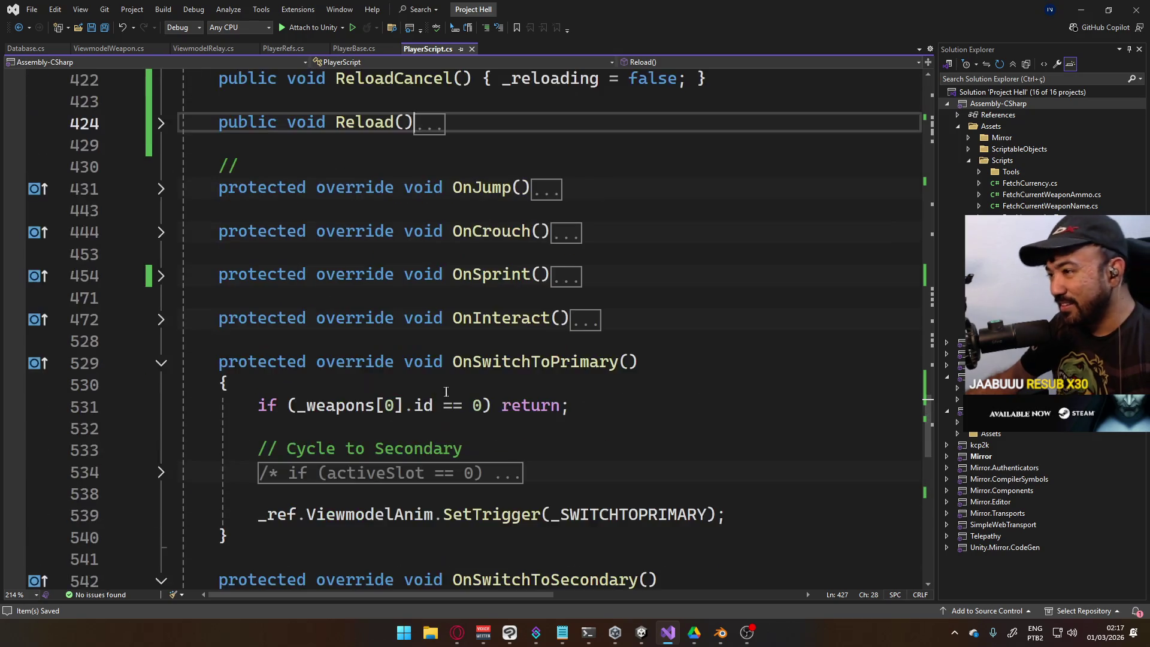
scroll(423, 398, "down", 2)
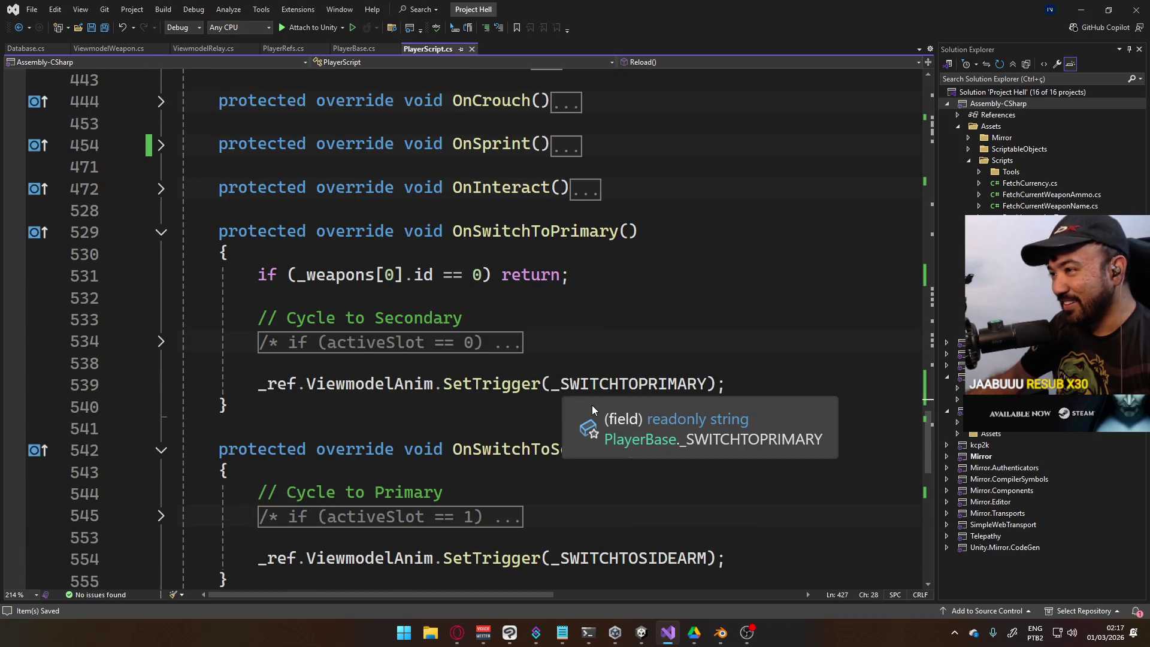
scroll(475, 351, "up", 6)
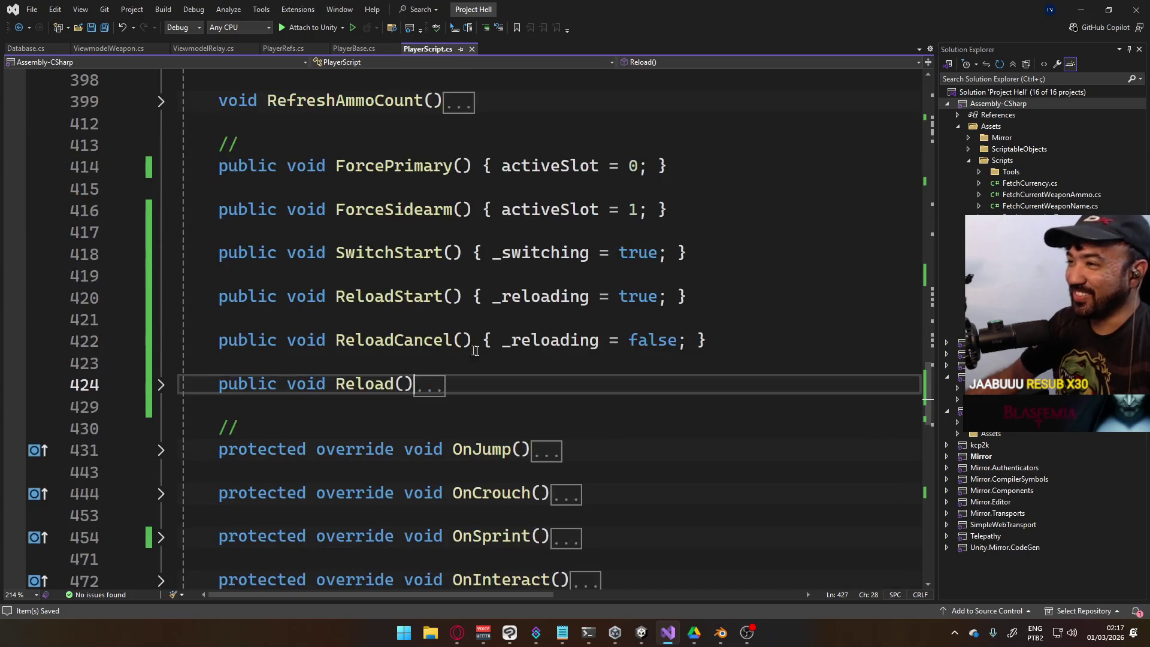
scroll(547, 310, "up", 15)
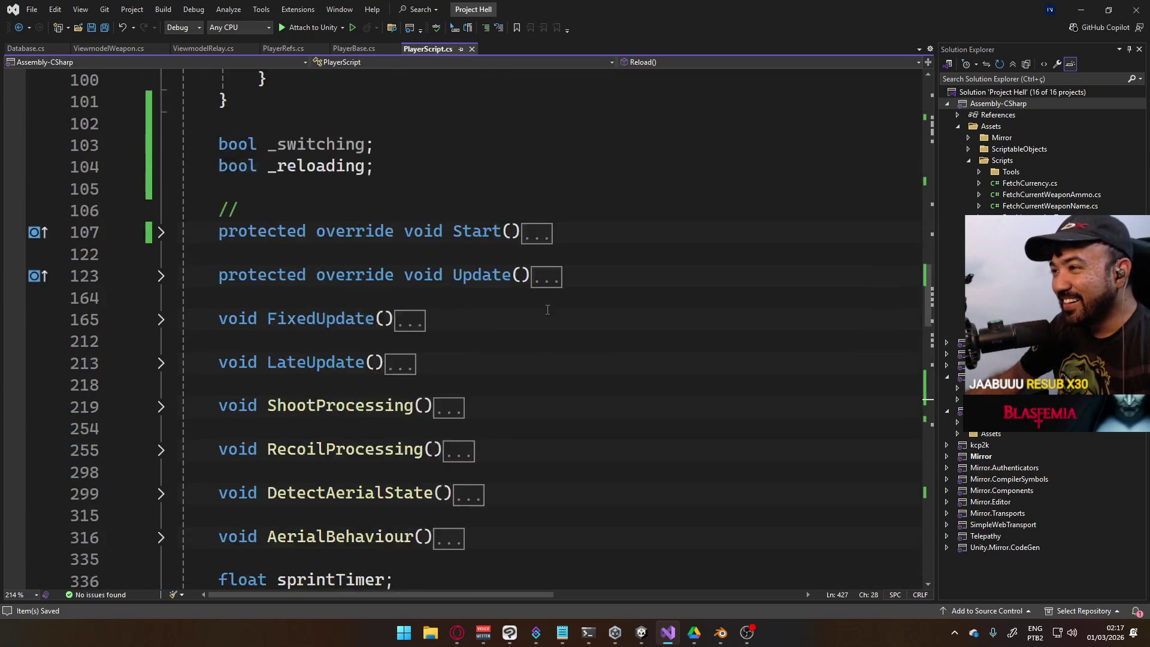
scroll(547, 310, "up", 5)
scroll(493, 307, "down", 4)
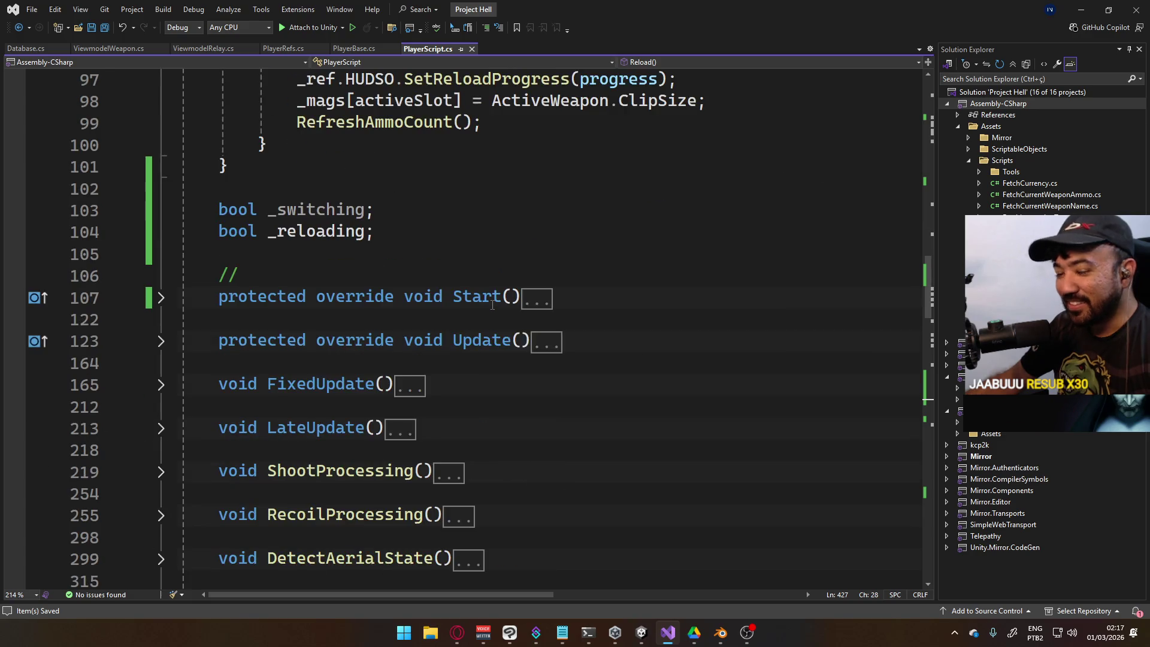
scroll(492, 306, "down", 3)
scroll(326, 285, "down", 9)
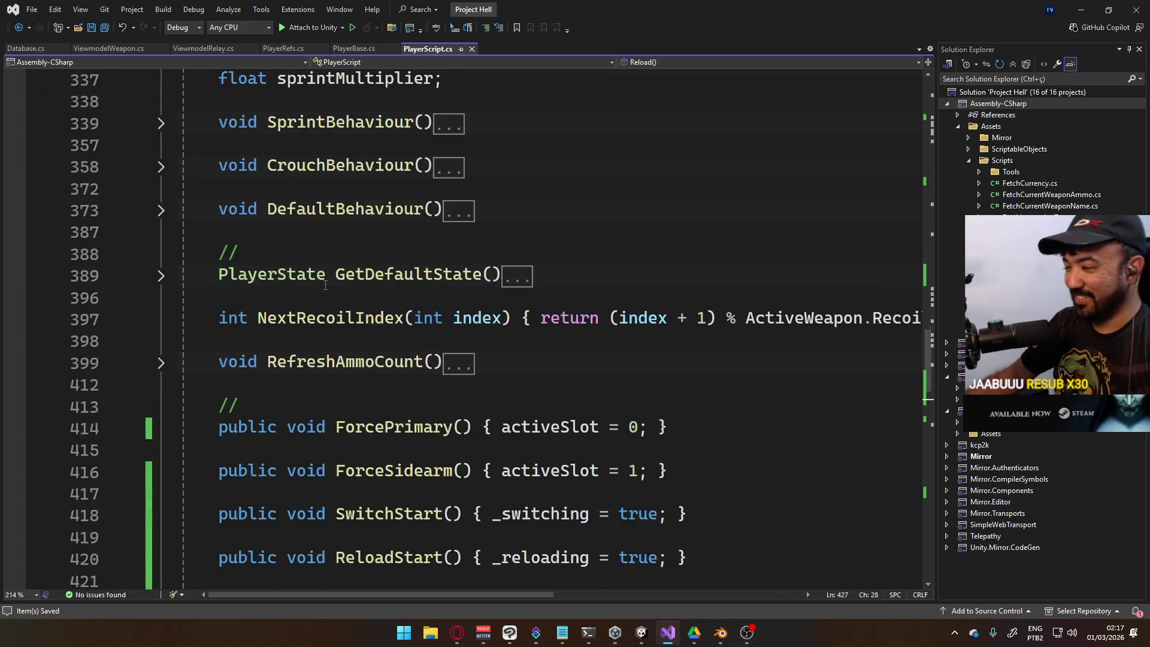
scroll(326, 286, "up", 10)
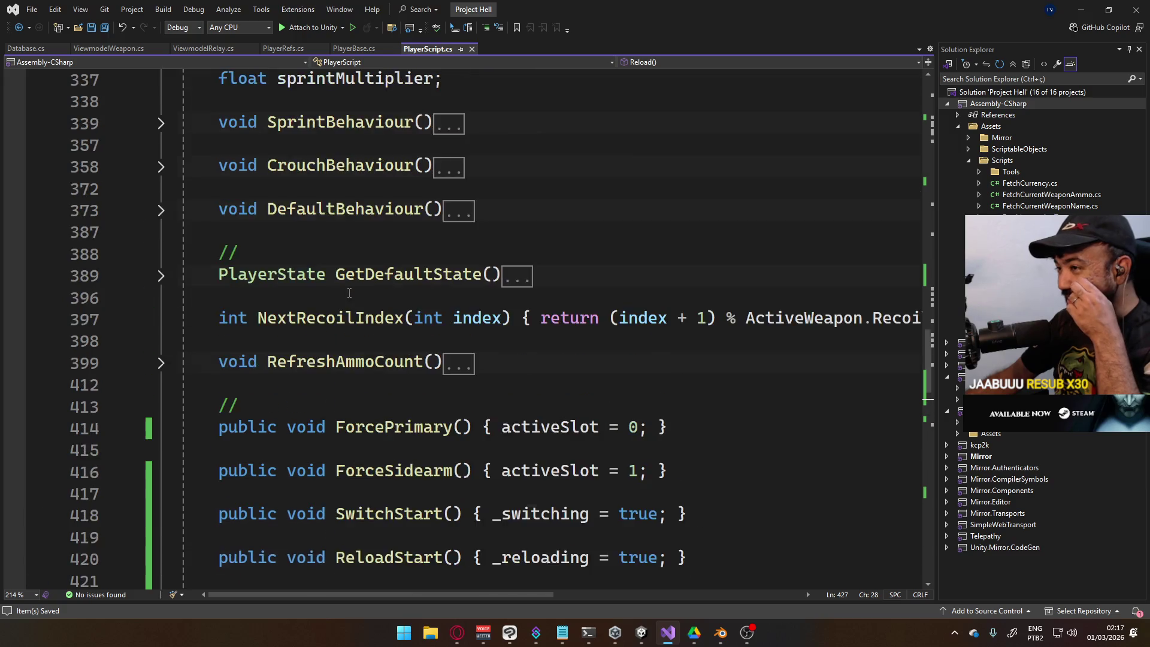
scroll(377, 291, "up", 15)
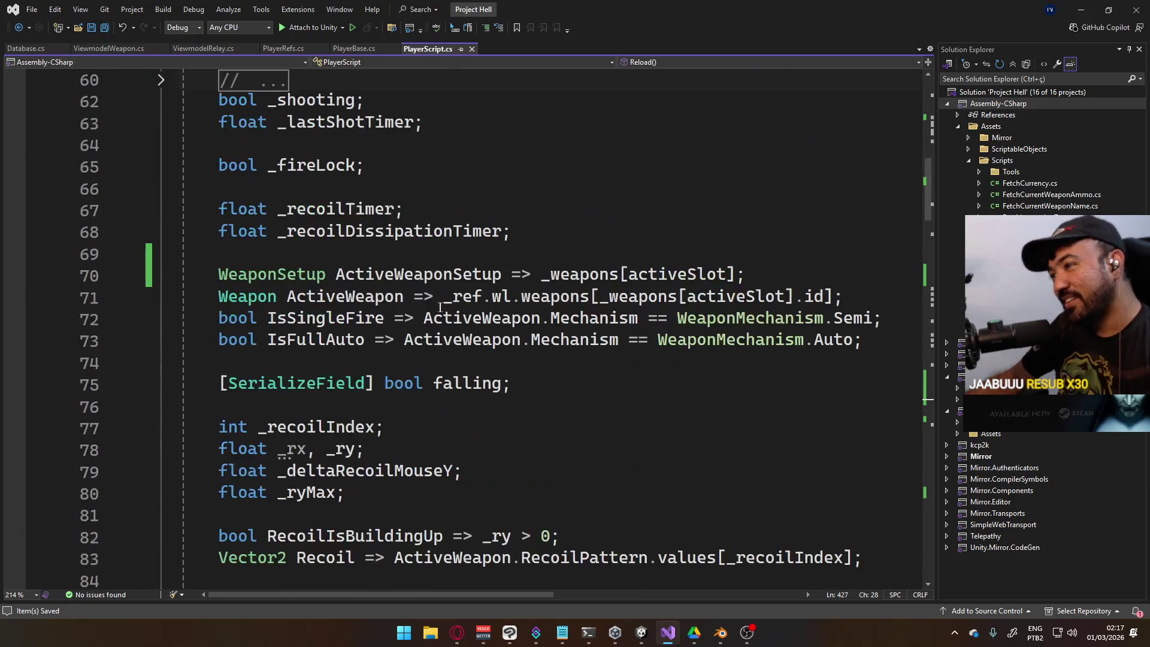
scroll(448, 307, "down", 2)
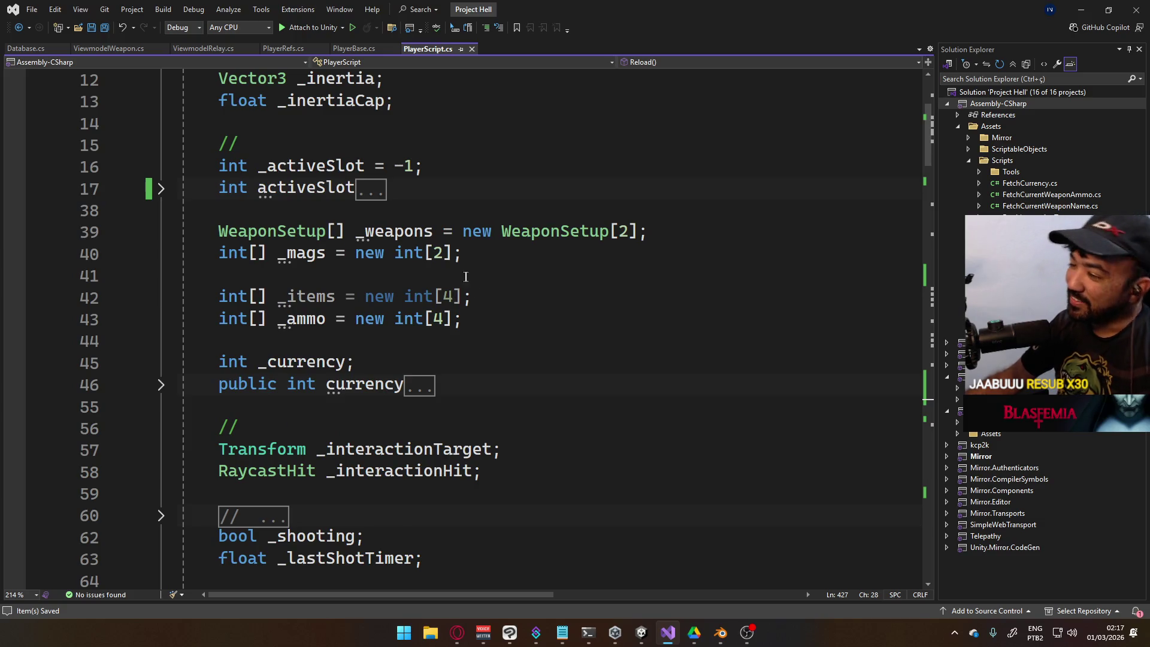
scroll(457, 279, "down", 9)
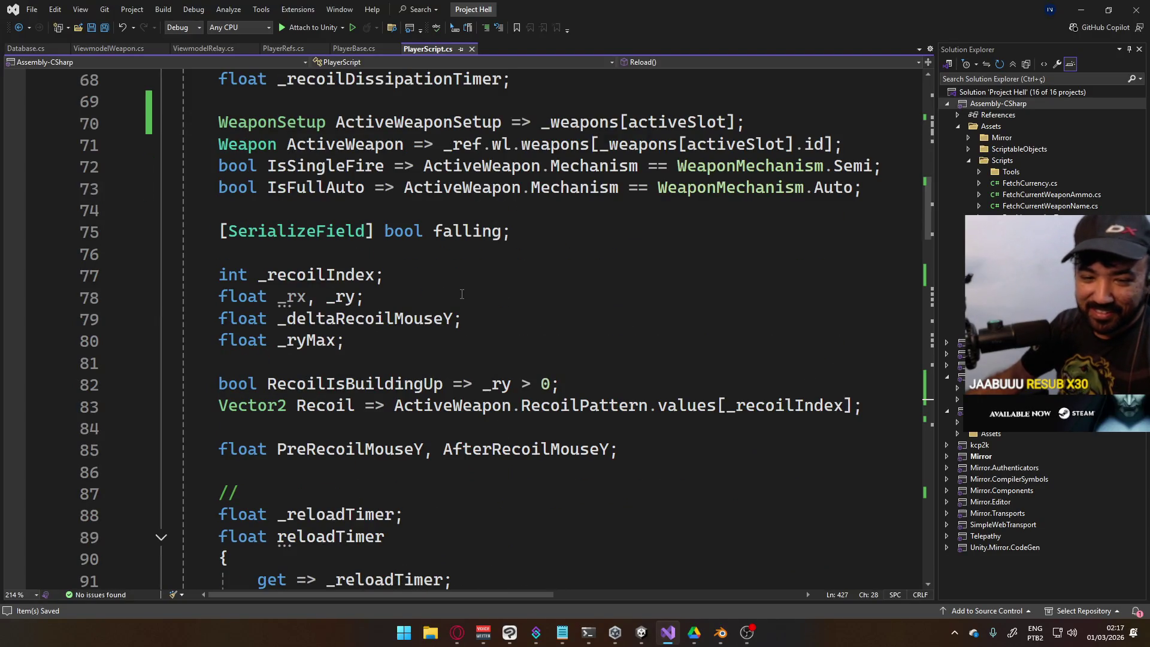
scroll(459, 295, "down", 3)
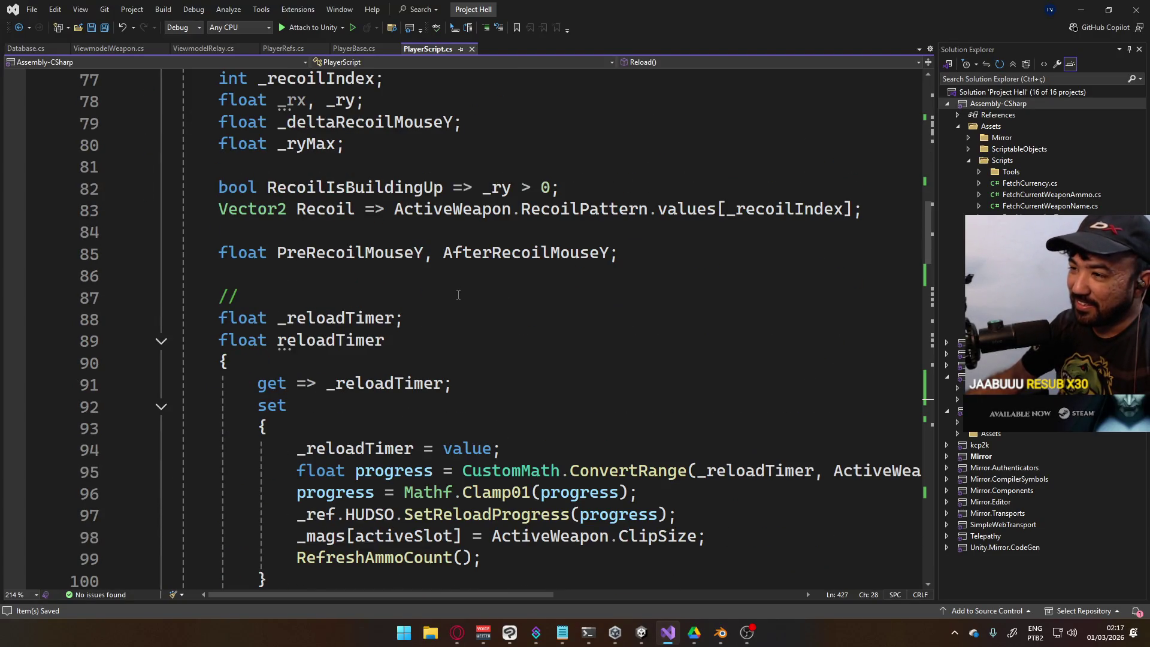
scroll(459, 294, "down", 3)
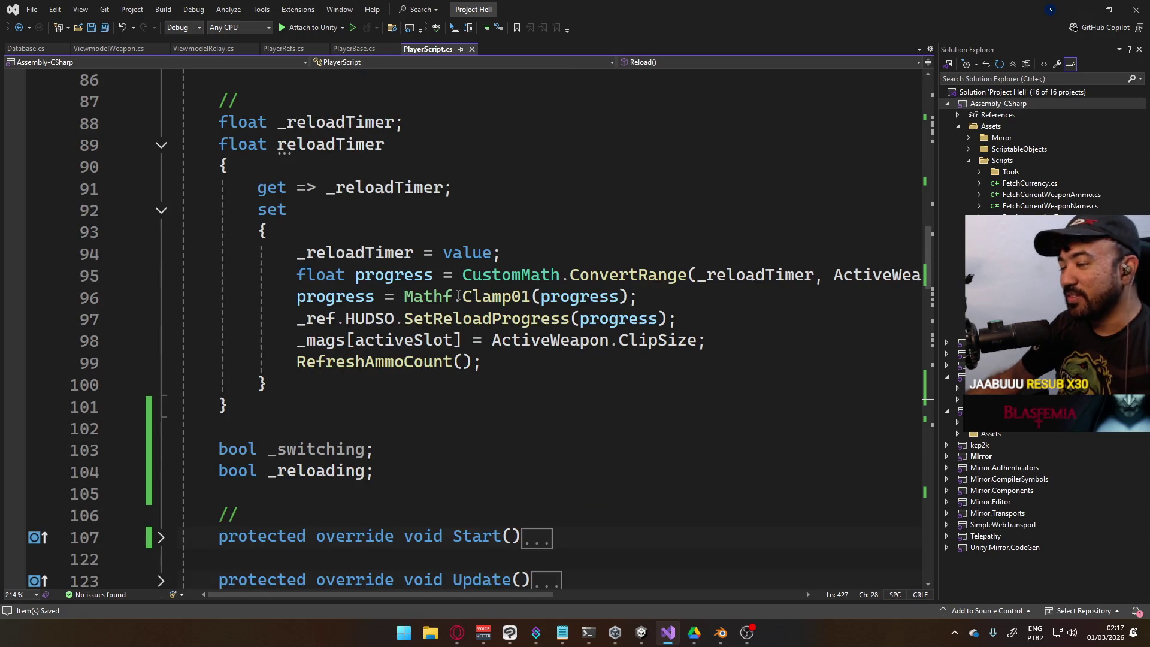
scroll(458, 294, "down", 3)
scroll(459, 294, "down", 1)
scroll(458, 294, "up", 1)
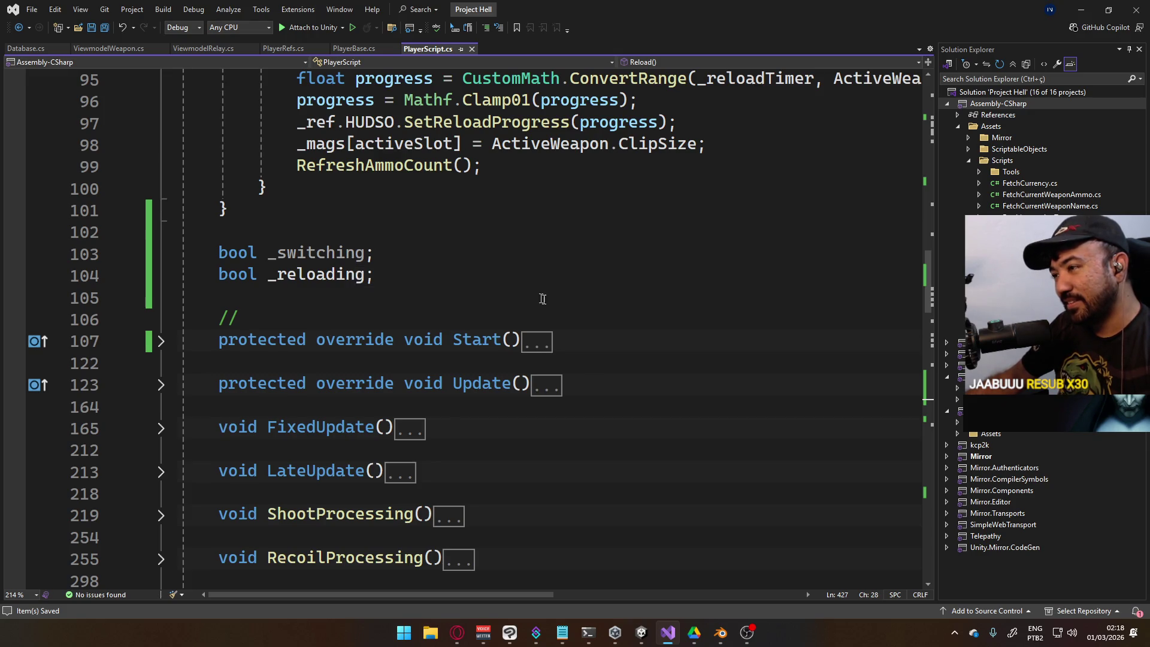
scroll(560, 319, "down", 11)
scroll(560, 318, "down", 3)
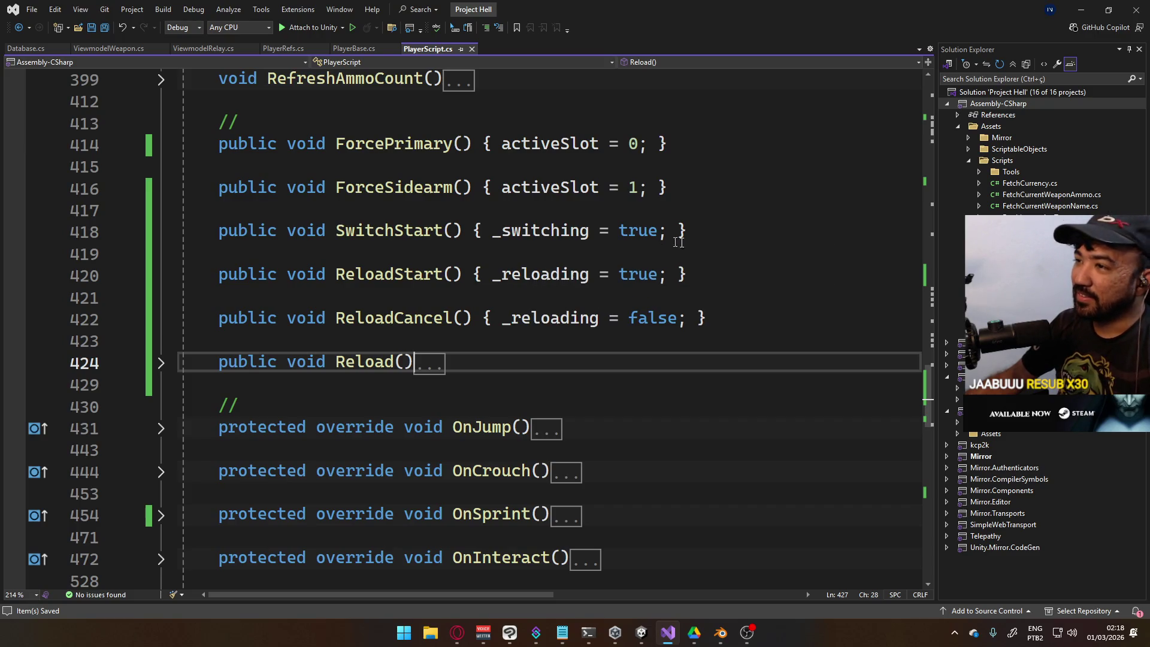
Duplicate the SwitchStart line as a one-line SwitchEnd() that sets _switching to false
left_click_drag(744, 231, 220, 230)
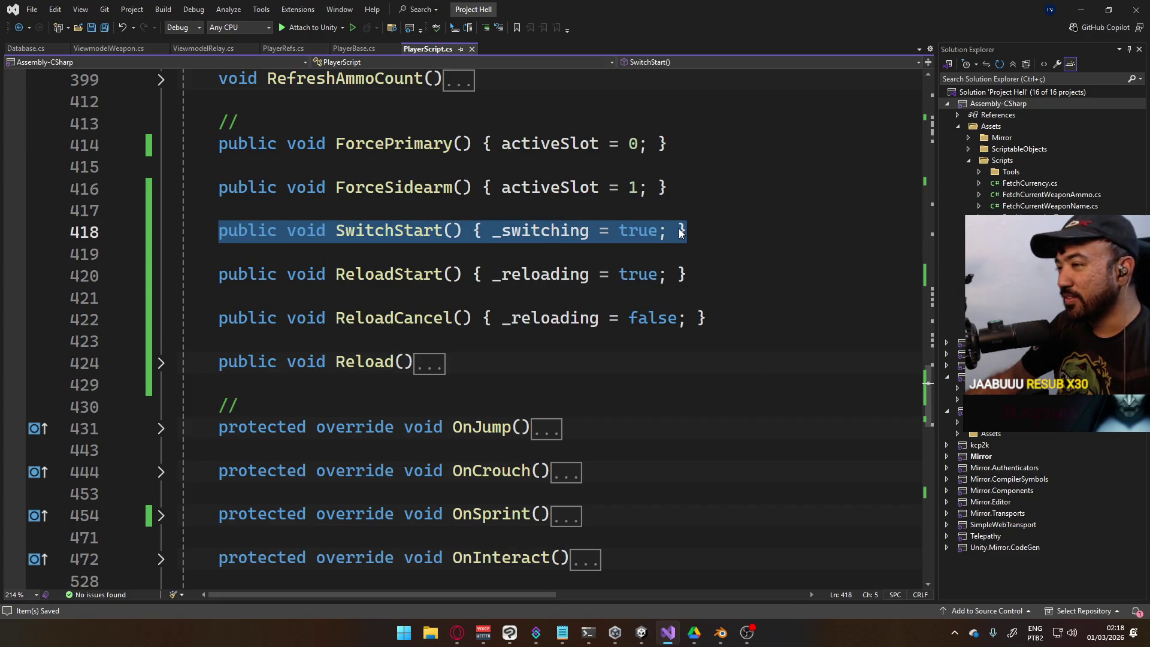
left_click(707, 233)
key("ctrl+d")
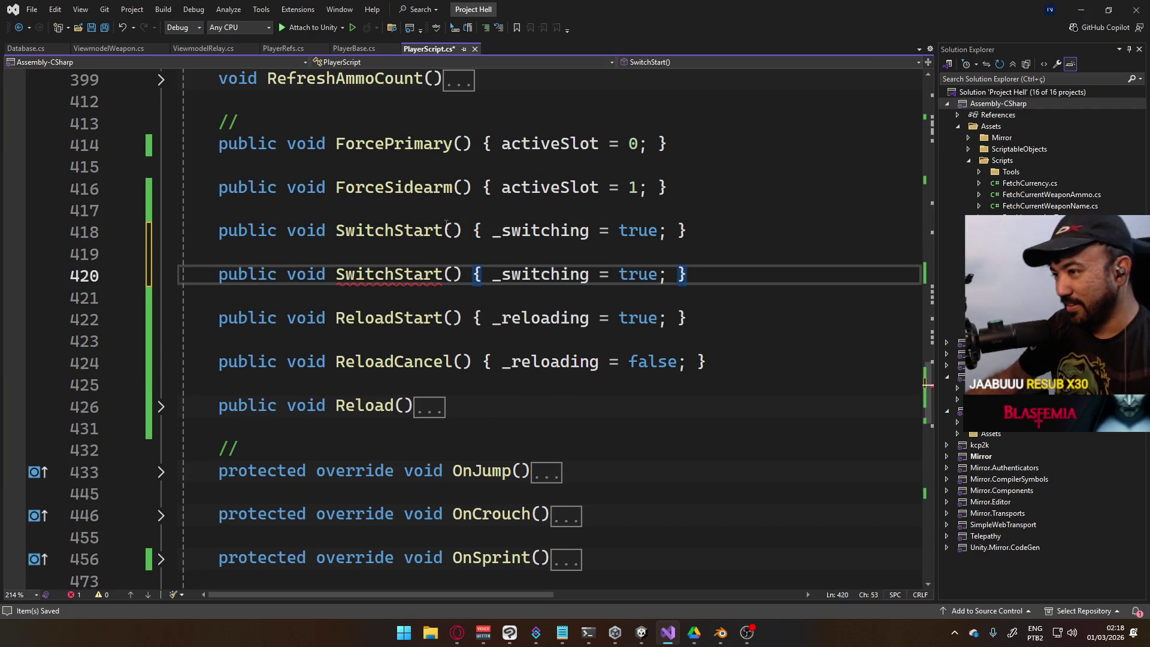
left_click_drag(394, 274, 433, 274)
double_click(434, 274)
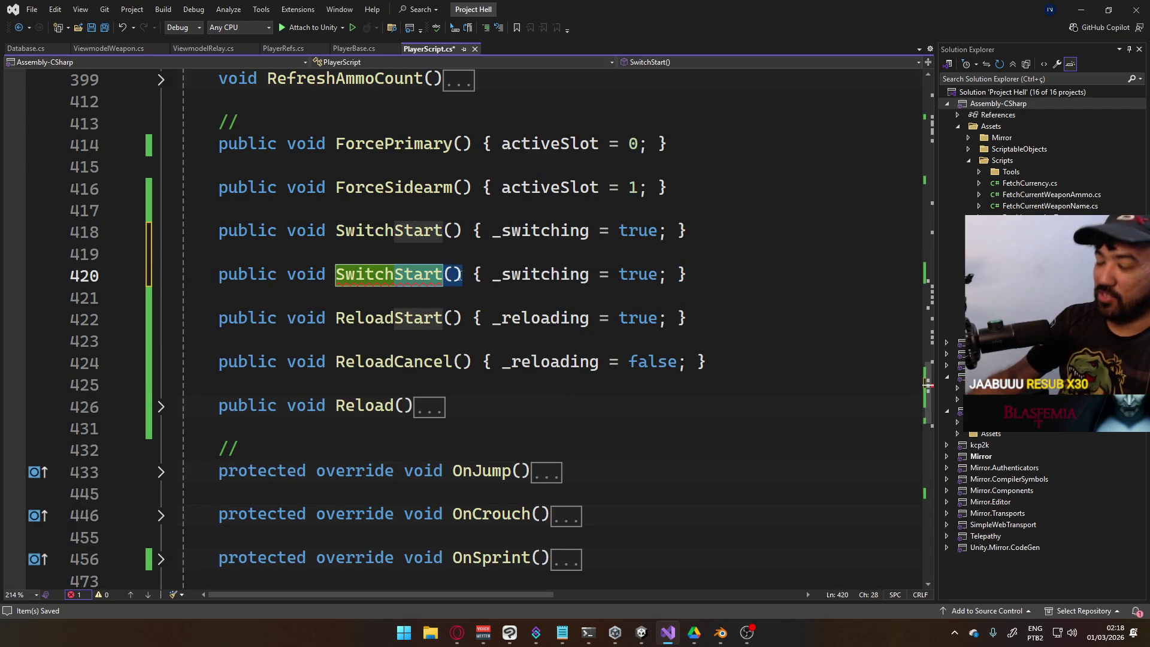
type("SwitchEnd")
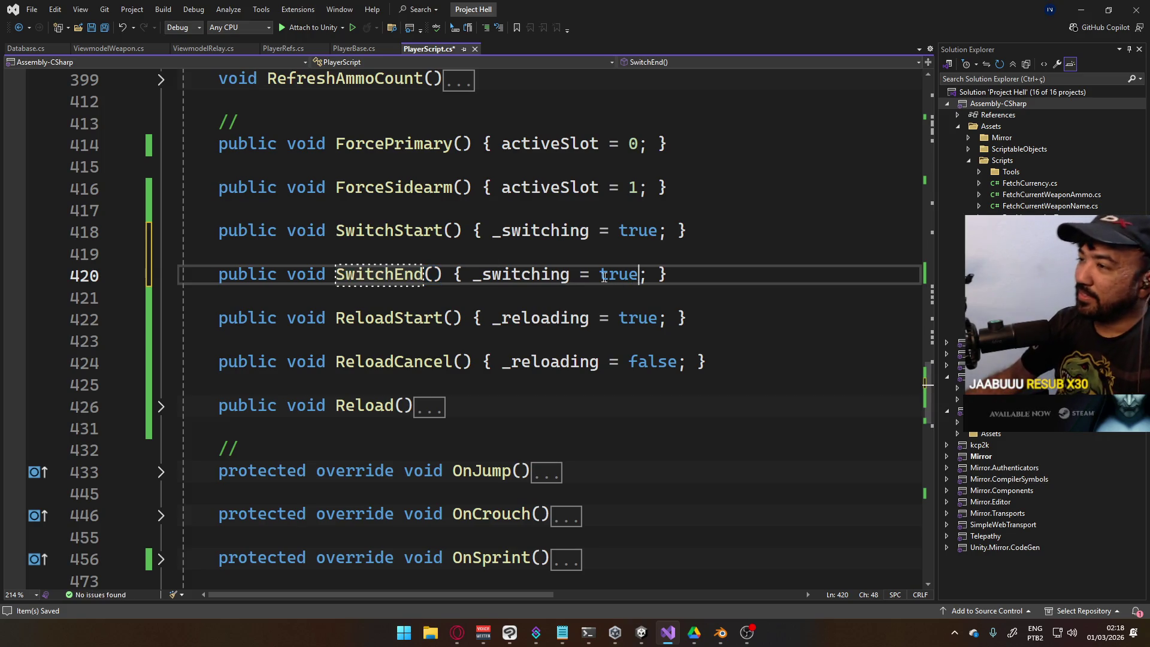
double_click(614, 281)
type("fal")
key("Tab")
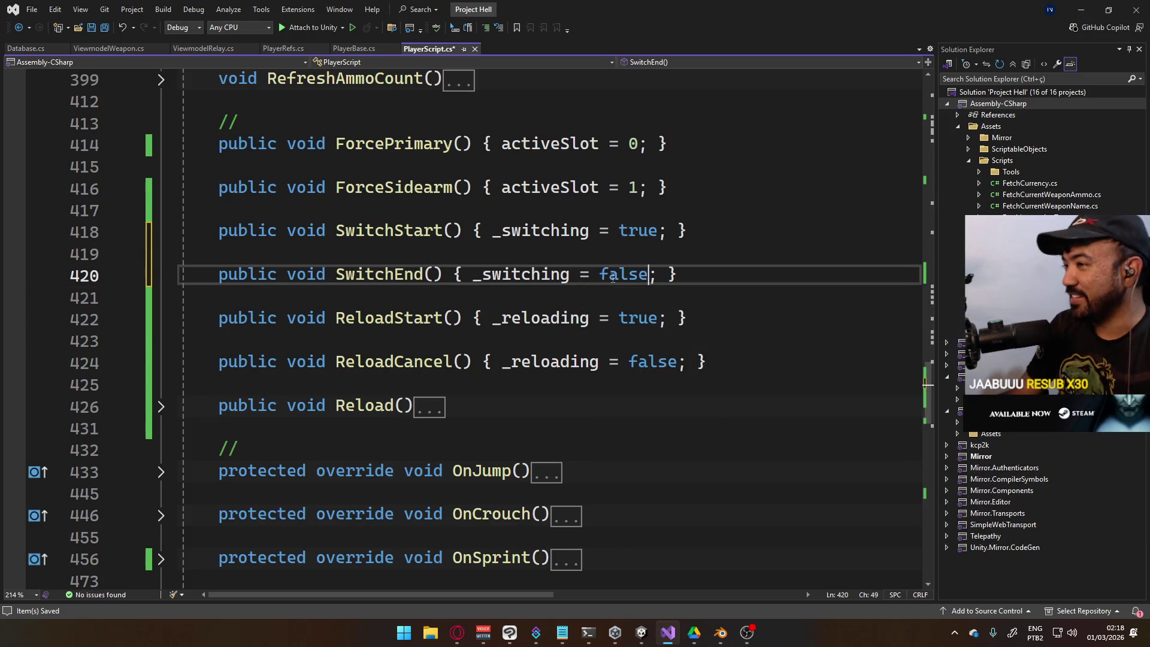
scroll(603, 276, "down", 5)
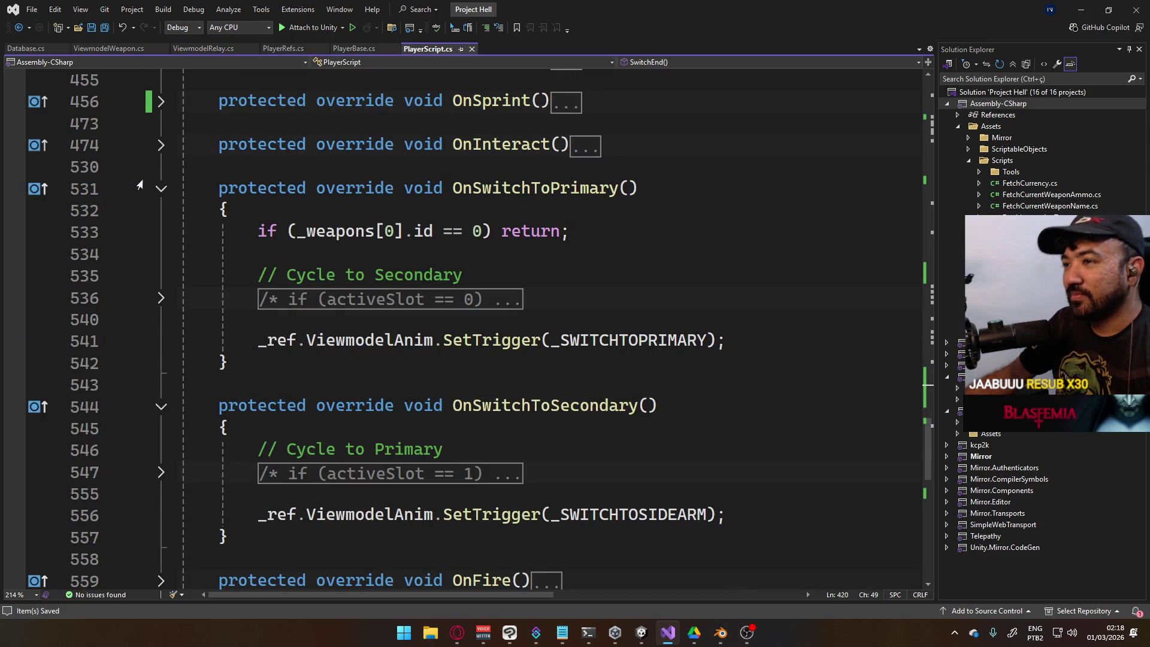
Collapse OnSwitchToPrimary and OnSwitchToSecondary, then expand OnSwitchToPrimary's body again
left_click(161, 188)
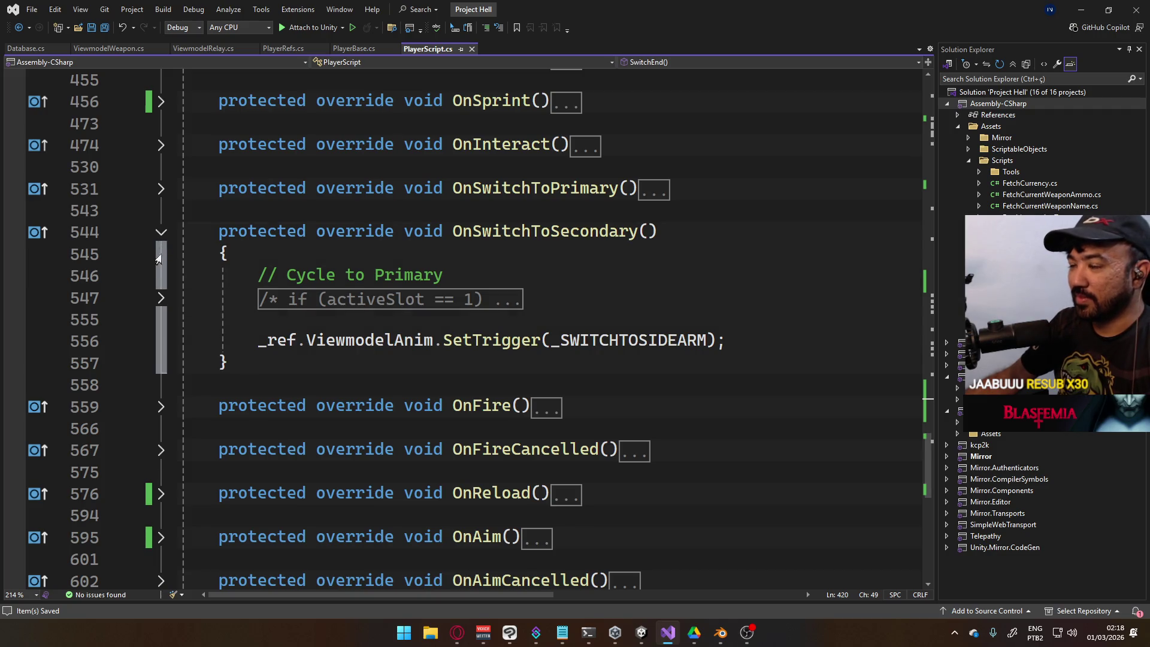
left_click(161, 234)
scroll(482, 276, "down", 2)
scroll(482, 280, "up", 1)
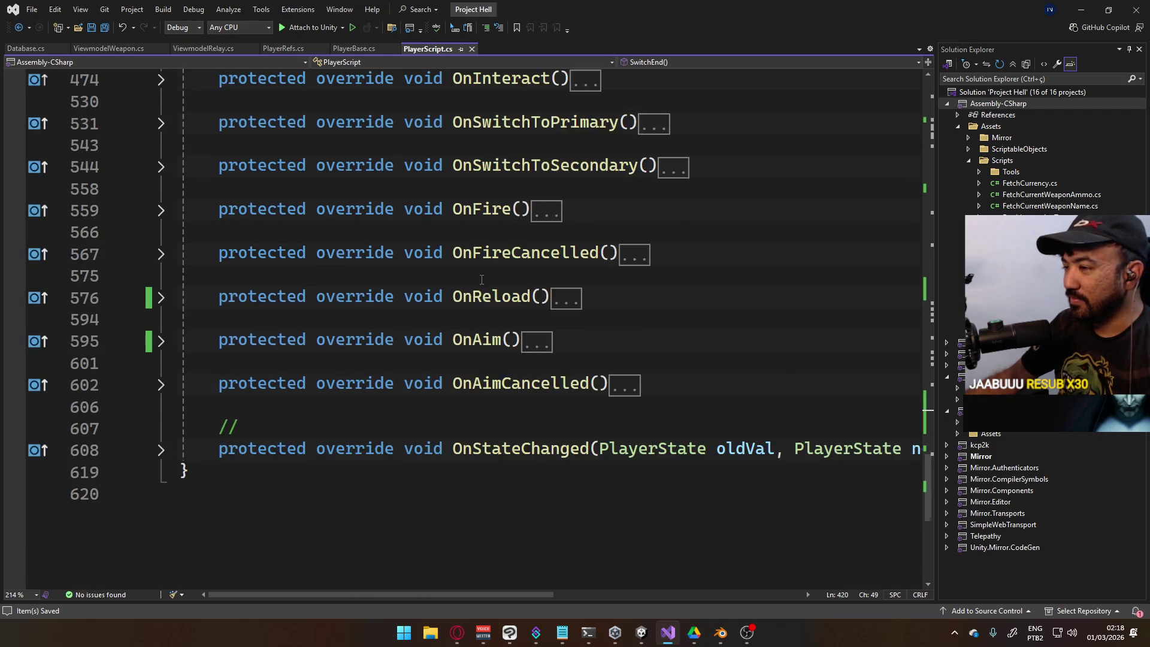
scroll(482, 280, "up", 2)
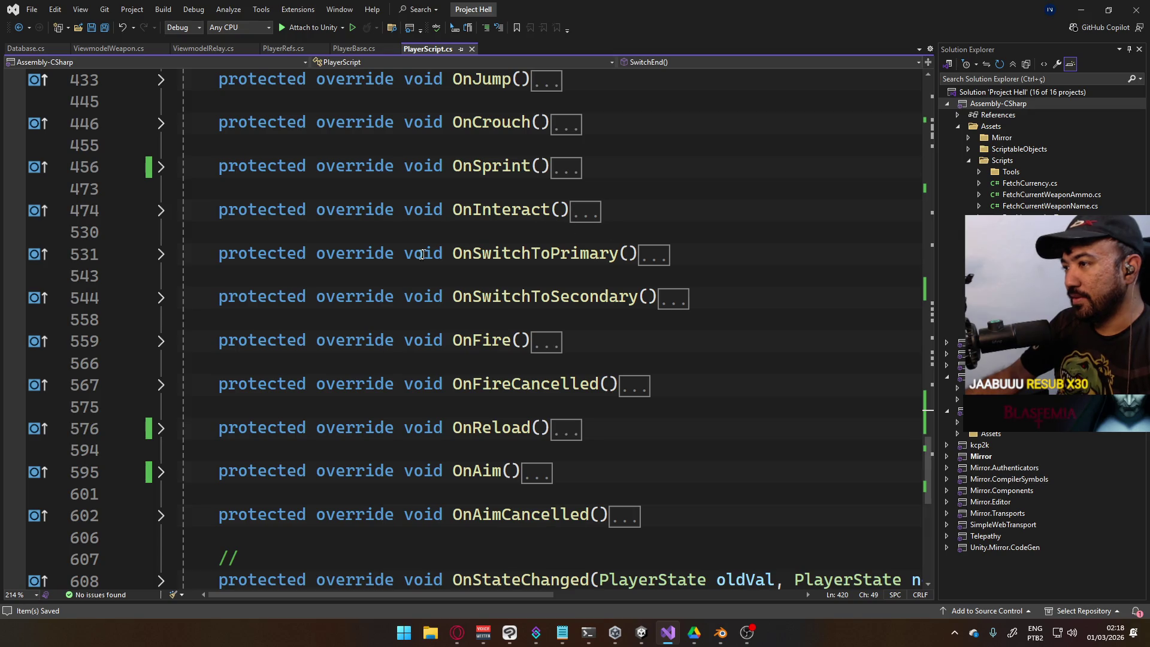
left_click(164, 264)
left_click(160, 254)
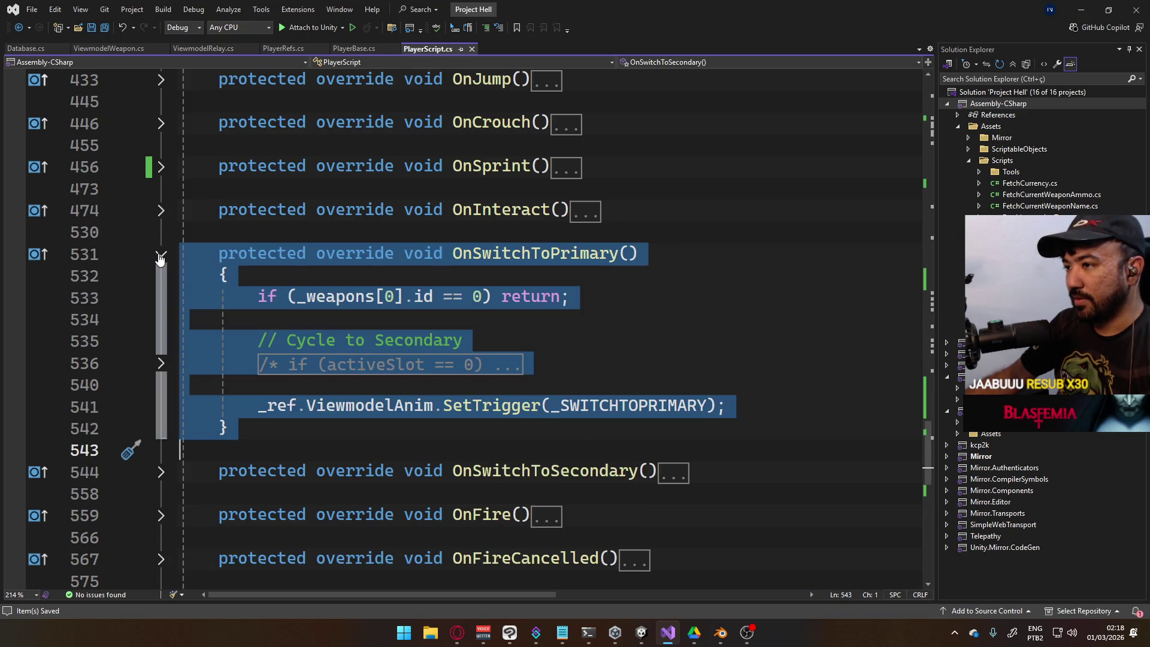
left_click(627, 292)
key("Up")
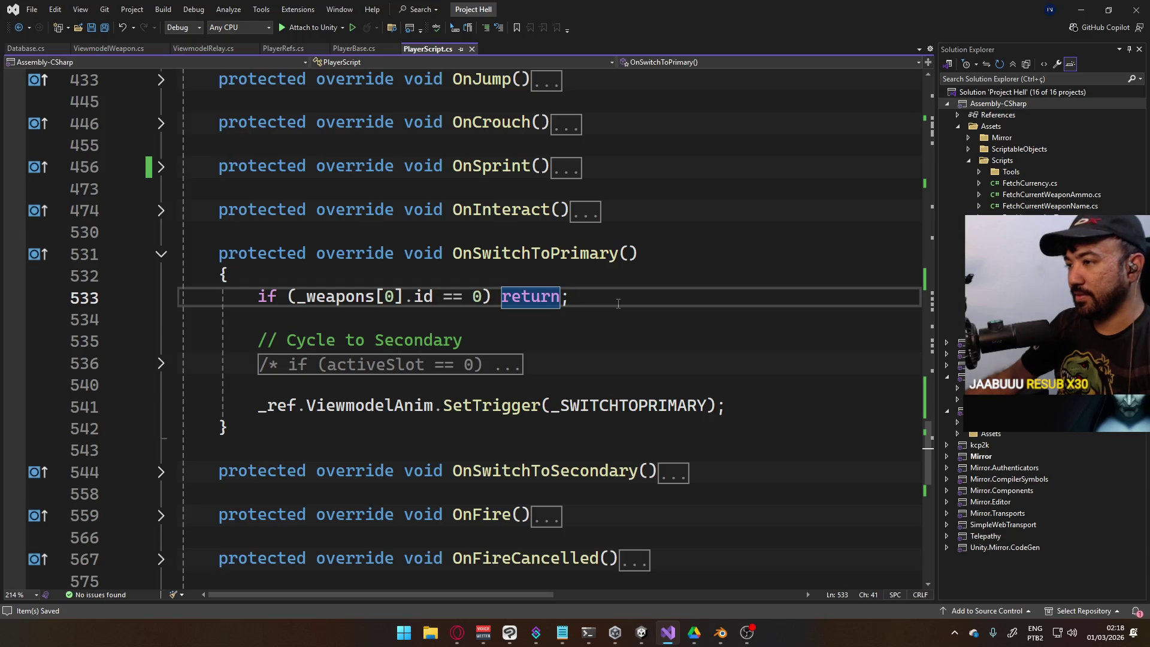
Expand OnSwitchToSecondary and reveal the commented-out activeSlot logic in both switch methods
left_click(162, 476)
scroll(353, 462, "down", 2)
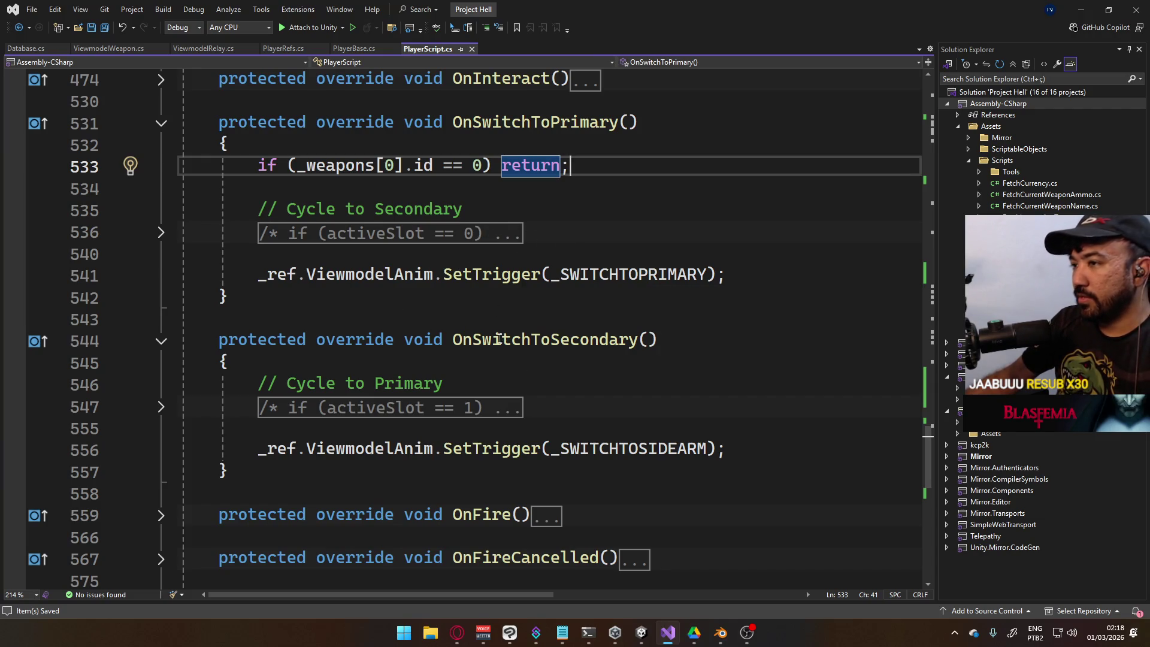
left_click(161, 407)
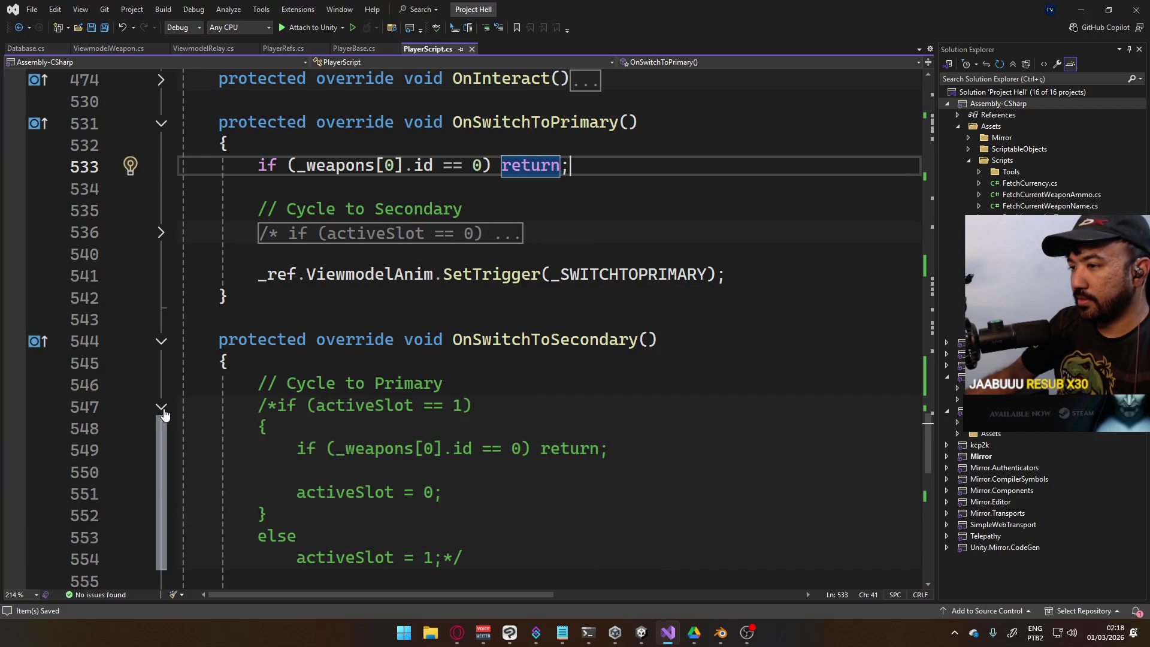
scroll(445, 387, "down", 1)
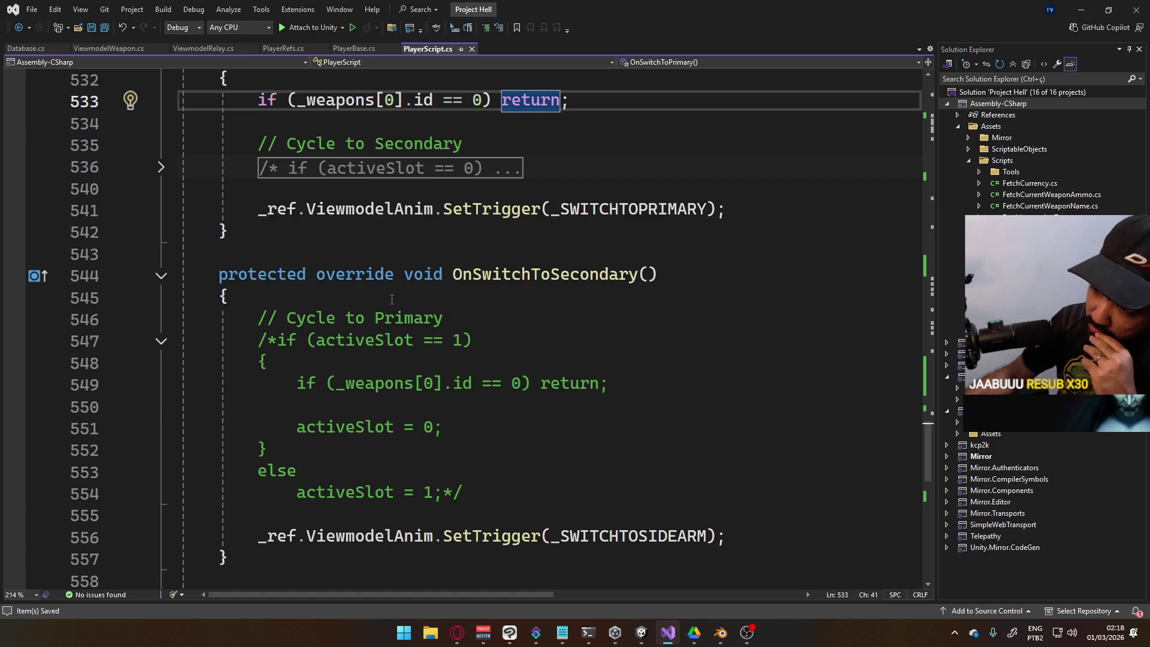
scroll(392, 299, "up", 2)
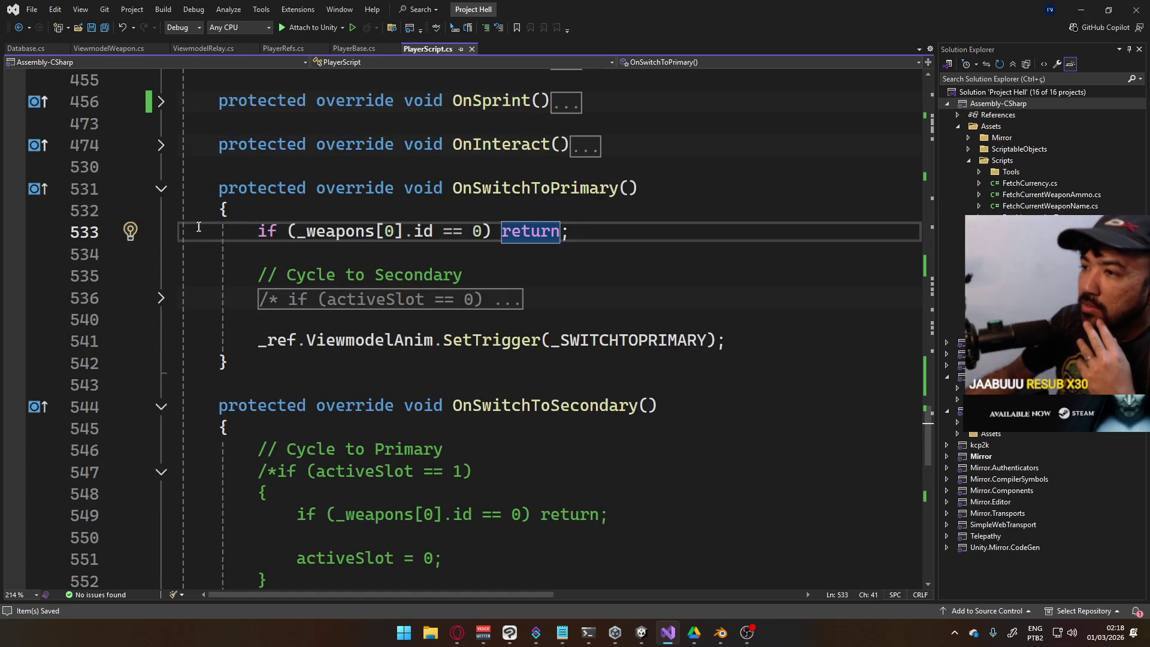
left_click(161, 298)
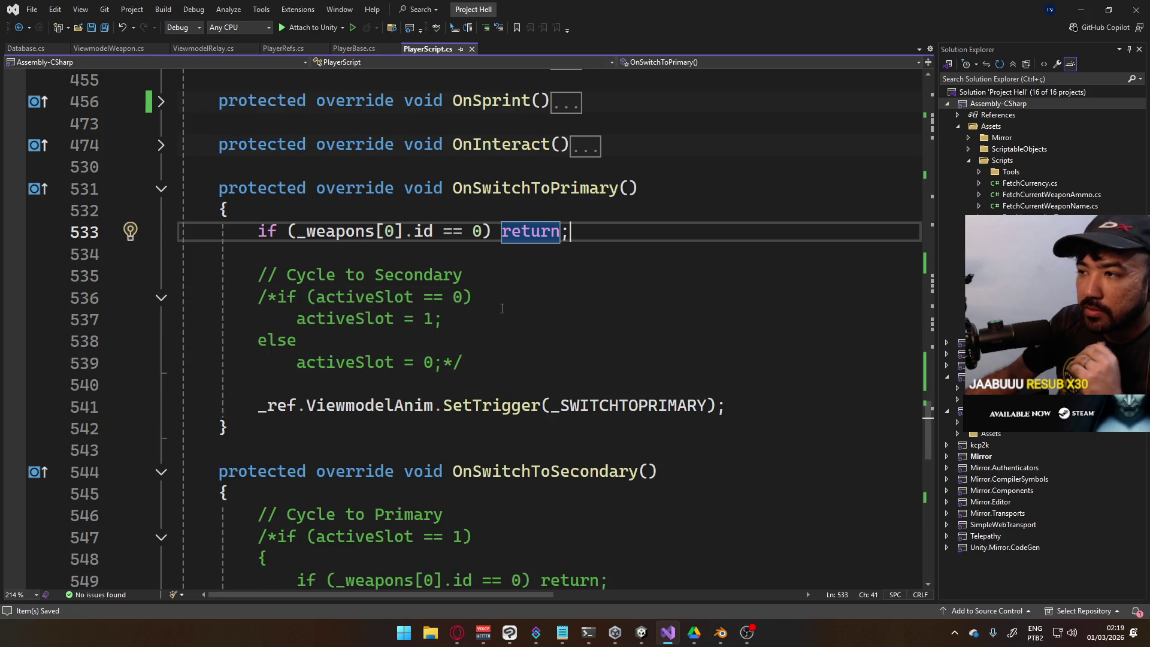
Add an if (_switching == true) block with an early return at the top of OnSwitchToPrimary
left_click(591, 212)
key("Return")
key("Return")
type("if")
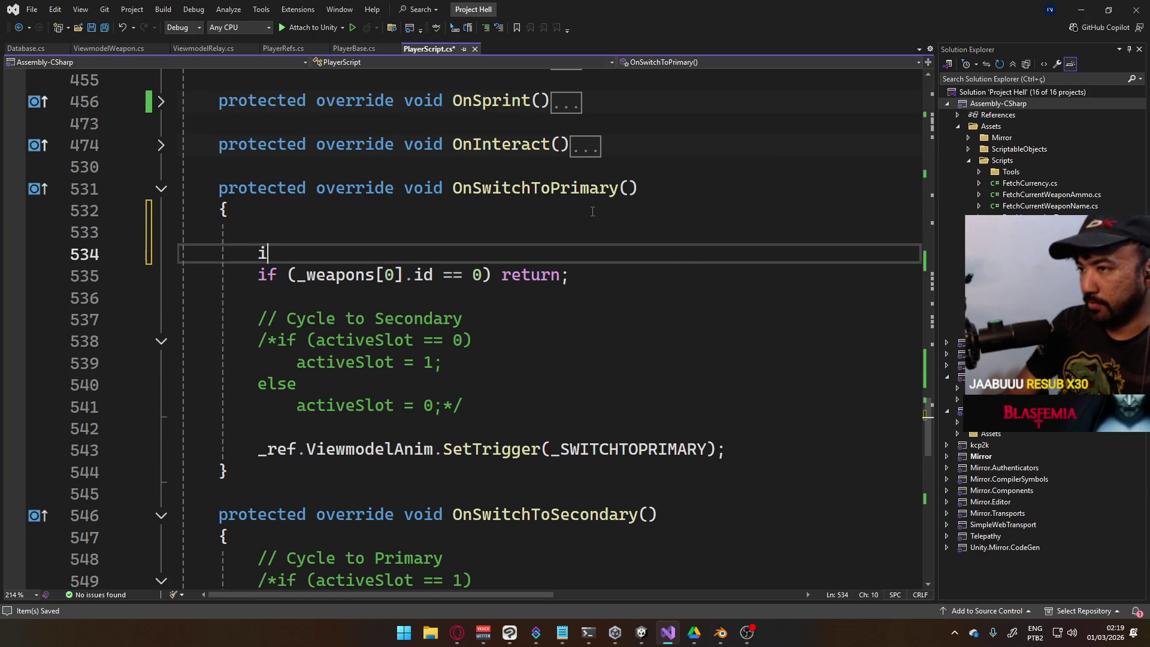
key("BackSpace")
key("BackSpace")
key("Up")
type("if (")
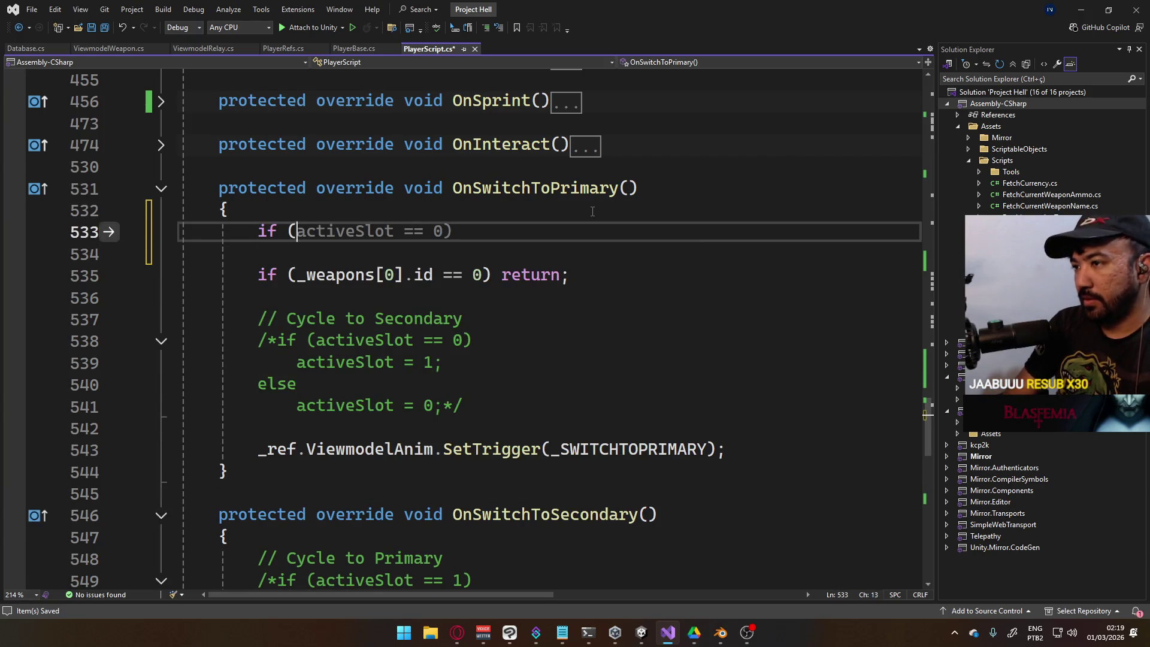
type("_Swi == true)")
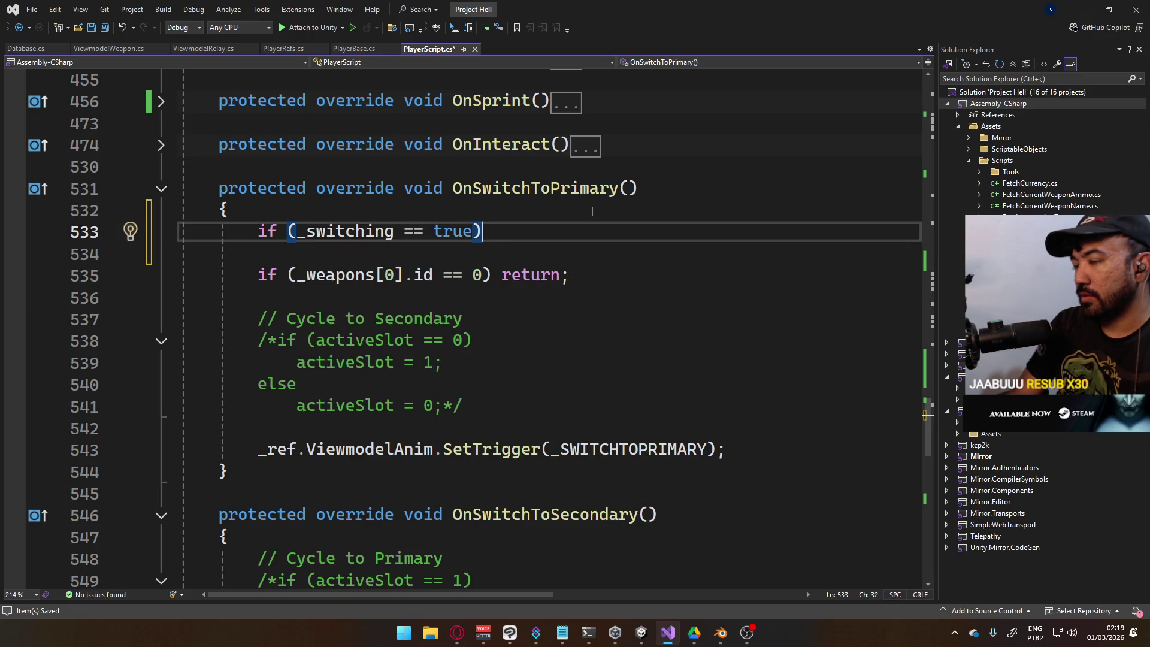
key("Return")
type("{")
key("Return")
type("return")
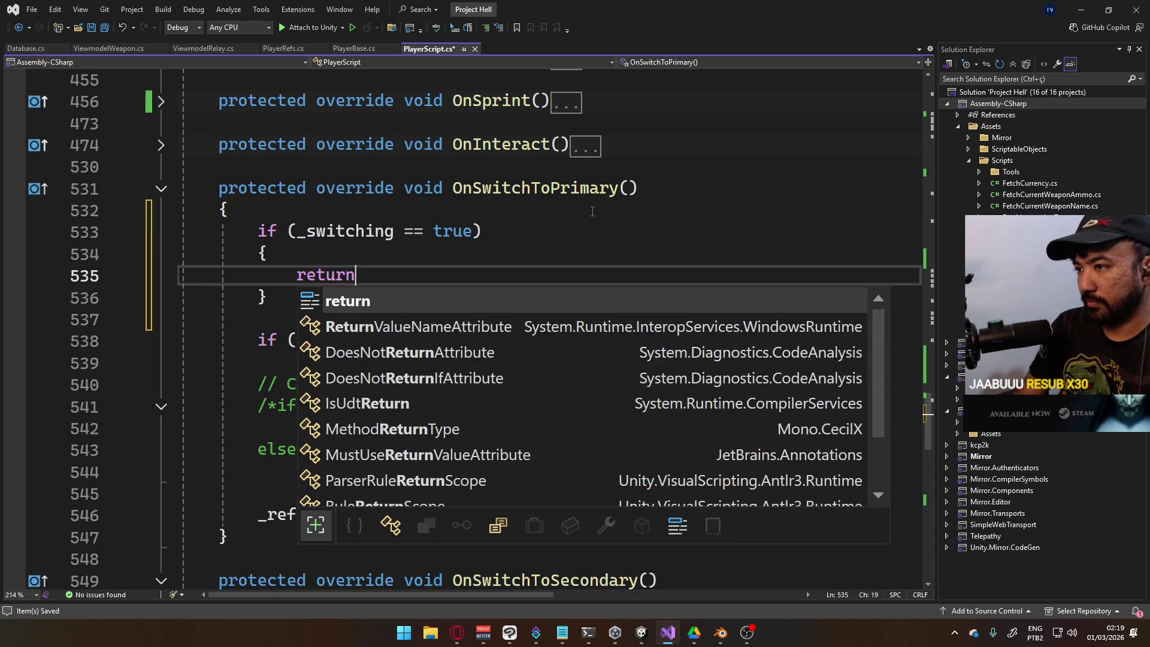
type(";")
key("Up")
key("Return")
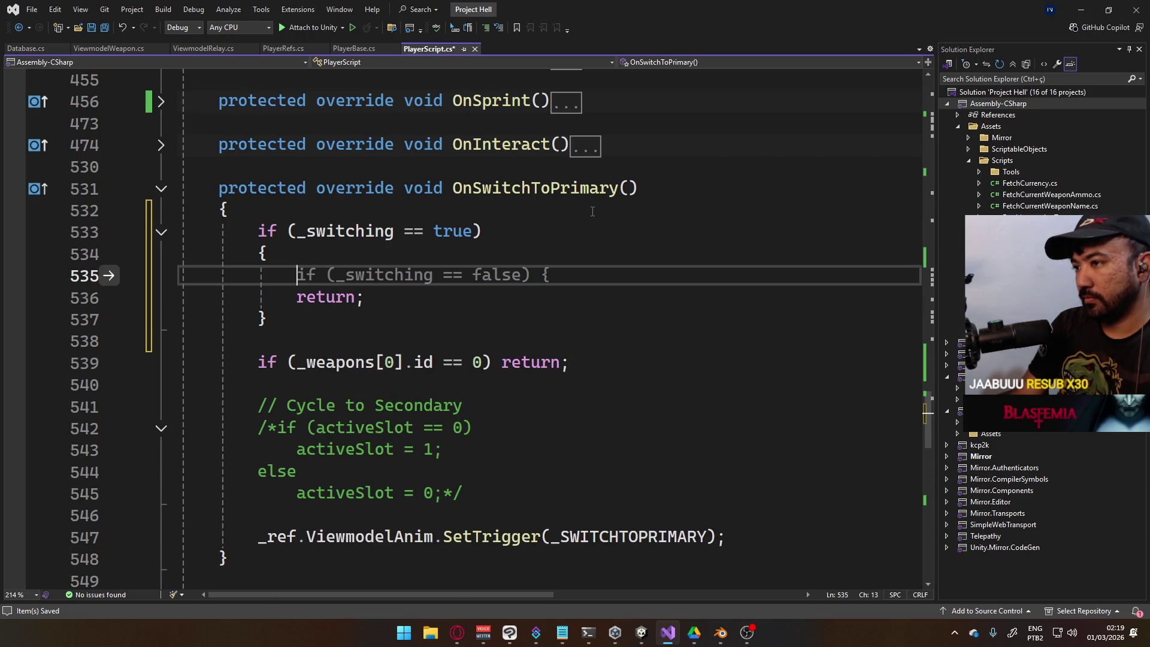
Inside the guard, fire _ref.ViewmodelAnim.SetTrigger(_SWITCHCANCEL) and set _switching to false
type("_ref.view")
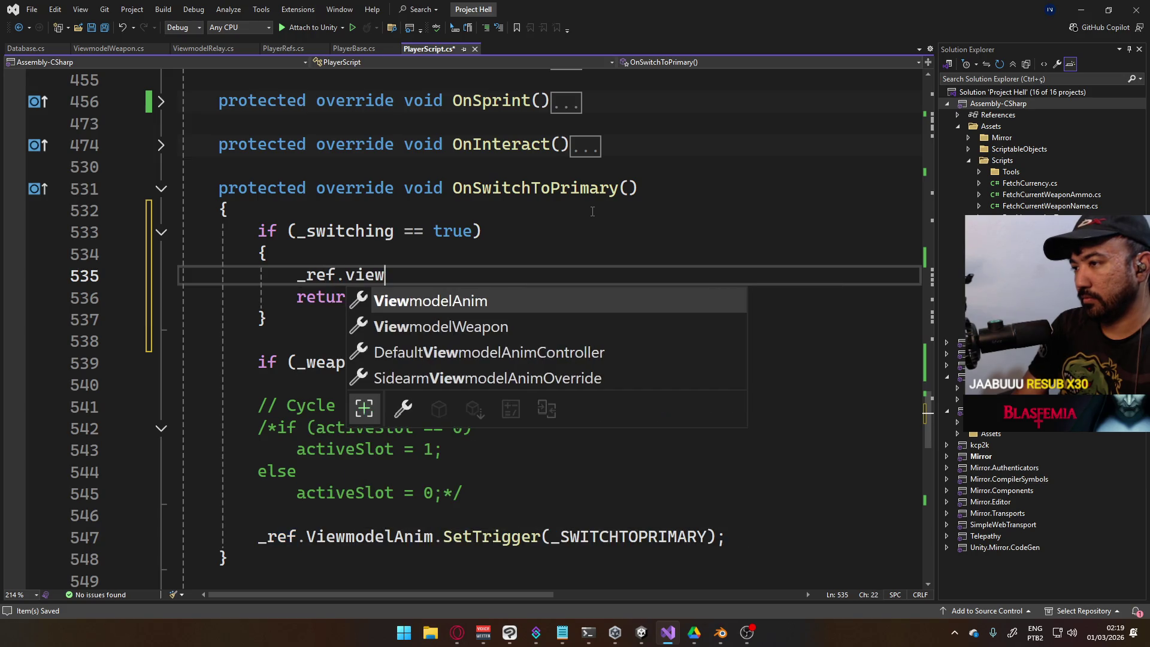
type(".s")
key("BackSpace")
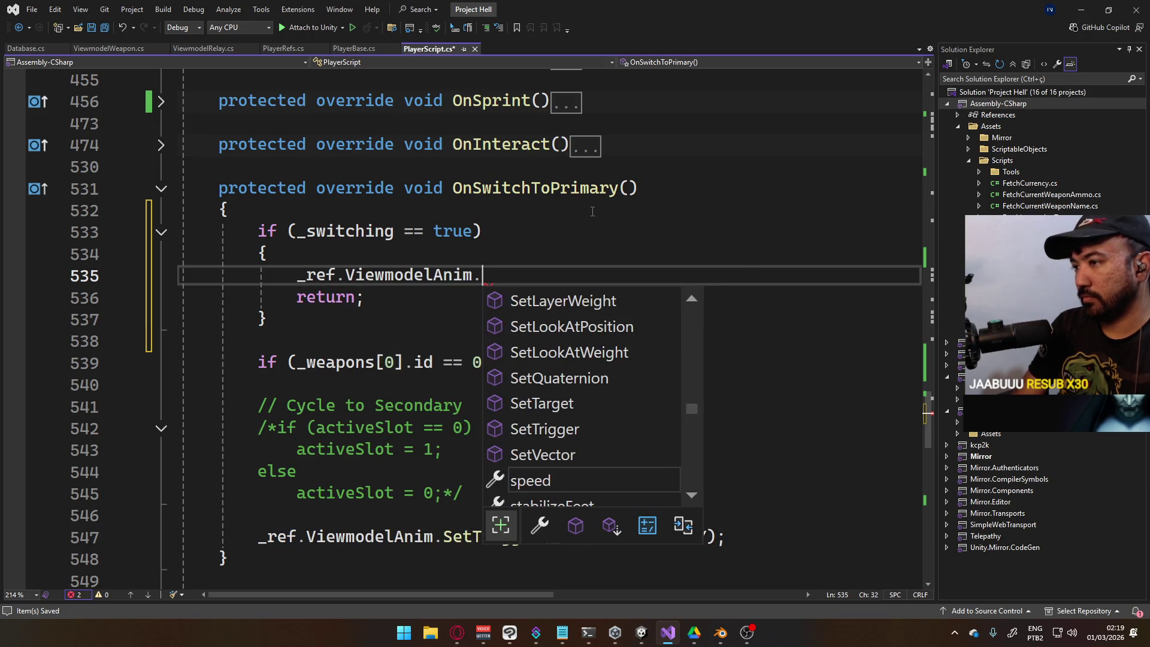
type("Se")
key("BackSpace")
key("BackSpace")
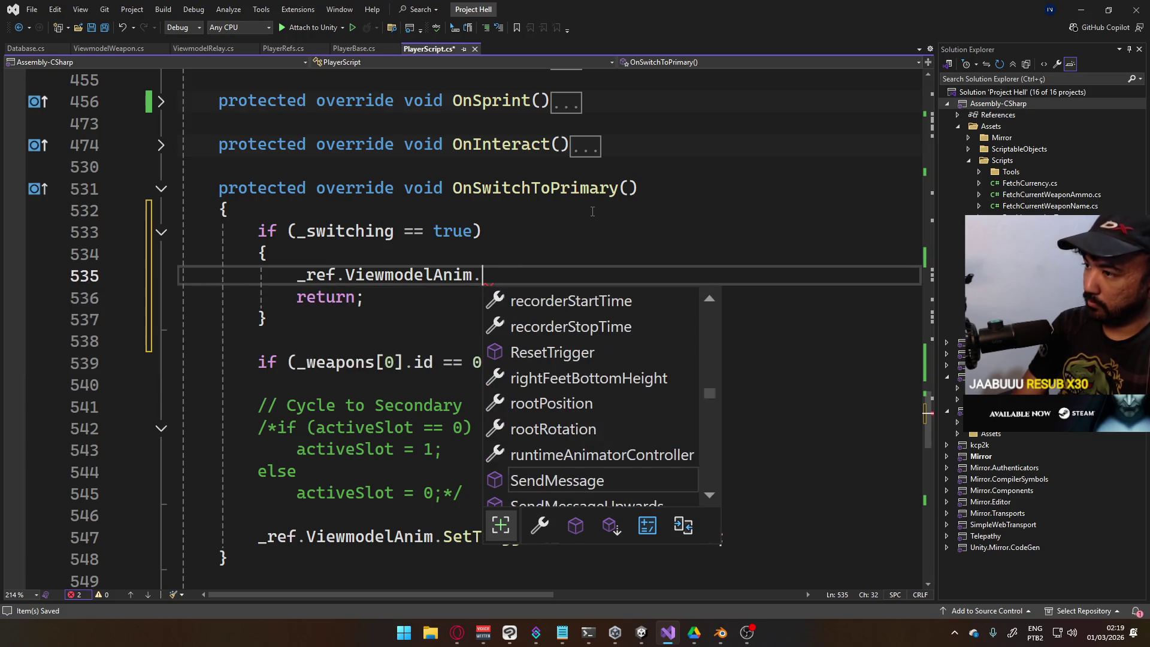
type("sett")
key("Tab")
type("(")
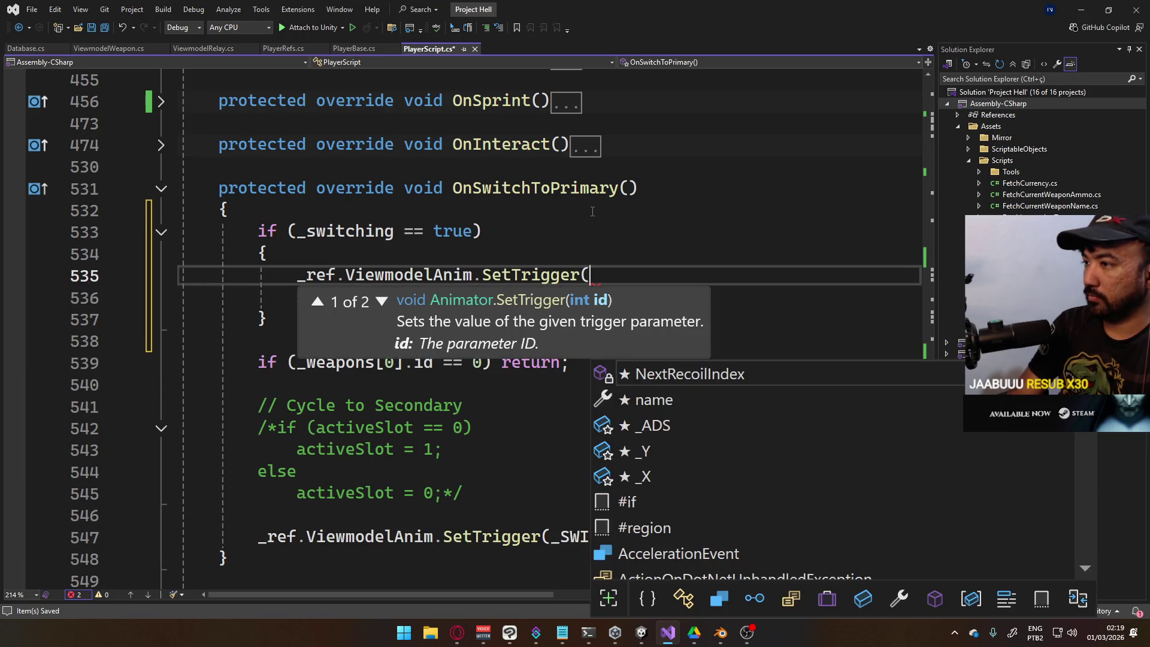
type("_SWI);")
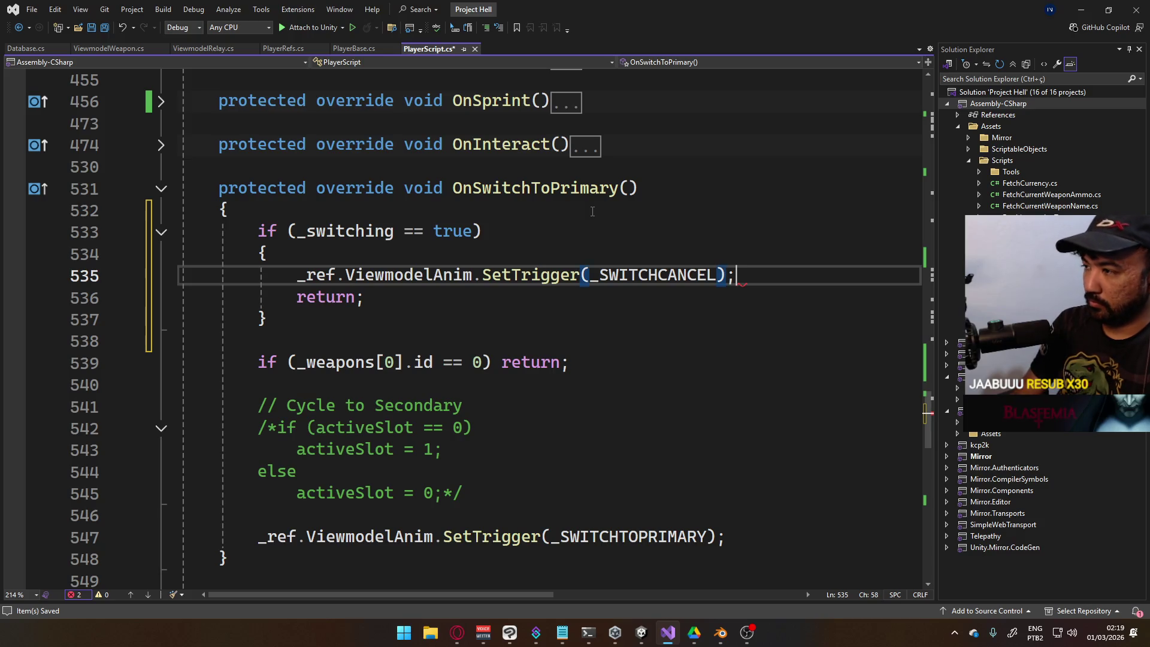
key("Return")
type("_sw")
key("Tab")
key("Tab")
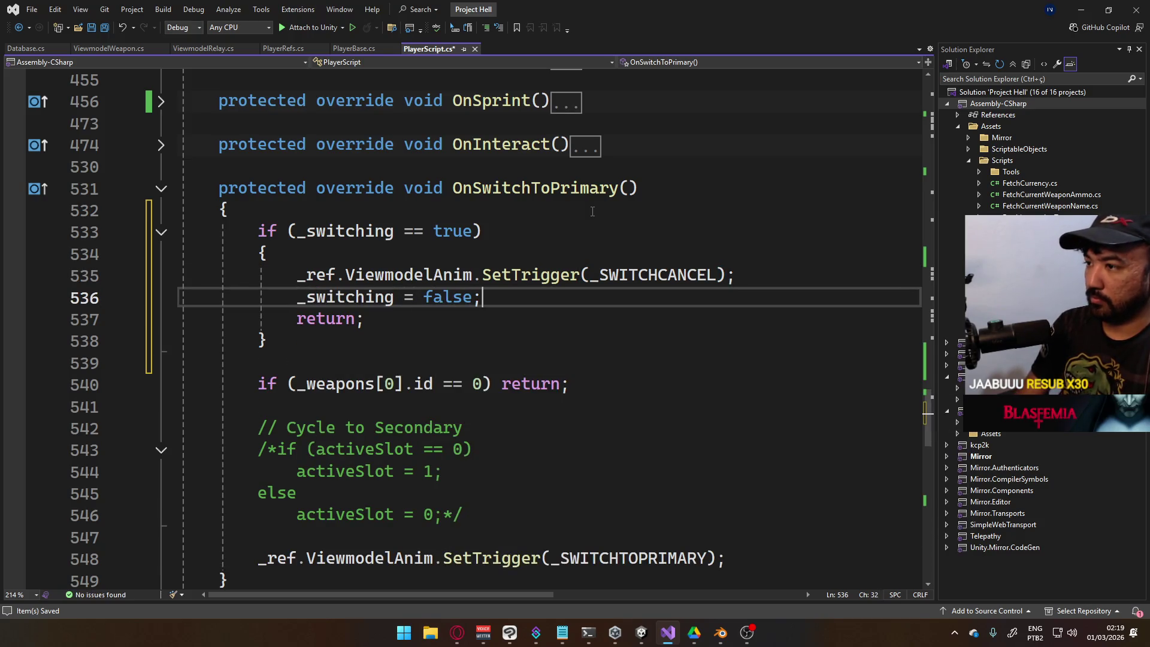
Copy the _switching guard into the start of OnSwitchToSecondary's body
left_click_drag(298, 339, 258, 232)
key("ctrl+c")
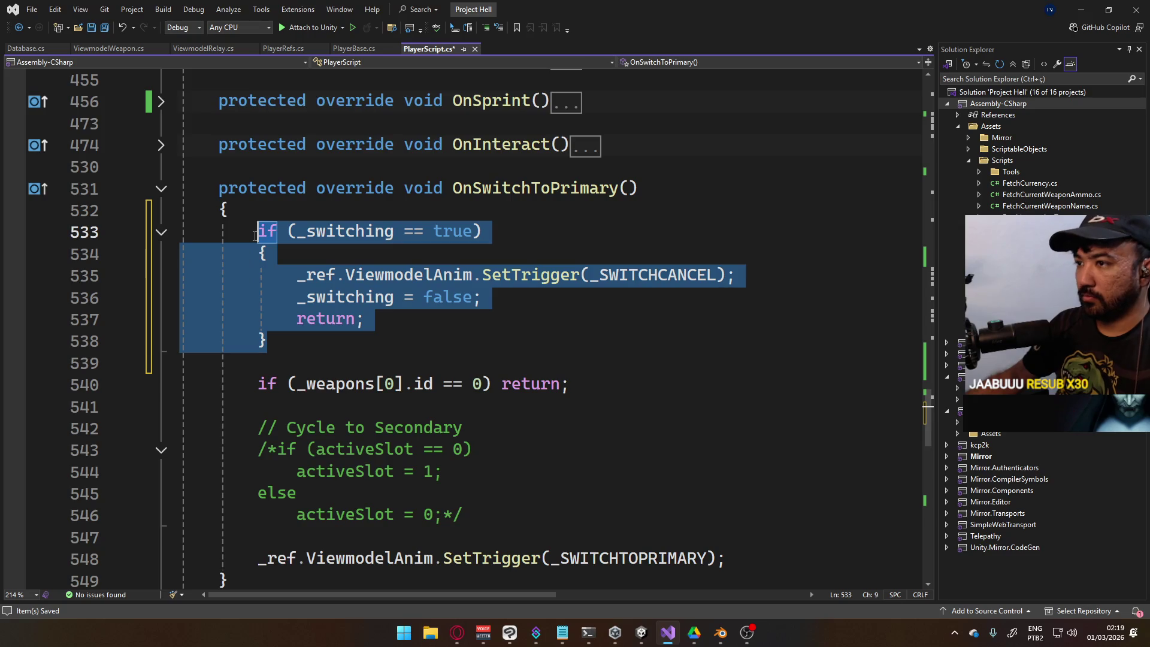
scroll(423, 385, "down", 4)
left_click(363, 380)
key("Return")
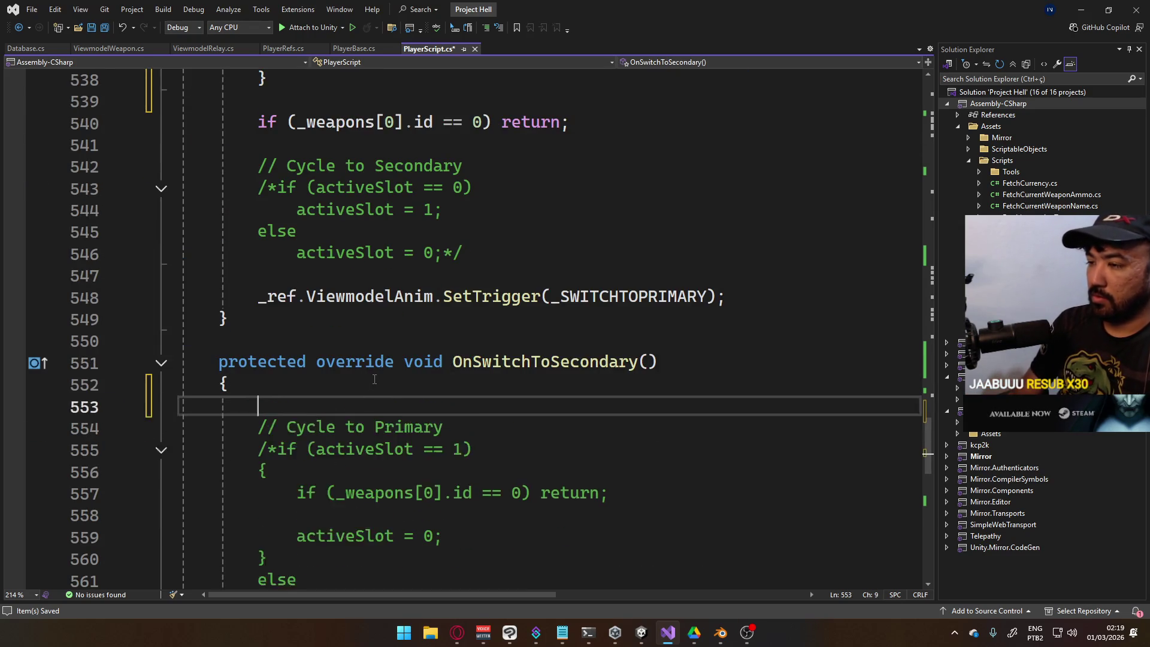
key("ctrl+v")
scroll(373, 380, "up", 3)
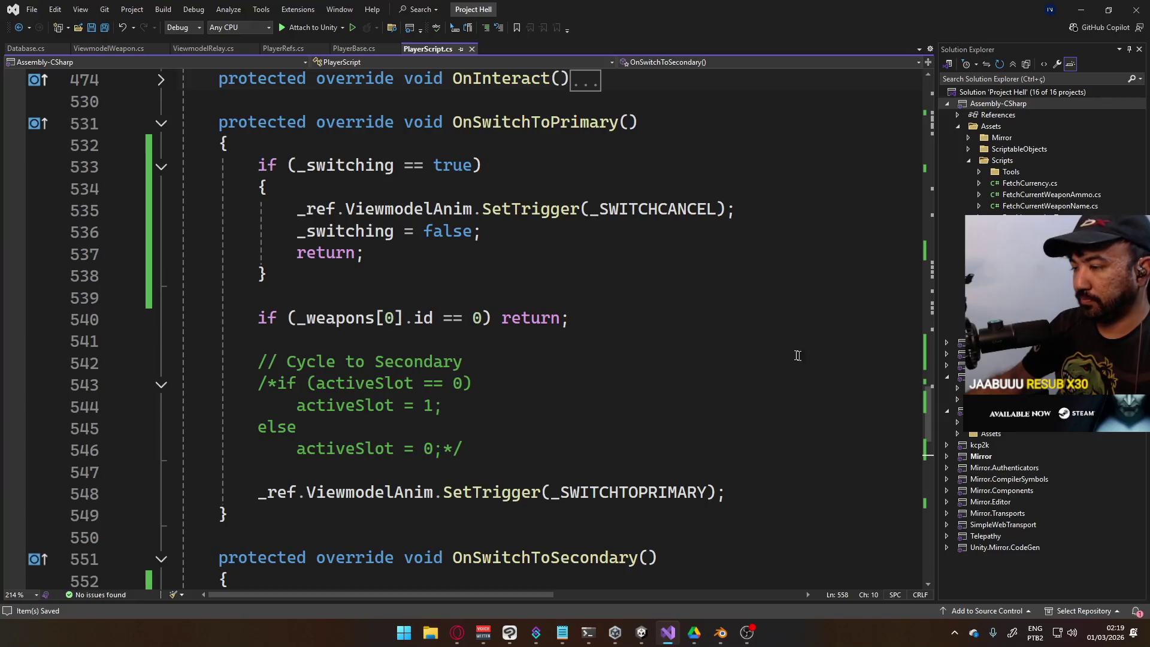
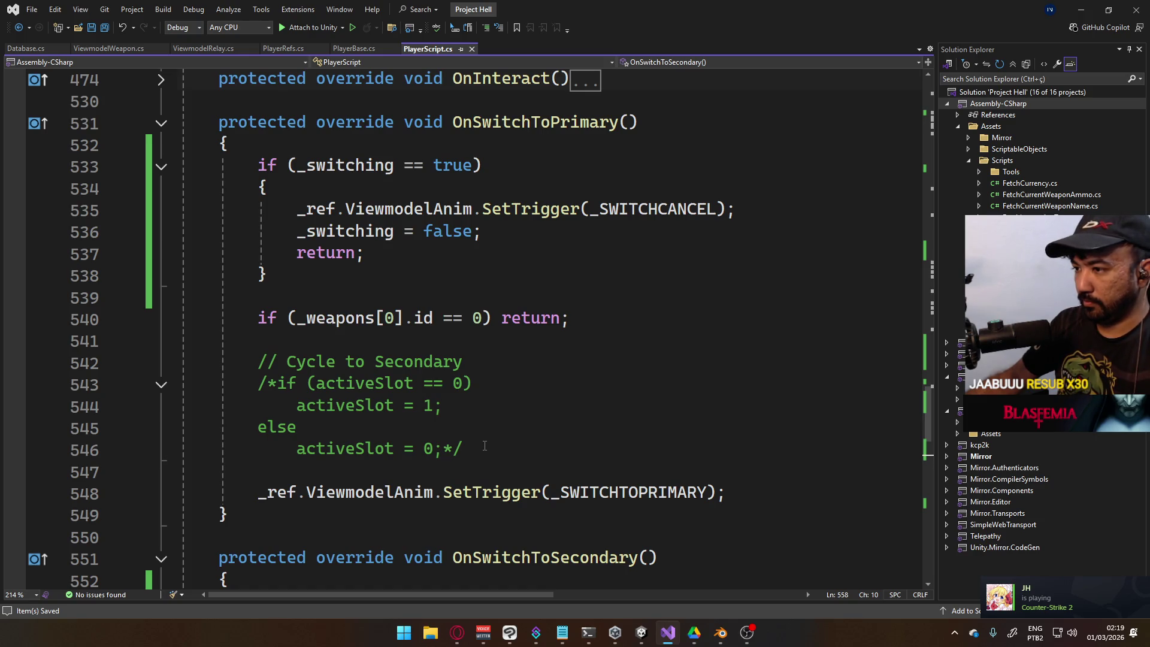
Shorten the comment to // Cycle and add if (_activeSlot == 0) firing SetTrigger(_SWITCHTOSIDEARM)
left_click_drag(480, 364, 337, 364)
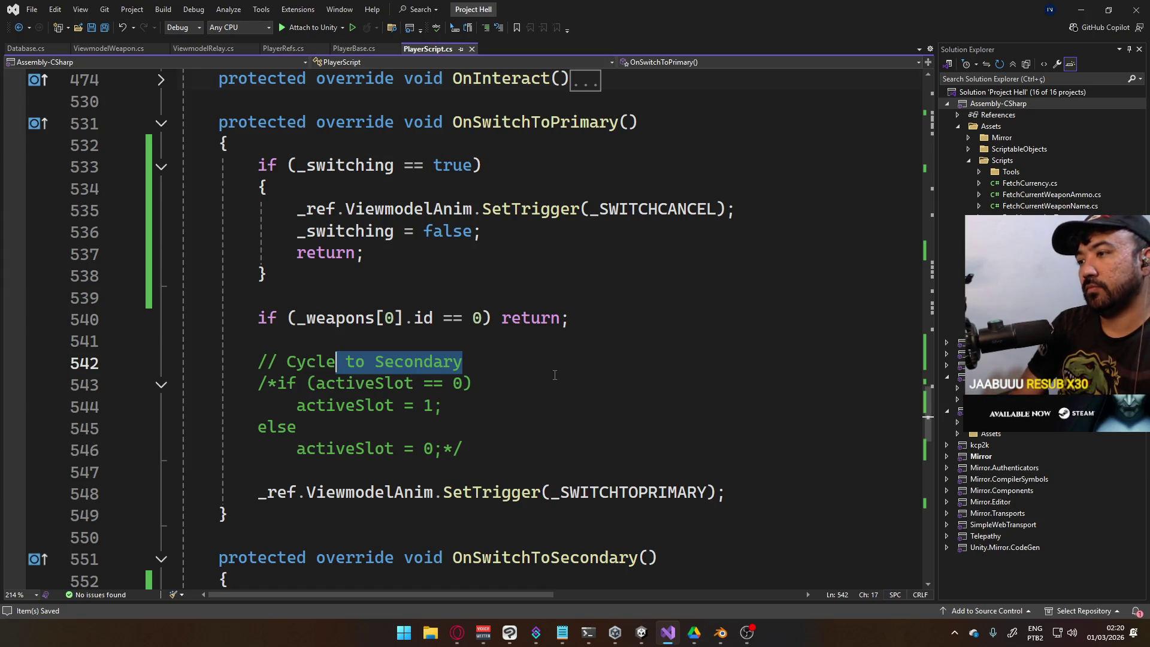
key("BackSpace")
key("Return")
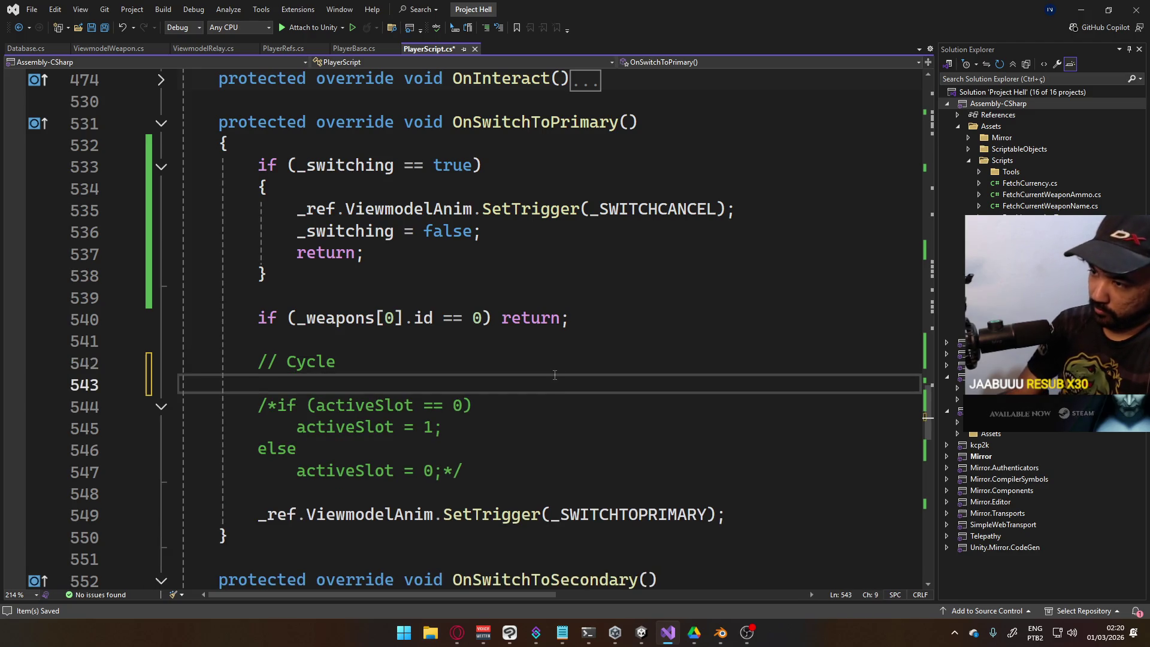
type("if (")
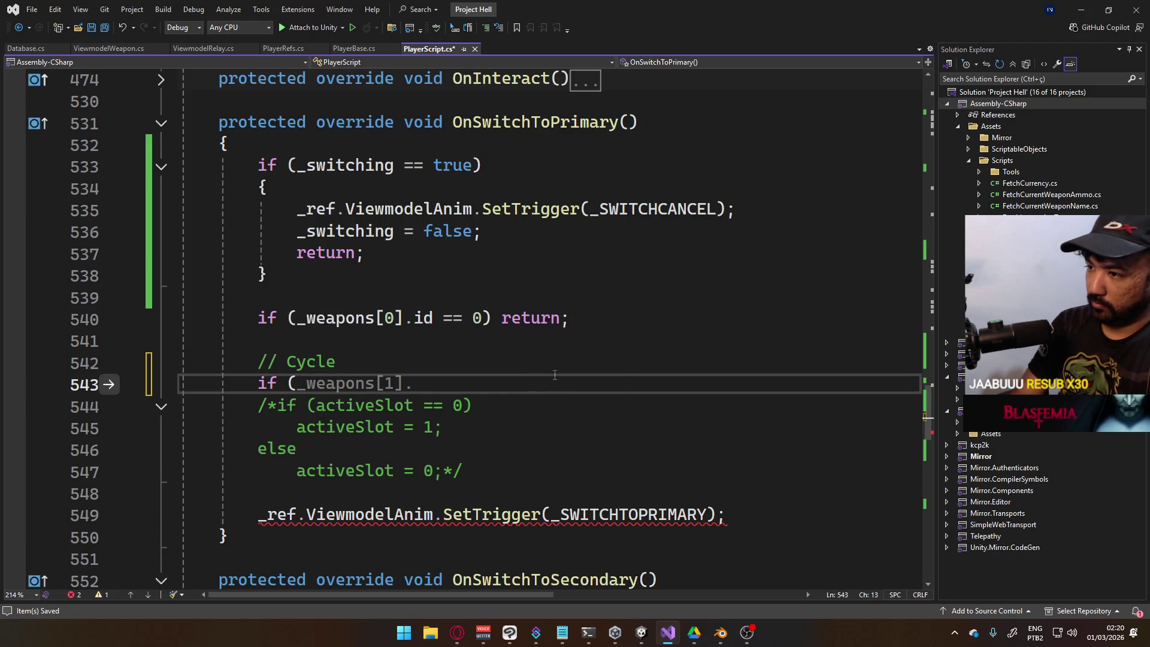
type("_activeSlot ")
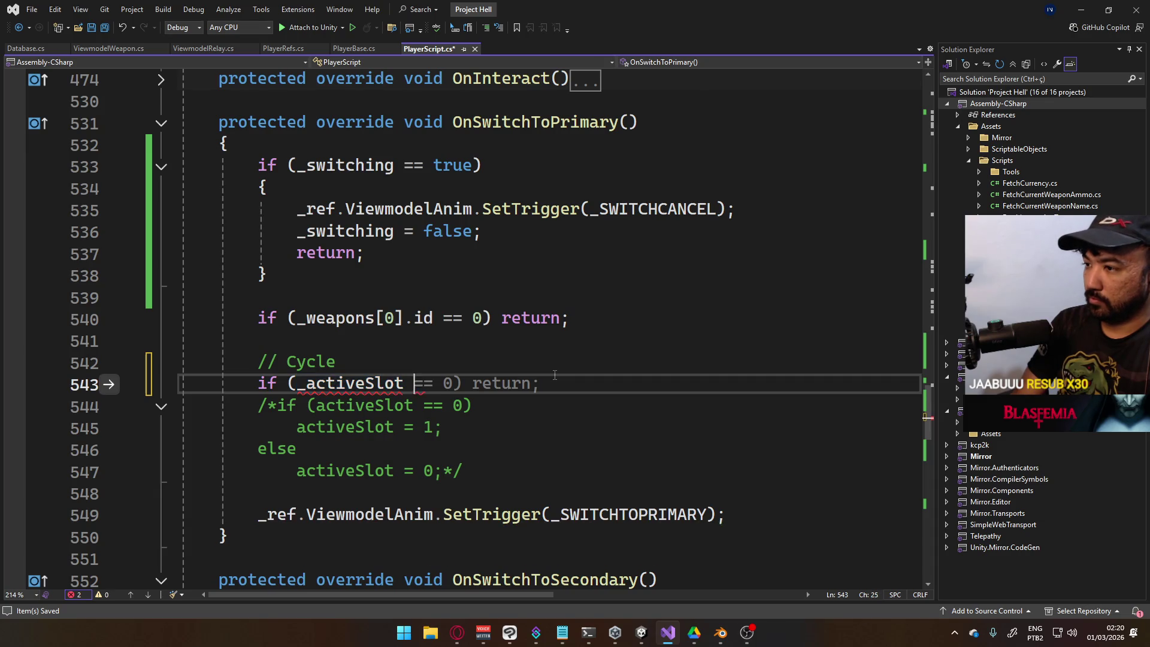
type("== 0)")
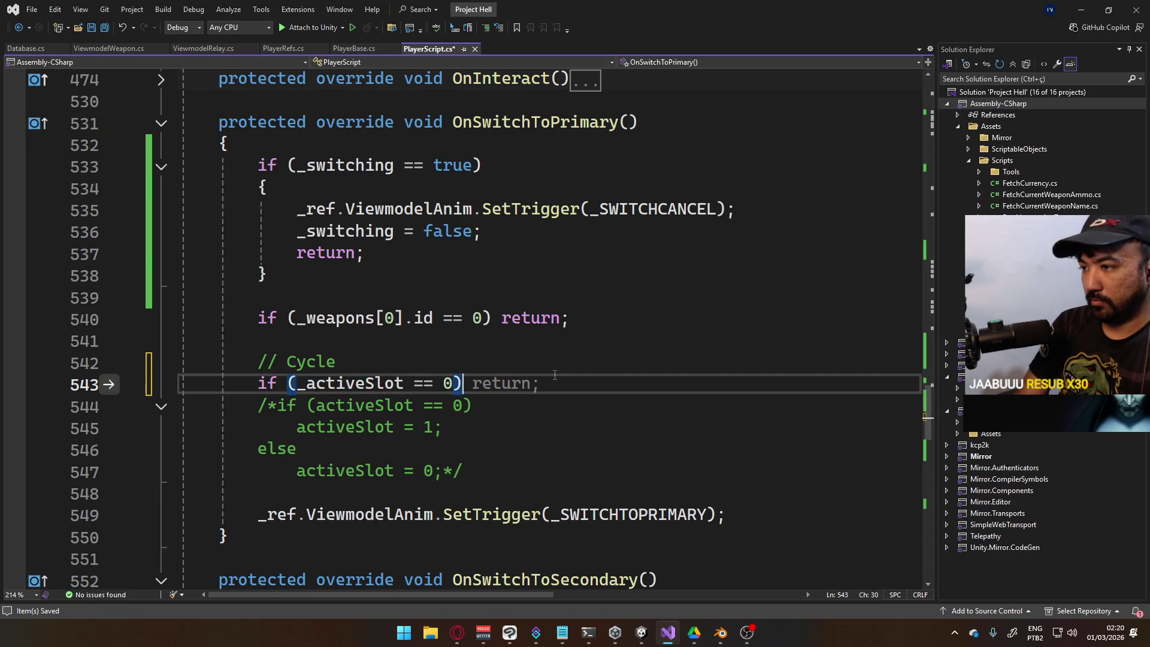
key("Return")
type("_ref.")
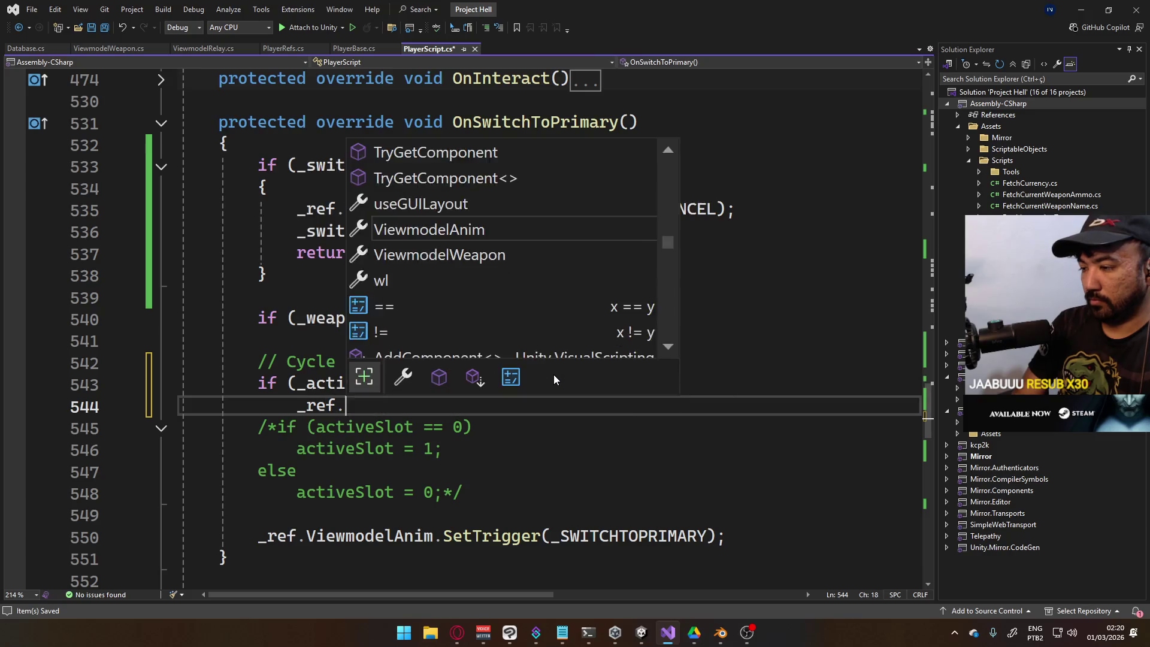
type("viewmo")
type("delAnim.")
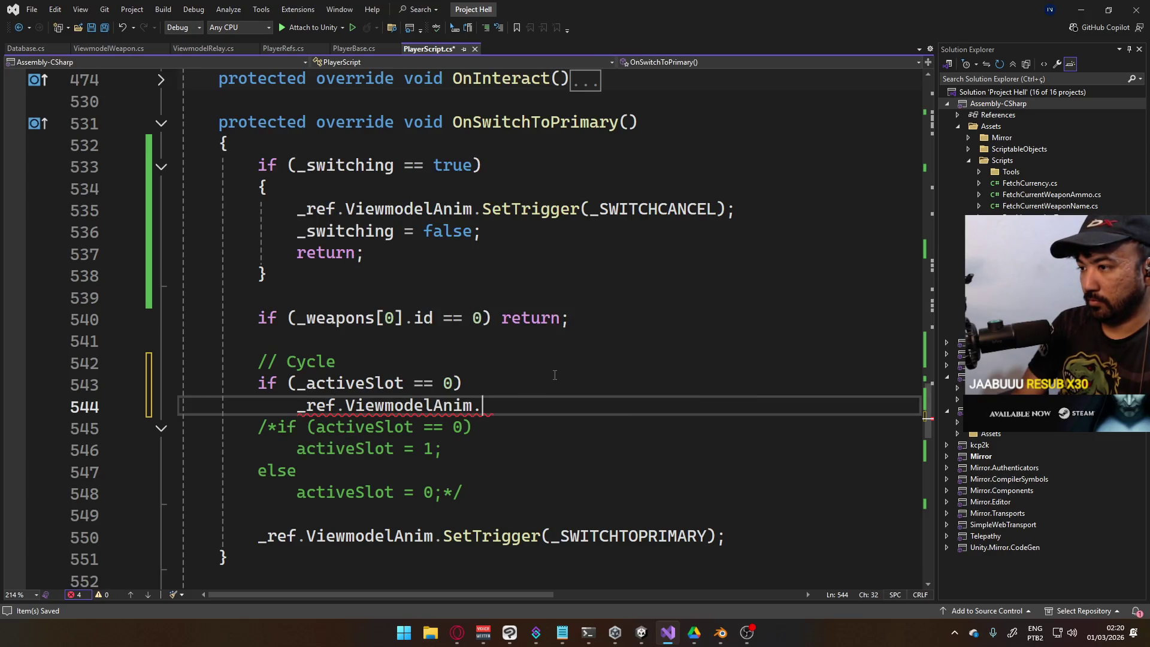
type("setTr(")
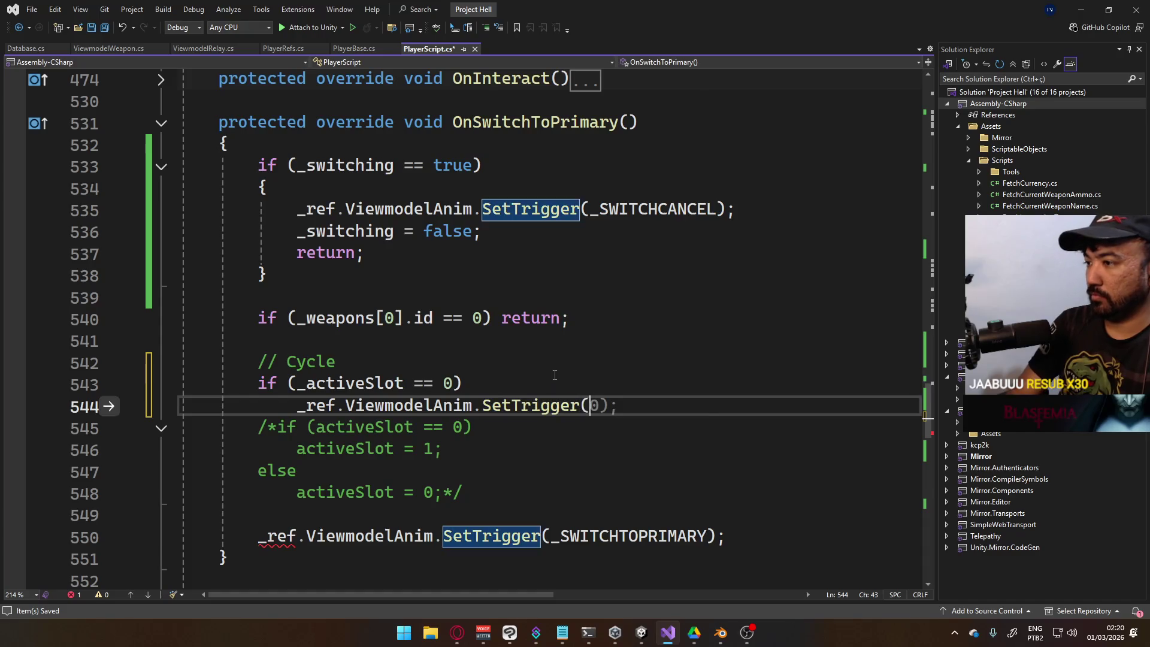
type("_")
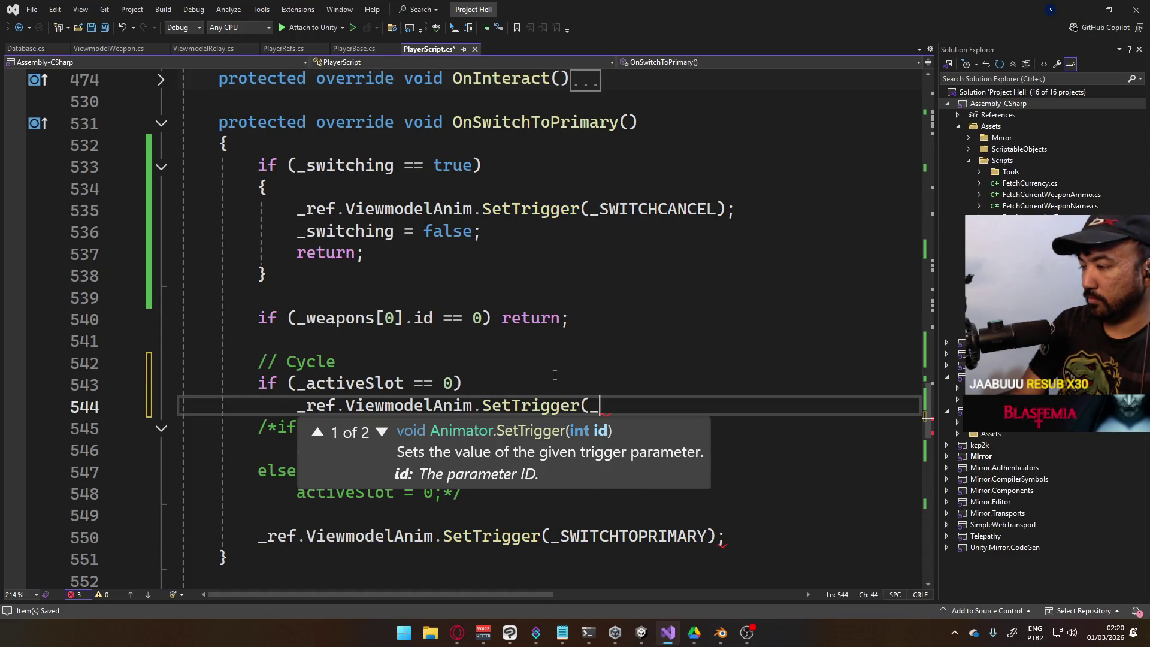
type("SW")
key("Down")
key("Down")
key("Tab")
type(");/")
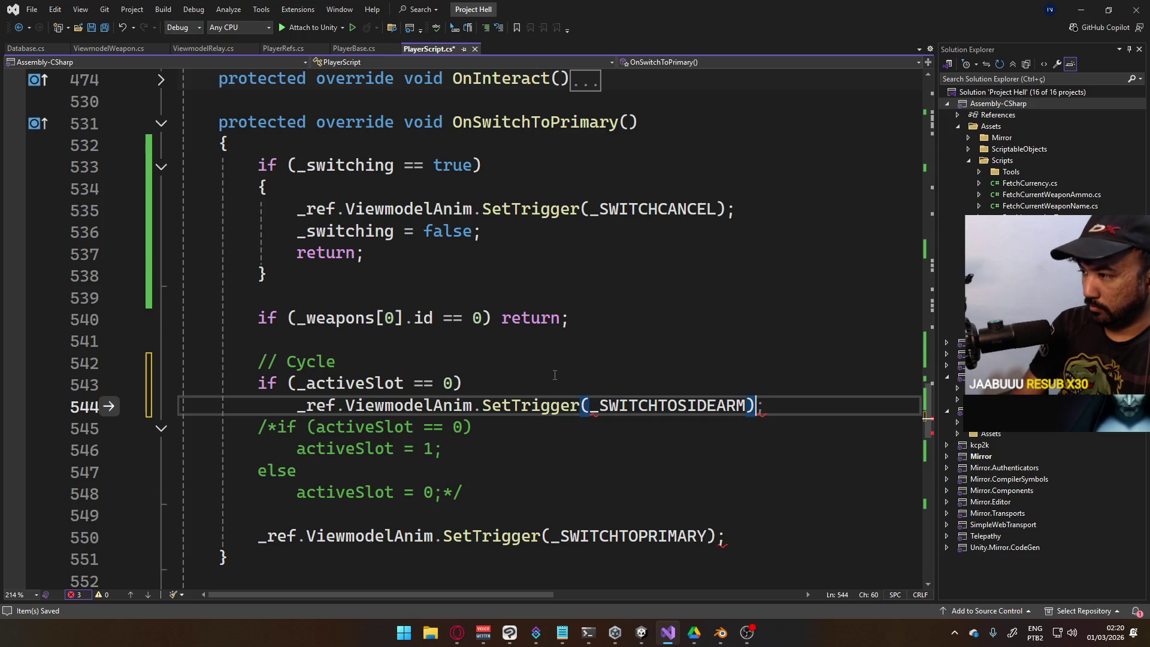
Add an else branch calling _ref.ViewmodelAnim.SetTrigger(_SWITCHTOPRIMARY)
key("Return")
type("else")
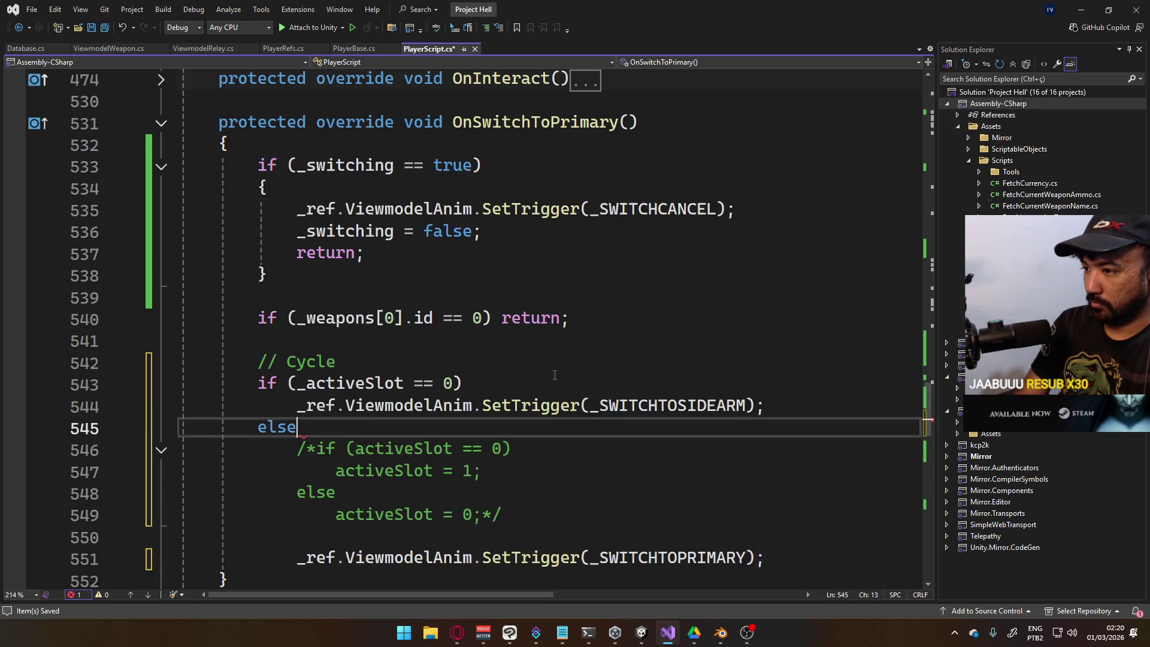
key("Return")
type("_")
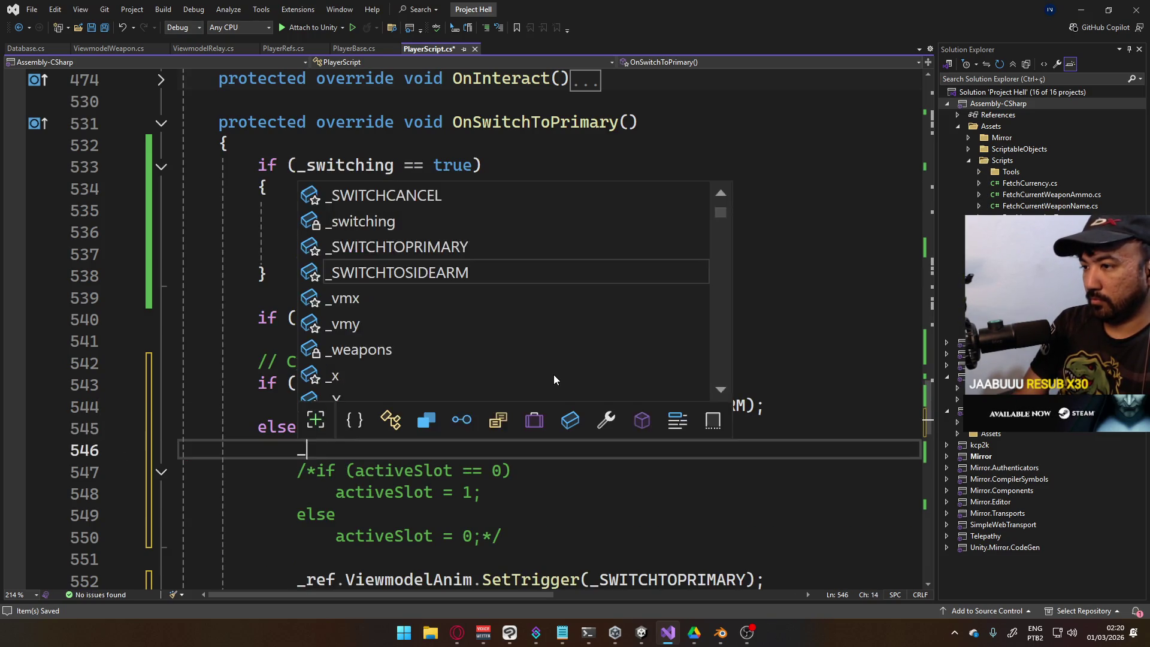
type("ref.Vie")
key("Tab")
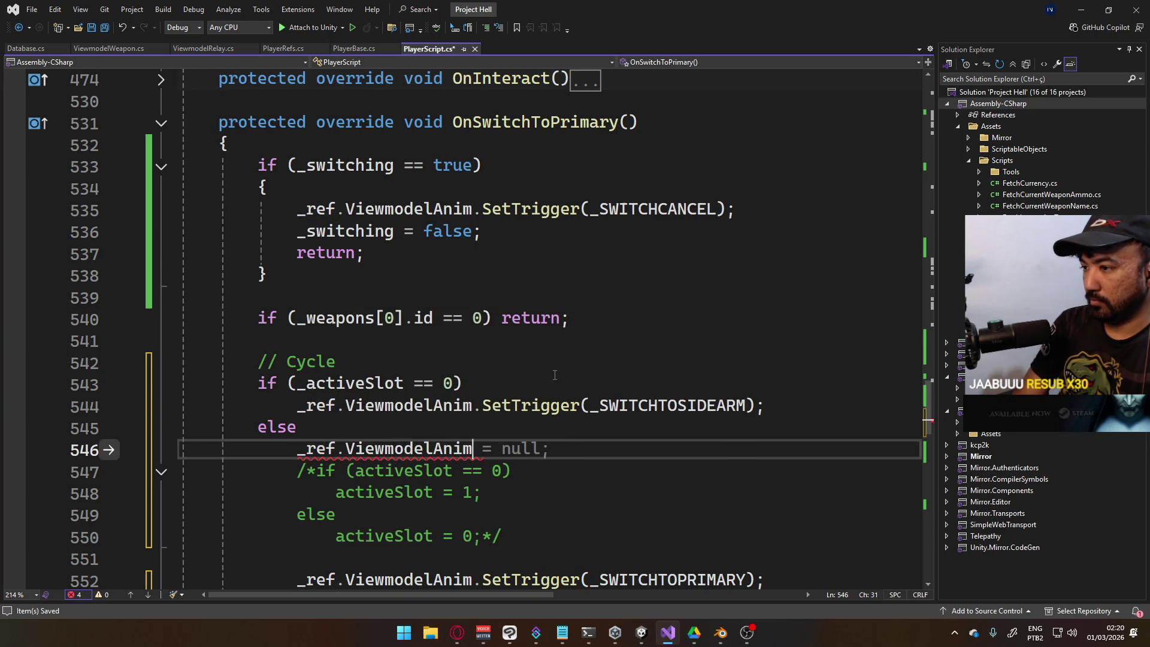
type(".set")
key("Tab")
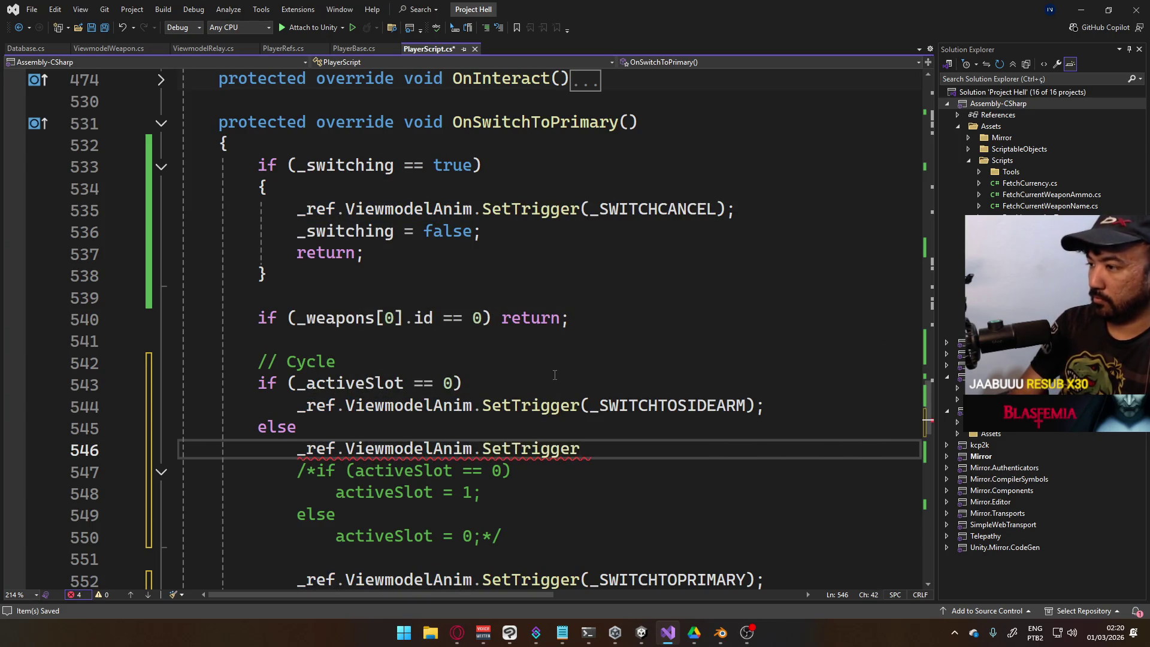
type("(_swi")
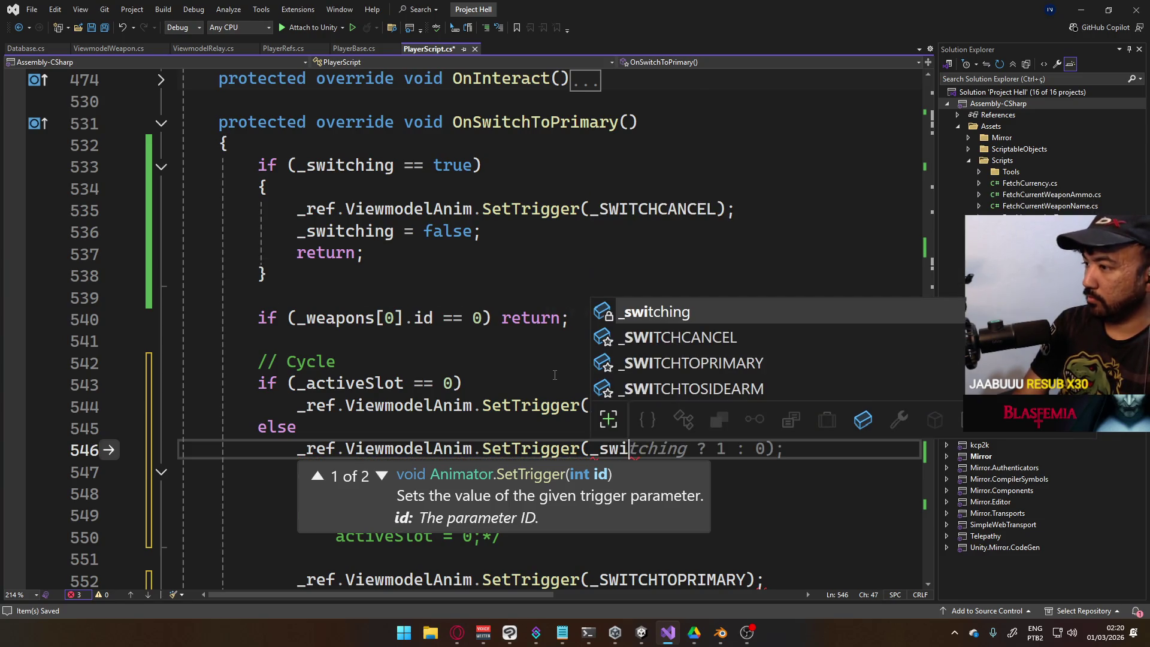
key("Down")
key("Down")
key("Down")
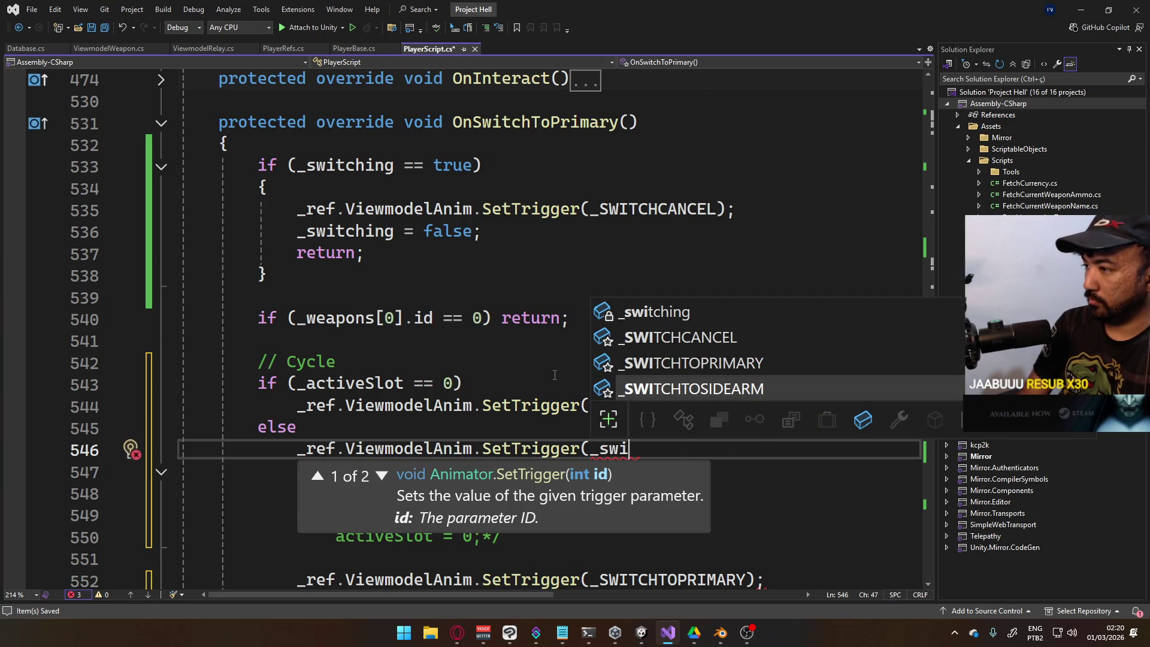
key("Up")
key("Tab")
type(");")
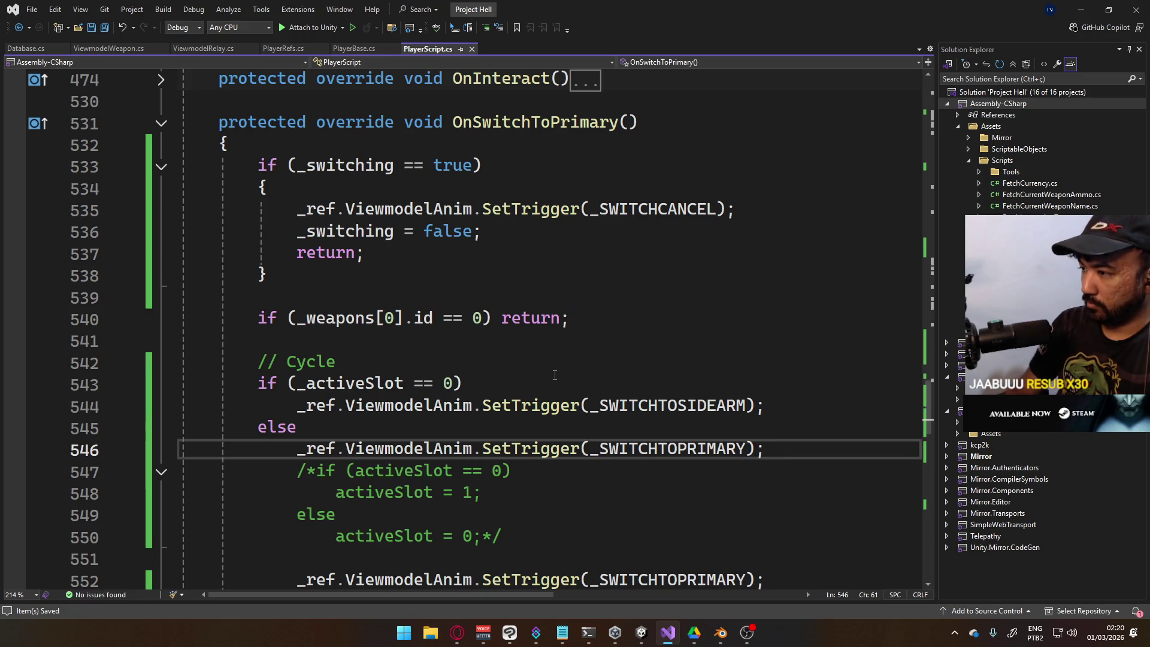
key("Return")
Delete the commented-out slot assignment block and the else branch
scroll(537, 445, "down", 2)
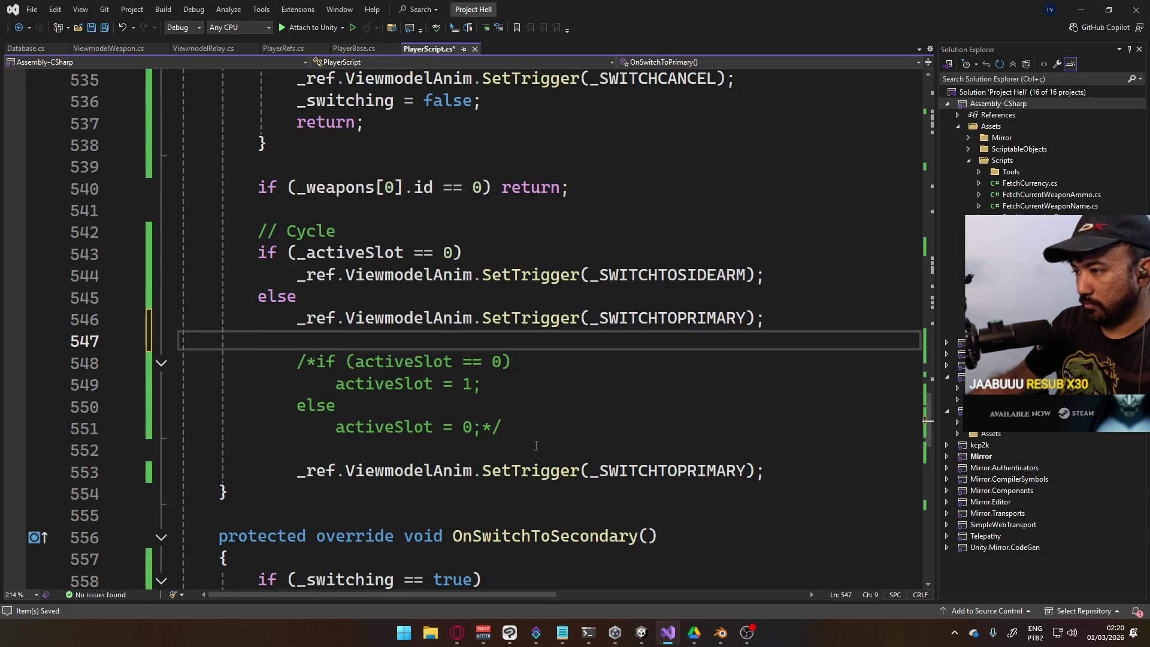
left_click_drag(553, 438, 180, 361)
key("Delete")
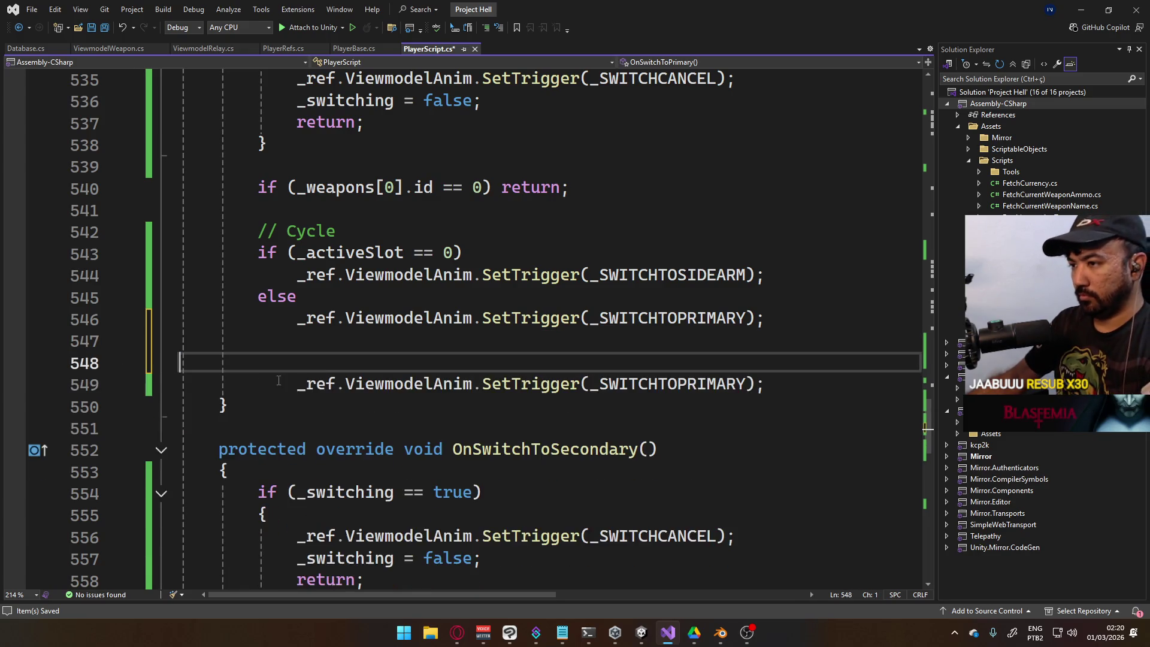
key("Down")
key("Home")
key("shift+Tab")
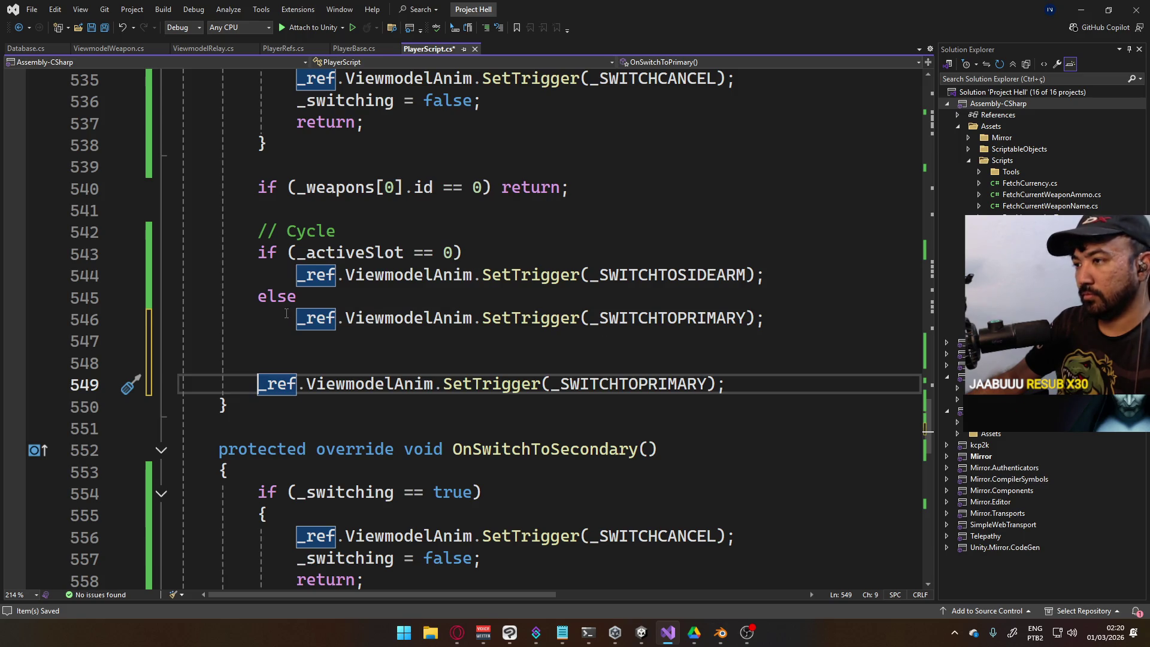
left_click(437, 293)
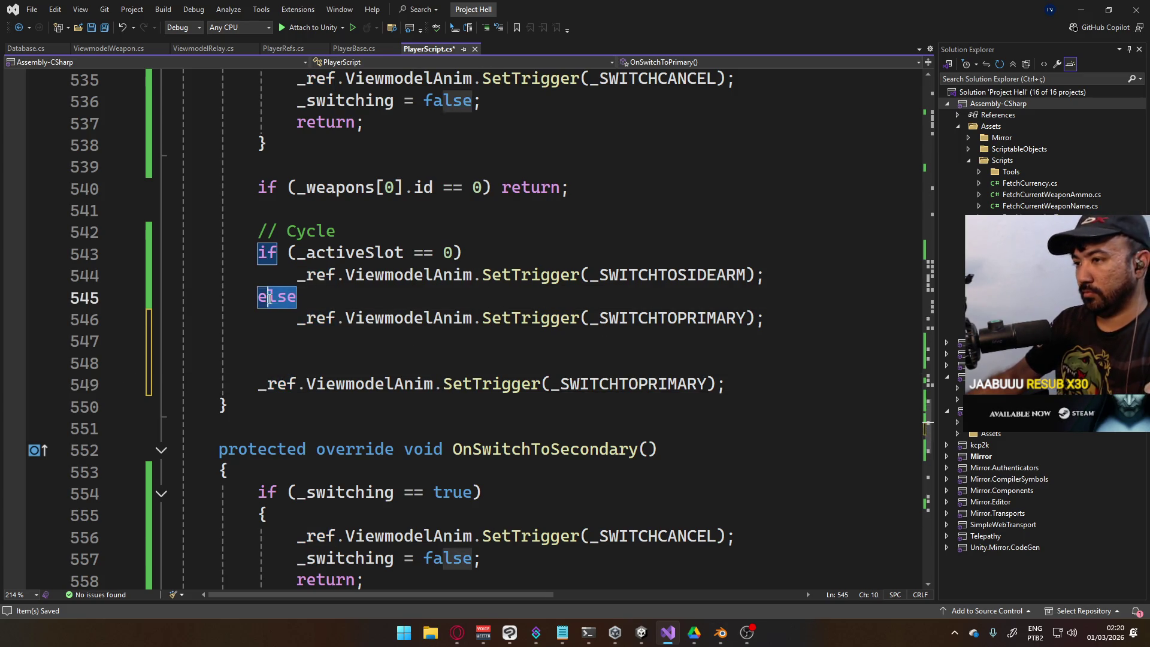
left_click_drag(767, 318, 258, 306)
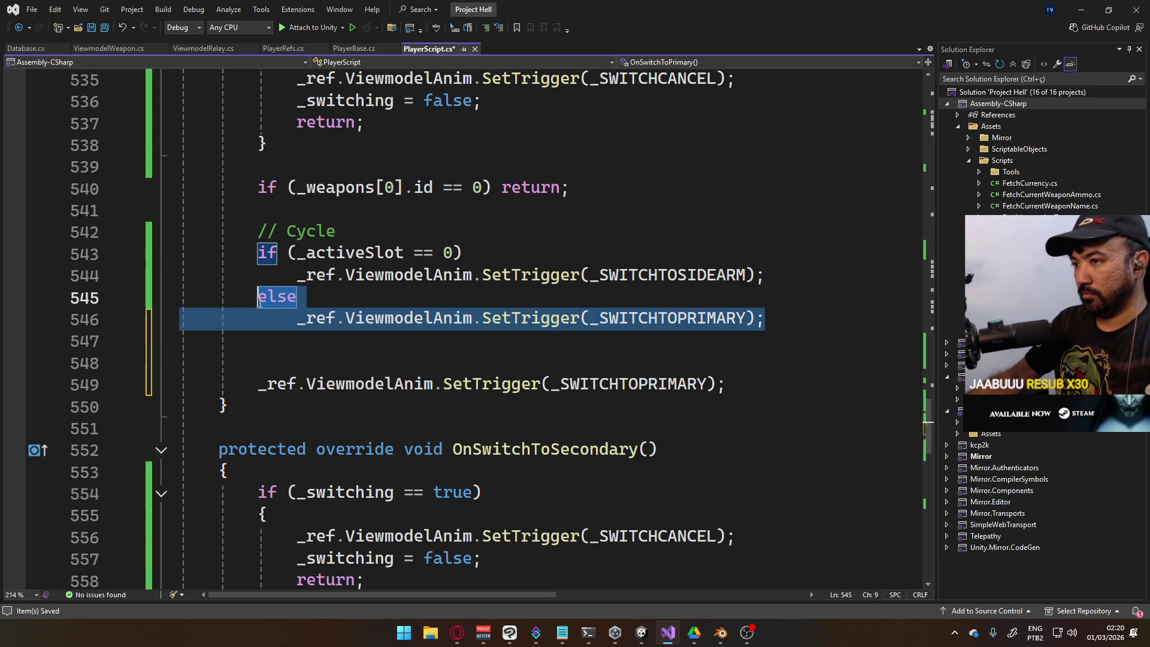
key("BackSpace")
Wrap the sidearm SetTrigger call in its own braced block under the if
left_click(531, 250)
key("Return")
type("{")
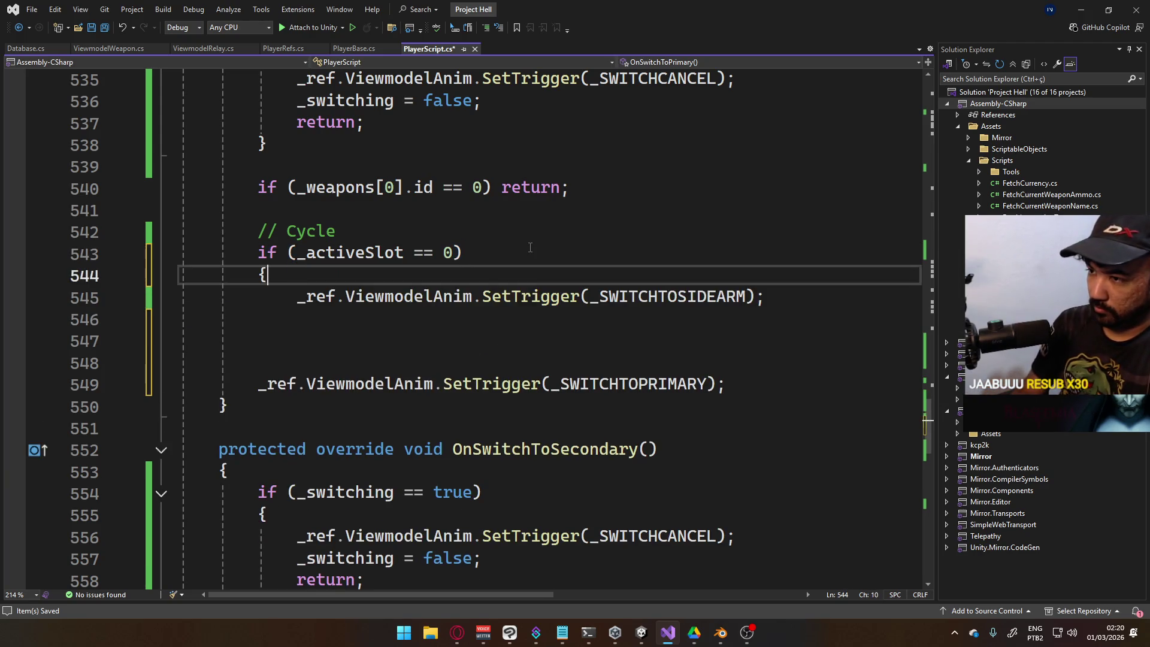
key("Down")
key("End")
key("Return")
key("Return")
type("}")
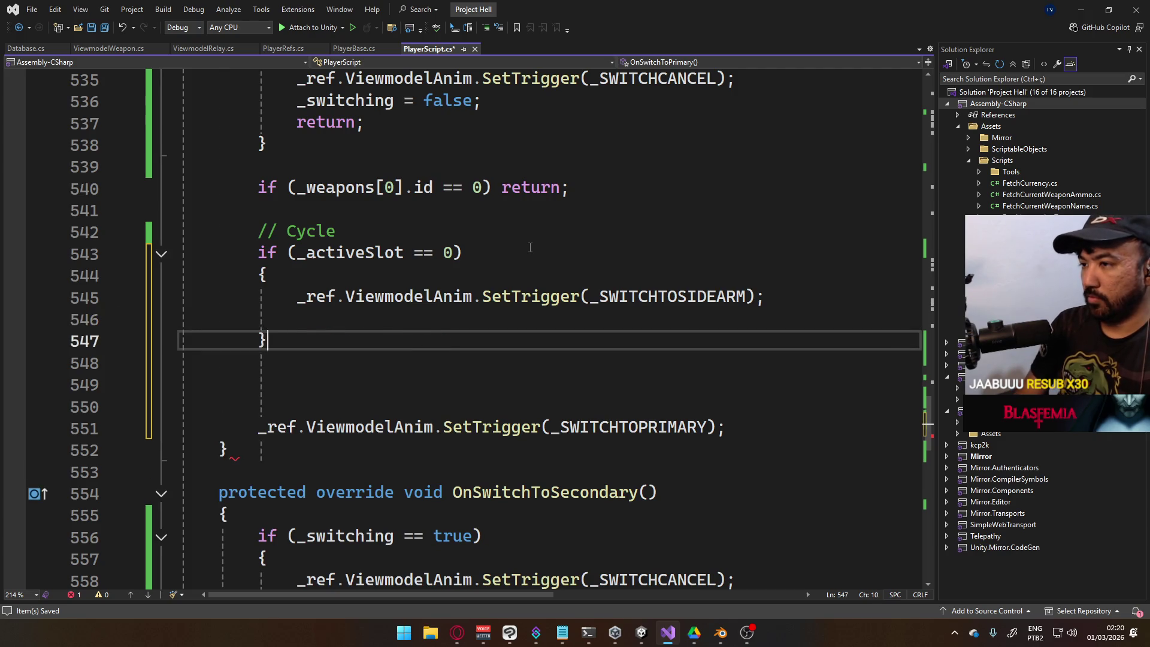
key("Up")
key("Return")
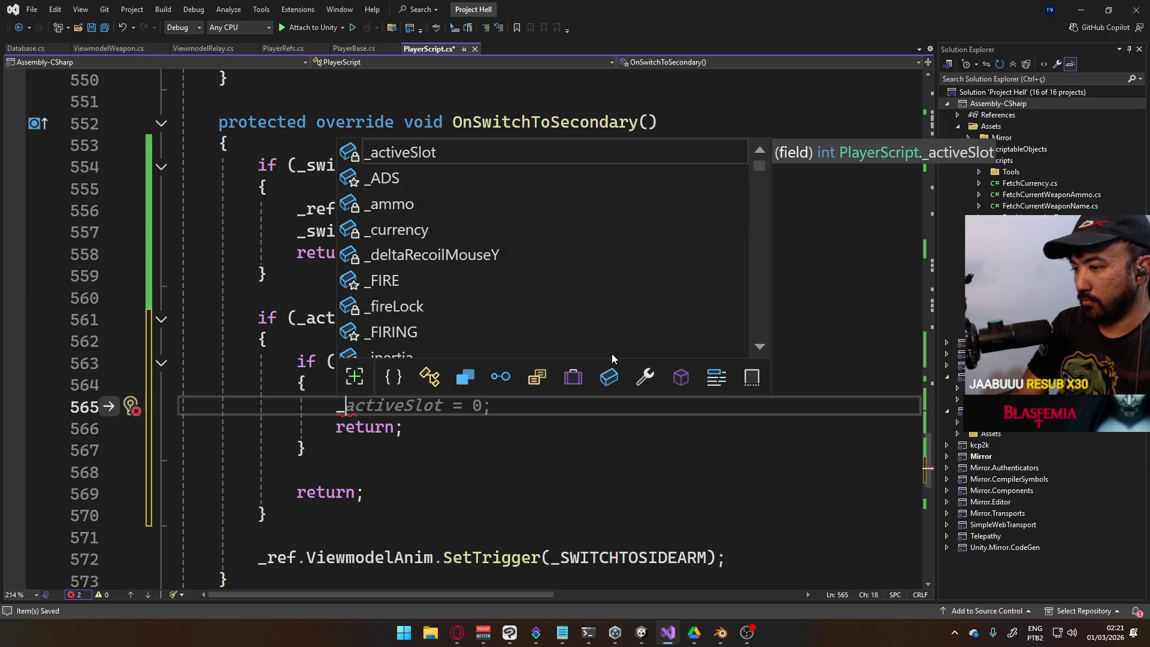
Add SetTrigger(_SWITCHTOPRIMARY) in OnSwitchToSecondary and save PlayerScript.cs
type("ref.viewmode")
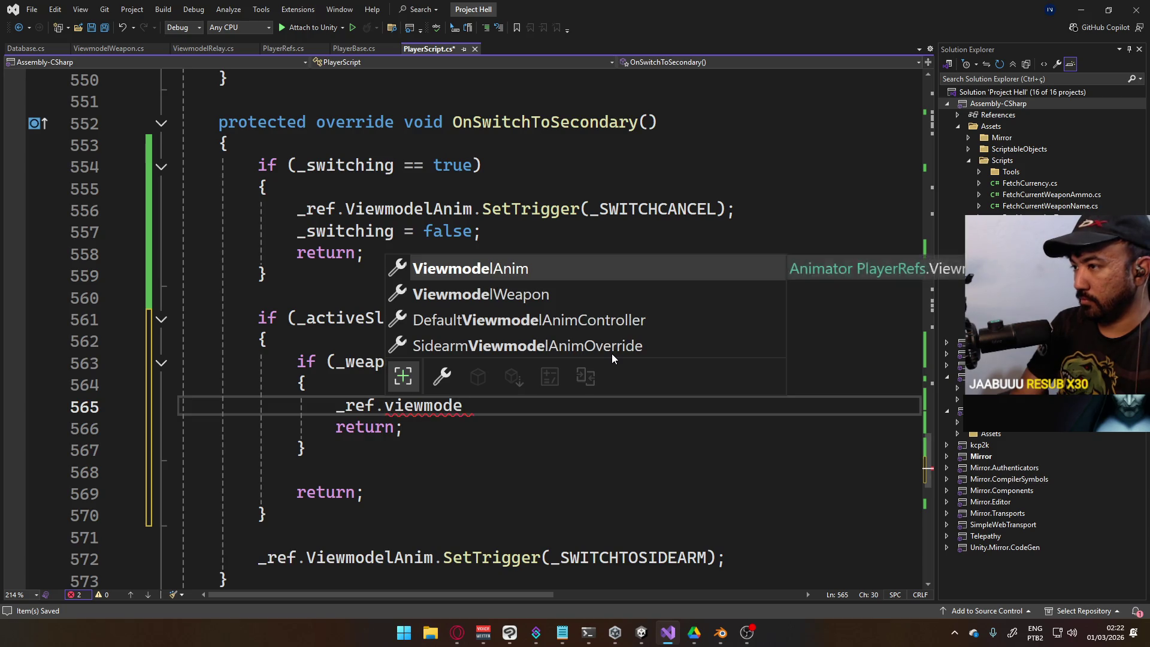
type(".set")
key("Tab")
type("(")
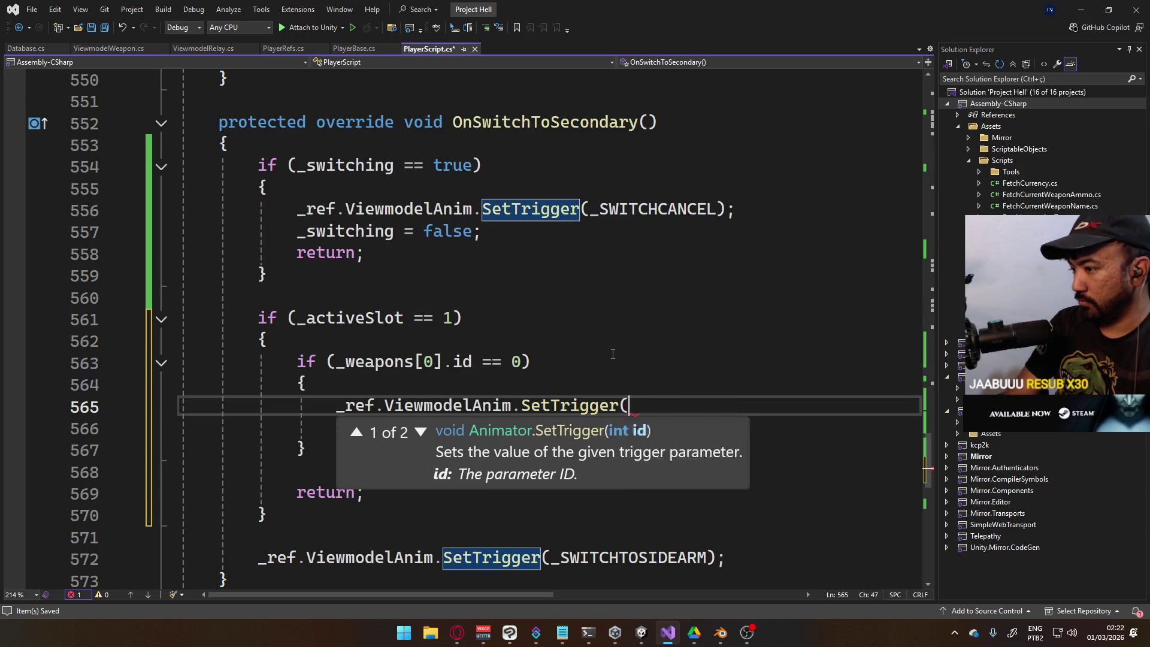
type("_swi")
key("Tab")
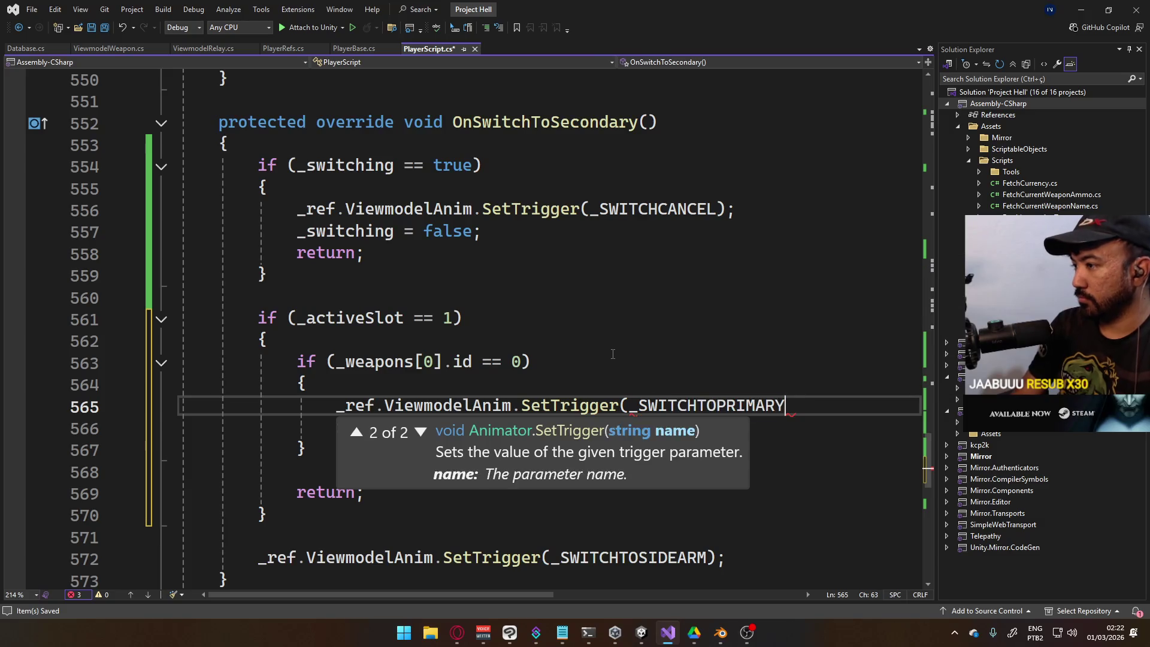
type(");")
key("ctrl+s")
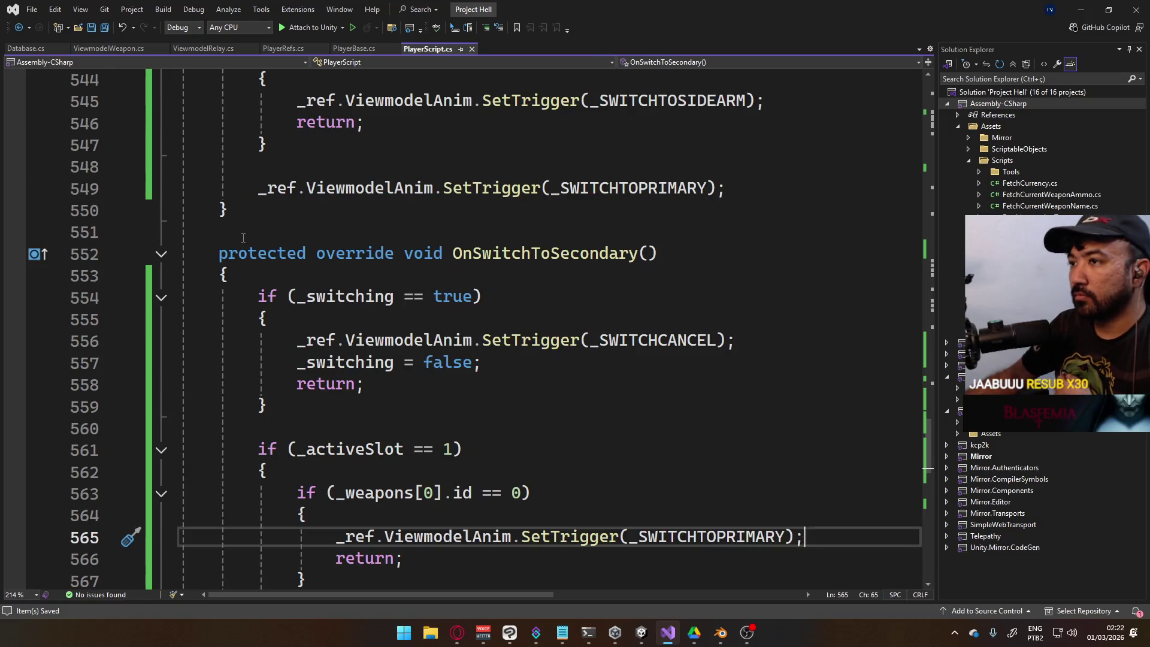
scroll(232, 245, "up", 2)
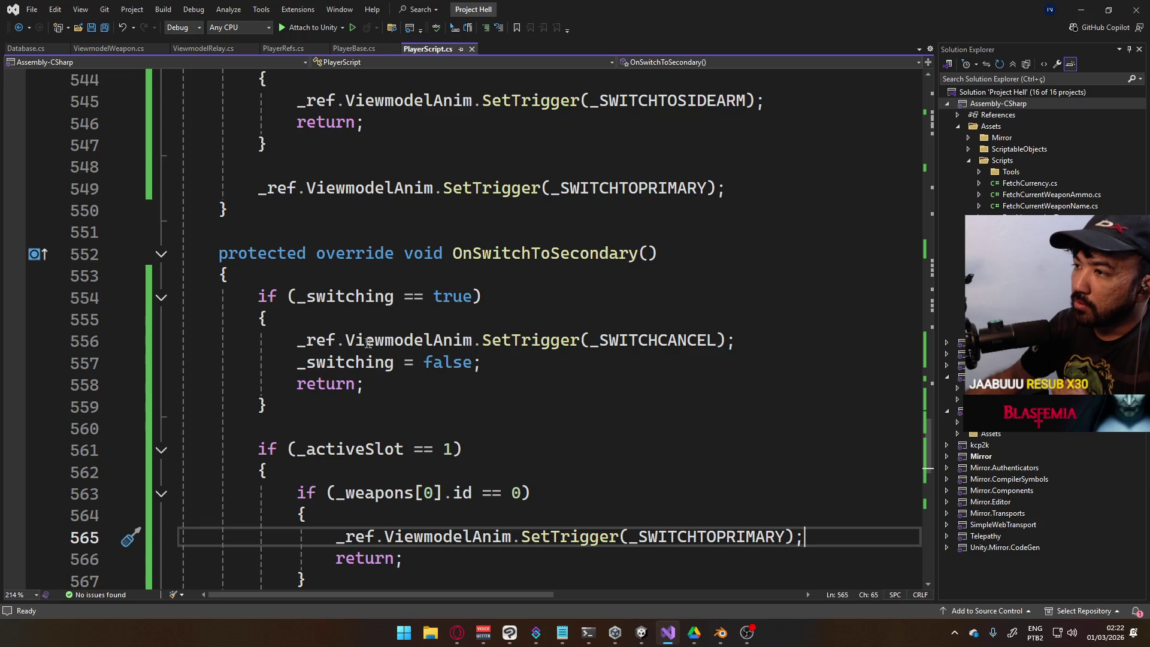
scroll(403, 335, "up", 5)
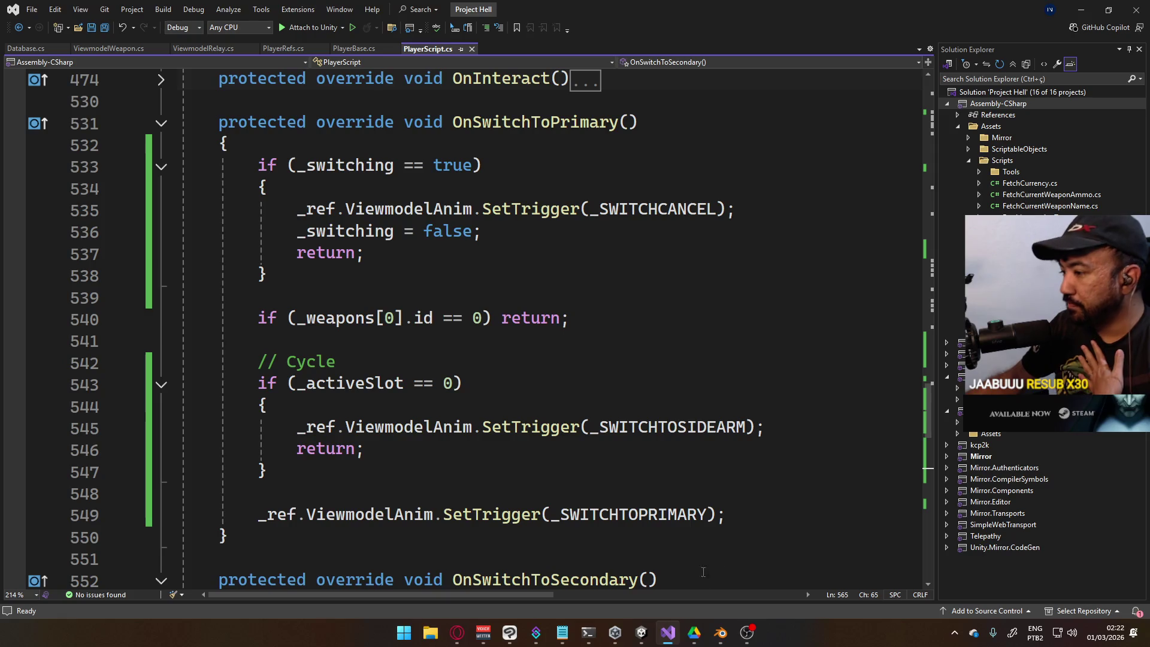
In the Switch layer, create a top-priority Any State to Empty transition named Switch Cancel
left_click(642, 633)
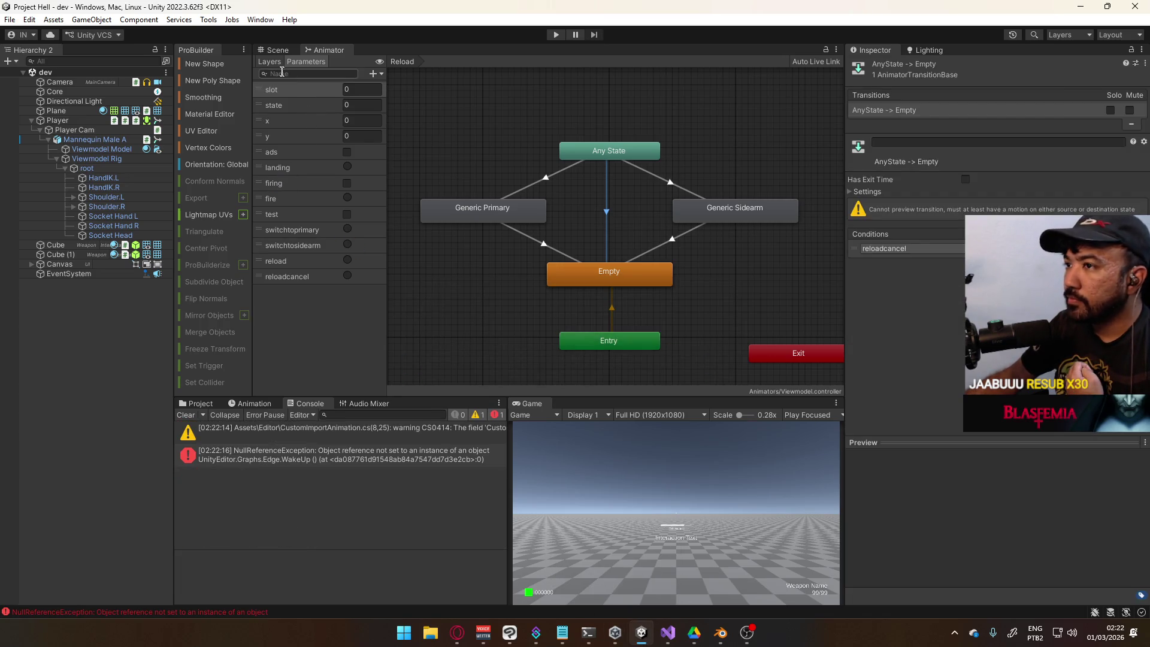
left_click(325, 224)
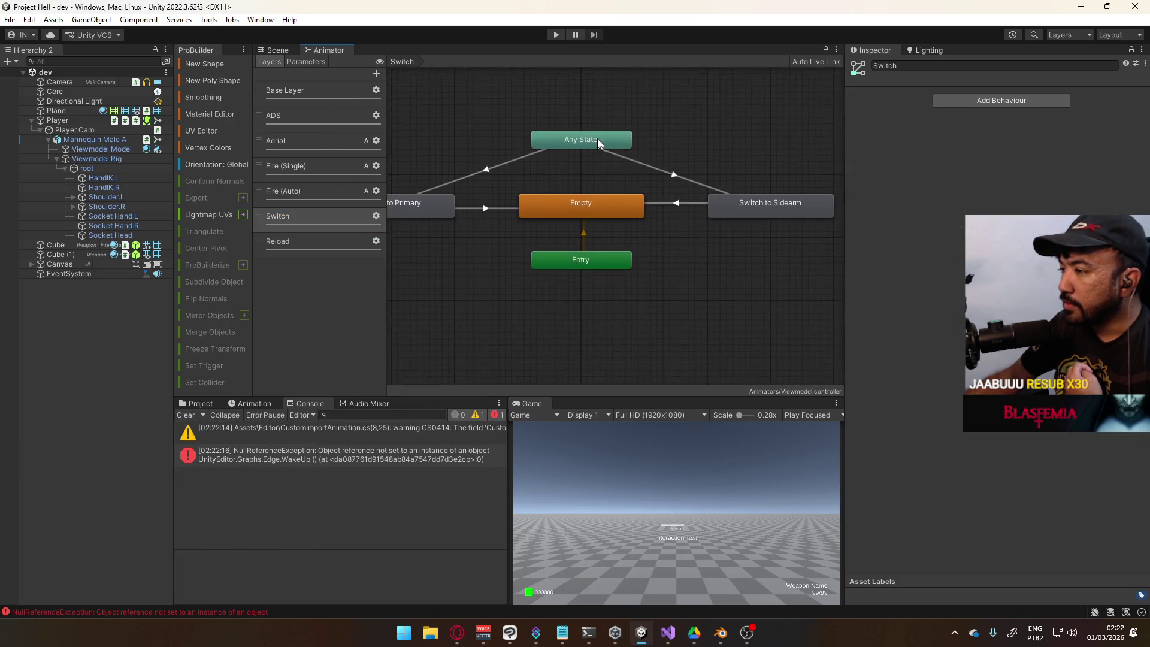
right_click(649, 175)
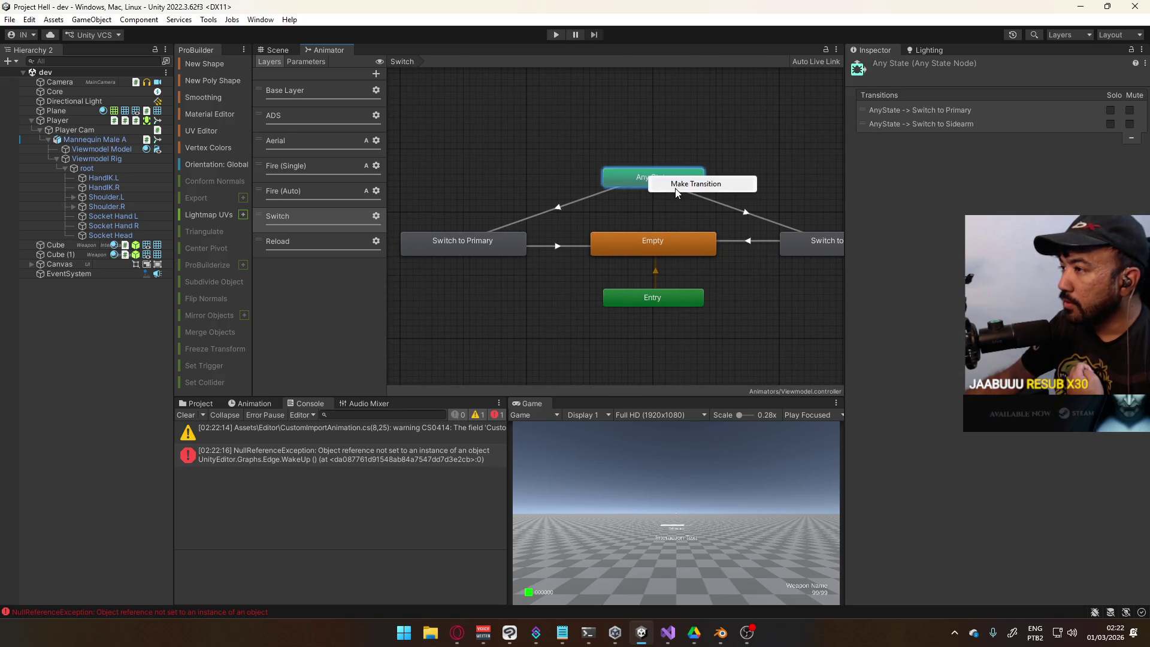
left_click(689, 183)
left_click(657, 242)
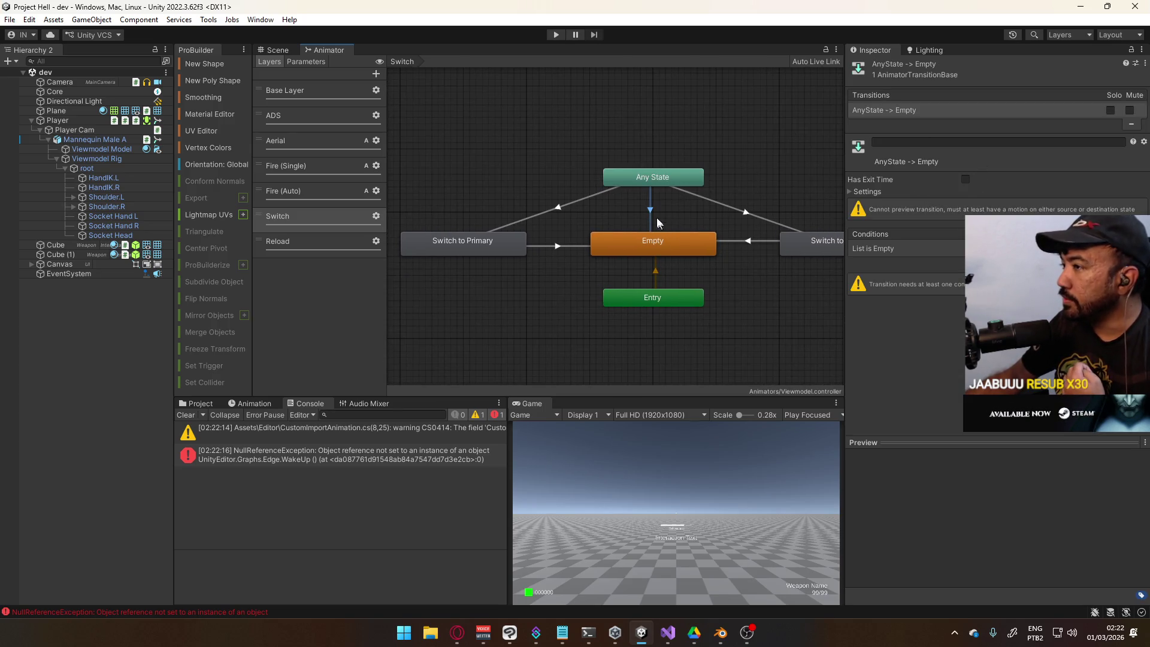
left_click(671, 178)
left_click(901, 139)
left_click_drag(902, 144, 904, 113)
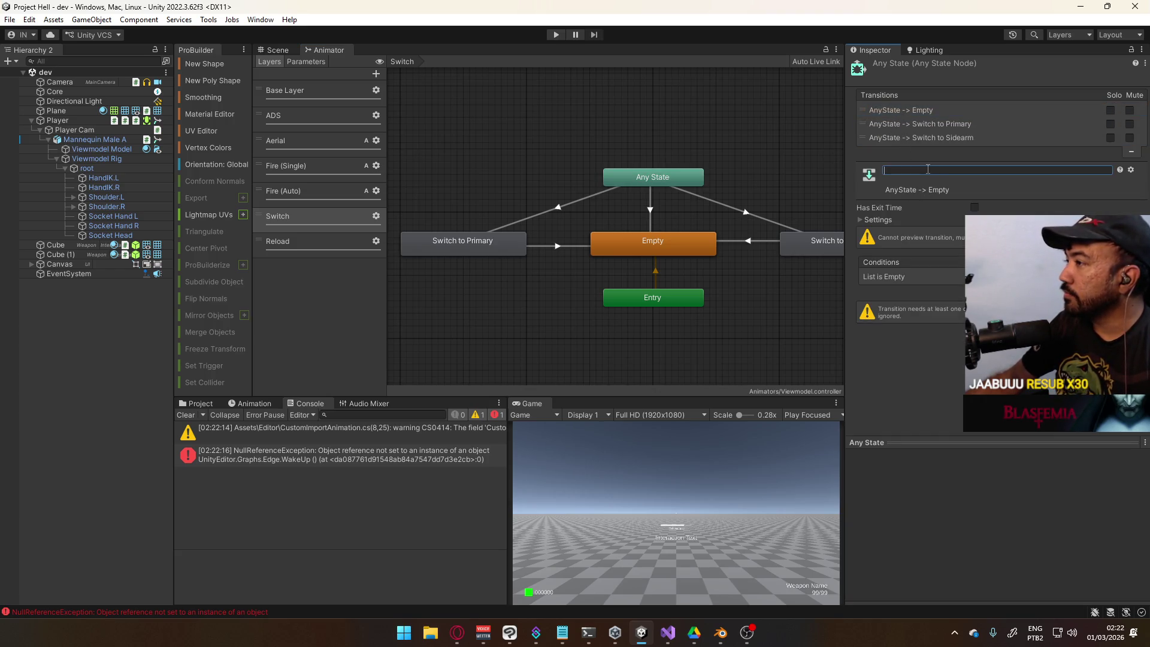
type("Switch")
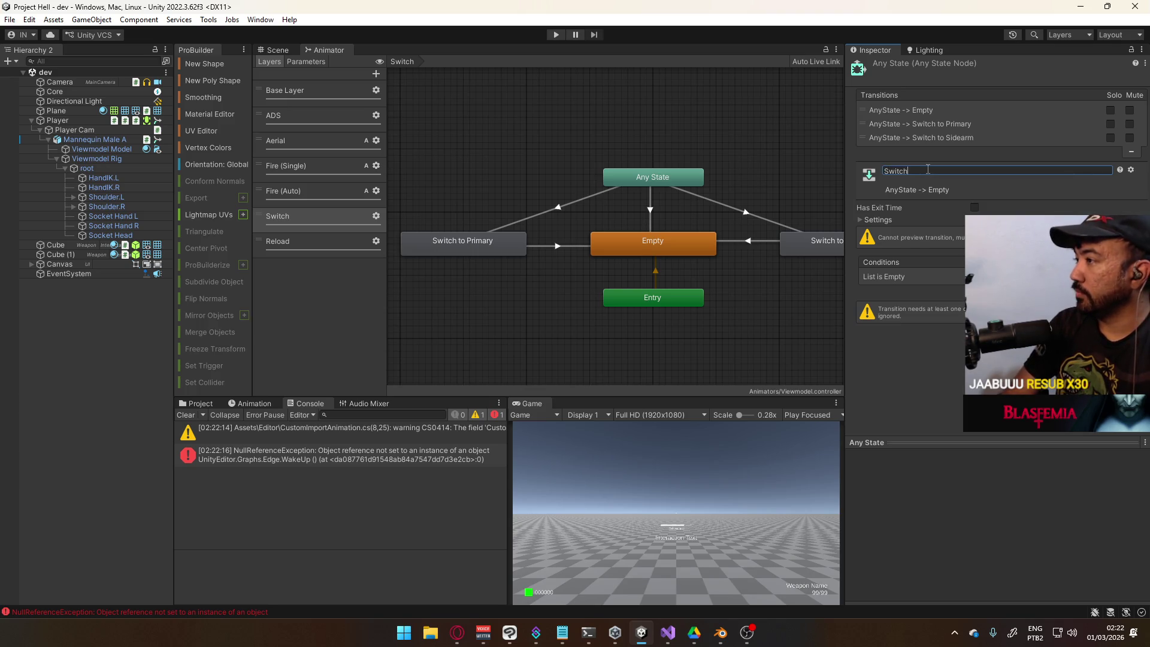
type(" Cancel")
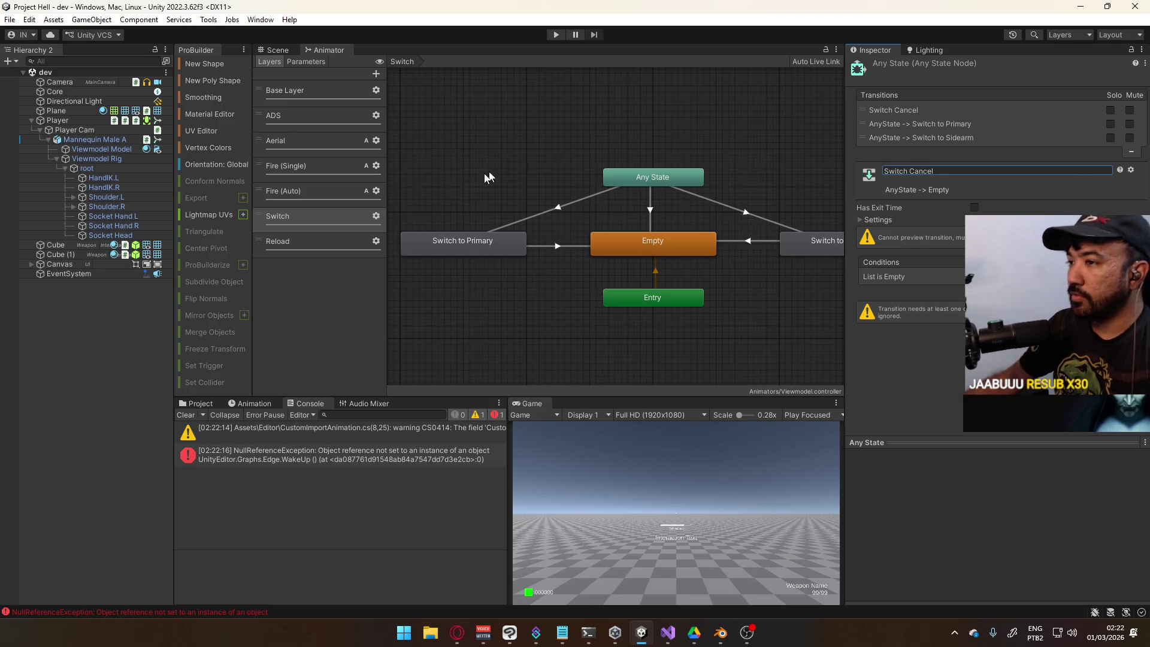
Inspect the Reload layer's cancel transition and edit its name for comparison
left_click(288, 241)
key("a")
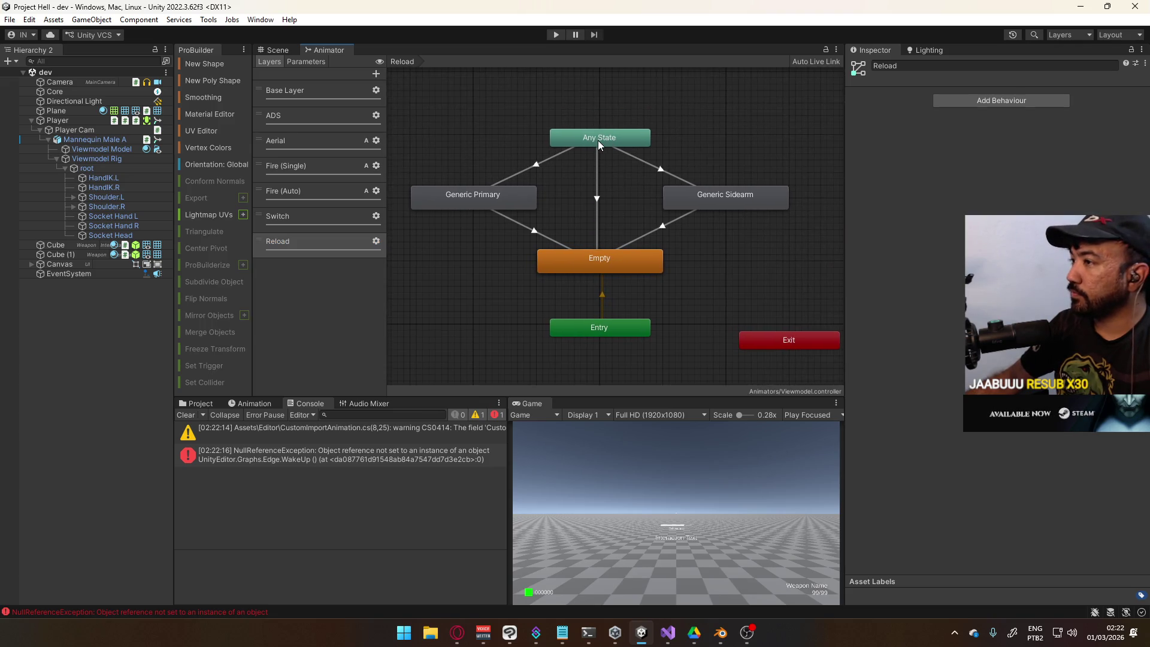
left_click(598, 140)
left_click(917, 111)
left_click(922, 171)
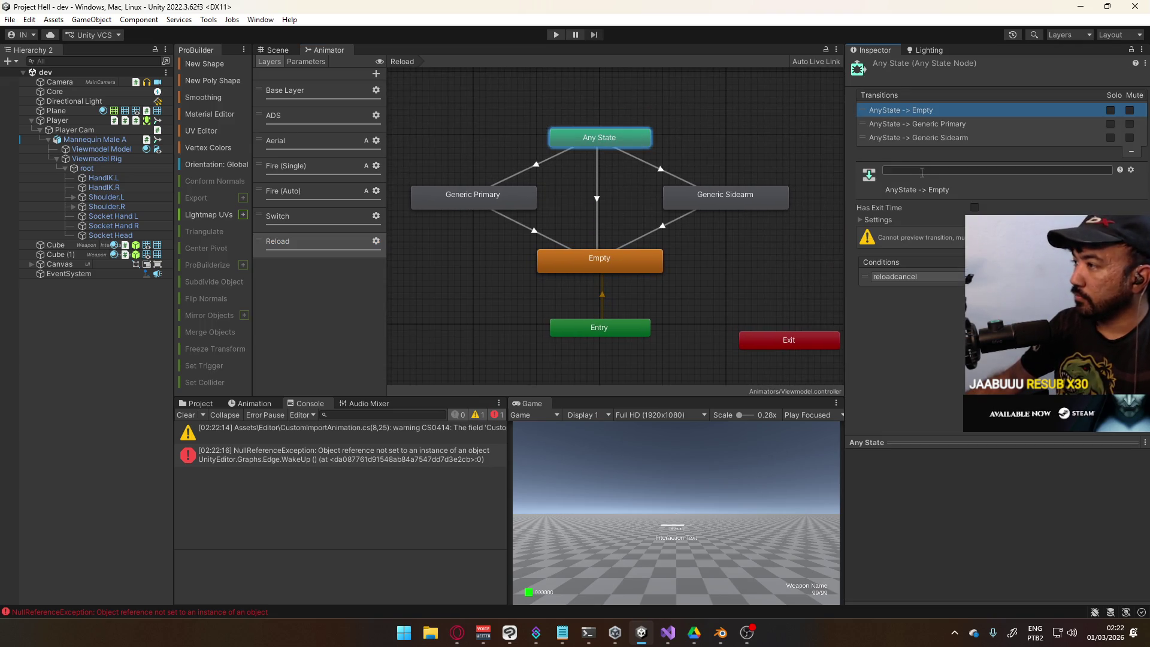
type("Reloa")
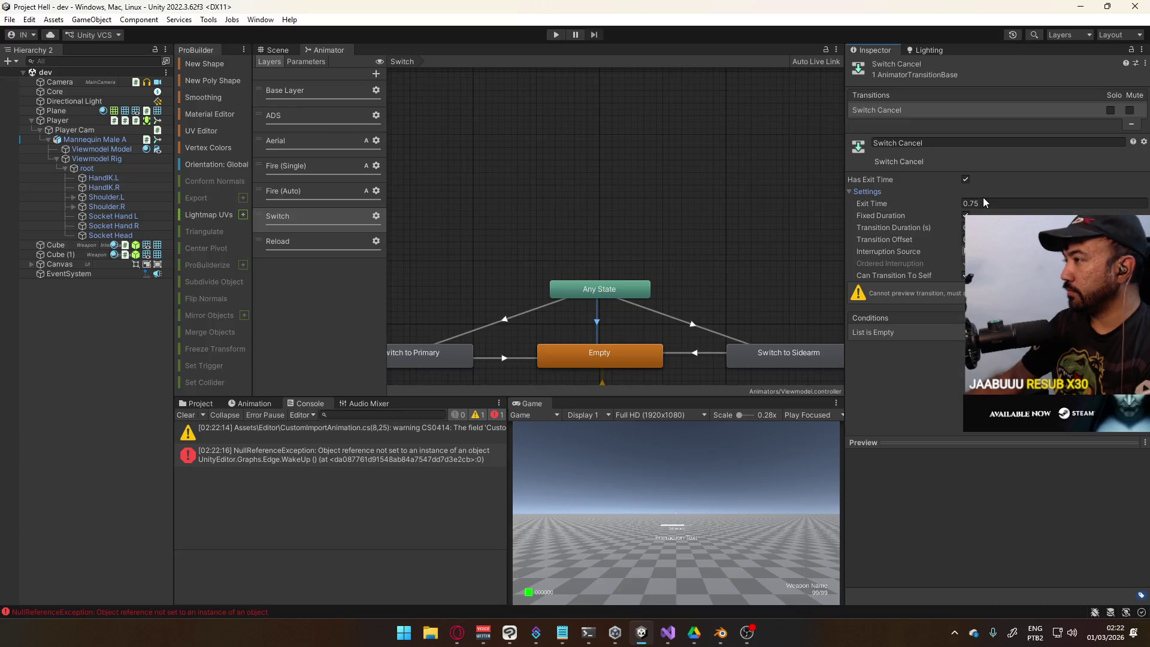
Turn off Has Exit Time on Switch Cancel and adjust its interruption settings
left_click(967, 179)
left_click(966, 179)
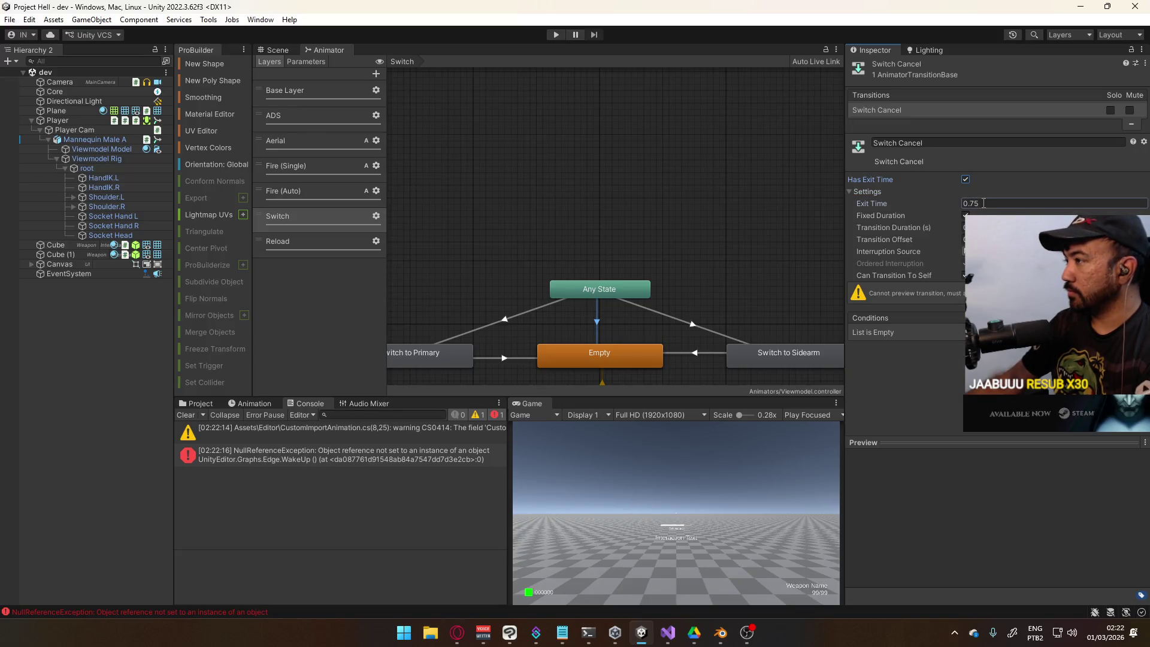
left_click(987, 203)
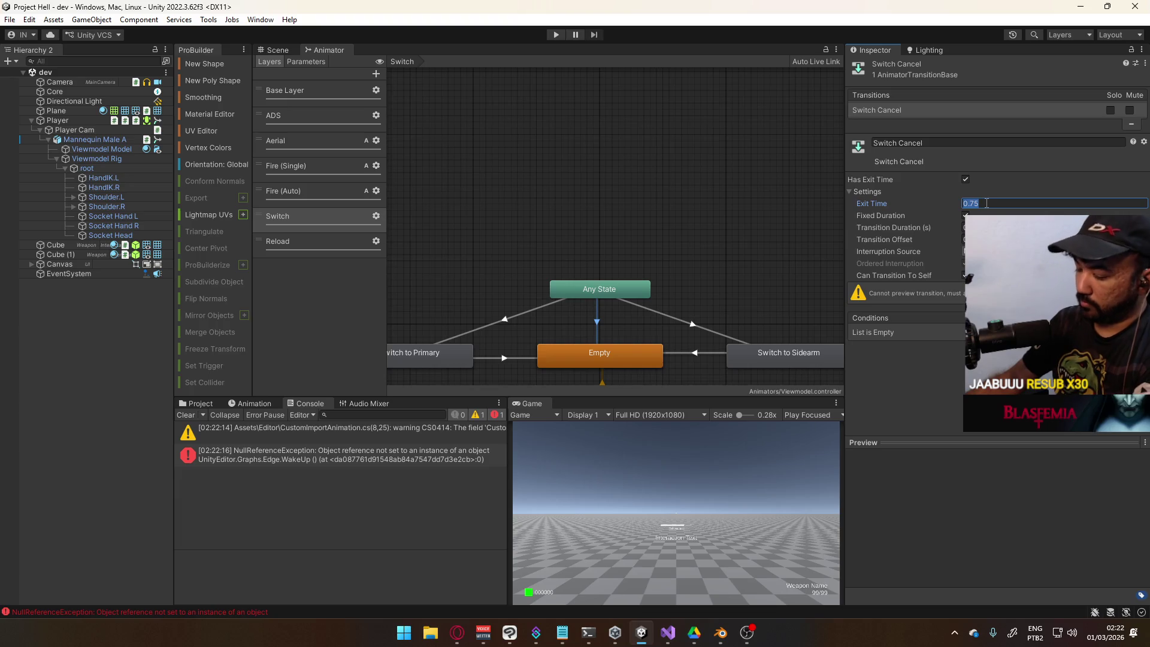
type("0")
left_click(966, 179)
left_click(635, 305)
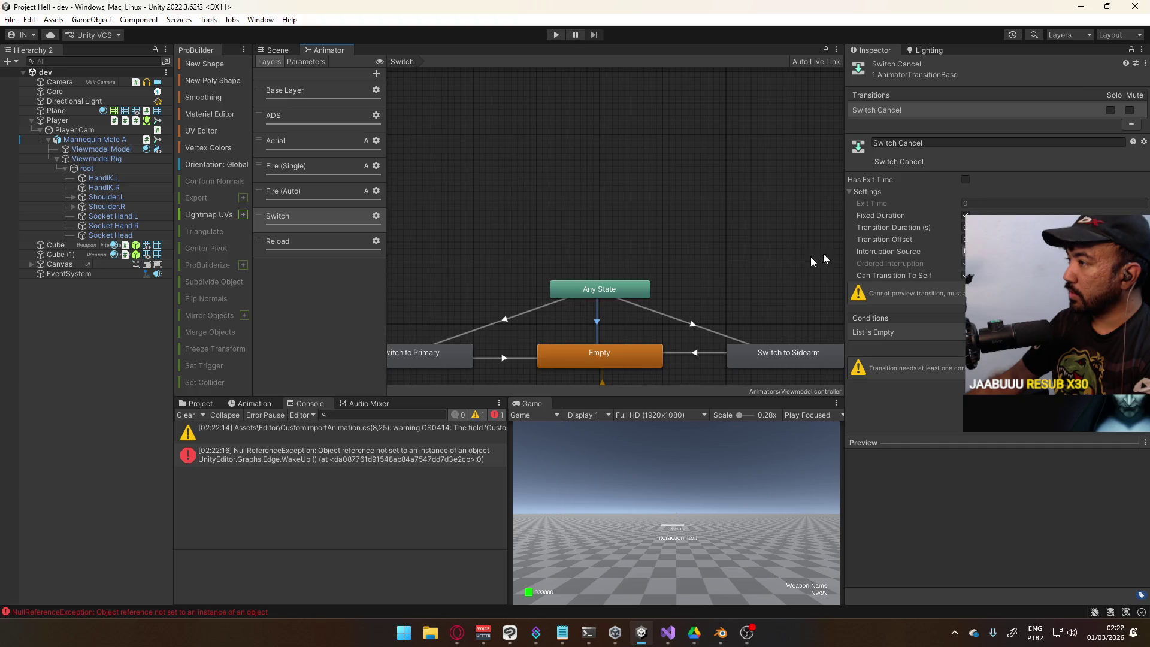
left_click(598, 324)
left_click(1000, 274)
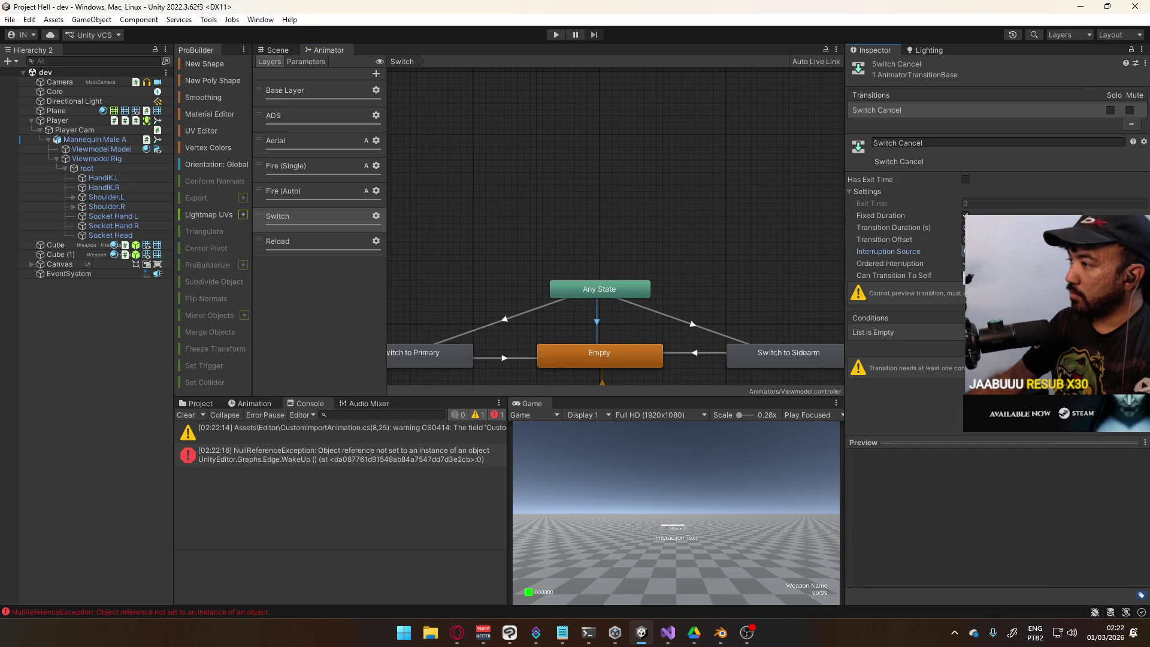
left_click(694, 325)
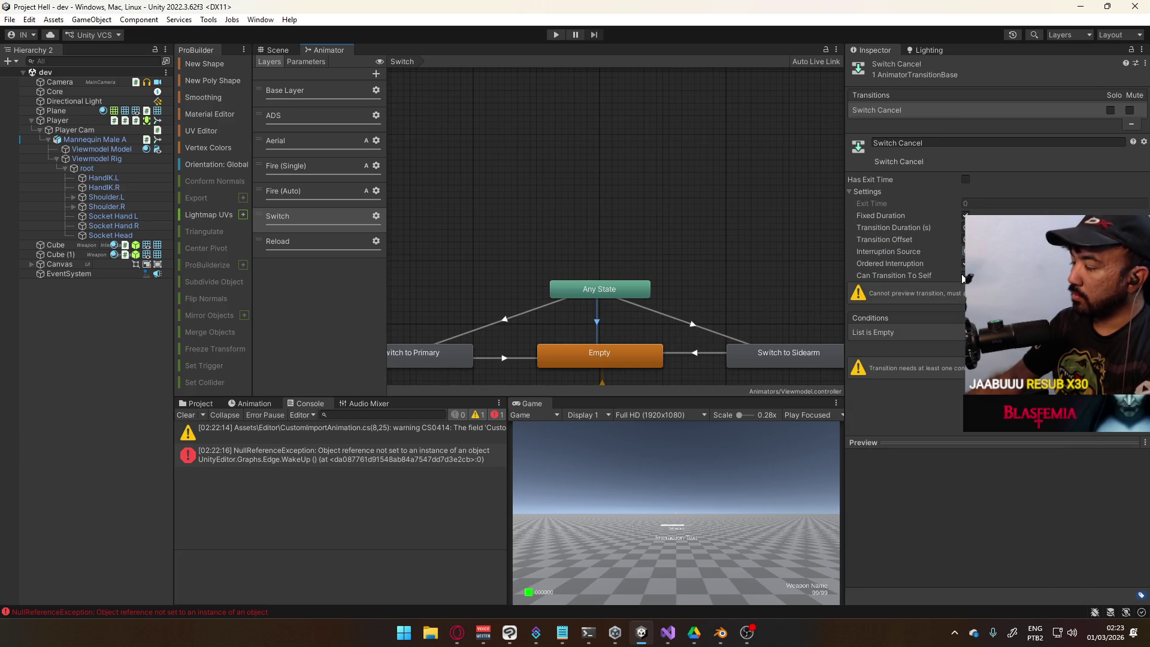
left_click_drag(667, 275, 683, 211)
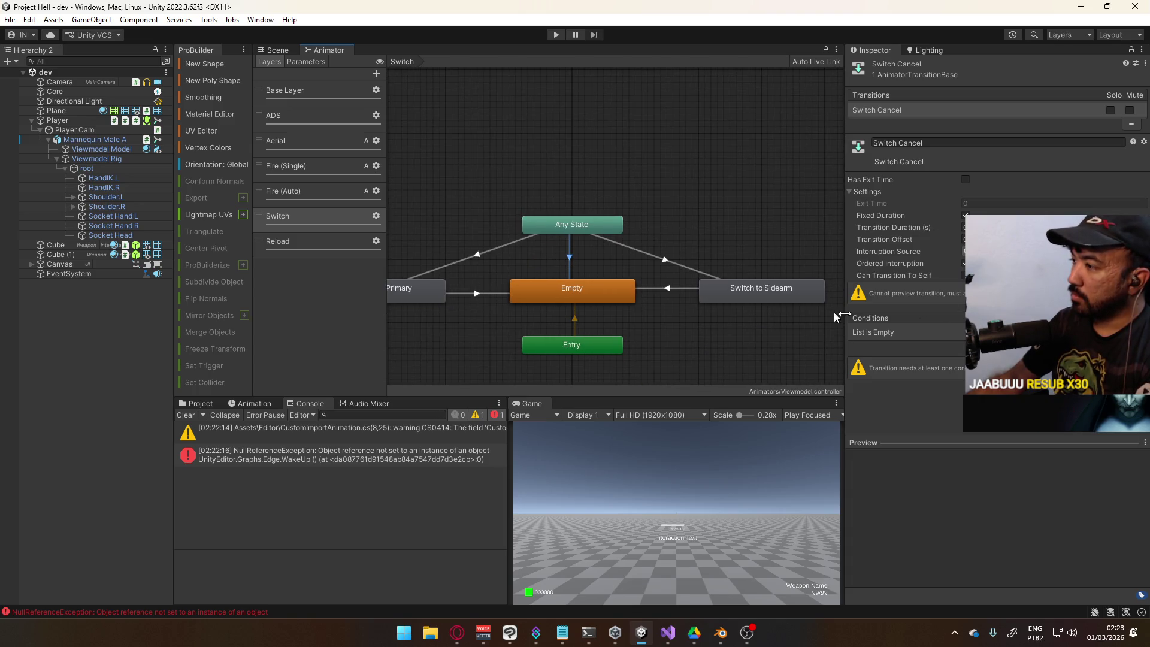
Add a switchcancel Trigger parameter and set it as Switch Cancel's condition
left_click(1122, 344)
left_click(899, 332)
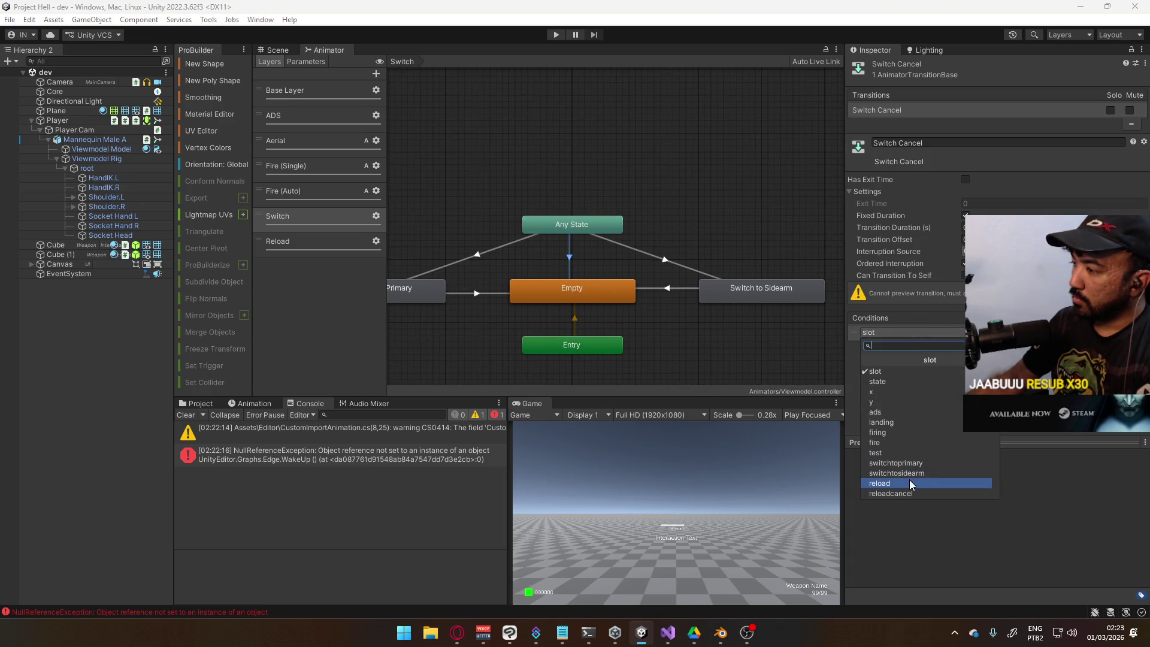
left_click(315, 57)
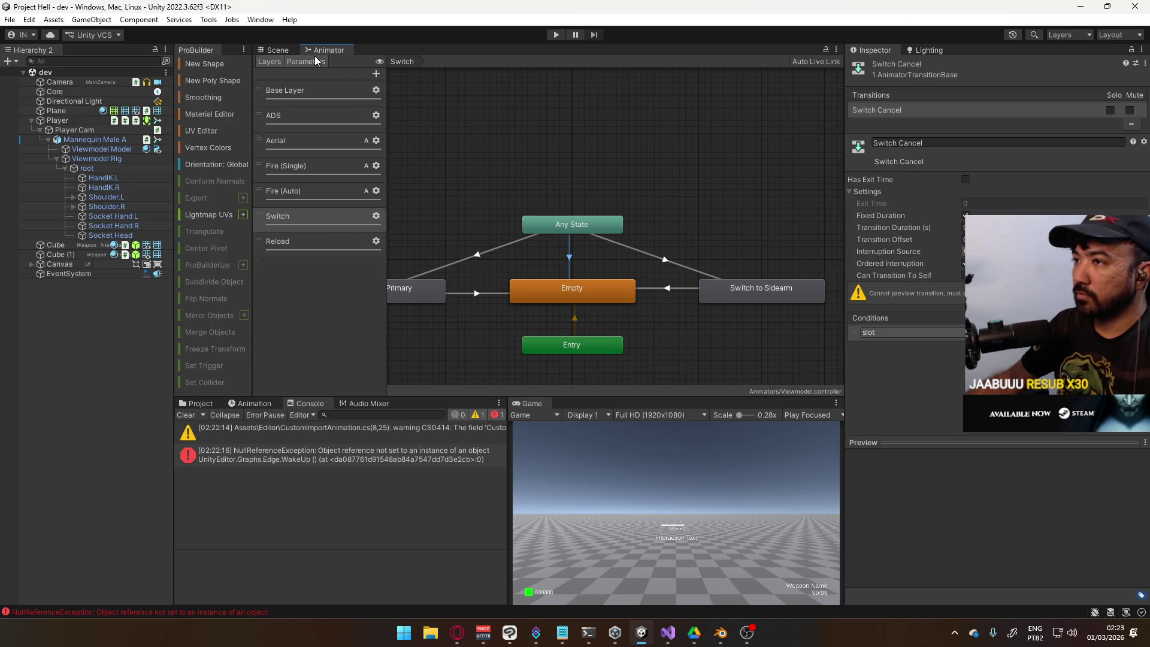
left_click(307, 61)
left_click(376, 73)
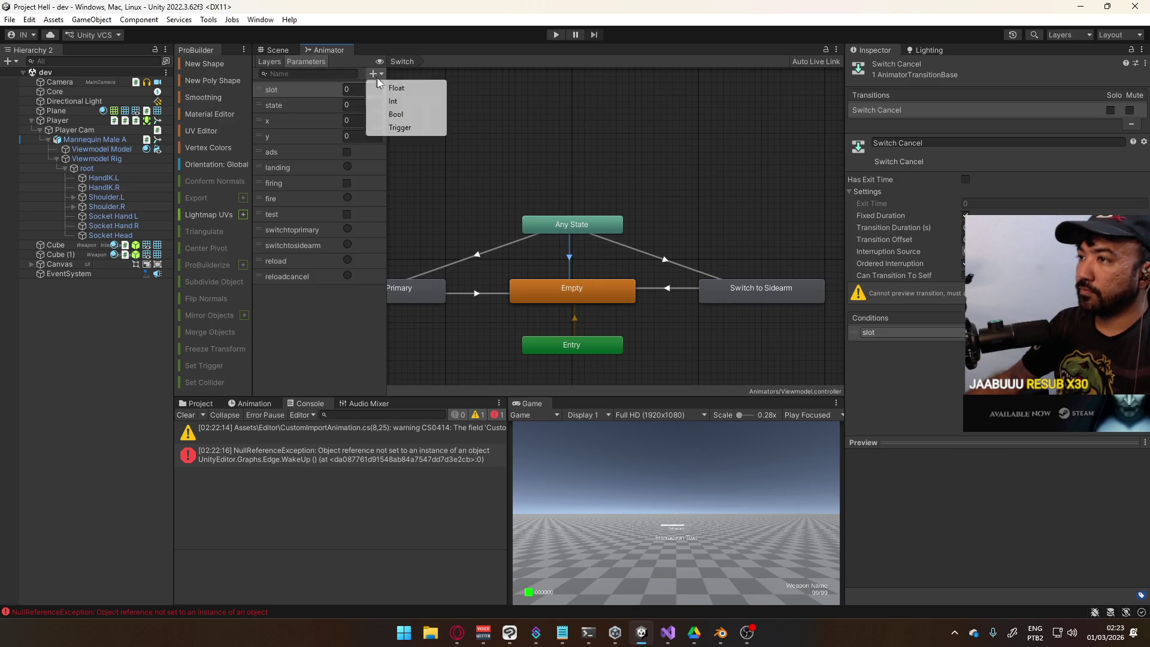
left_click(412, 125)
type("switchcan")
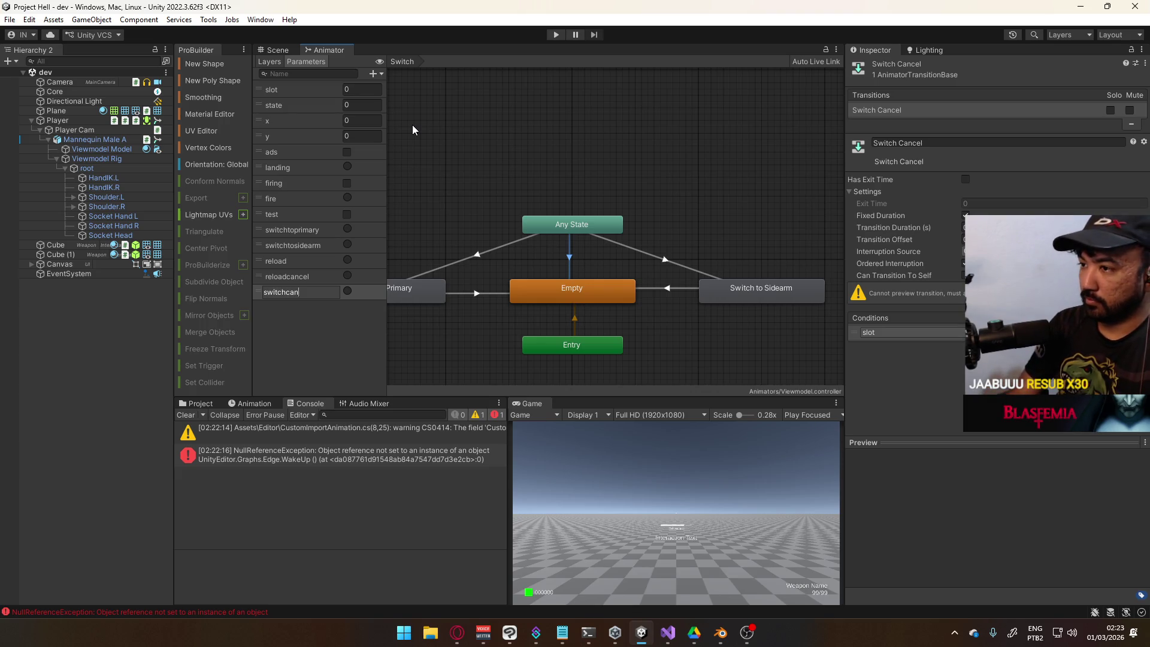
type("cel")
key("Return")
left_click(924, 332)
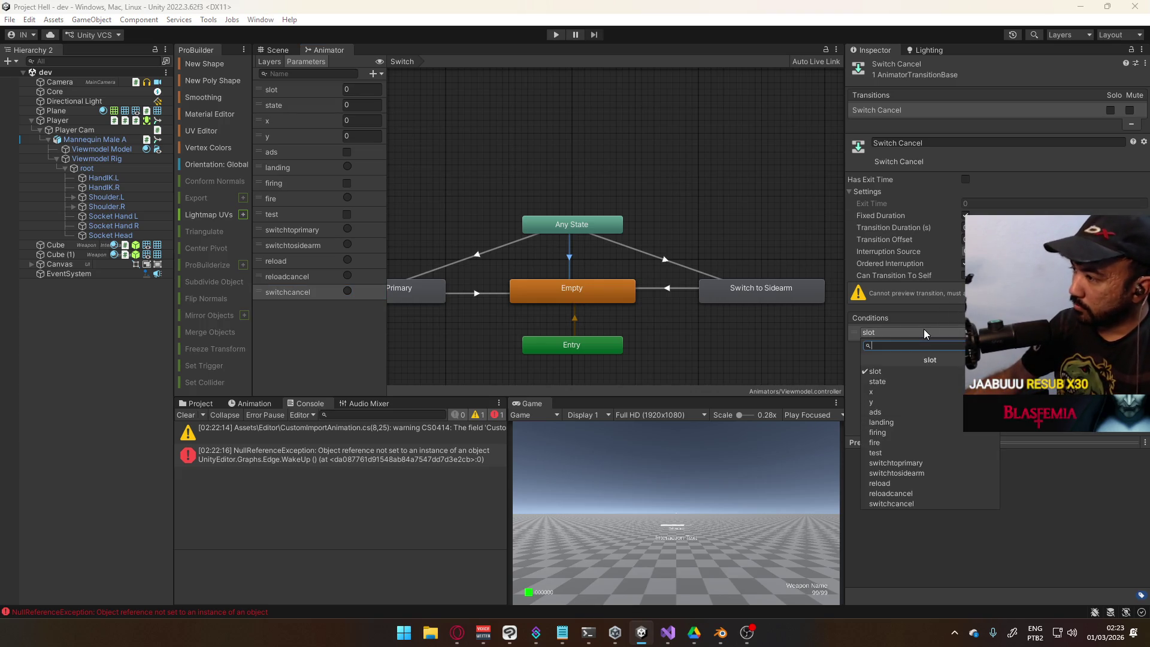
left_click(944, 504)
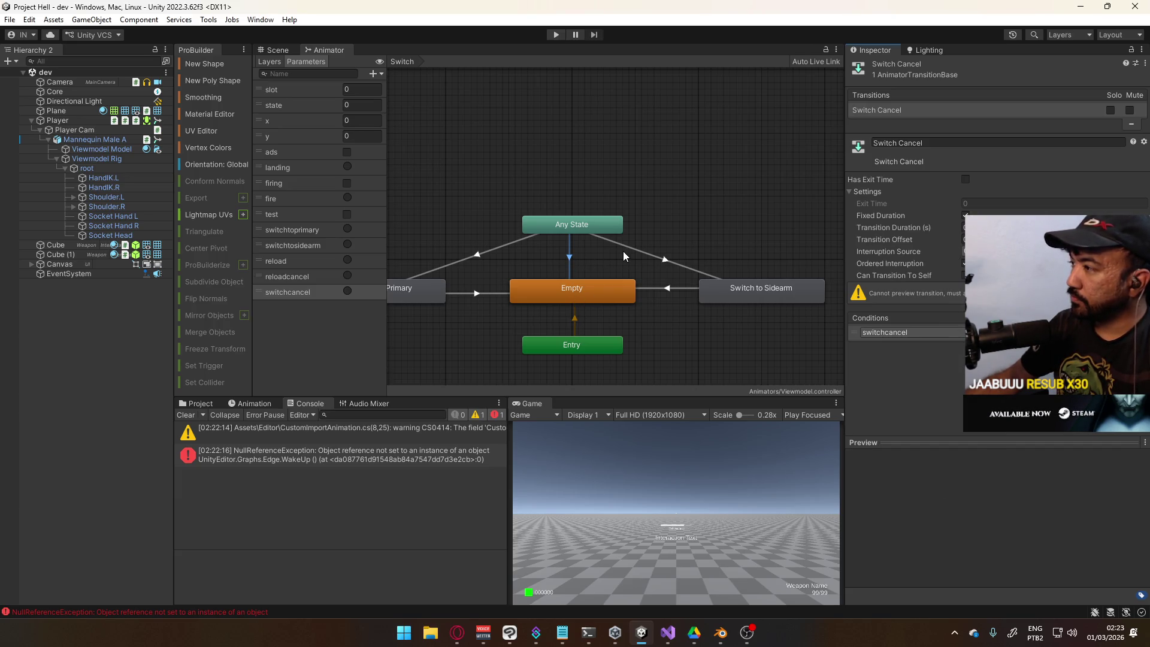
left_click(570, 153)
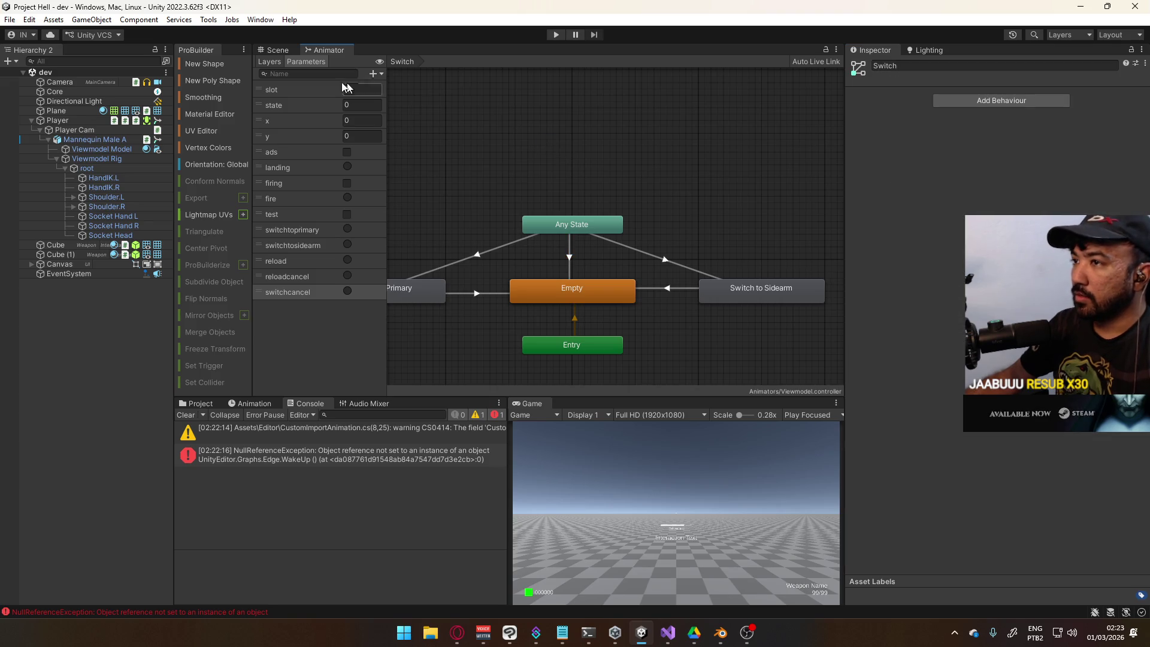
Select Viewmodel@Switch to Primary Single in Assets/Animations, expand Events, add an event, and preview the clip
left_click(275, 50)
left_click(198, 403)
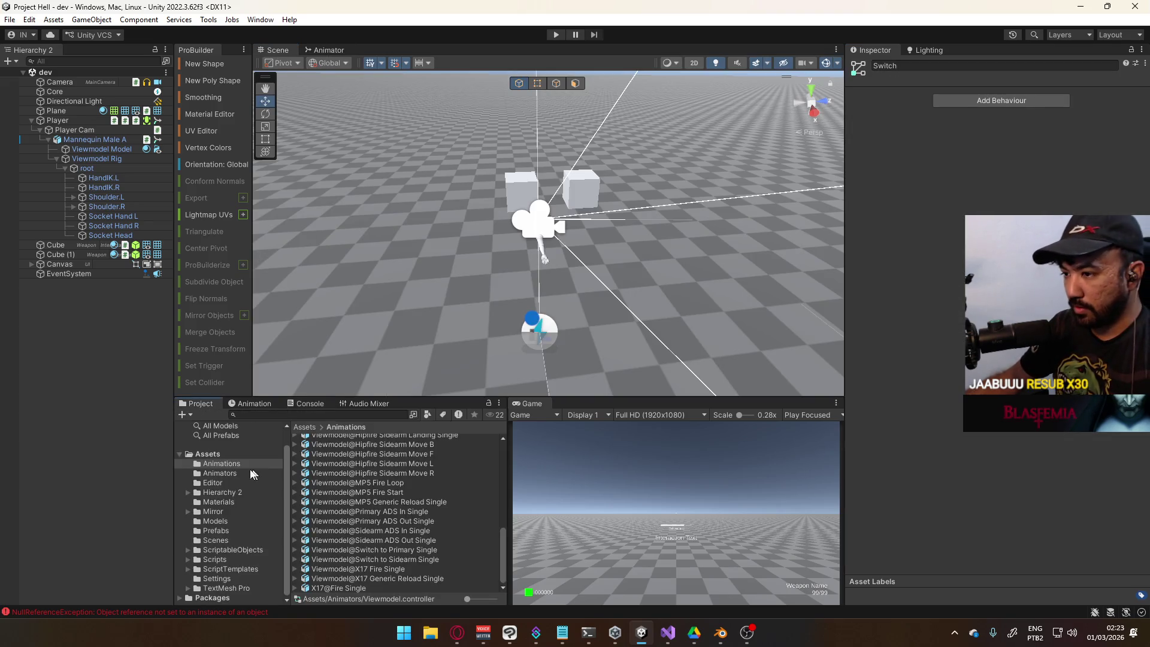
left_click(394, 560)
left_click(424, 549)
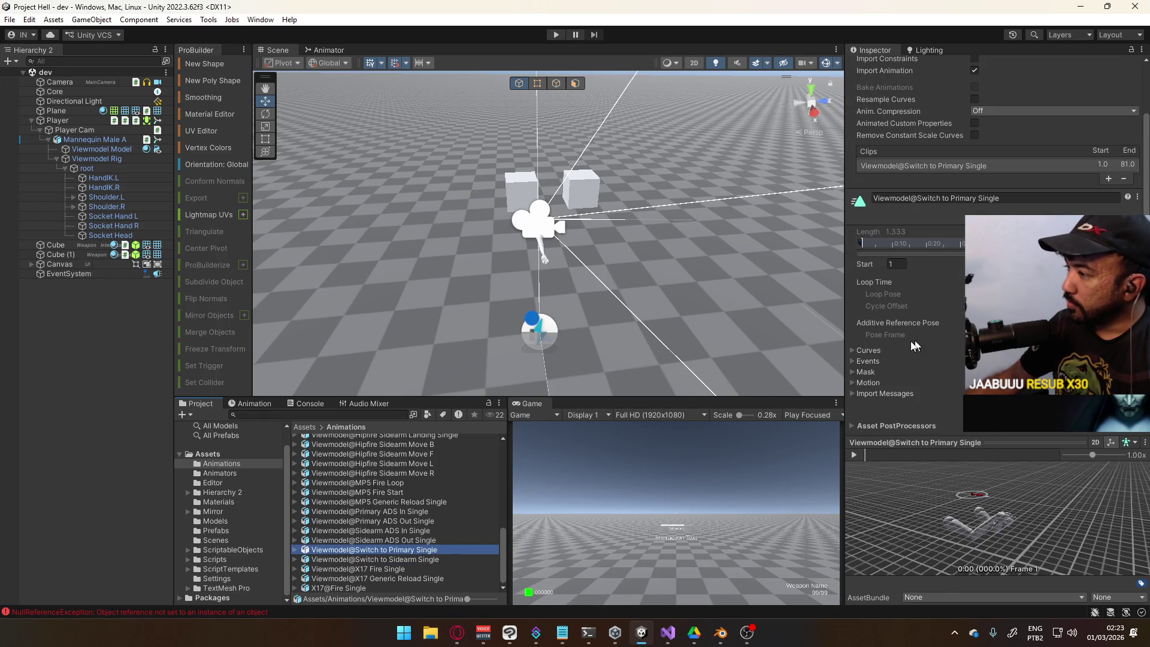
left_click(868, 361)
scroll(866, 359, "down", 2)
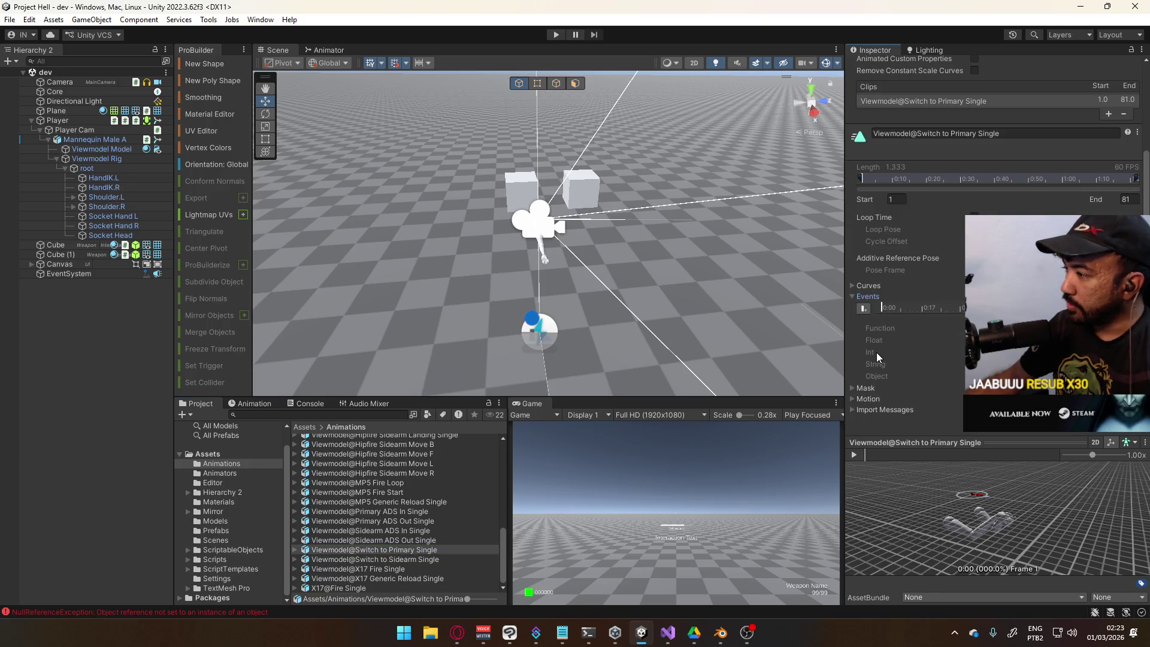
left_click(864, 309)
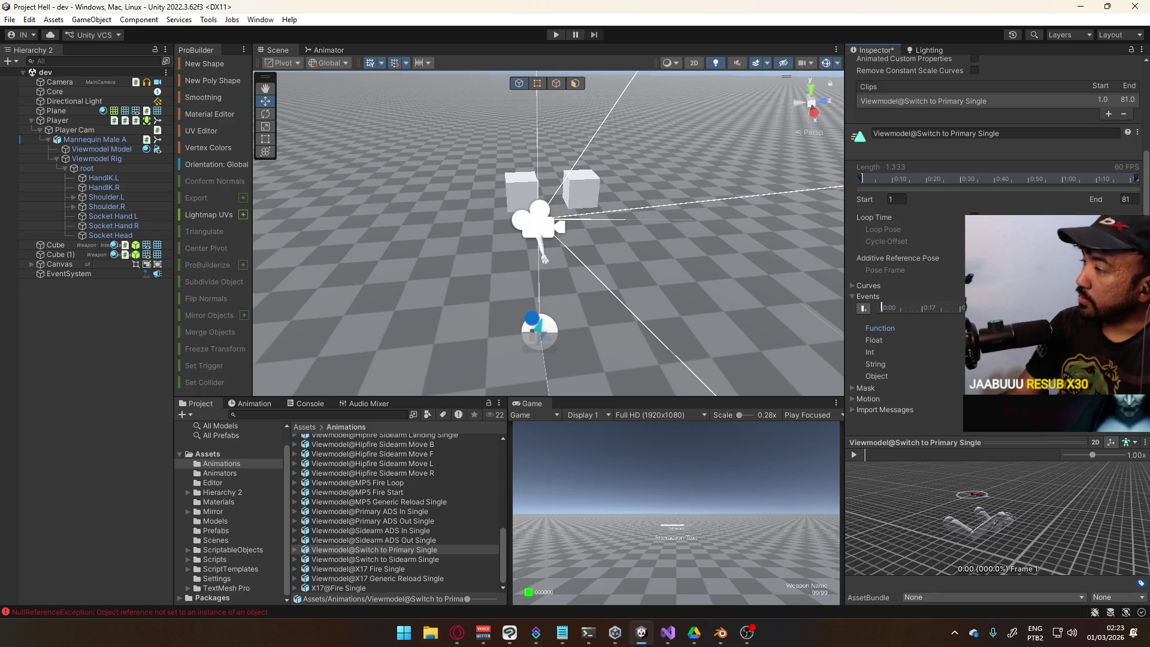
left_click_drag(921, 457, 1059, 456)
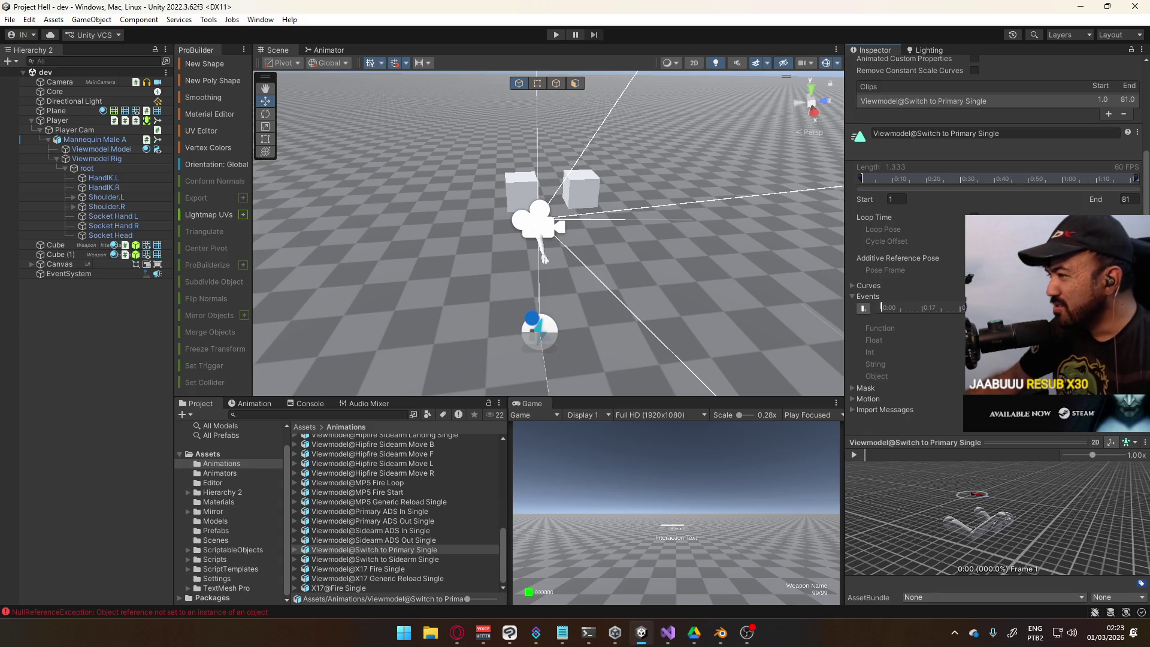
Add an animation event near the end of the Switch to Sidearm Single clip and name its function
left_click(420, 560)
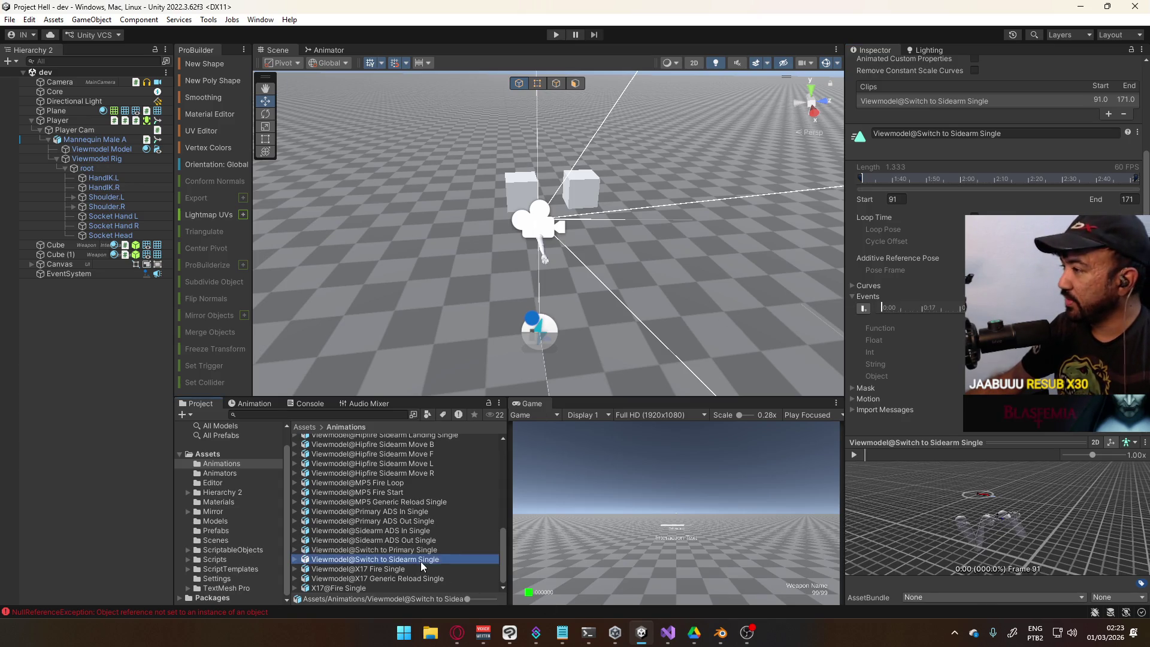
left_click(866, 312)
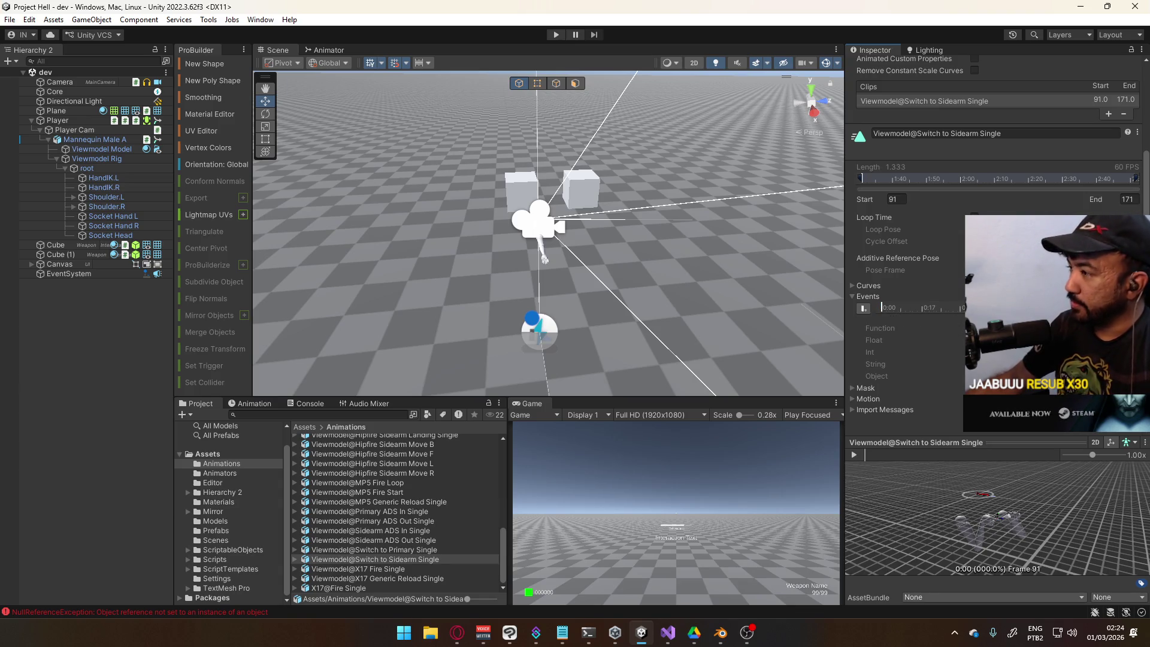
left_click_drag(930, 454, 1060, 451)
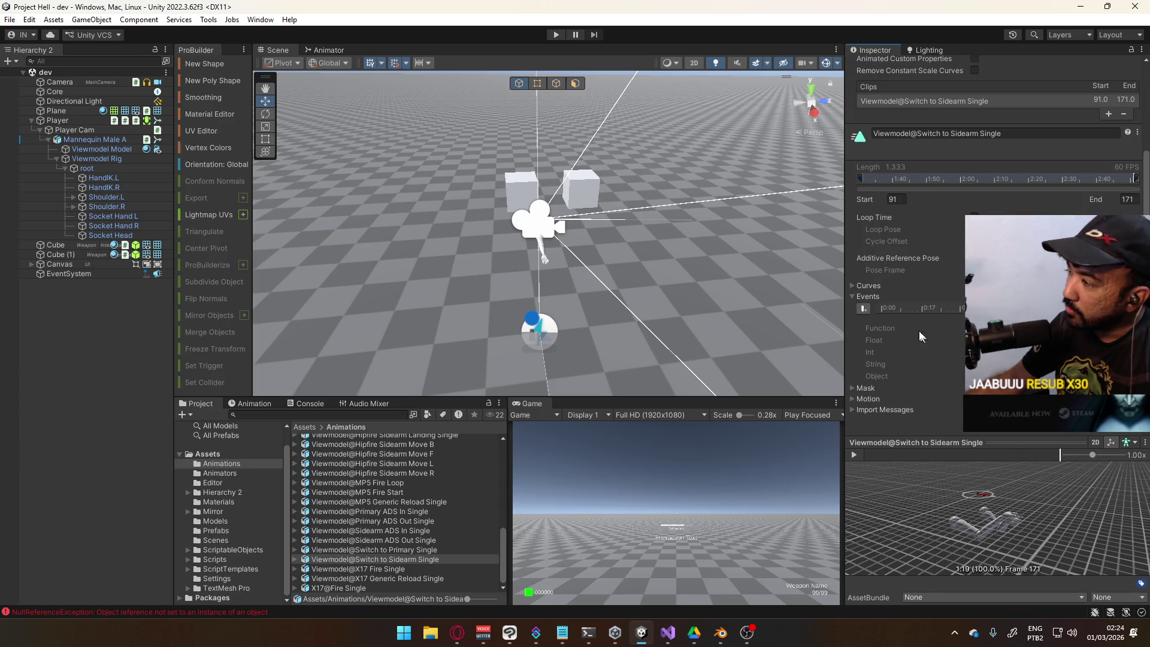
left_click(864, 308)
left_click(1019, 328)
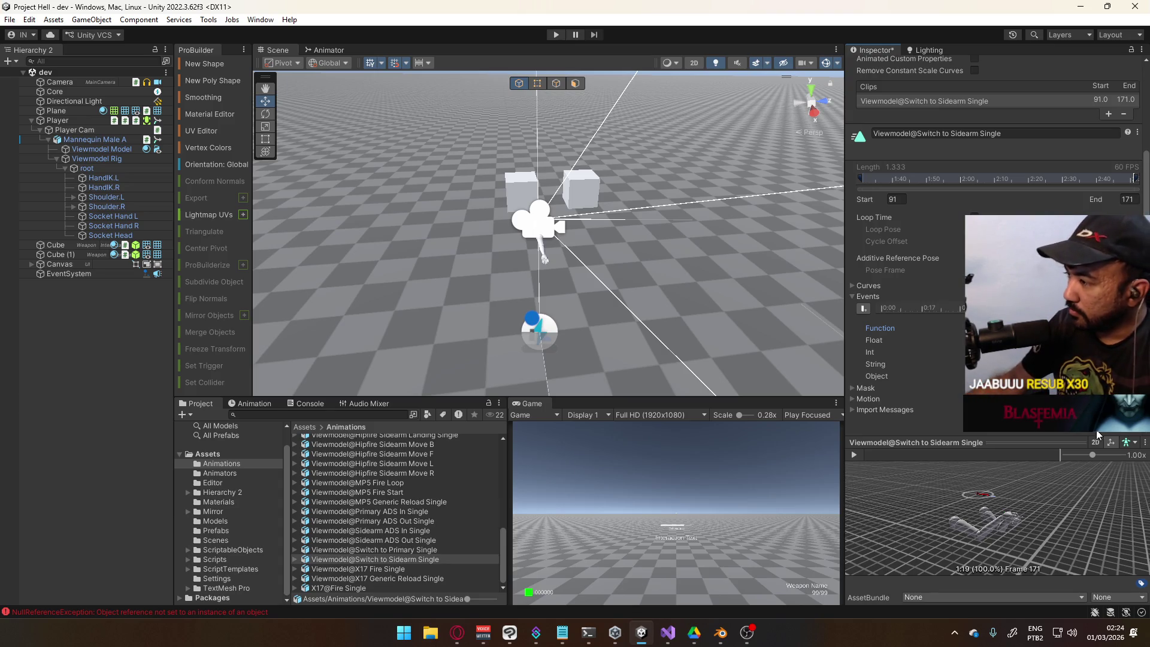
Save the clip settings and run a brief Play-mode test of weapon switching
key("ctrl+s")
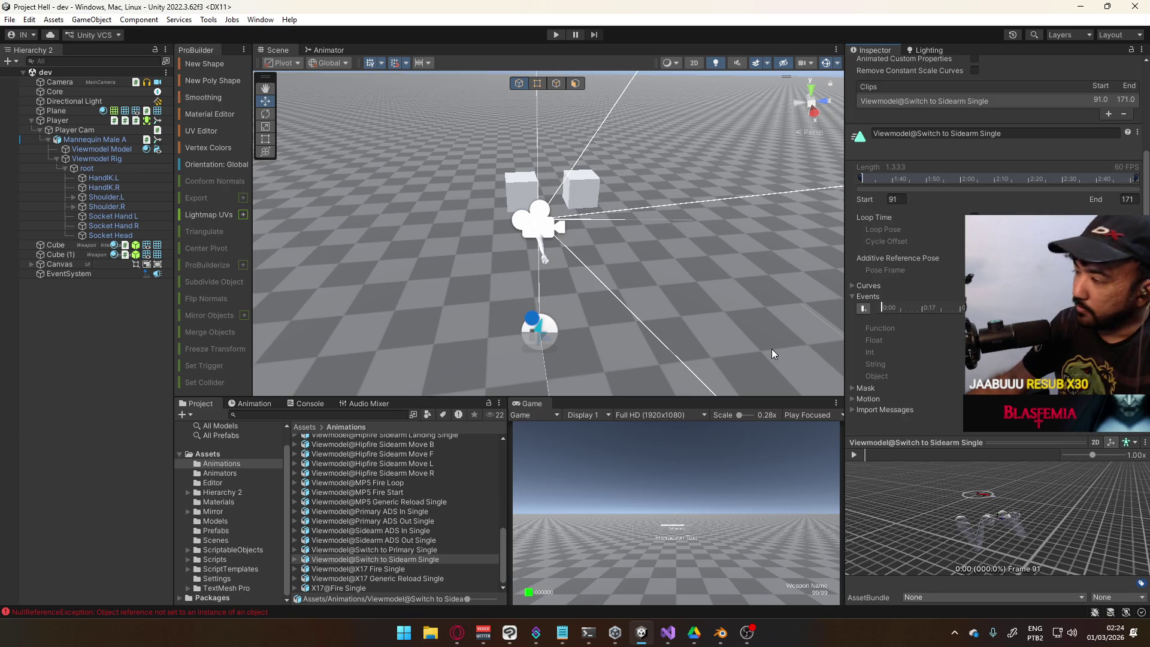
left_click(555, 37)
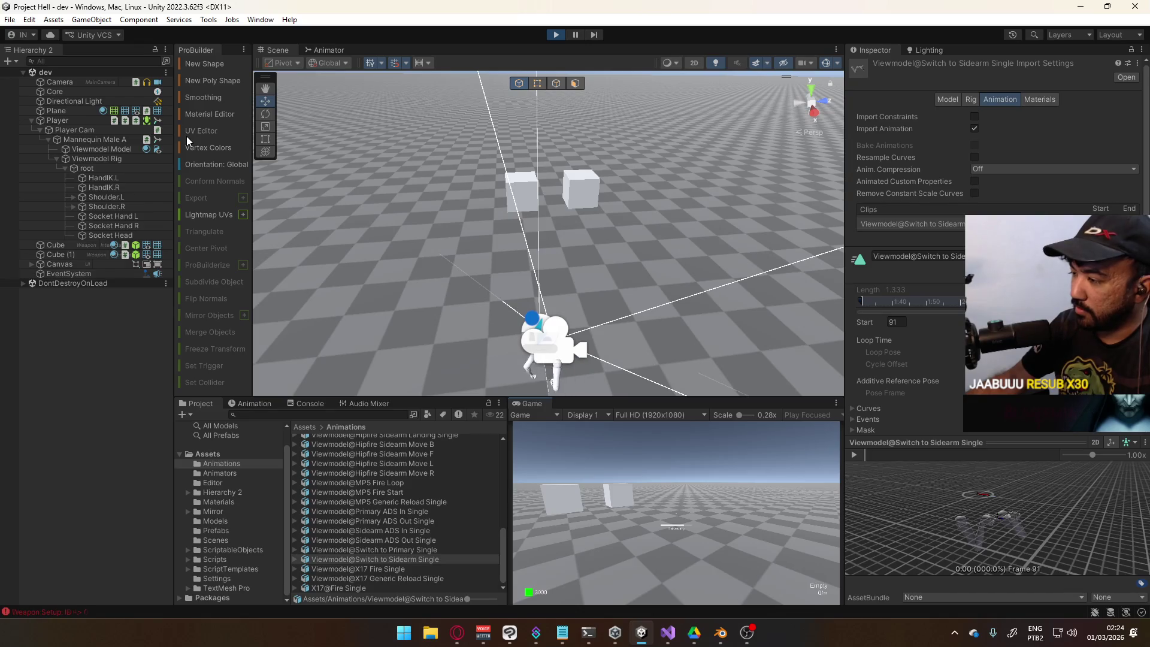
left_click(555, 36)
Change the _weapons[0].id check in OnSwitchToSecondary from == 0 to != 0 and save
key("alt+Tab")
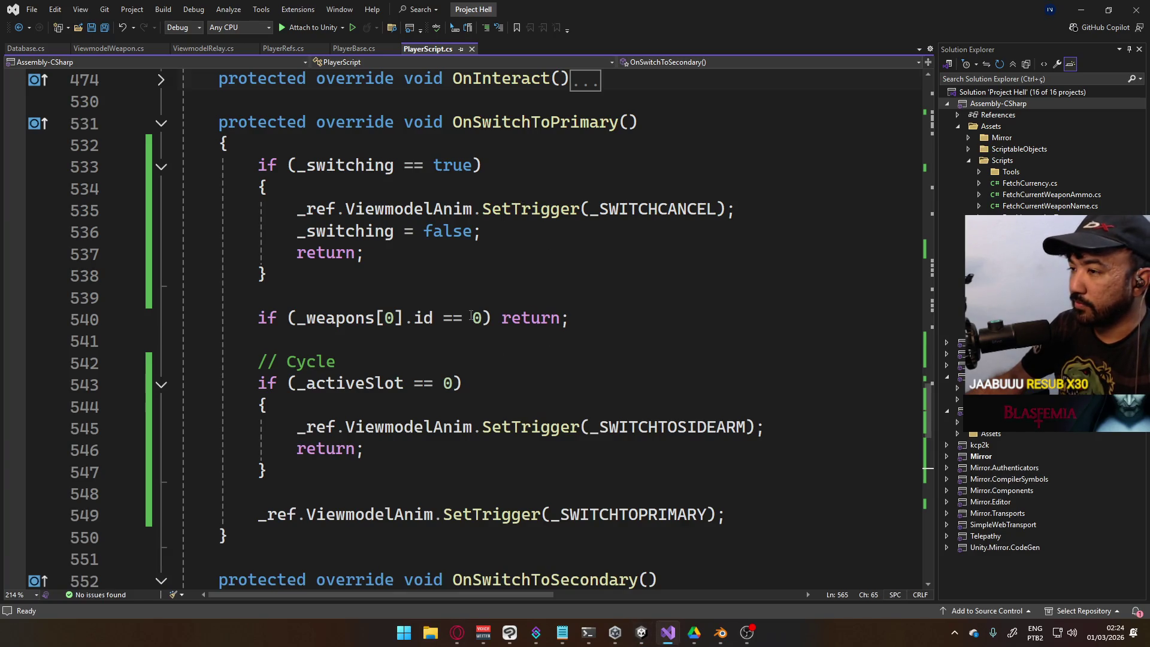
scroll(544, 323, "down", 7)
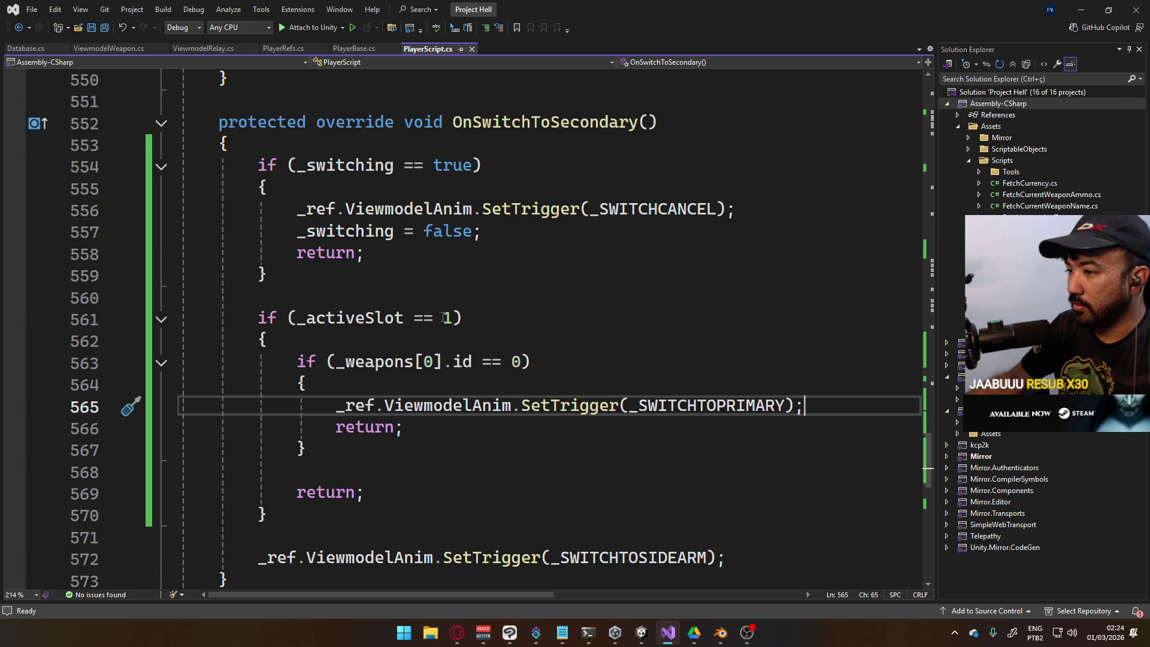
left_click(484, 362)
key("Delete")
type("!")
left_click(546, 319)
key("ctrl+s")
scroll(547, 320, "up", 3)
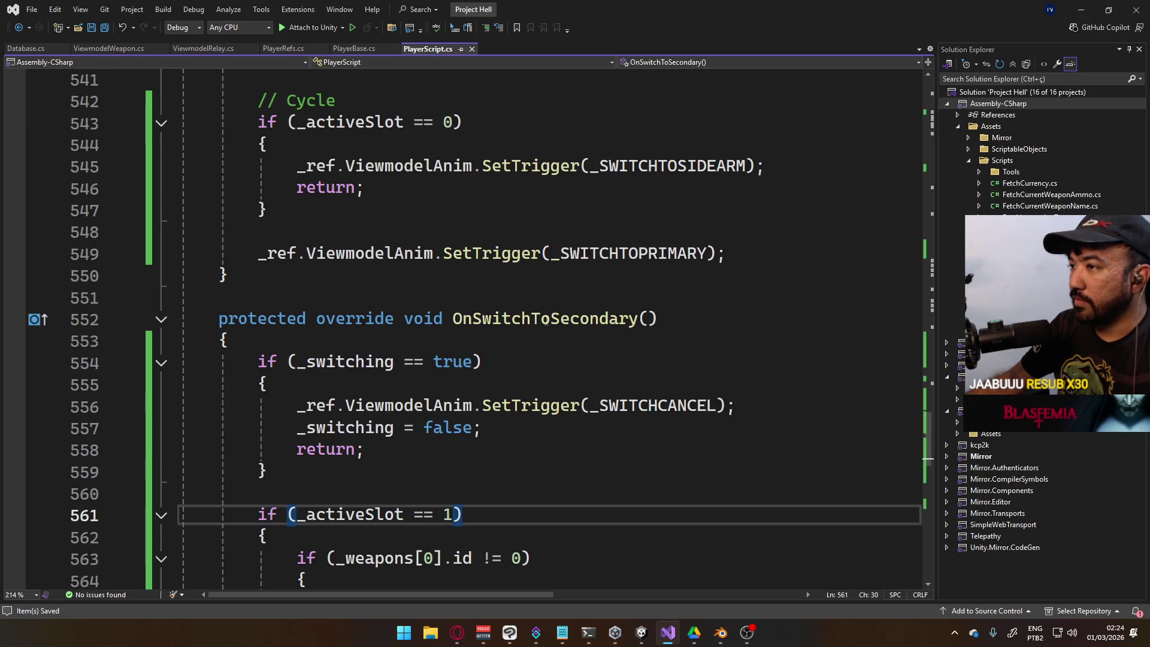
scroll(542, 320, "up", 2)
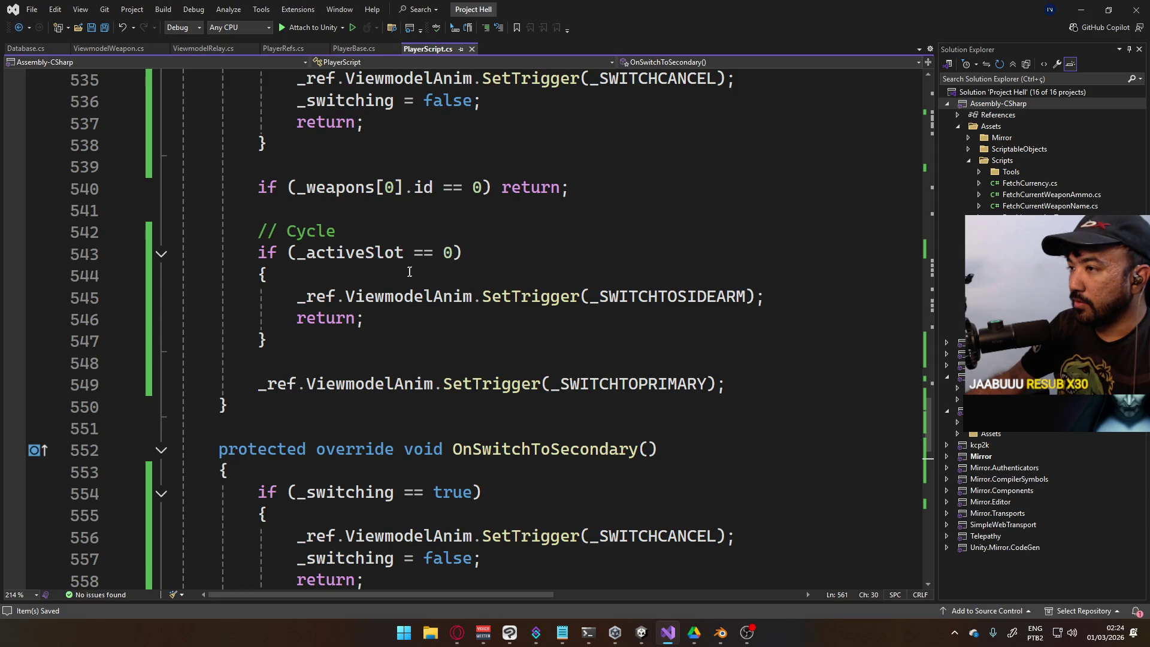
scroll(450, 266, "up", 1)
scroll(481, 261, "down", 5)
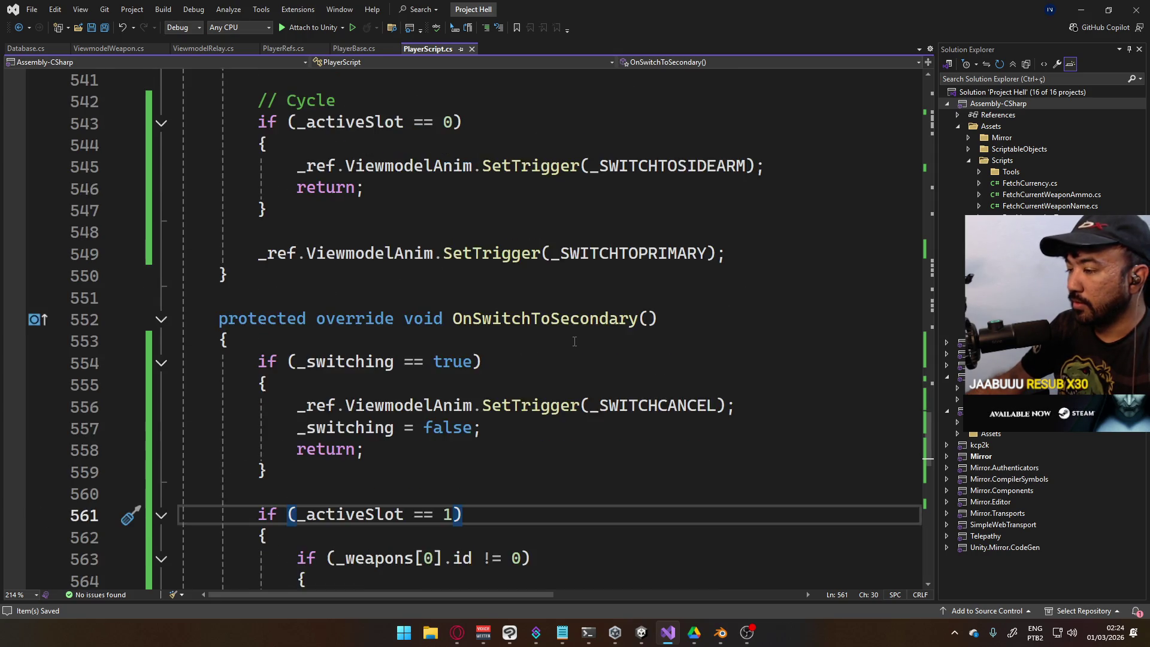
scroll(553, 399, "down", 1)
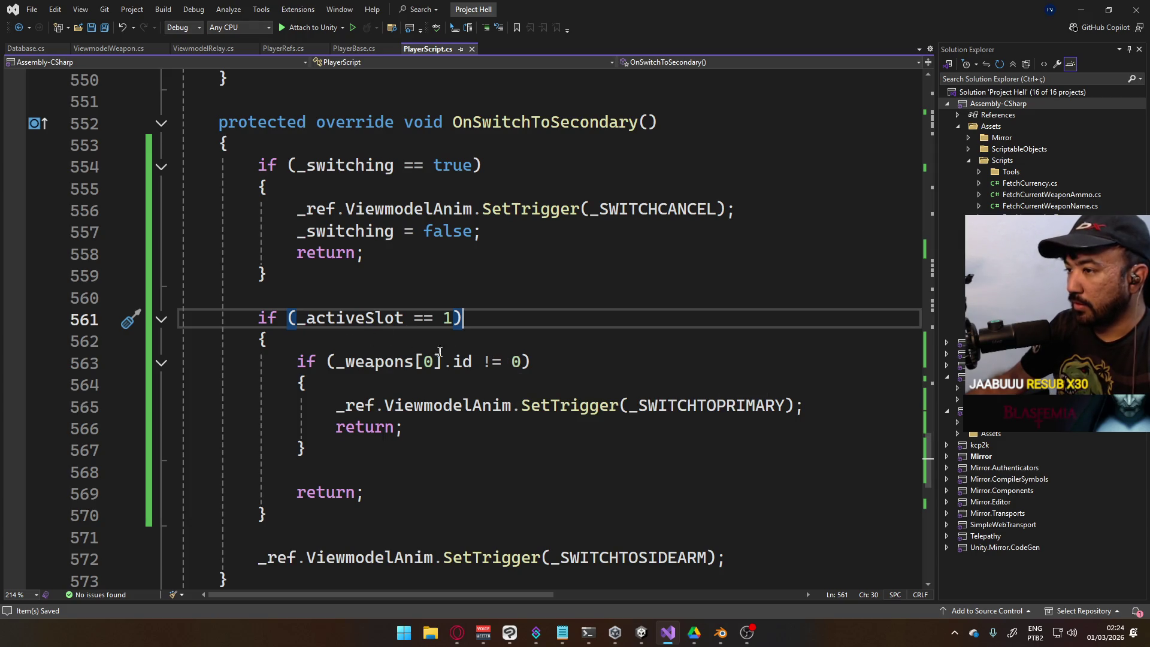
Restore the check to _weapons[0].id == 0 and move the SWITCHTOPRIMARY trigger below the inner block
left_click(485, 362)
key("shift+Right")
key("Delete")
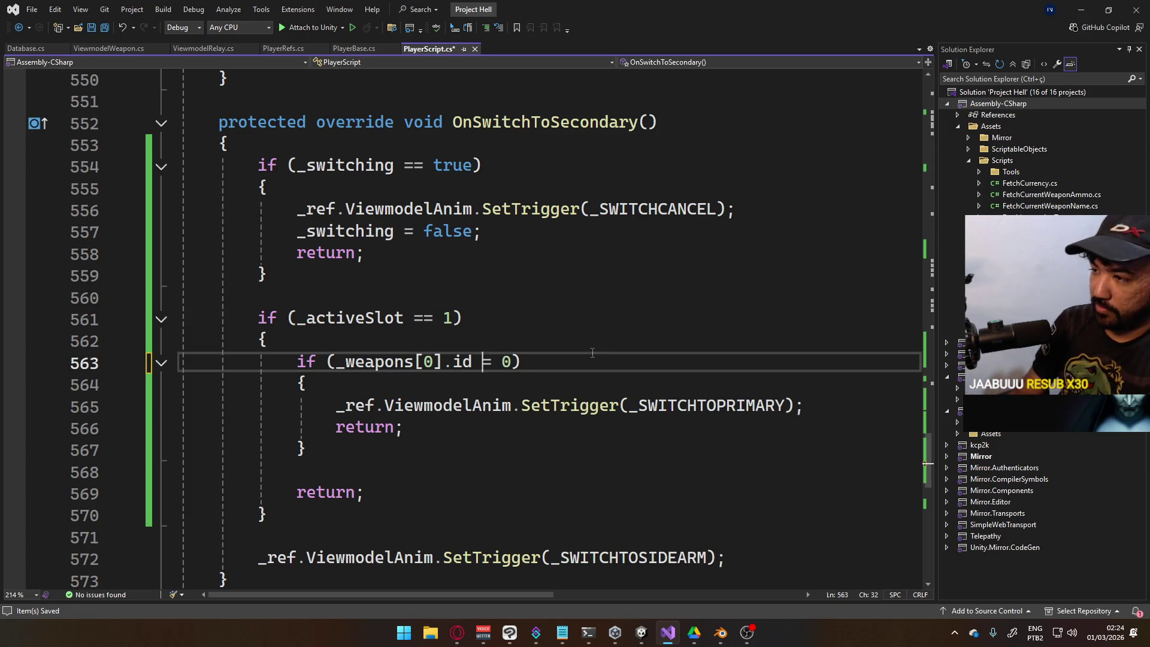
type("=")
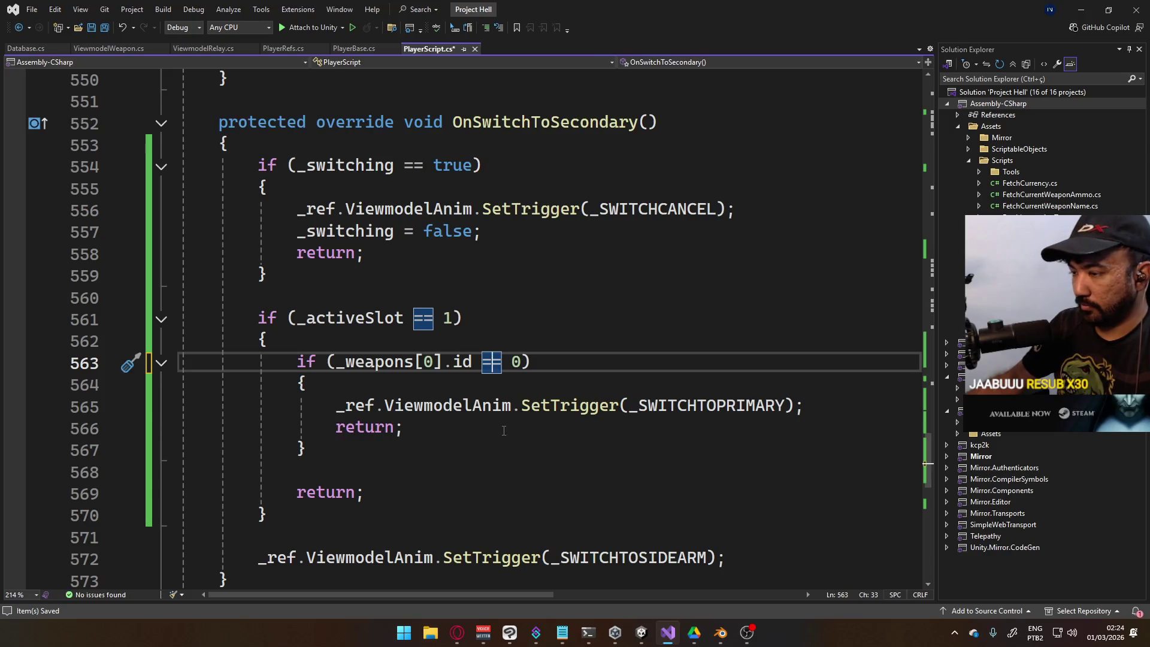
mouse_move(803, 406)
left_mouse_down()
mouse_move(304, 408)
mouse_move(335, 408)
left_mouse_up()
key("ctrl+c")
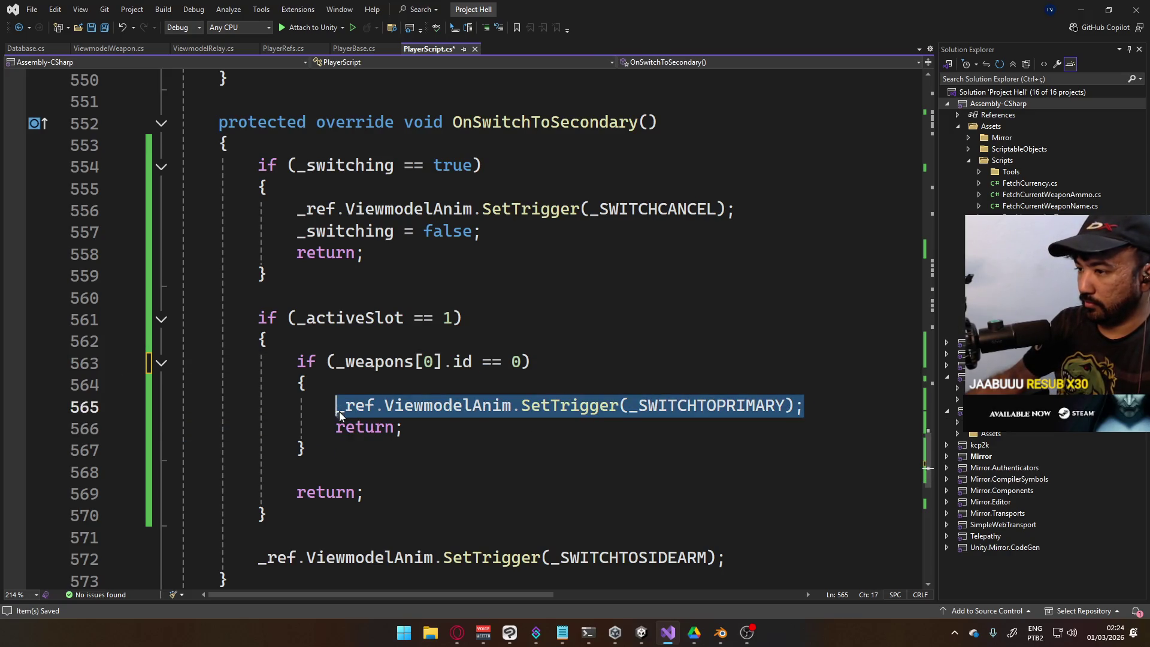
key("Delete")
left_click(368, 457)
key("Return")
key("Return")
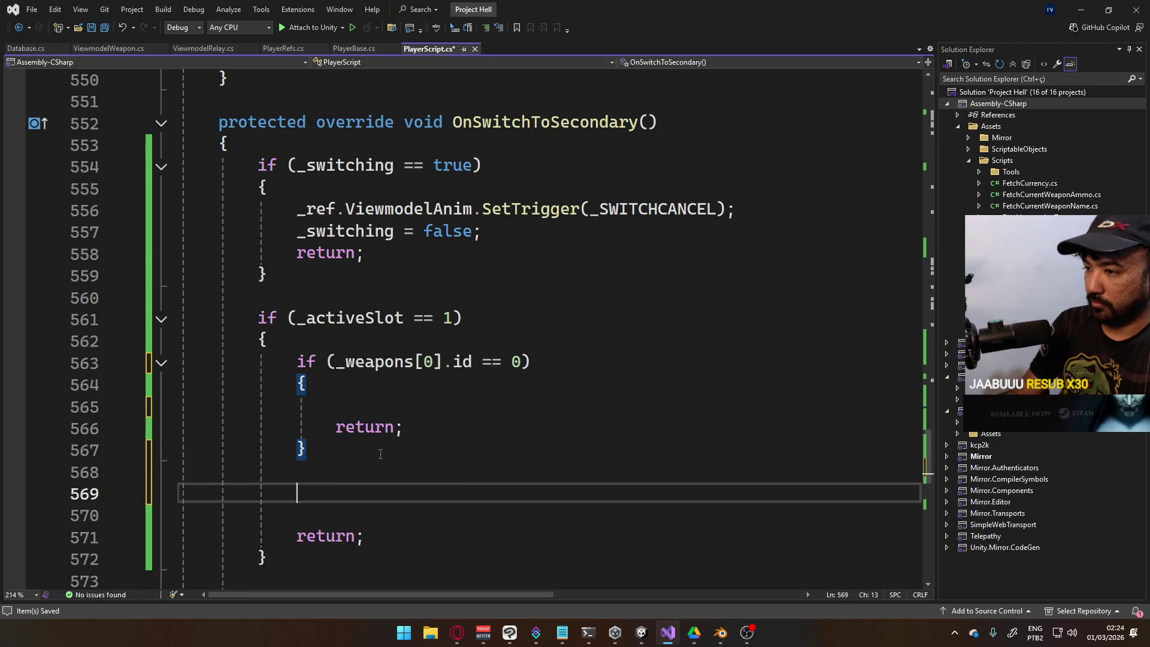
key("ctrl+v")
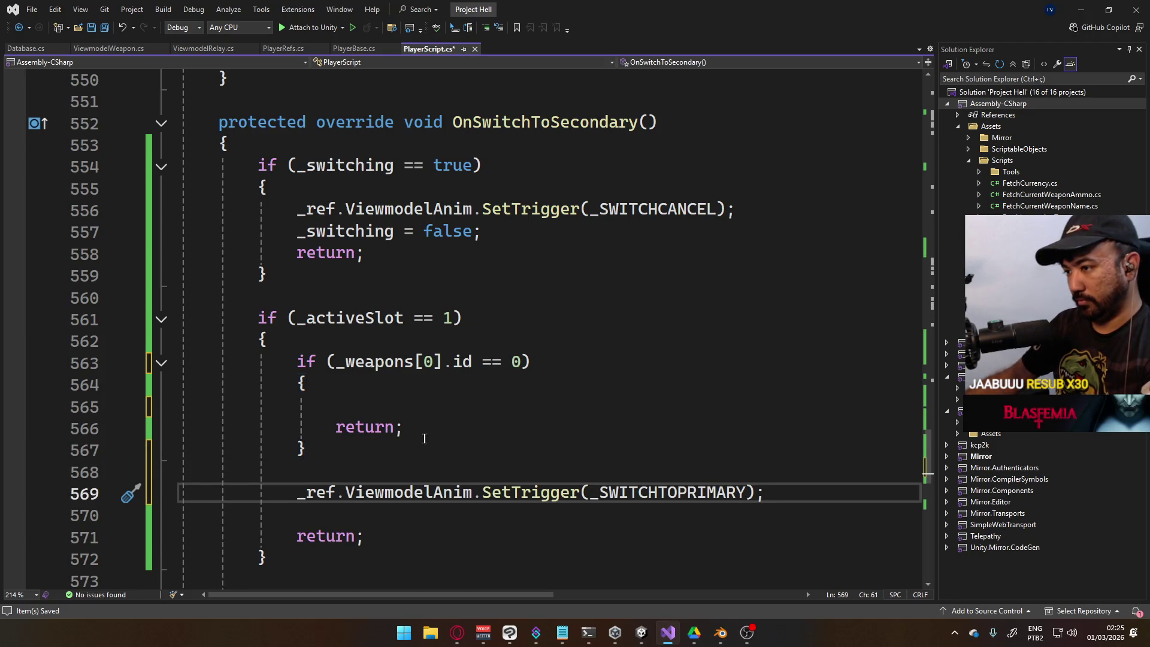
Collapse the inner check to 'if (_weapons[0].id == 0) return;', save, and return to Unity
left_click(581, 387)
key("Home")
key("Home")
key("BackSpace")
key("shift+End")
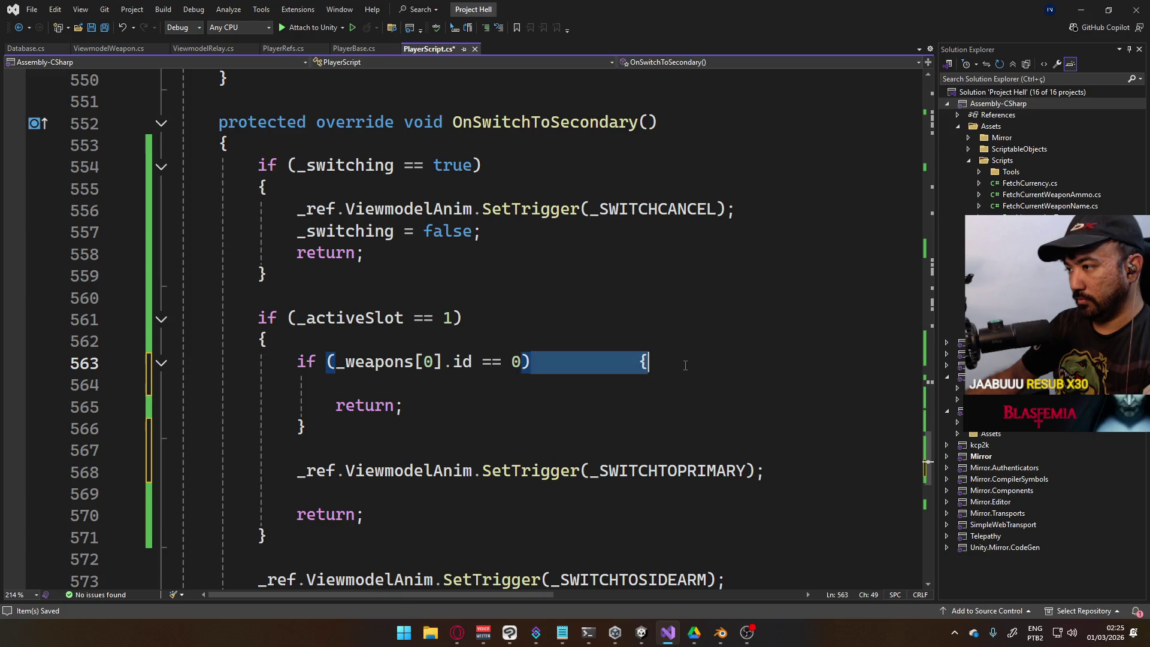
key("Delete")
key("Delete")
key("Delete")
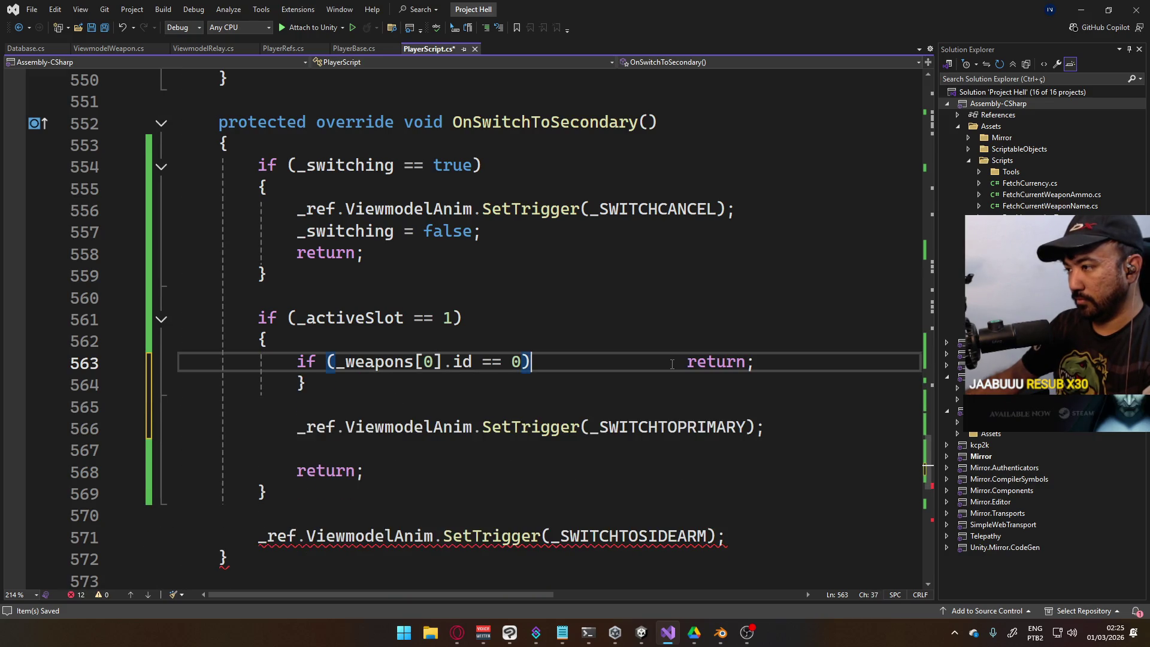
left_click(669, 362, "shift")
key("End")
key("Delete")
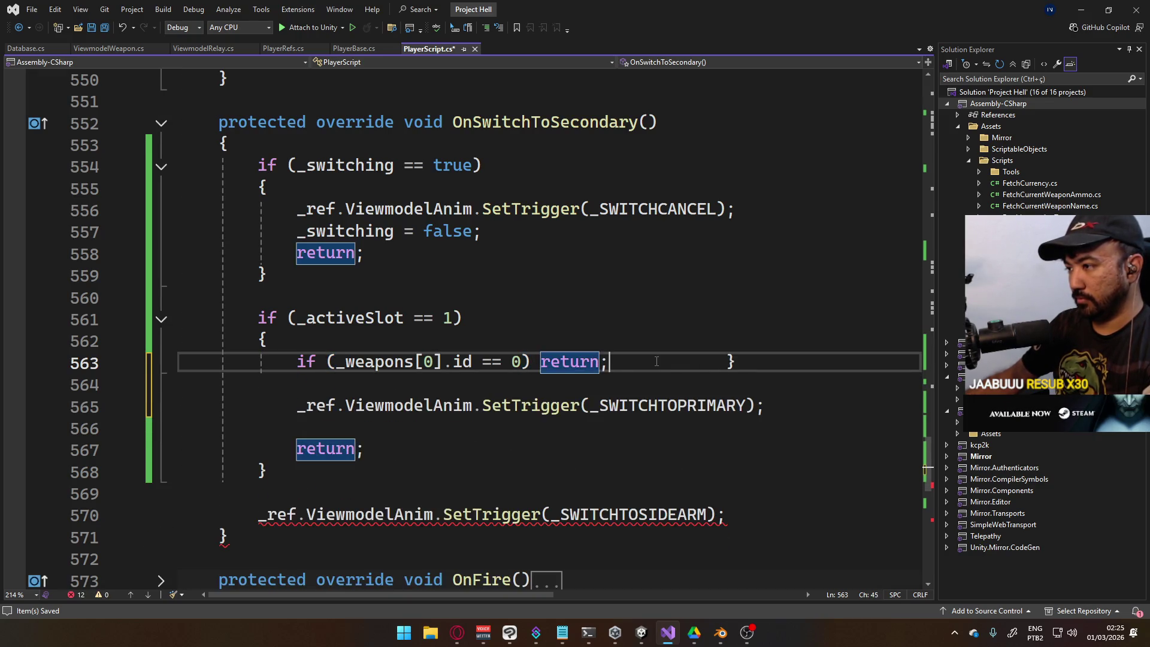
key("shift+End")
key("Delete")
key("ctrl+s")
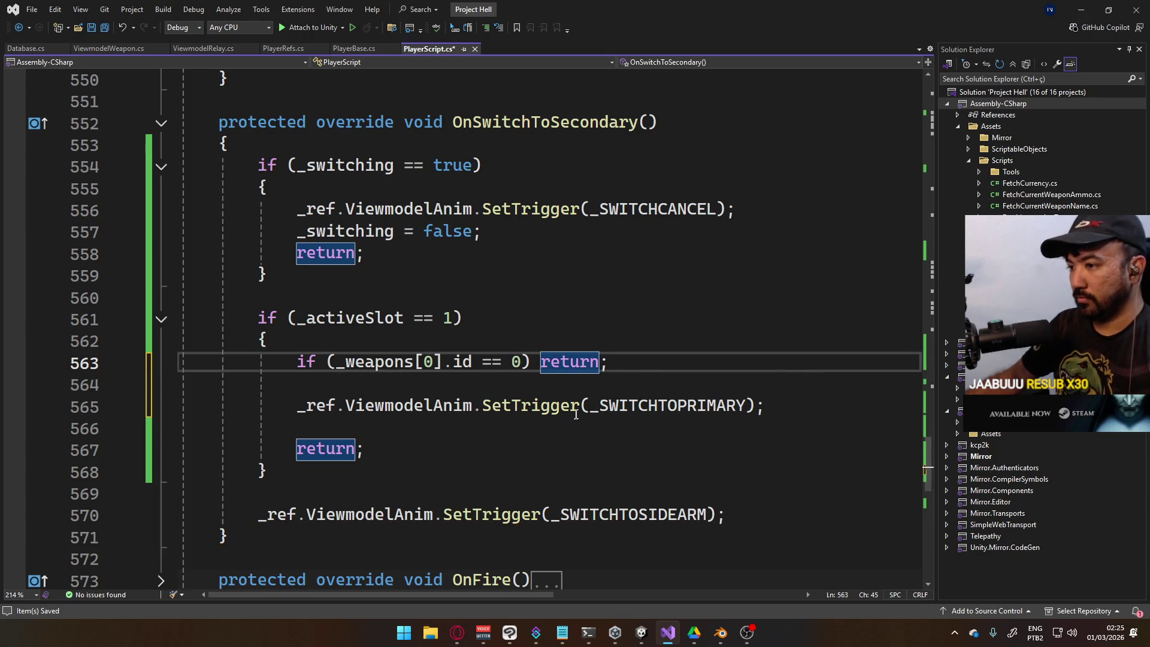
key("alt+Tab")
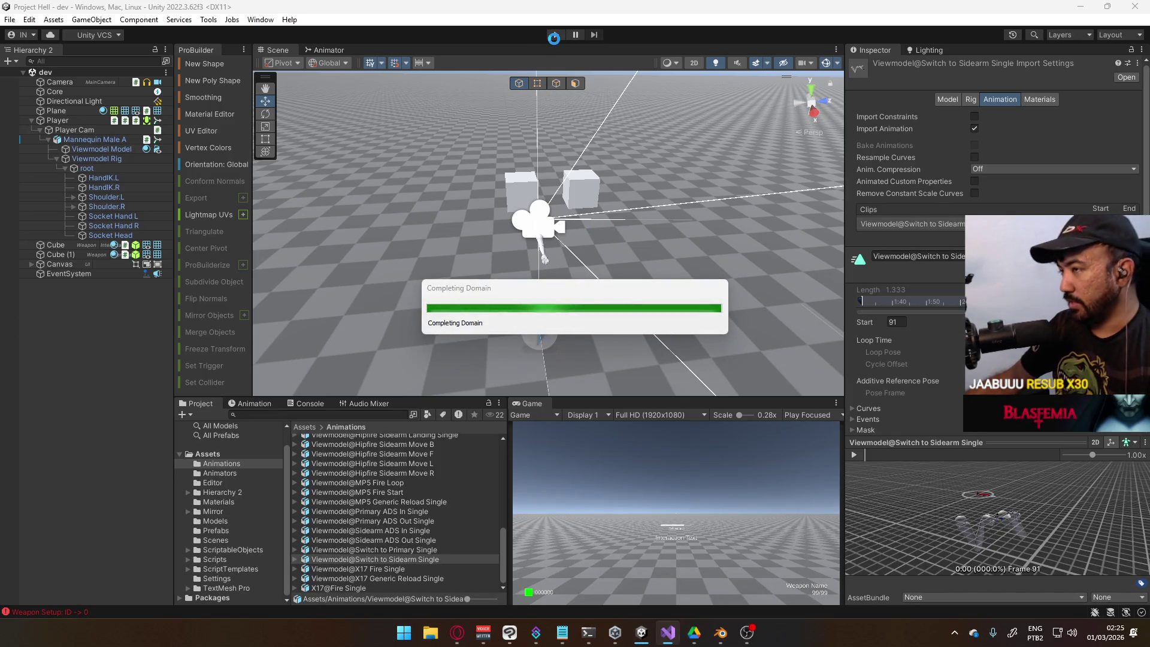
Start Play mode and walk around, swapping from the X17 to the MP5 and back
left_click(556, 35)
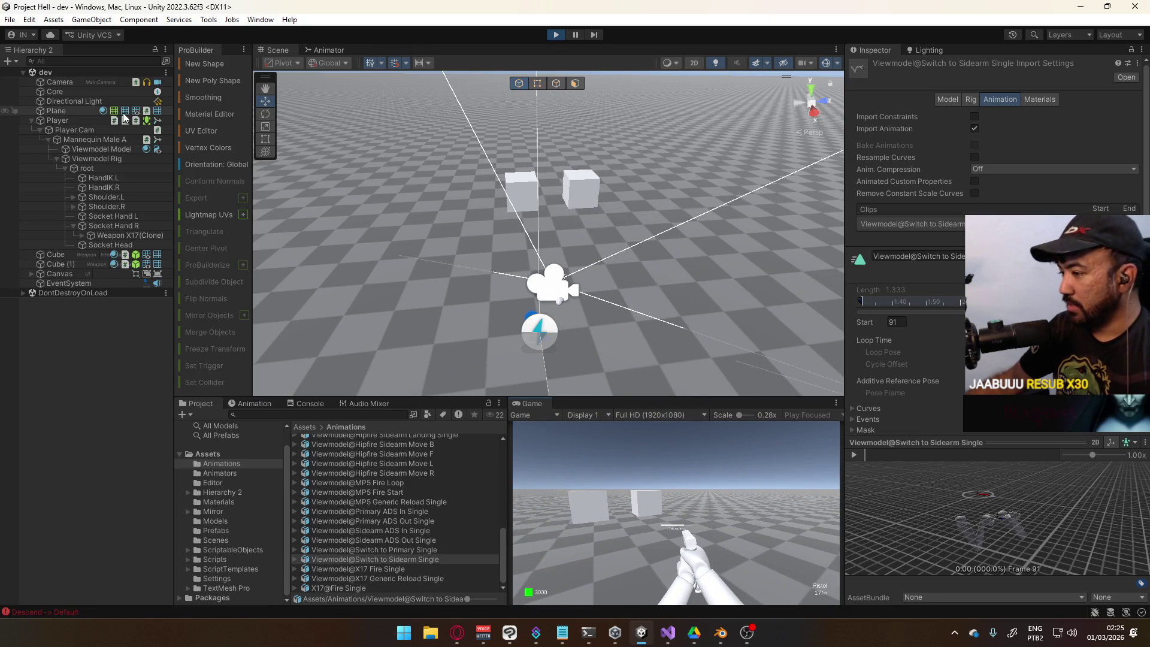
key("w")
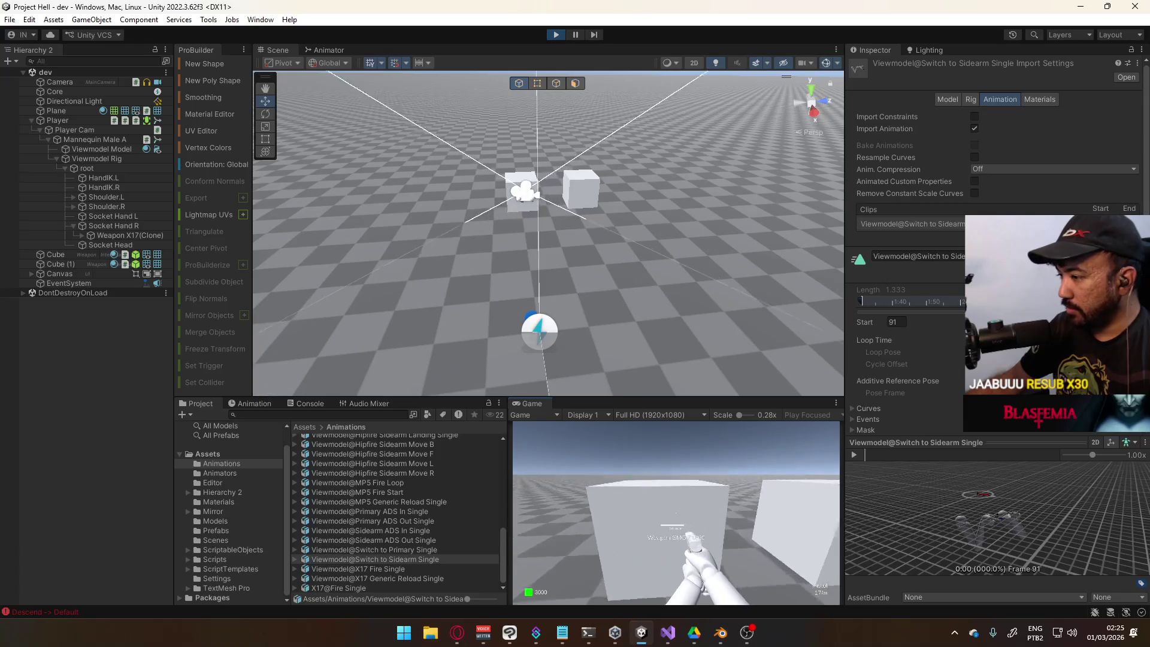
key("2")
key("s")
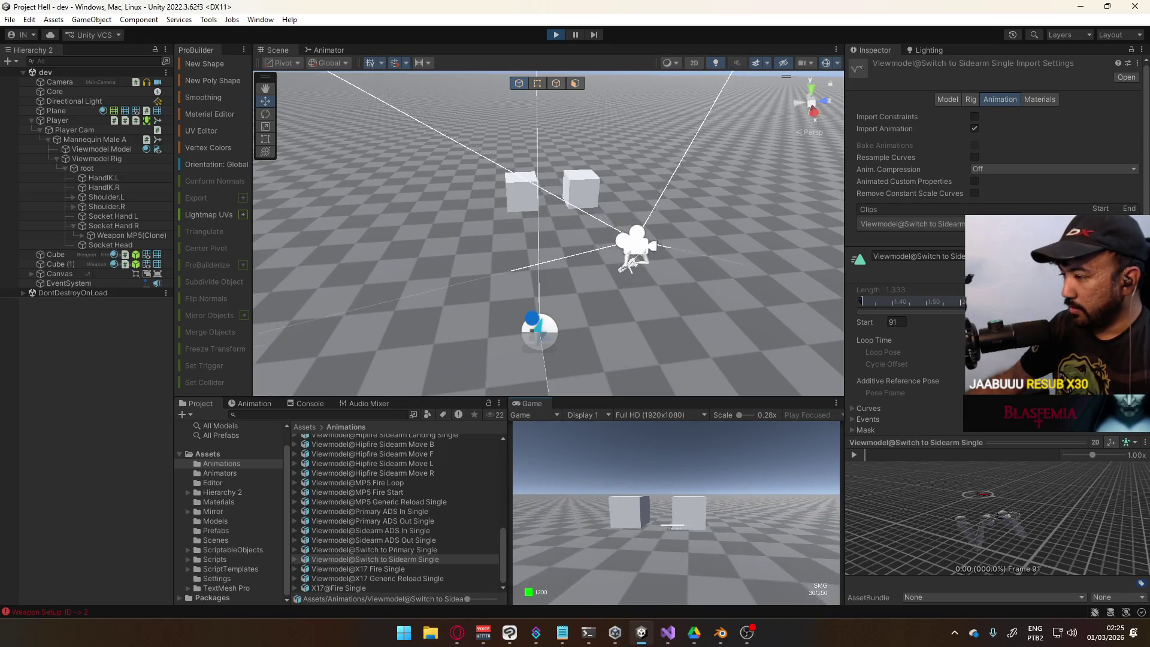
key("s")
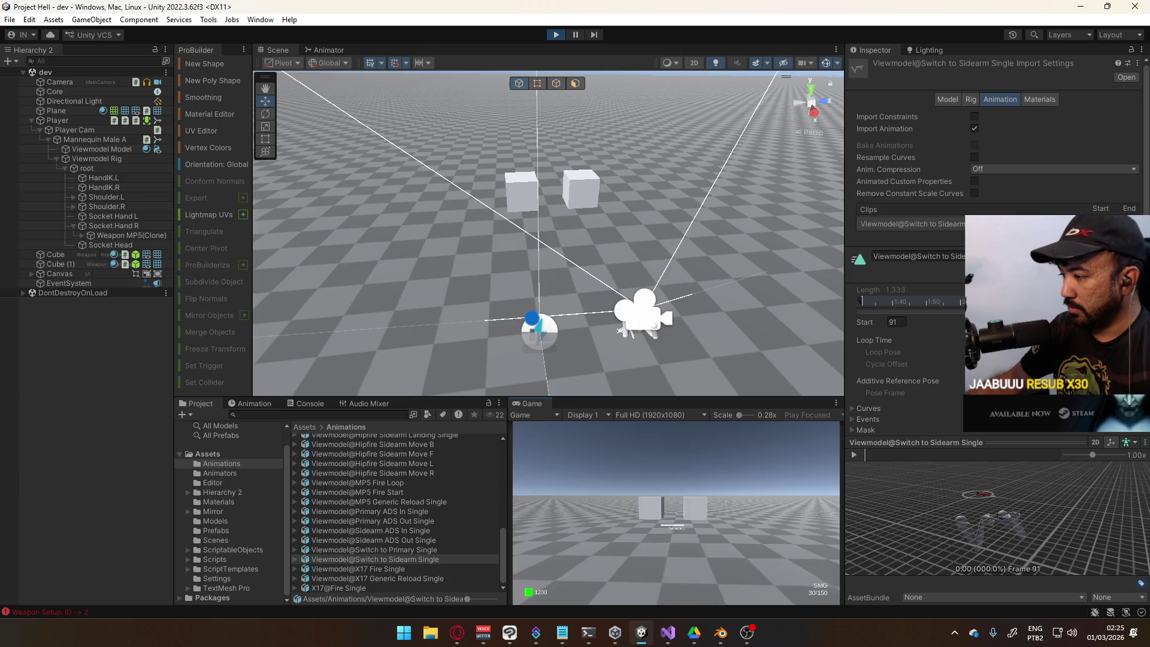
key("1")
key("w")
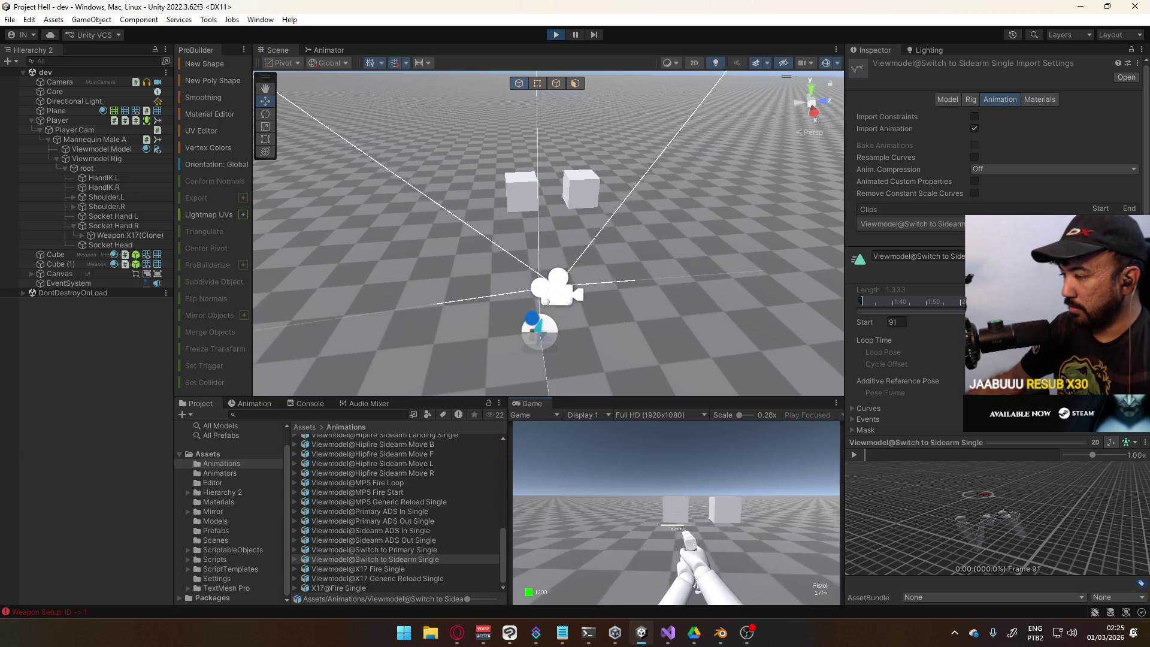
Strafe right while swapping MP5/X17 repeatedly, then show Mannequin Male A's components
key("d")
key("2")
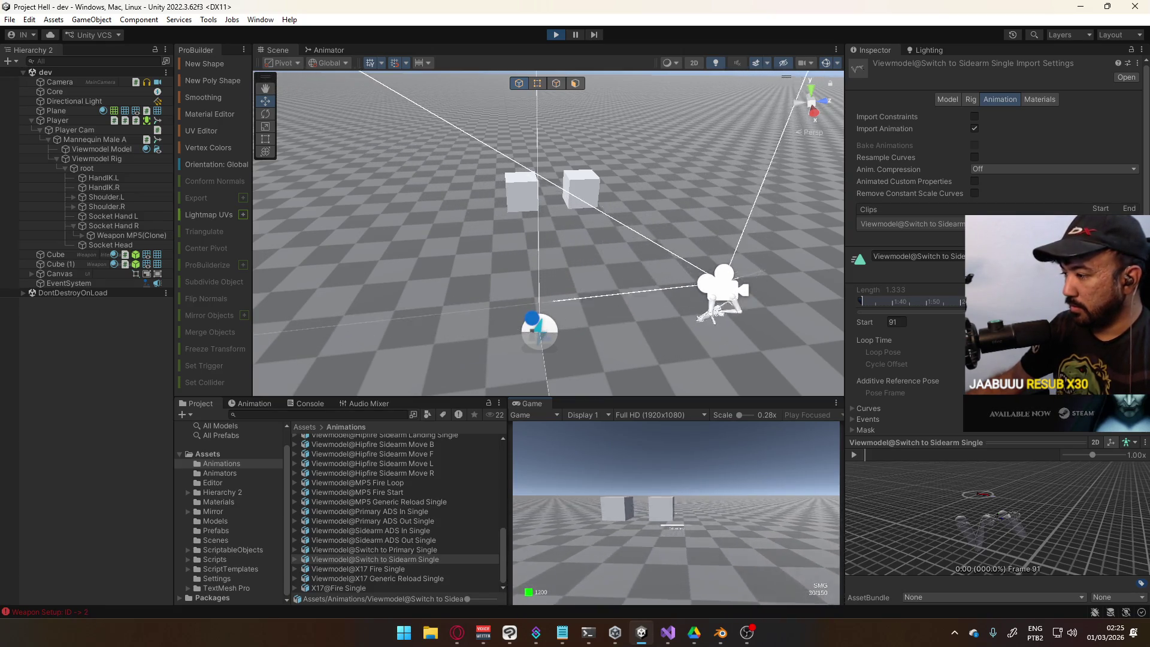
key("d")
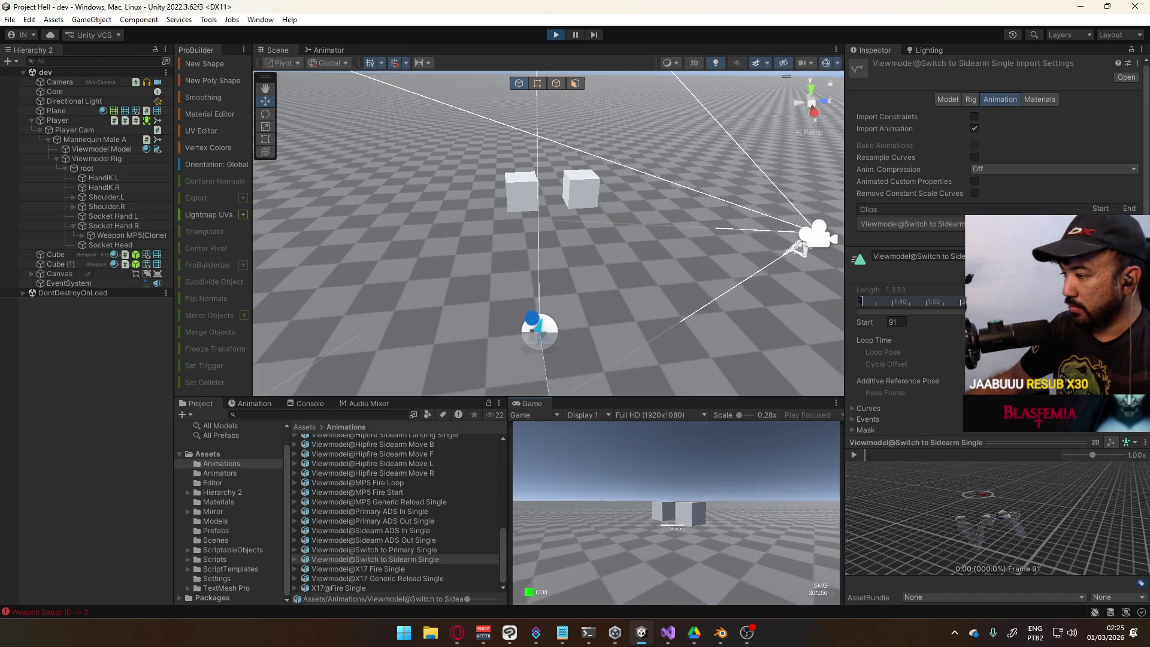
key("1")
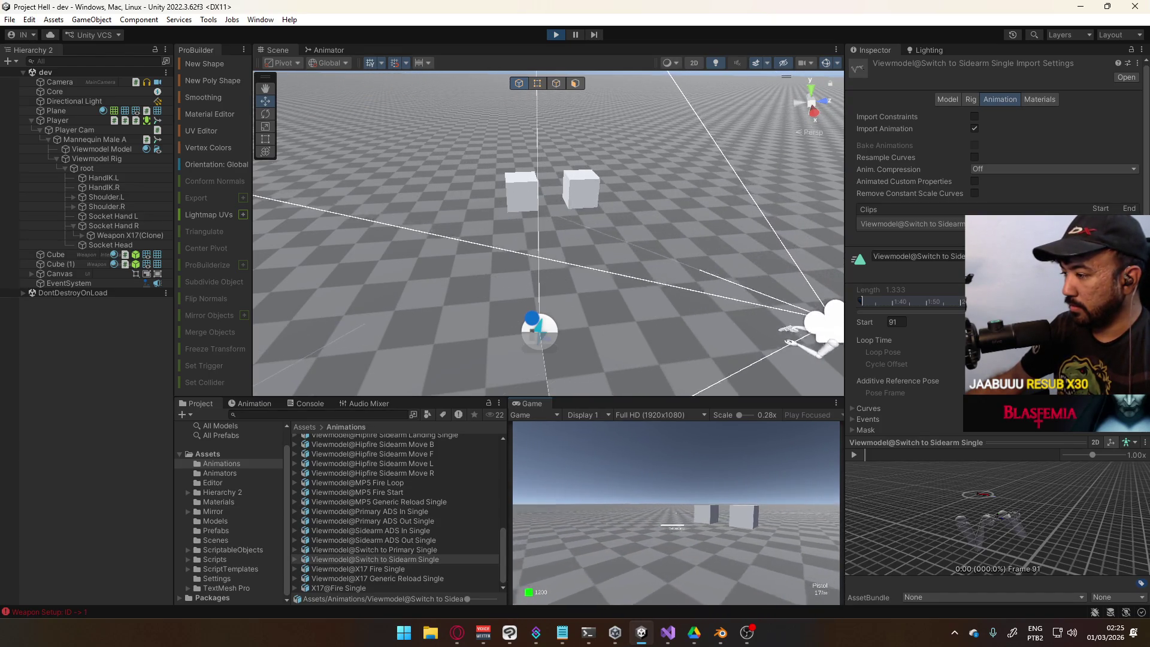
key("2")
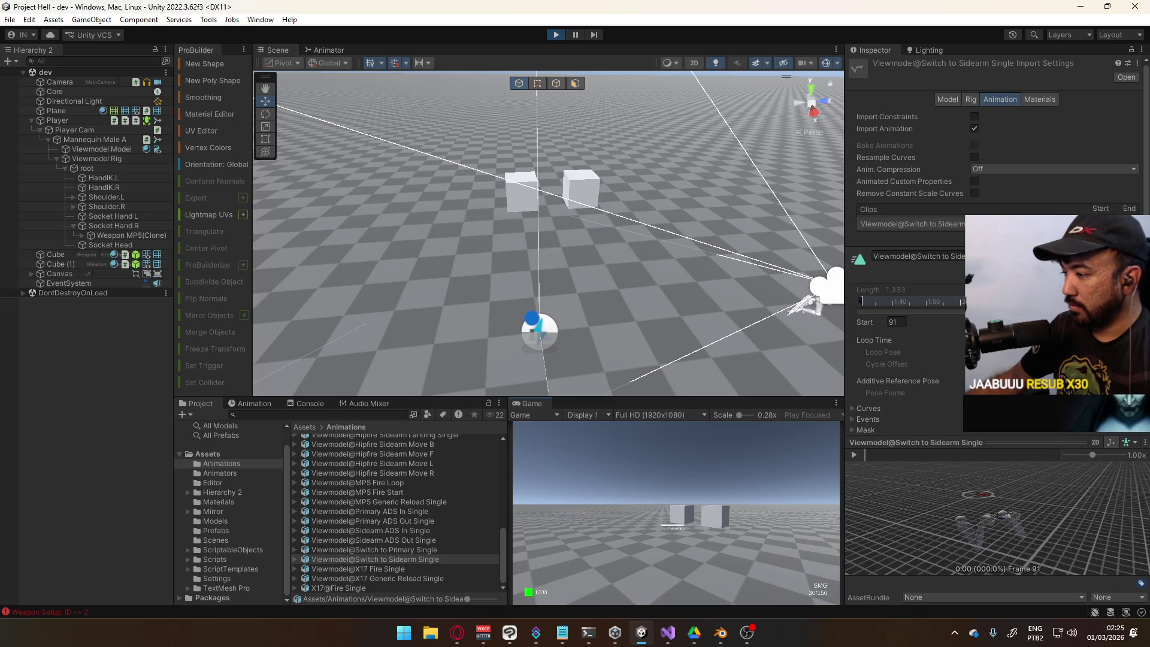
key("1")
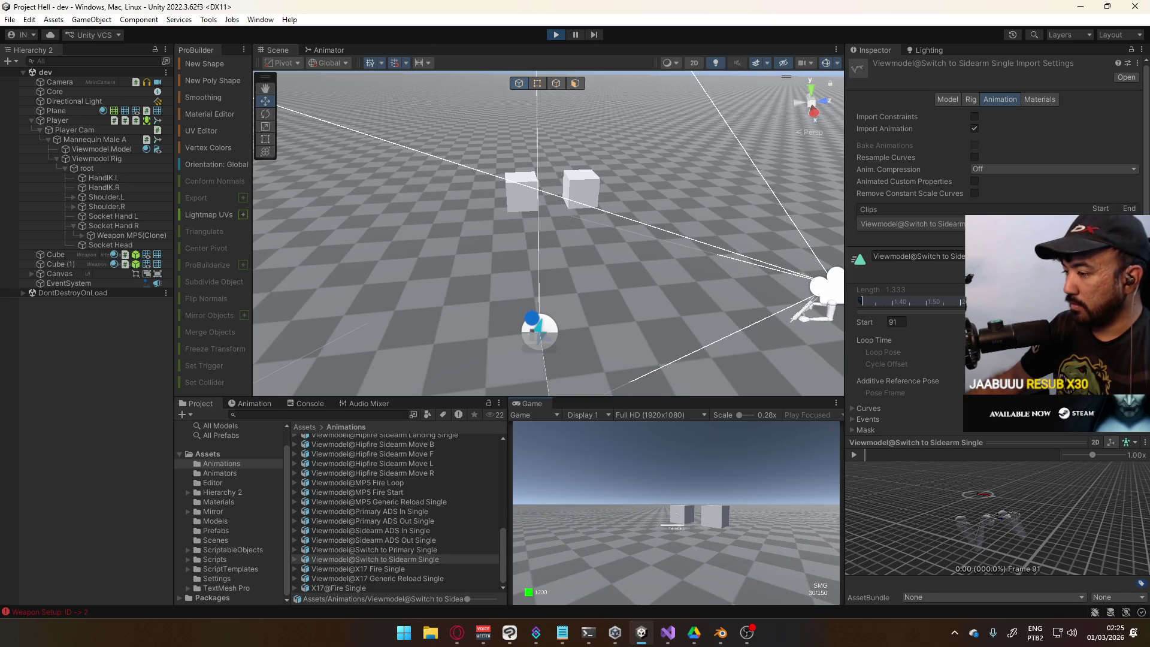
key("super")
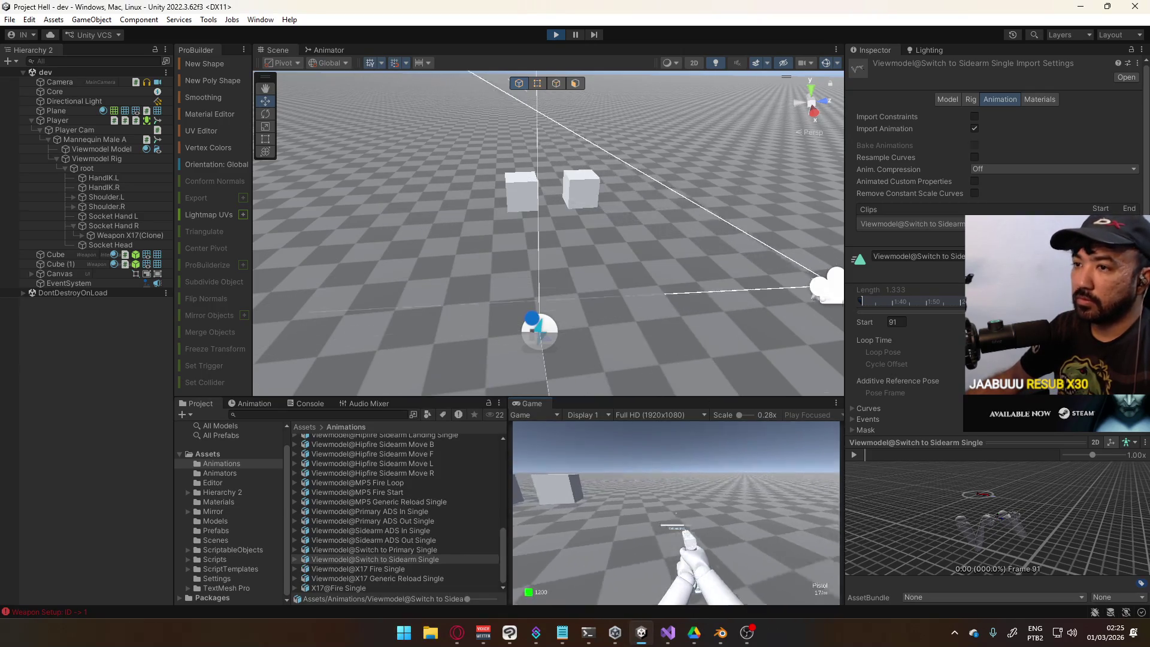
left_click(117, 141)
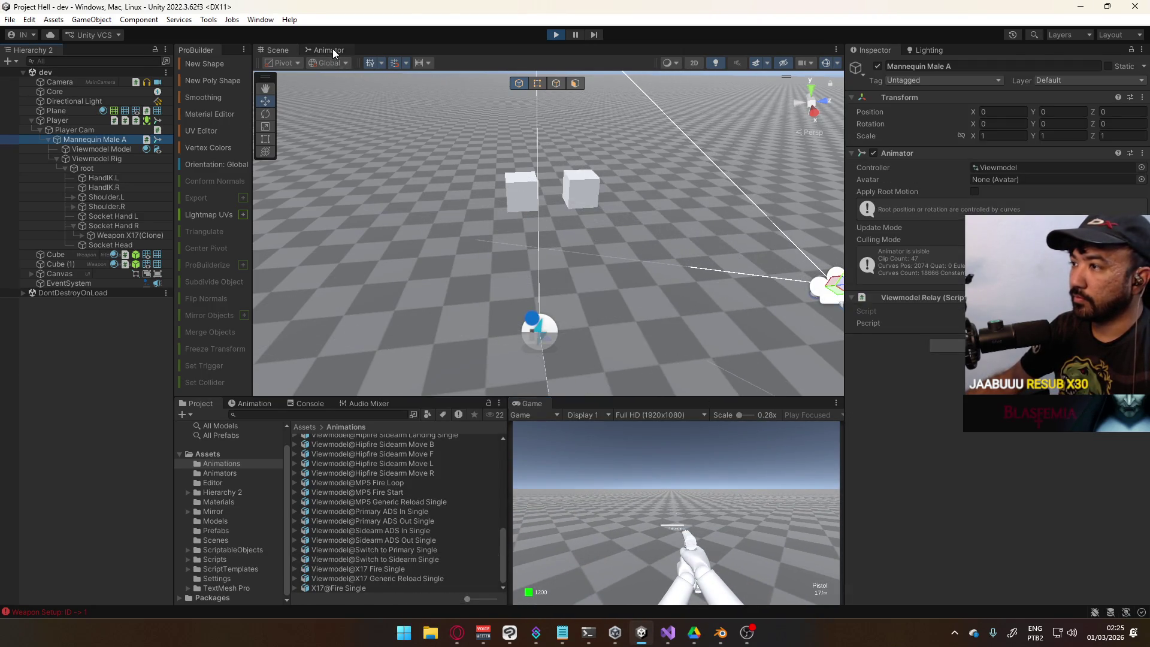
In the Animator graph, test switching to the sidearm and cancelling back to primary
left_click(330, 50)
left_click(687, 495)
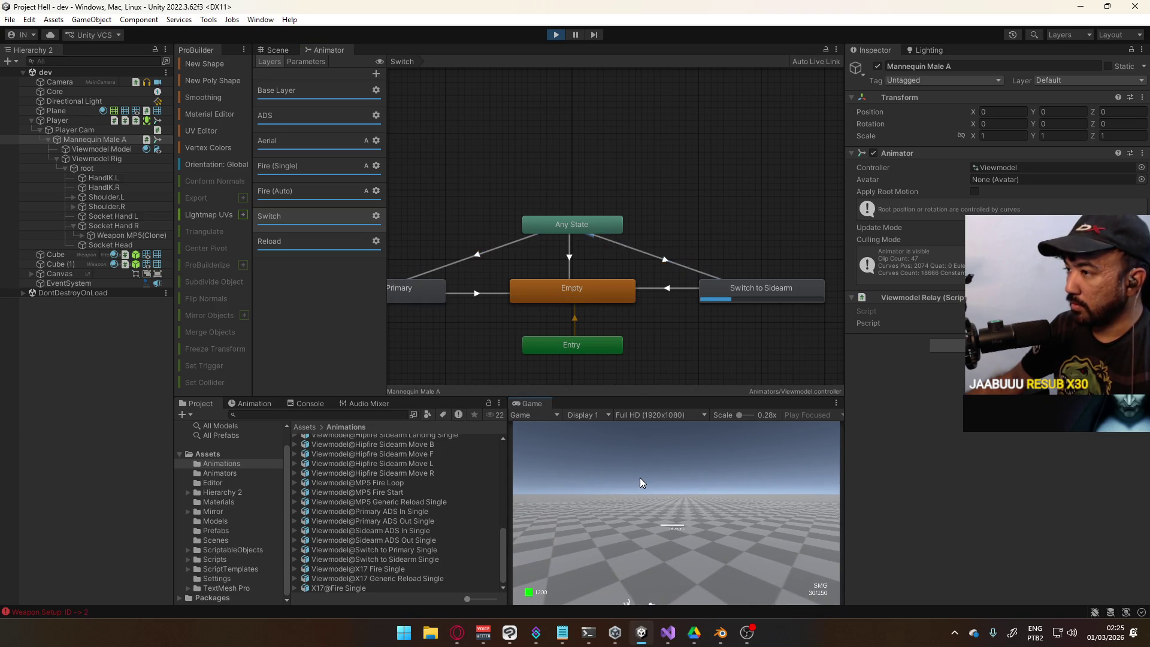
key("2")
key("1")
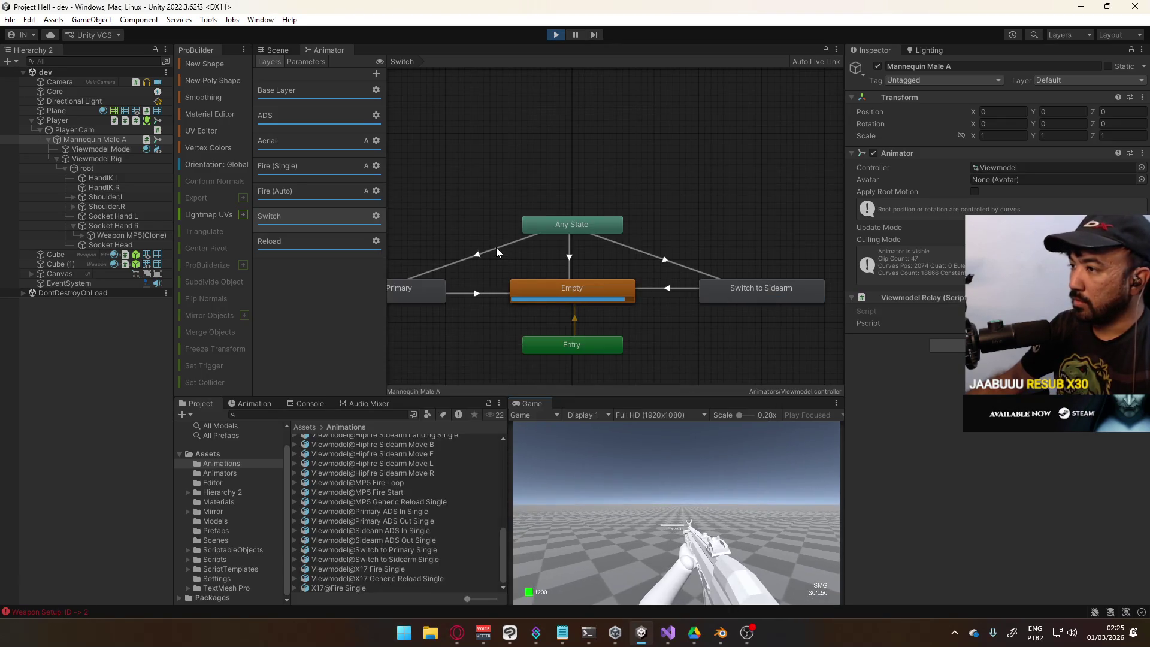
Inspect the Switch to Primary and Switch to Sidearm transitions, then select Player
left_click(496, 248)
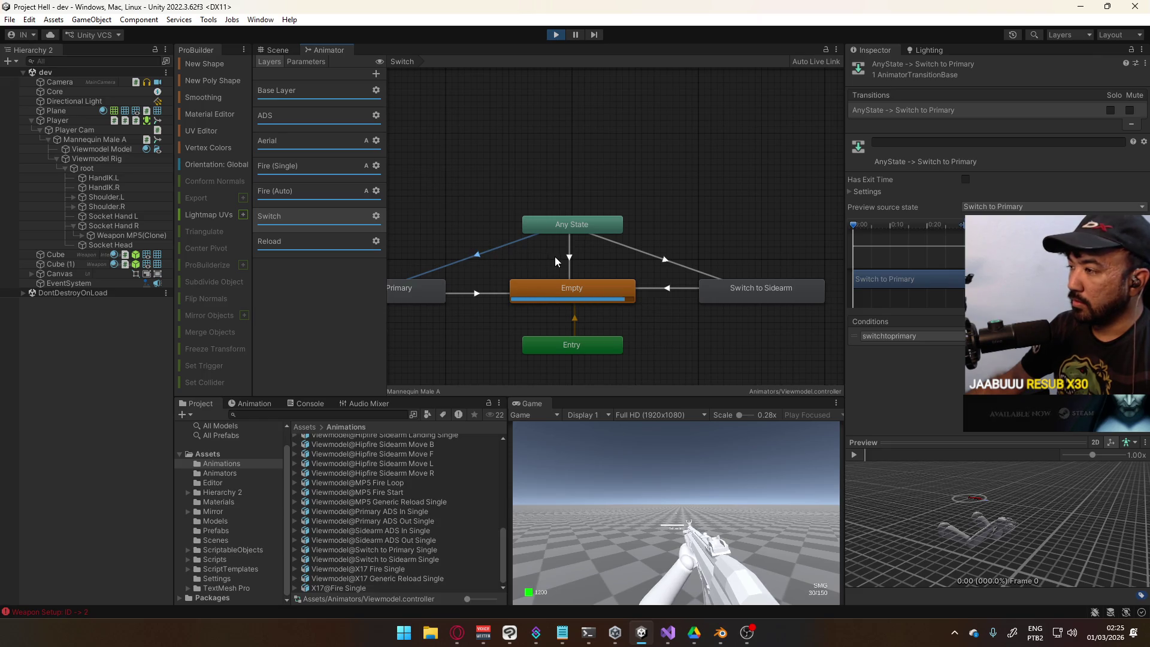
left_click(652, 254)
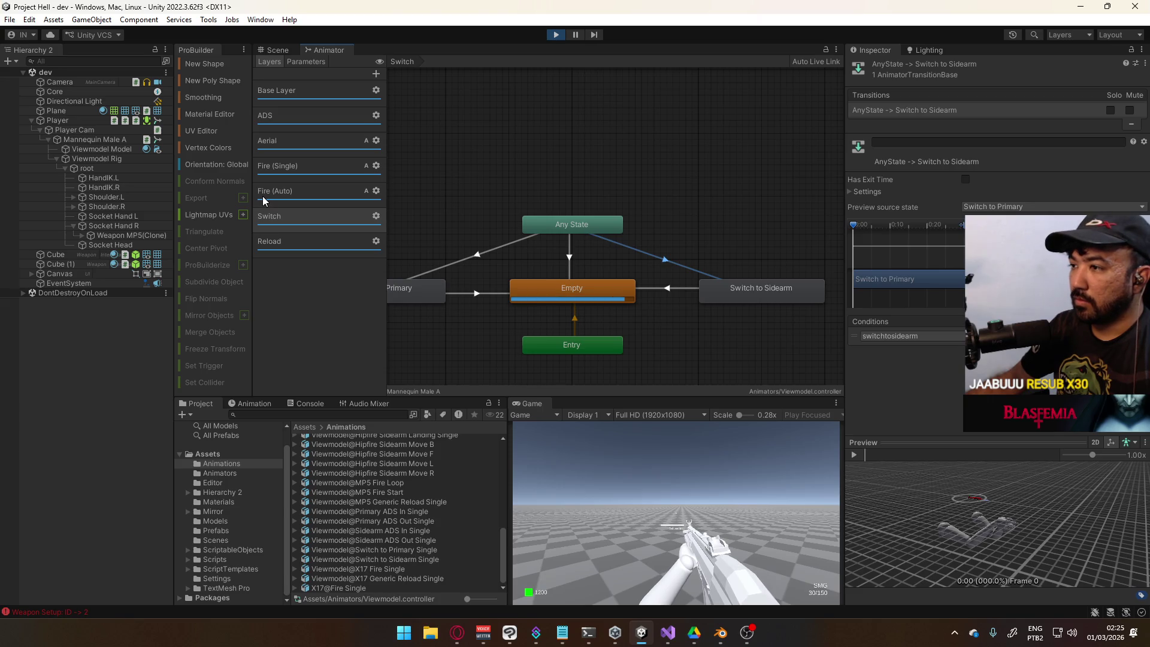
left_click(71, 122)
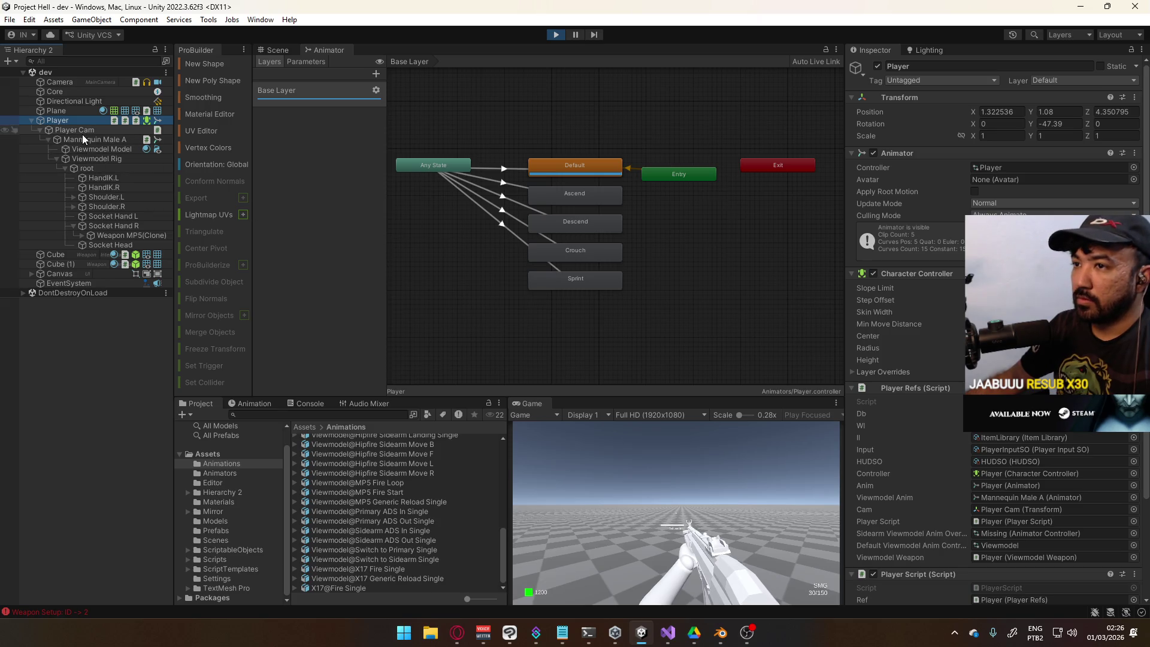
Put the Inspector in Debug mode and scroll to the player's Active Slot field
left_click(1131, 50)
left_click(925, 103)
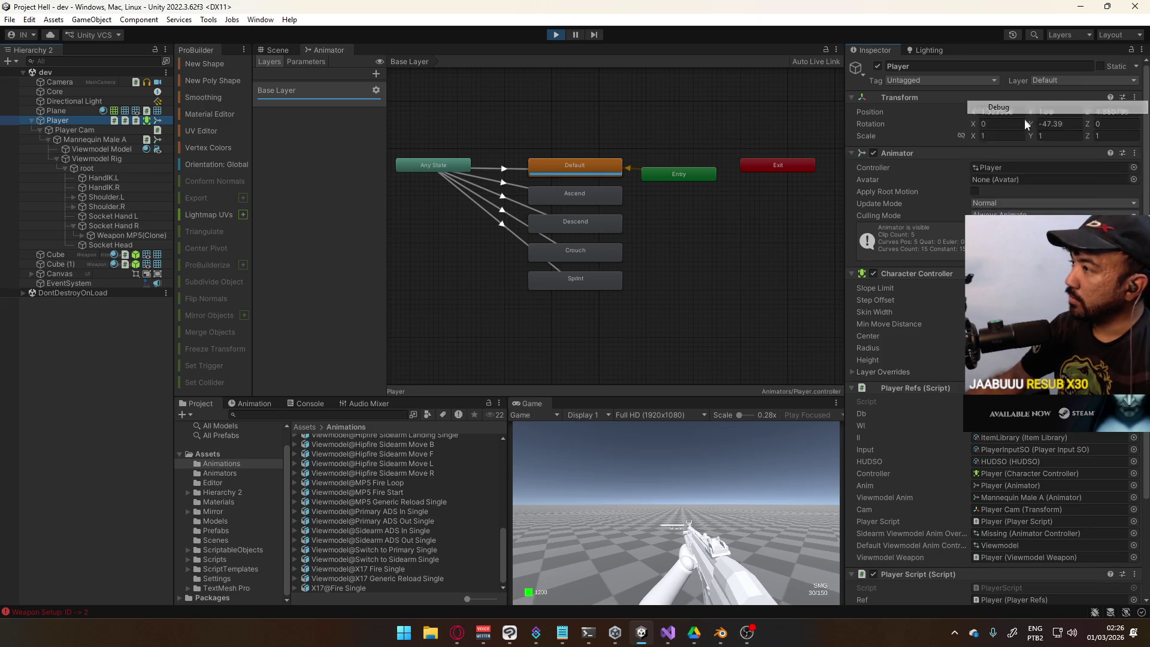
scroll(989, 300, "down", 5)
scroll(998, 330, "down", 15)
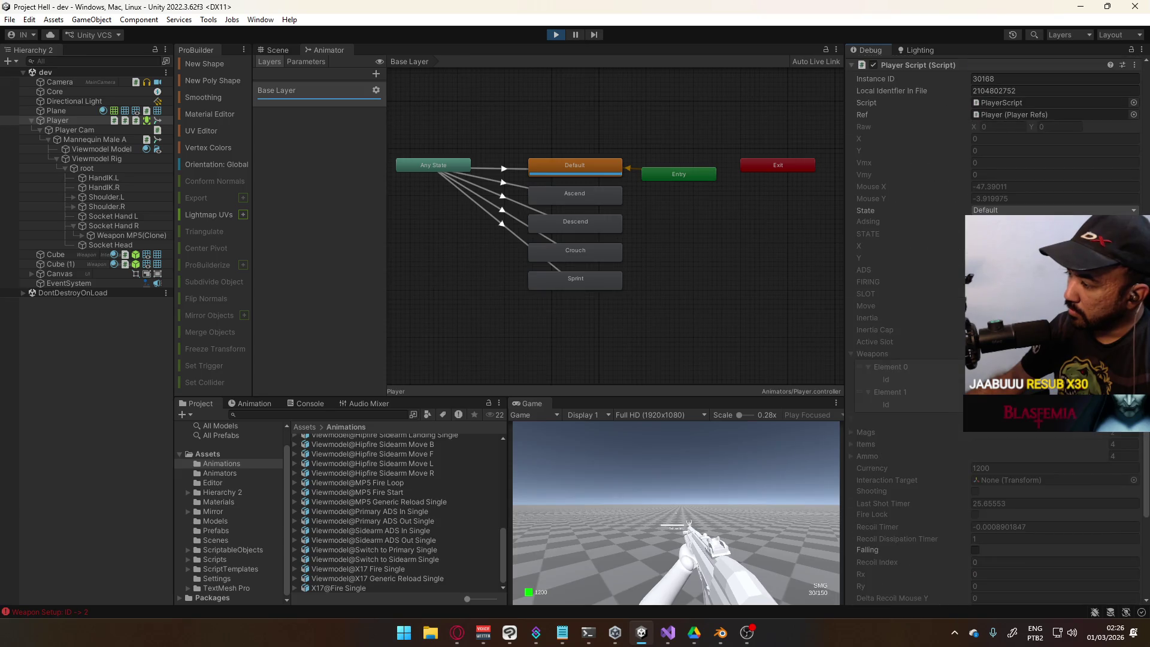
Fire the SMG, switch to the pistol, and select the X17 Generic Reload Single clip
left_click(719, 473)
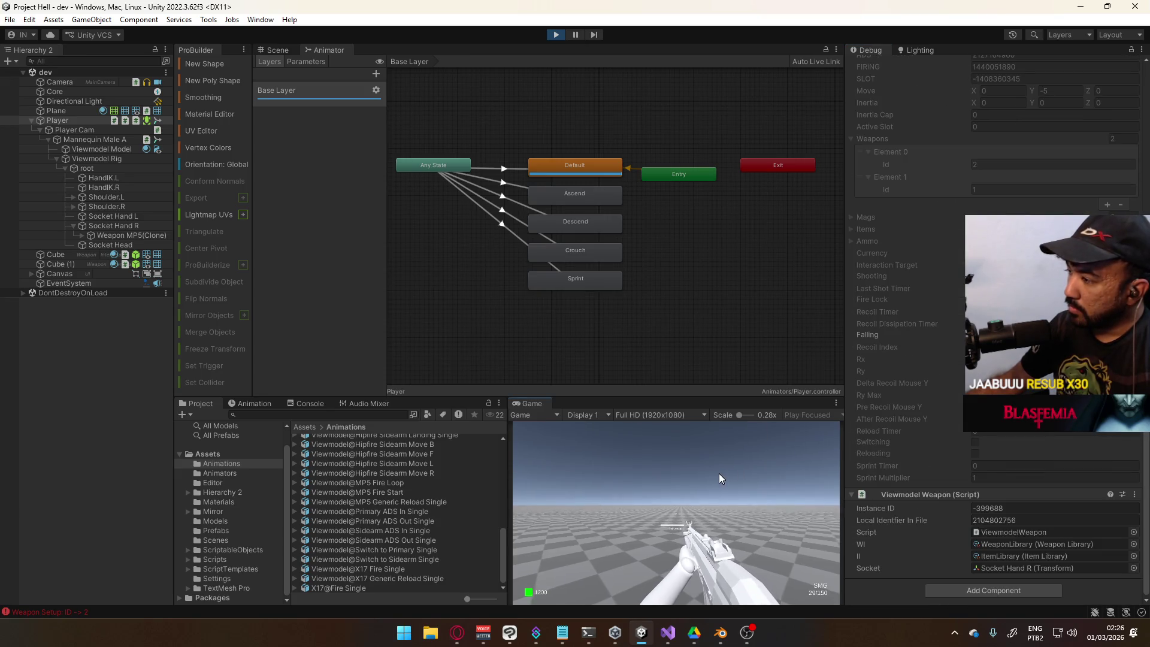
key("2")
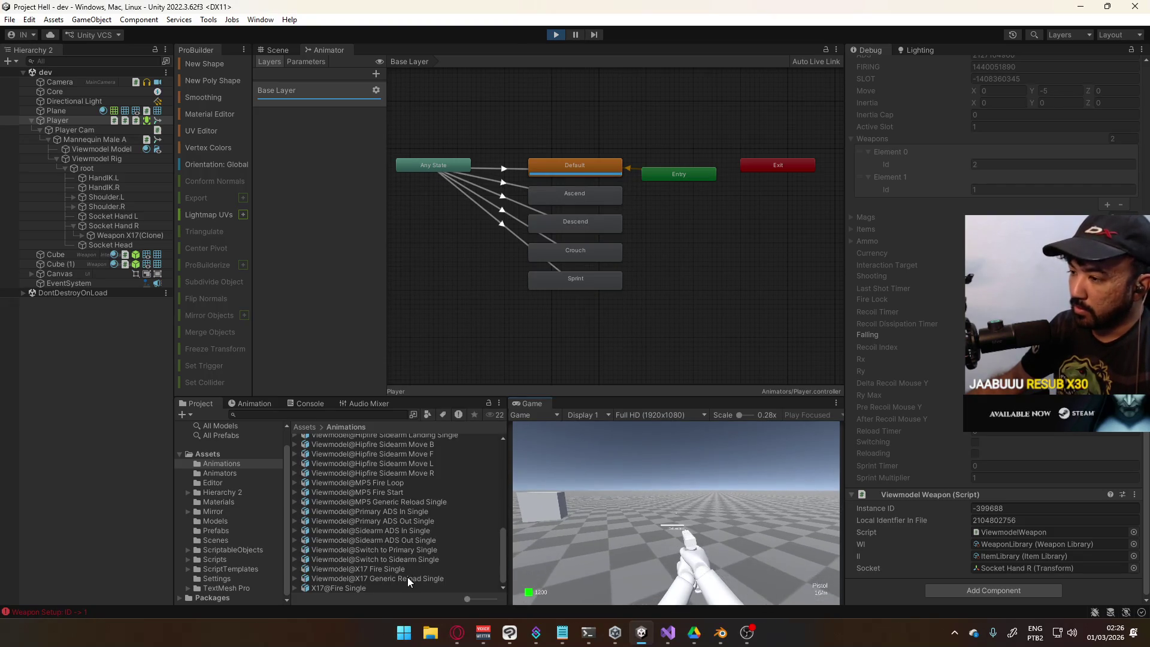
left_click(407, 577)
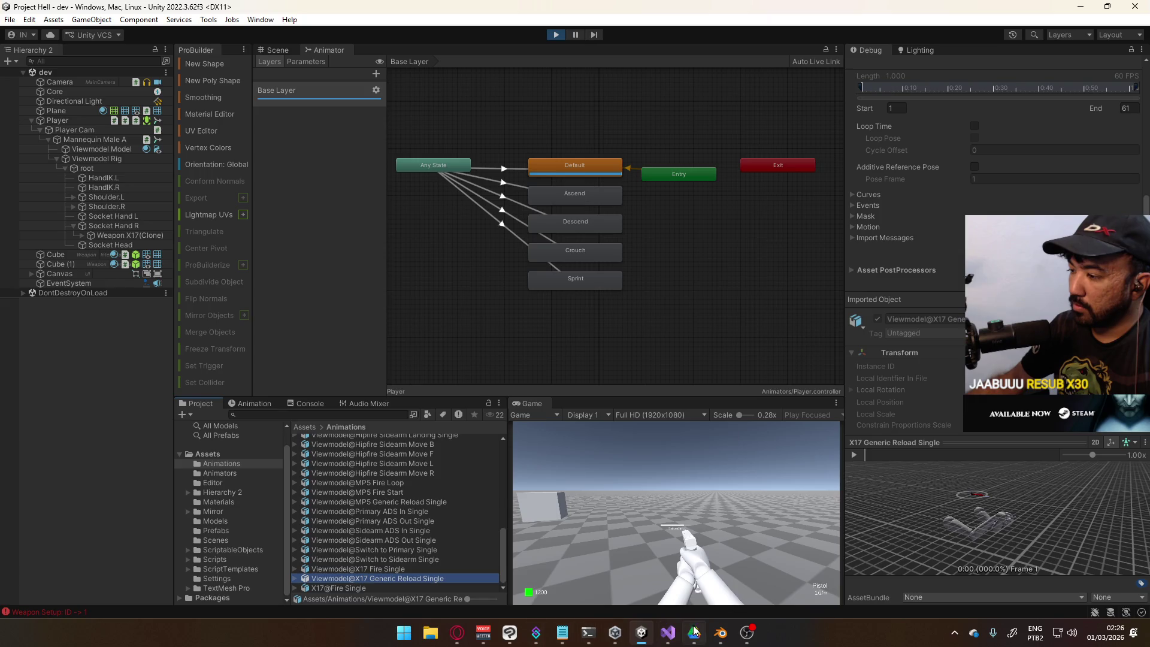
In ViewmodelRelay.cs, make SwitchStart call _pscript.SwitchStart()
left_click(663, 633)
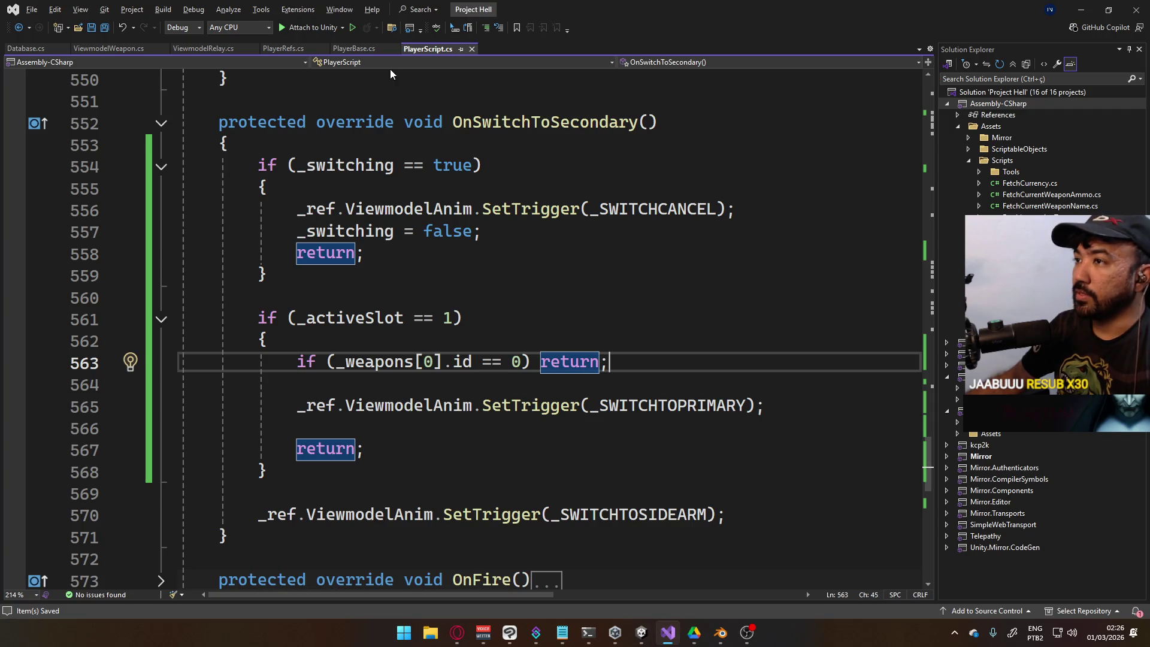
scroll(426, 147, "down", 5)
scroll(557, 302, "up", 11)
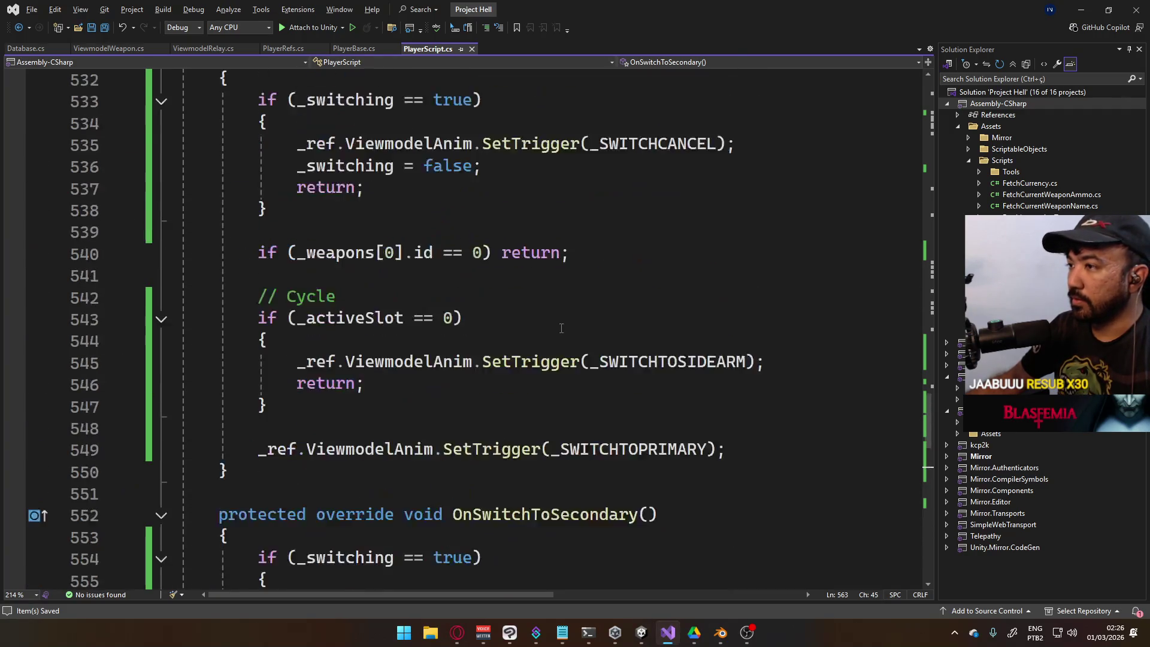
scroll(562, 328, "up", 7)
scroll(519, 364, "up", 2)
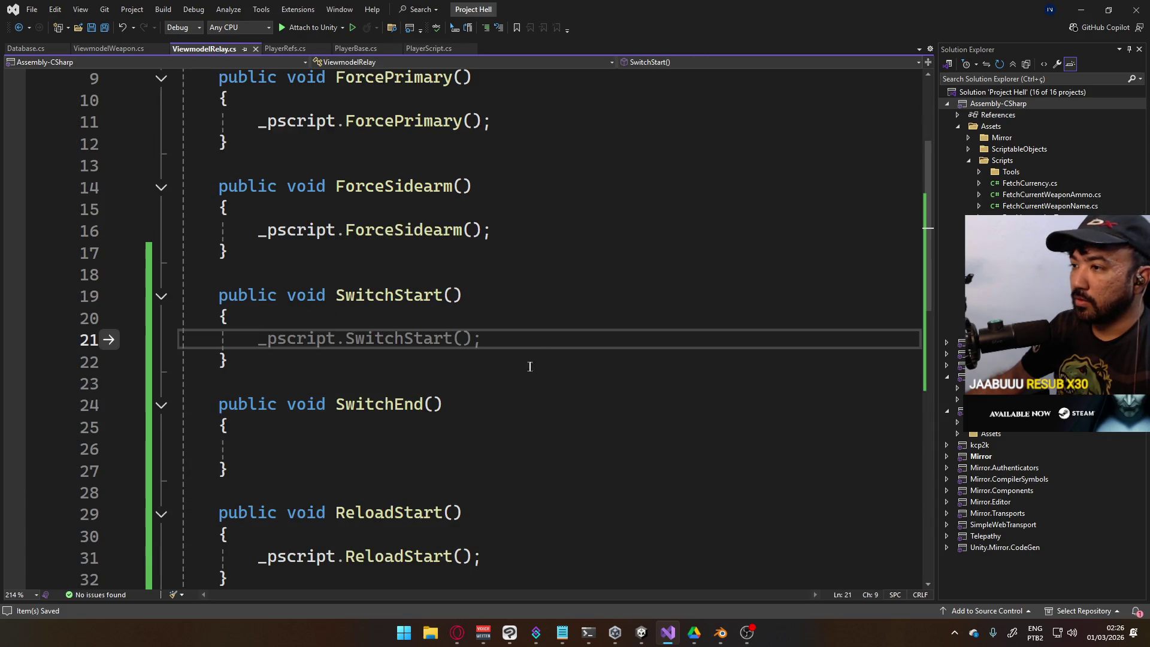
key("Tab")
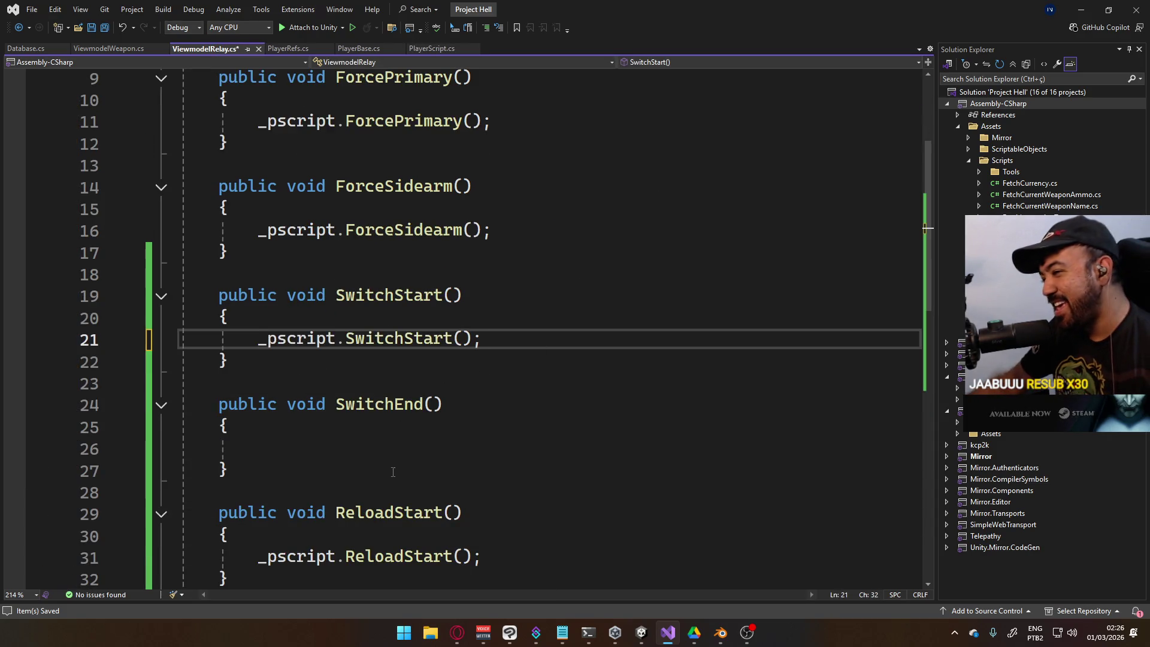
Make SwitchEnd call _pscript.SwitchEnd(), save the script and return to Unity
left_click(400, 458)
type("pscript.Swi")
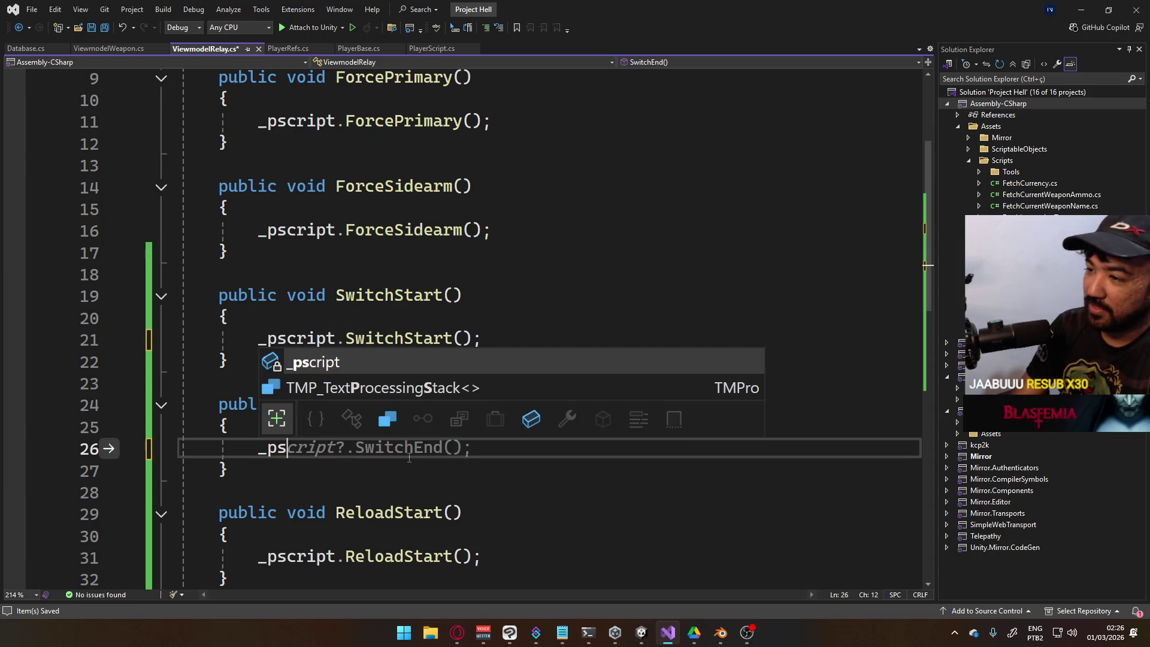
key("Tab")
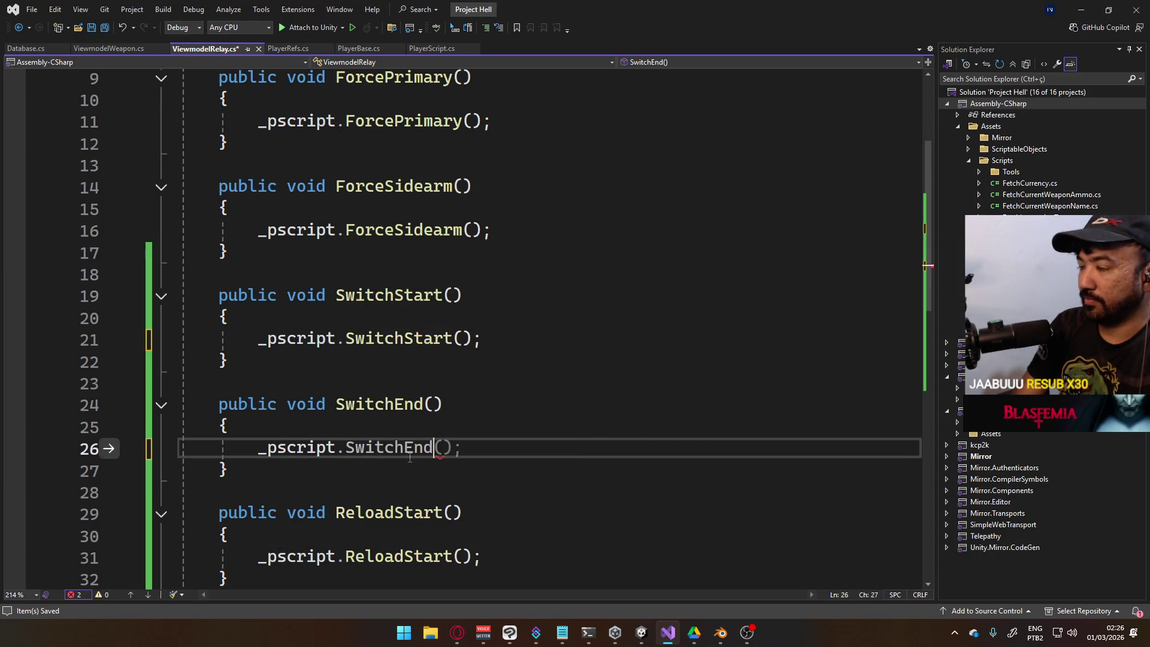
key("Tab")
key("ctrl+s")
key("alt+Tab")
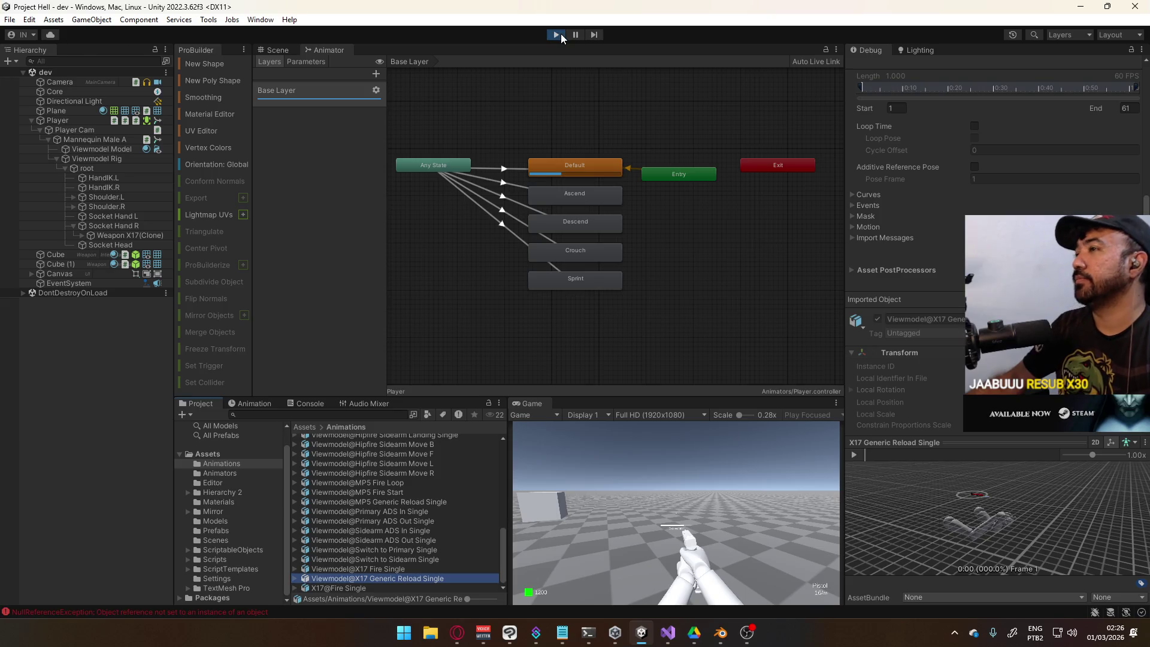
Restart Play mode with the new code and maximize the Game view
left_click(562, 34)
left_click(561, 33)
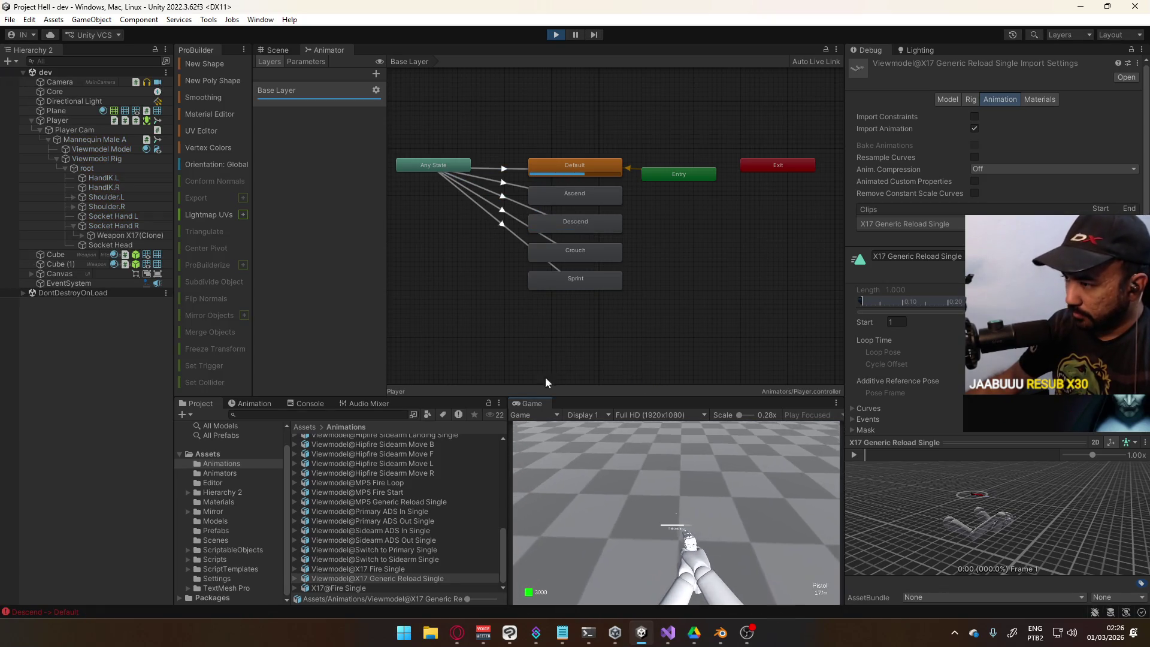
right_click(530, 403)
left_click(560, 439)
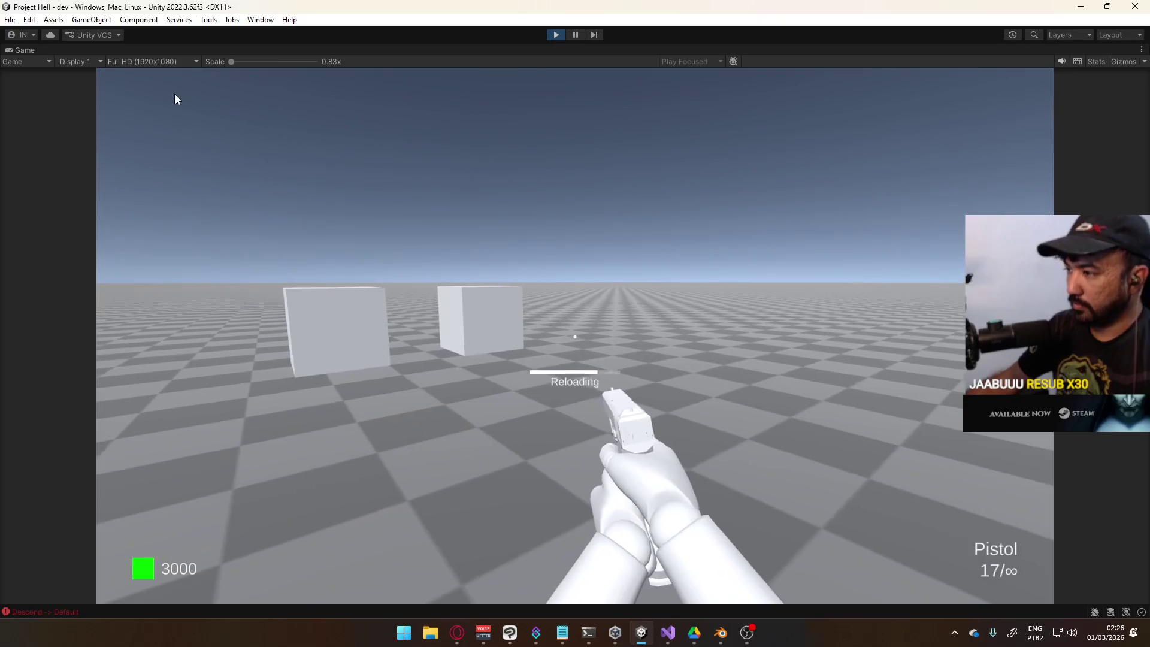
Switch from the pistol to the SMG and back, reloading, then bring up the Game tab options
left_click(182, 97)
key("super")
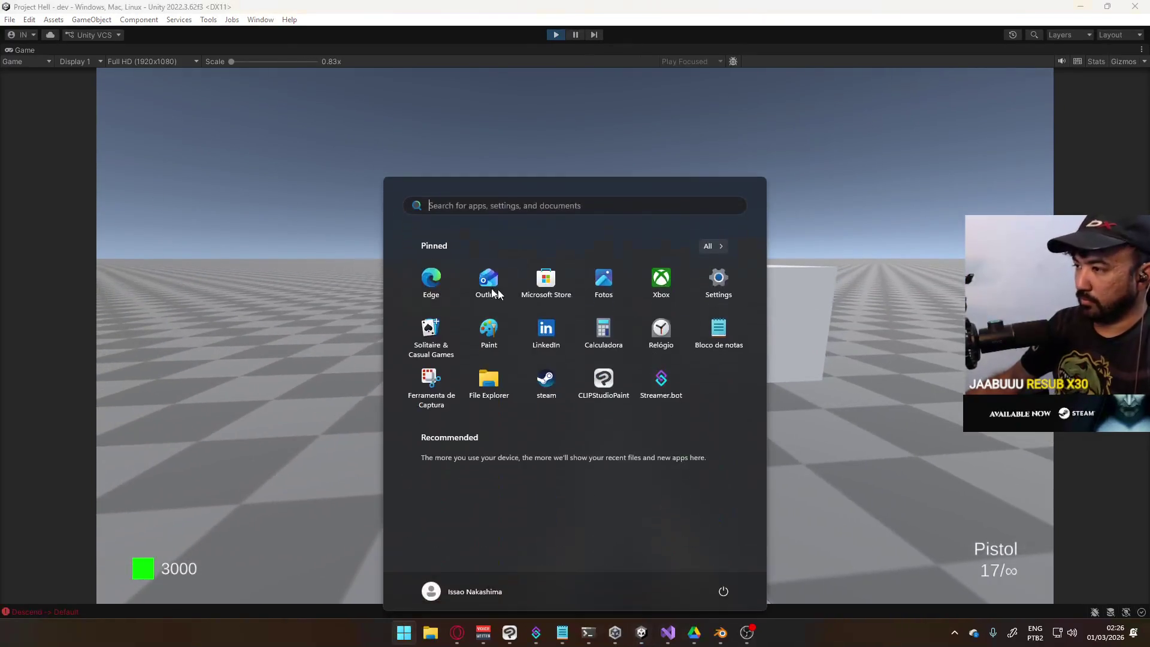
left_click(552, 275)
key("e")
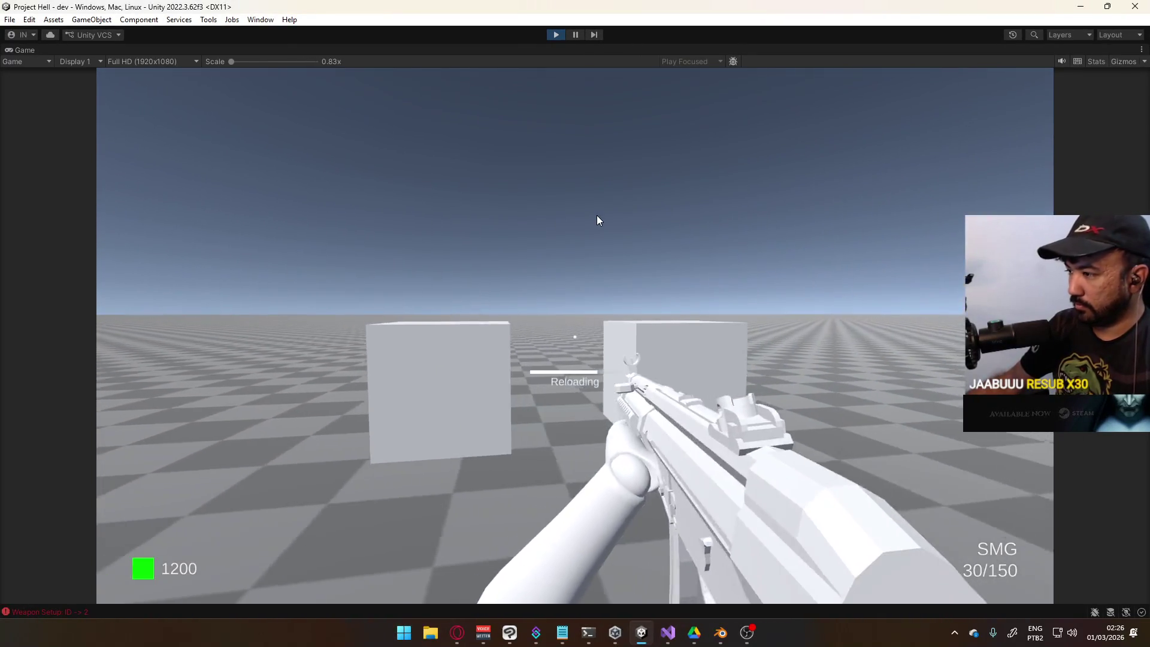
key("1")
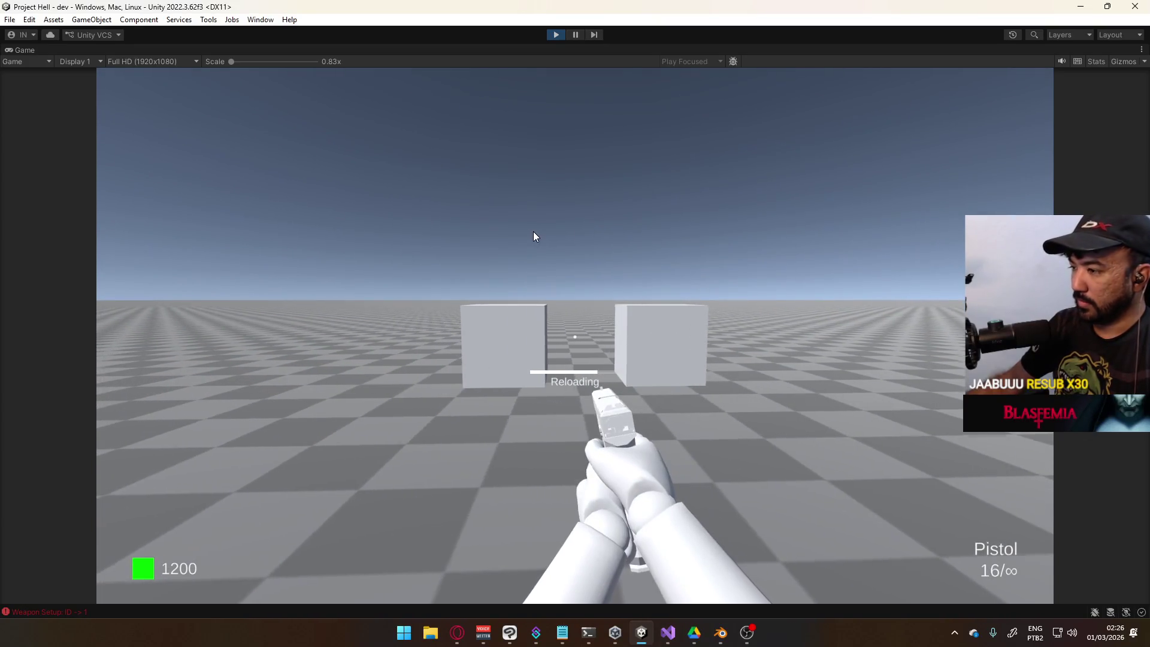
key("super")
left_click(450, 49)
right_click(453, 49)
Restore the normal layout and swap between the pistol and SMG
left_click(503, 89)
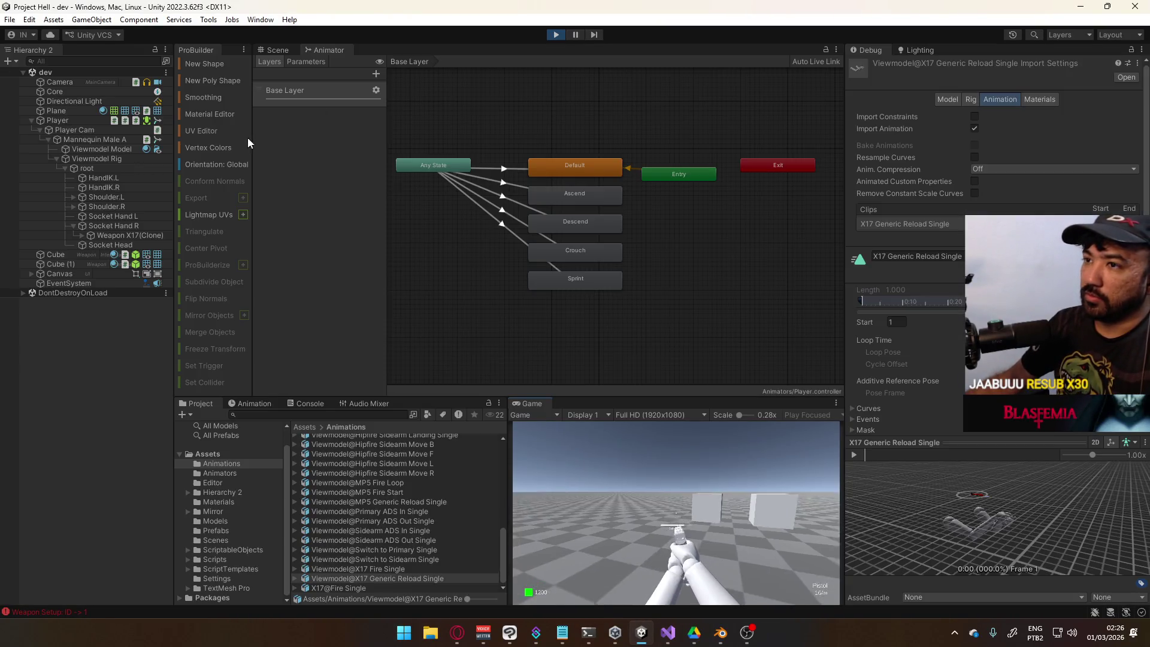
scroll(911, 330, "down", 15)
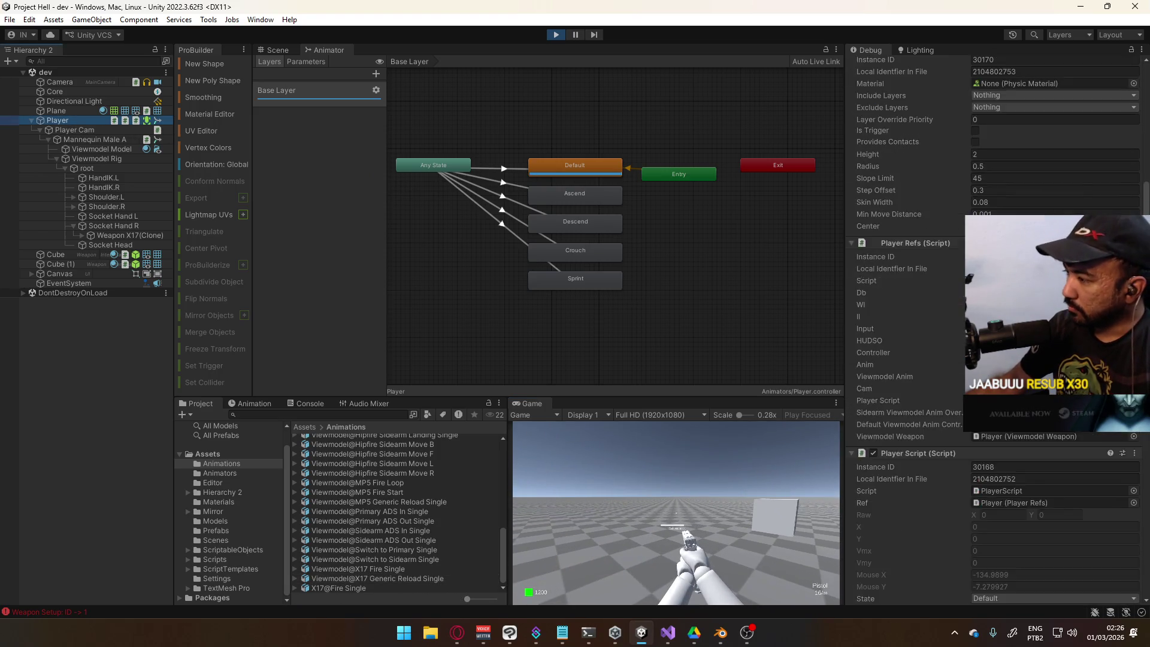
scroll(911, 329, "down", 5)
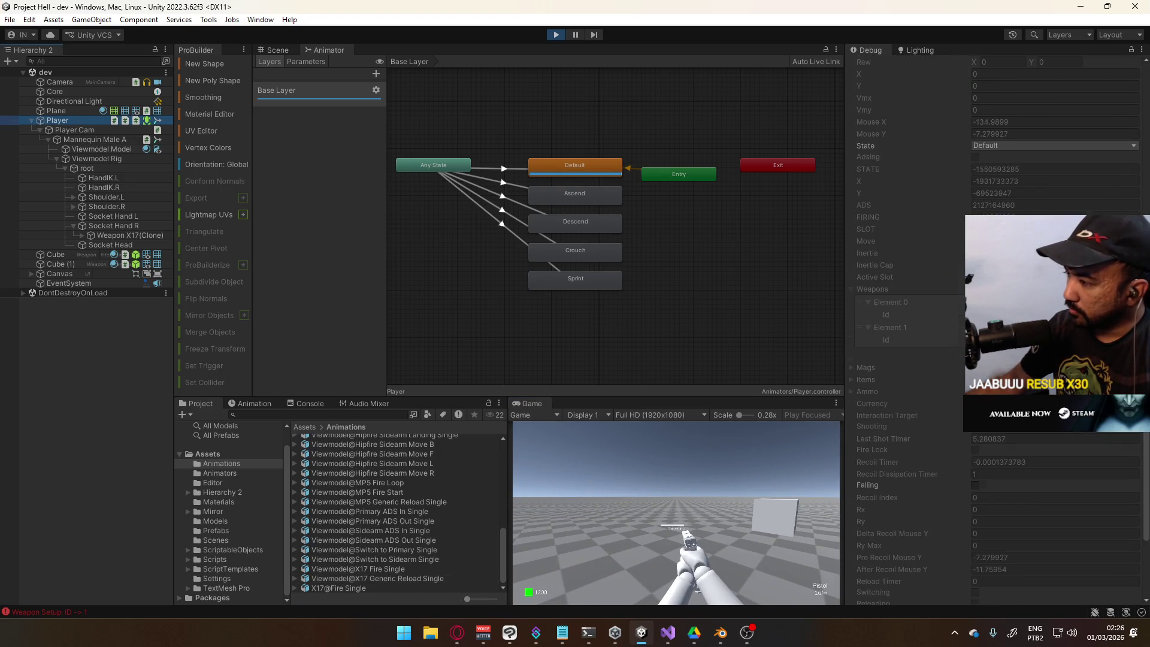
key("1")
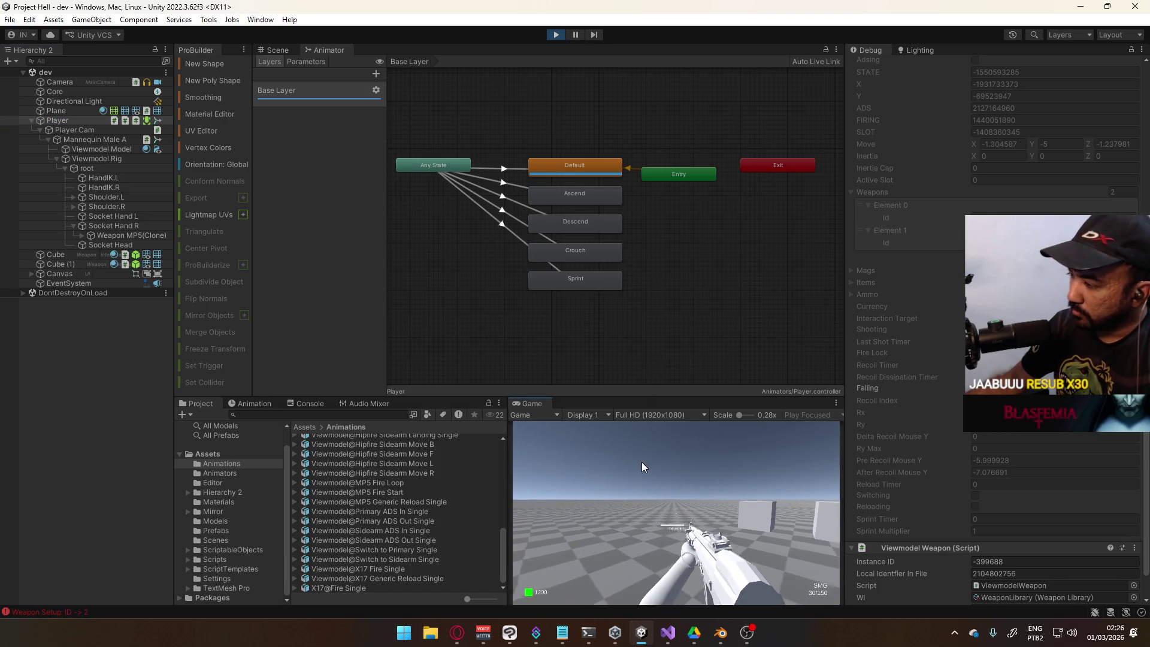
key("2")
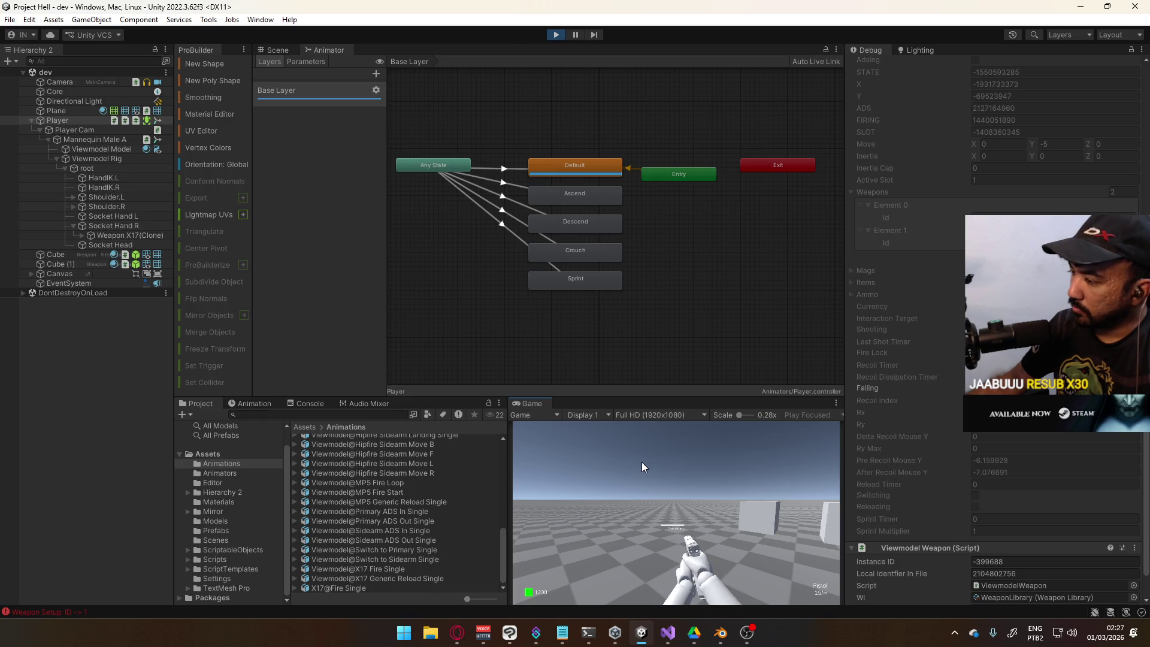
key("1")
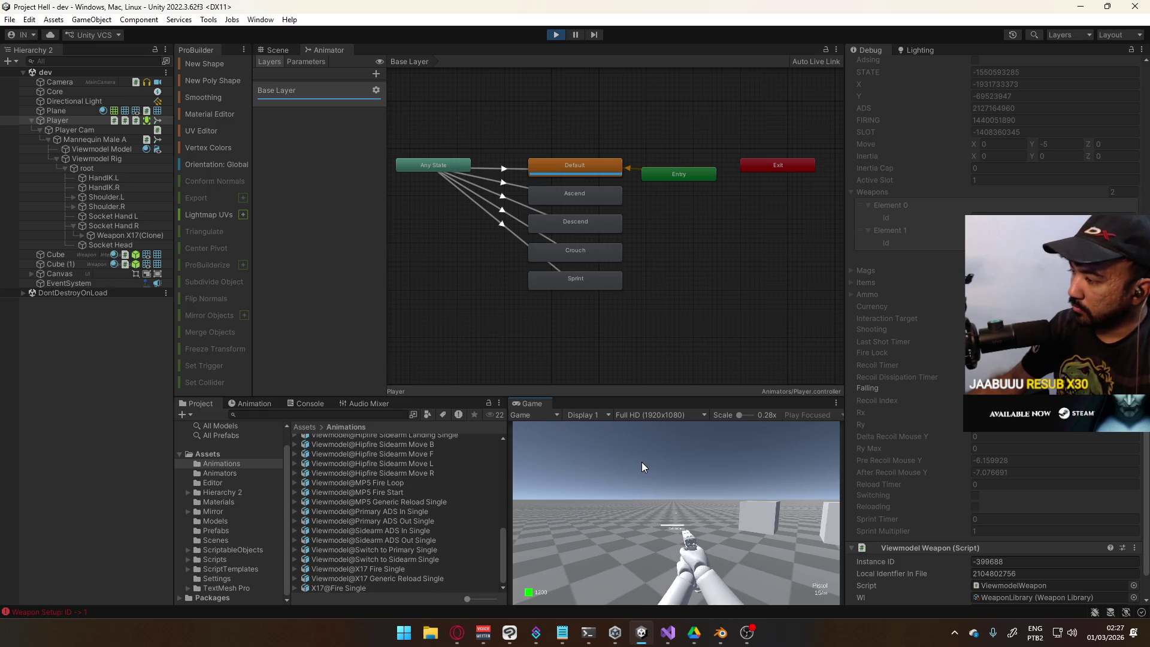
key("1")
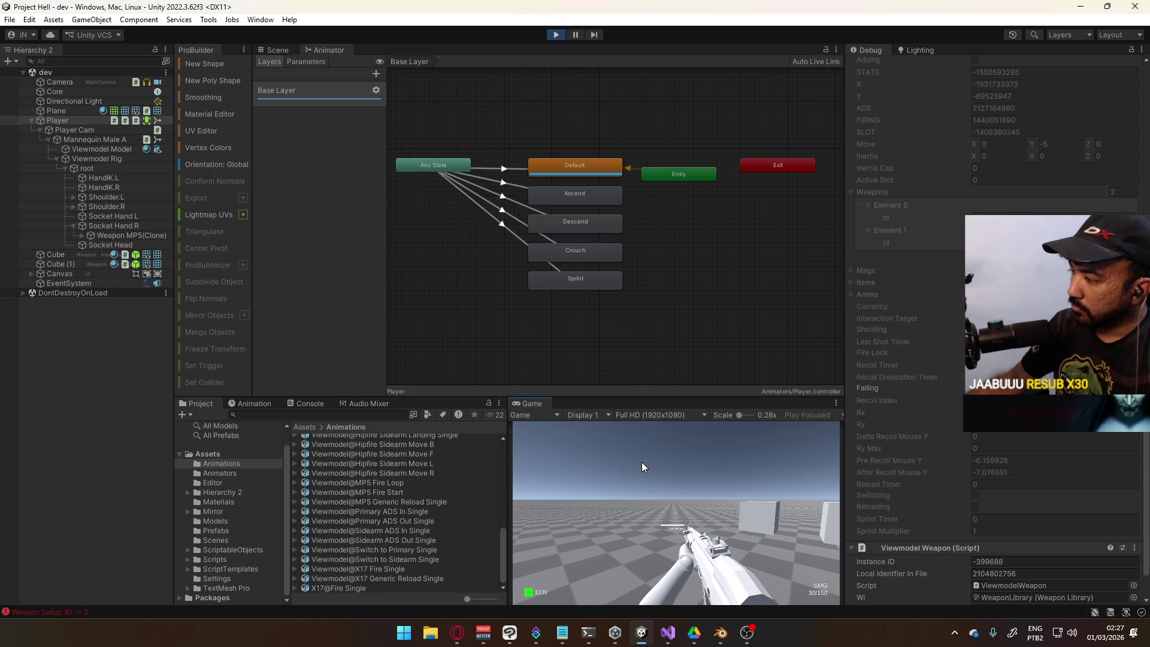
Walk toward and away from the boxes while switching between the SMG and pistol
key("2")
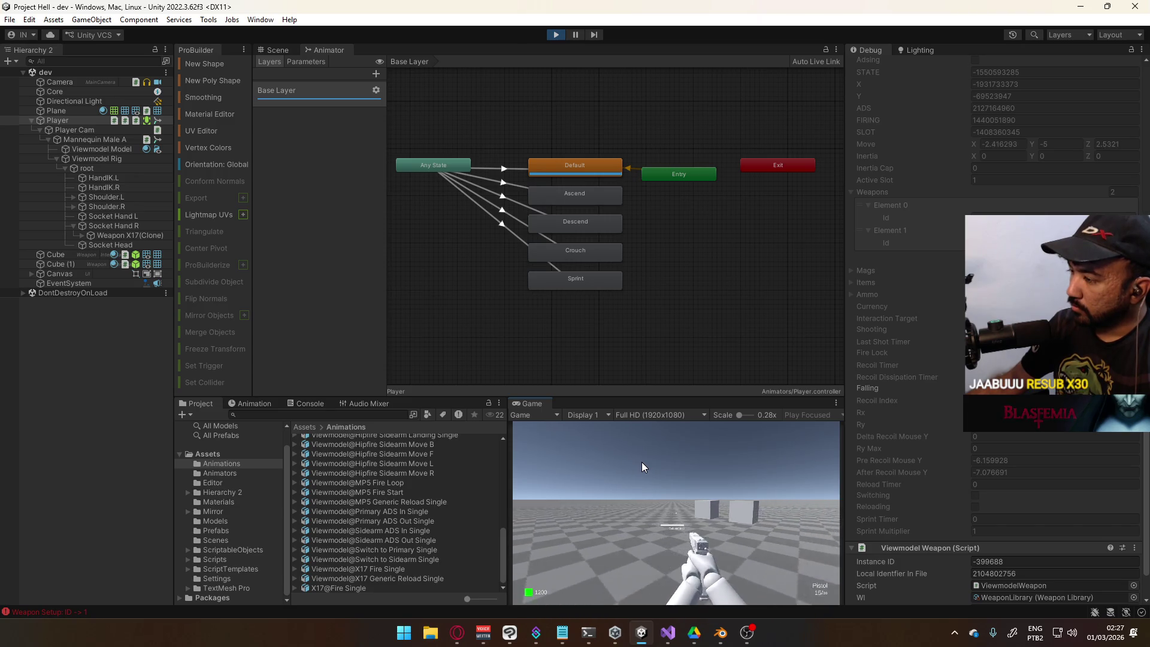
key("w")
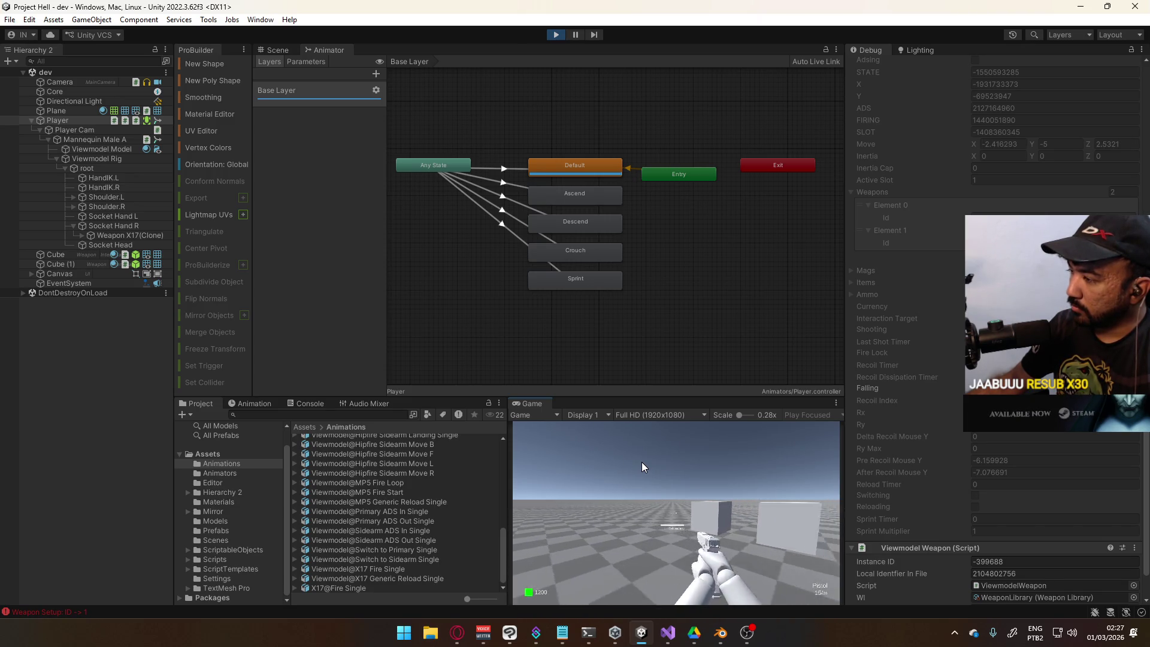
key("s")
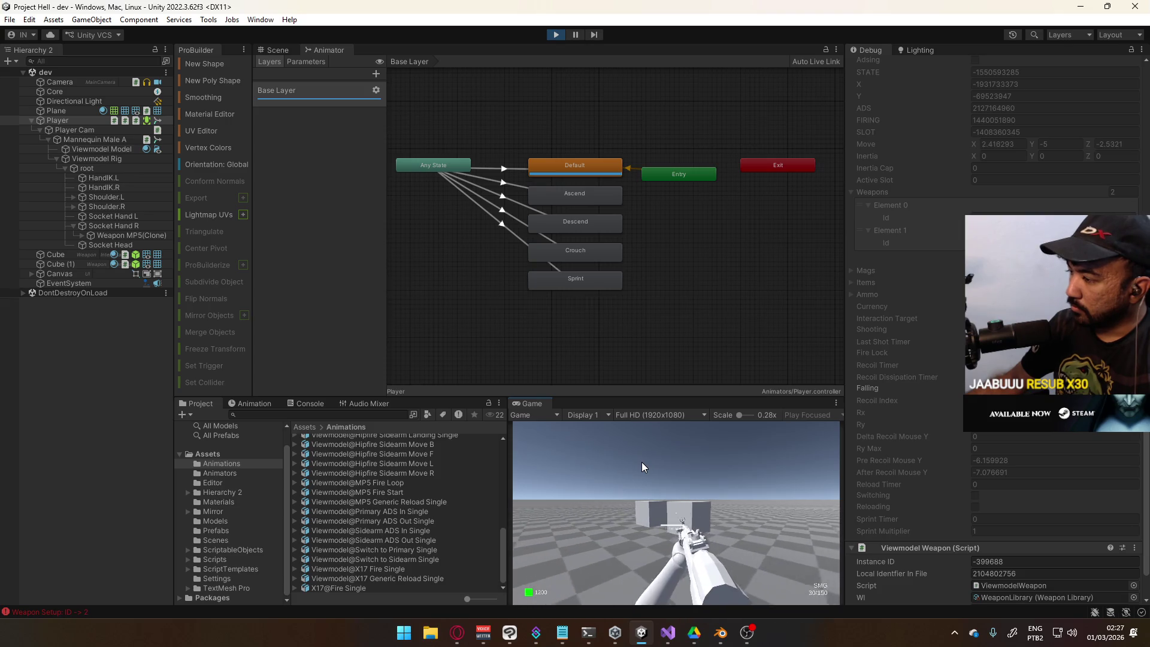
key("2")
key("w")
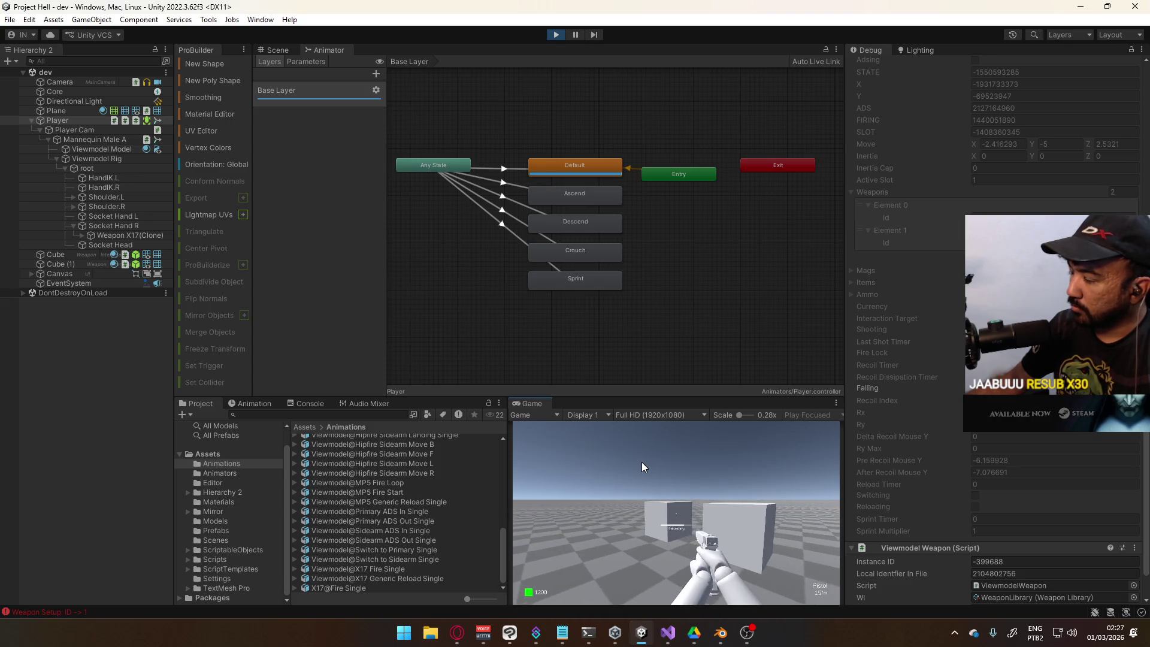
key("s")
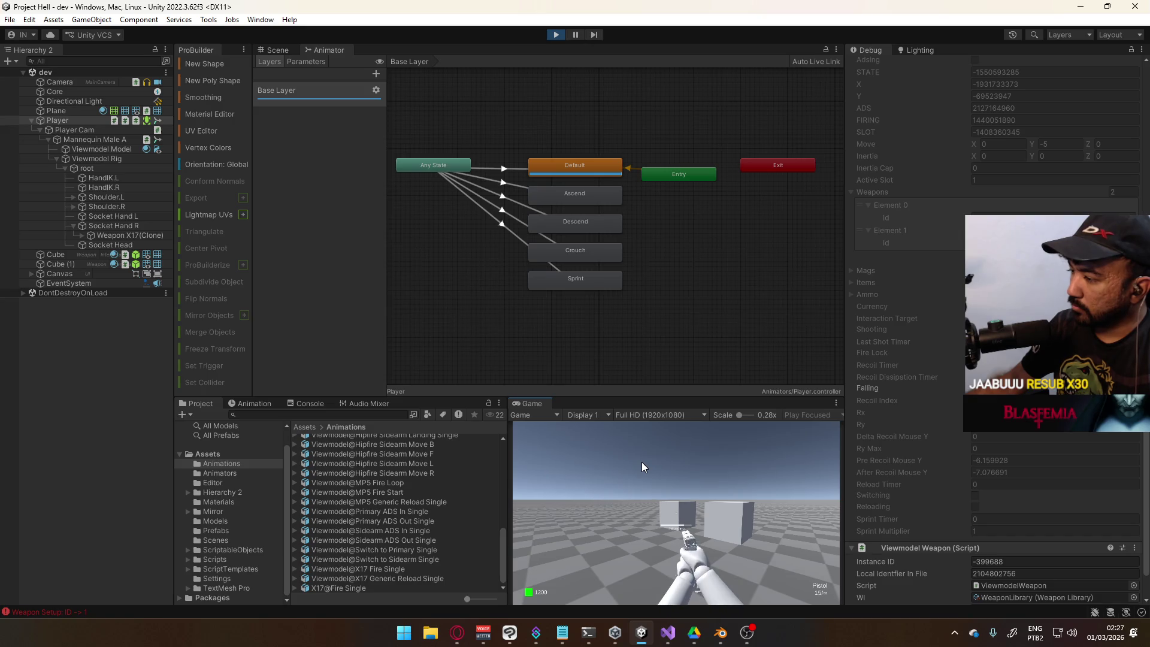
key("1")
Interrupt a switch away from the pistol, return to the X17, then stop Play mode
key("w")
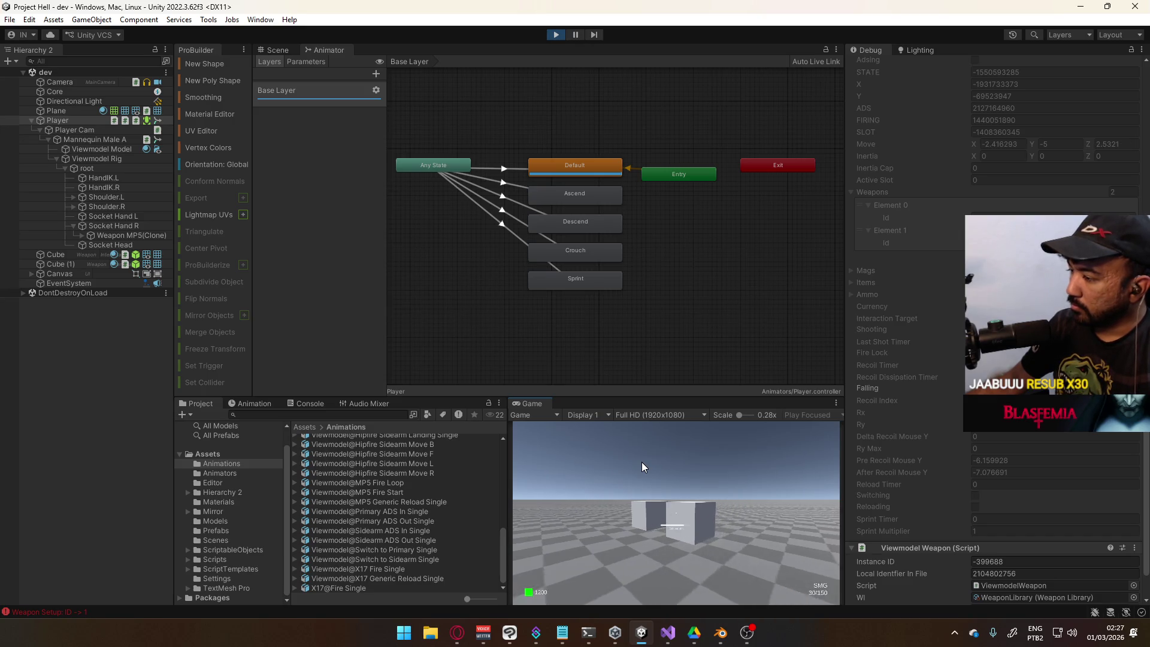
key("s")
key("2")
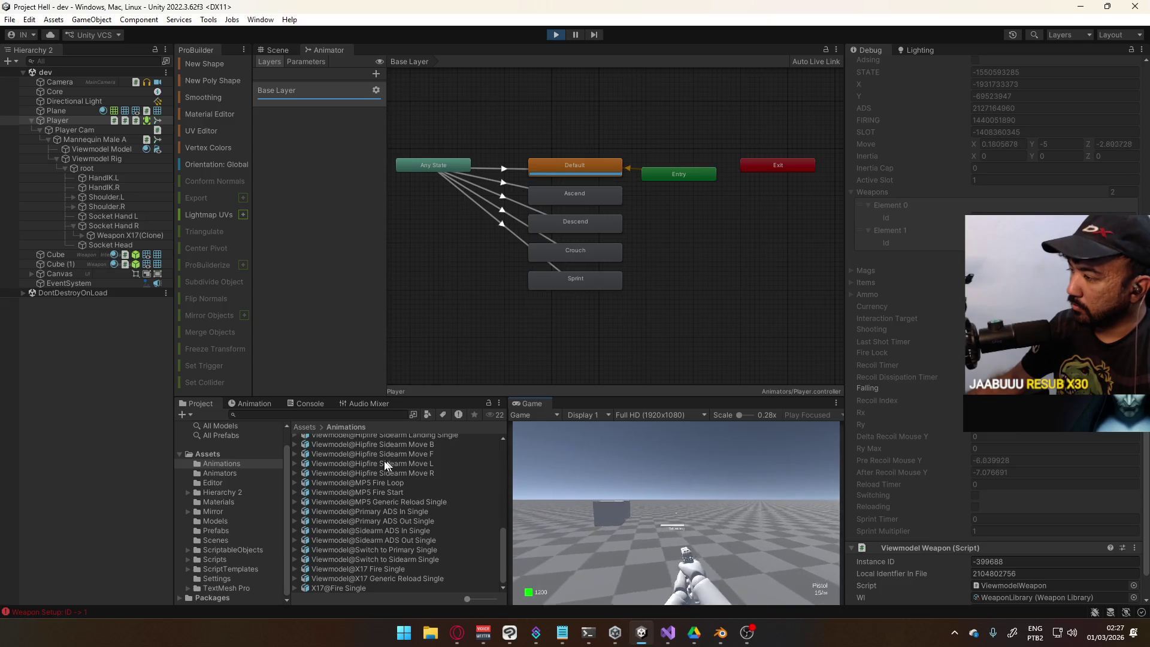
key("1")
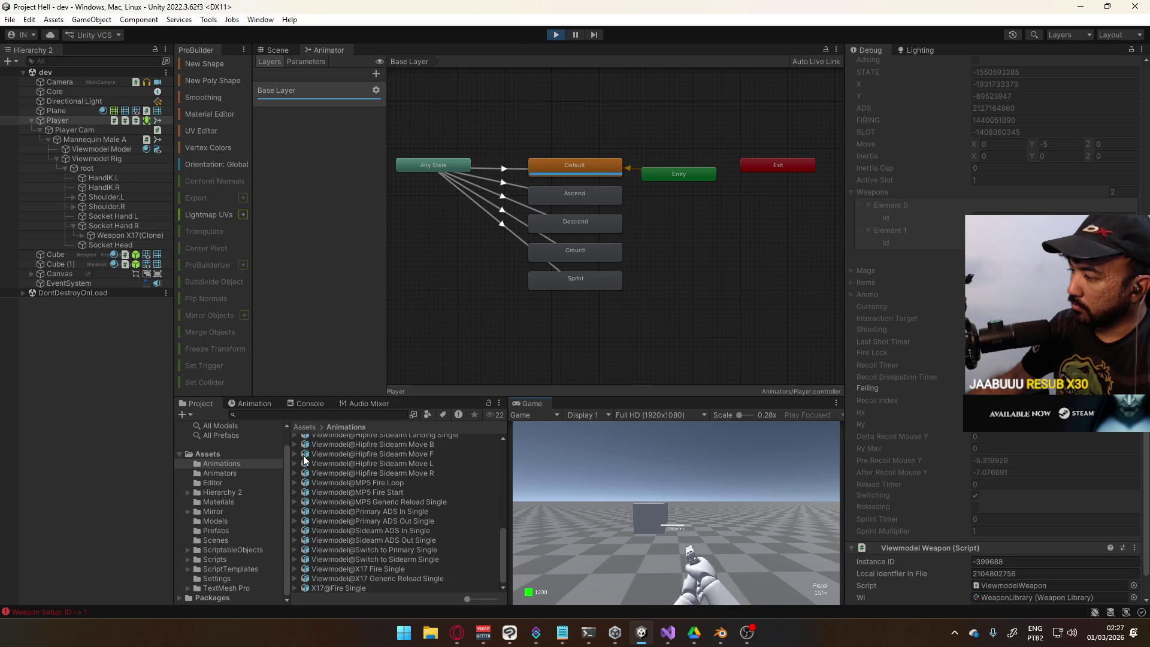
key("s")
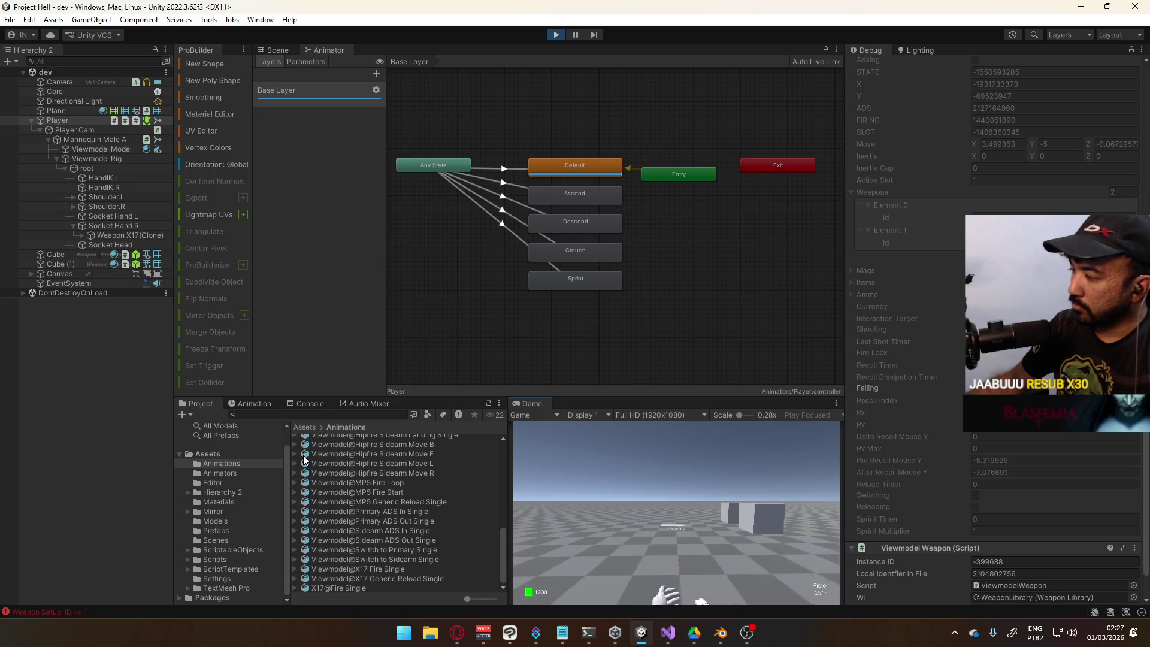
key("2")
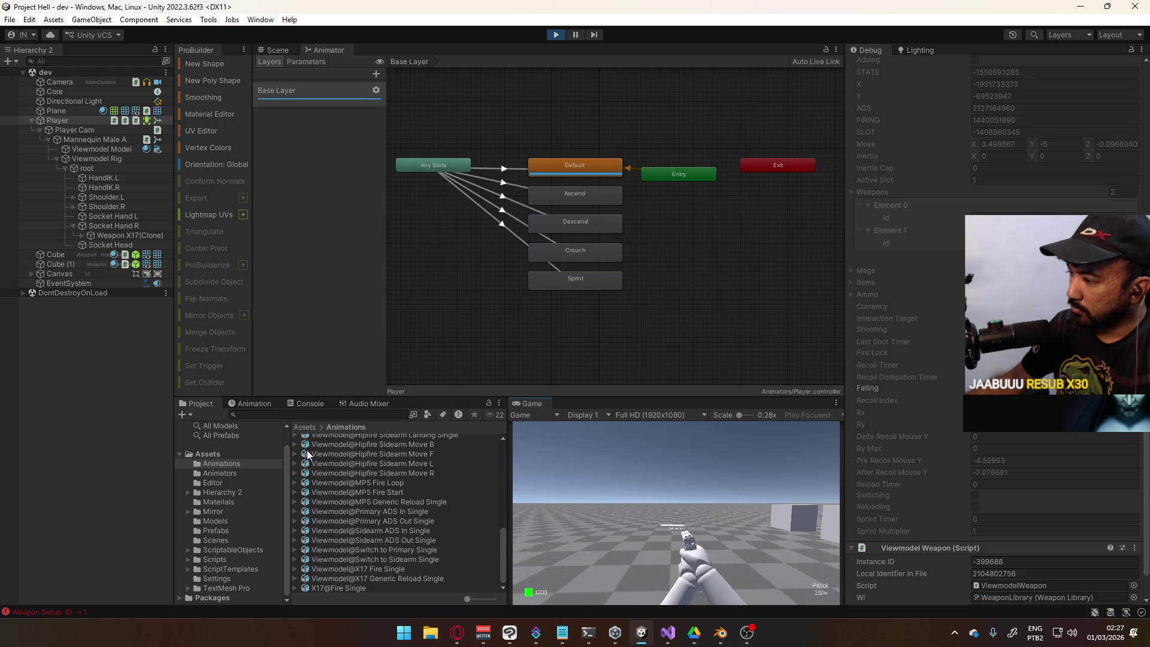
left_click(556, 34)
Skim ViewmodelRelay.cs, then scroll PlayerScript.cs down to OnSwitchToSecondary
key("alt+Tab")
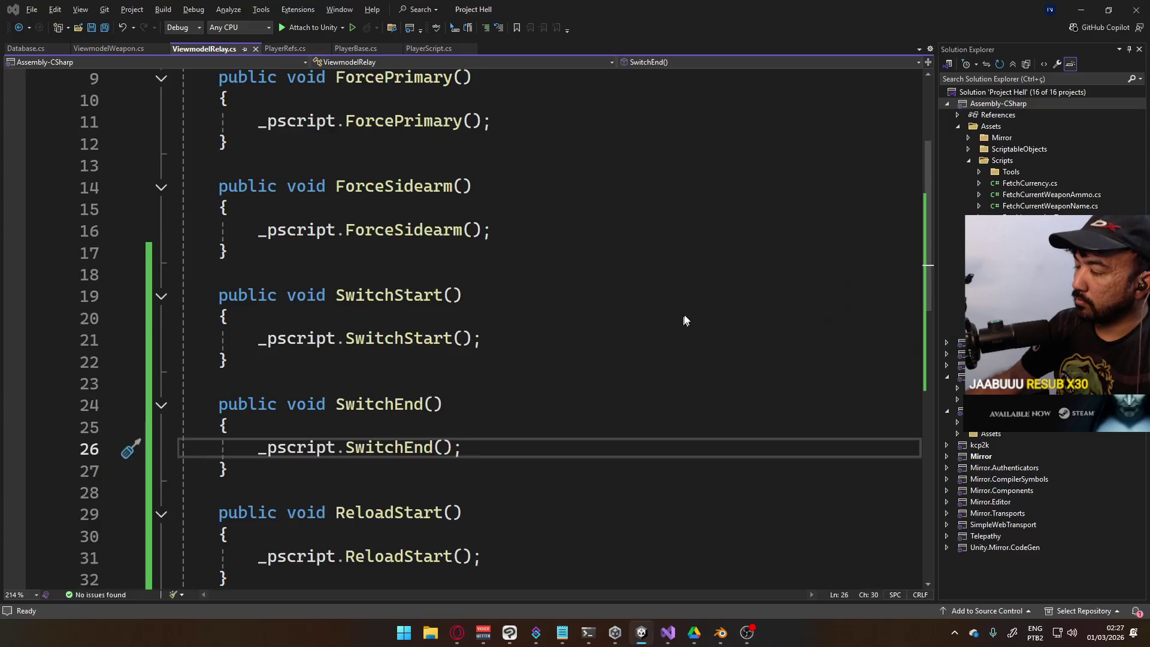
scroll(486, 360, "down", 5)
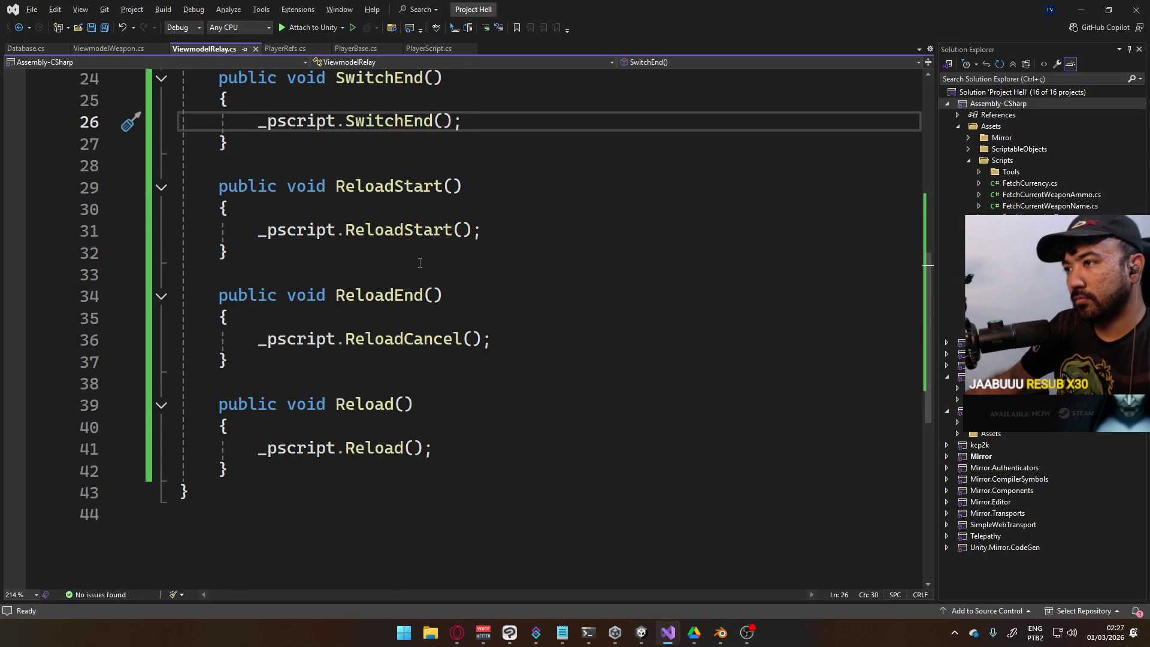
scroll(479, 286, "up", 3)
scroll(478, 286, "up", 4)
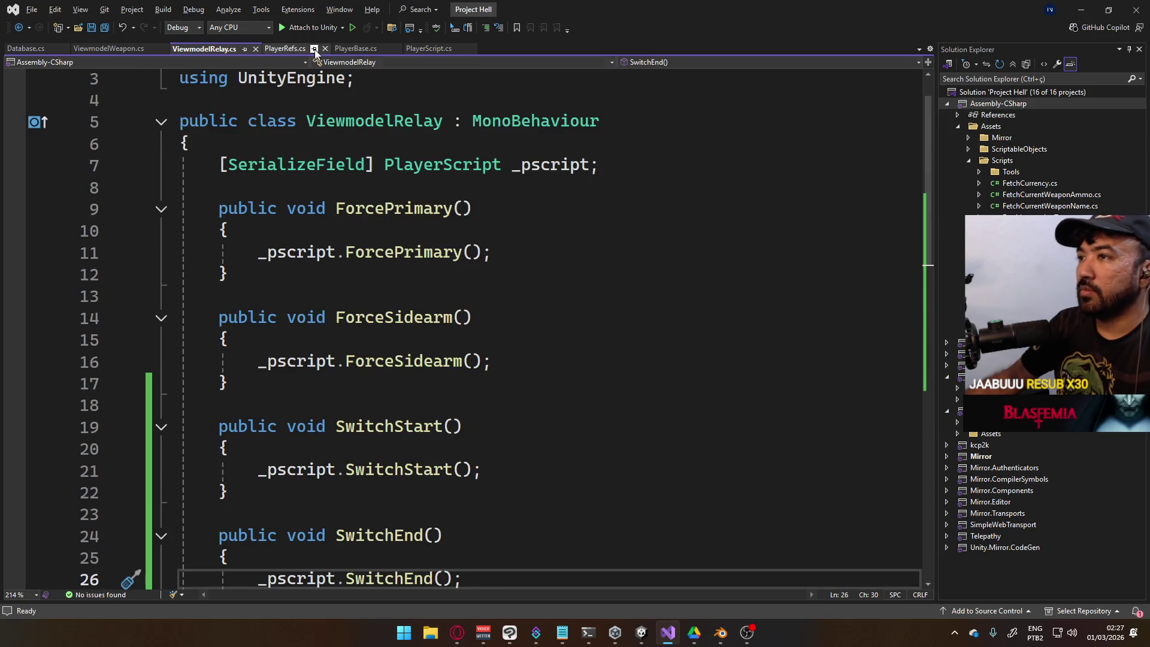
left_click(429, 49)
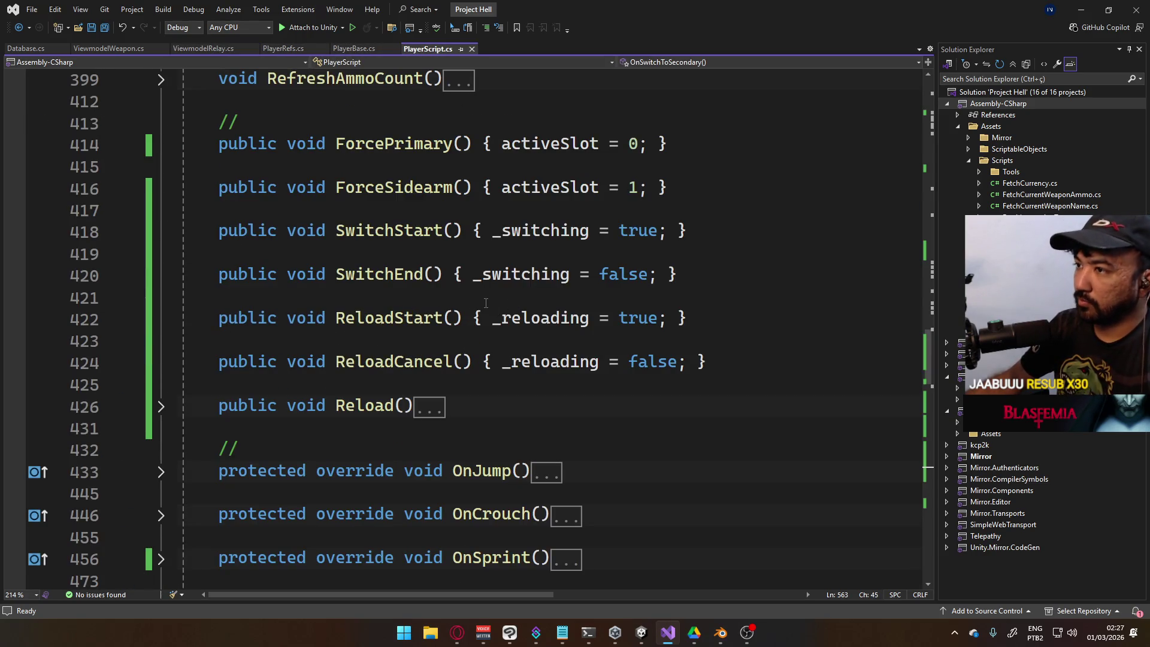
scroll(602, 292, "down", 7)
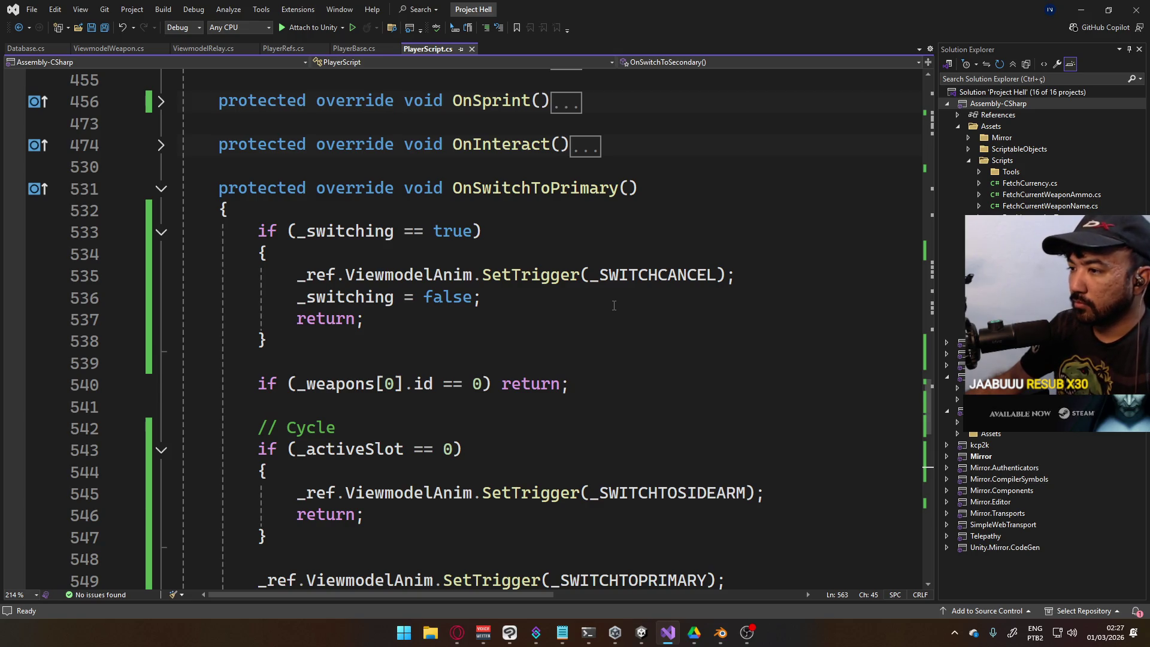
scroll(536, 297, "down", 4)
scroll(528, 297, "down", 2)
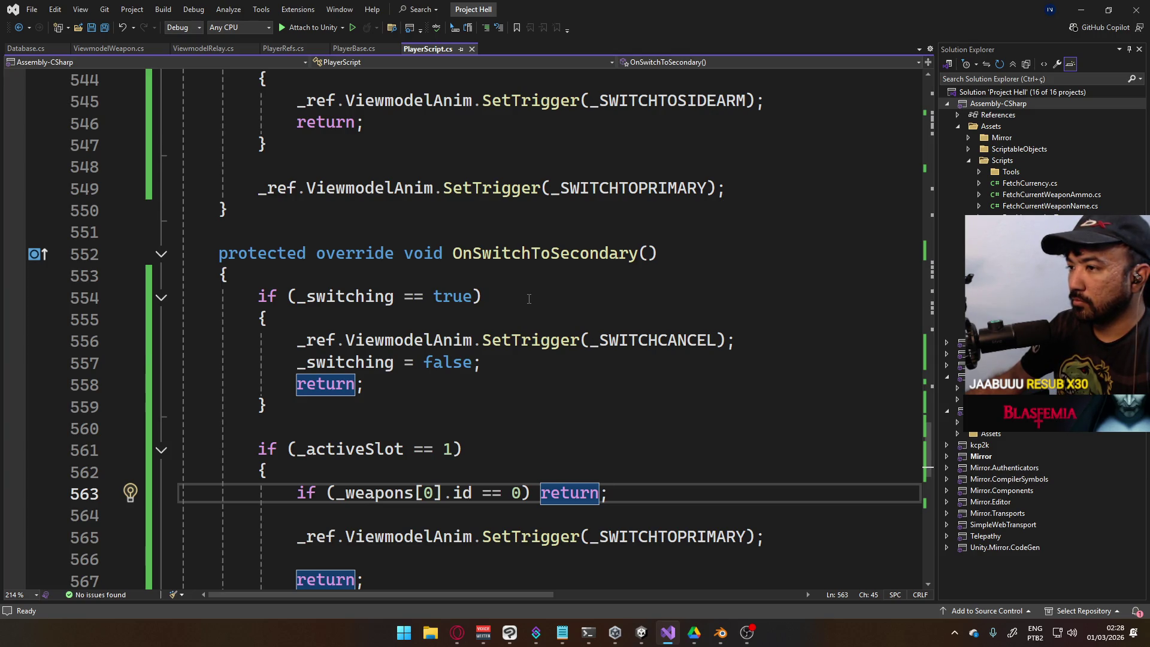
Add 'int cache = _activeSlot;' at the top of OnSwitchToSecondary
left_click(563, 275)
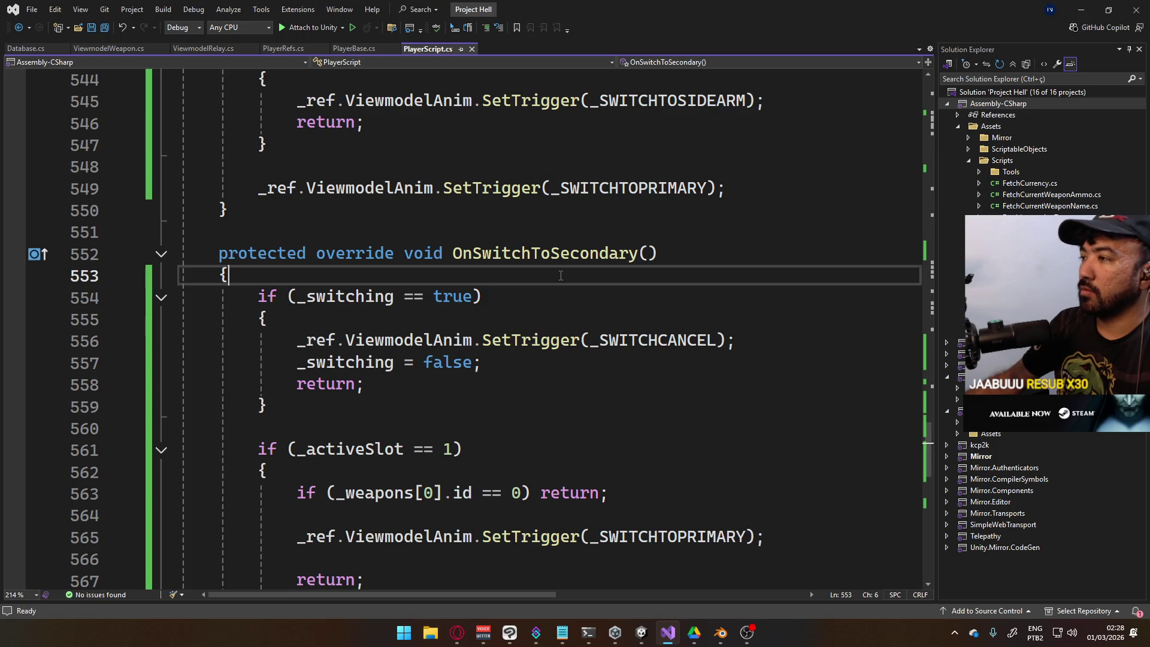
key("Return")
type("int c")
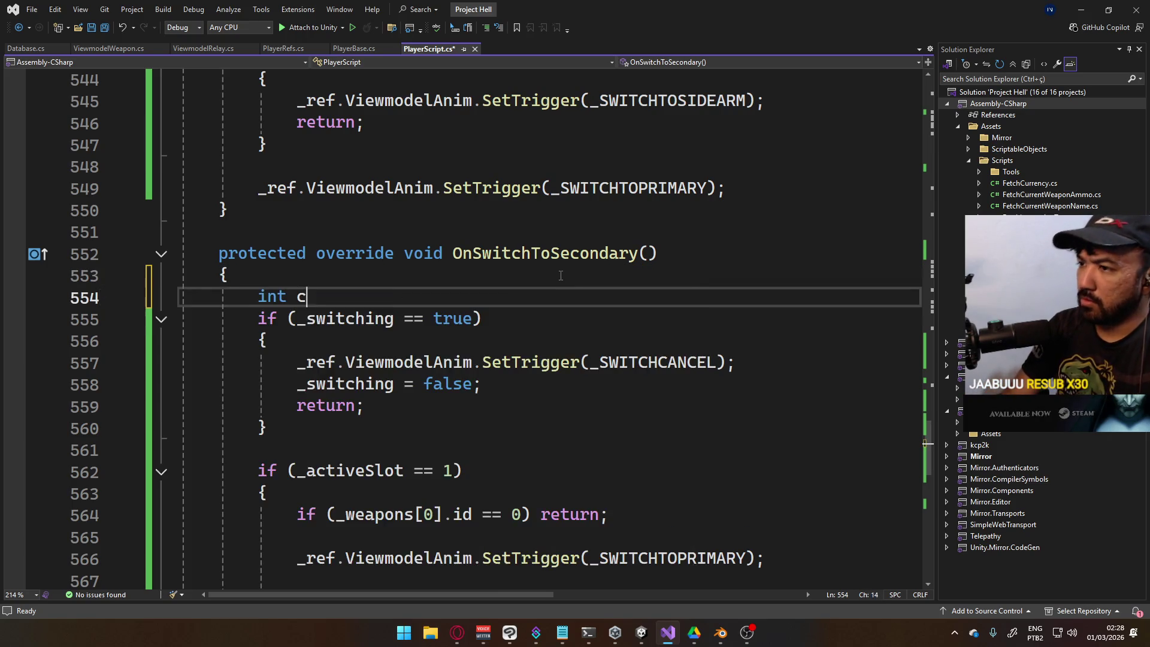
type("ache = _ac")
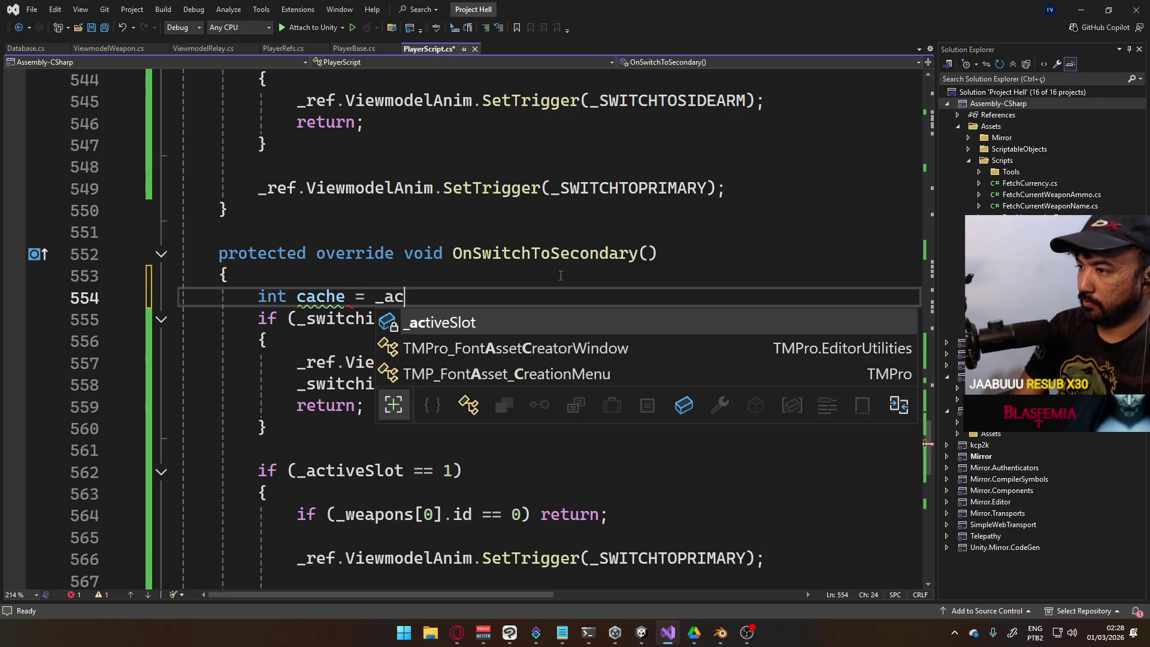
key("Tab")
key("Return")
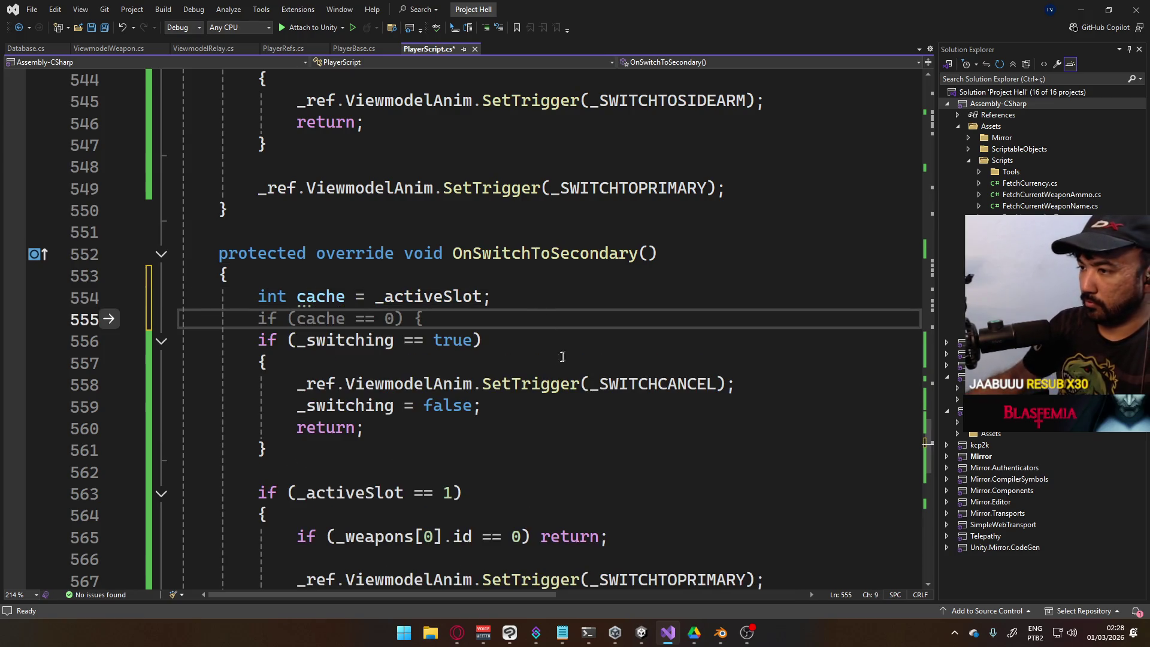
Add '_activeSlot = cache;' in the switch-cancel branch and save PlayerScript.cs
left_click(551, 427)
left_click(537, 405)
key("Return")
type("_a")
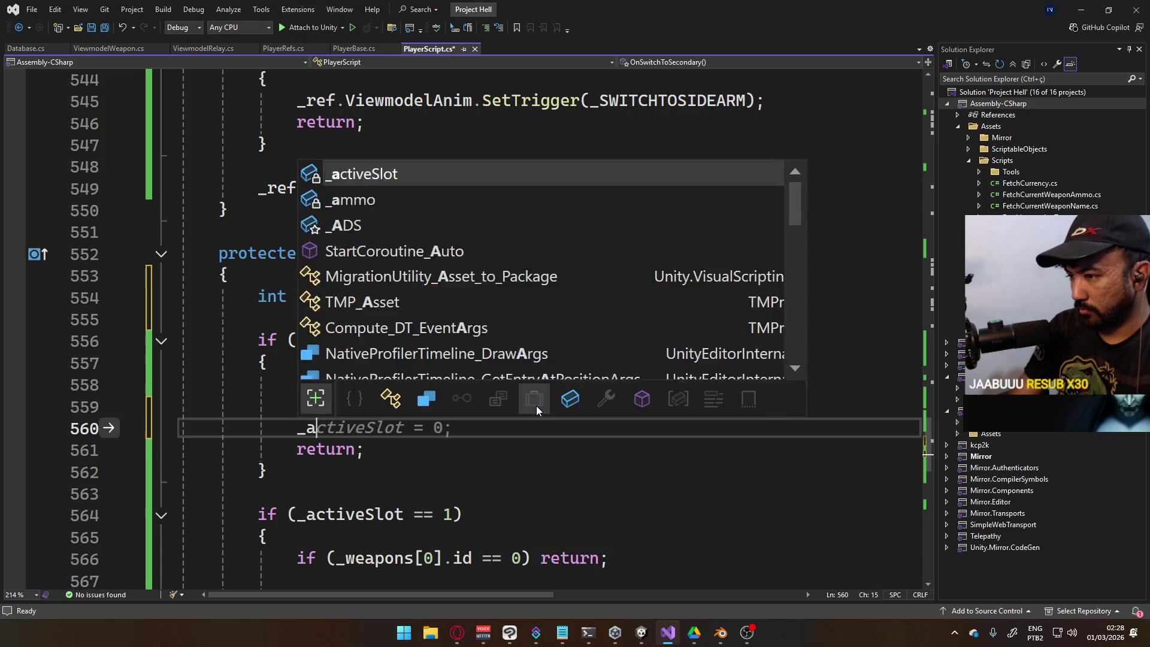
key("Tab")
type("= cache")
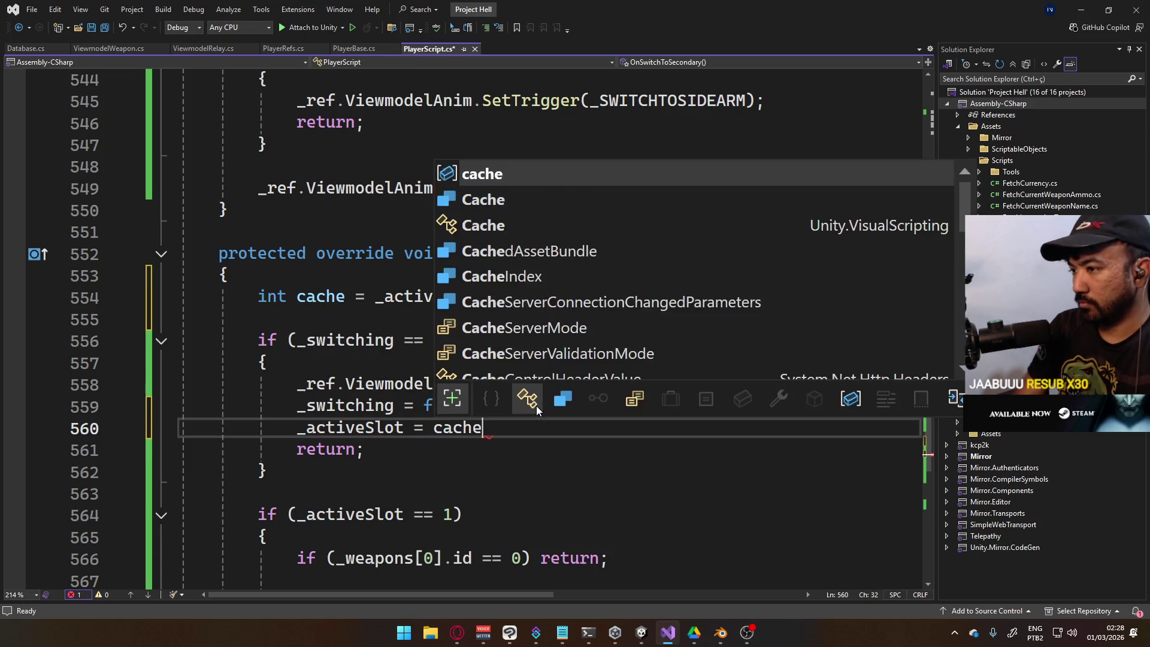
type(";")
key("ctrl+s")
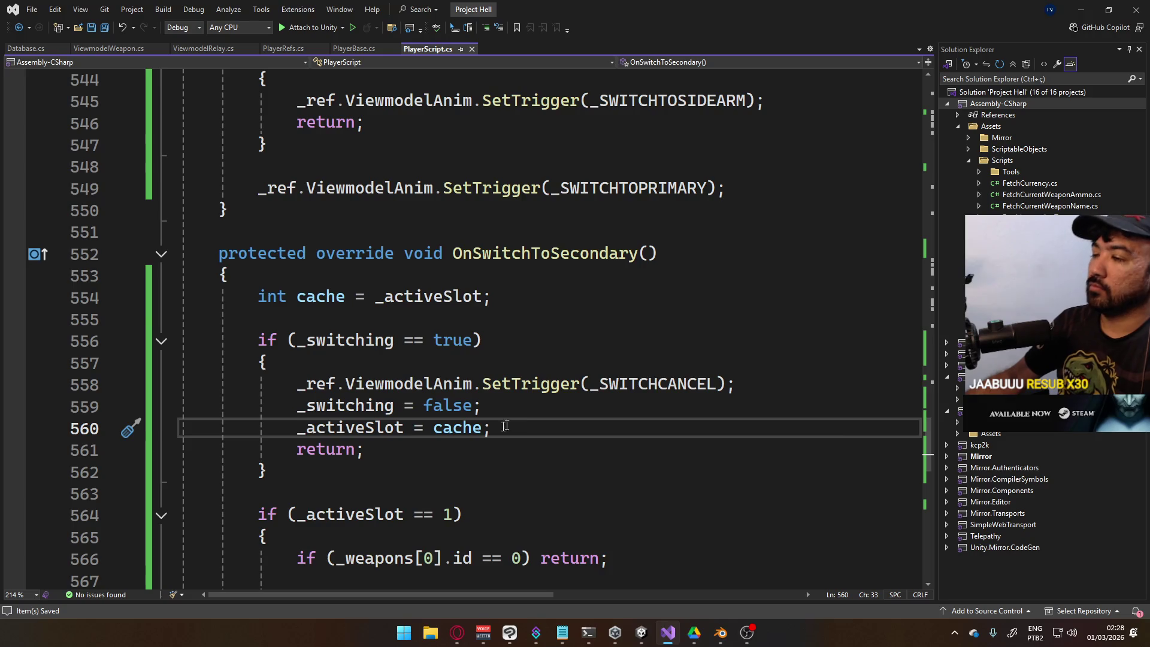
Select the restore line and scroll through OnSwitchToSecondary to review it
key("shift+Home")
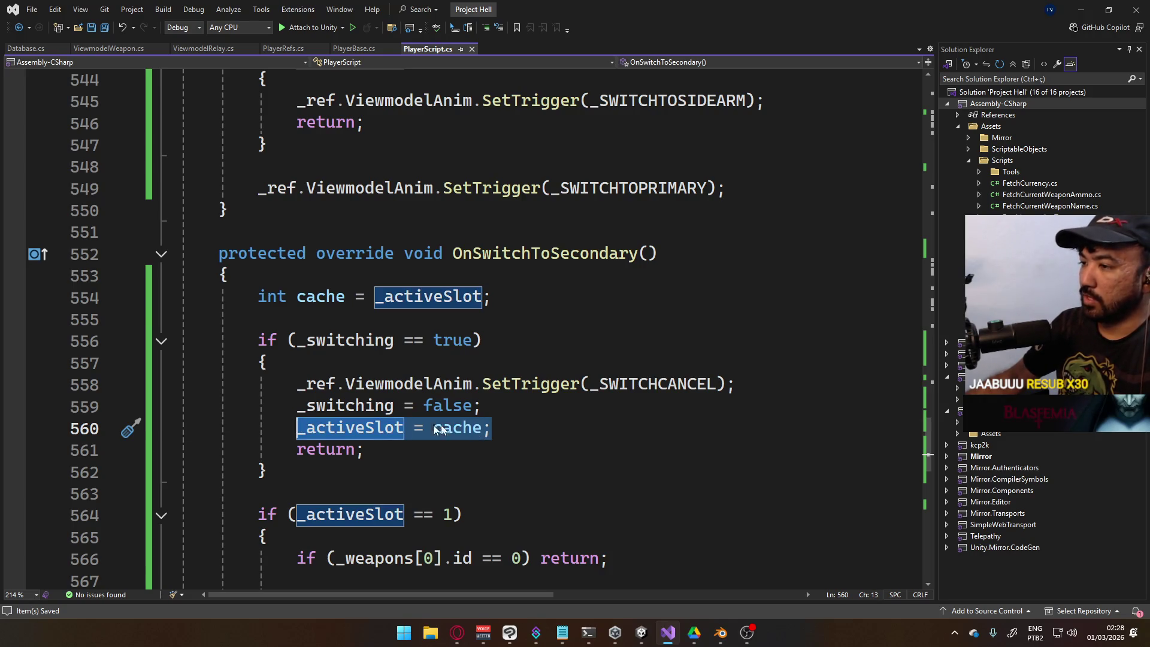
scroll(505, 440, "up", 4)
scroll(506, 434, "up", 2)
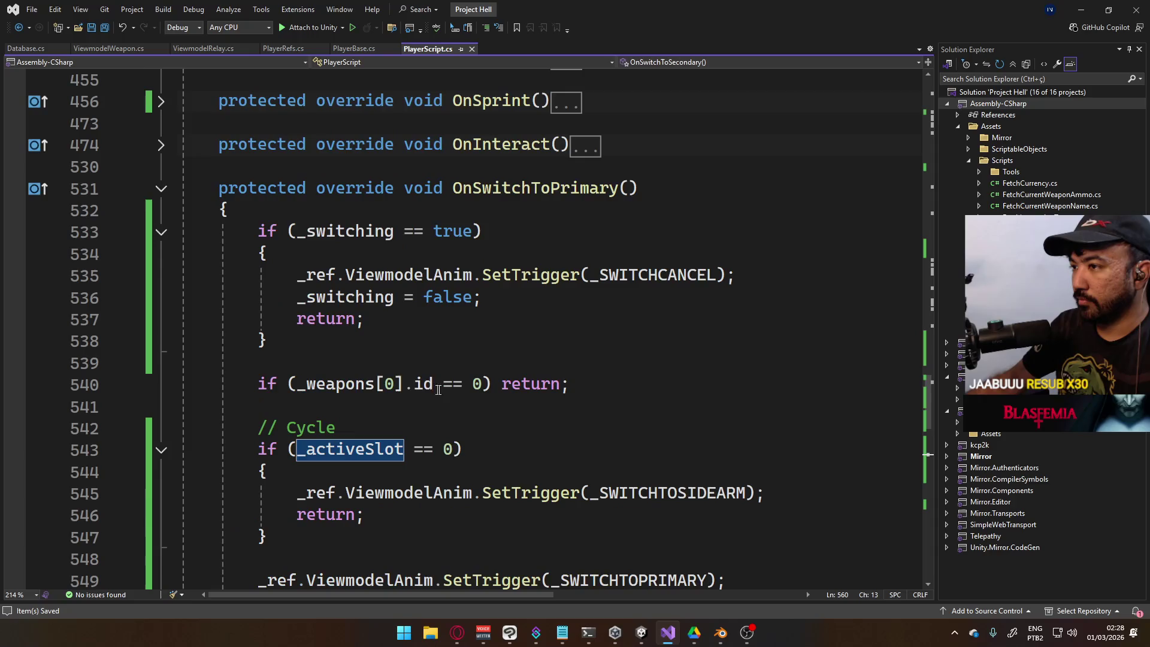
scroll(479, 378, "down", 7)
scroll(452, 323, "up", 2)
scroll(452, 323, "up", 5)
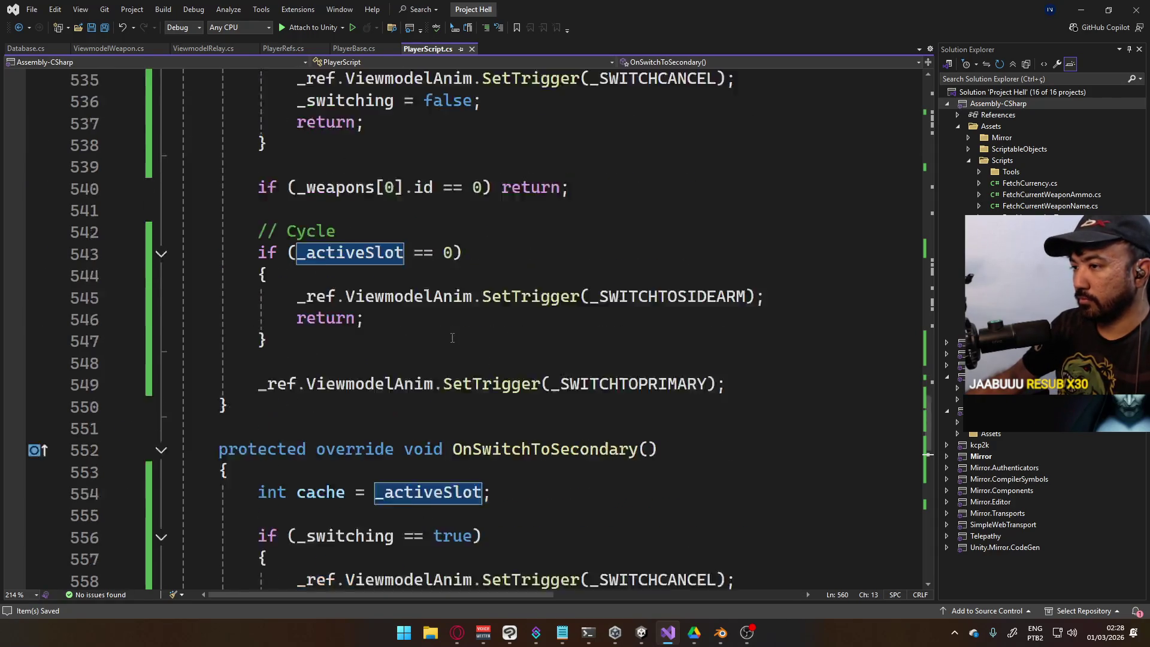
Search YouTube for 'pokemon' and open the Pokemon Winds and Pokemon Waves trailer
left_click(458, 632)
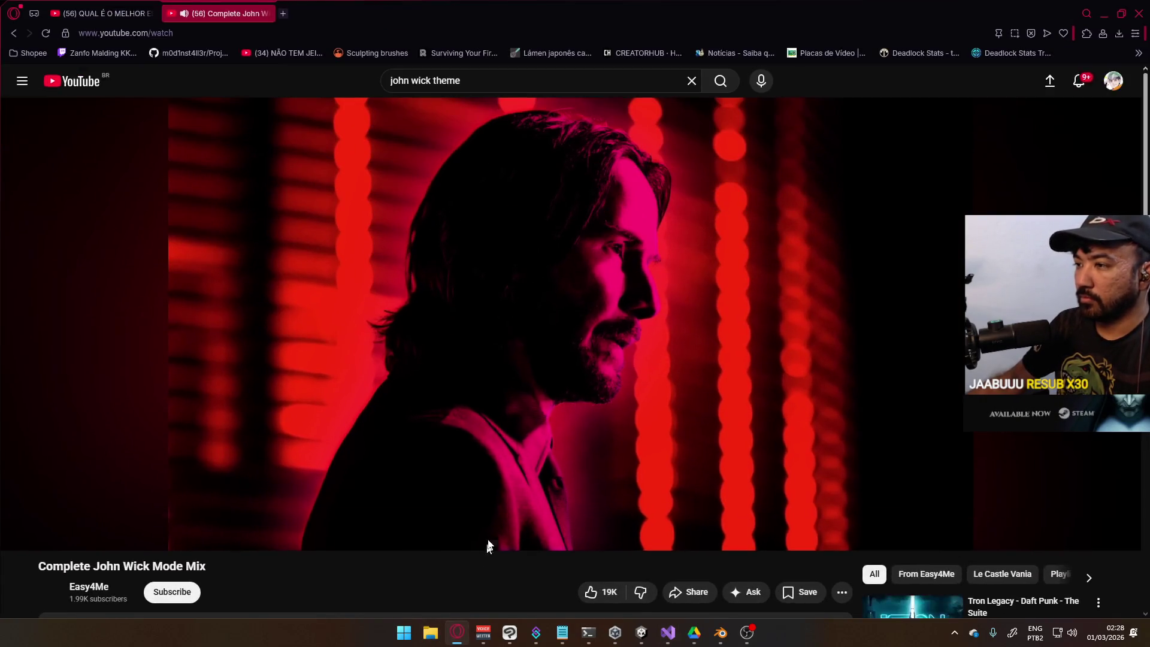
left_click(418, 72)
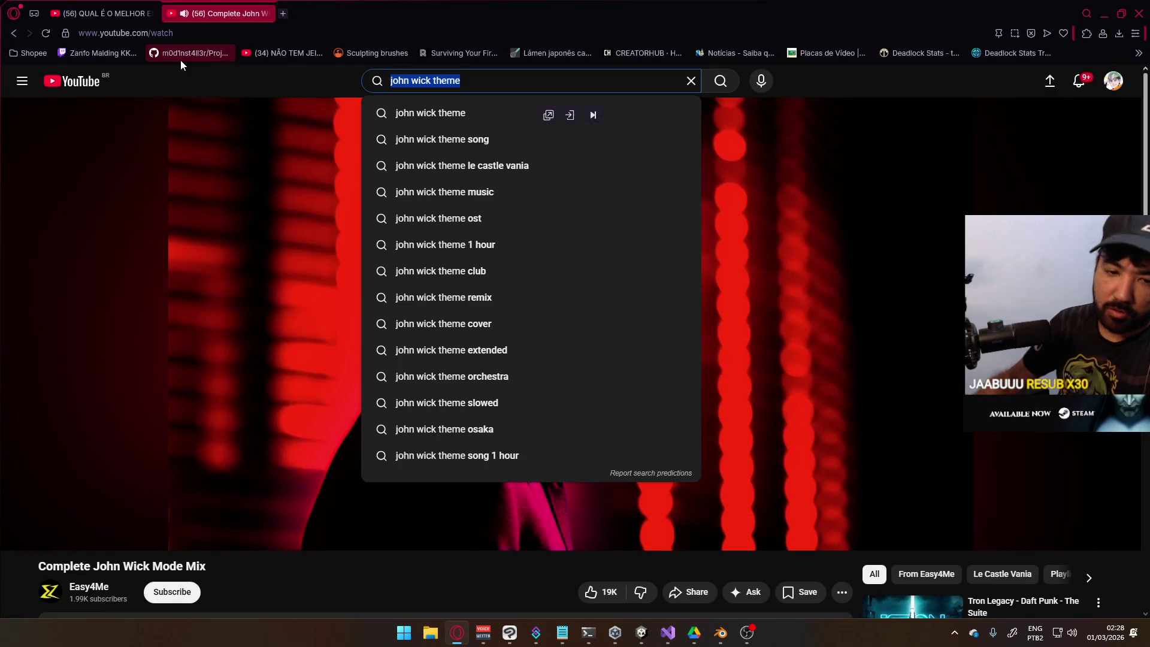
key("ctrl+a")
type("pokemon")
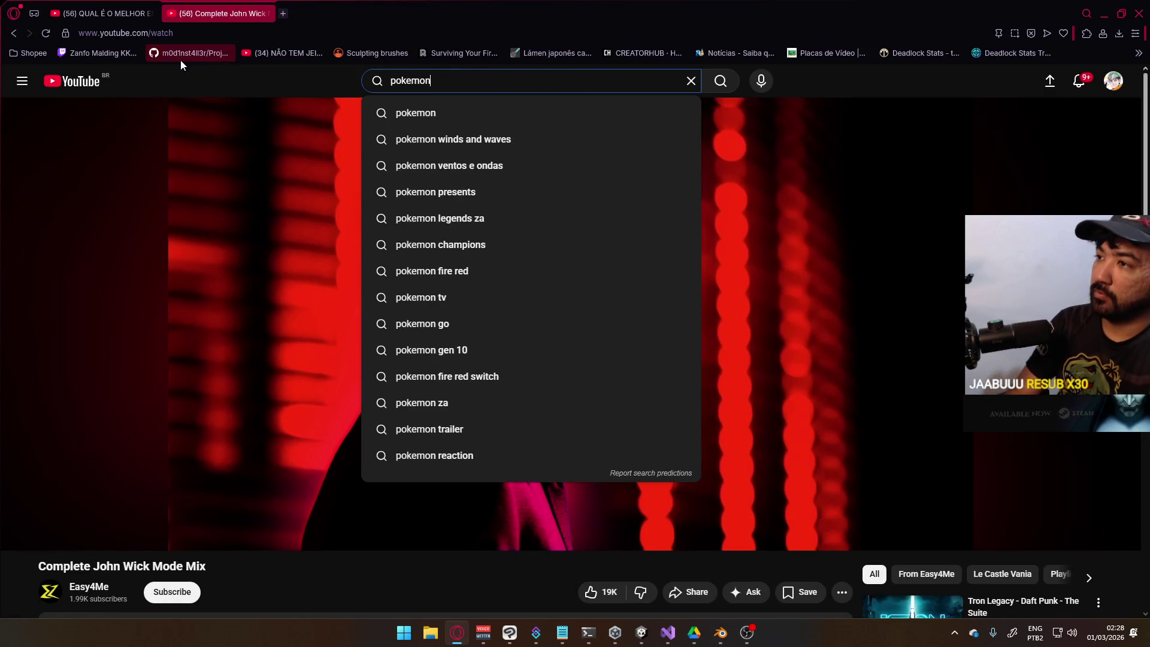
key("Return")
mouse_move(368, 141)
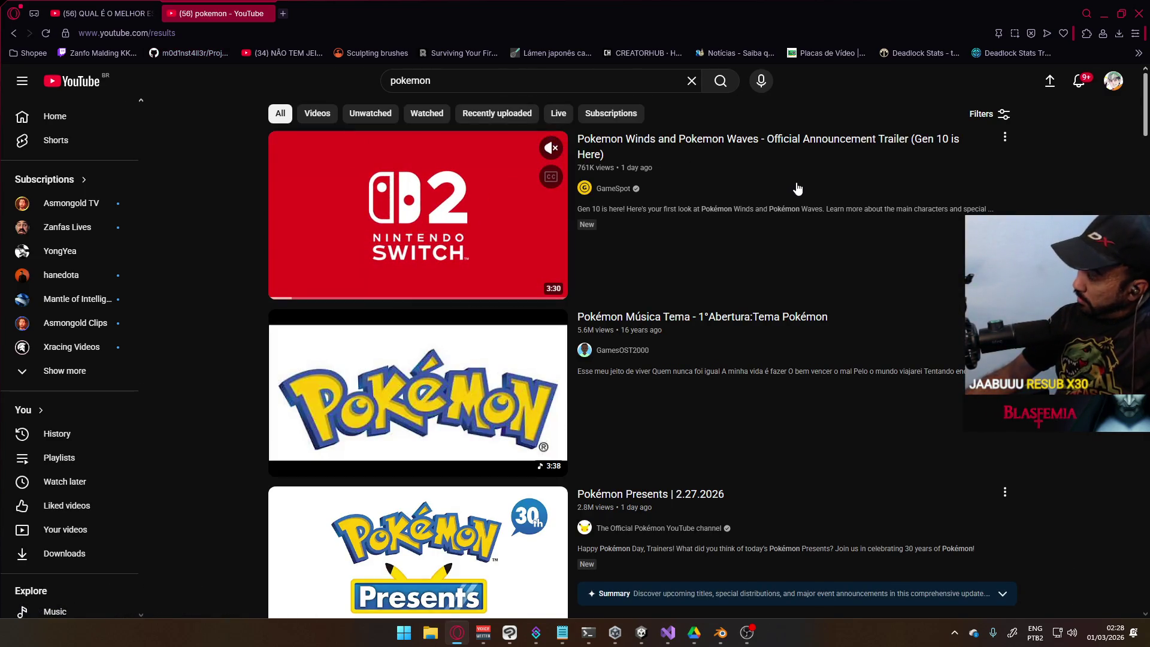
key("alt+Left")
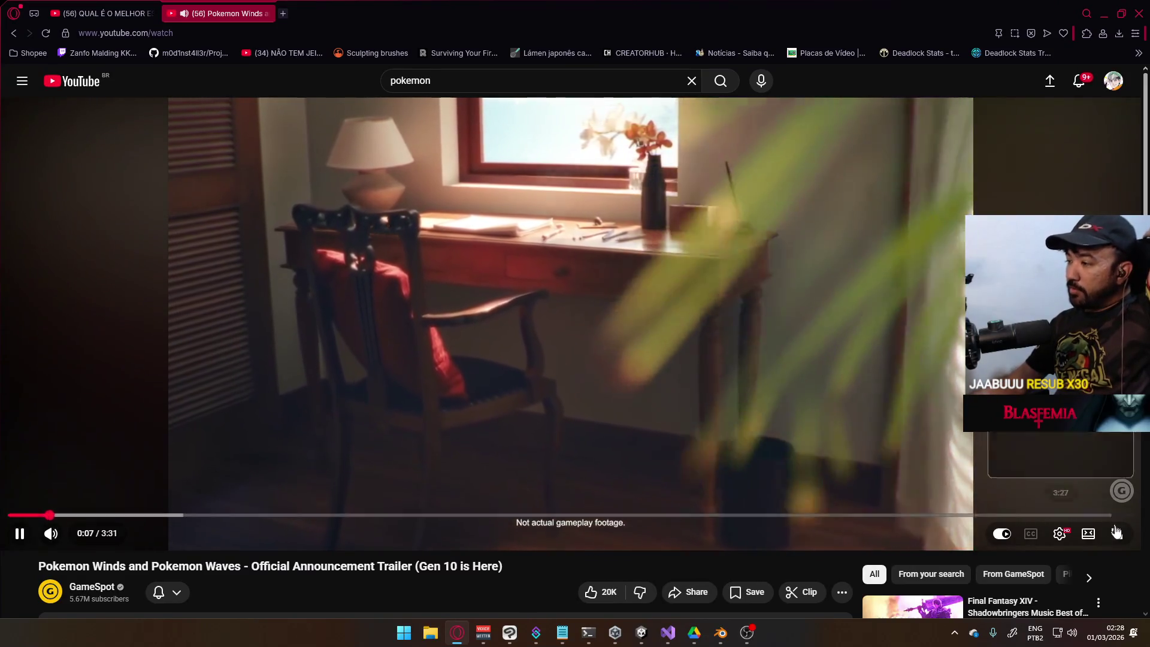
Watch the trailer full screen, pausing, resuming and pausing again, then exit full screen
left_click(1118, 534)
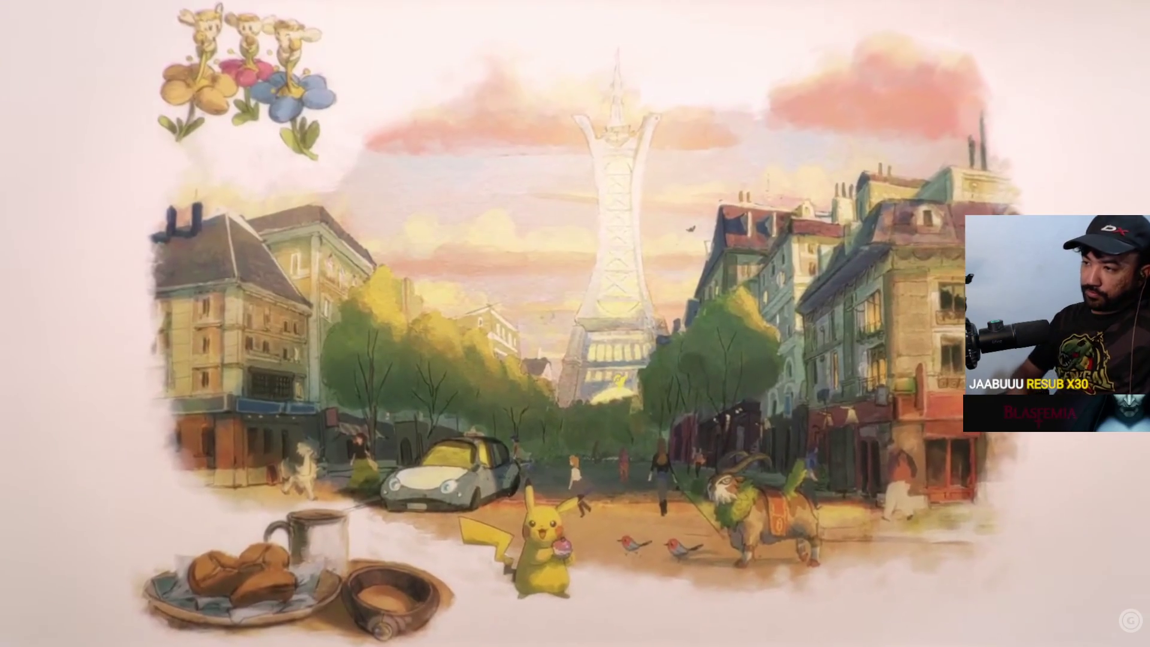
key("space")
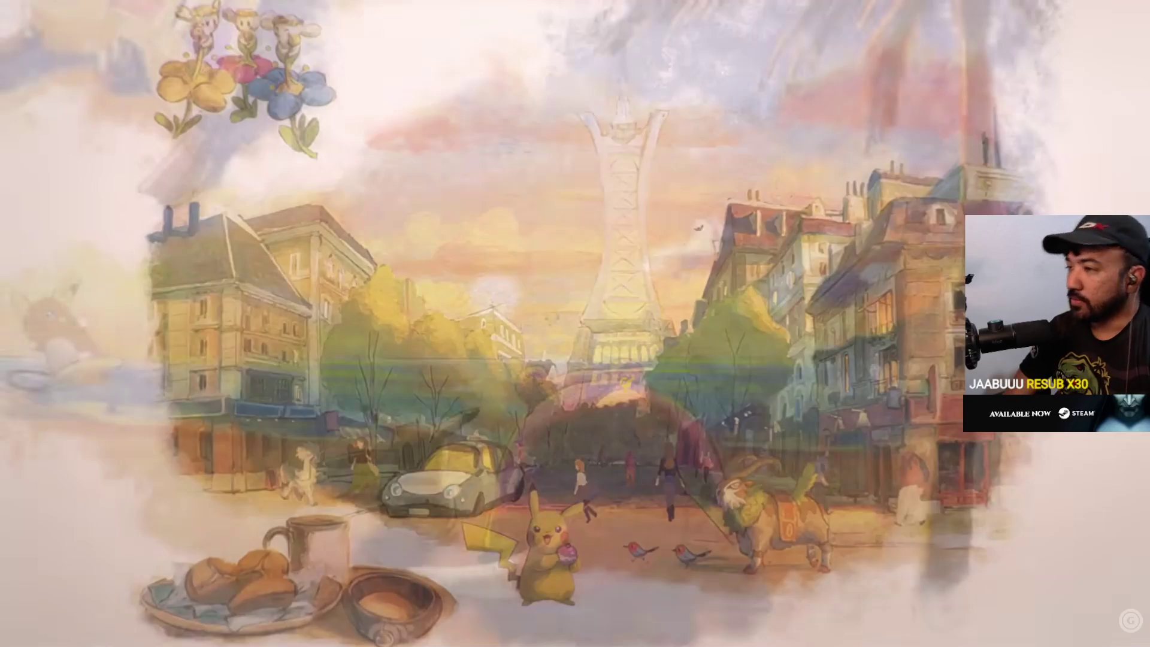
key("space")
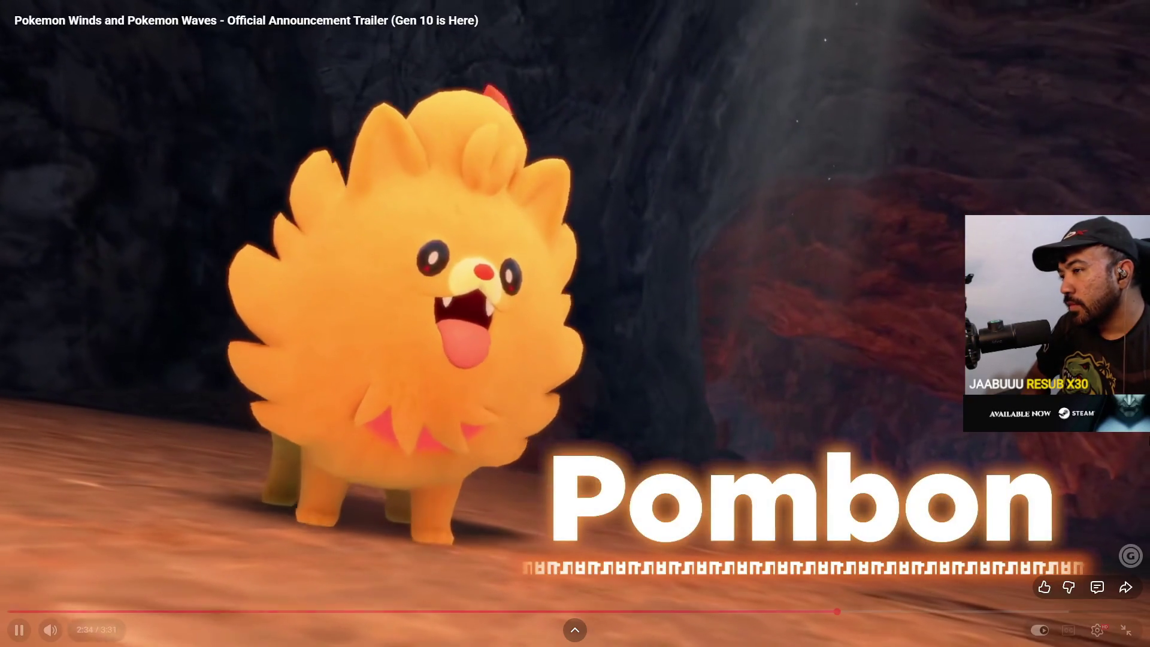
key("space")
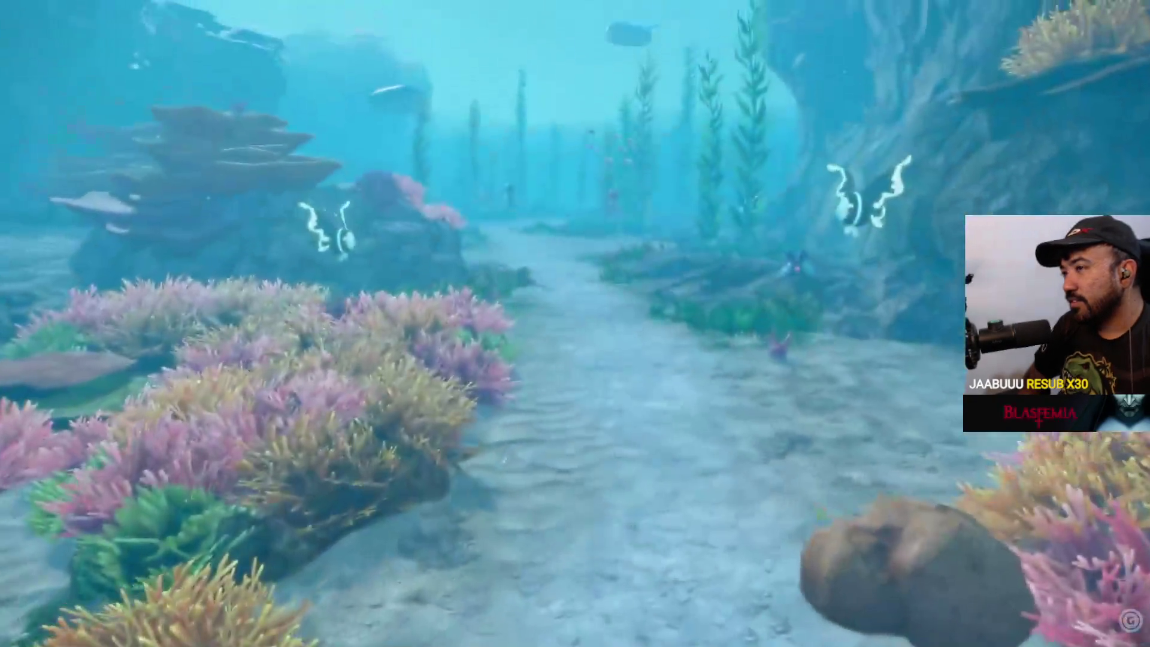
key("Escape")
Reload the Metacritic Pokémon DLC reviews page and scroll through the user reviews
left_click(778, 258)
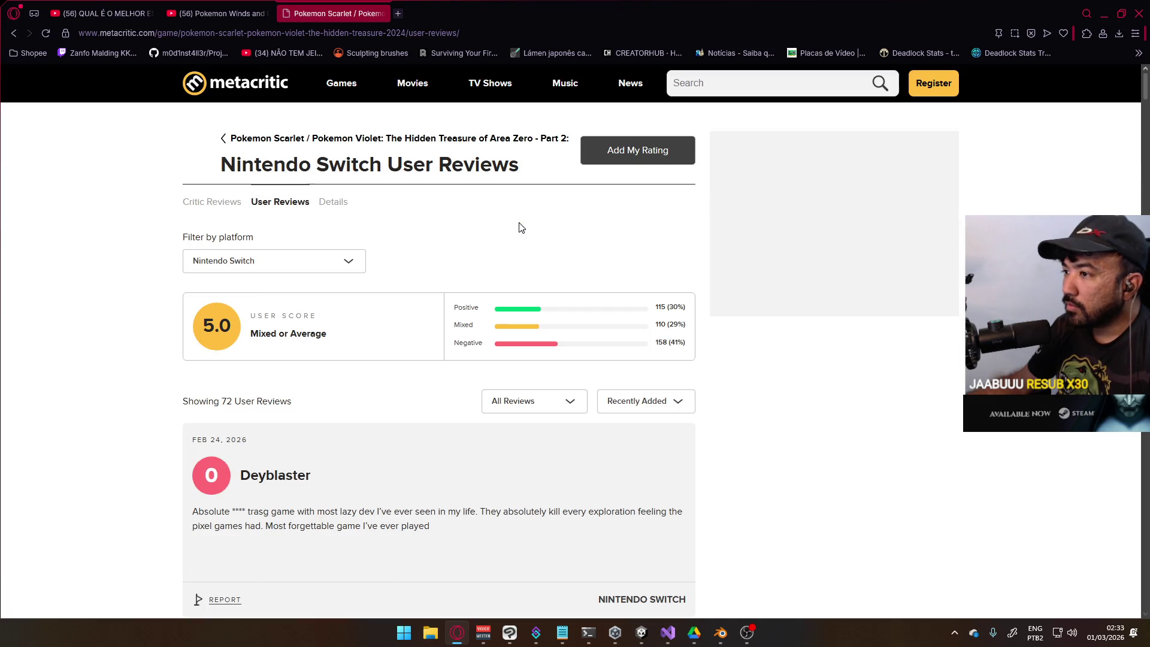
scroll(501, 402, "down", 2)
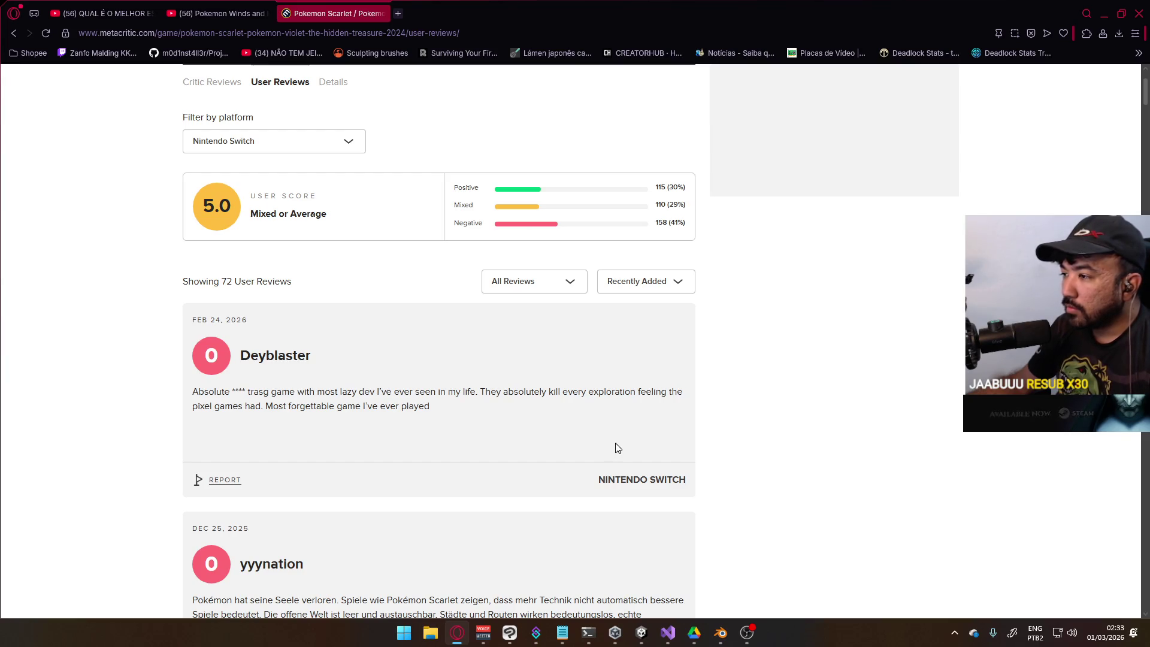
scroll(618, 448, "down", 3)
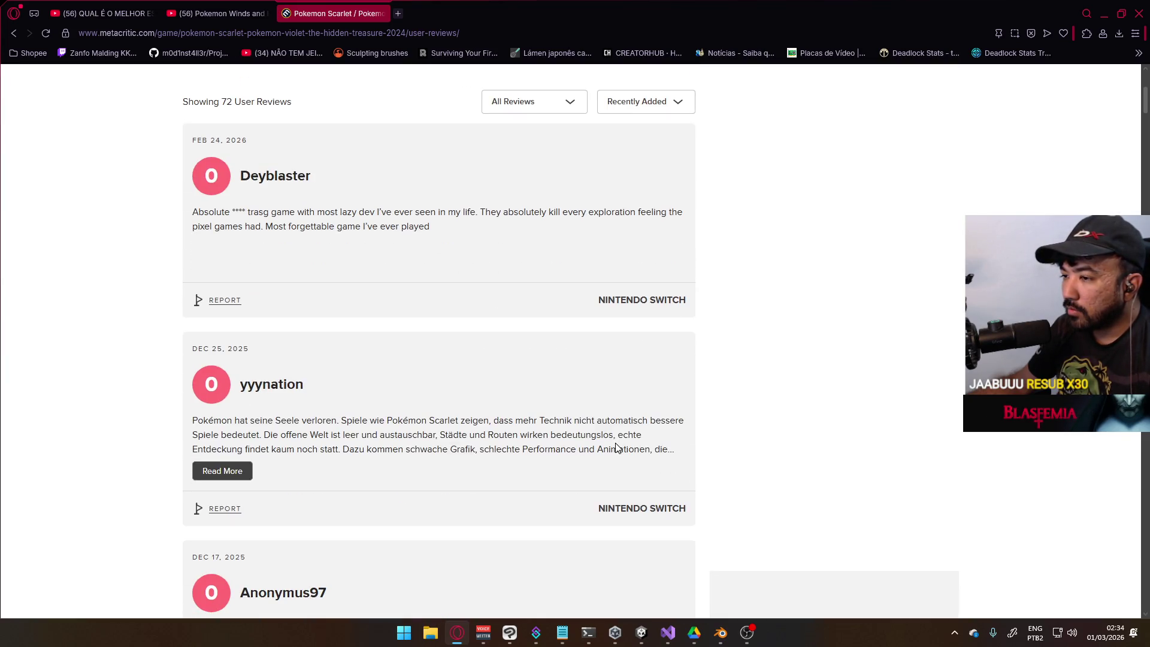
scroll(616, 443, "down", 3)
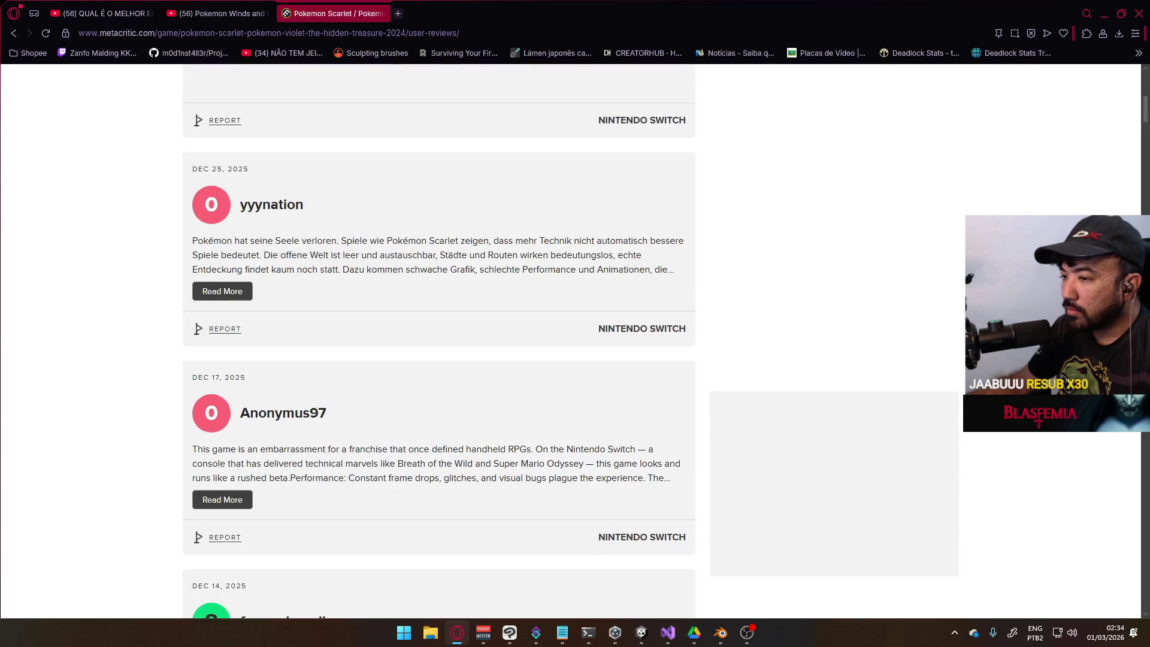
scroll(616, 444, "down", 5)
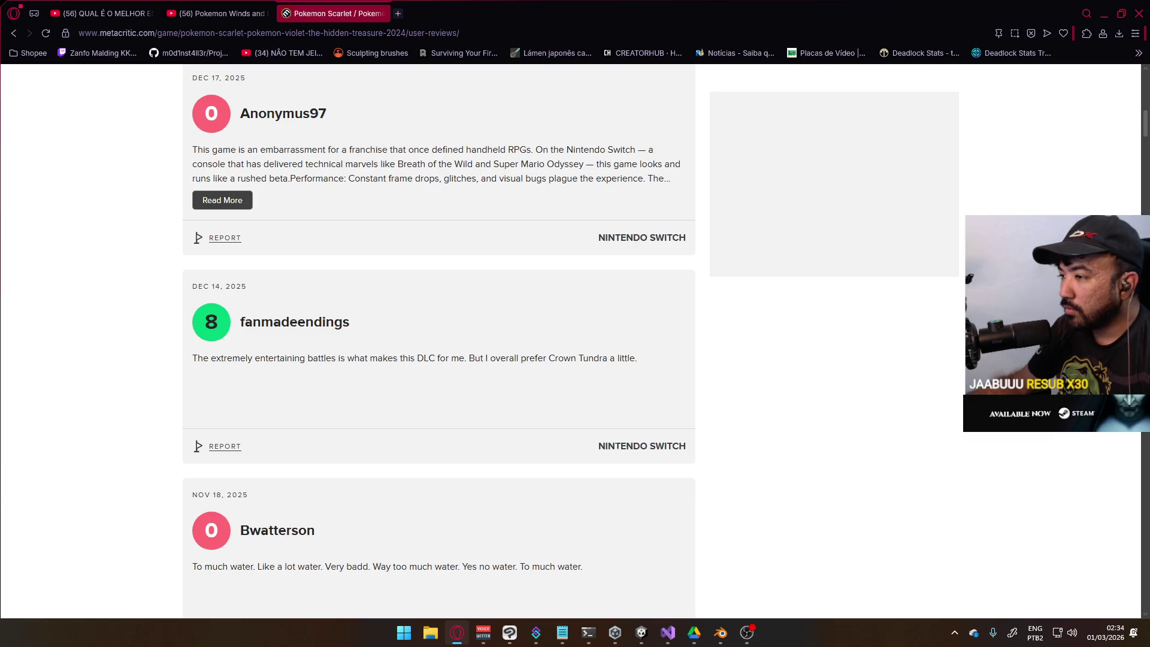
scroll(617, 448, "down", 3)
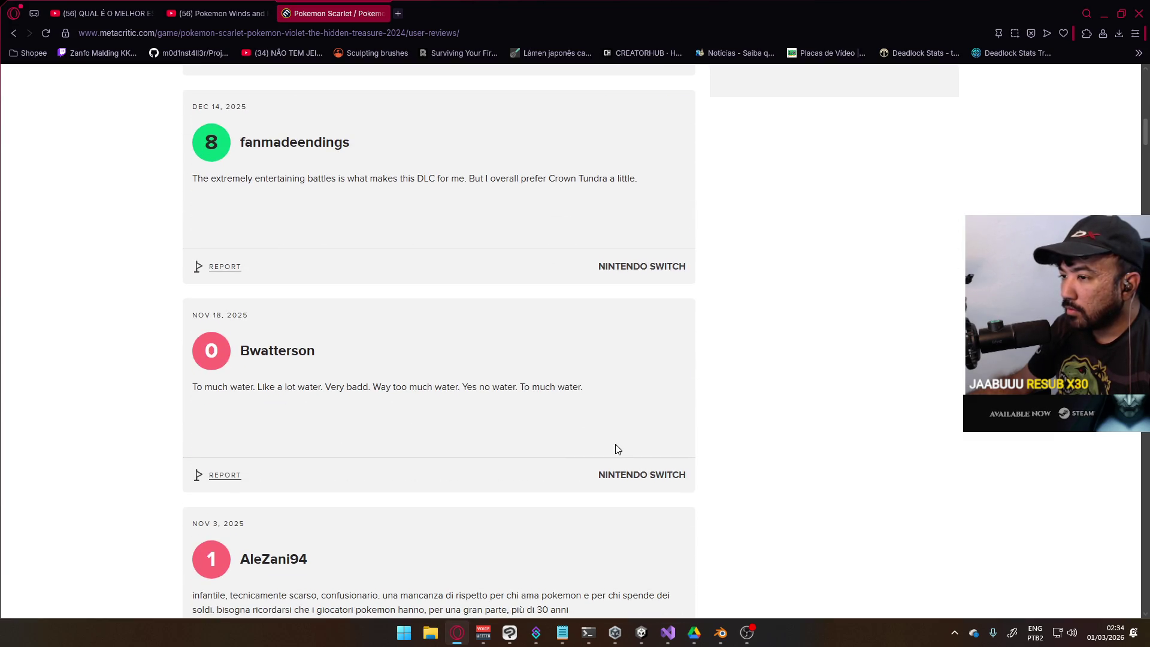
scroll(614, 449, "down", 2)
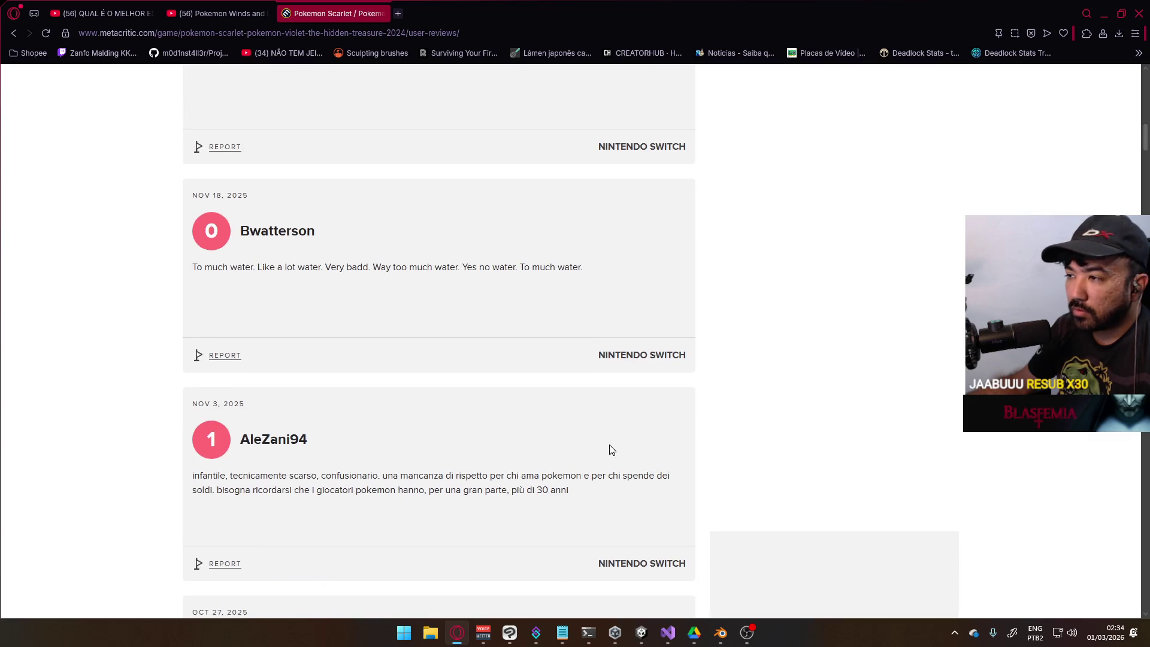
scroll(611, 450, "down", 3)
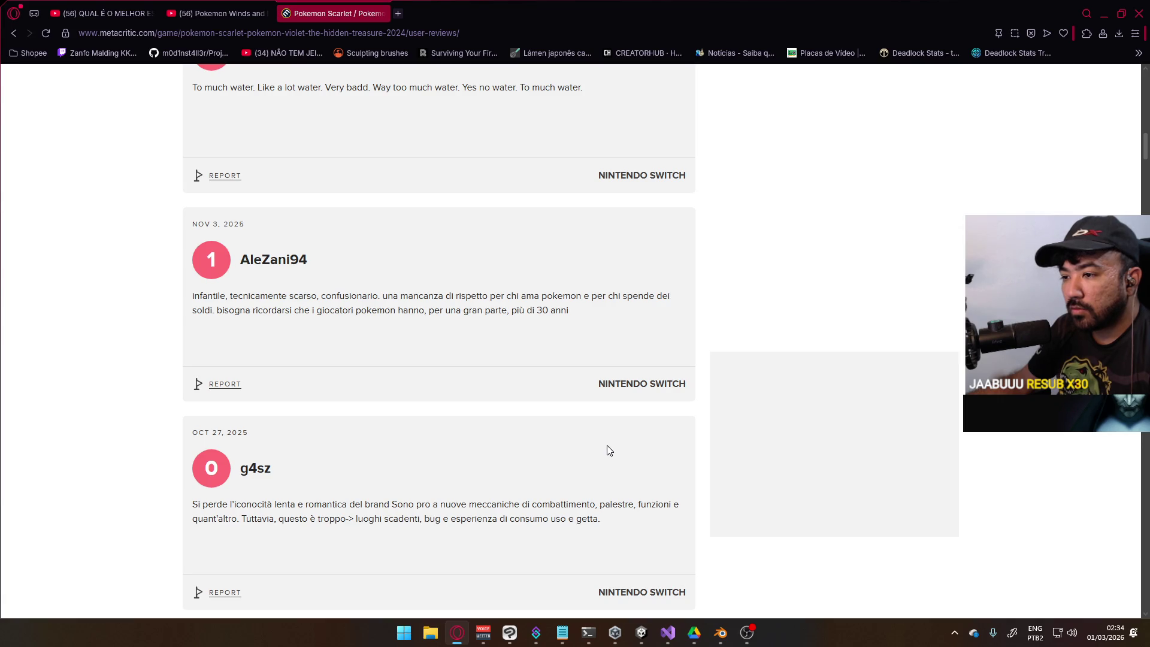
scroll(609, 450, "down", 6)
scroll(609, 448, "down", 2)
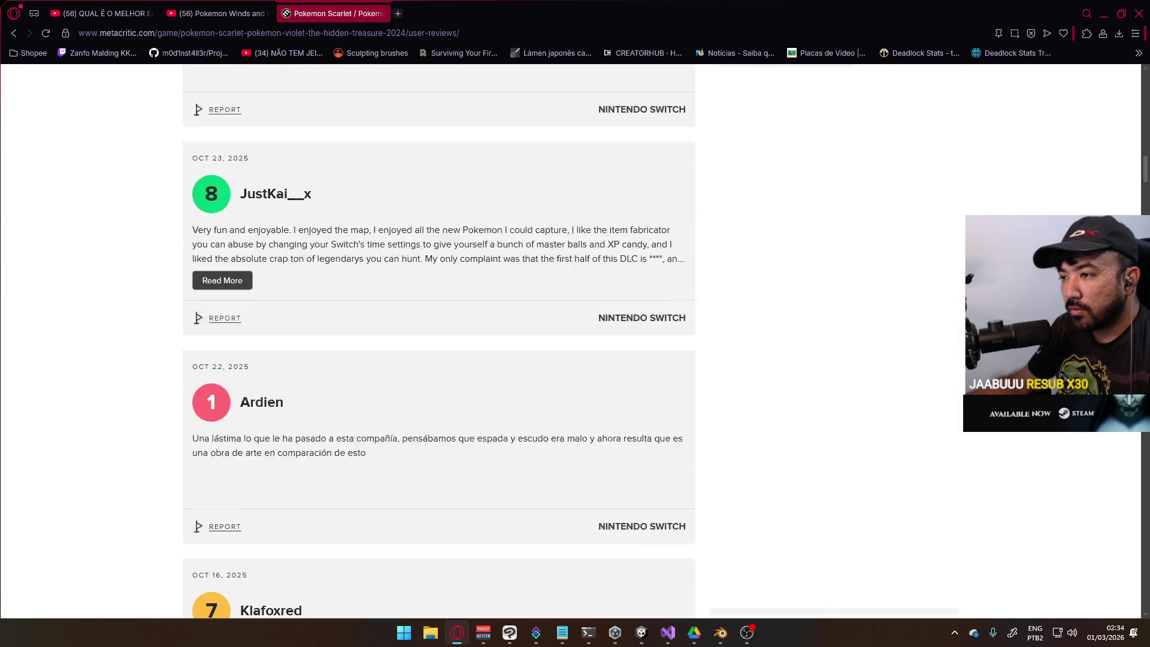
scroll(609, 448, "down", 1)
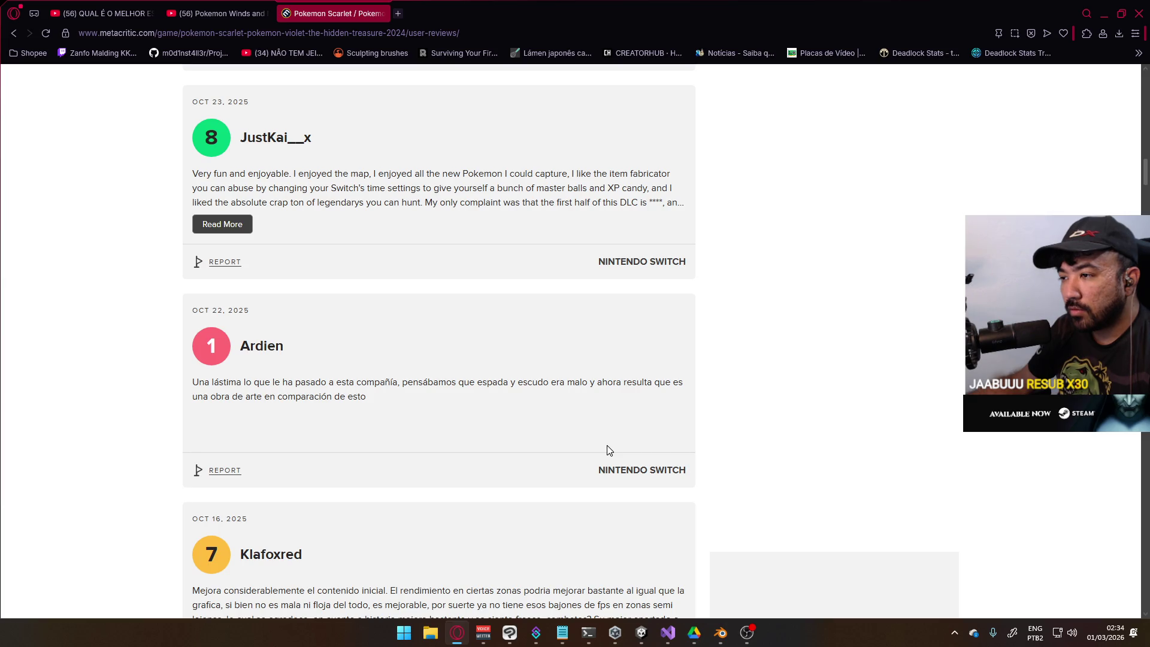
scroll(609, 450, "down", 3)
scroll(608, 451, "down", 4)
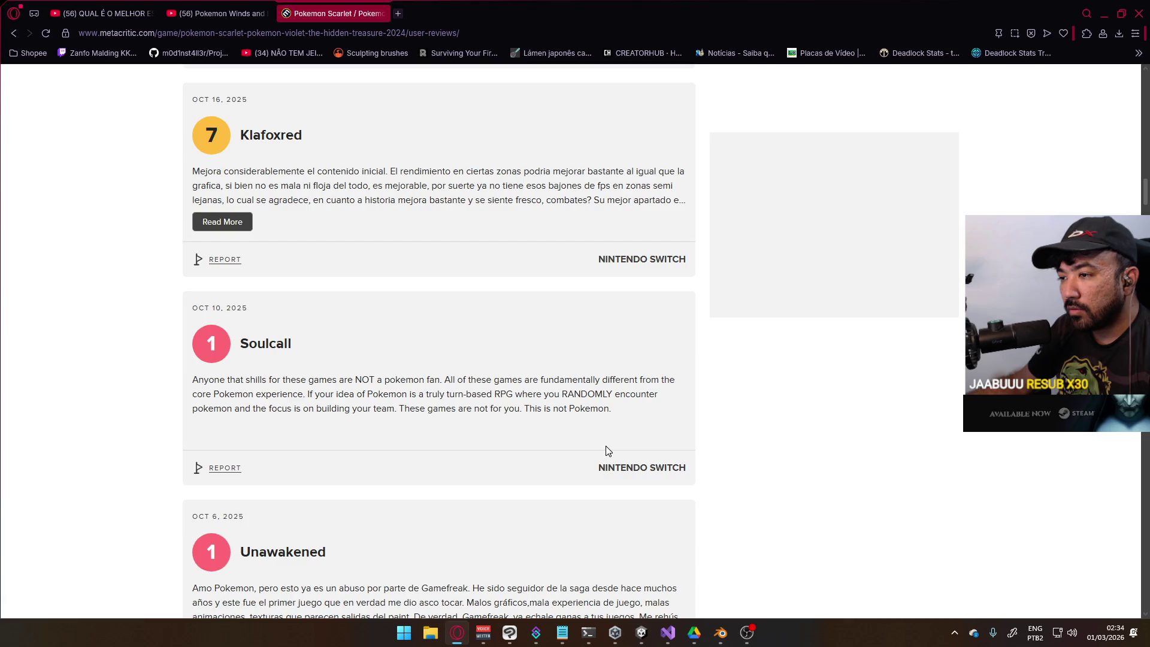
scroll(606, 447, "down", 3)
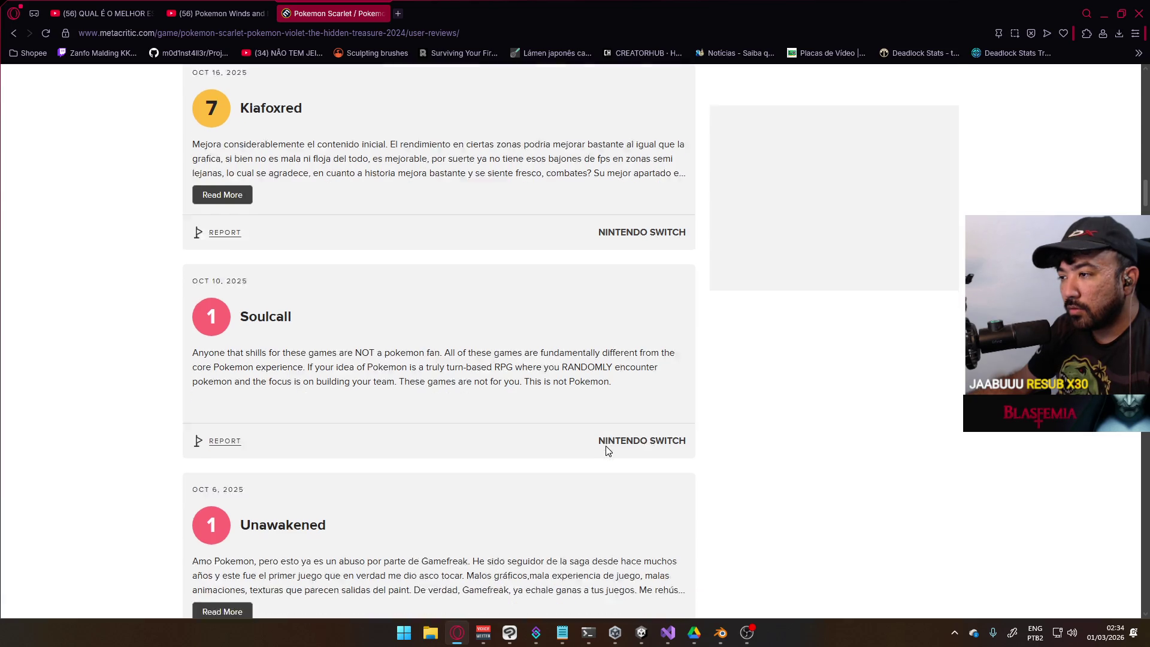
Read the remaining reviews, then close the Metacritic and Pokemon Winds trailer tabs
scroll(606, 446, "down", 1)
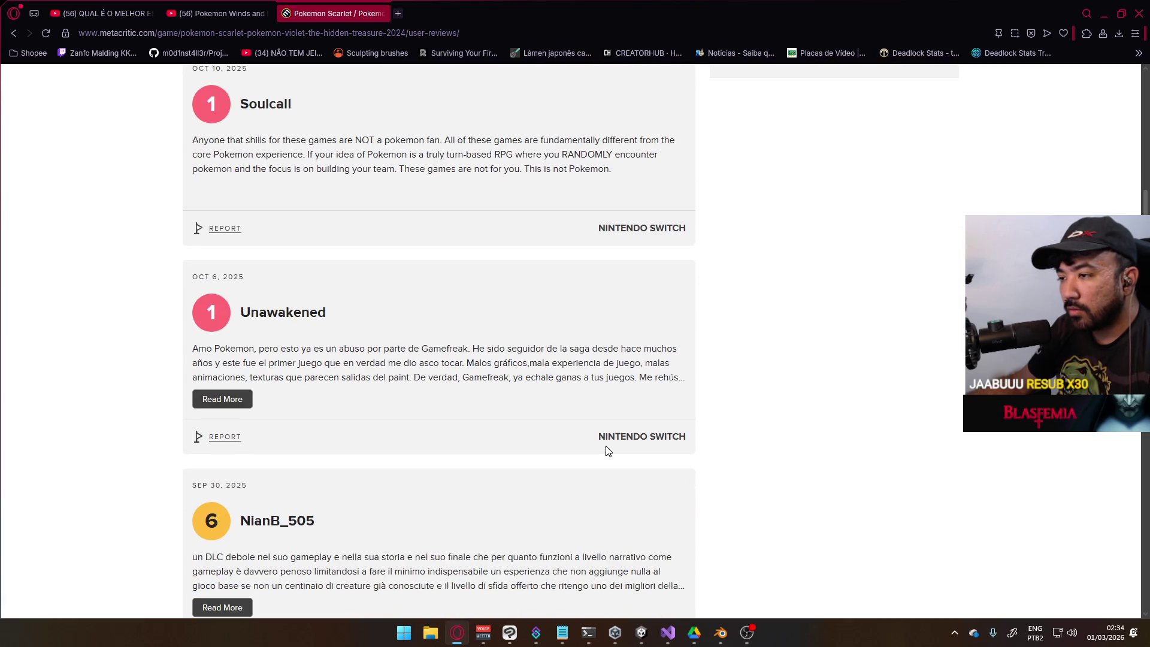
scroll(606, 446, "down", 6)
scroll(606, 446, "down", 7)
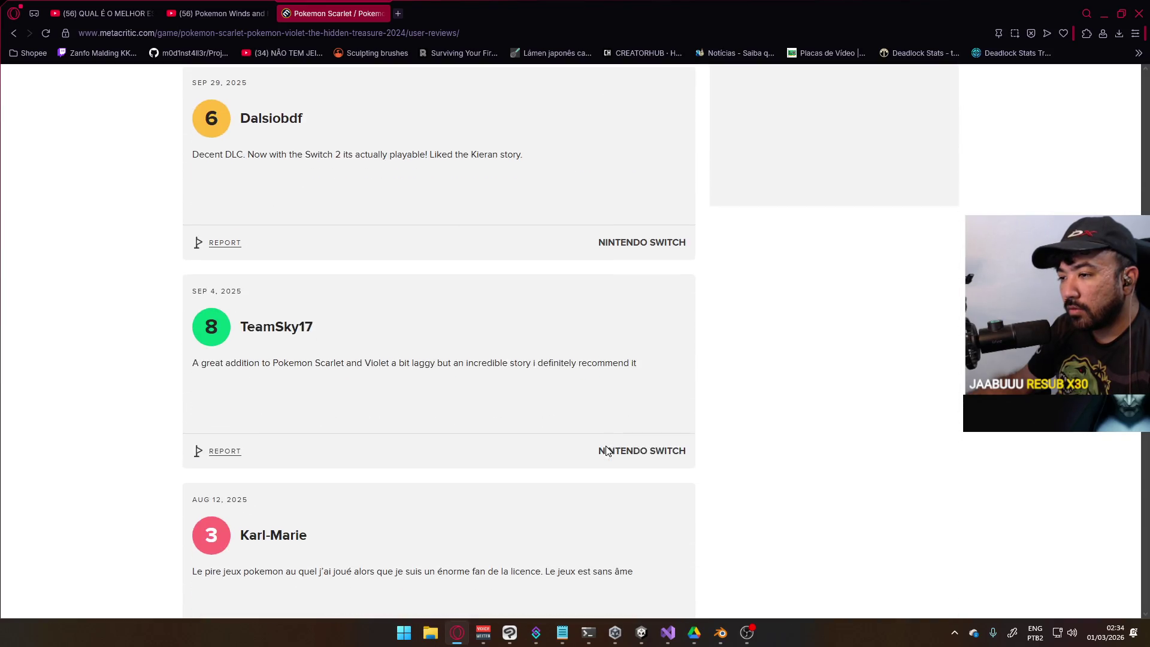
scroll(605, 445, "down", 7)
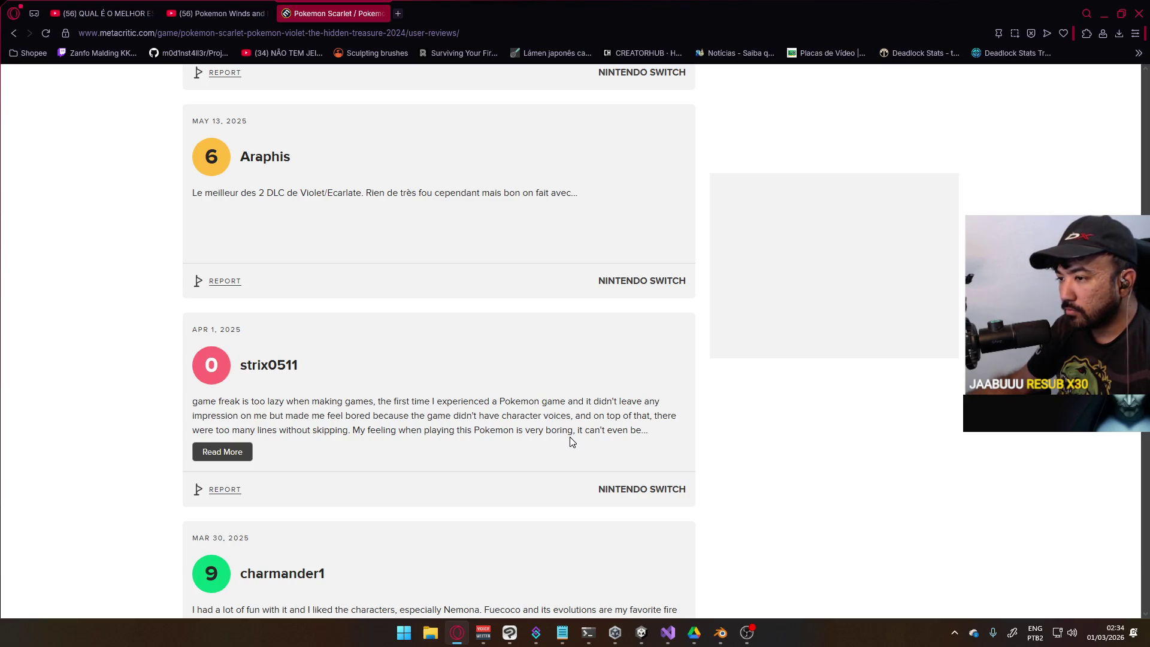
scroll(572, 442, "down", 11)
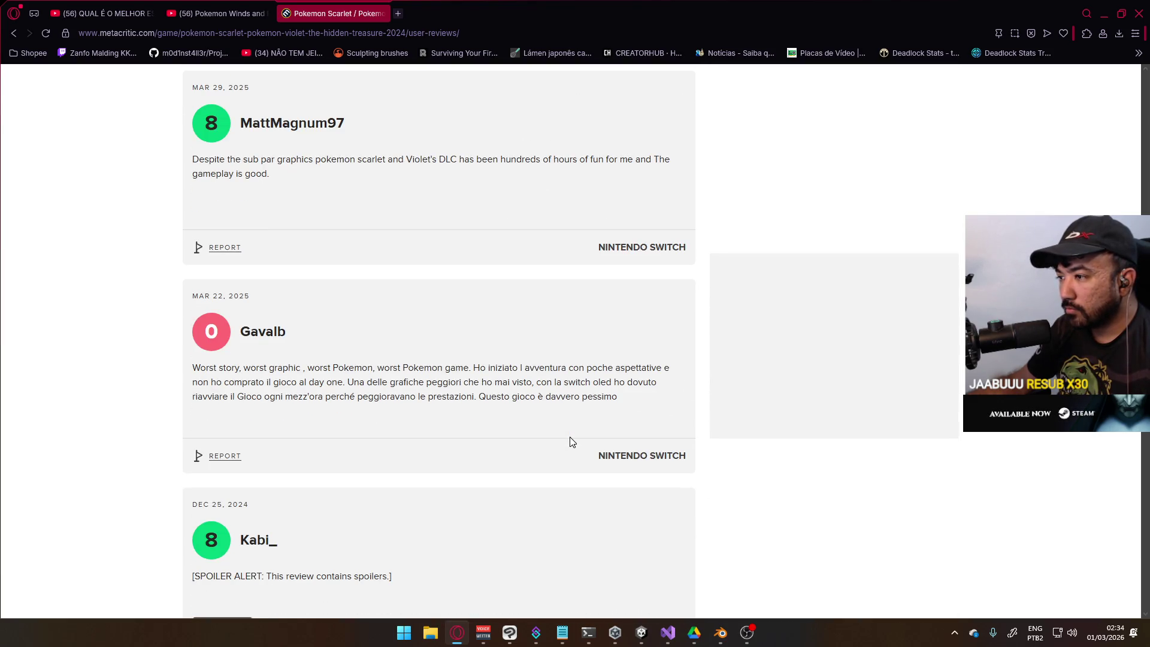
scroll(571, 442, "down", 7)
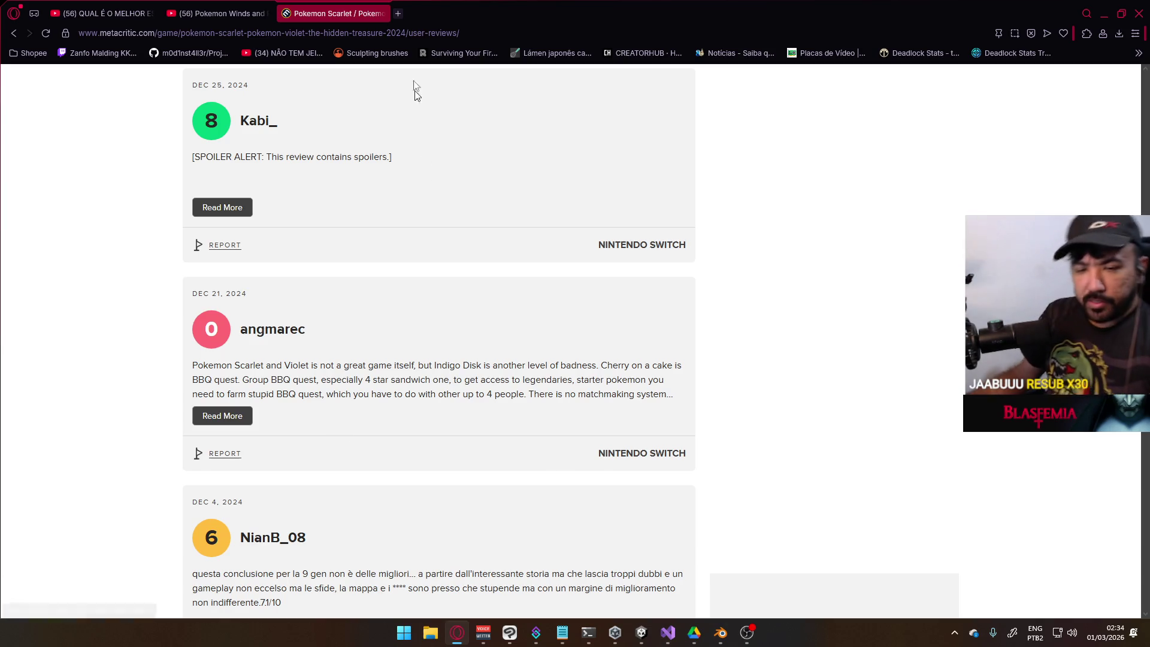
left_click(384, 13)
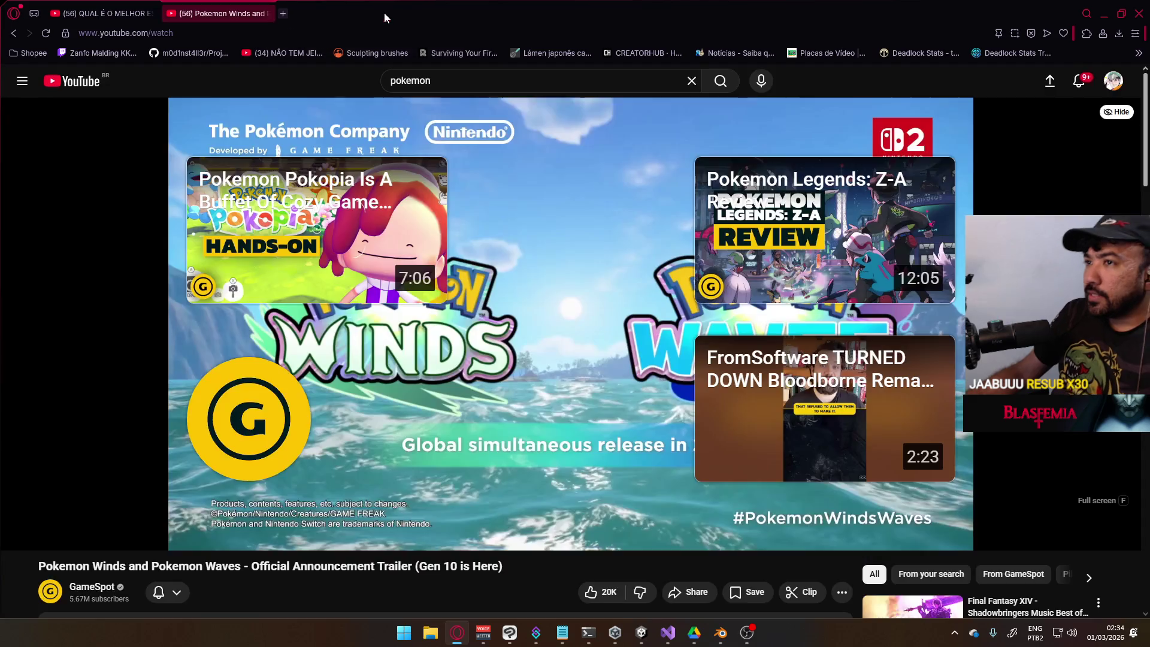
left_click(268, 13)
Minimize Opera, review PlayerScript.cs, and fold the OnSwitchToSecondary and OnSwitchToPrimary methods
left_click(1104, 13)
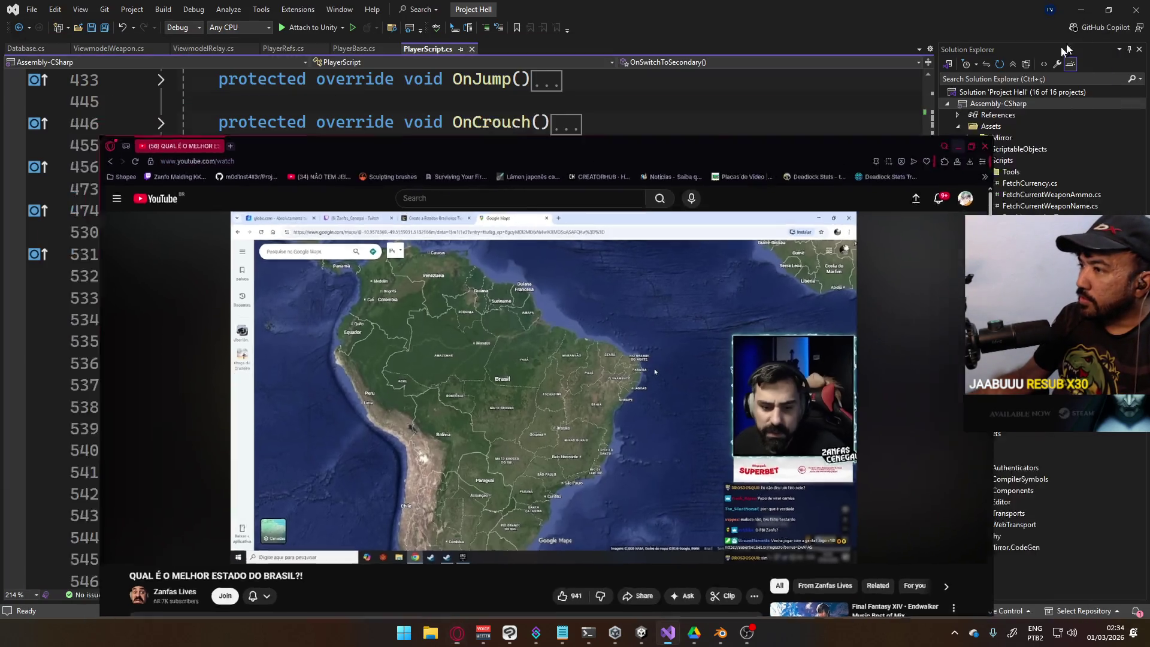
scroll(439, 339, "down", 2)
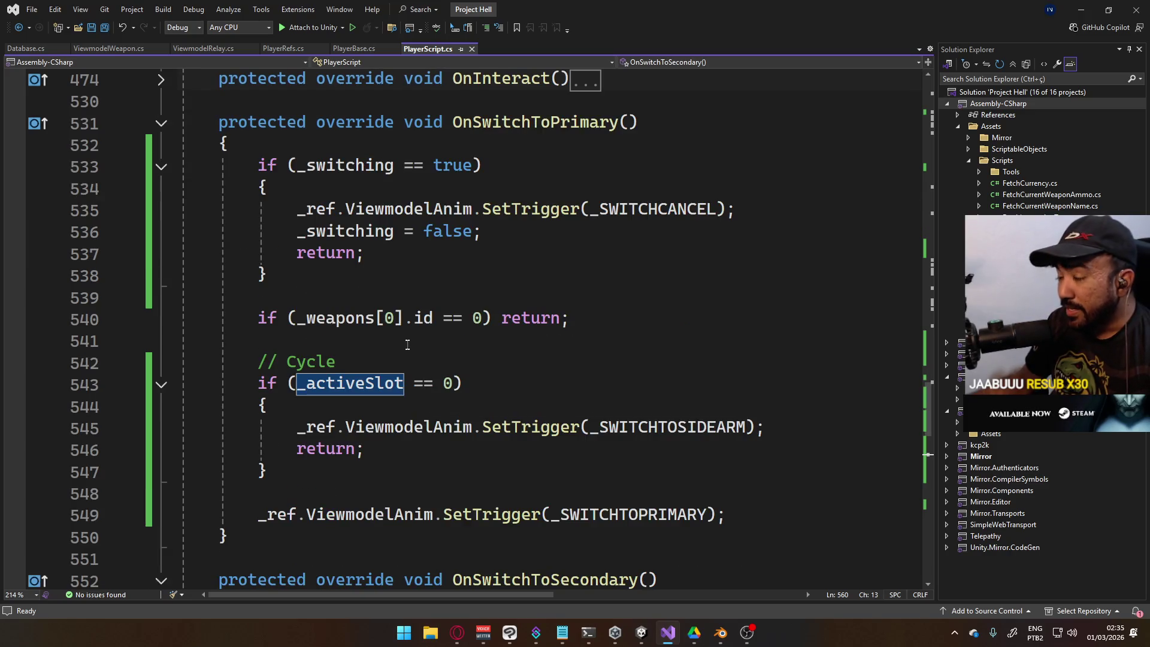
scroll(439, 338, "down", 2)
scroll(377, 403, "down", 3)
scroll(377, 402, "down", 3)
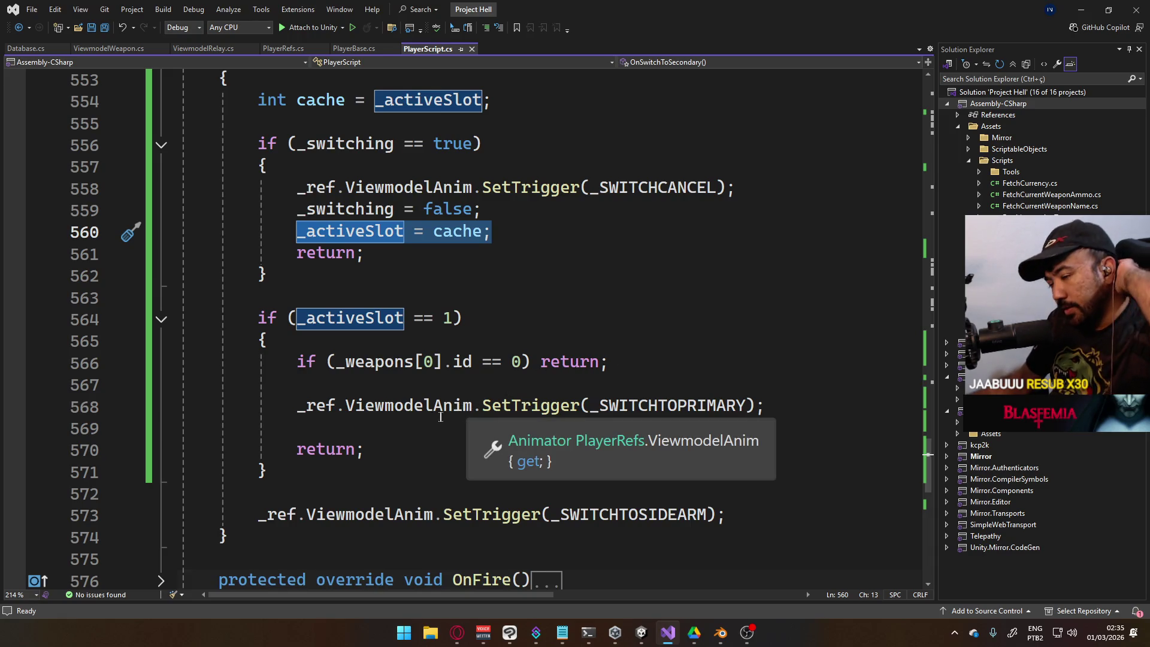
scroll(414, 443, "down", 3)
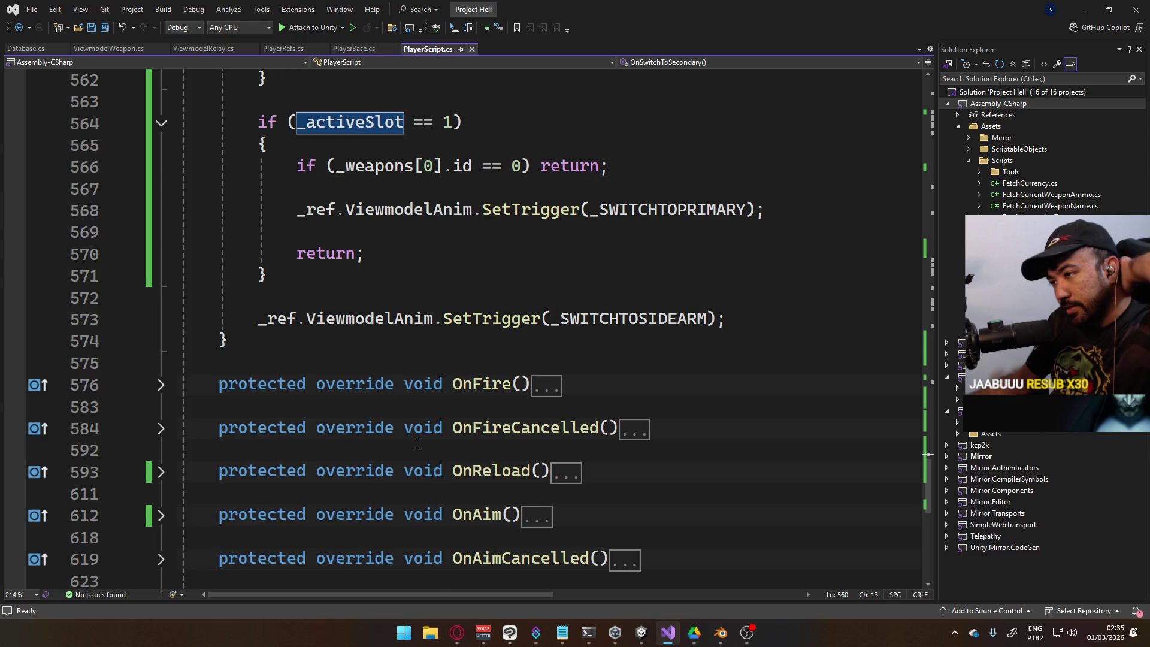
scroll(418, 444, "up", 2)
scroll(418, 435, "up", 5)
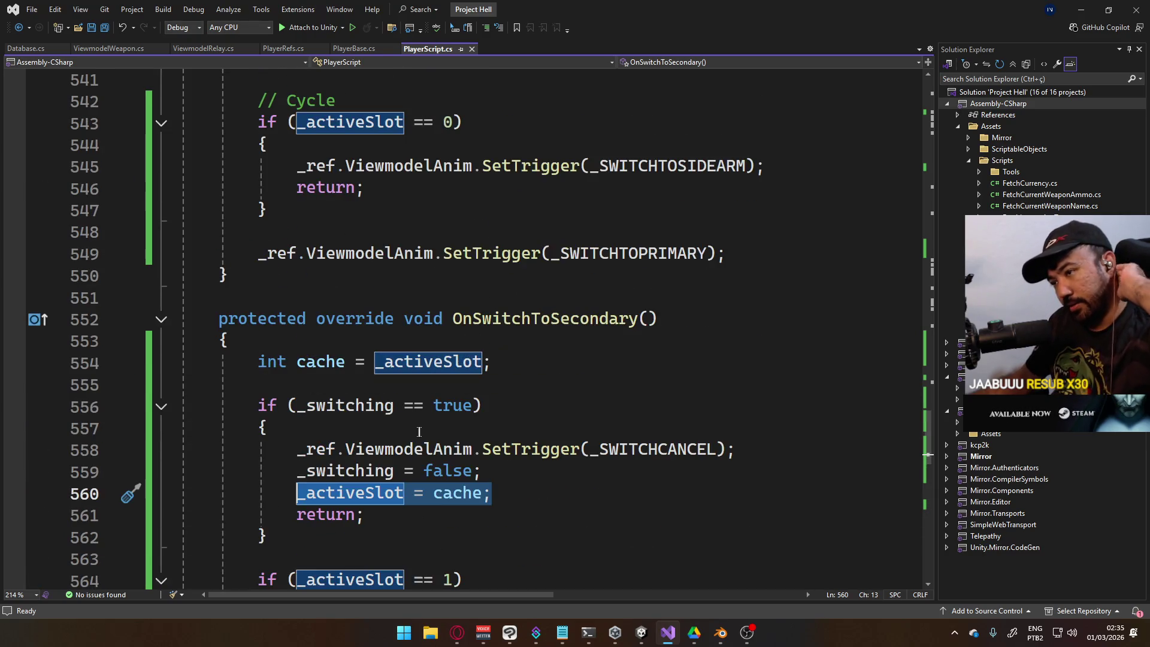
left_click(161, 320)
scroll(179, 308, "up", 7)
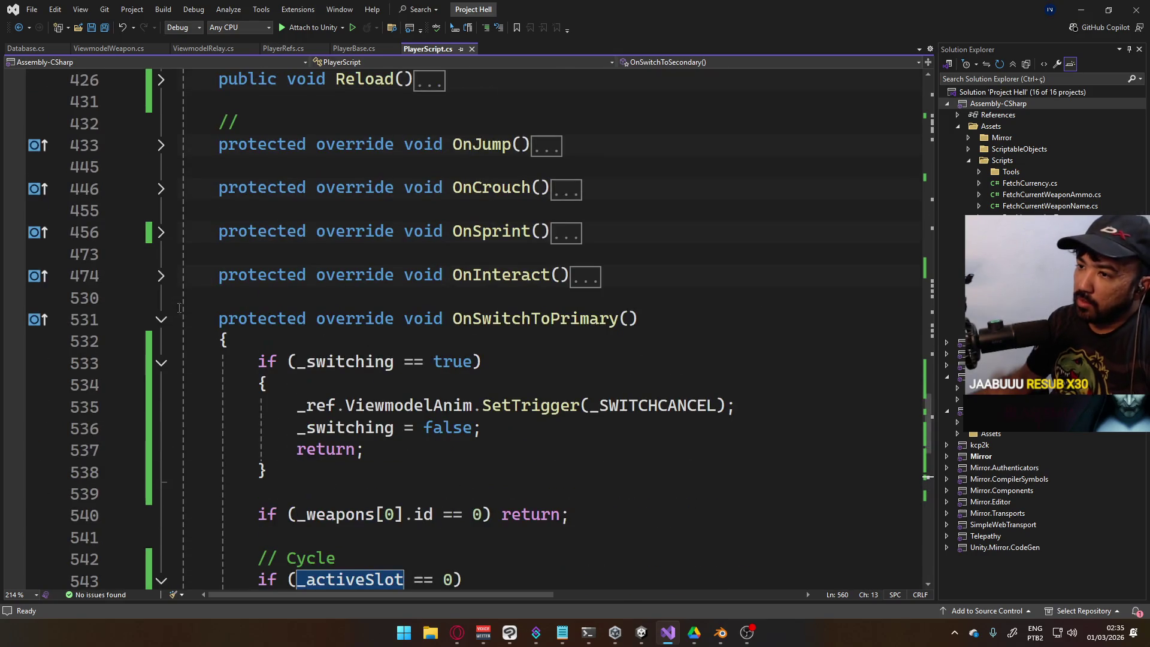
left_click(161, 319)
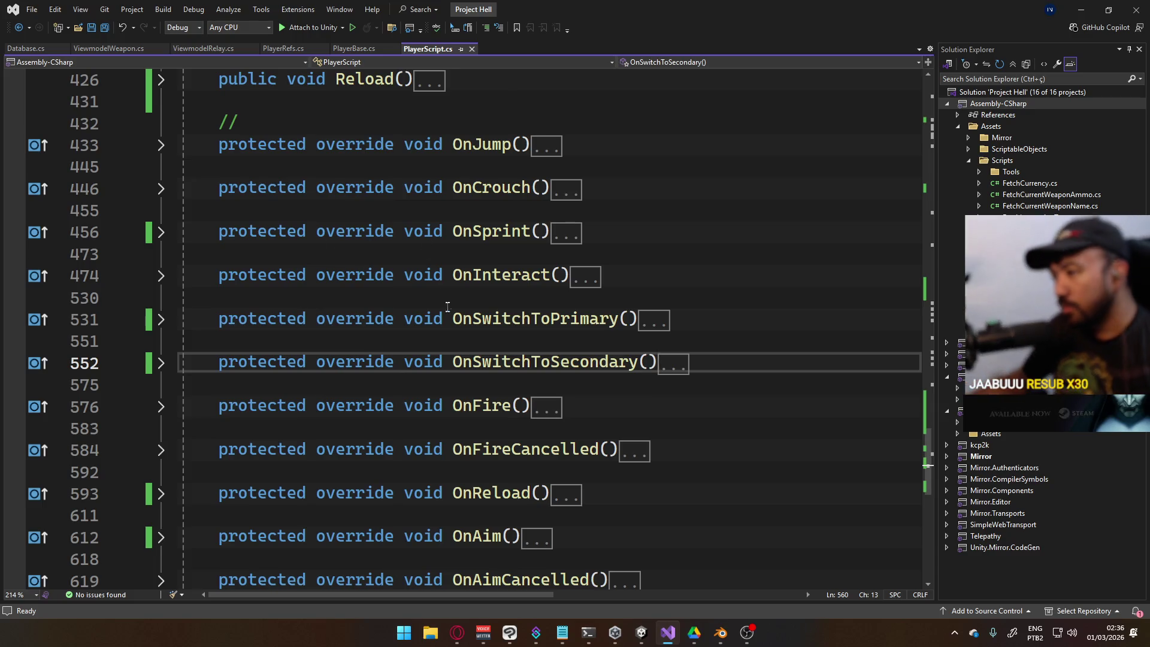
Unfold both switch methods, select the 'int cache = _activeSlot;' line, and return to Opera
scroll(460, 370, "up", 4)
scroll(324, 341, "down", 4)
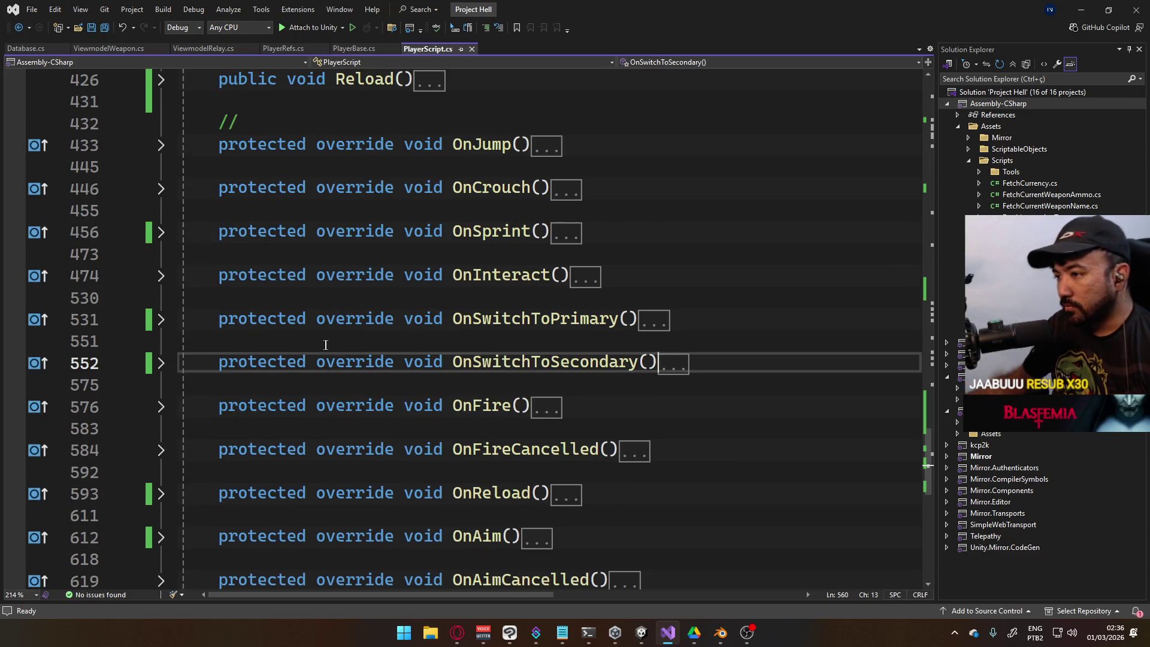
left_click(161, 363)
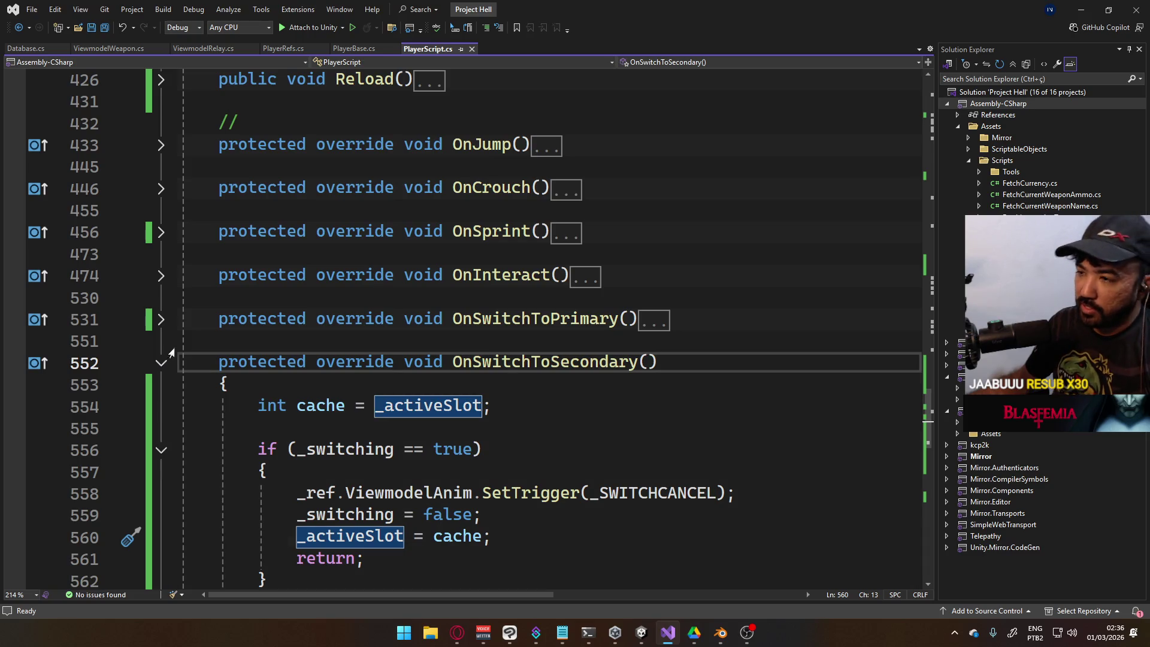
left_click(163, 329)
scroll(299, 412, "down", 7)
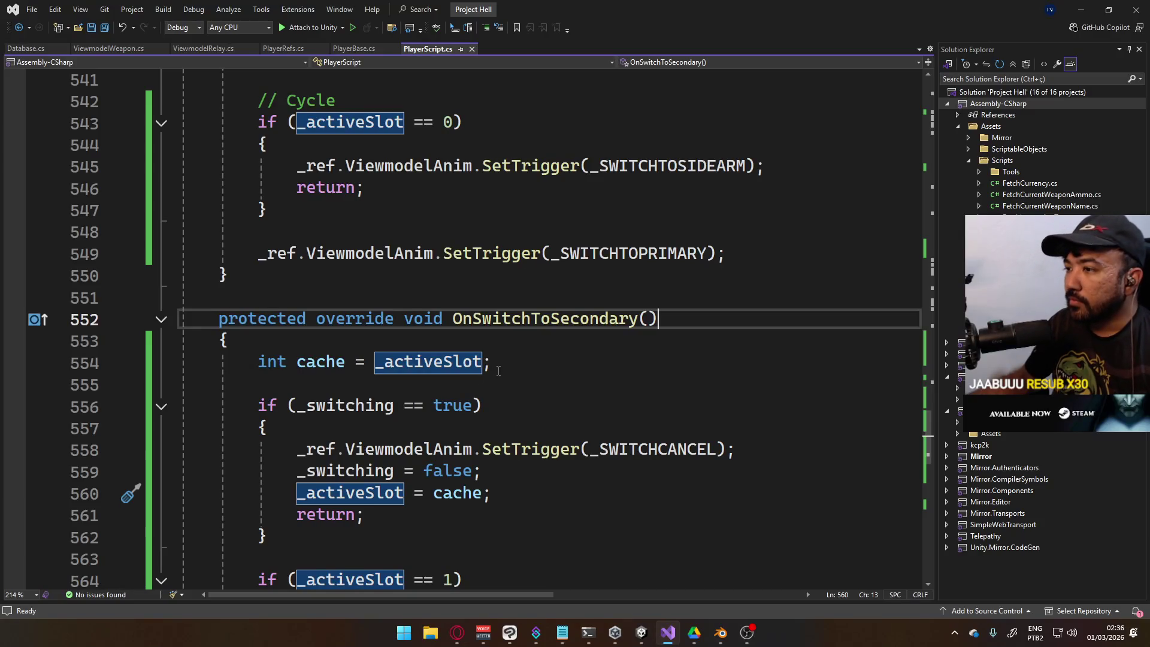
left_click_drag(506, 366, 258, 362)
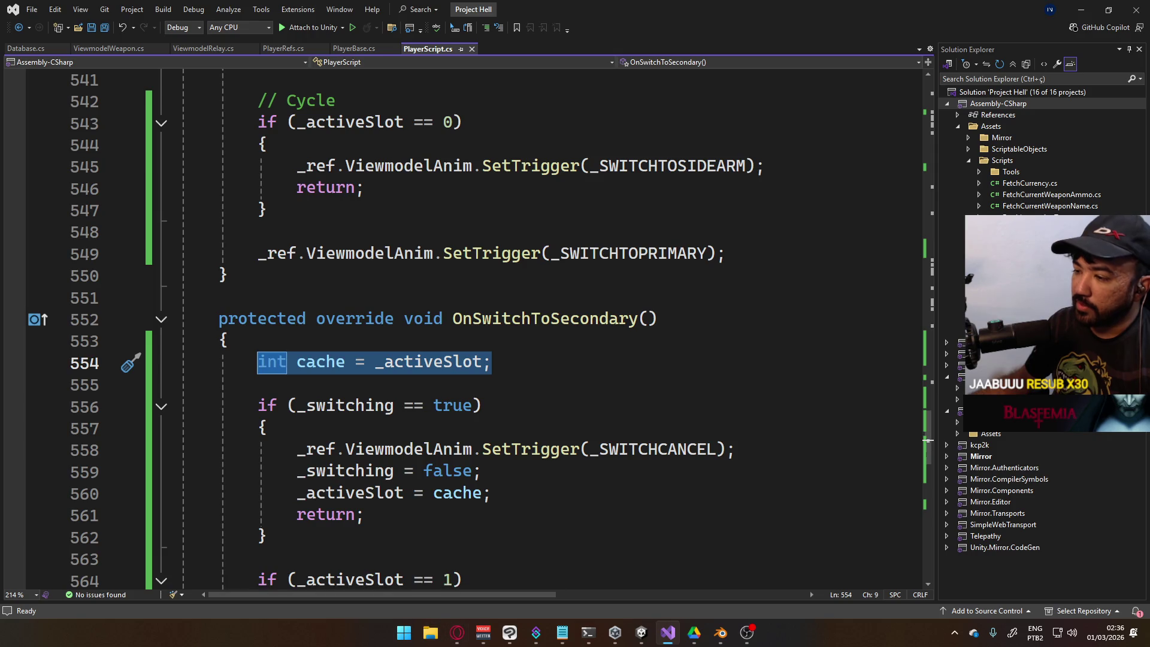
left_click(455, 640)
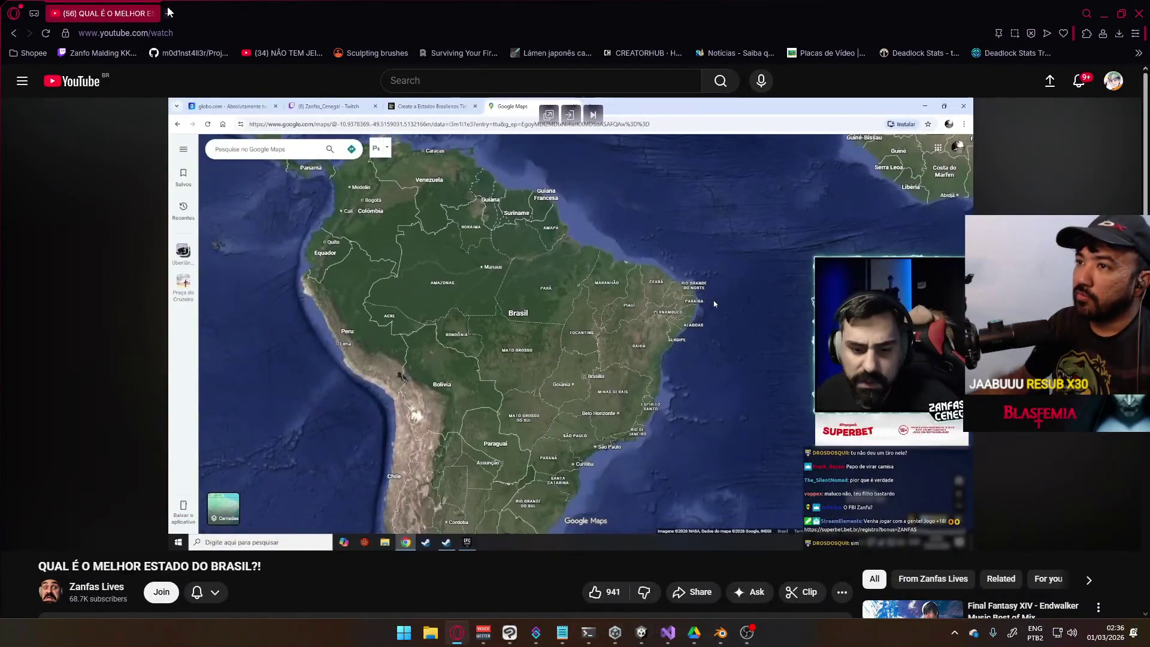
Open YouTube's home feed in a new tab and play the Jujutsu Kaisen Opening 3 mix
left_click(169, 13)
left_click(197, 81)
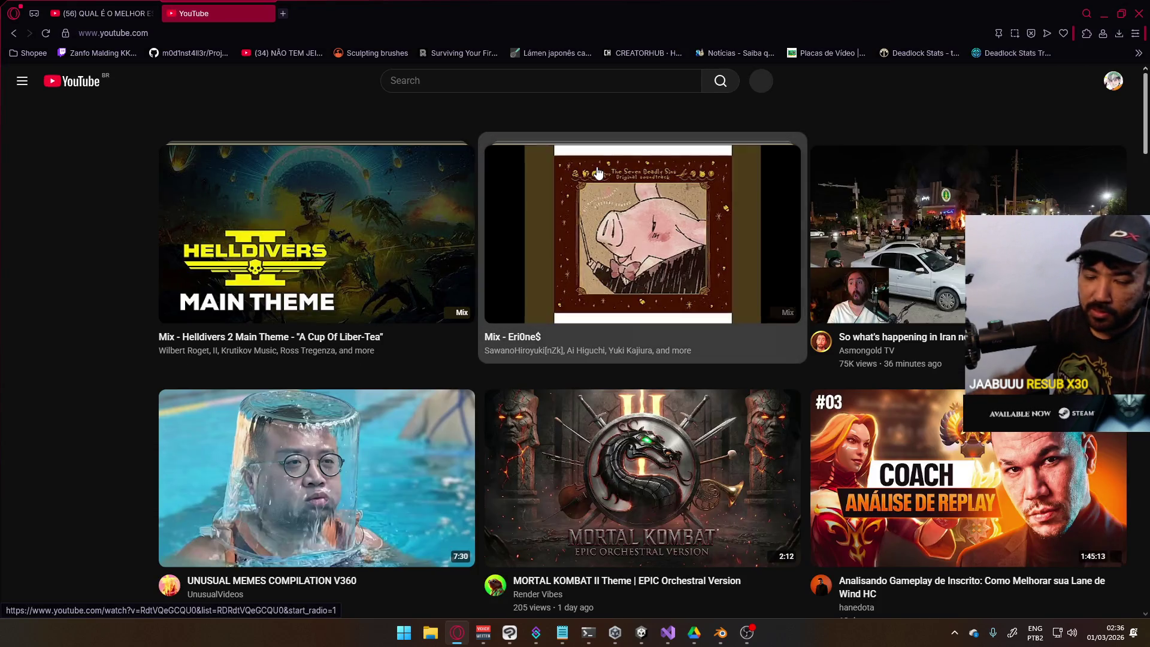
scroll(276, 257, "down", 7)
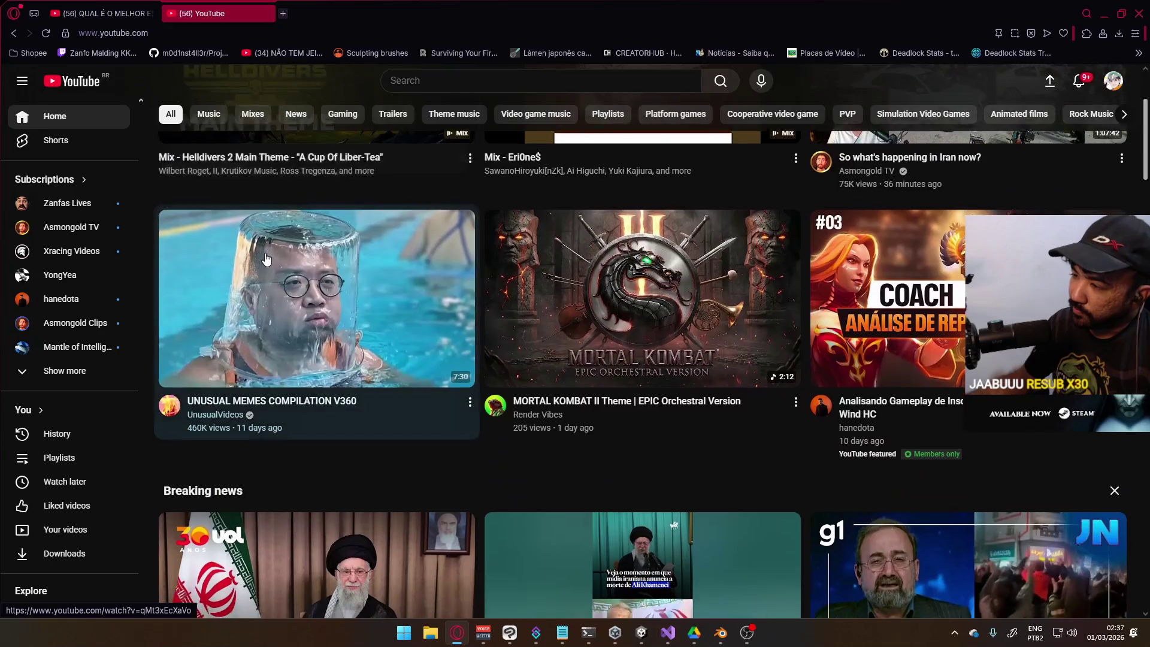
scroll(287, 255, "down", 4)
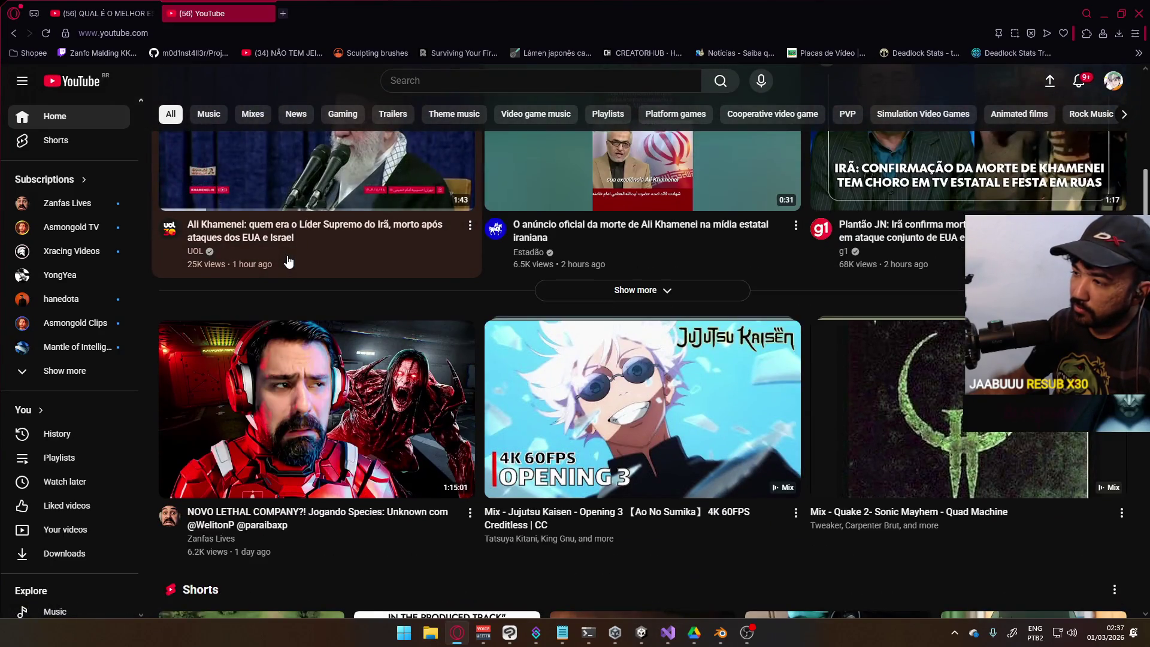
left_click(535, 350)
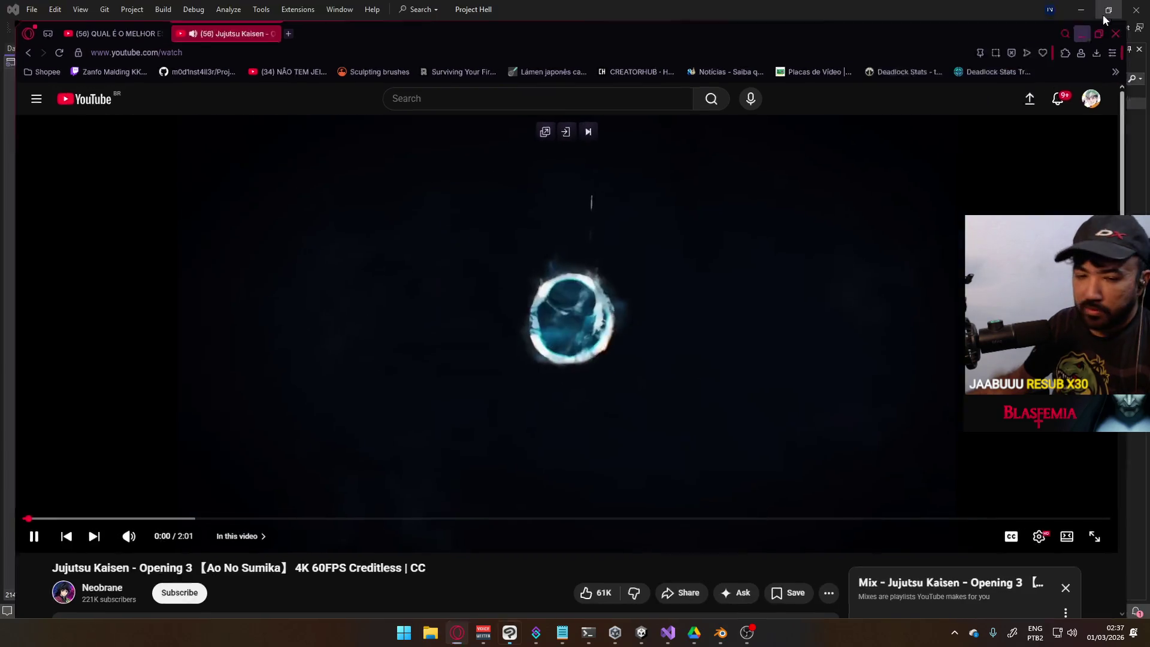
left_click(1102, 13)
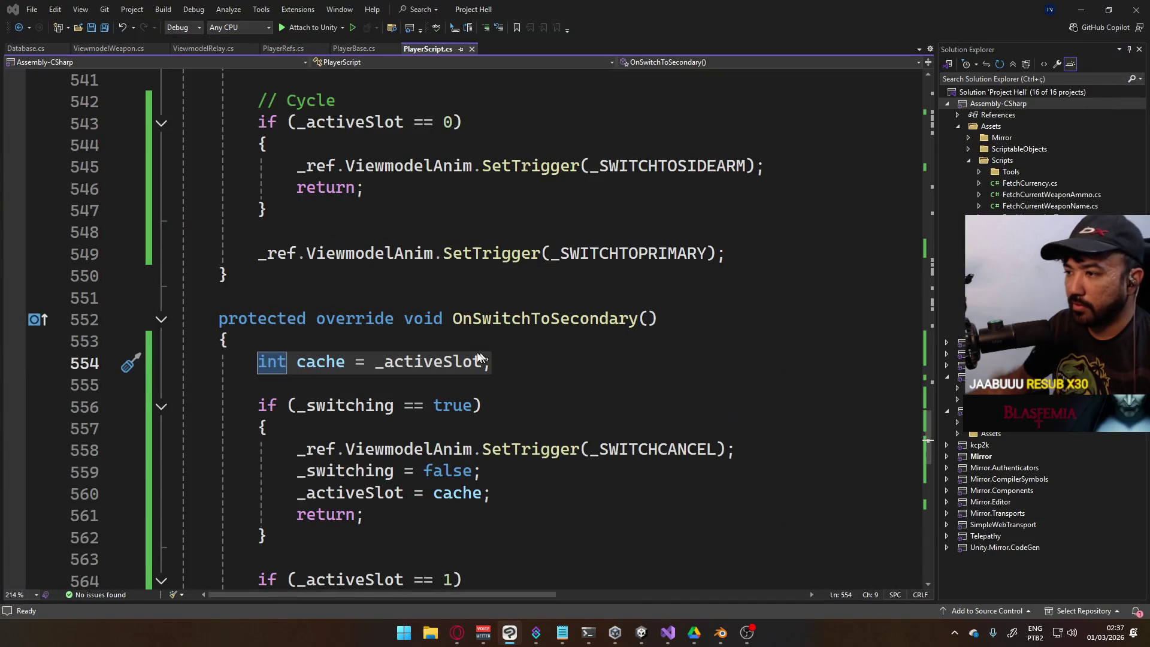
Copy 'int cache = _activeSlot;' into the top of OnSwitchToPrimary
scroll(360, 324, "up", 2)
scroll(420, 327, "down", 3)
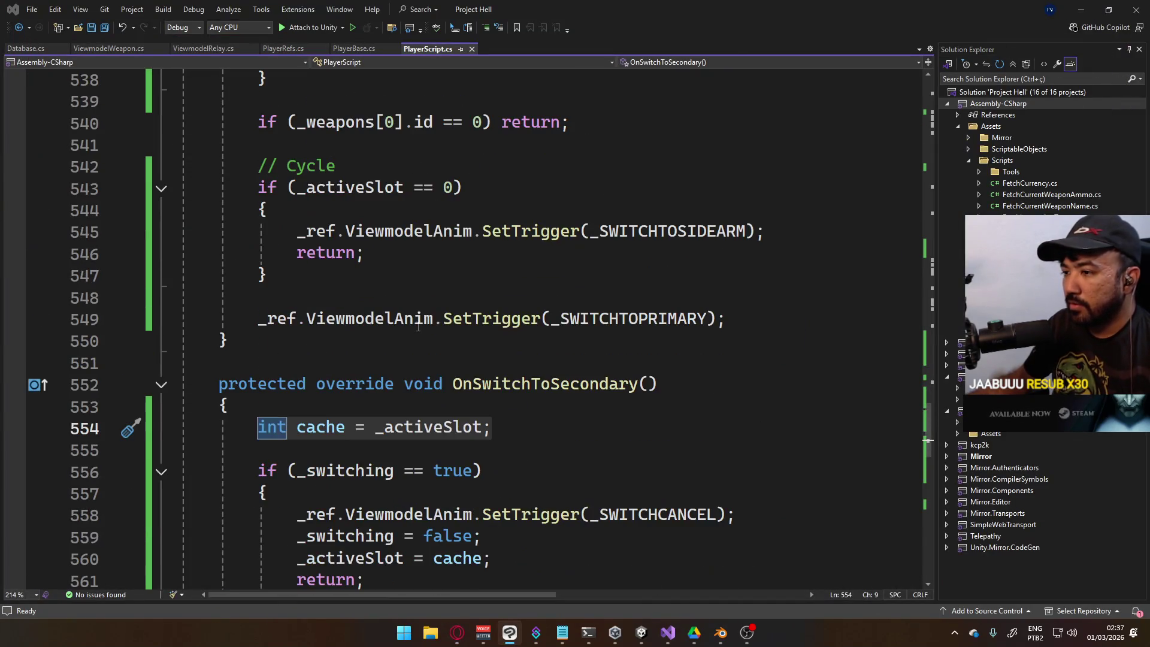
scroll(419, 328, "up", 2)
scroll(420, 328, "down", 3)
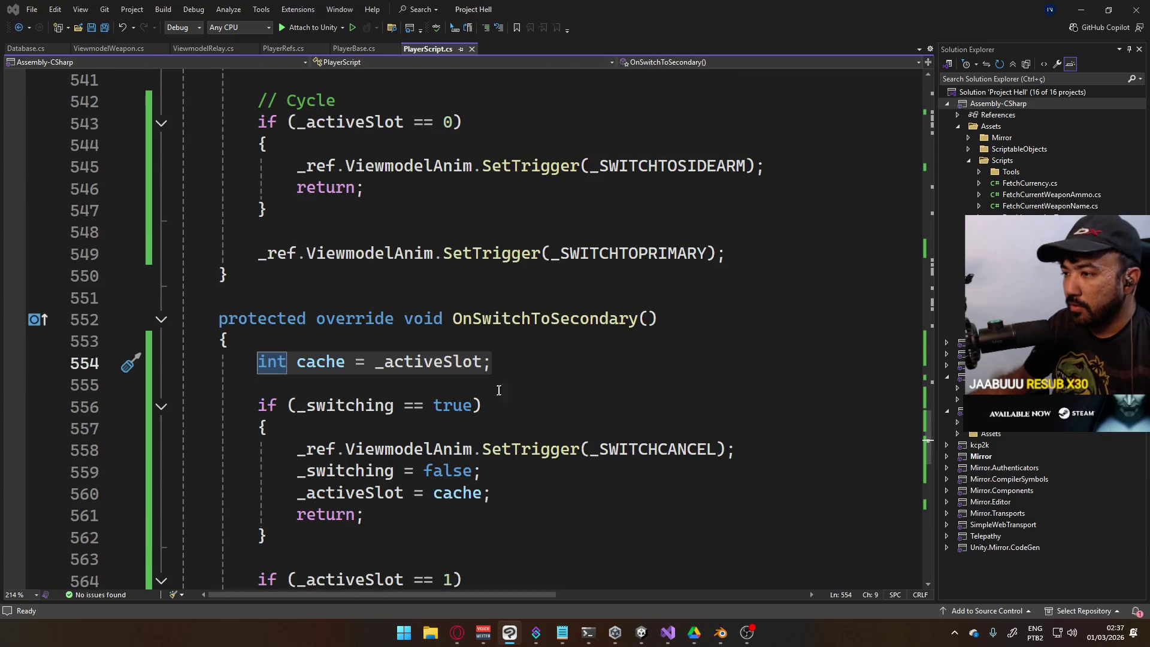
left_click(516, 361)
key("shift+Home")
key("ctrl+c")
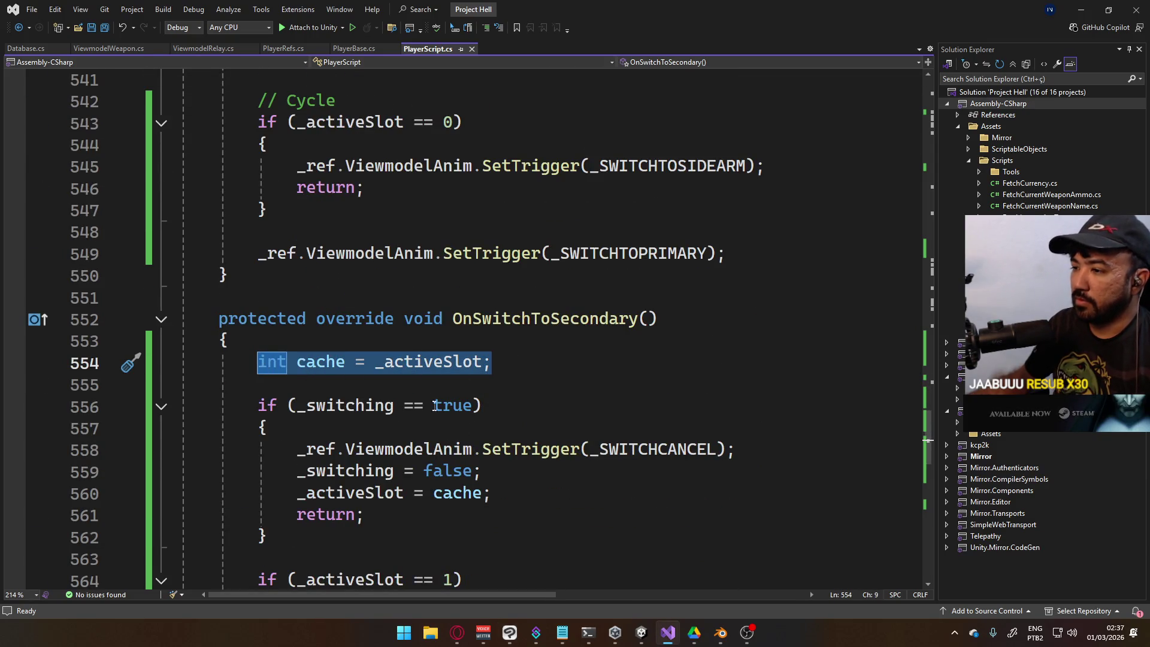
scroll(438, 418, "up", 6)
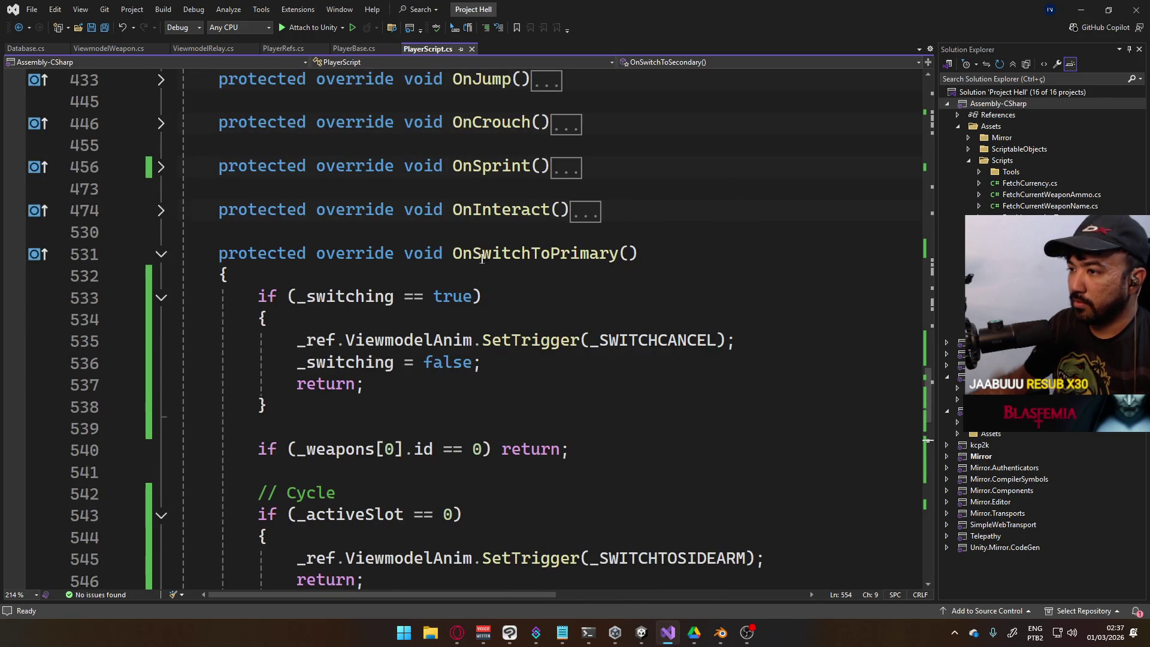
left_click(482, 259)
key("Down")
key("Return")
key("ctrl+v")
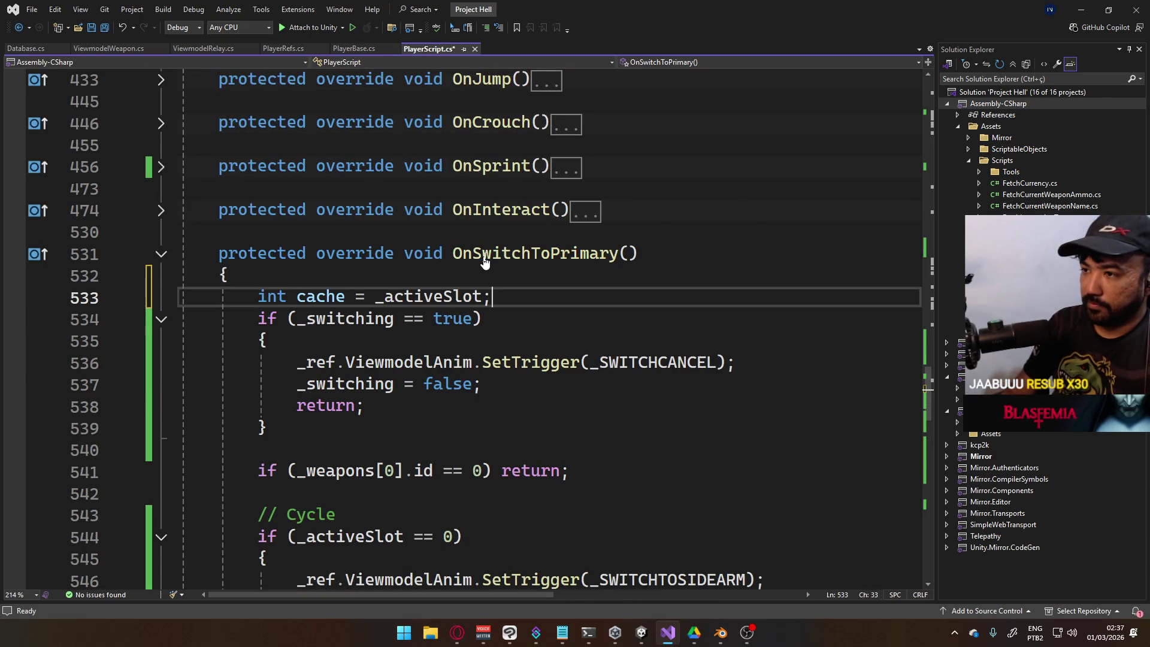
key("Return")
Add '_activeSlot = cache;' after '_switching = false;' and save PlayerScript.cs
left_click(521, 407)
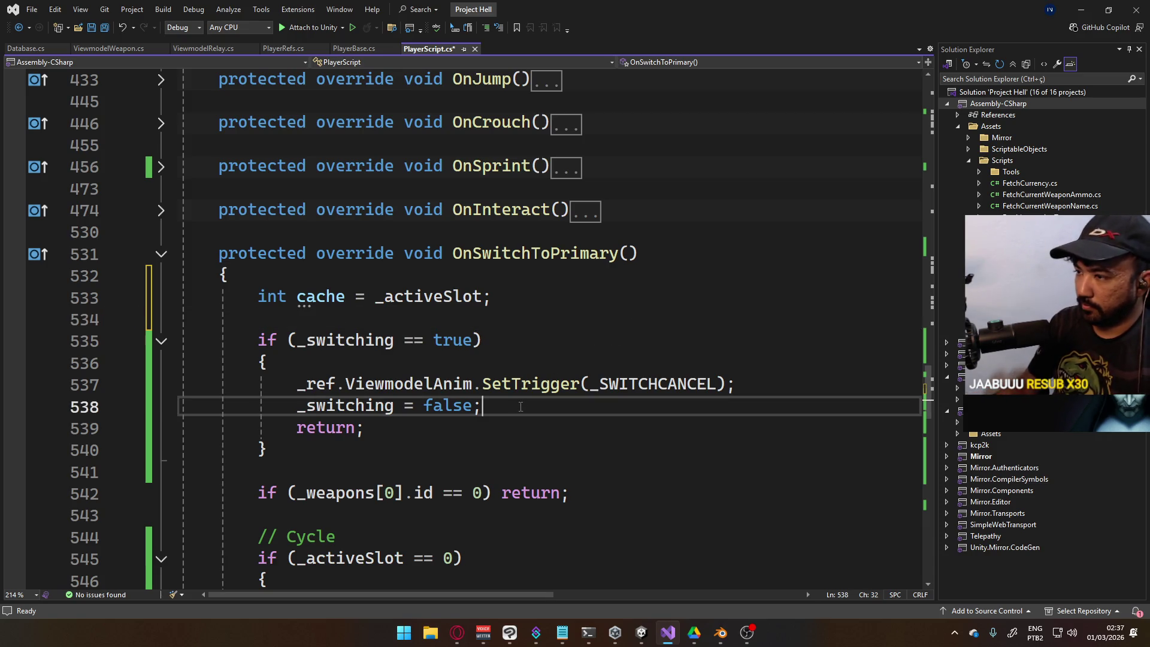
key("Return")
type("_act")
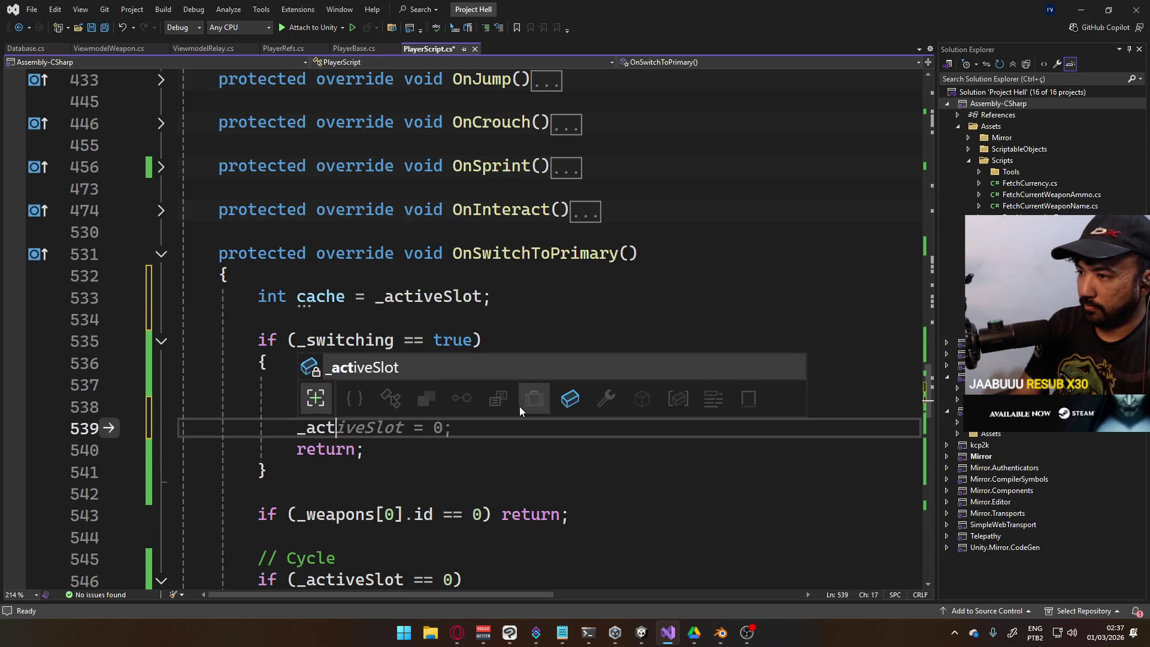
key("Tab")
type("=")
type(" cache")
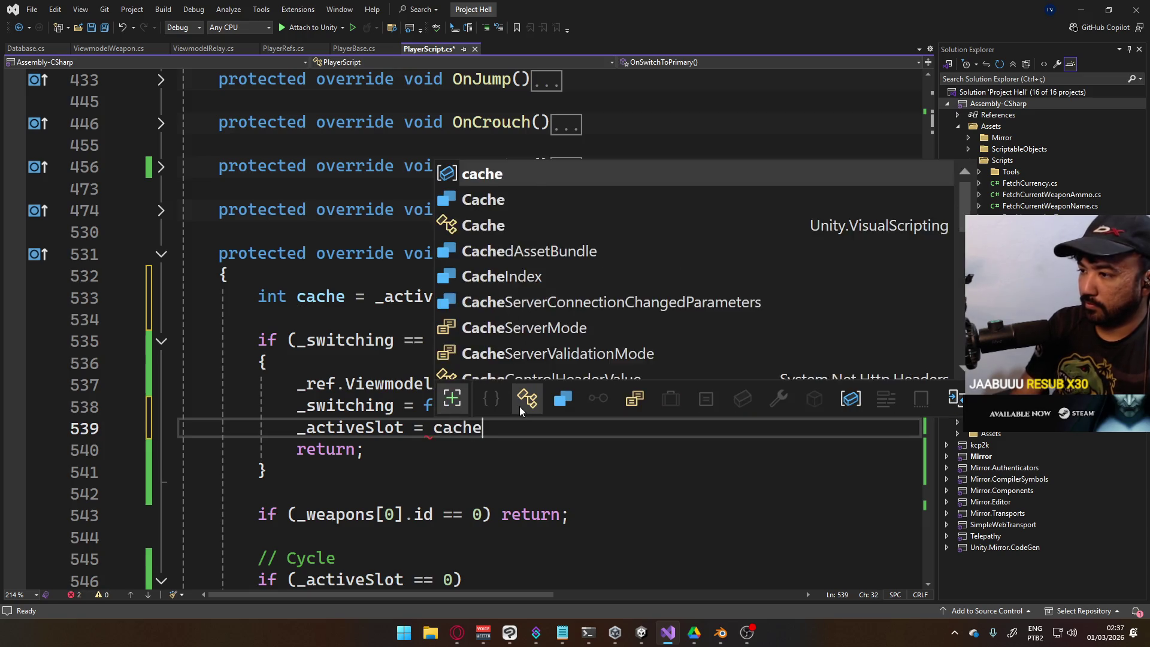
key("ctrl+s")
scroll(520, 407, "down", 7)
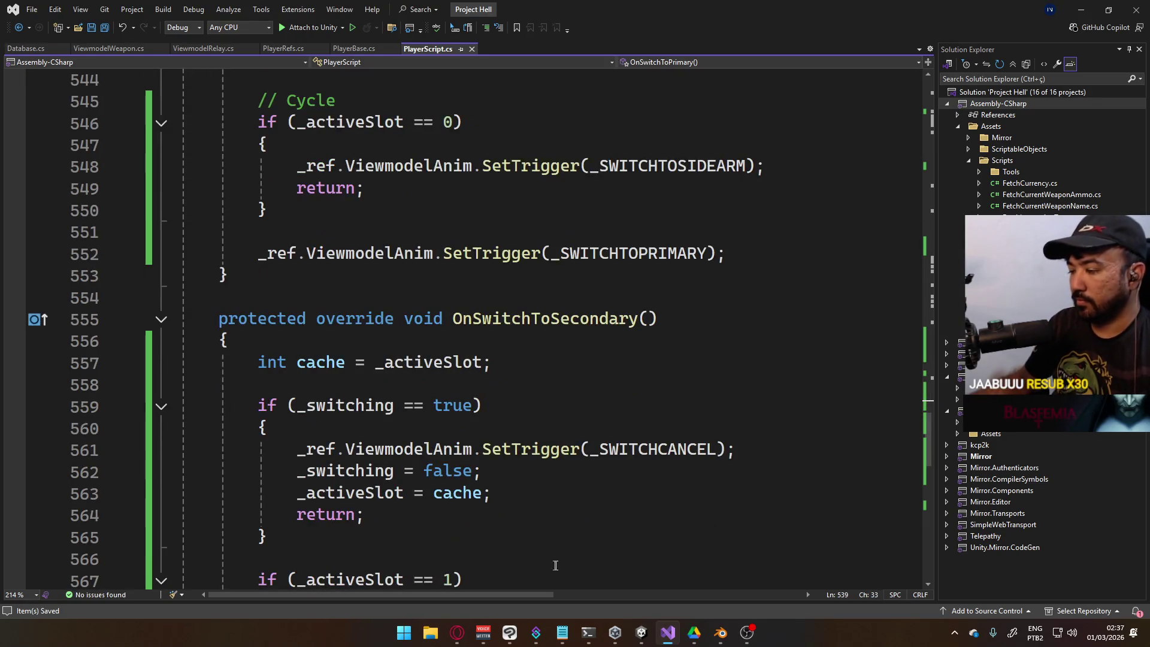
left_click(642, 632)
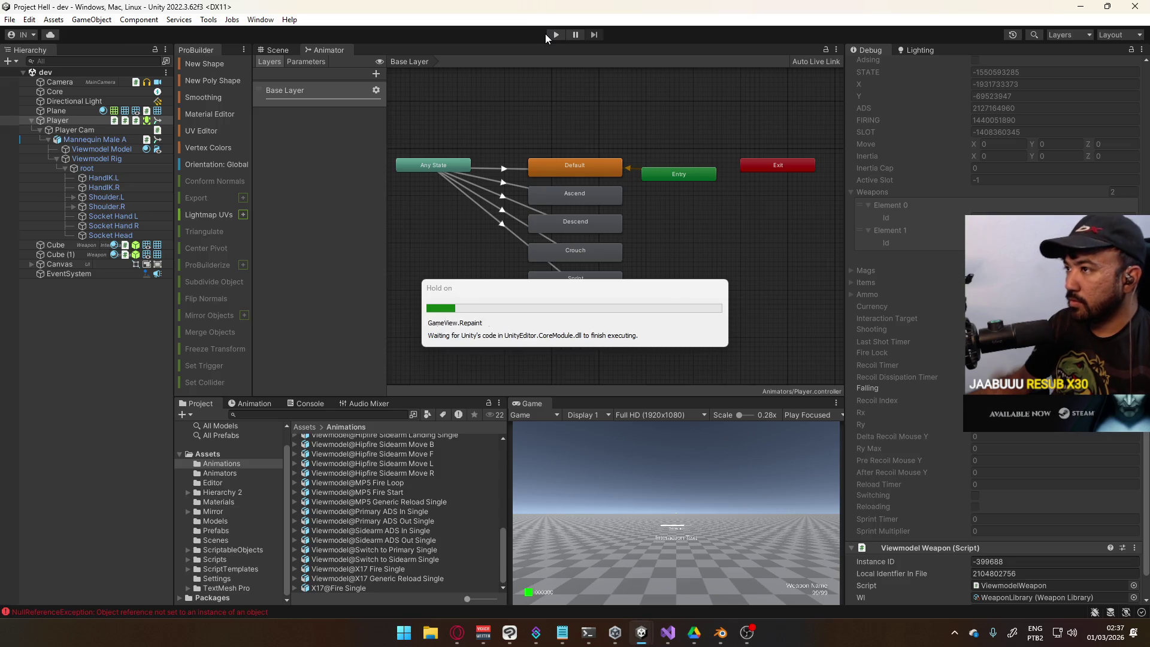
Enter Play mode and move around while swapping between Pistol (1) and SMG (2)
left_click(546, 34)
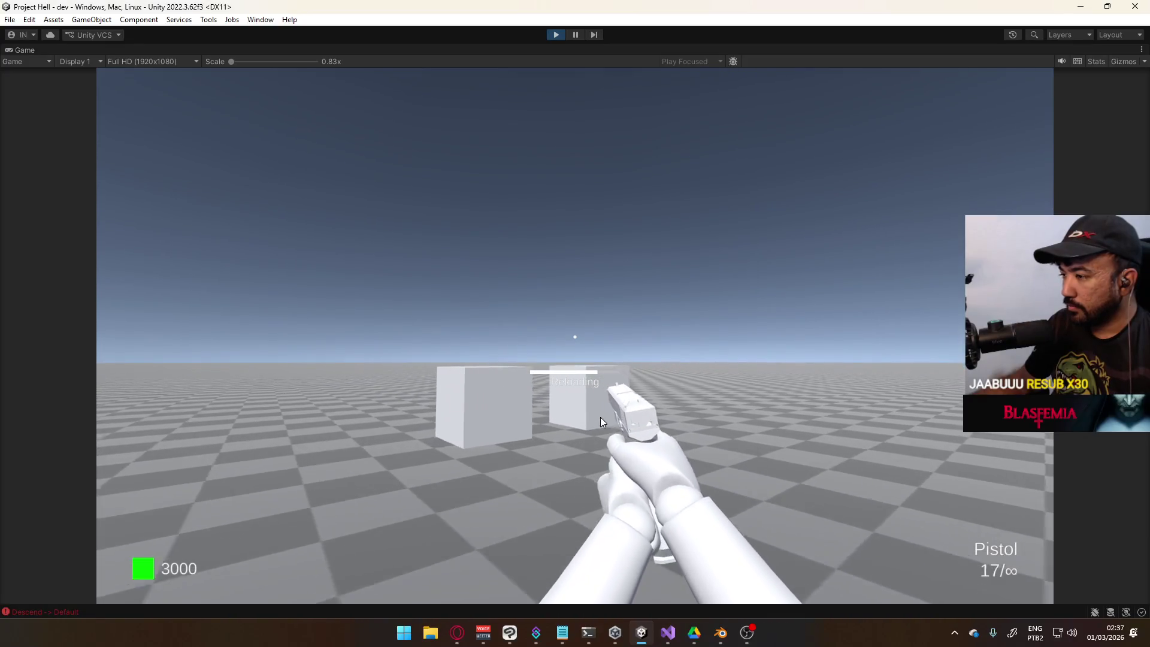
key("s")
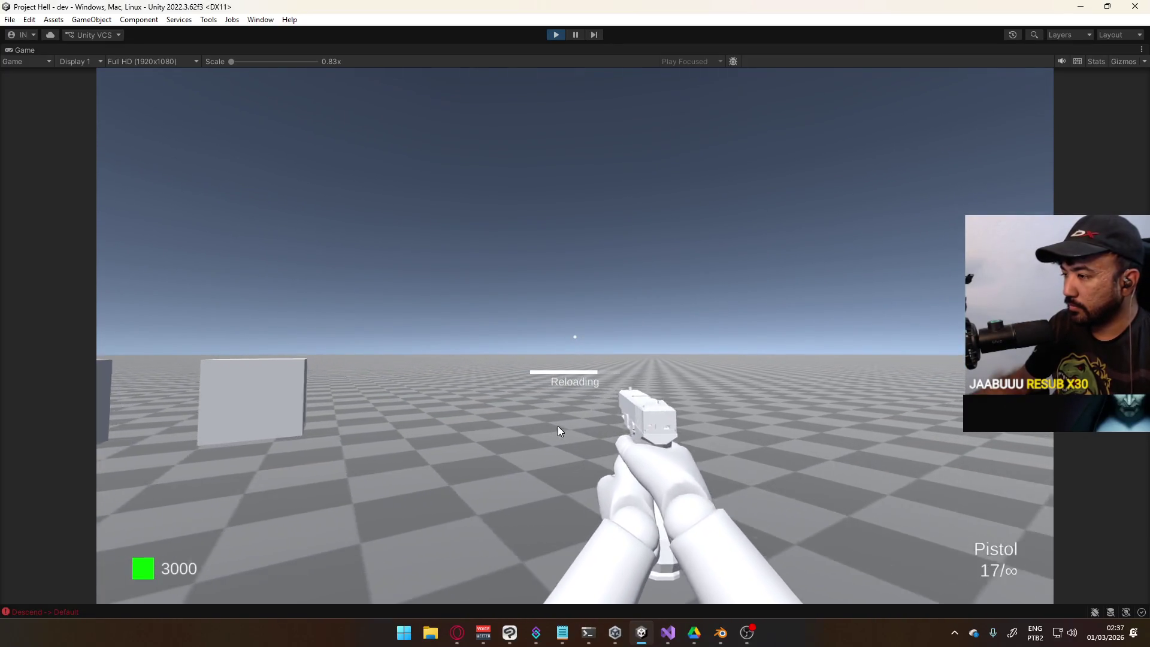
key("w")
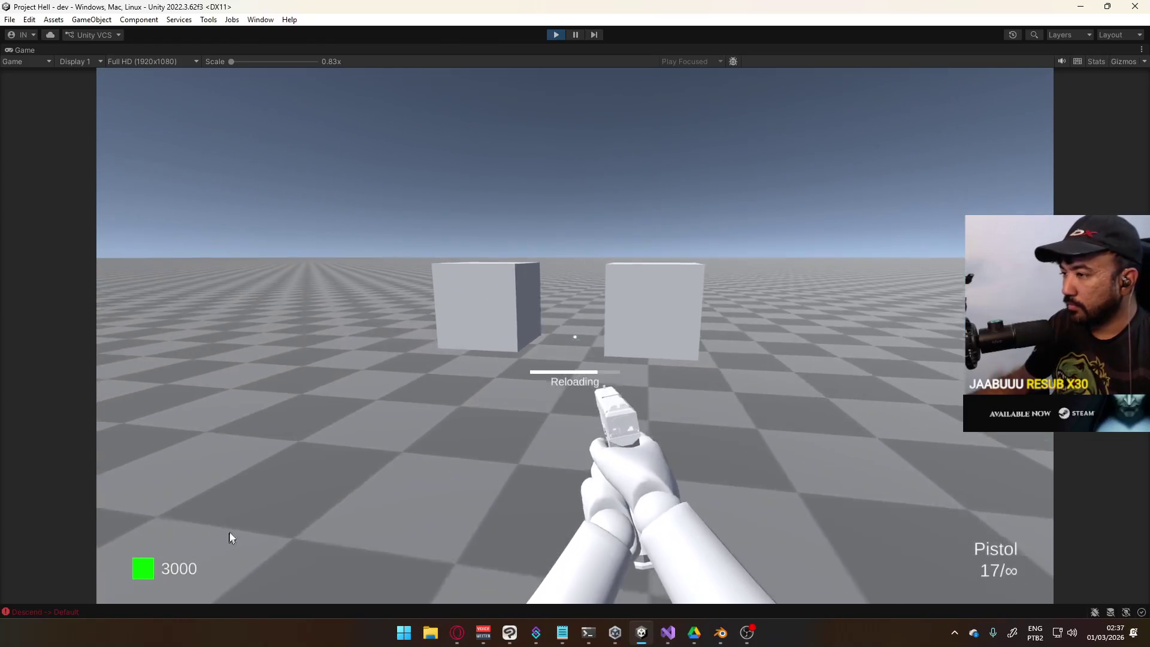
key("2")
key("s")
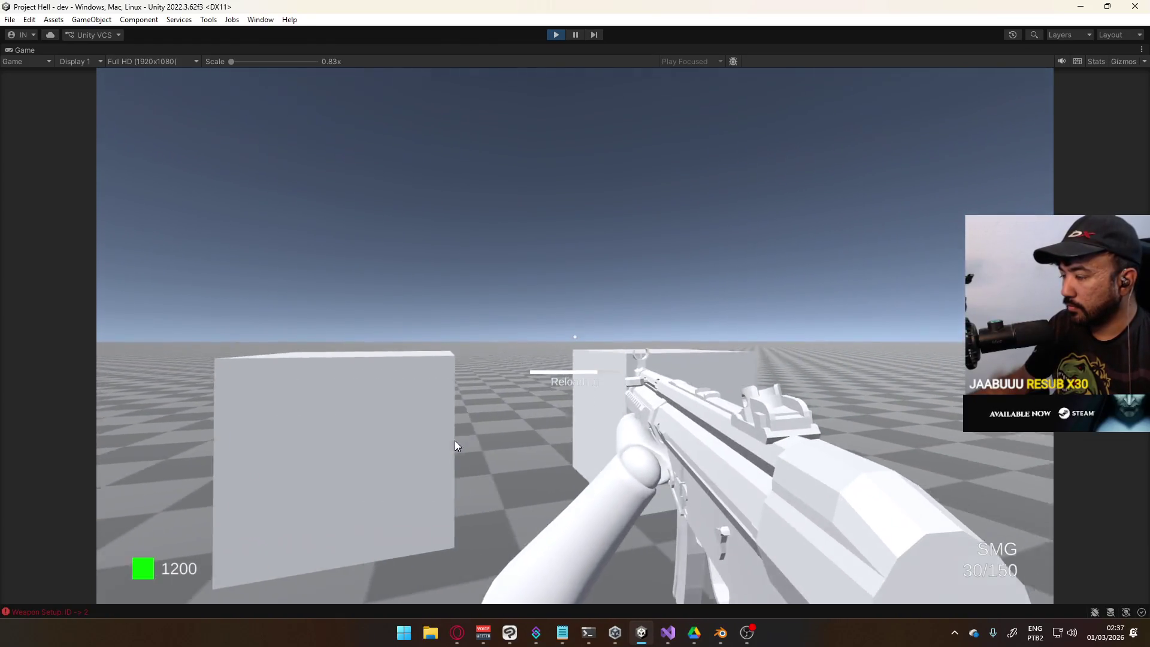
key("s")
key("1")
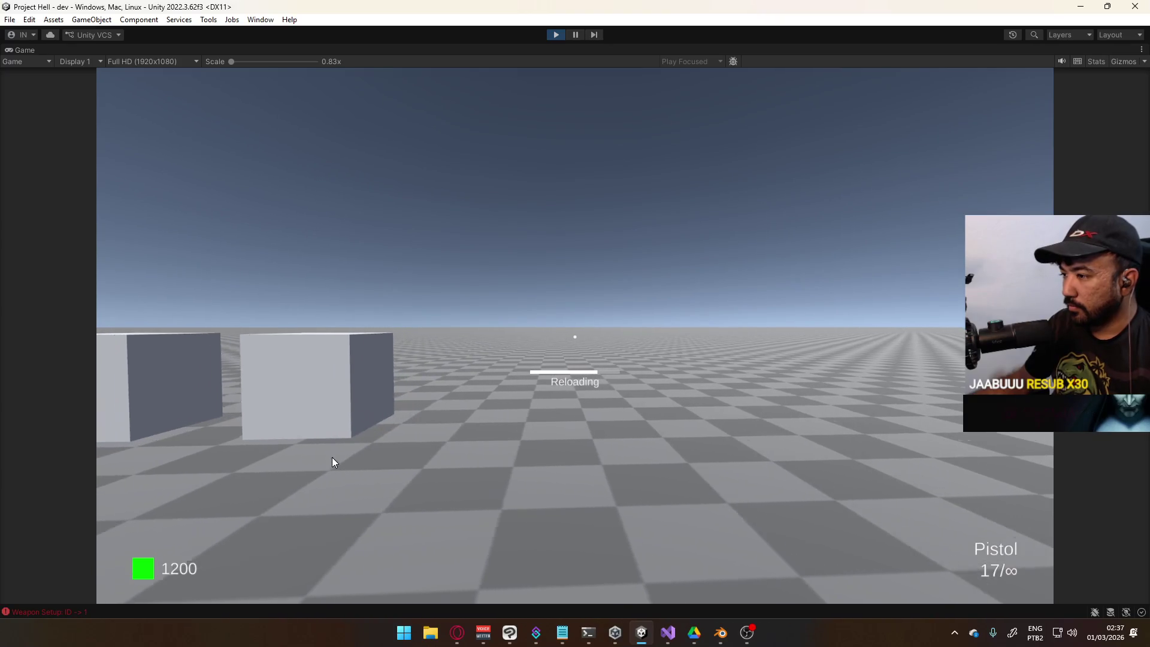
key("a")
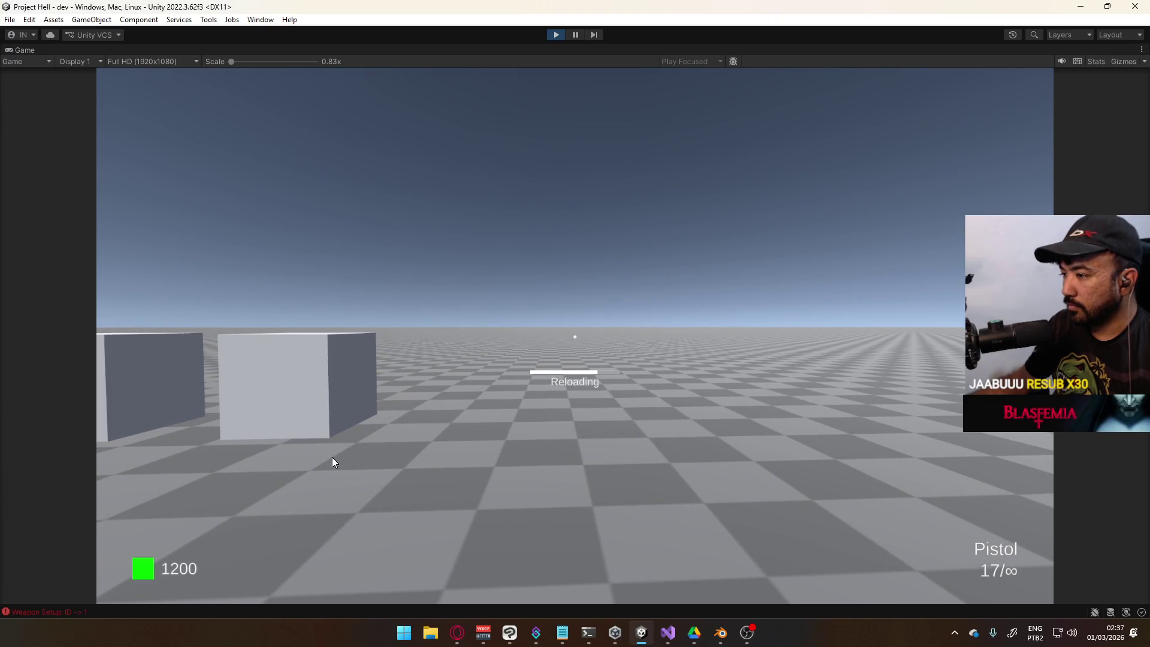
key("2")
key("a")
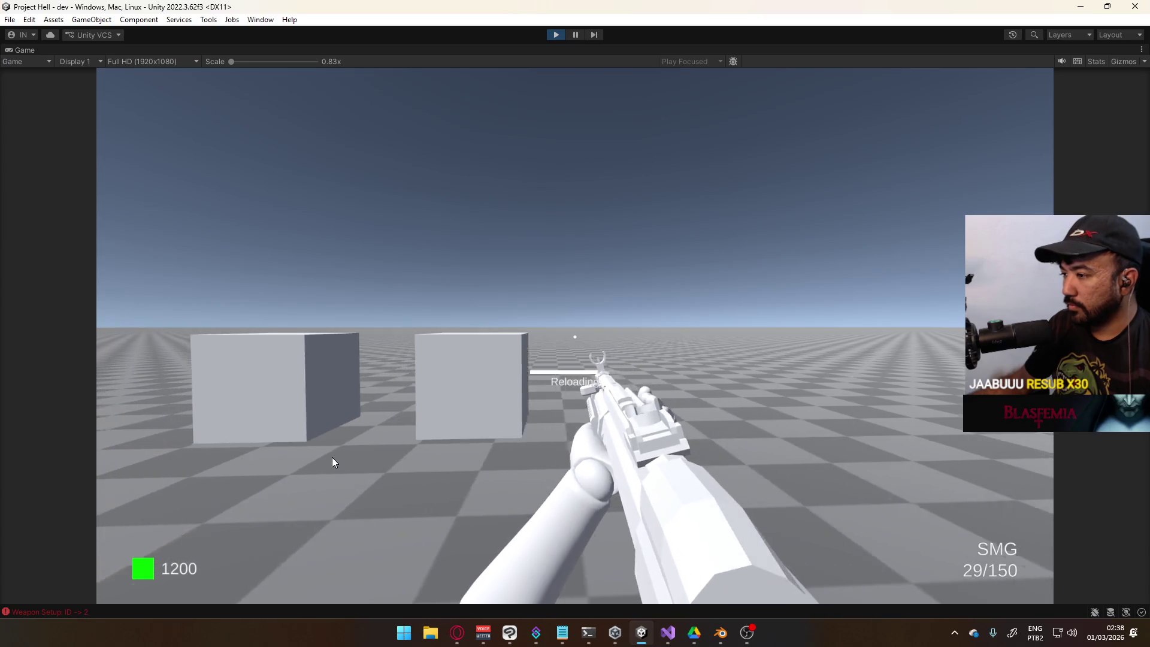
key("d")
key("1")
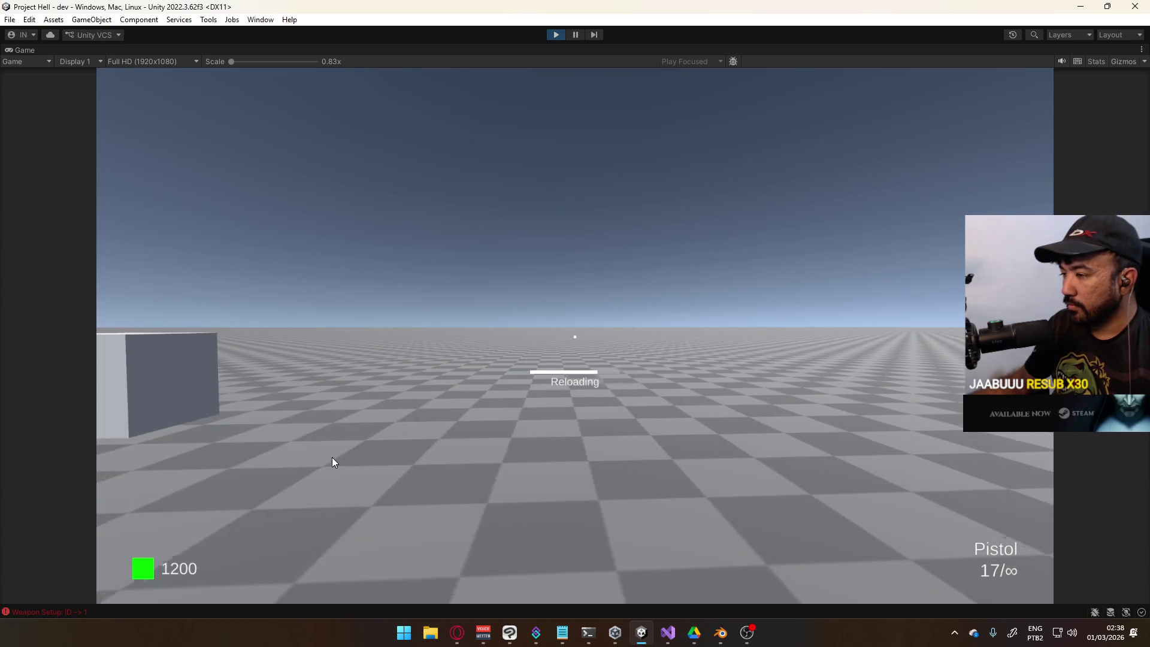
key("a")
key("d")
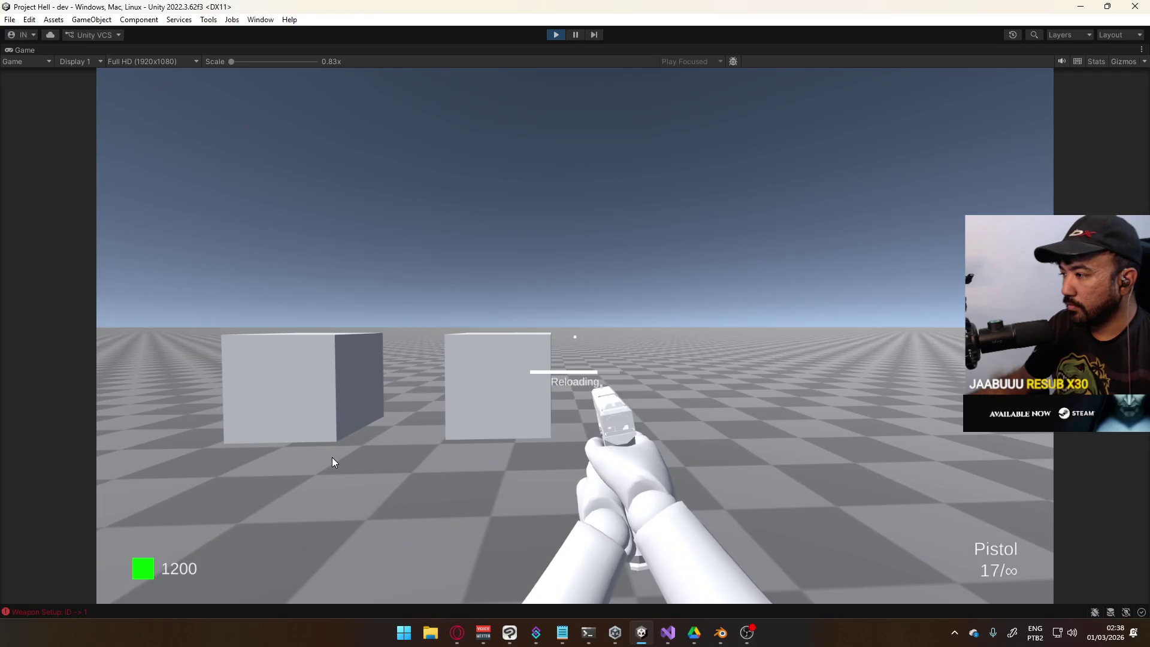
key("d")
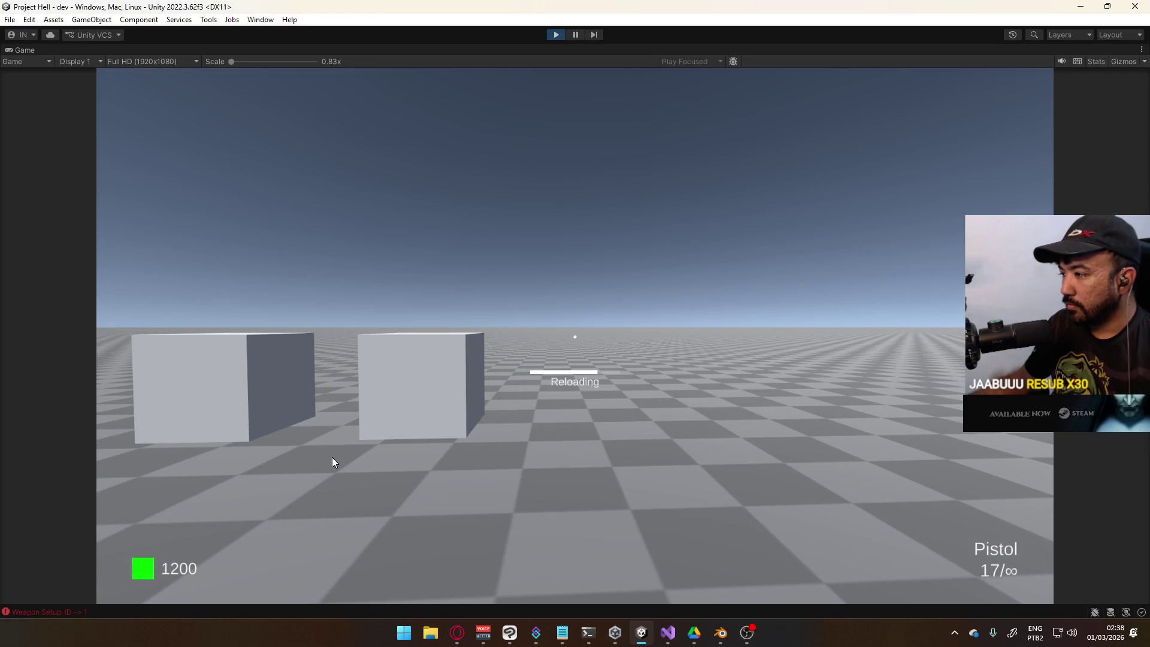
key("2")
key("1")
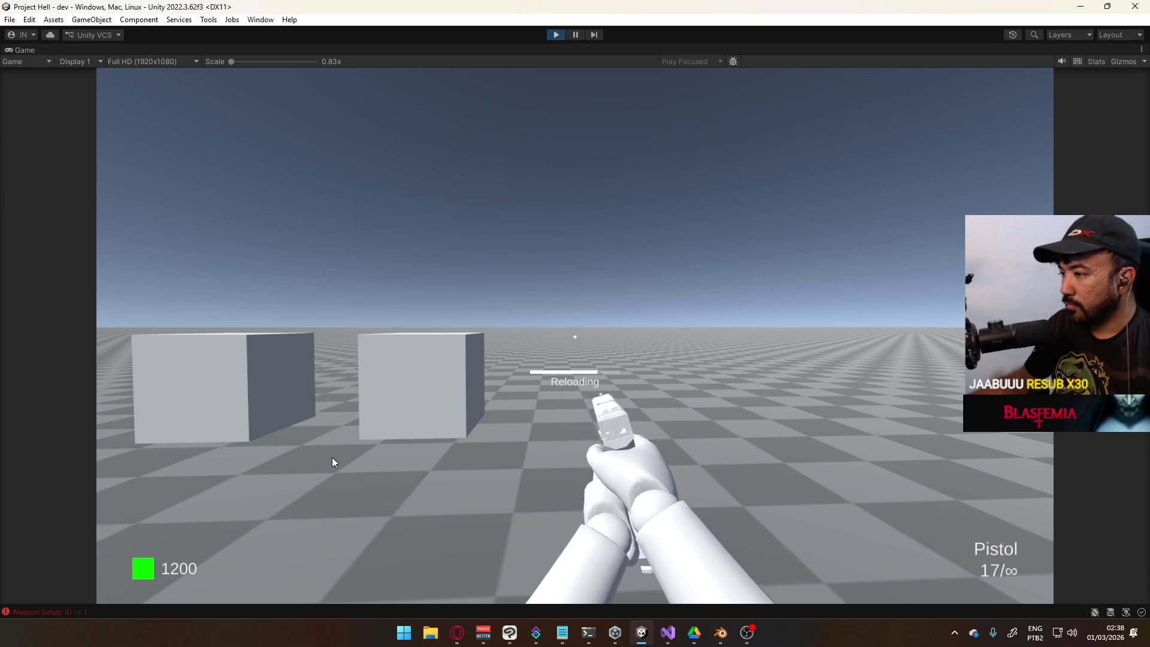
Keep toggling SMG and Pistol, including cancelling mid-switch, then exit Play mode
key("2")
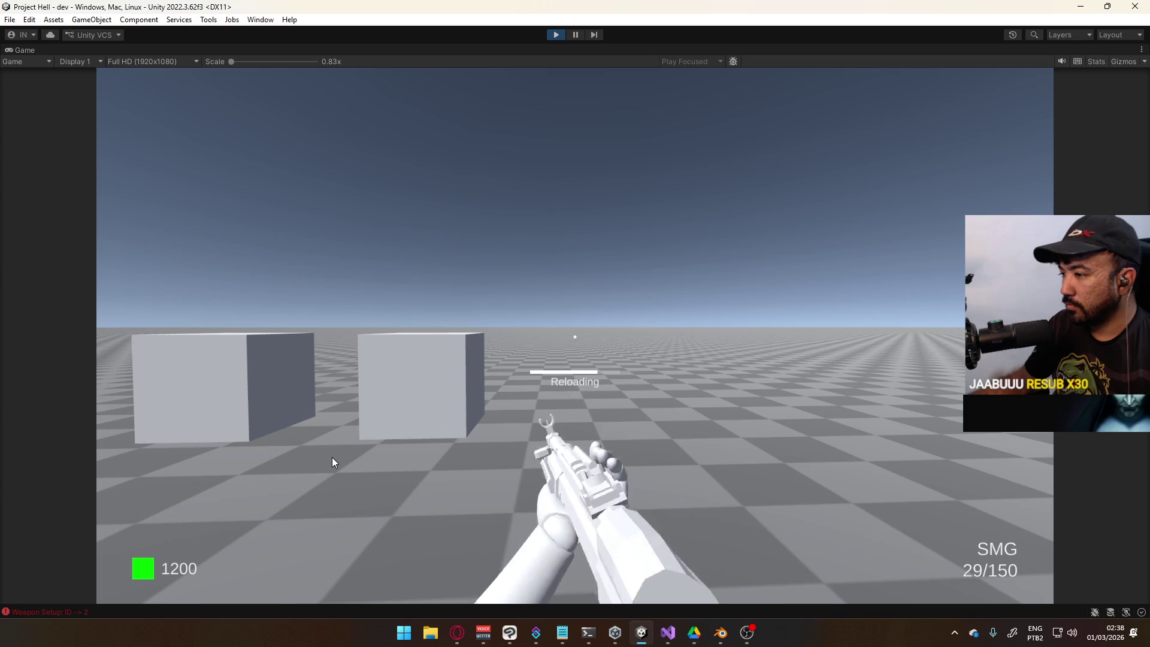
key("1")
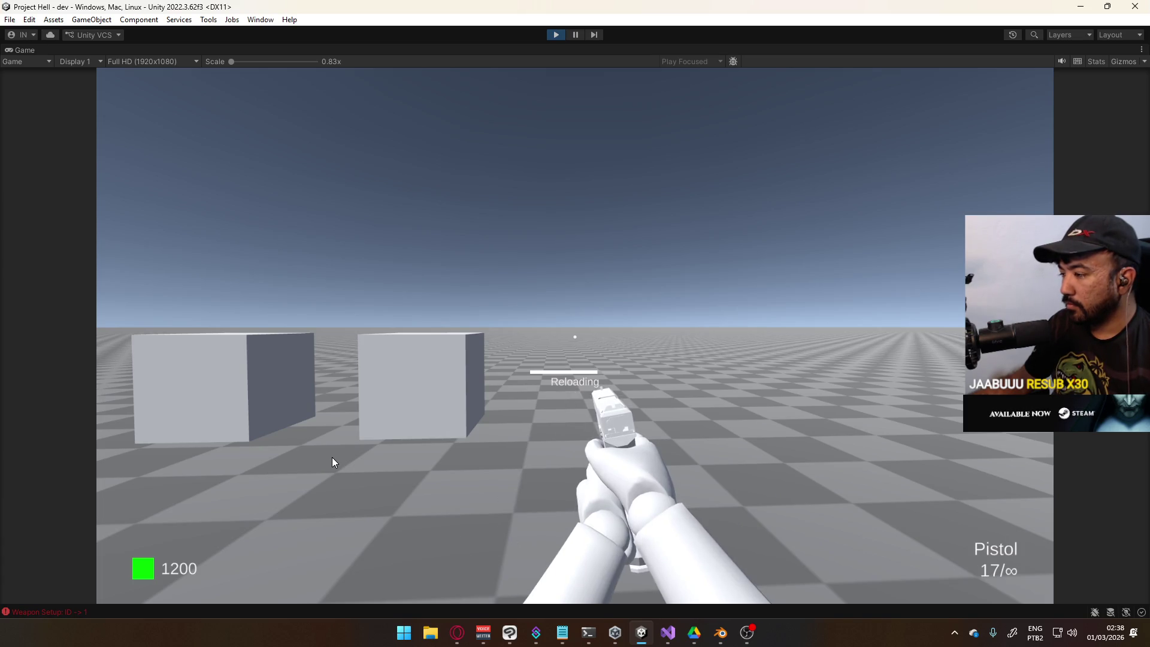
key("2")
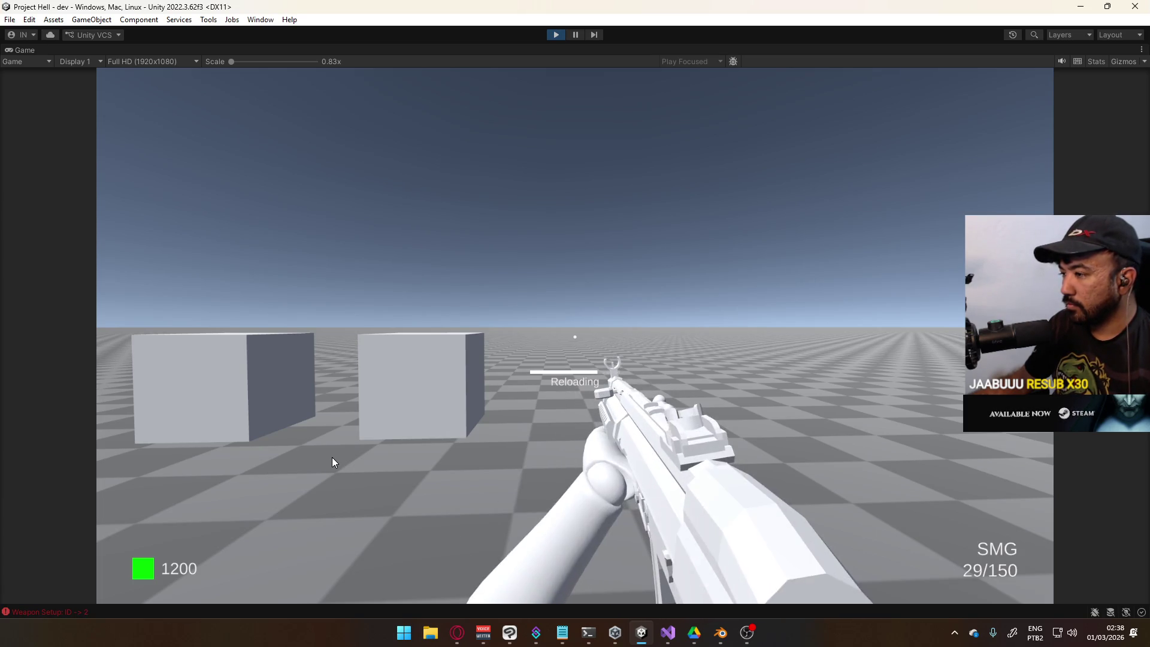
key("1")
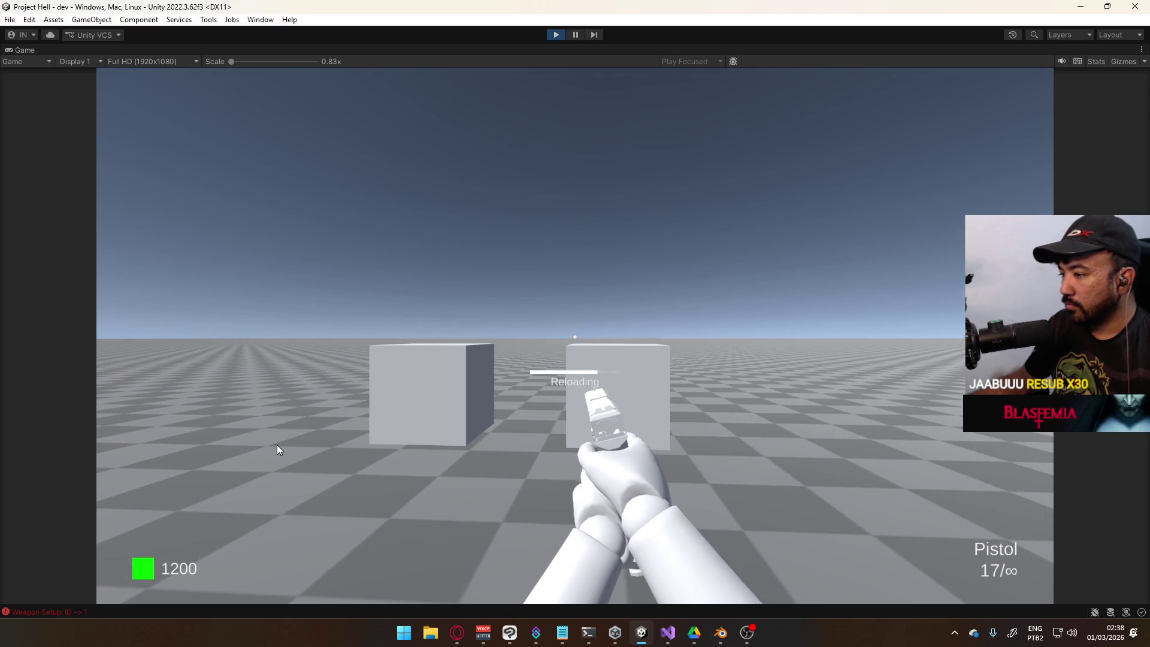
key("2")
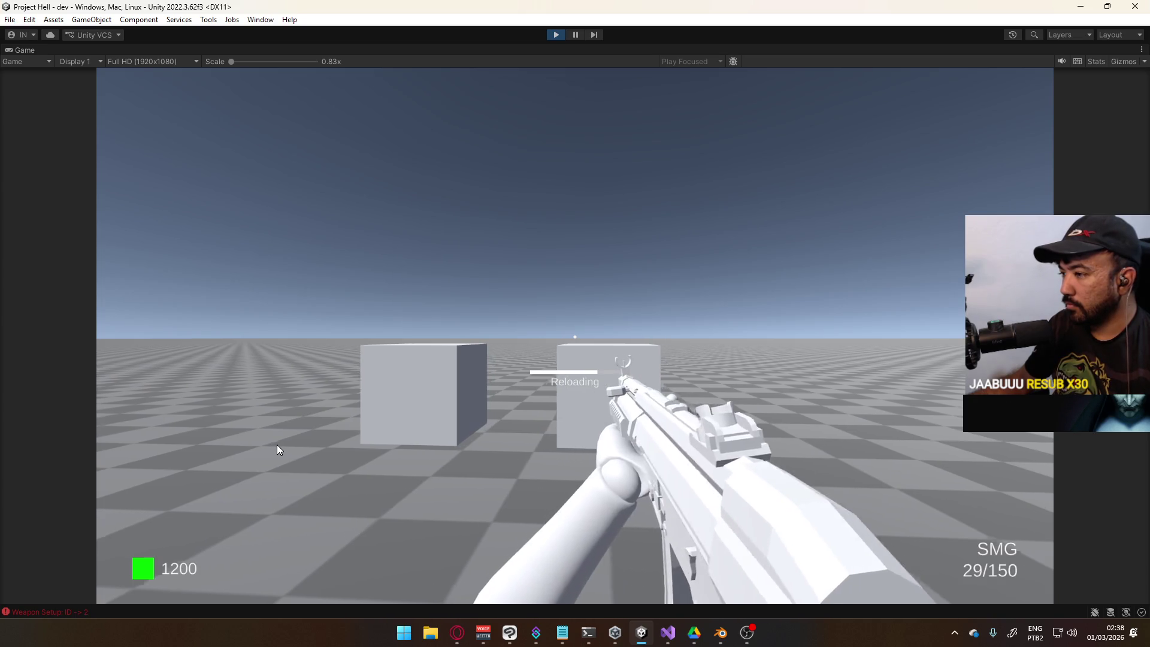
key("1")
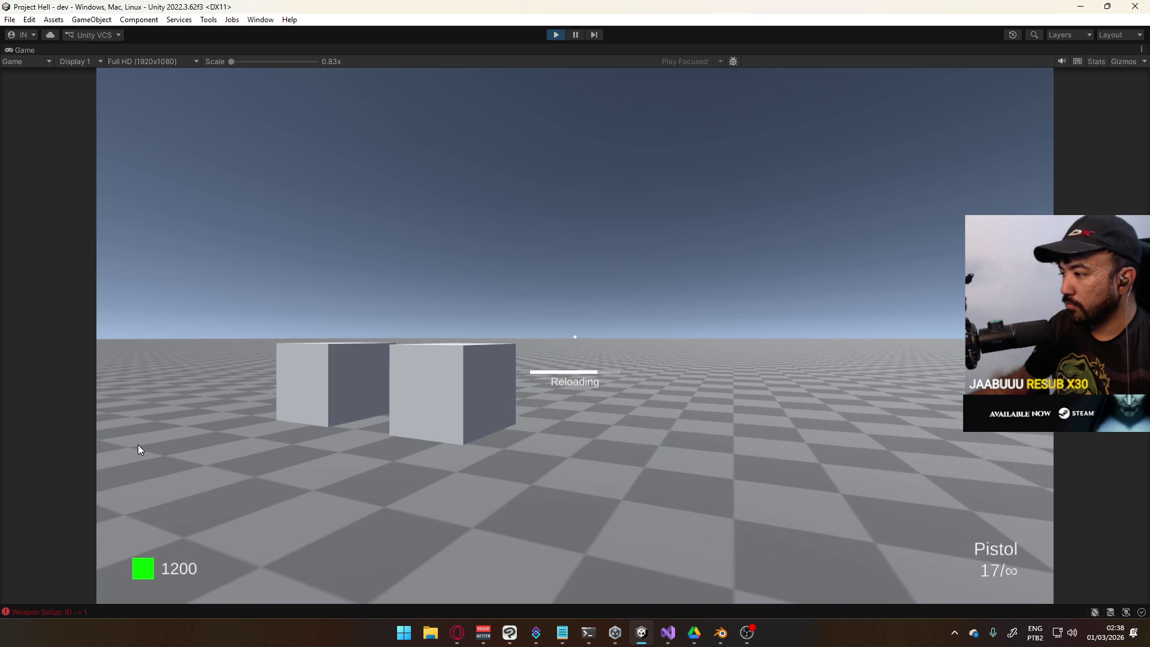
key("2")
key("1")
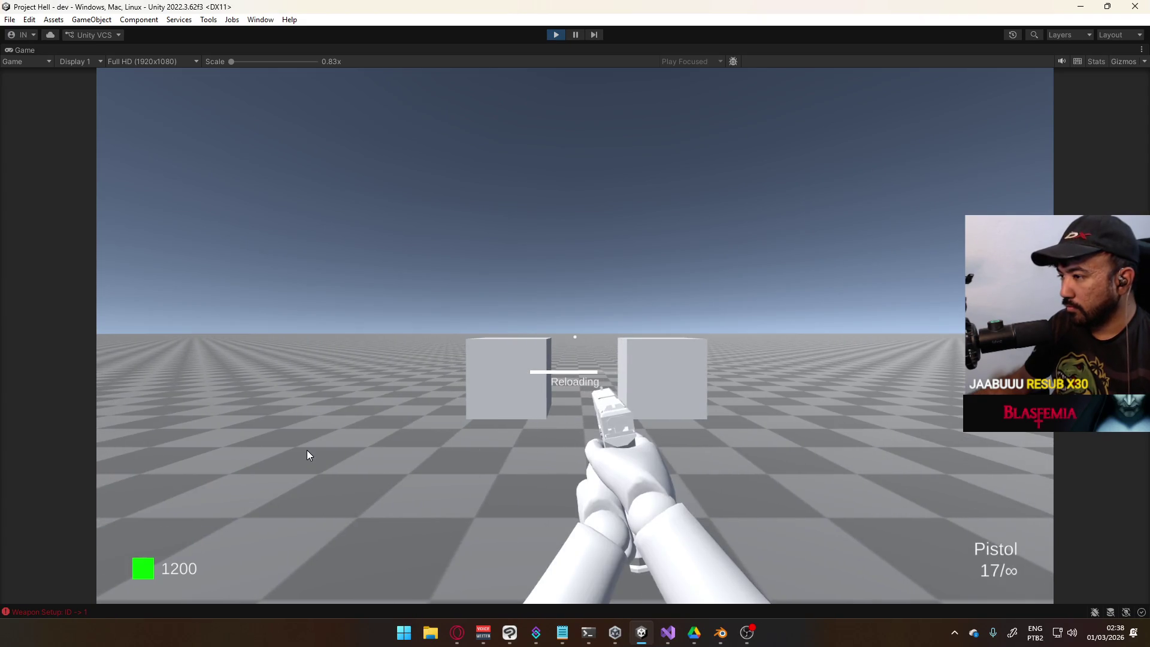
key("2")
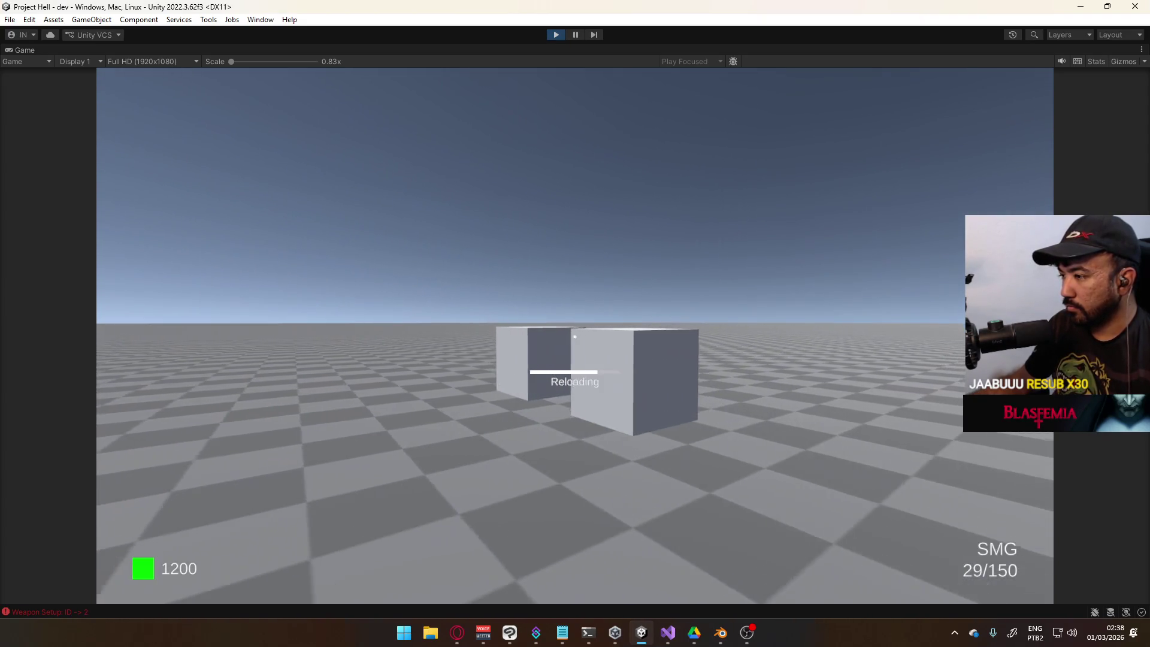
key("1")
key("2")
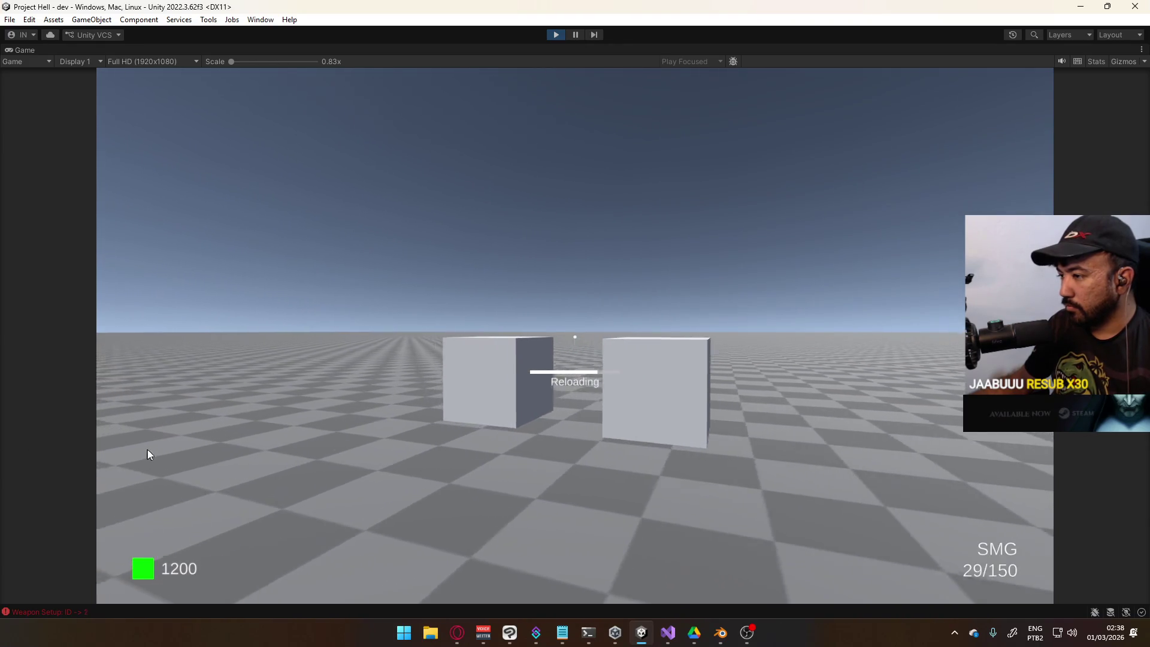
key("1")
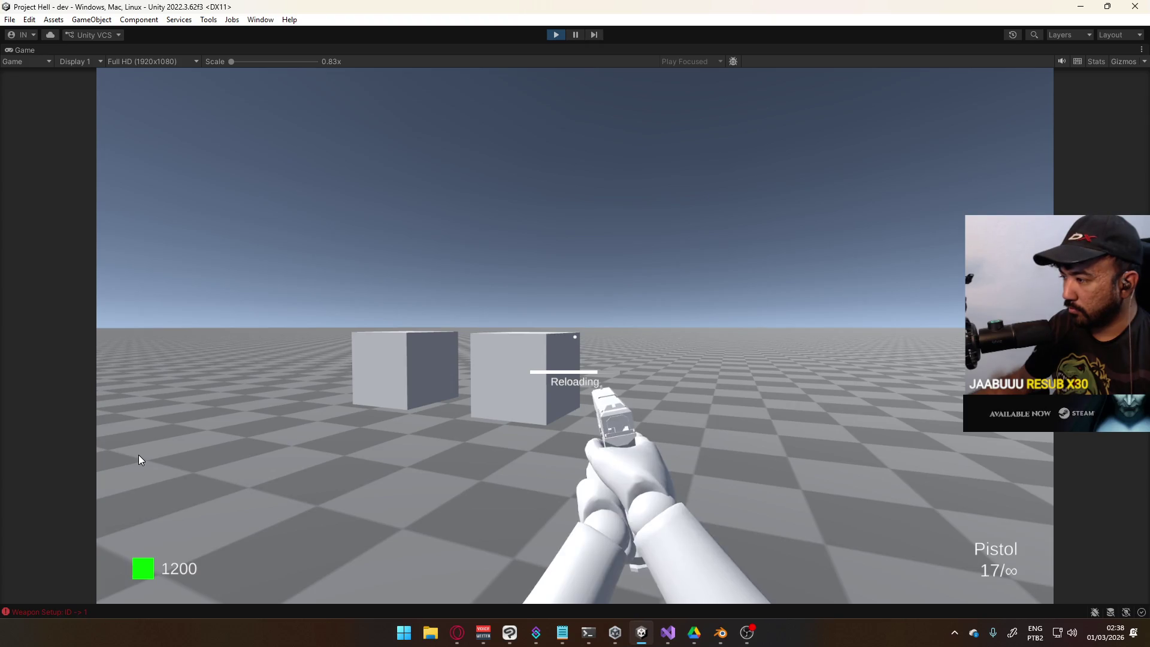
key("2")
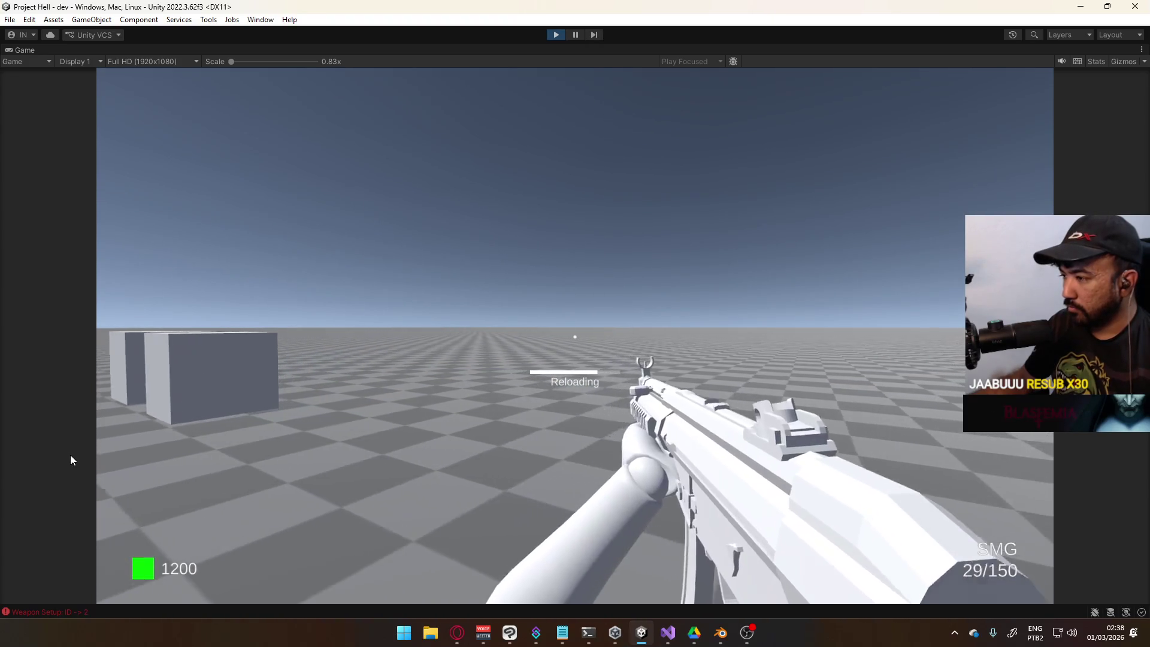
key("1")
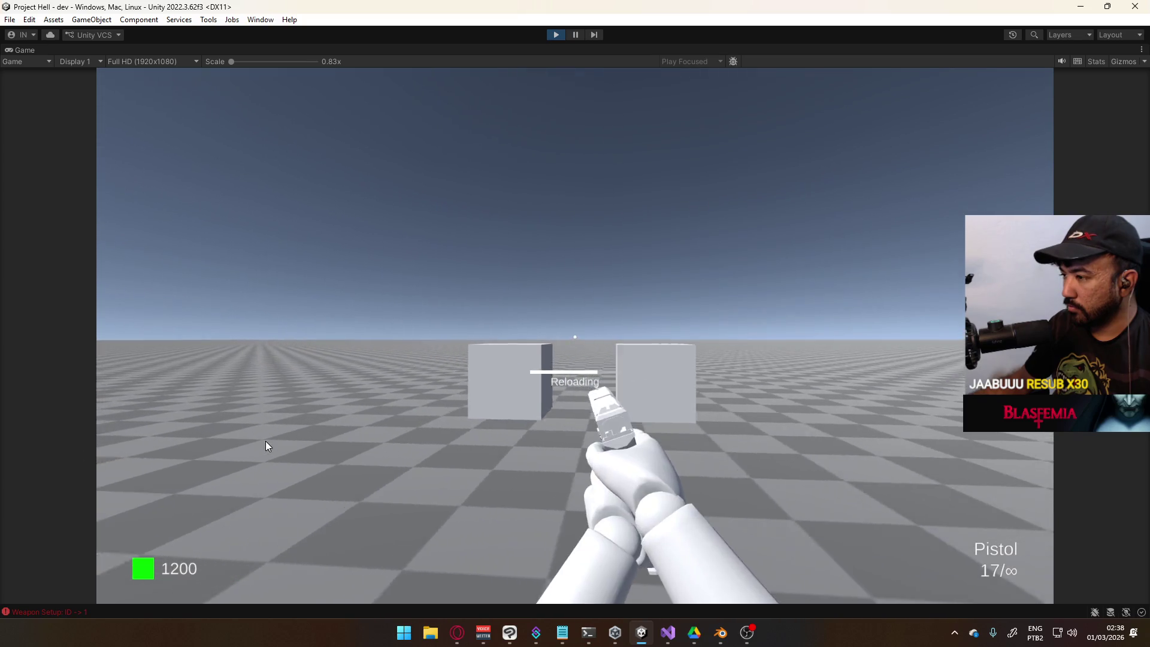
key("2")
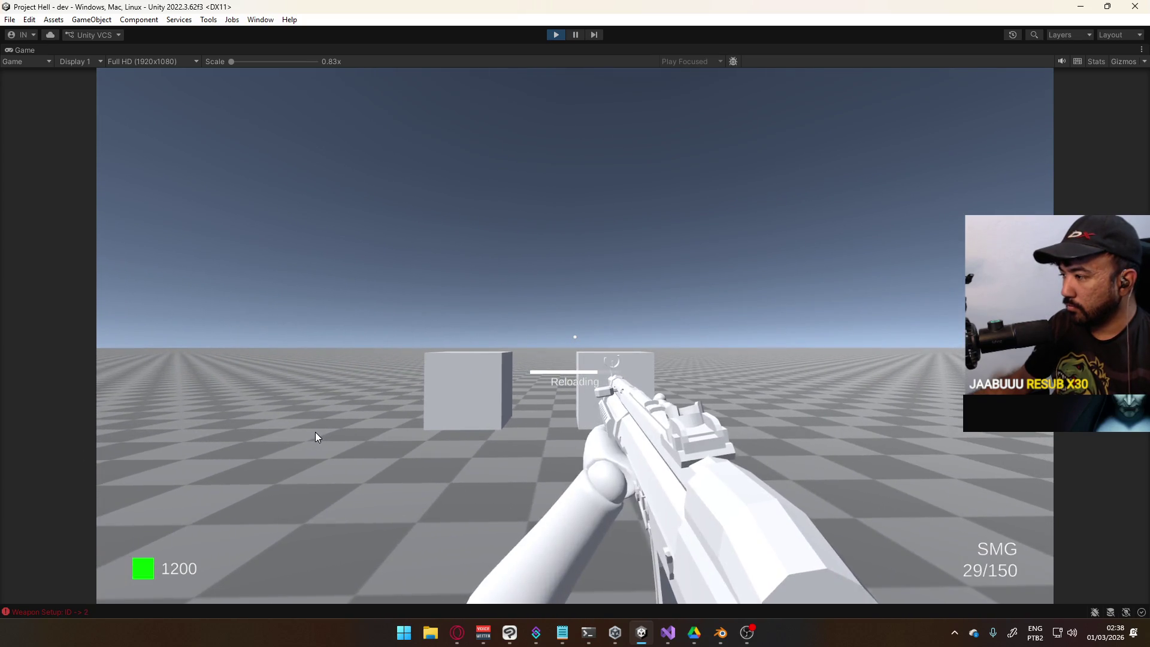
key("1")
key("2")
key("1")
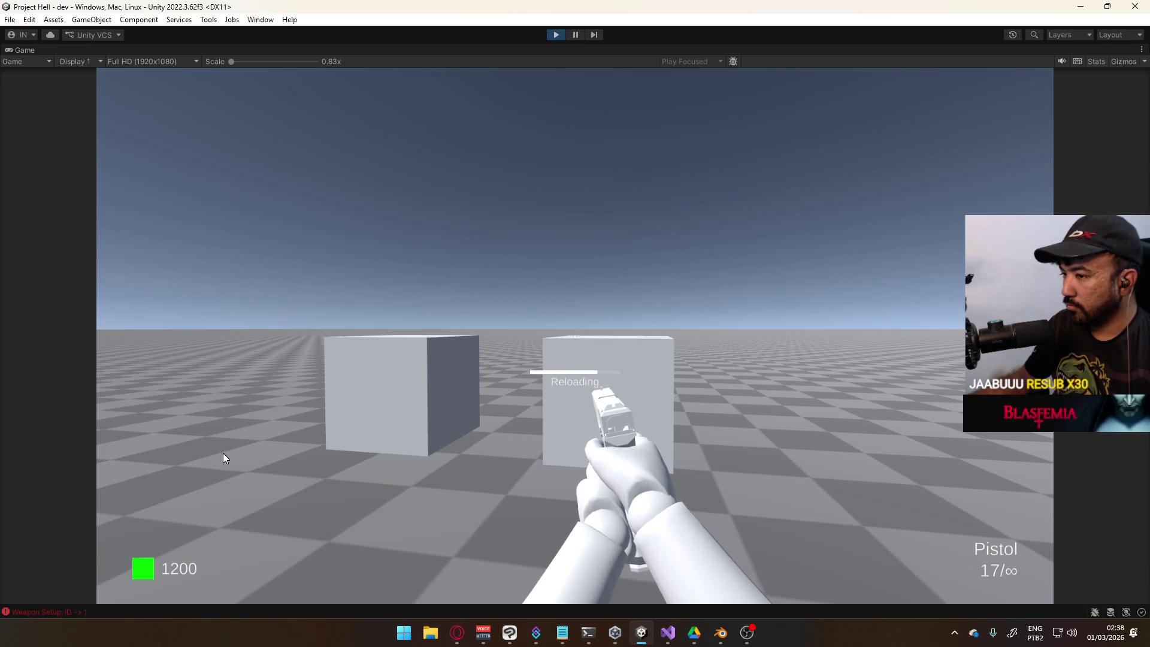
key("2")
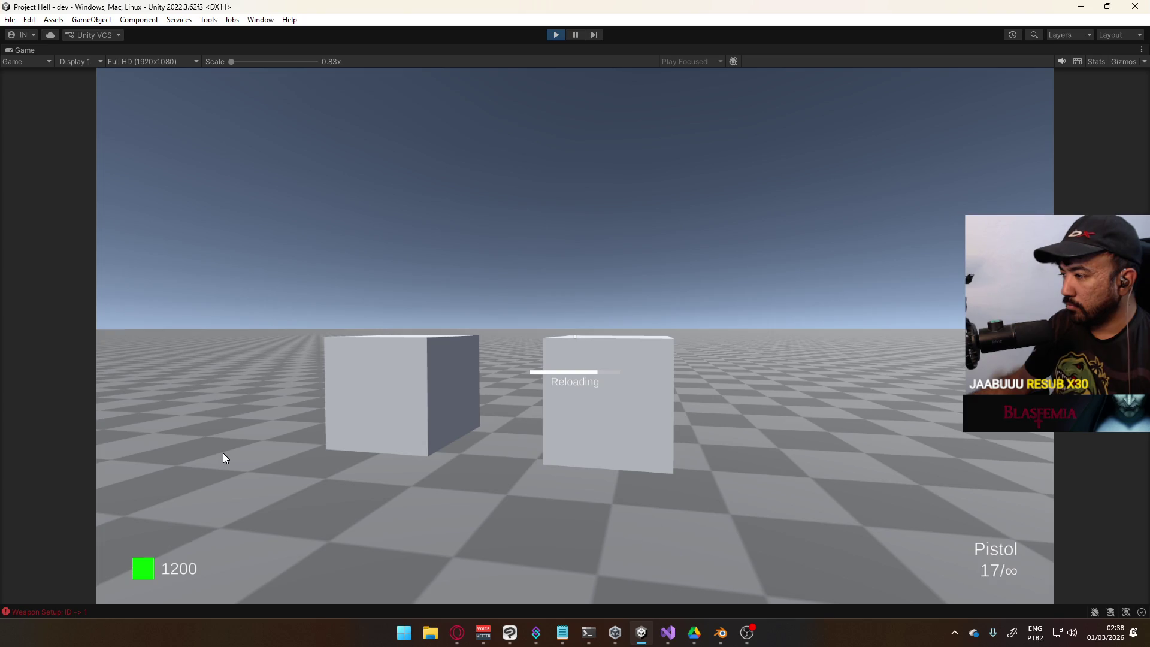
key("1")
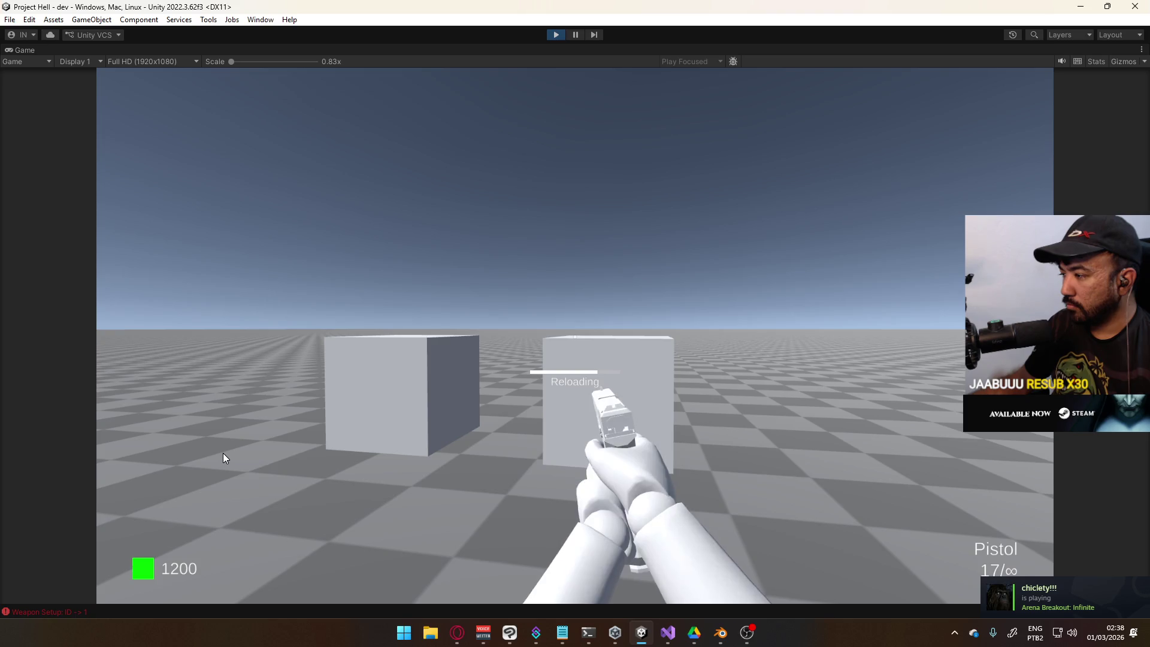
key("s")
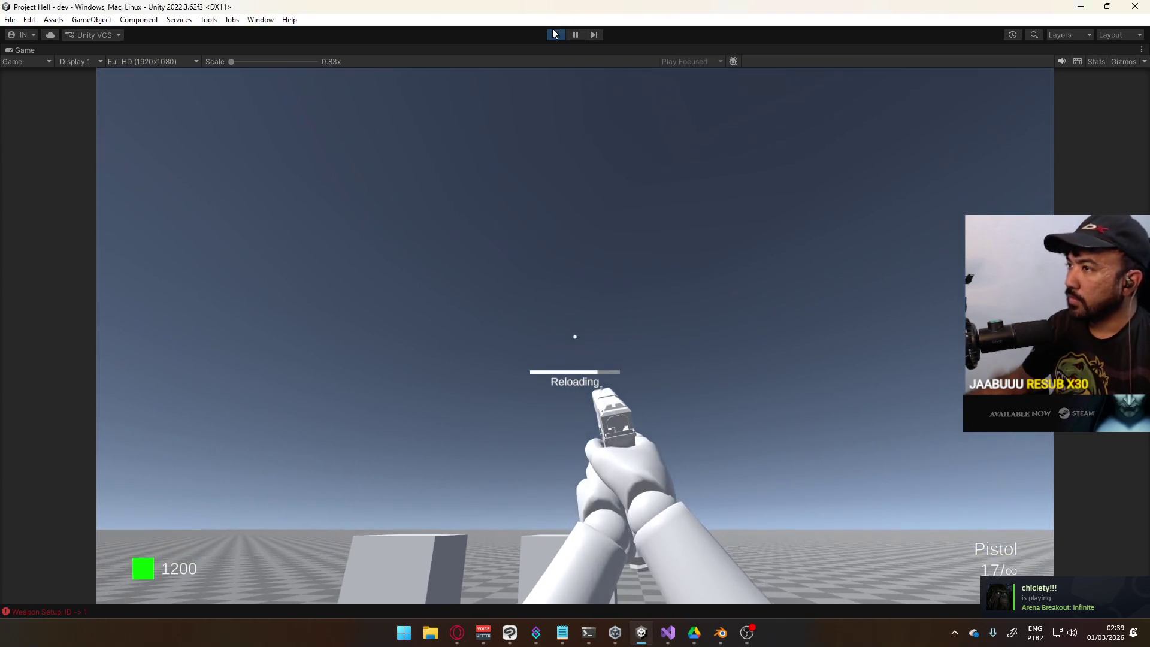
key("ctrl+p")
Scroll through the switch methods in PlayerScript.cs, then bring the browser back
left_click(676, 633)
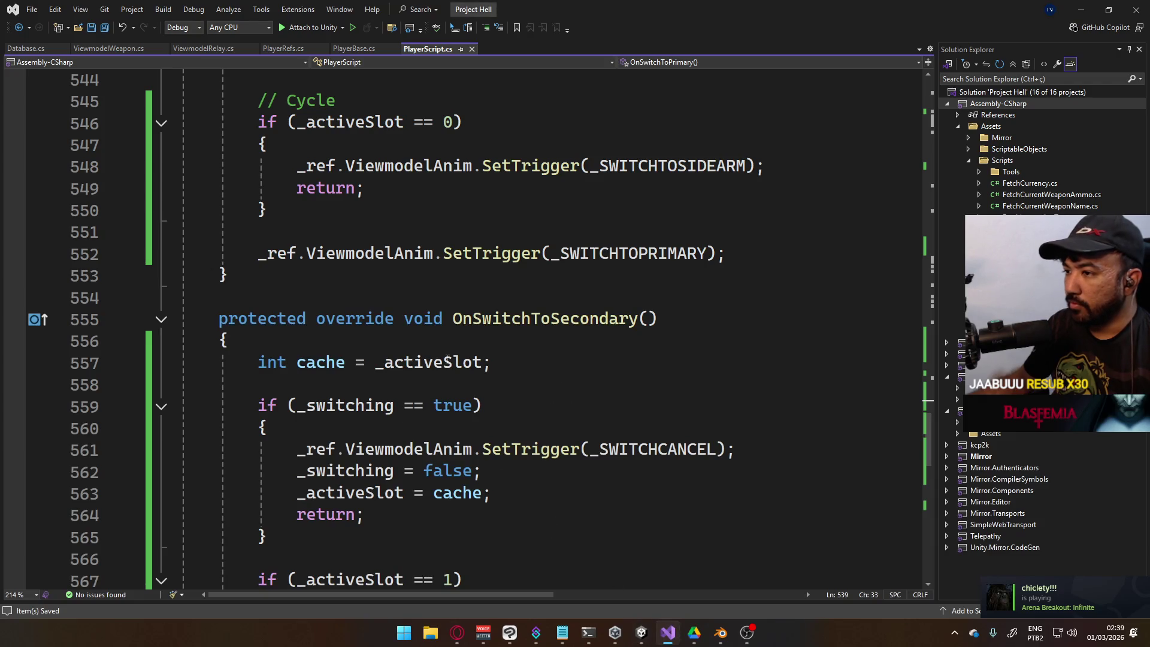
scroll(447, 360, "down", 7)
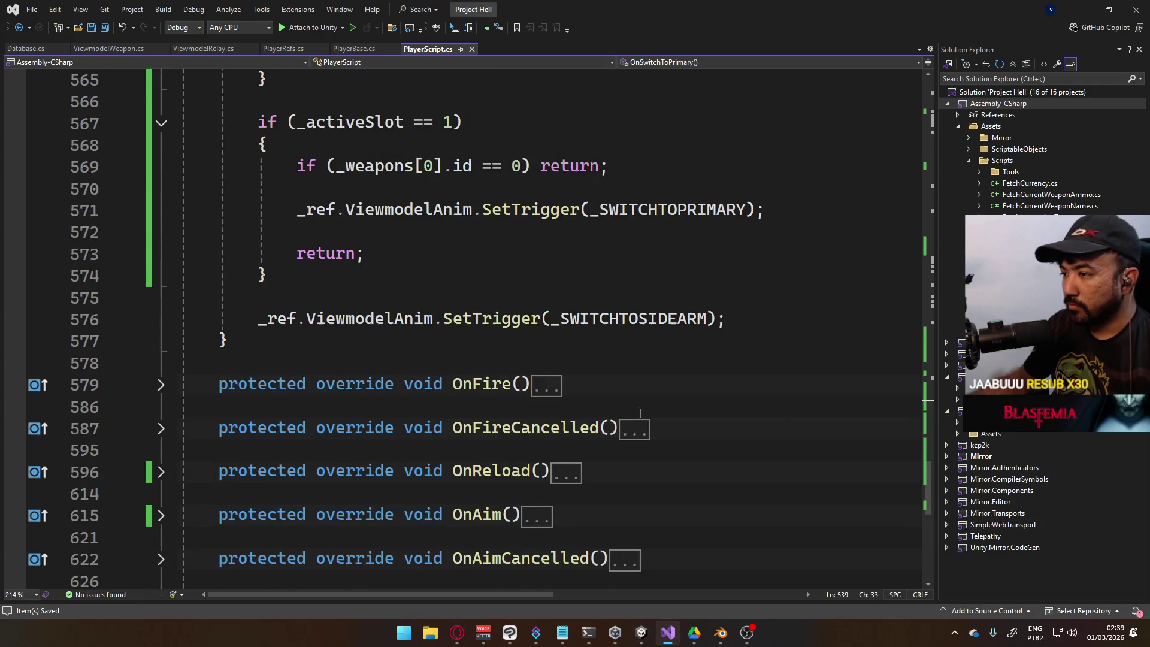
scroll(529, 401, "down", 4)
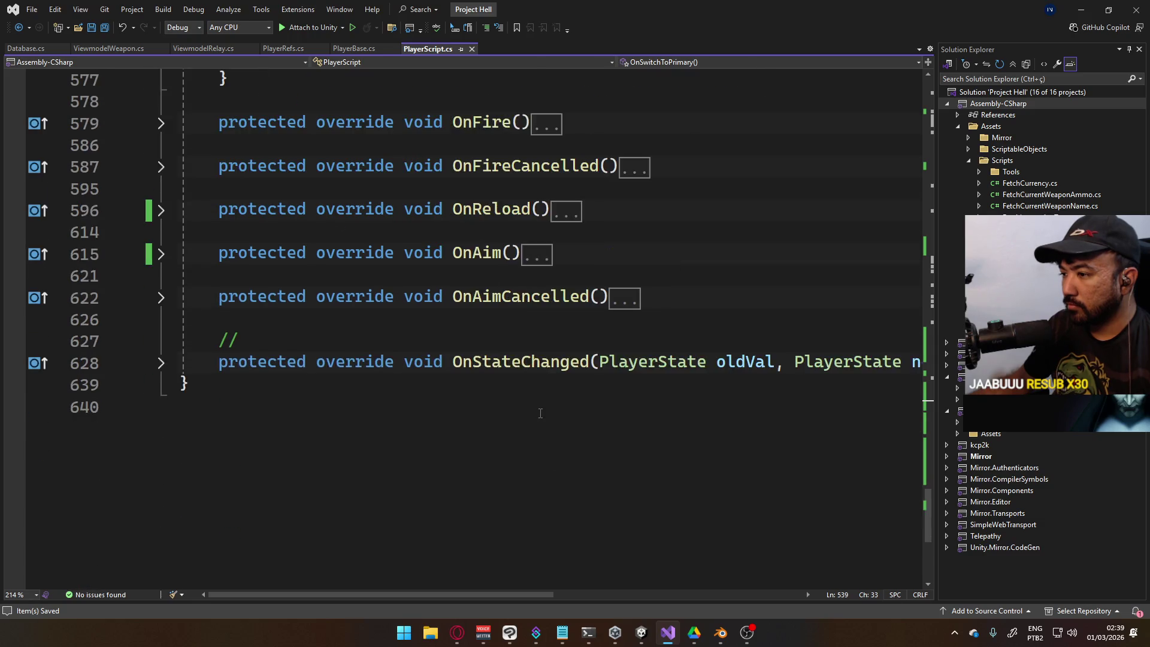
scroll(479, 392, "up", 13)
scroll(466, 388, "up", 7)
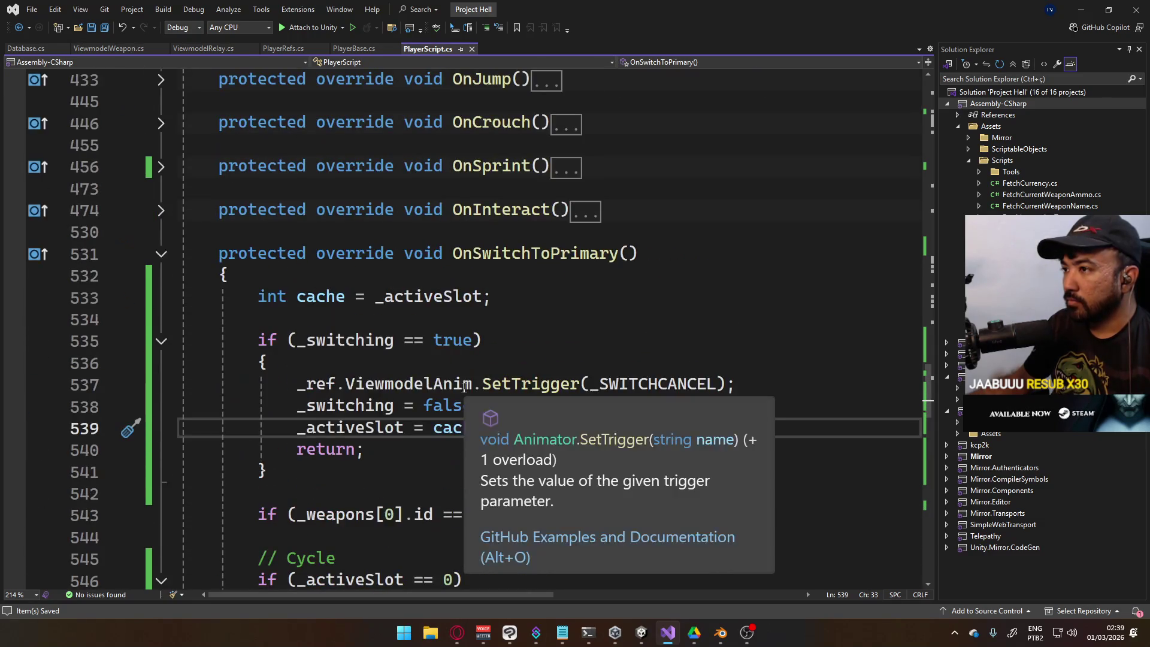
scroll(413, 327, "down", 1)
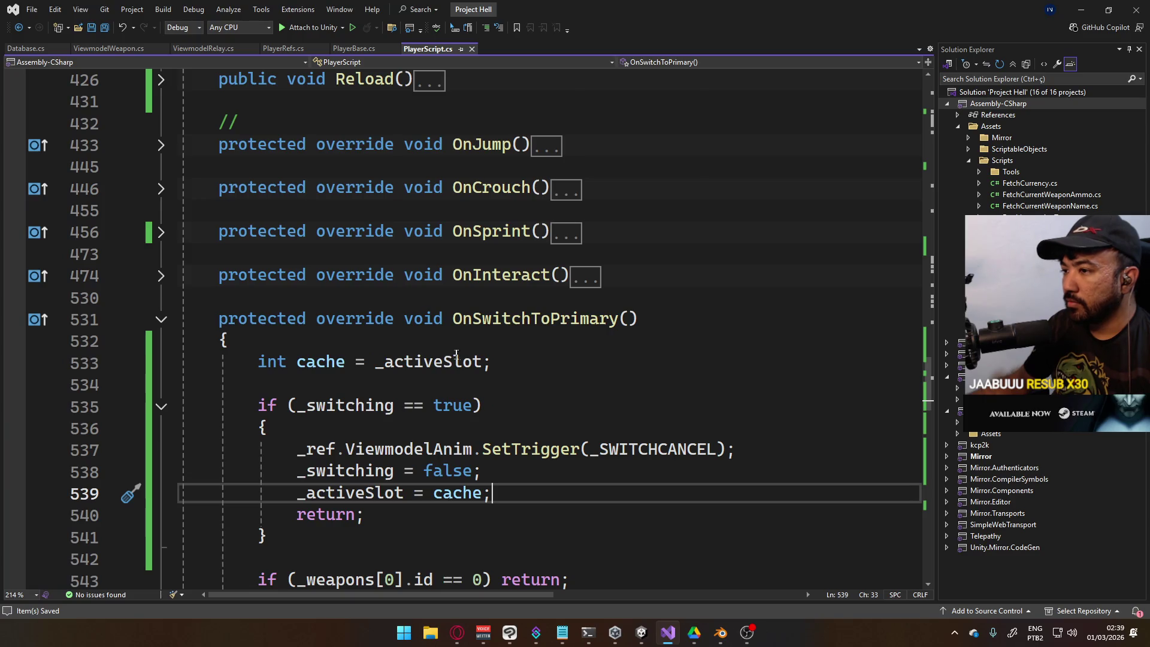
scroll(429, 350, "up", 3)
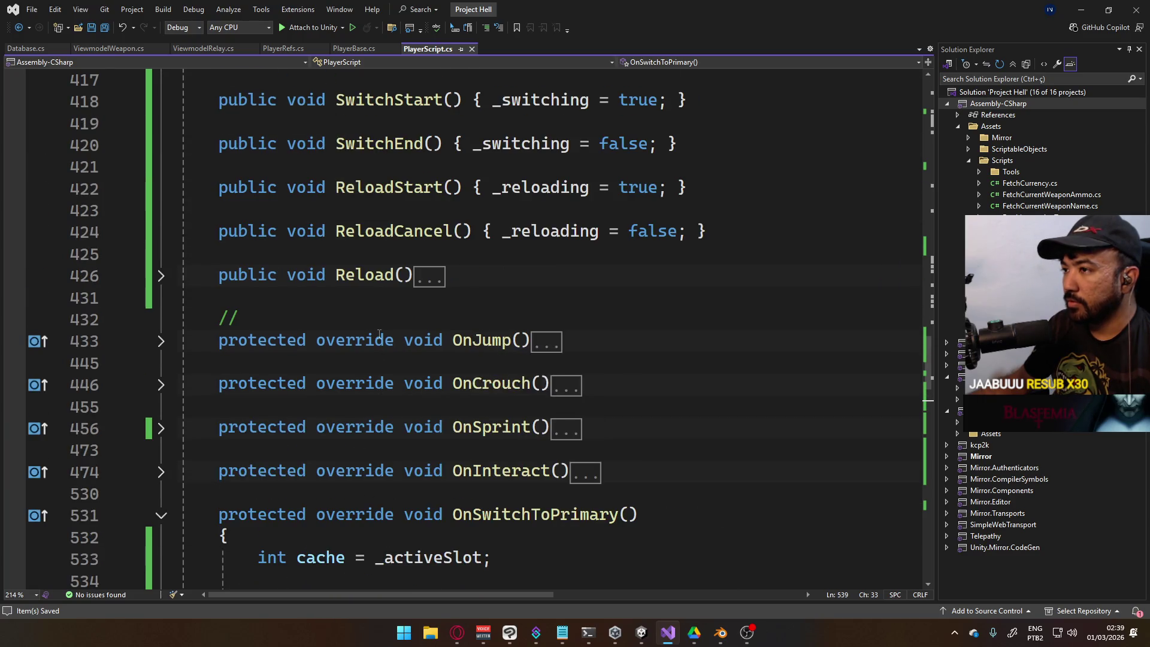
left_click(457, 633)
Pause the Attack on Titan track and open the ASIAN KUNG-FU GENERATION video from the home feed
left_click(256, 130)
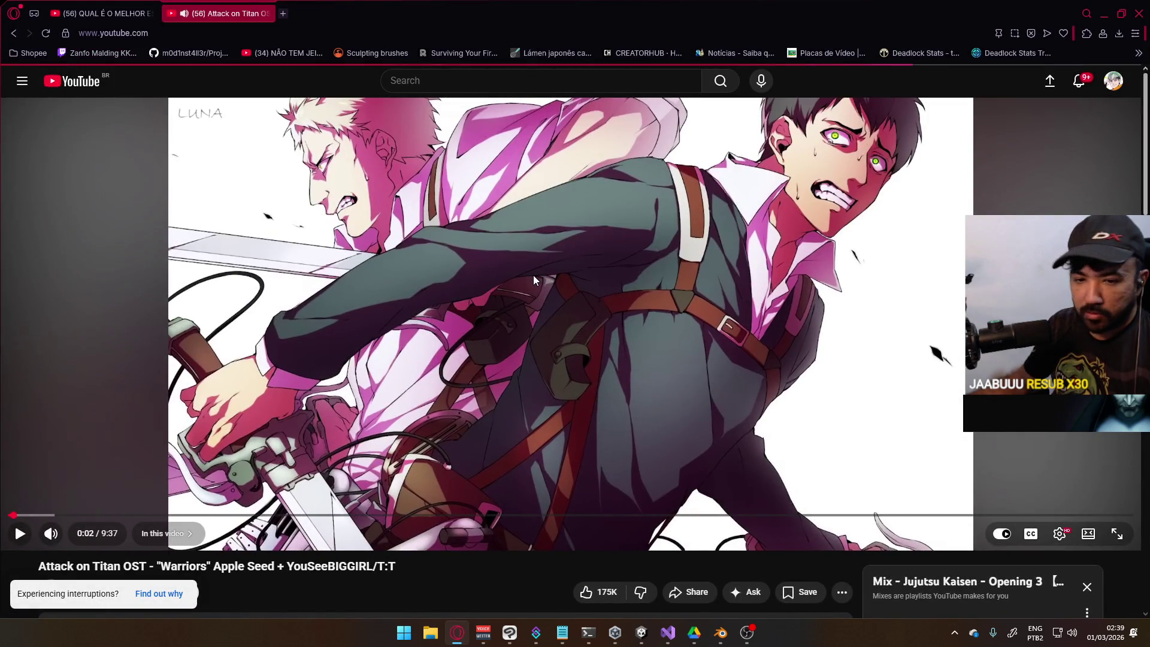
key("i")
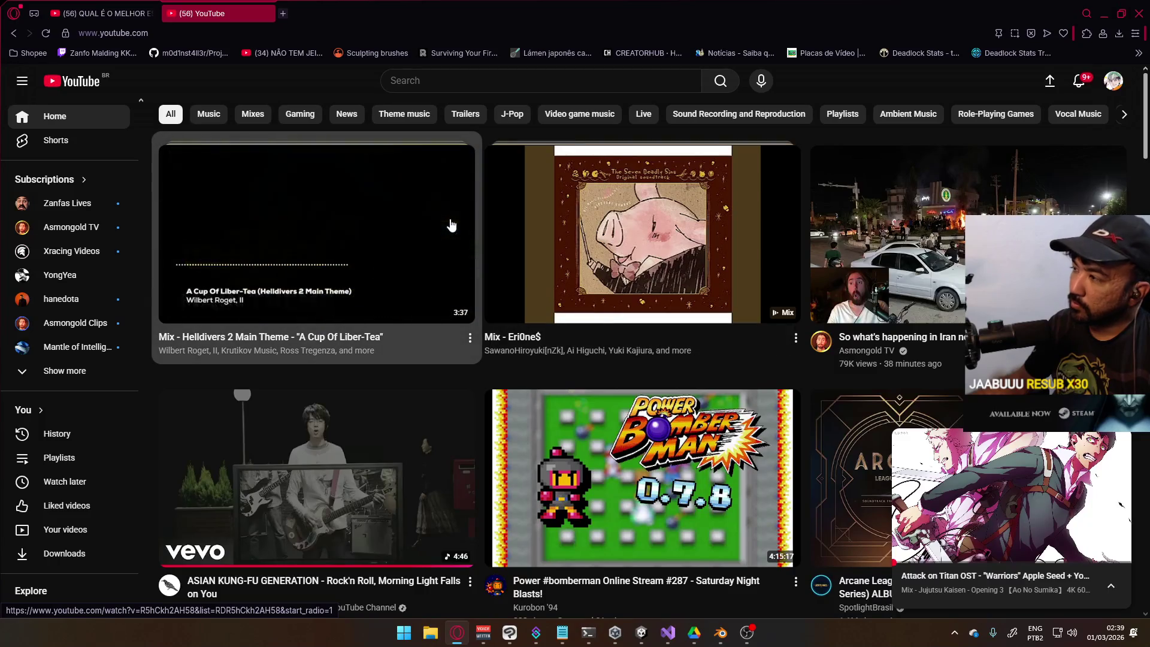
scroll(468, 276, "down", 3)
left_click(398, 274)
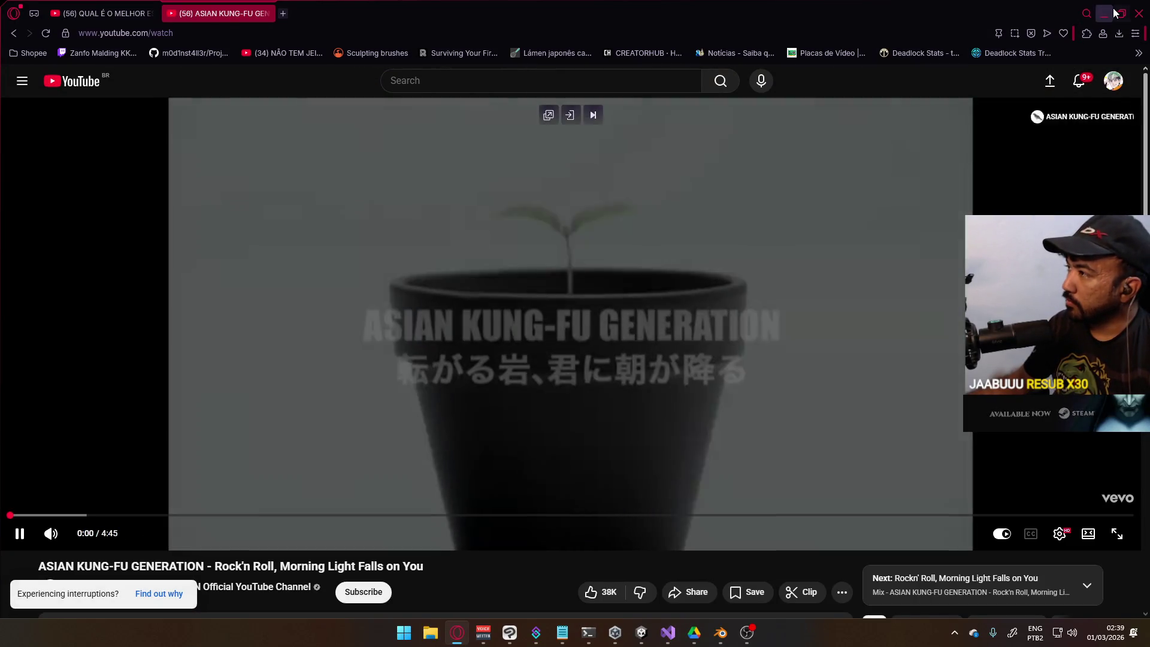
left_click(1104, 14)
Collapse PlayerScript.cs to definitions with Ctrl+M, Ctrl+O and fold OnSwitchToPrimary
scroll(765, 369, "down", 8)
scroll(766, 369, "down", 3)
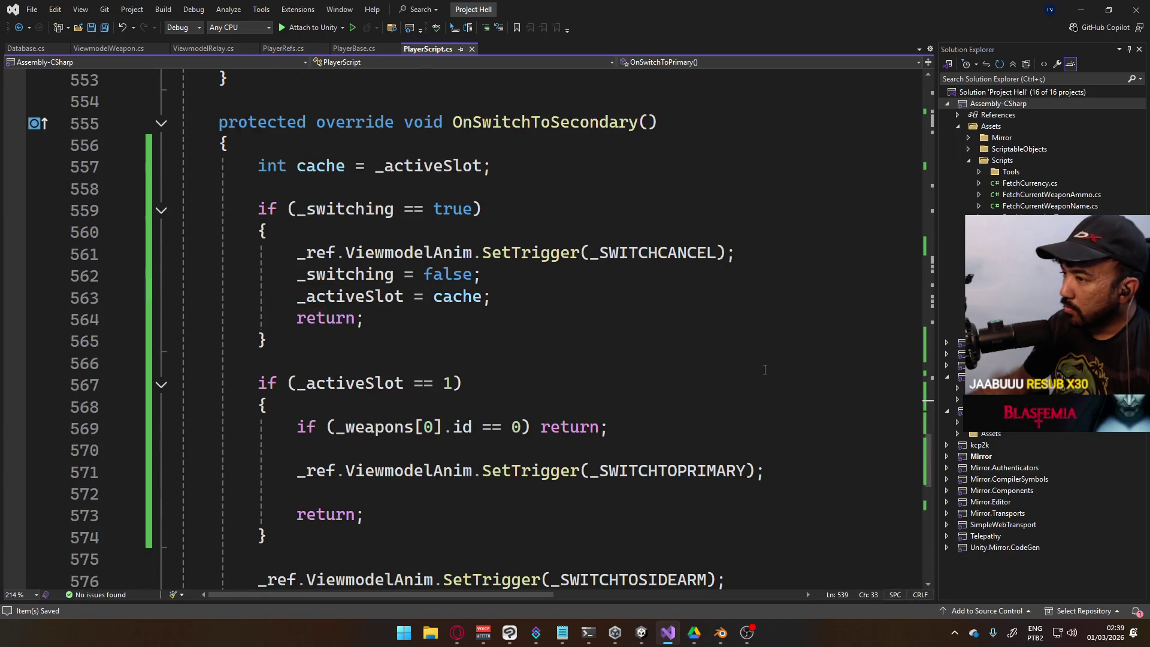
scroll(765, 369, "down", 7)
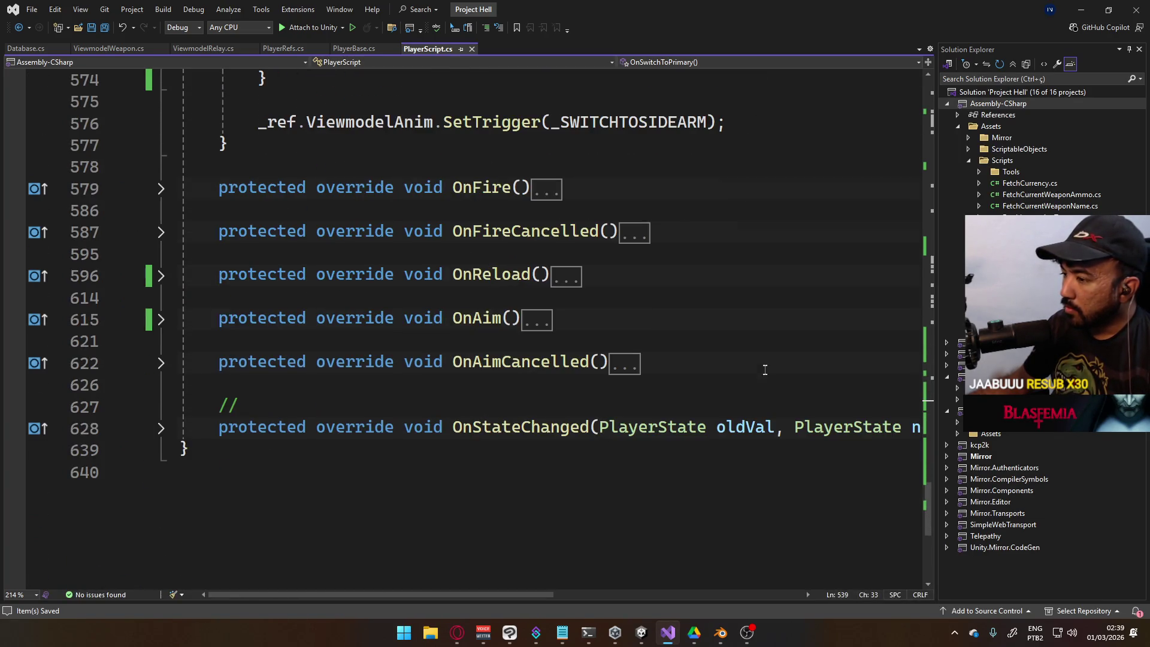
scroll(759, 375, "up", 10)
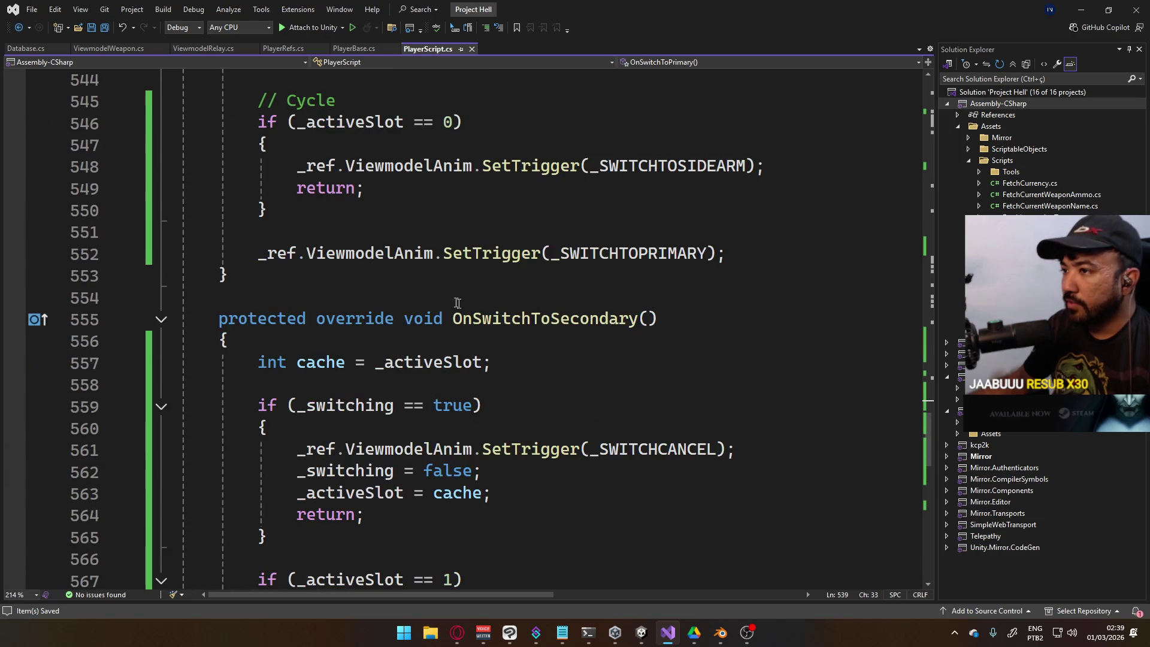
key("ctrl+m")
key("ctrl+o")
scroll(167, 198, "up", 3)
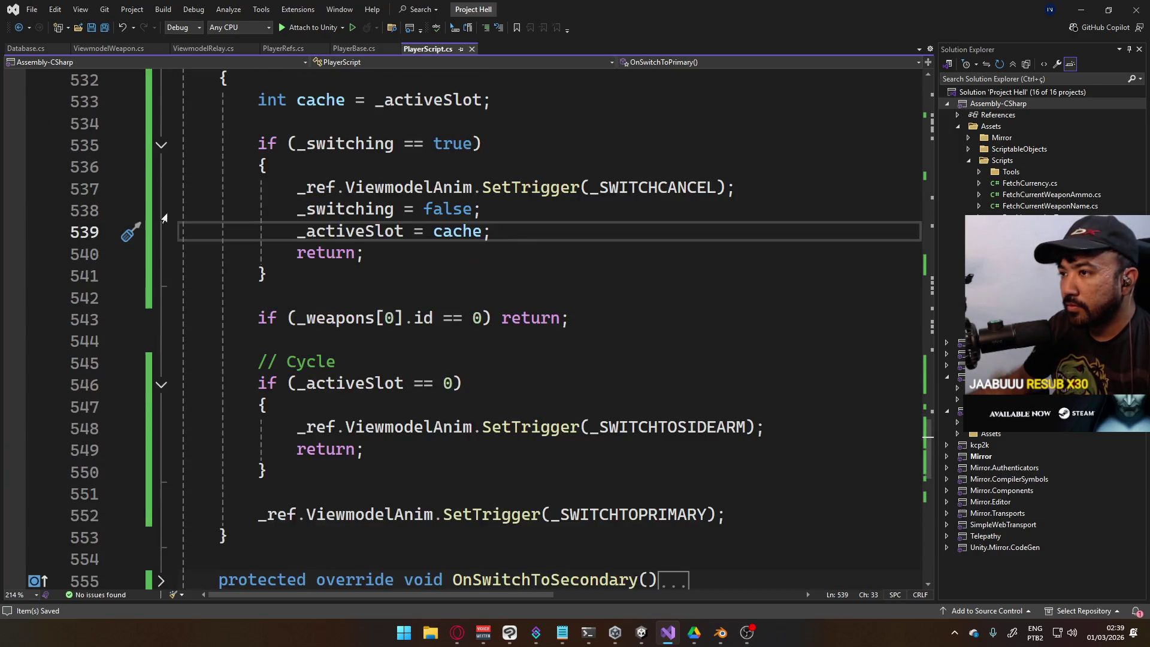
left_click(161, 123)
Expand and re-collapse Reload(), then jump to the activeSlot property's definition
scroll(363, 187, "up", 1)
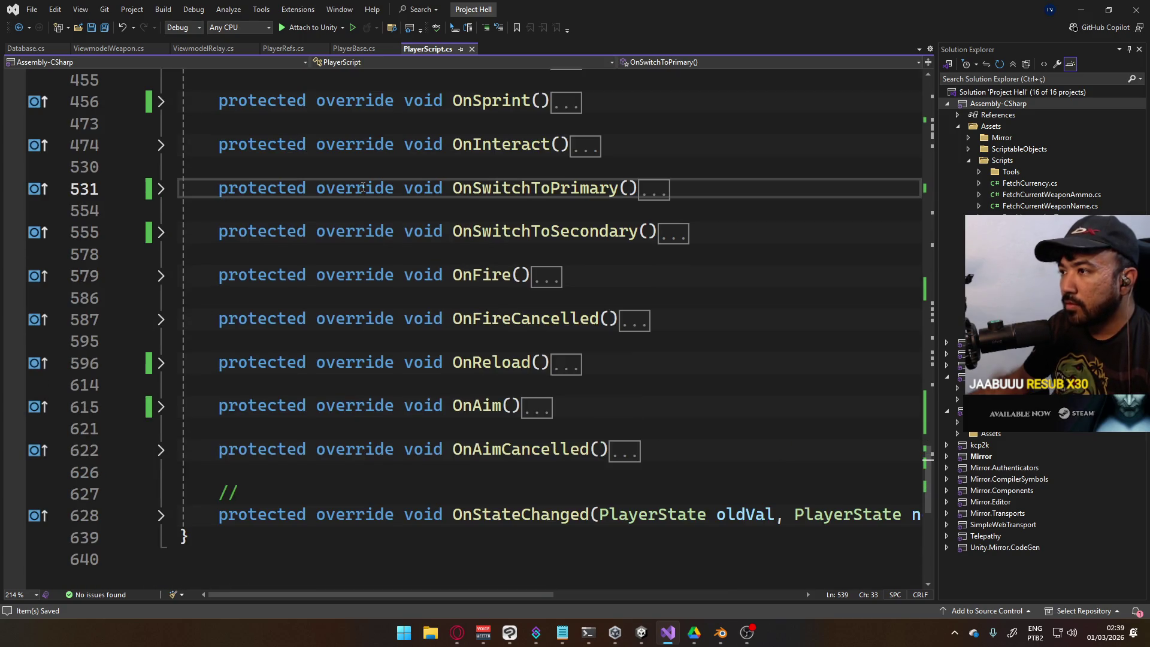
scroll(362, 188, "up", 1)
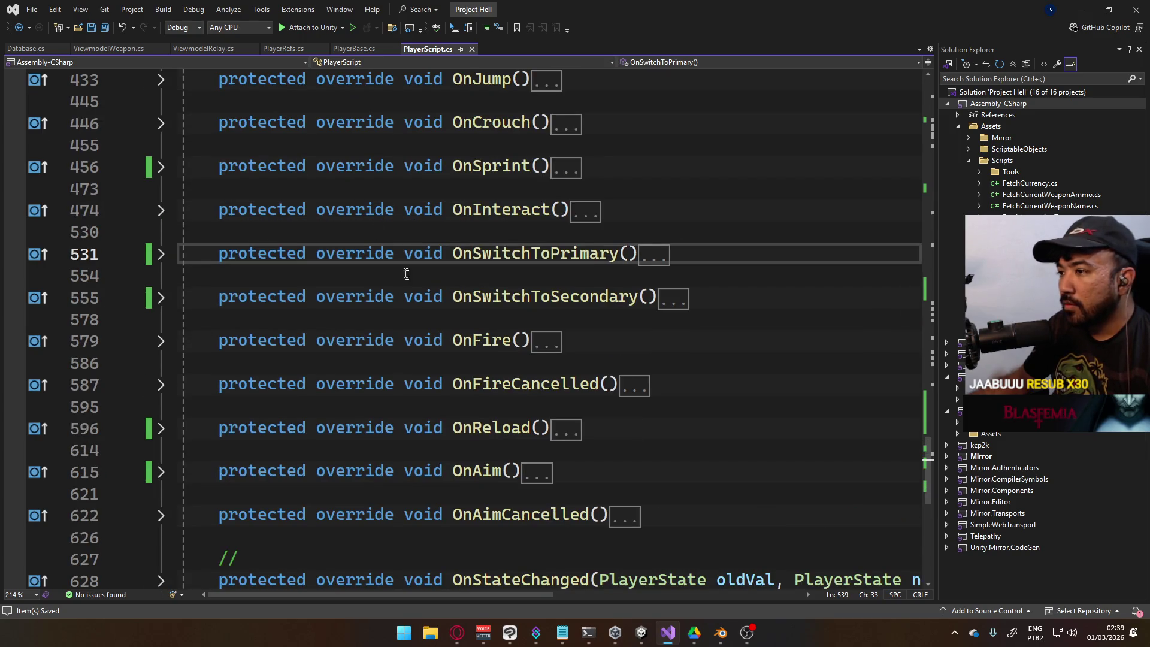
scroll(202, 380, "up", 2)
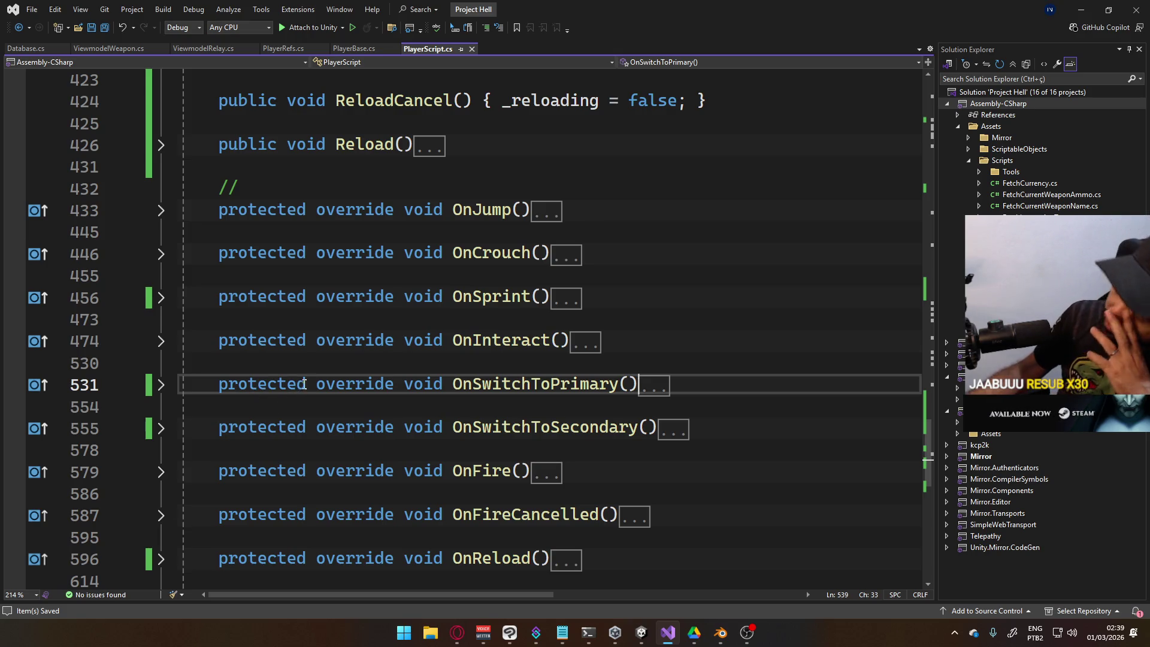
mouse_move(345, 349)
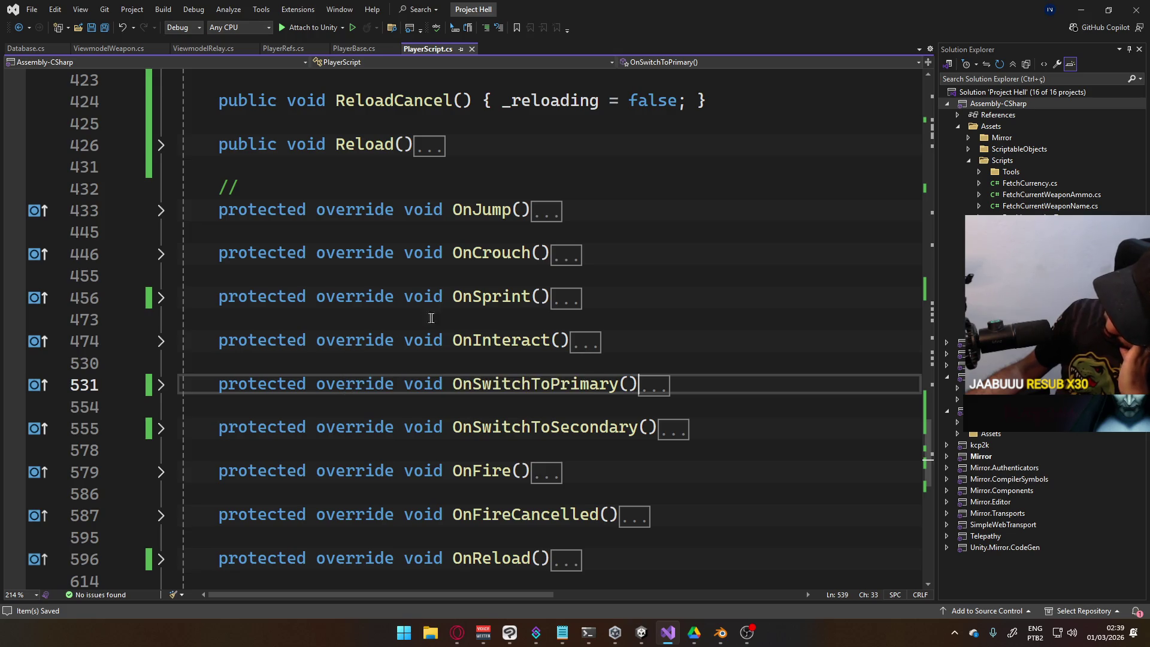
scroll(419, 318, "up", 3)
left_click(161, 341)
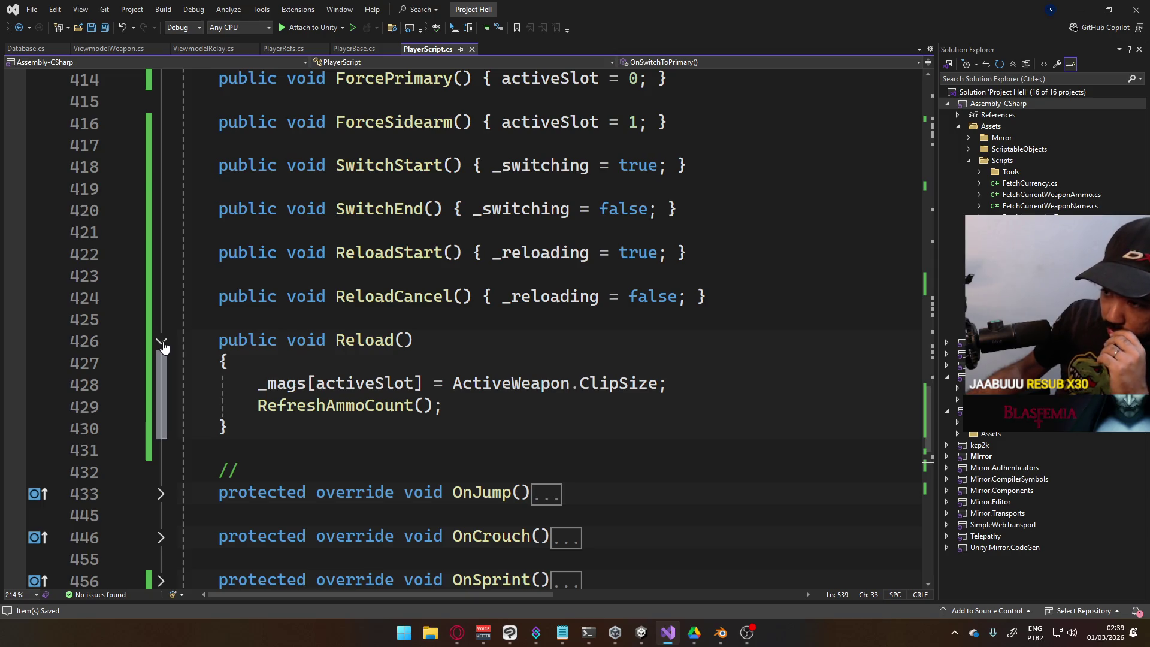
left_click(161, 342)
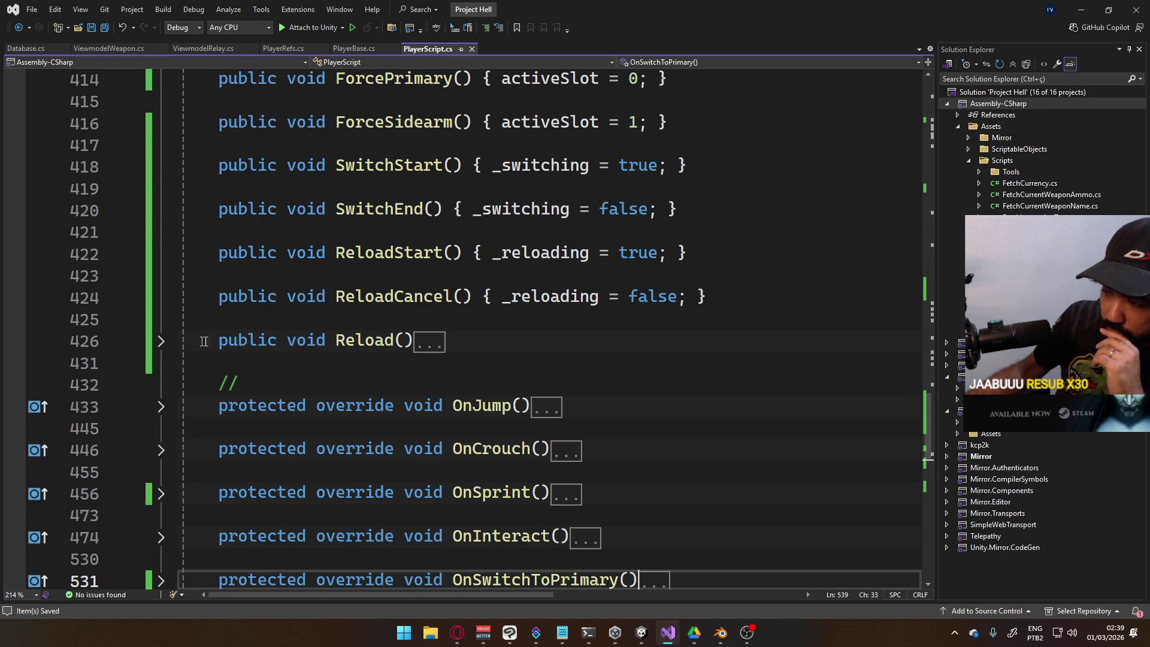
scroll(419, 375, "up", 3)
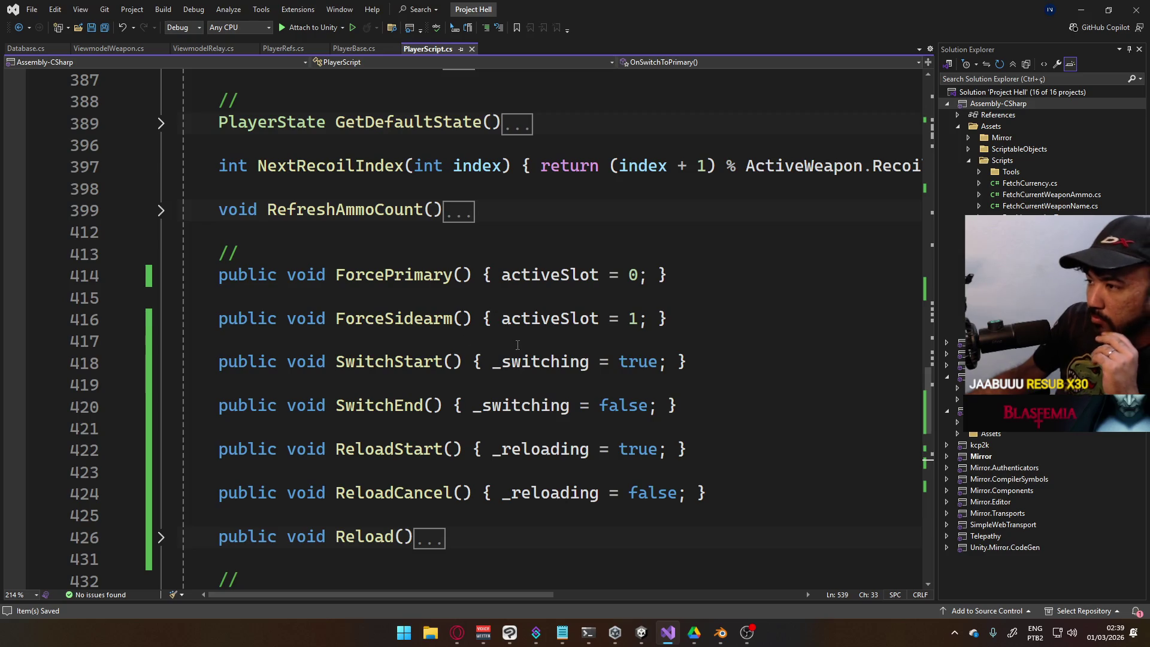
left_click(566, 317, "ctrl")
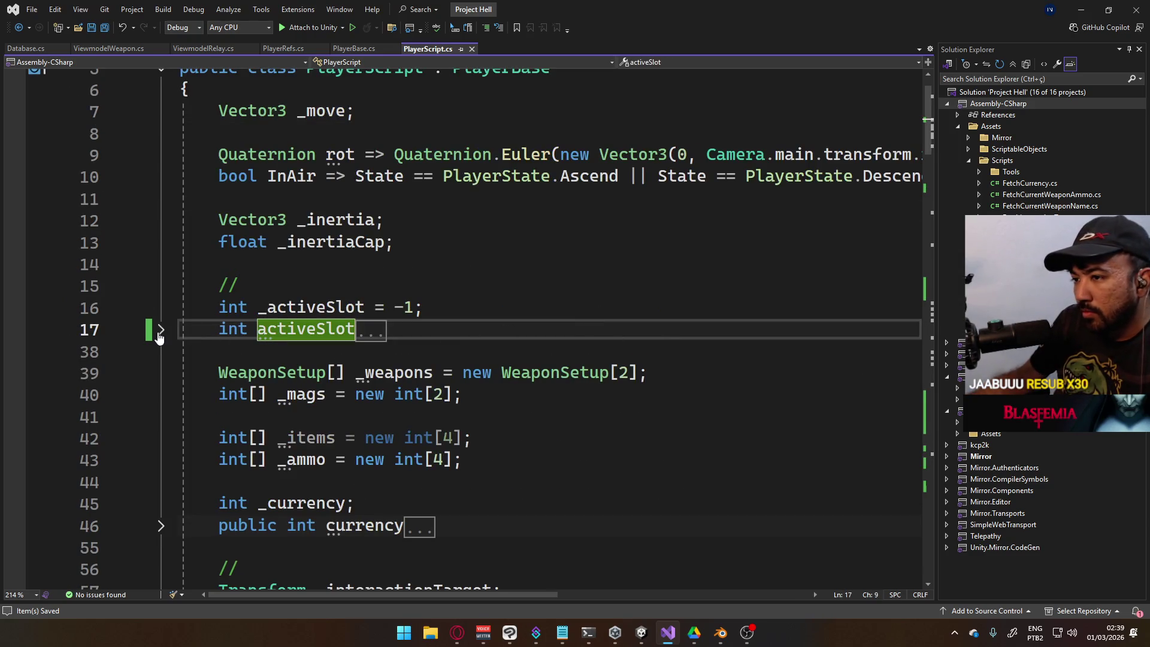
Unfold the activeSlot property and its setter in PlayerScript.cs to review HUD, ammo, _SLOT and viewmodel updates
left_click(161, 329)
left_click(161, 395)
scroll(460, 372, "down", 2)
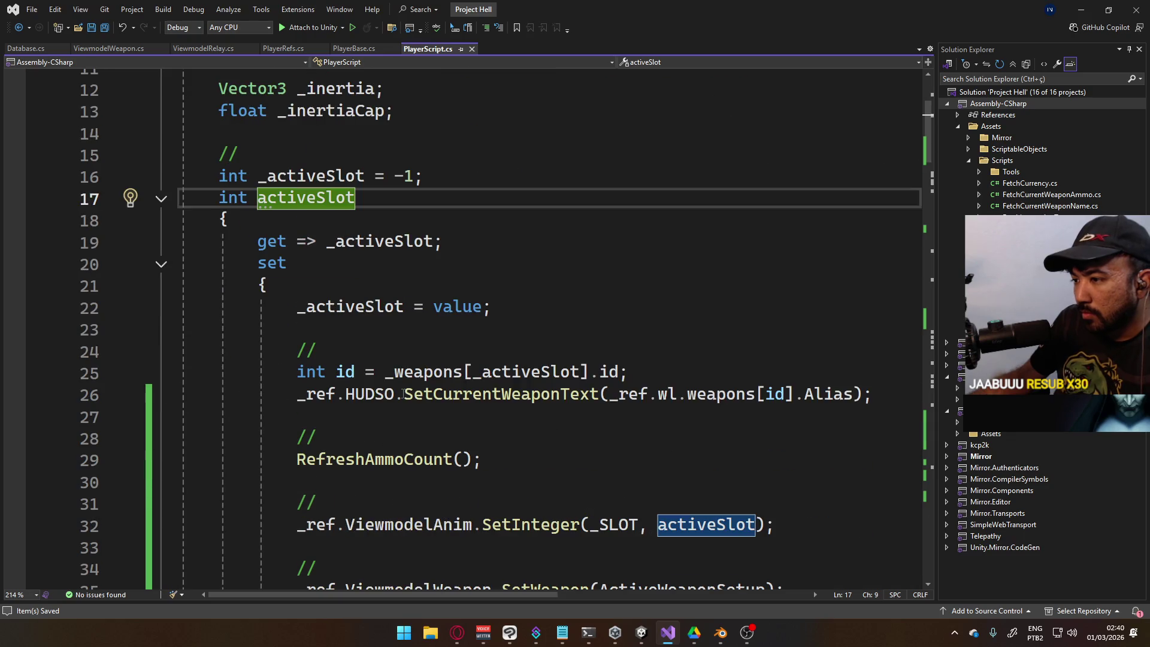
scroll(516, 385, "down", 2)
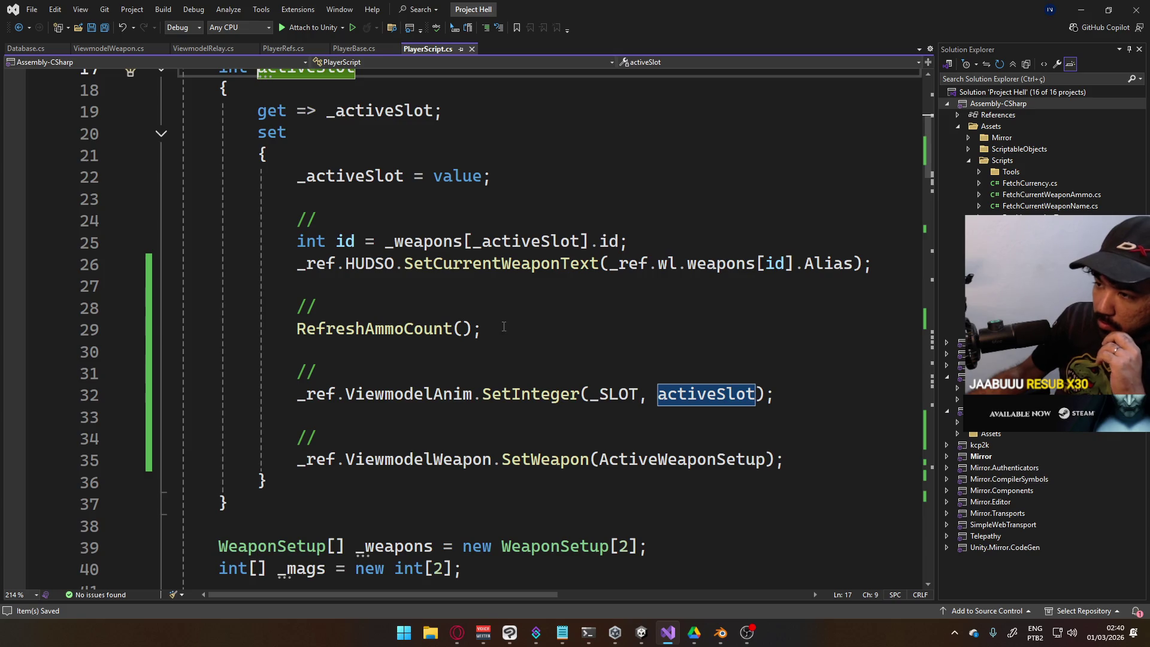
scroll(499, 328, "up", 1)
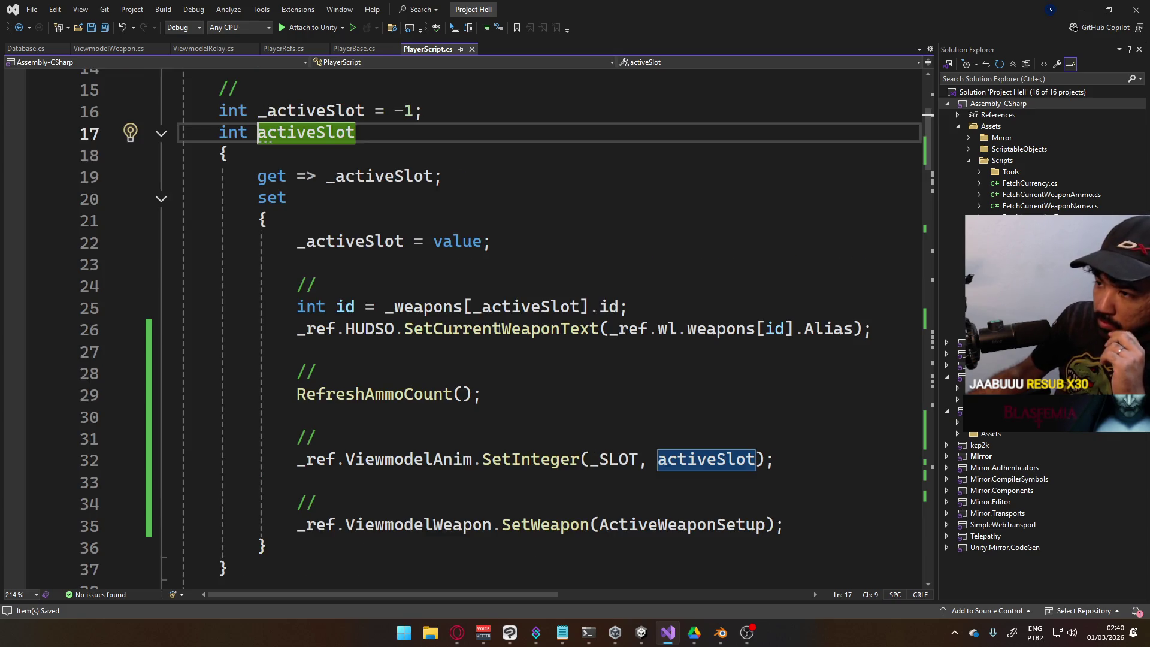
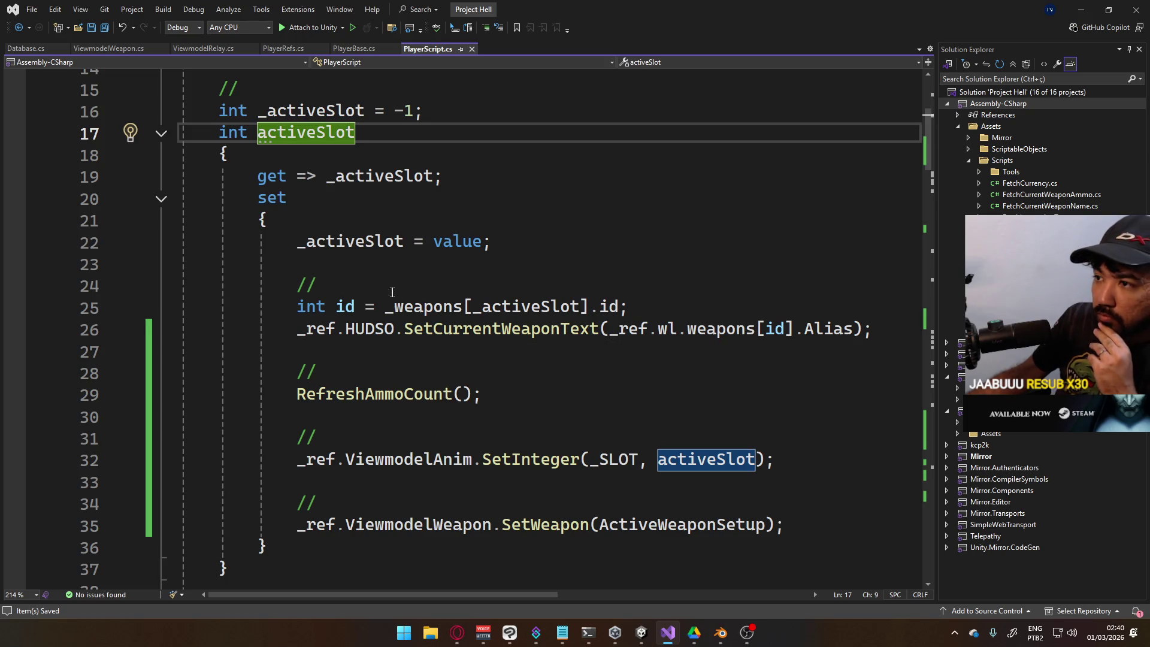
Clear the stray Copilot edit in the activeSlot setter and save PlayerScript.cs
left_click(454, 224)
key("Return")
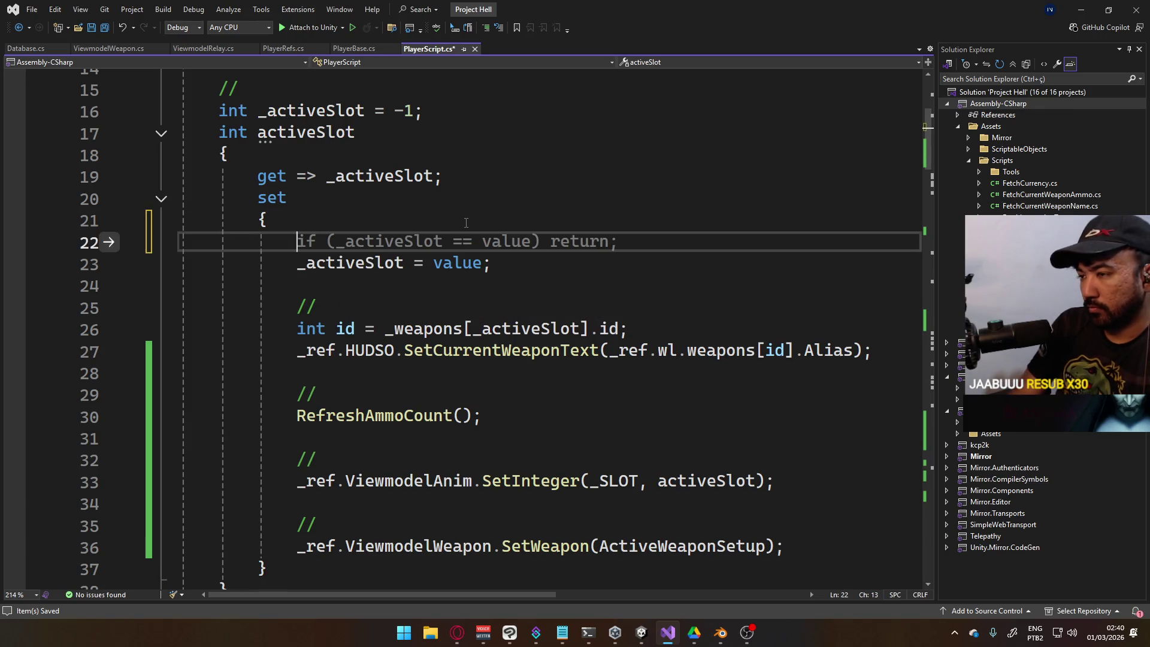
key("ctrl+z")
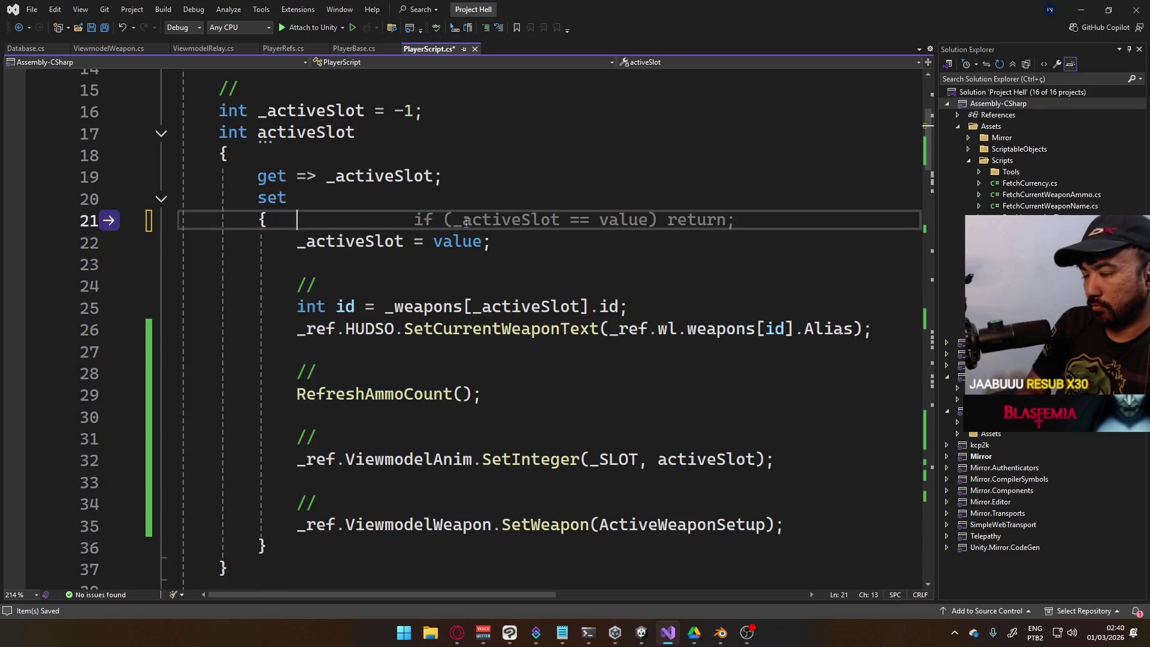
type("s")
key("BackSpace")
key("ctrl+s")
Expand OnSwitchToPrimary to review its cache and switch-cancel logic
scroll(477, 209, "down", 20)
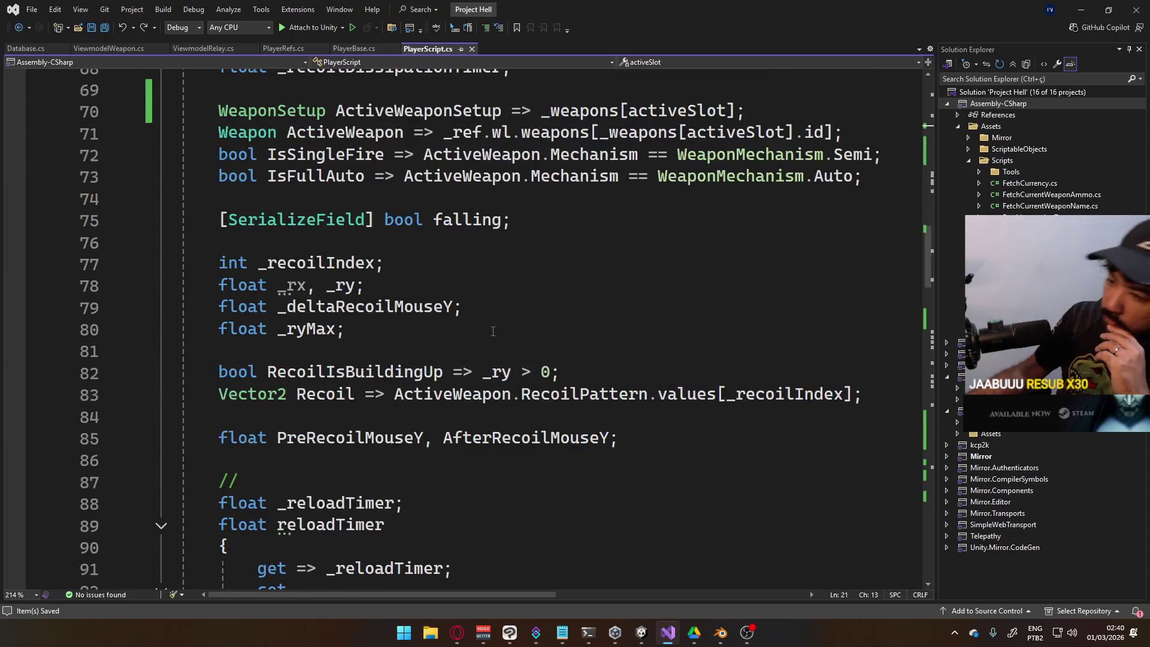
scroll(495, 322, "down", 13)
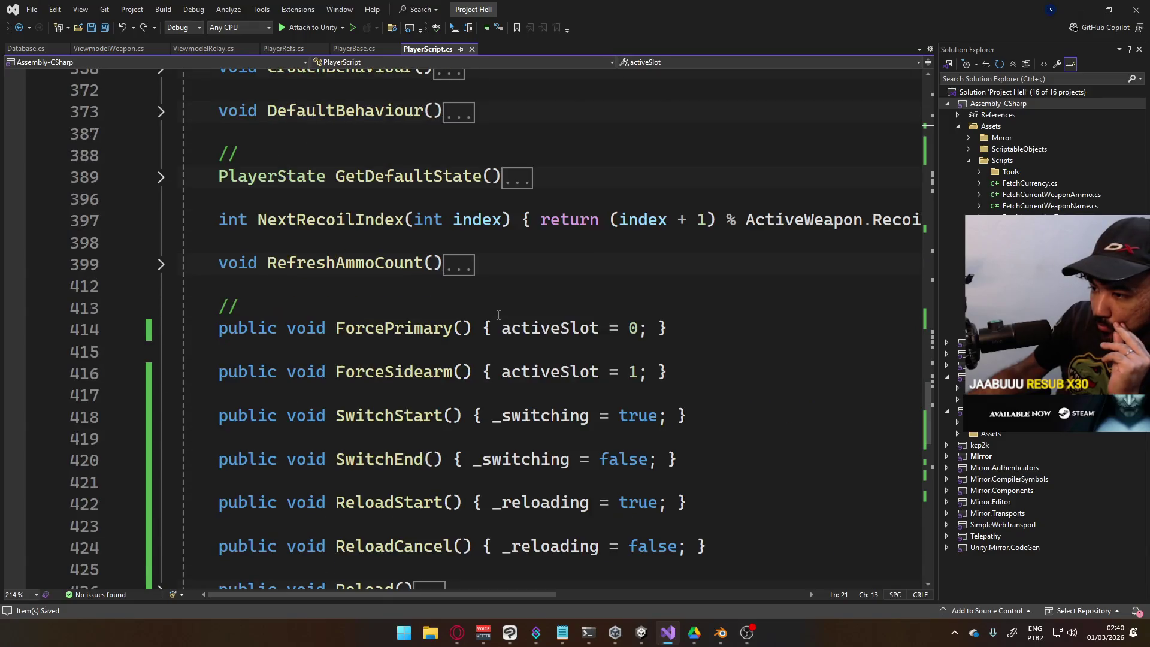
scroll(498, 314, "down", 6)
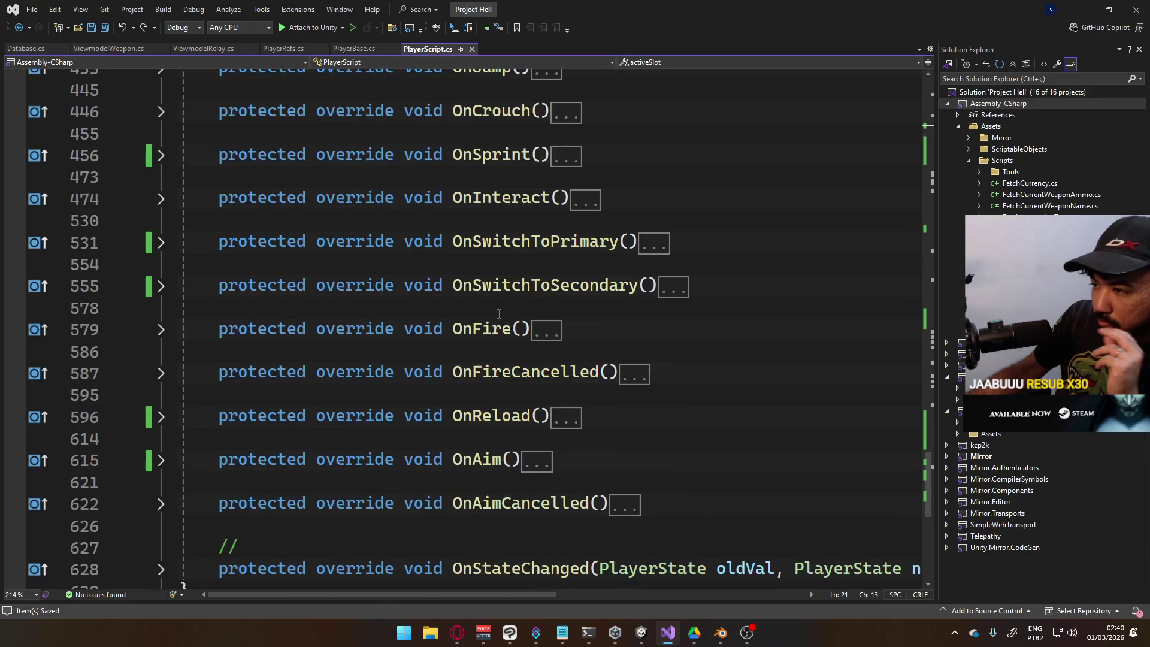
left_click(161, 243)
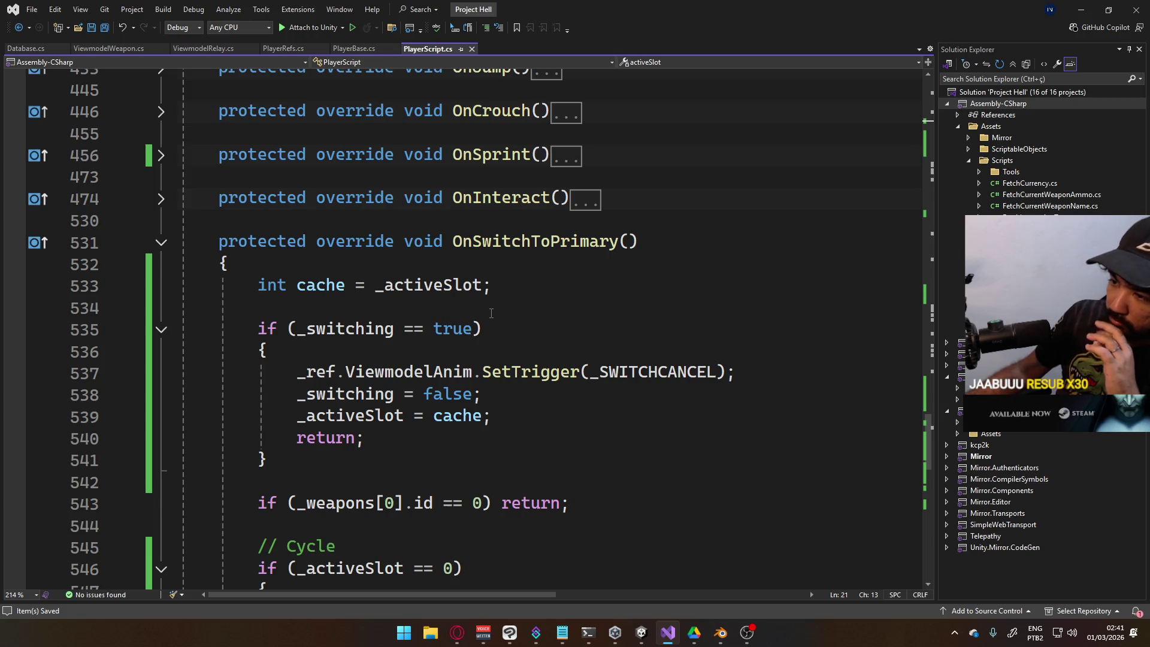
scroll(492, 313, "down", 8)
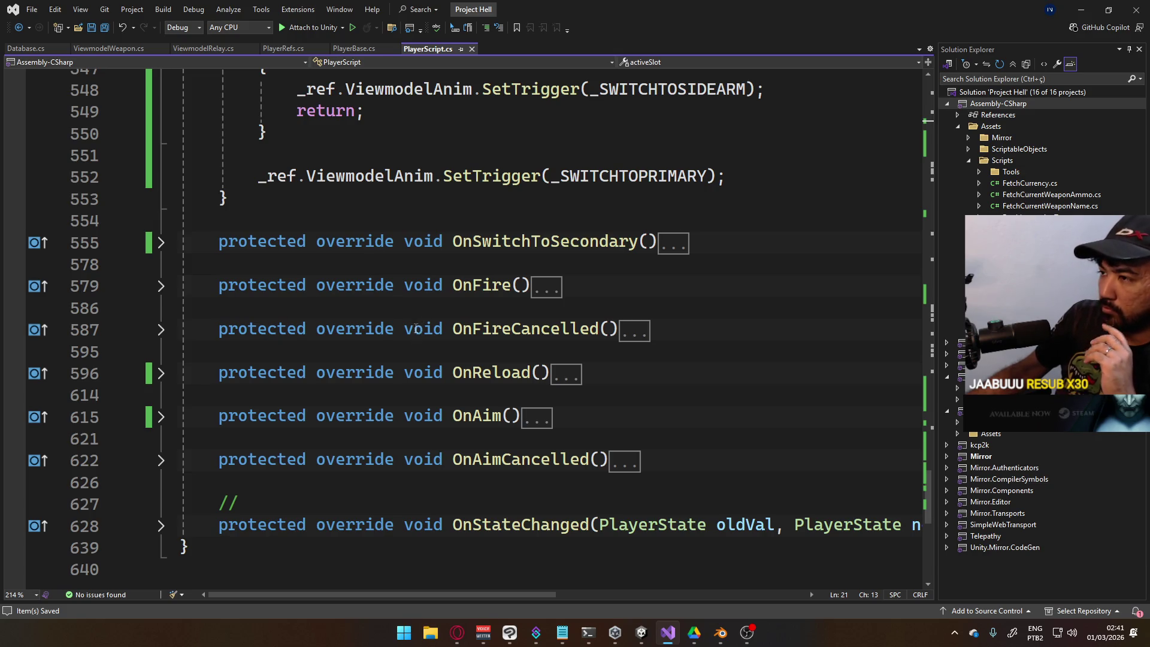
scroll(416, 325, "up", 2)
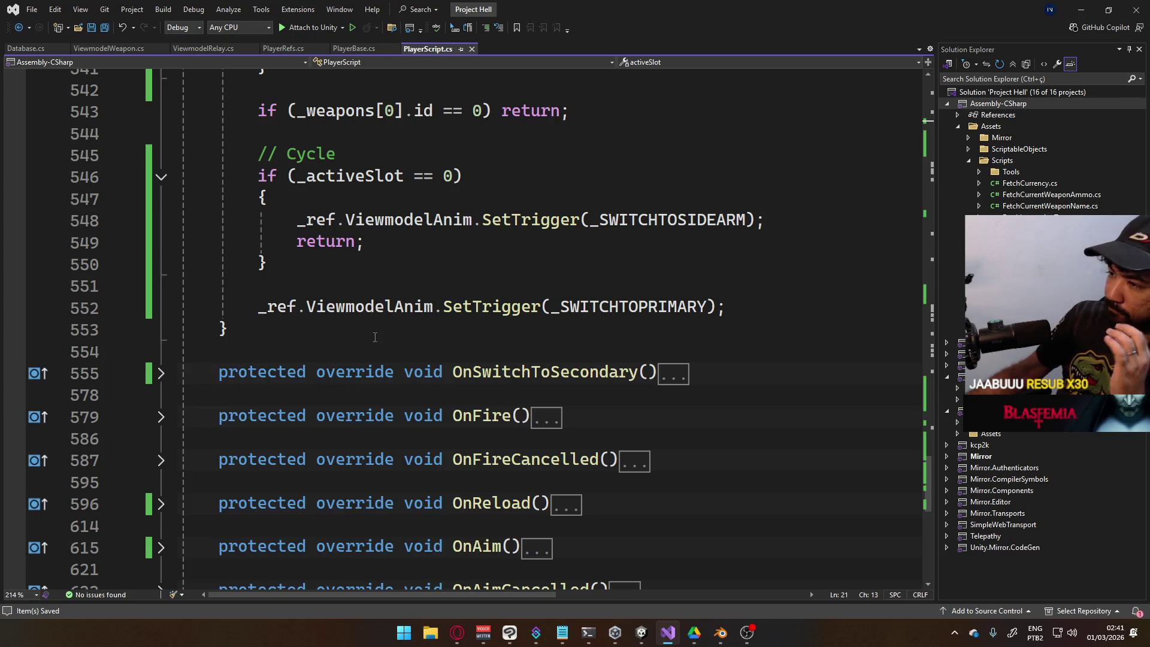
mouse_move(378, 316)
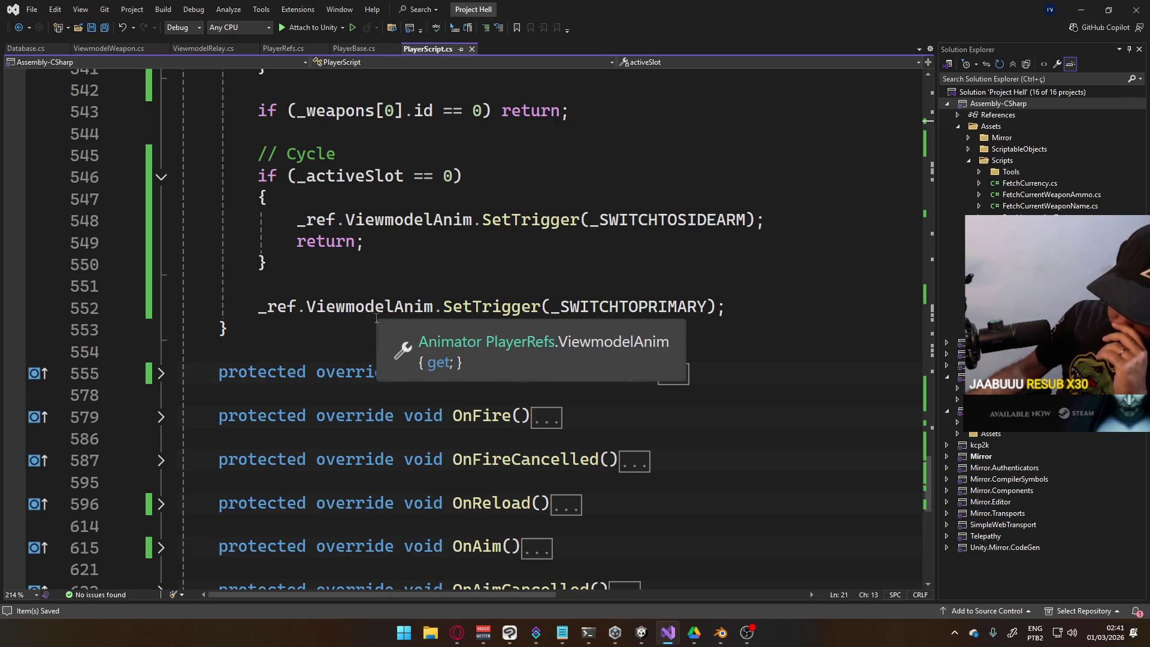
scroll(419, 341, "up", 5)
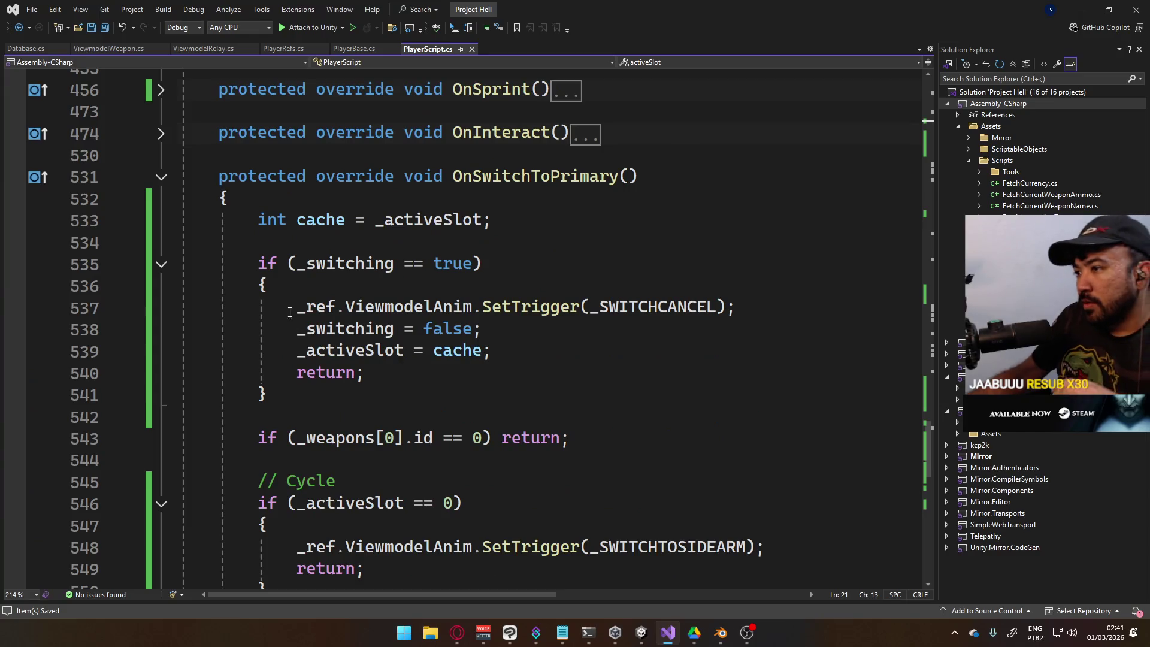
Wrap OnSwitchToPrimary's switch-cancel and cycle if-blocks in /* */ comments, then collapse the method
left_click(259, 266)
type("/*")
left_click(326, 379)
left_click(329, 390)
type("*/")
scroll(433, 466, "down", 2)
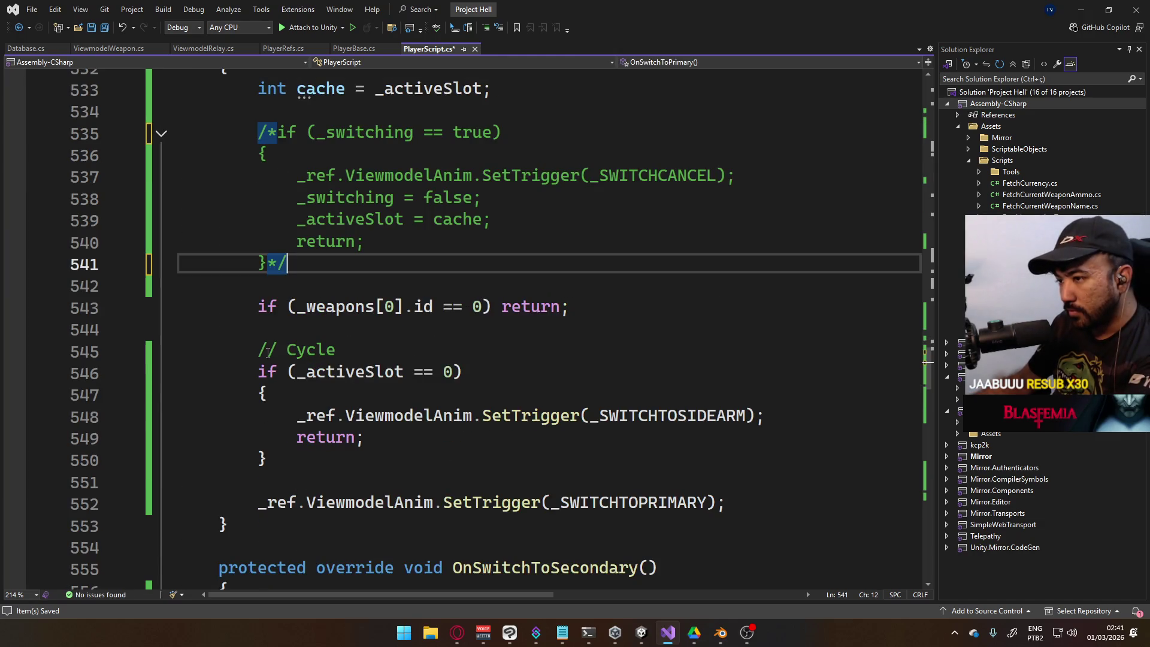
left_click(260, 372)
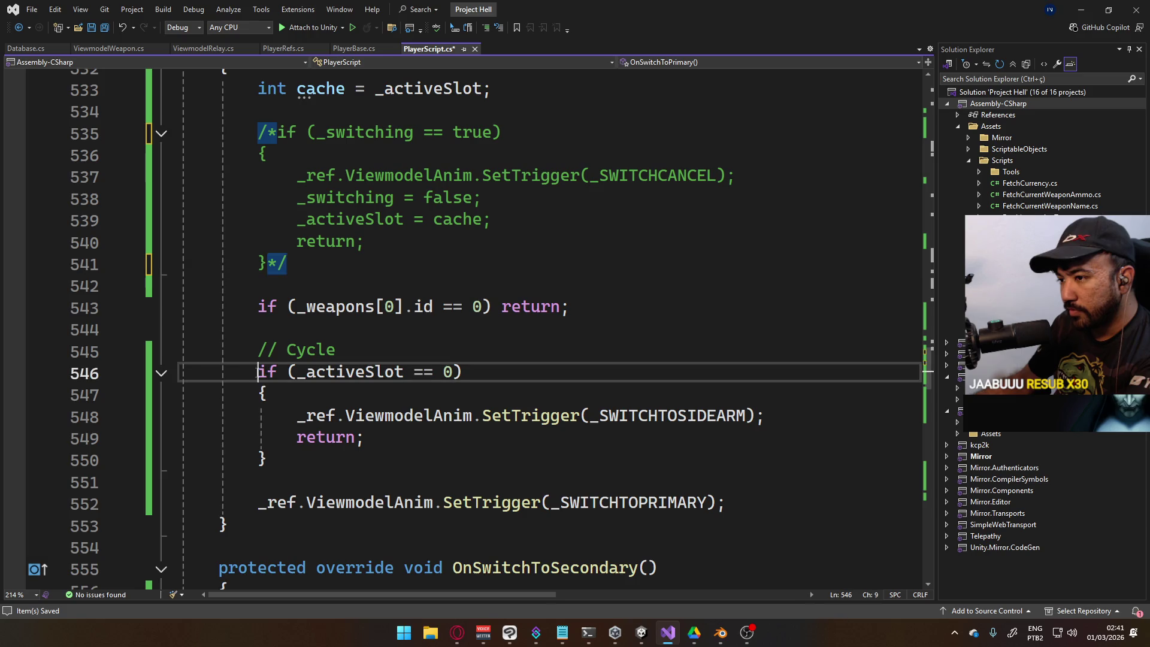
type("/*")
left_click(332, 453)
type("*/")
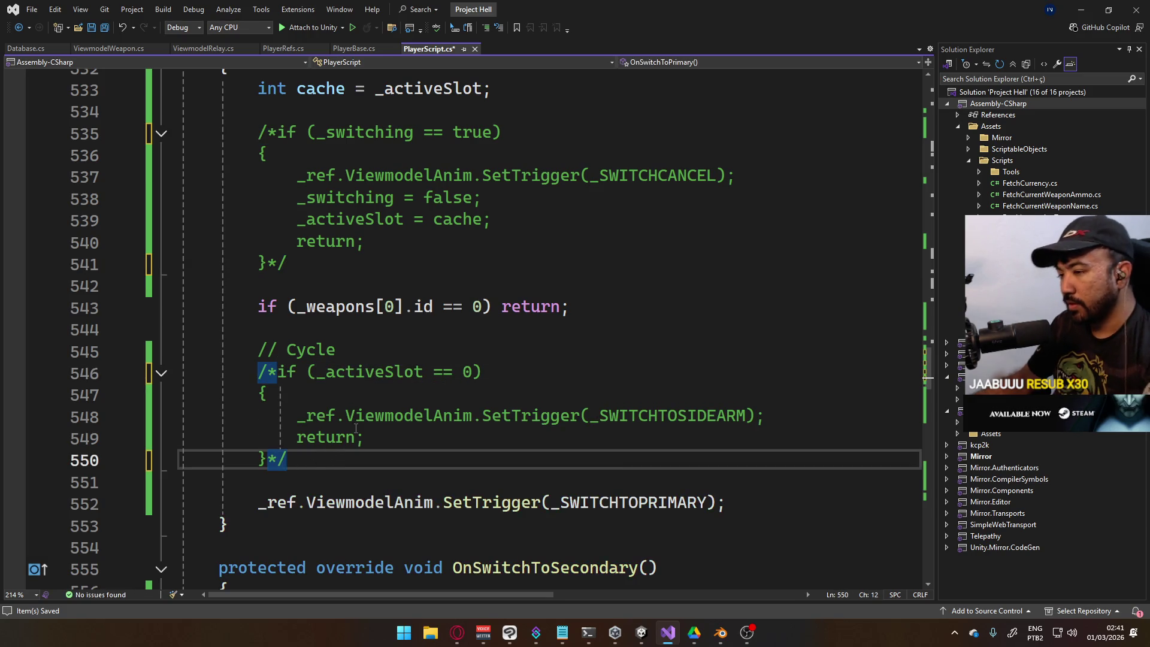
scroll(203, 177, "up", 2)
left_click(161, 176)
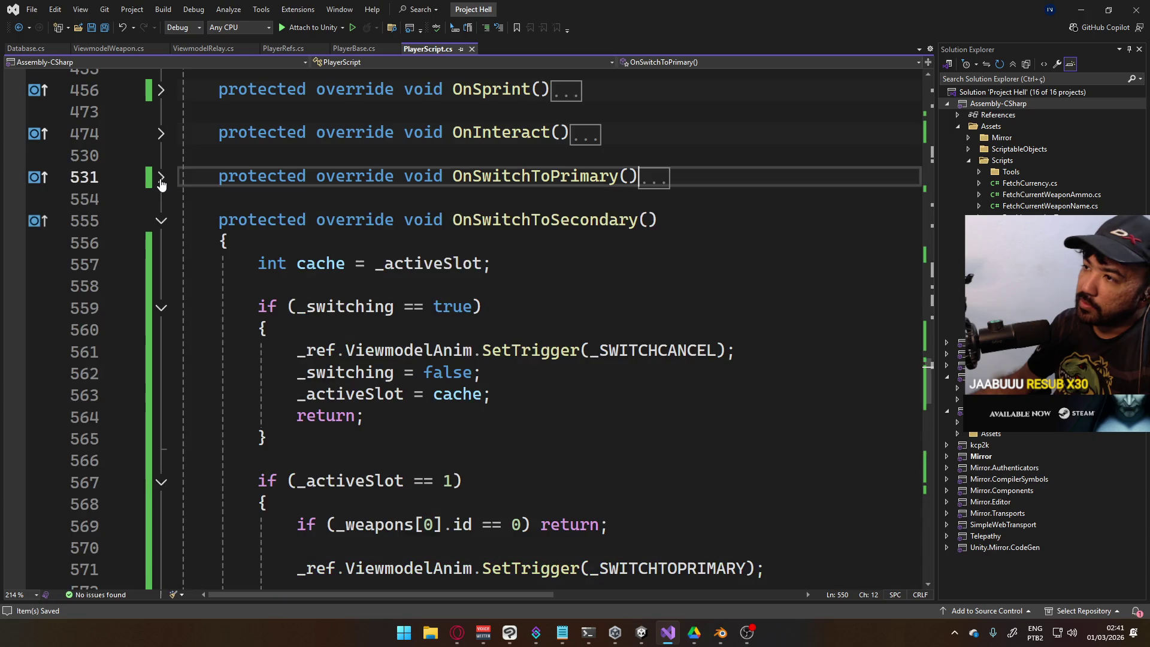
Comment out OnSwitchToSecondary's cancel and slot 1 block with /* */ and save
left_click(257, 306)
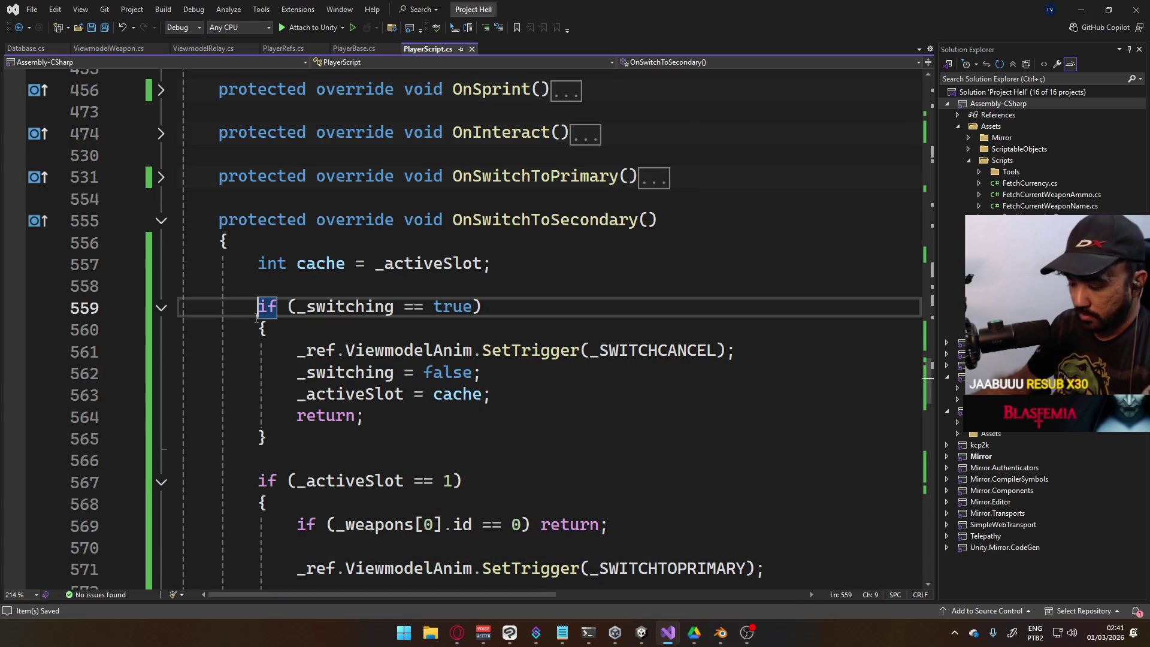
type("/*")
scroll(384, 379, "down", 3)
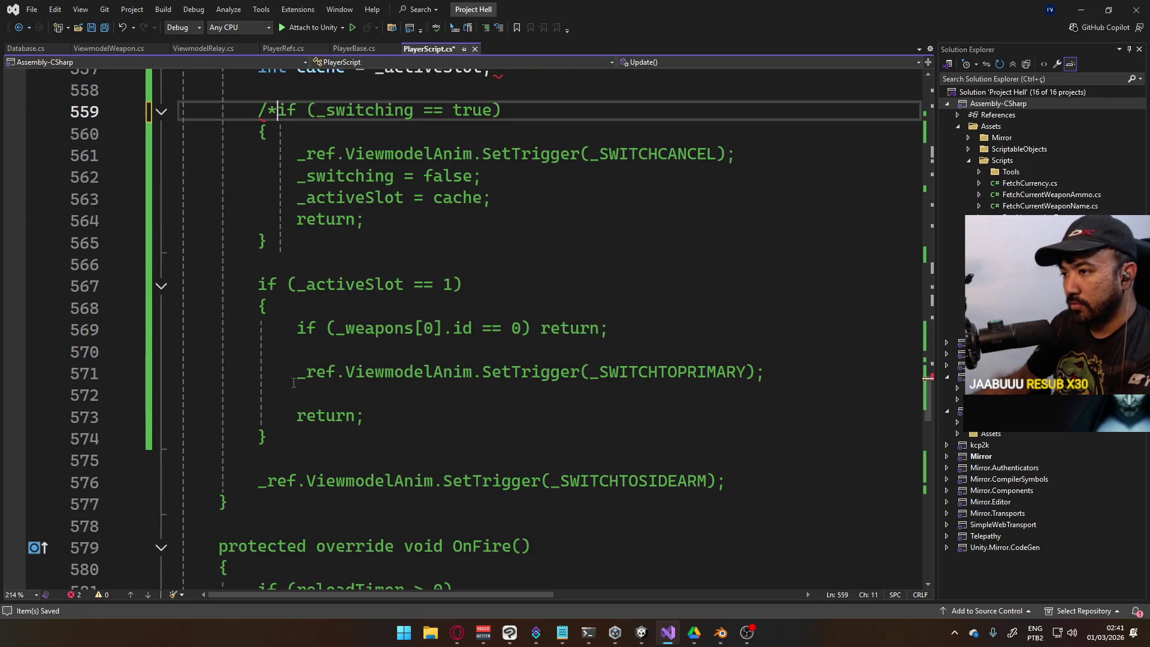
left_click(396, 439)
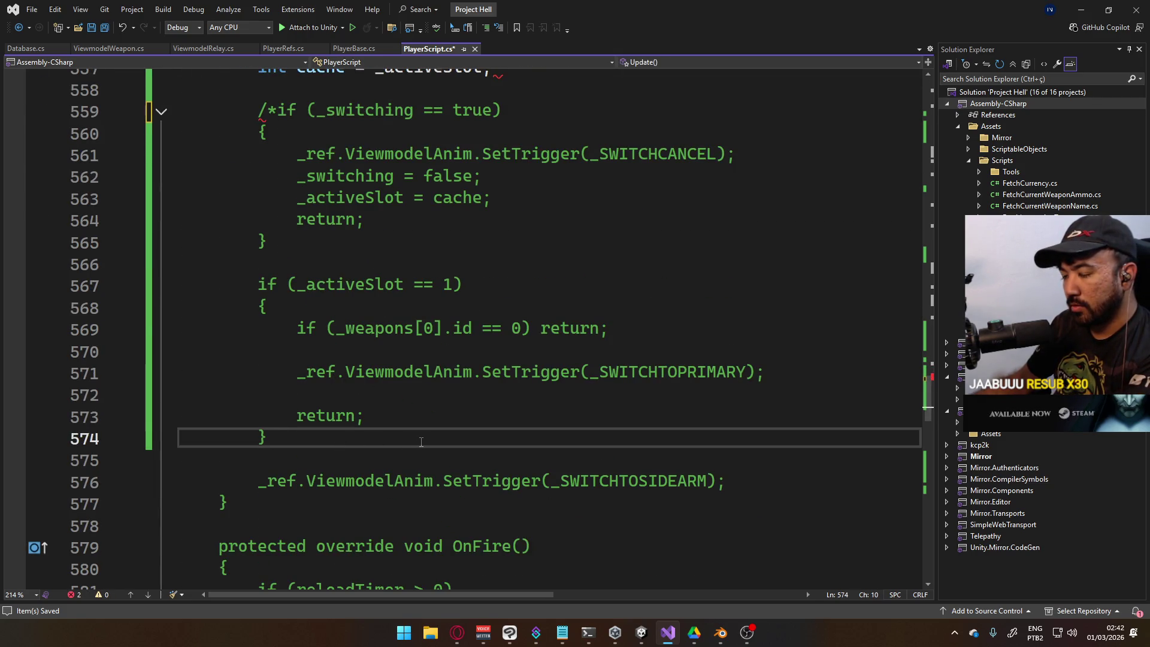
type("*/")
scroll(422, 429, "up", 2)
scroll(417, 420, "down", 2)
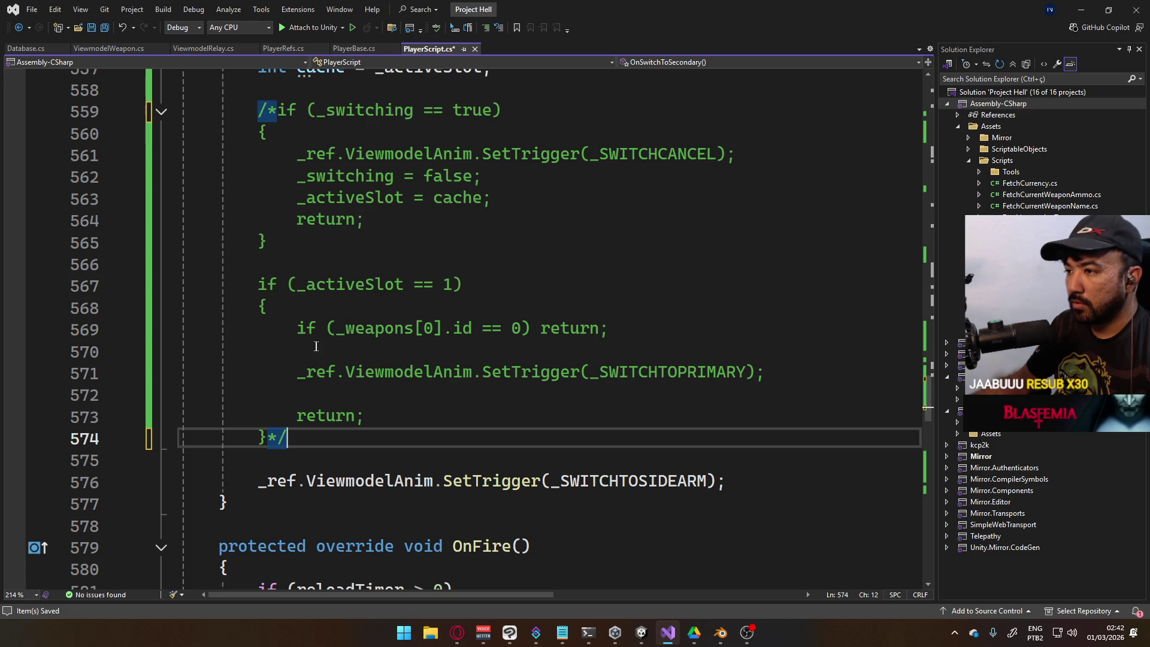
key("ctrl+s")
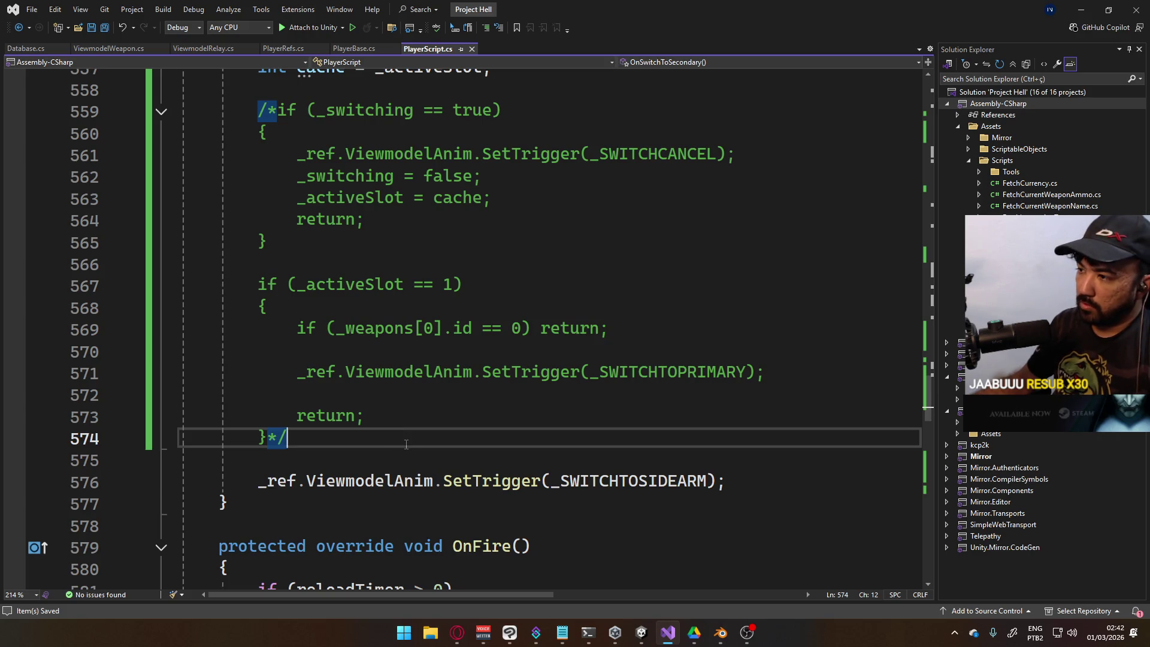
Add 'if (_activeSlot == 1) return;' after the commented block in OnSwitchToSecondary and save
key("Return")
key("Return")
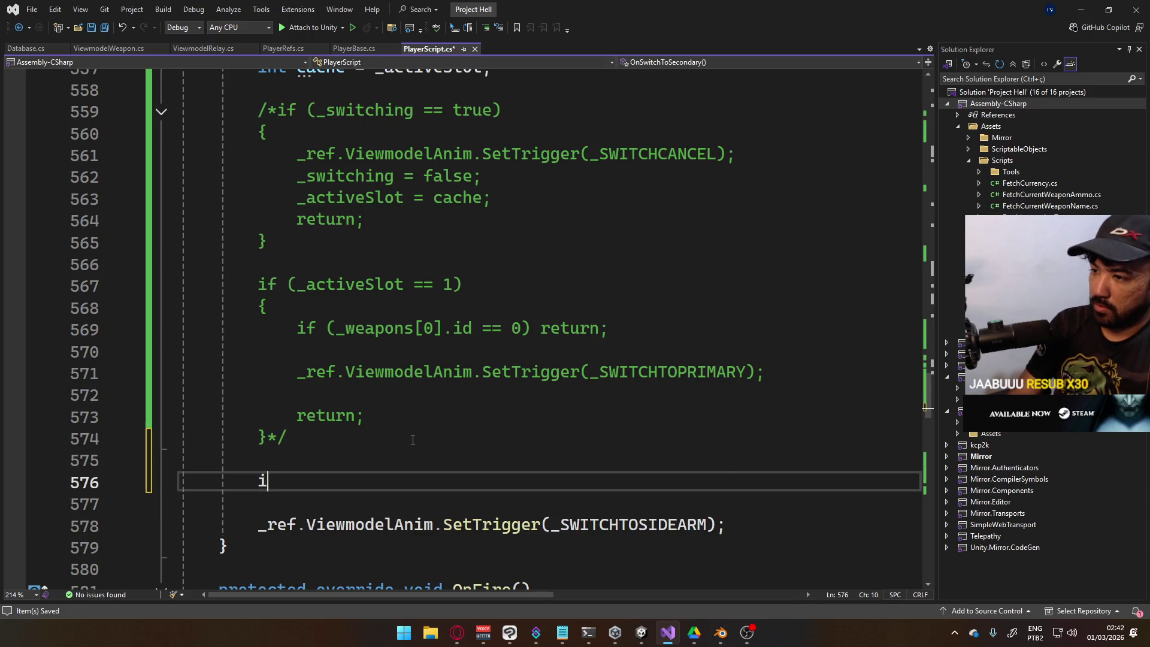
type("if (_ac")
key("Tab")
type("== ")
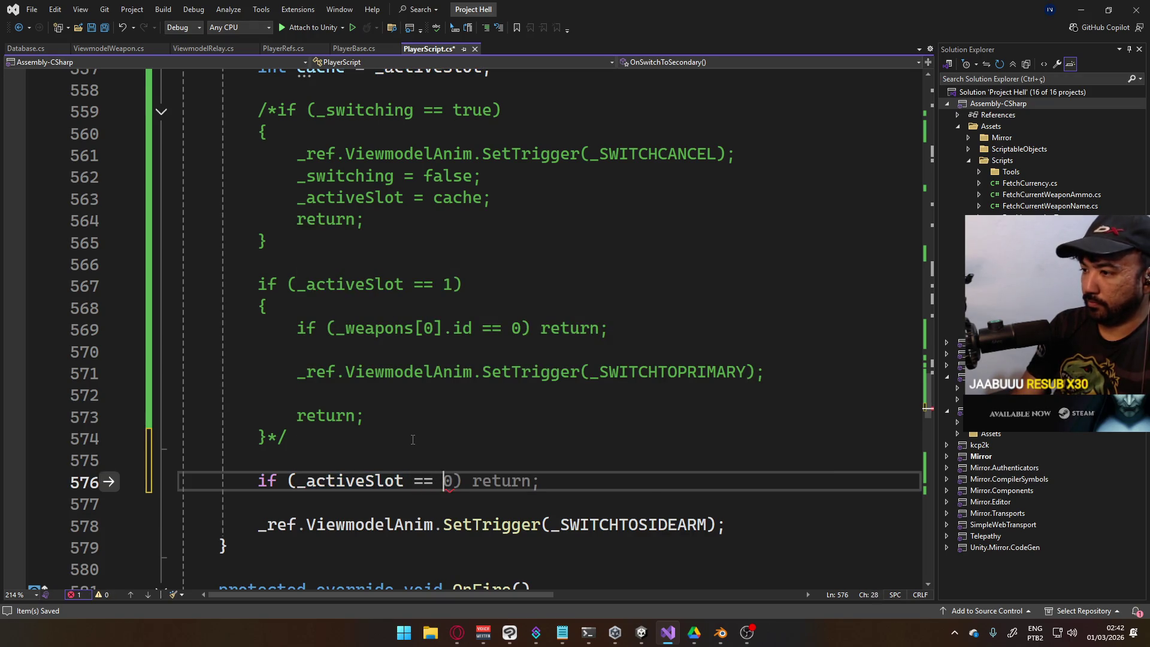
type("1) return;")
key("ctrl+s")
left_click(426, 434)
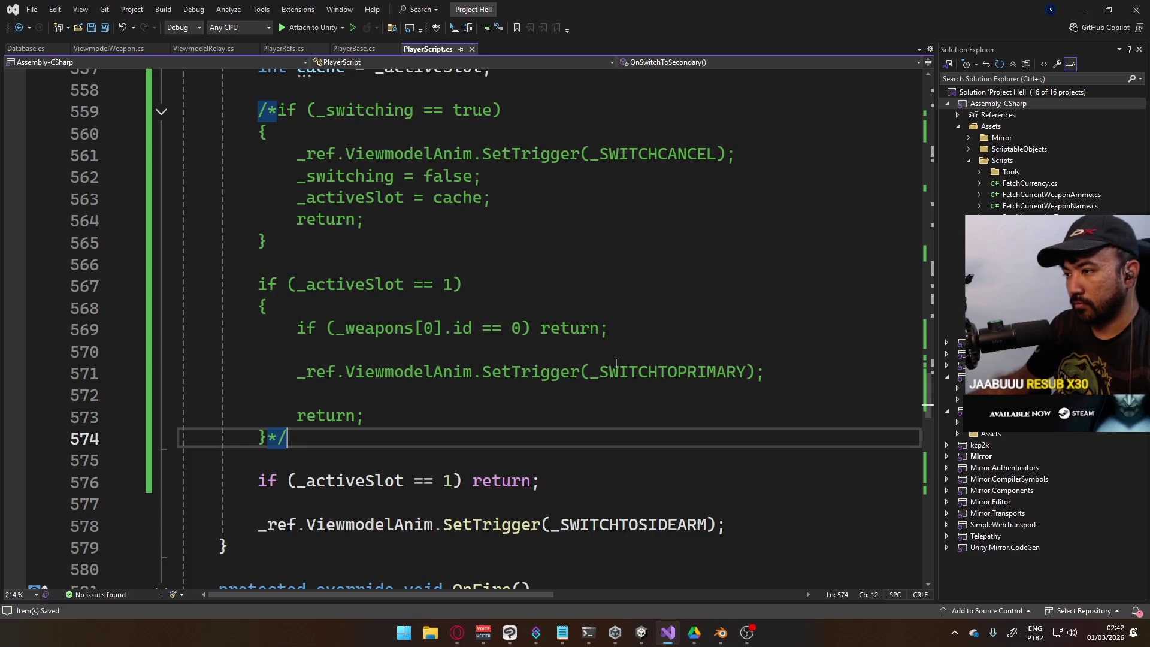
key("alt+Tab")
key("alt+Tab")
key("alt+Tab")
Play-test in Unity, swapping between the X17 pistol and MP5 with keys 1 and 2, then stop
key("Tab")
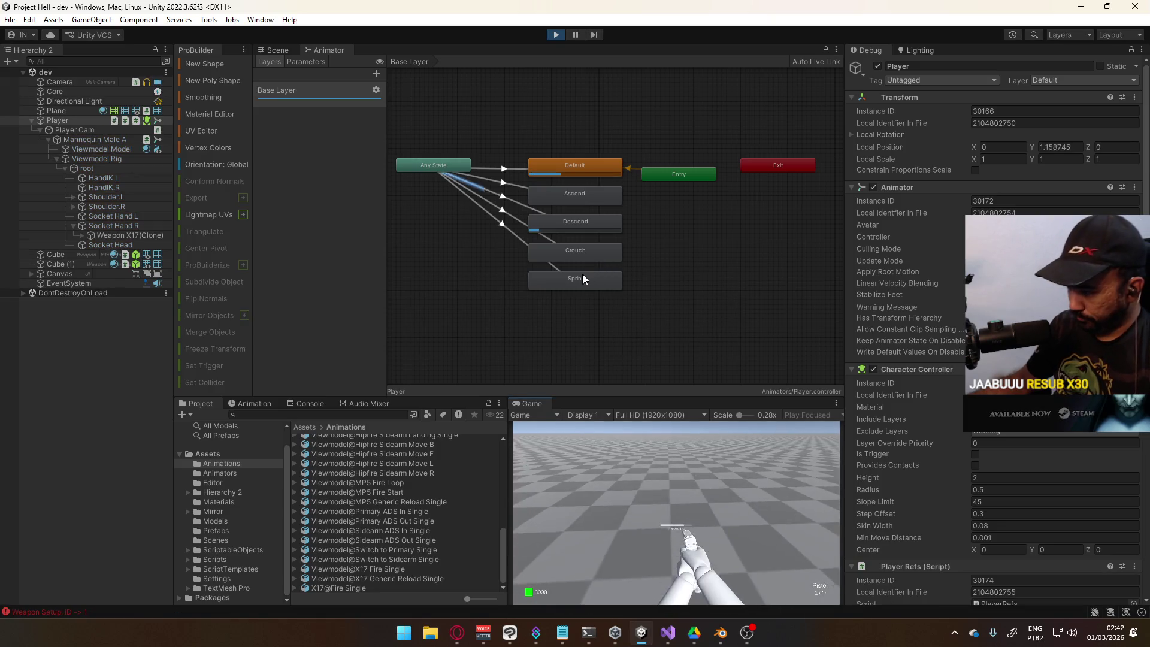
key("super")
key("super")
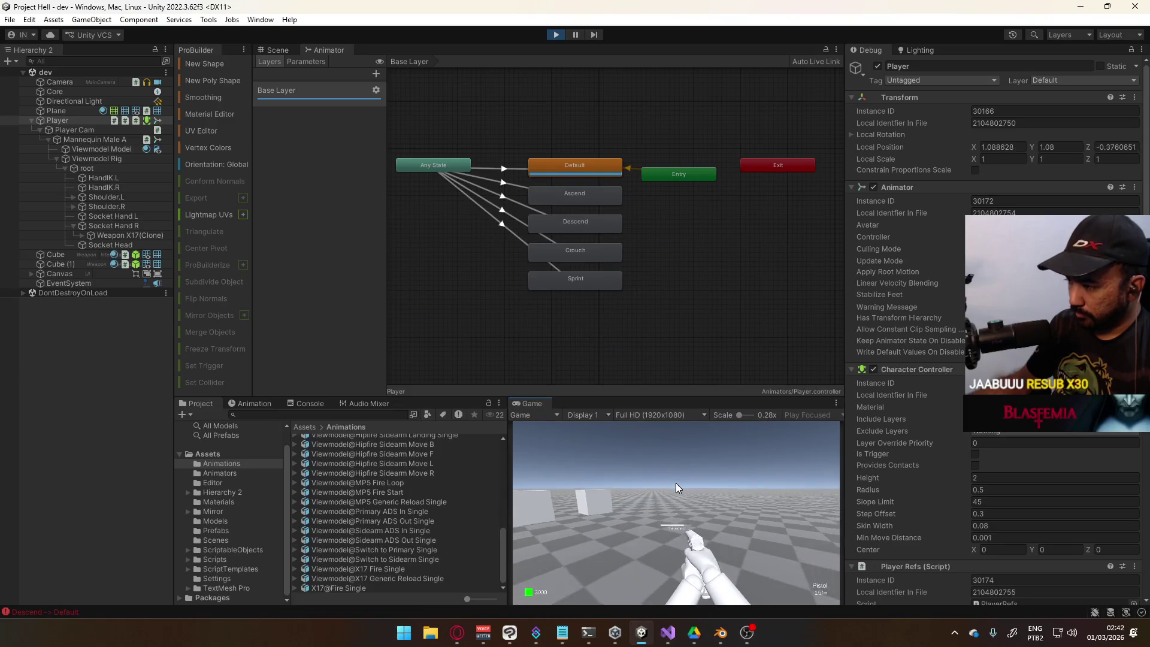
key("w")
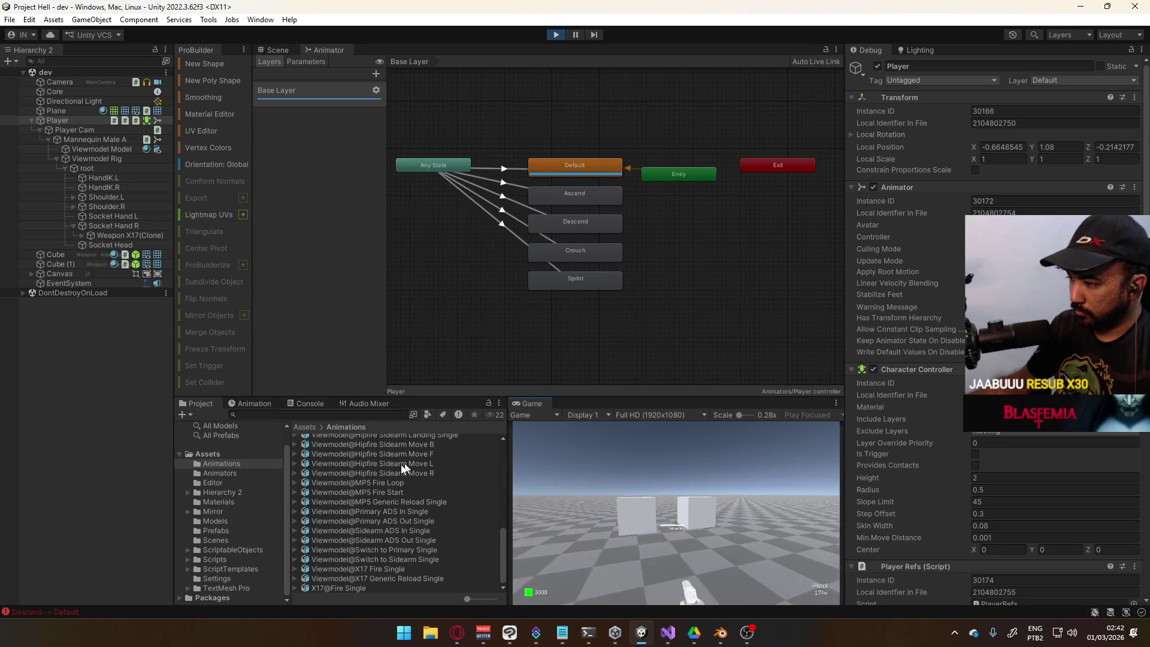
key("2")
key("s")
key("1")
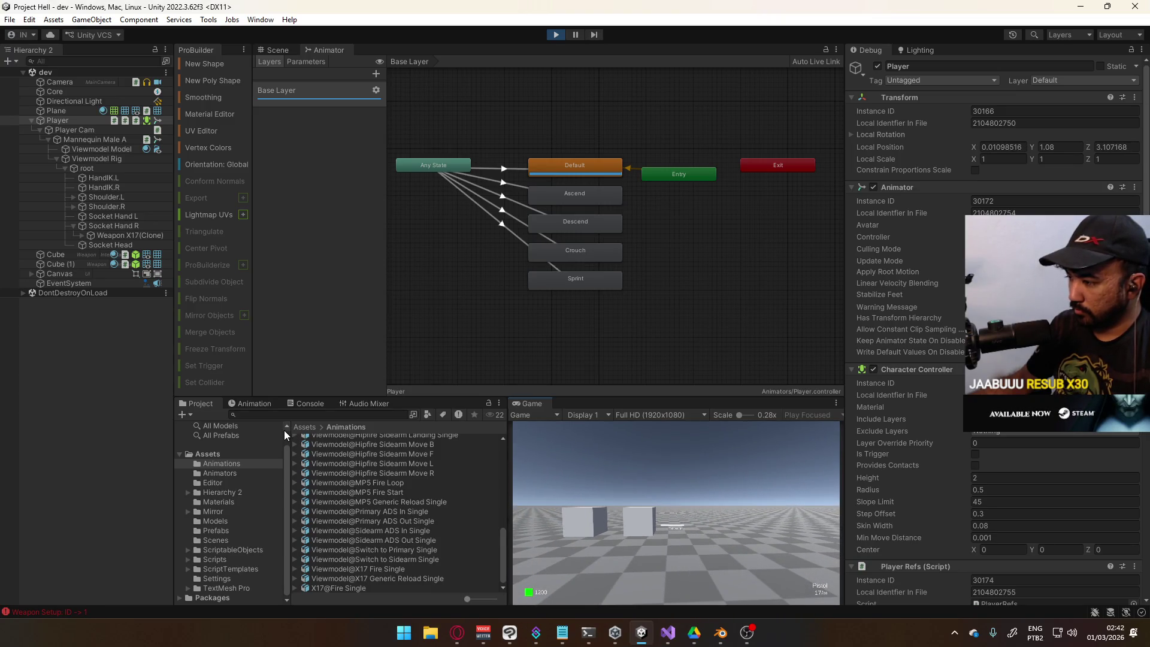
key("2")
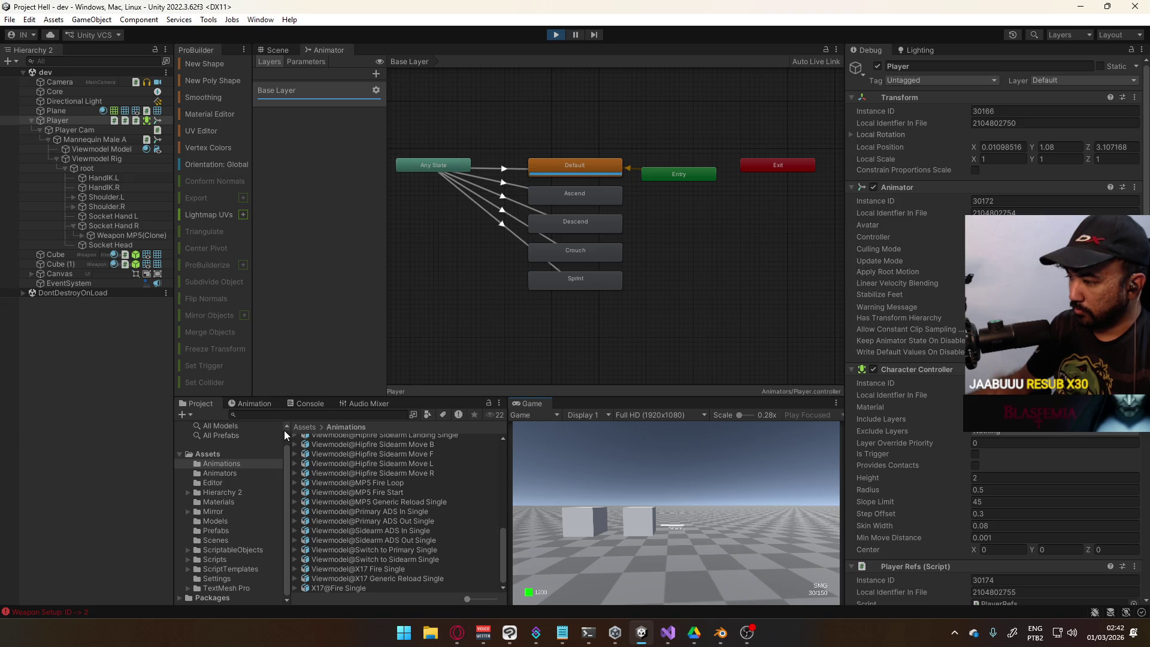
key("s")
key("super")
left_click(559, 37)
key("alt+Tab")
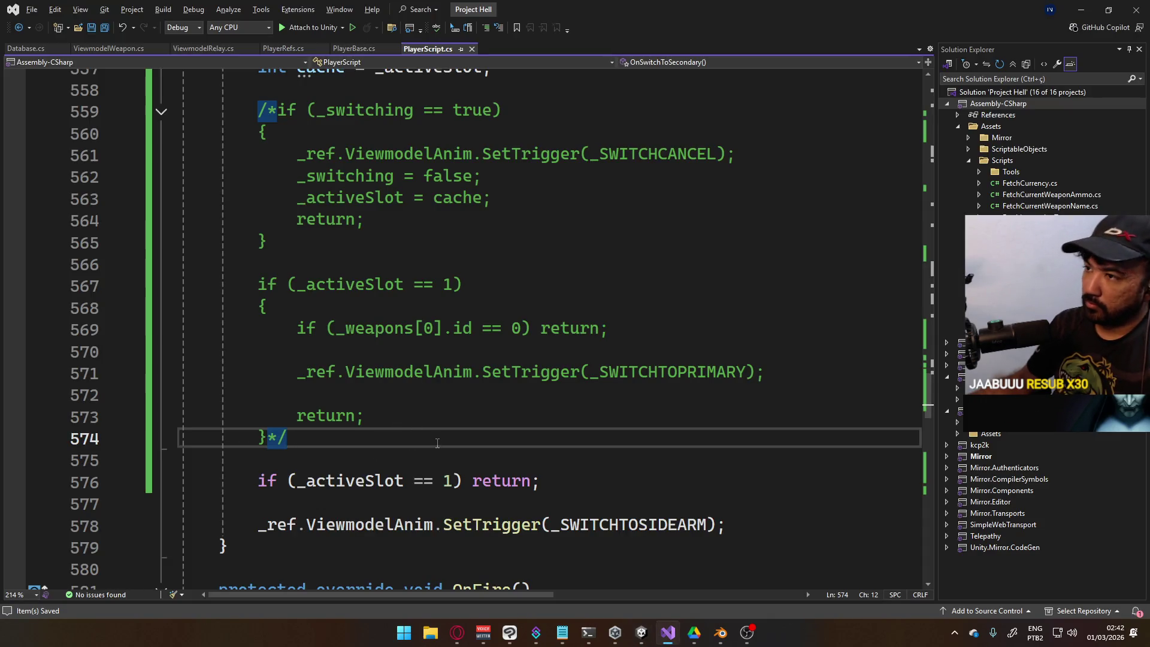
Add 'if (_switching == true) return;' to OnSwitchToSecondary and save the script
scroll(438, 443, "up", 1)
key("Return")
key("Return")
type("if (_switching =")
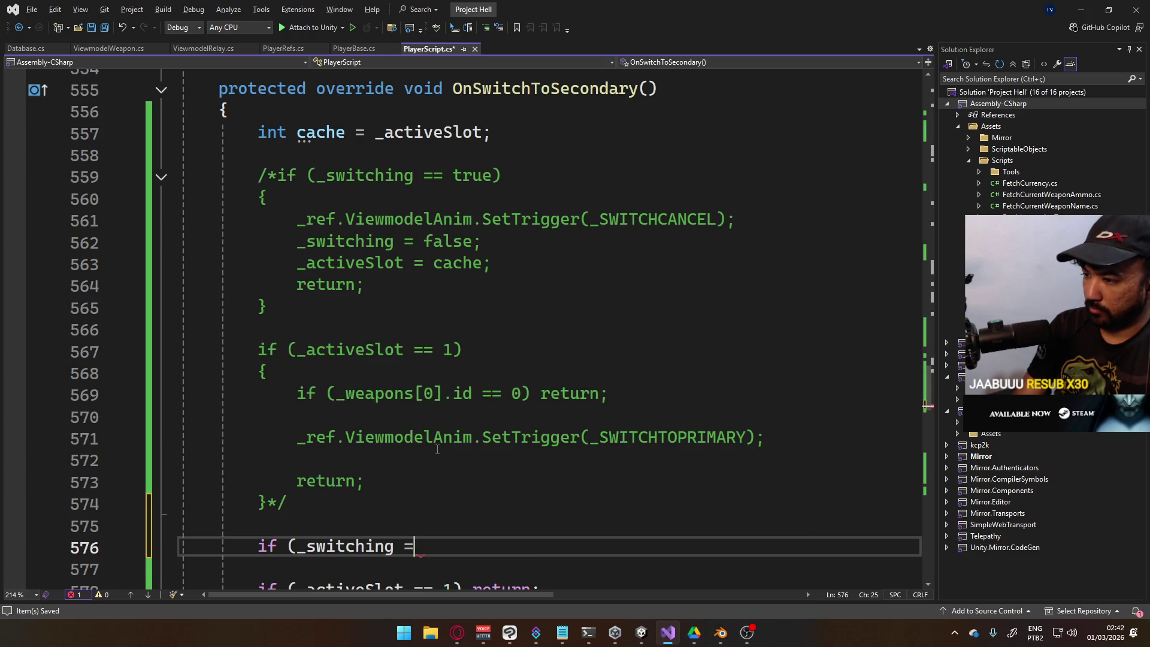
type("= f")
key("BackSpace")
type("true) return;")
key("shift+Home")
scroll(454, 365, "up", 6)
key("ctrl+s")
Collapse OnSwitchToSecondary, expand OnSwitchToPrimary and open a new line after its cache line
scroll(411, 378, "down", 2)
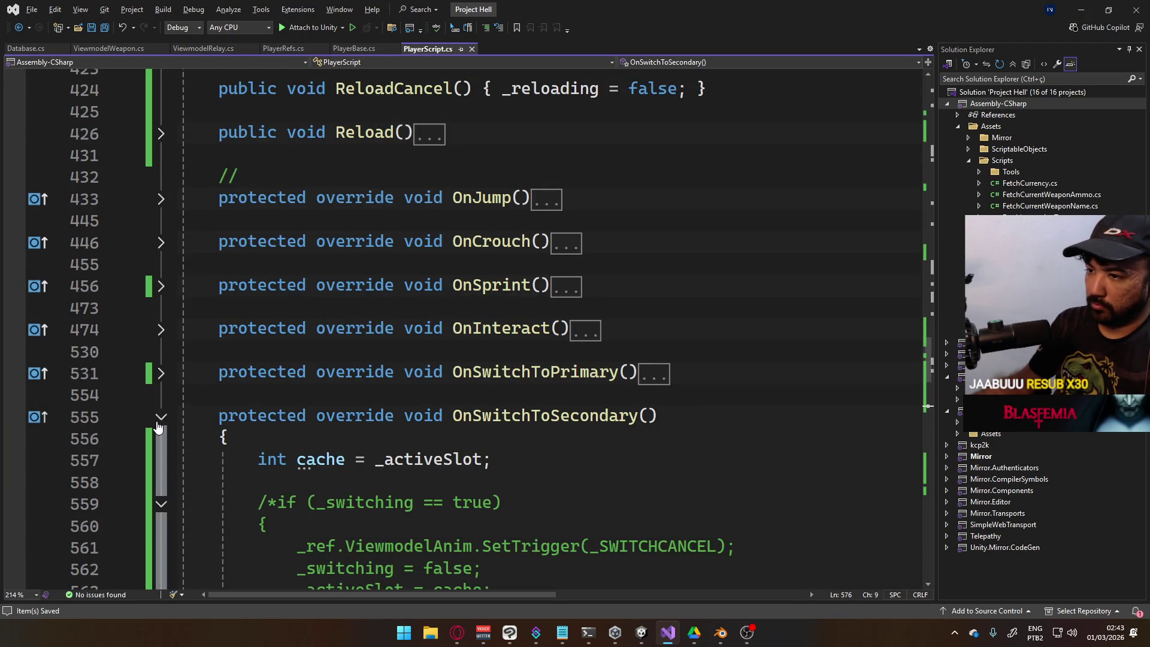
left_click(162, 415)
left_click(162, 373)
left_click(538, 398)
left_click(539, 424)
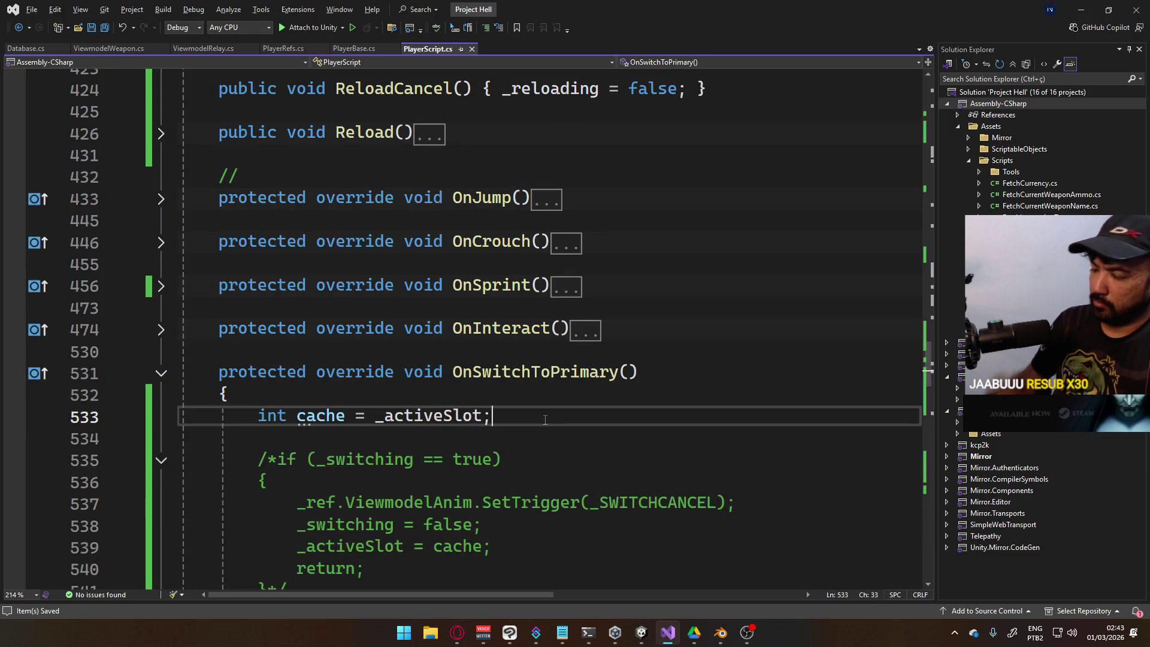
key("Return")
key("Return")
key("alt+Tab")
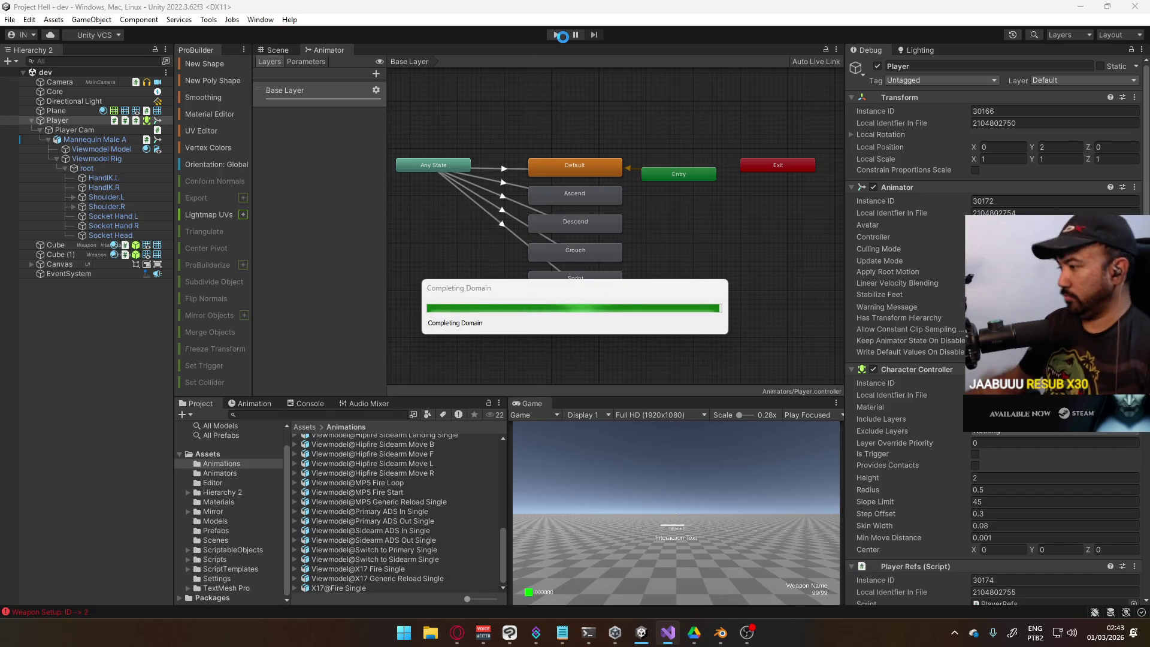
Start Play mode and maximize the Game view
left_click(557, 35)
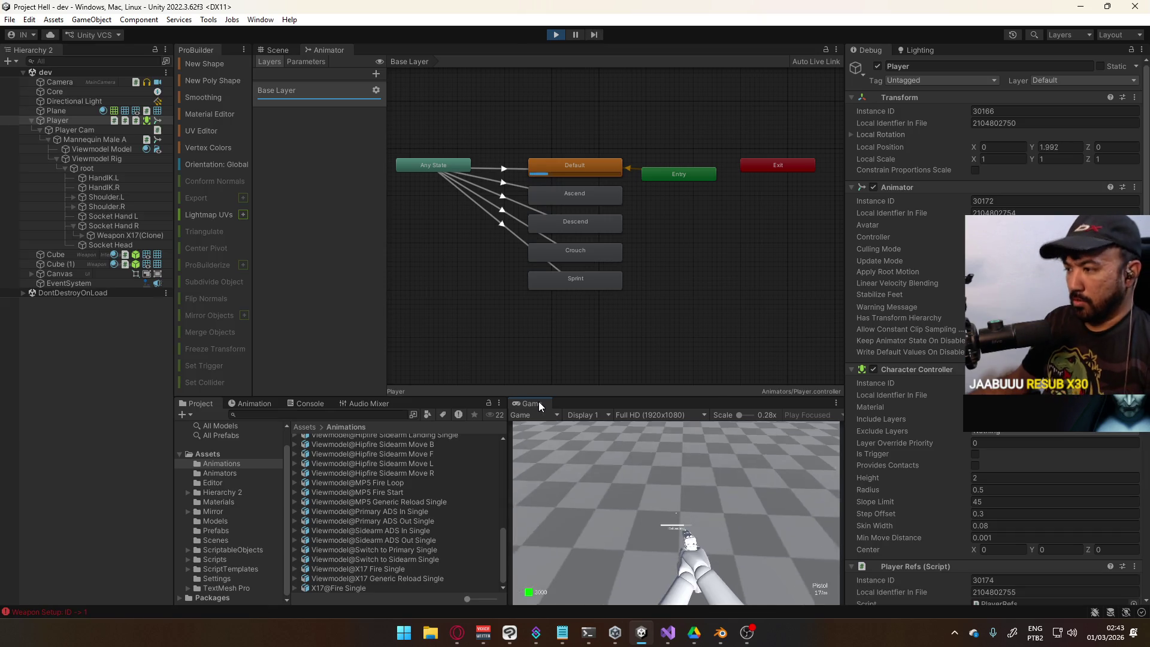
right_click(538, 401)
left_click(597, 444)
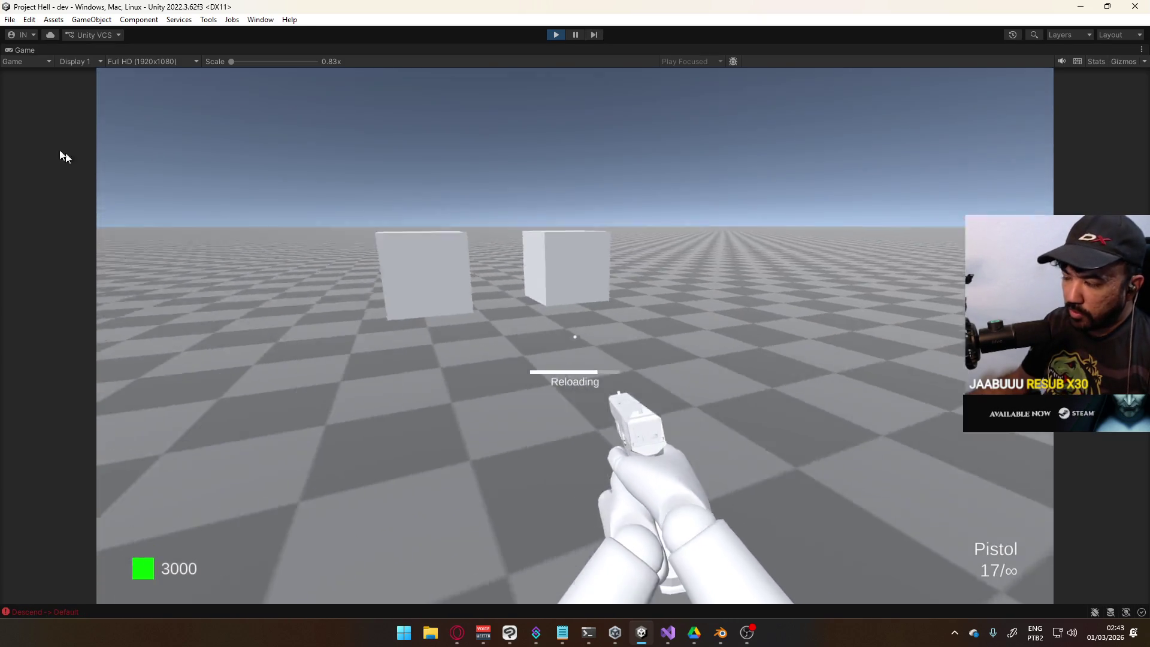
key("super")
Fire the pistol, then swap repeatedly between Pistol and SMG while moving around the cubes, and stop Play
left_click(493, 284)
key("w")
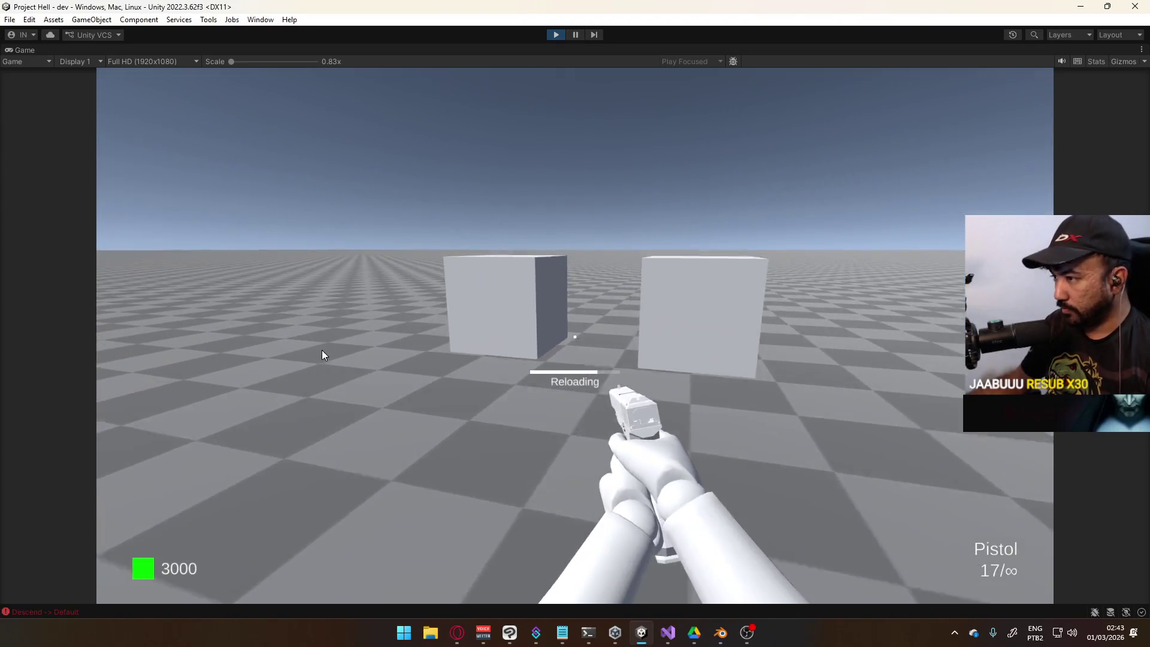
key("2")
key("s")
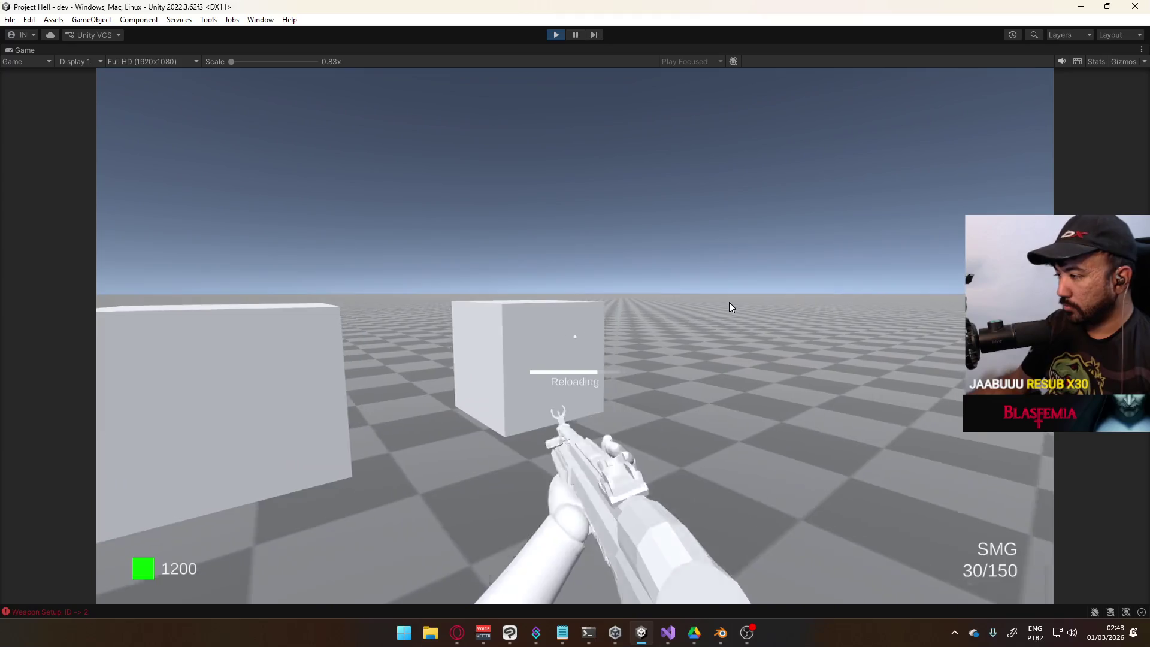
key("1")
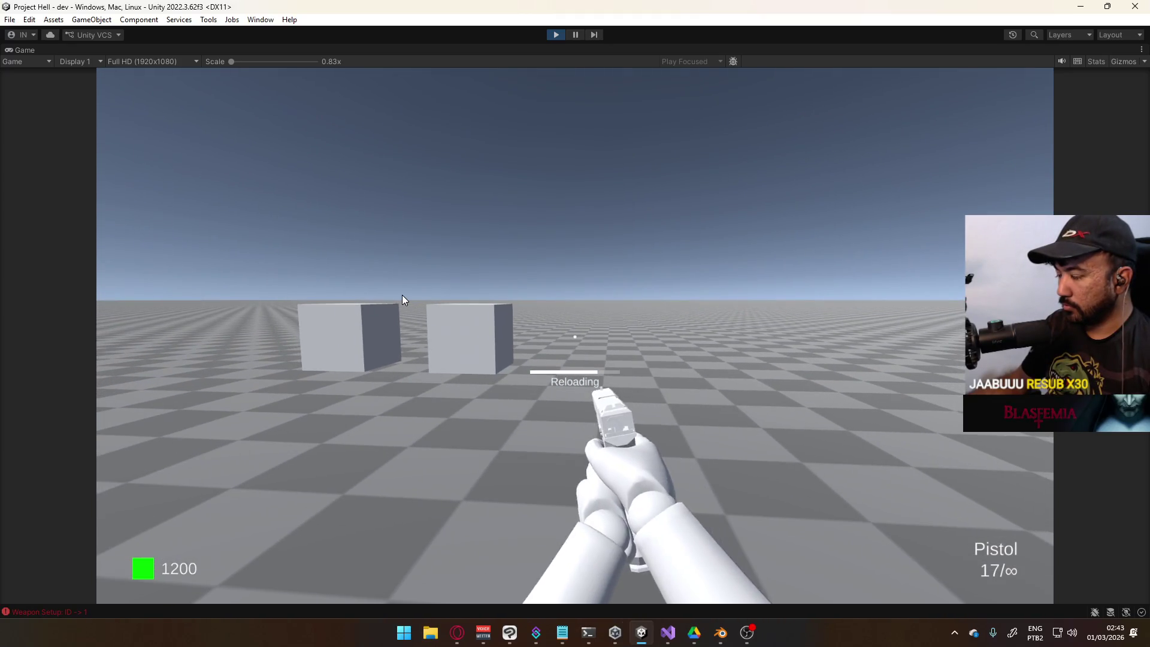
key("2")
key("w")
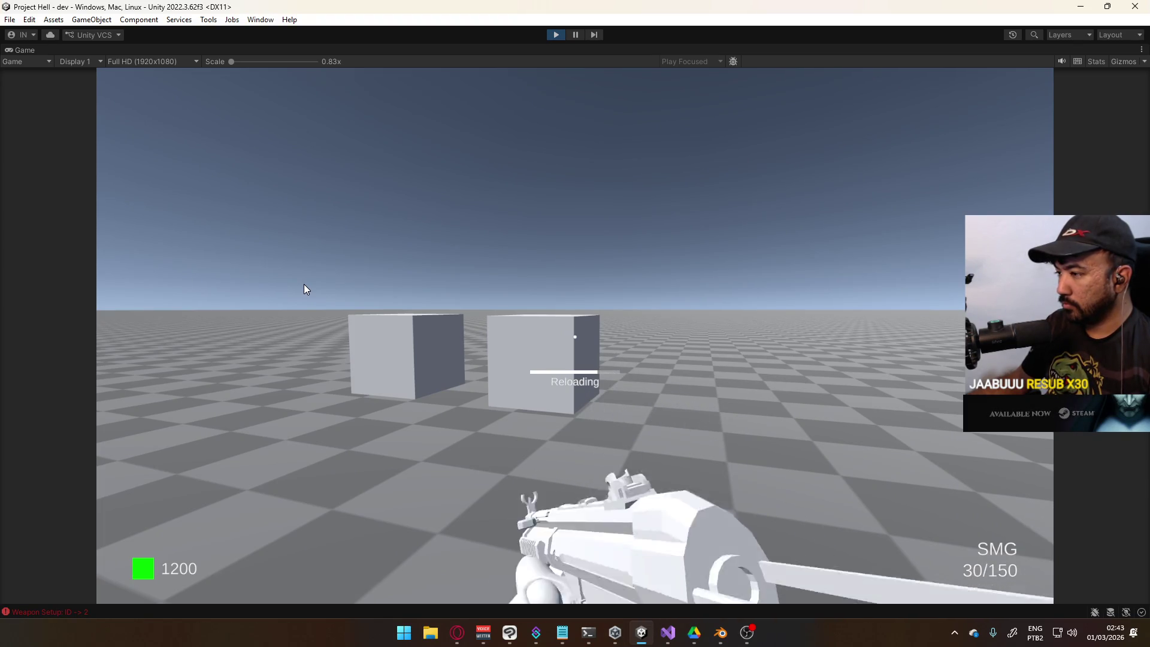
key("s")
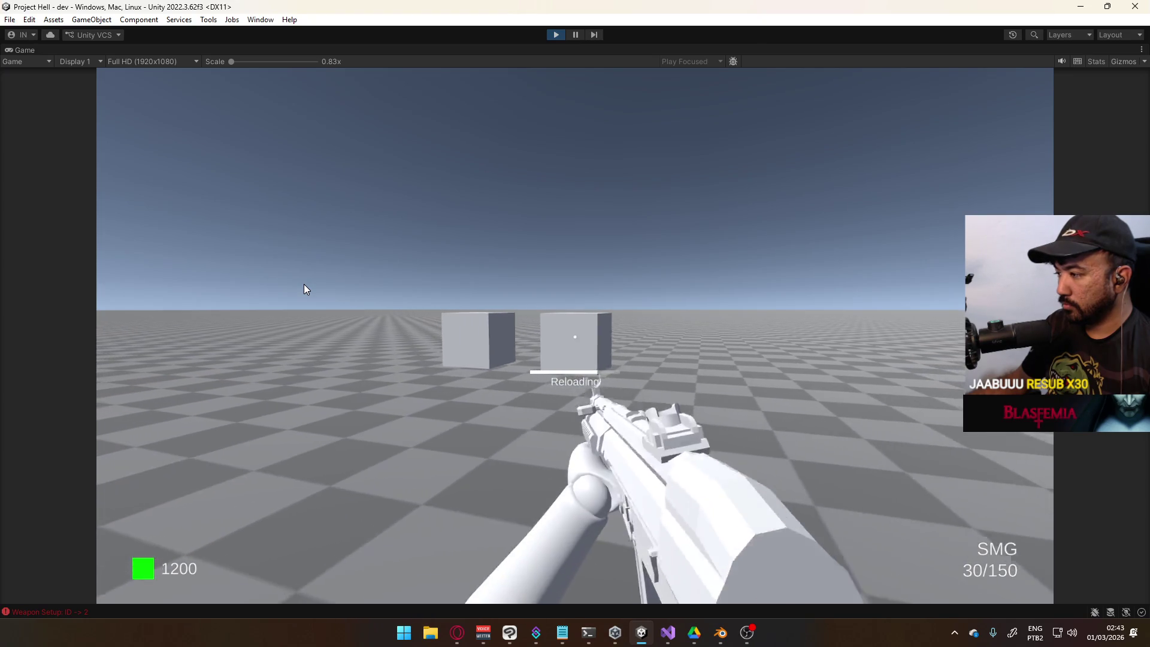
key("1")
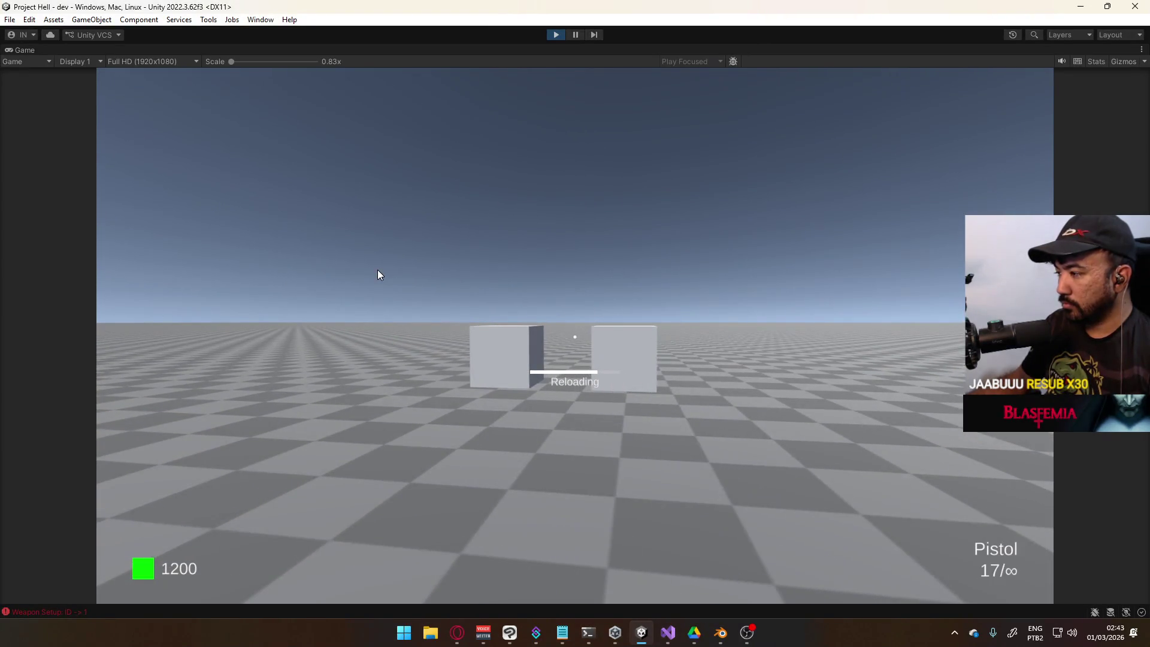
key("d")
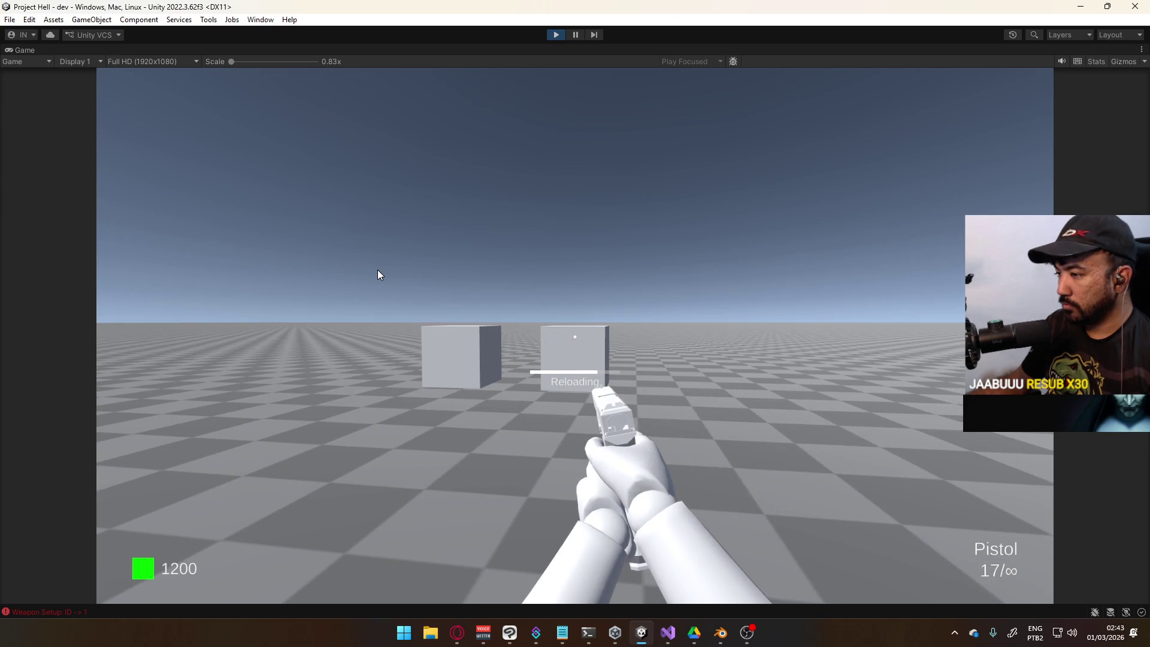
key("2")
key("1")
key("d")
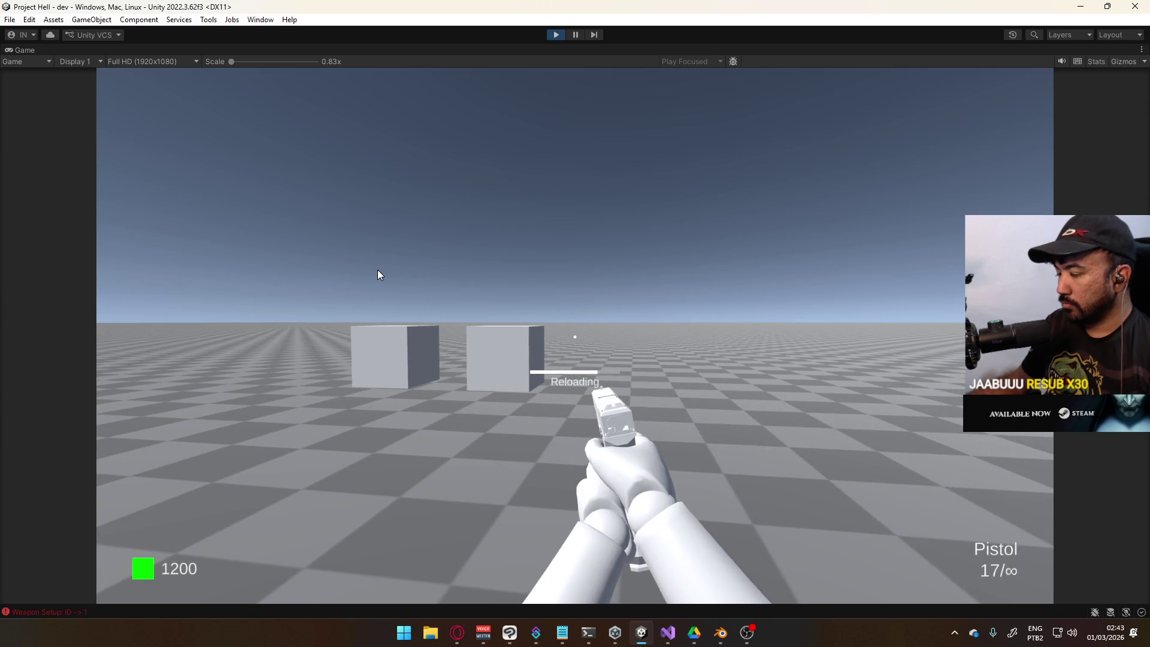
key("super")
left_click(556, 34)
key("alt+Tab")
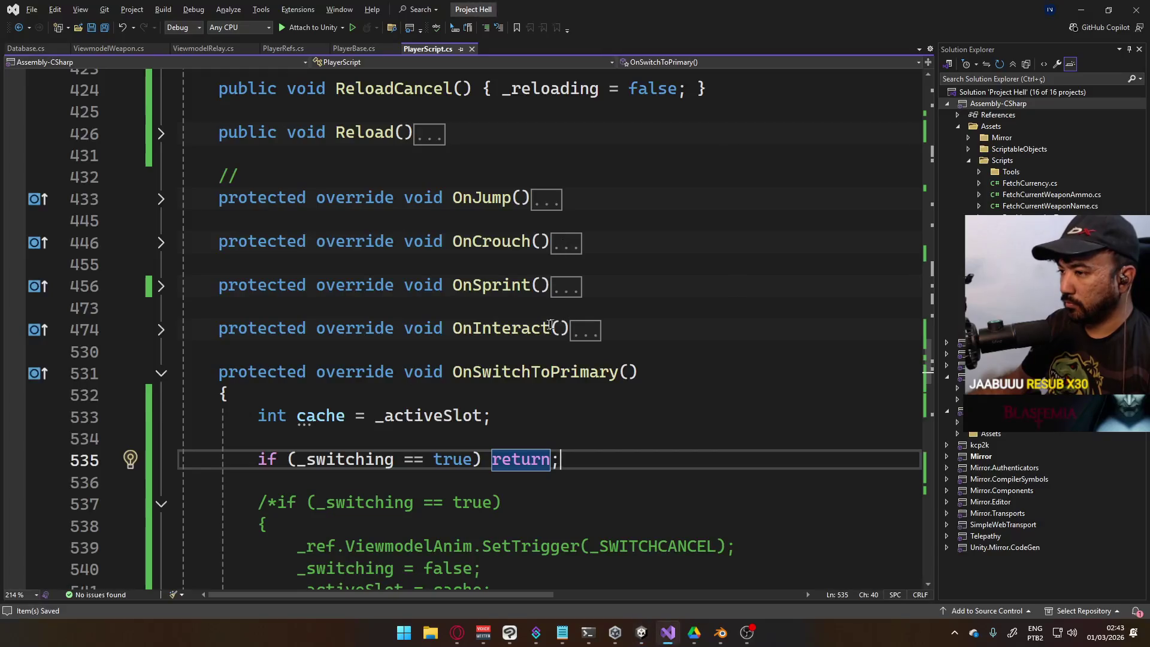
Insert 'if (_activeSlot == 0) return;' above the _weapons[0] check on line 545 and save
scroll(456, 356, "down", 4)
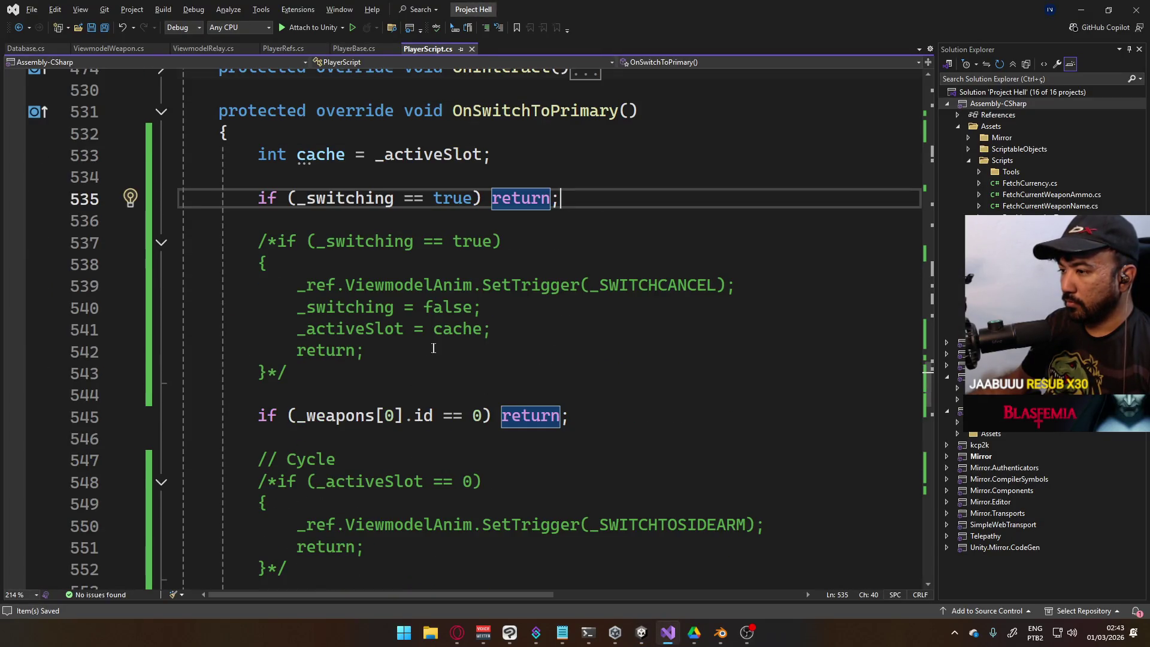
scroll(407, 344, "down", 3)
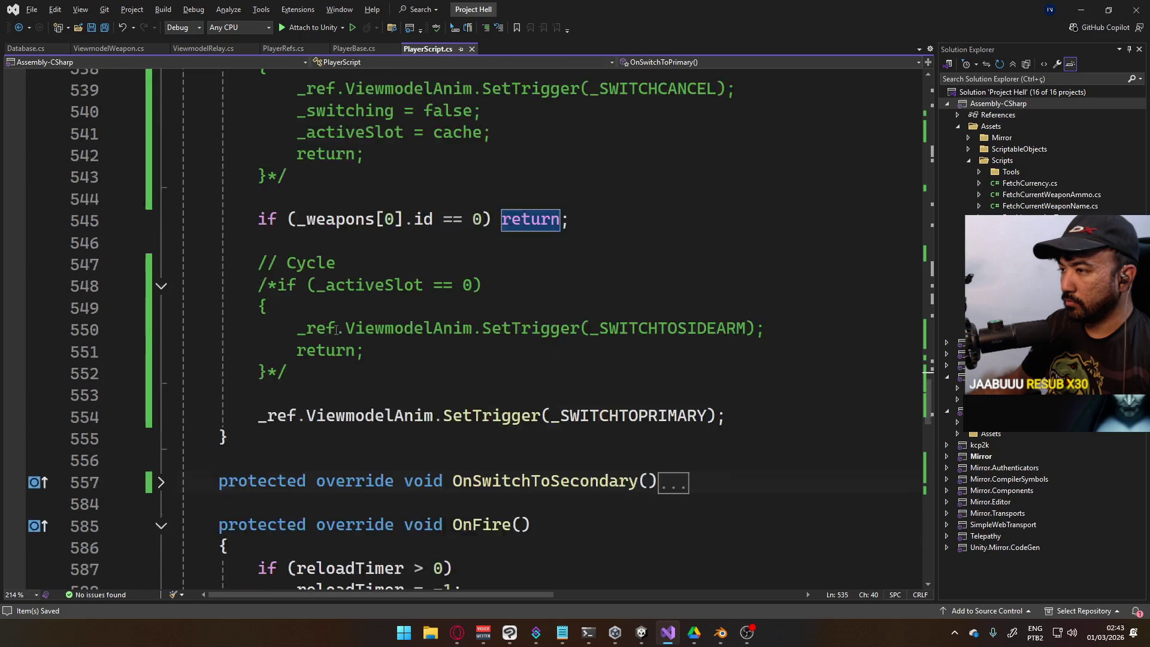
scroll(378, 321, "up", 2)
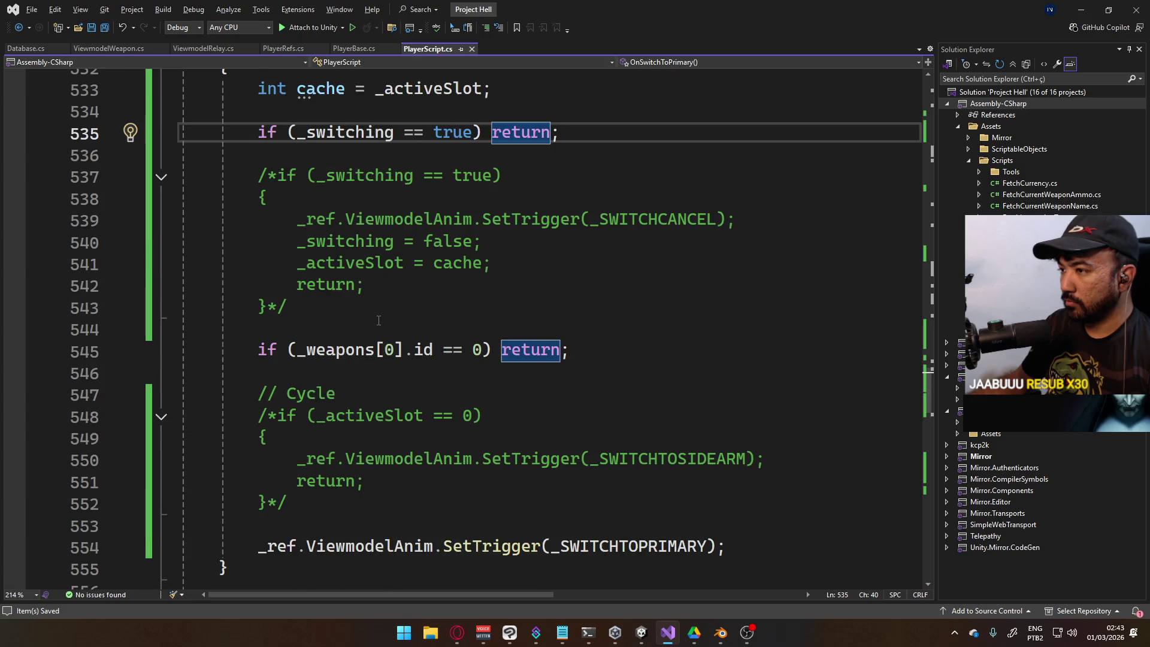
left_click(557, 324)
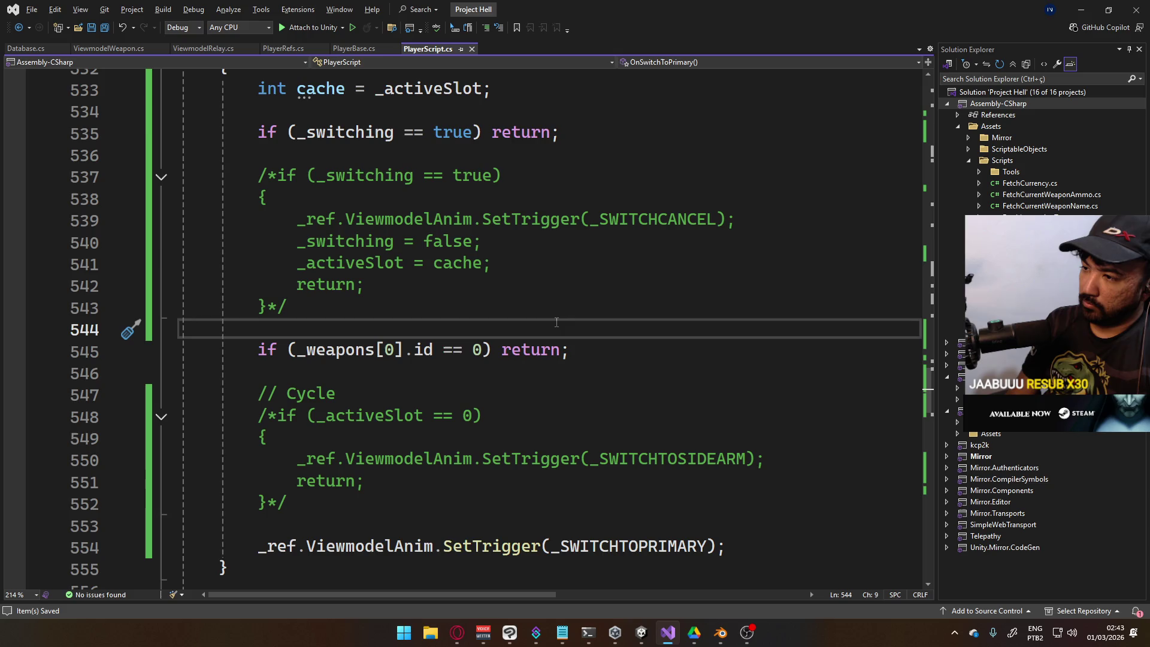
key("Down")
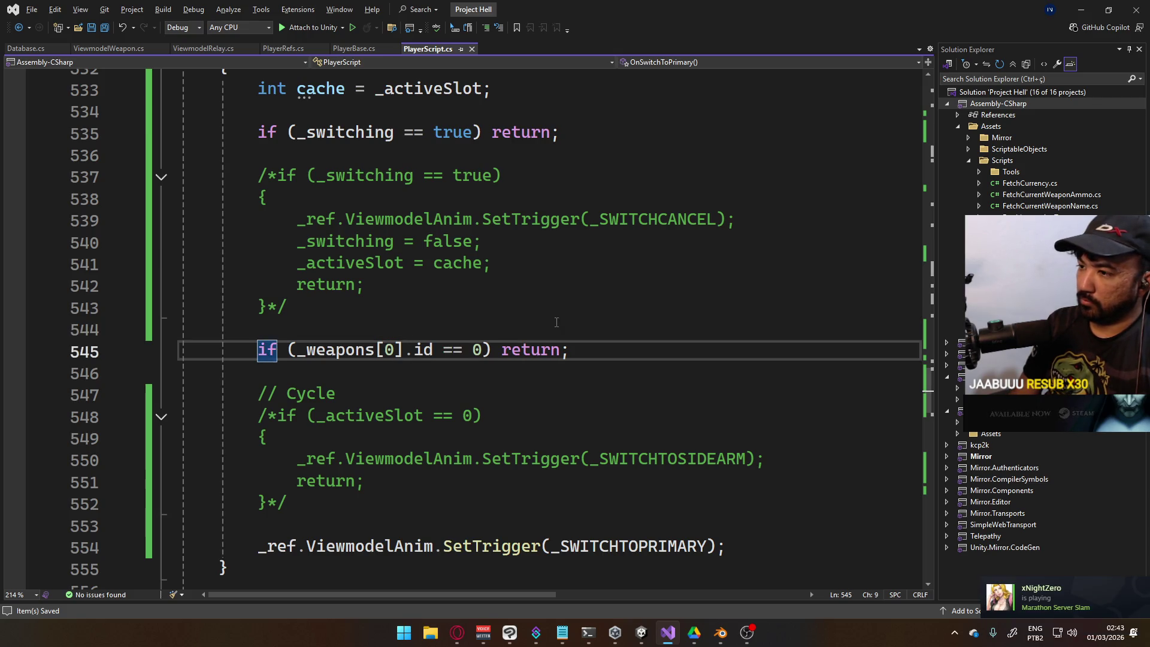
key("ctrl+Return")
key("ctrl+Return")
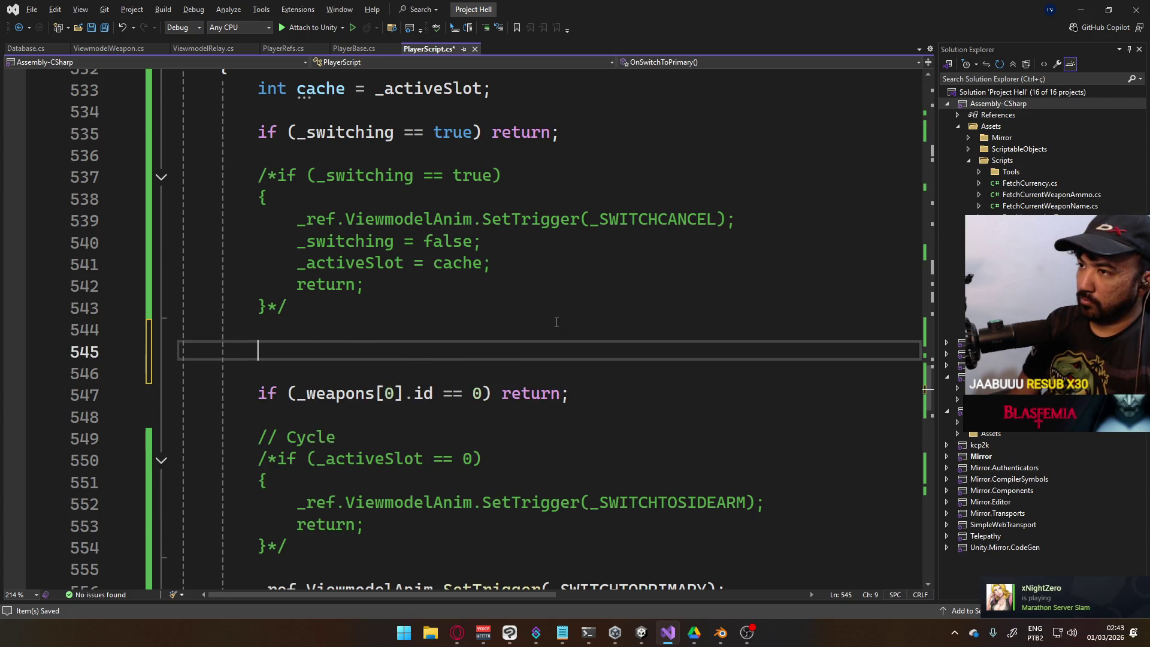
type("if (_ac")
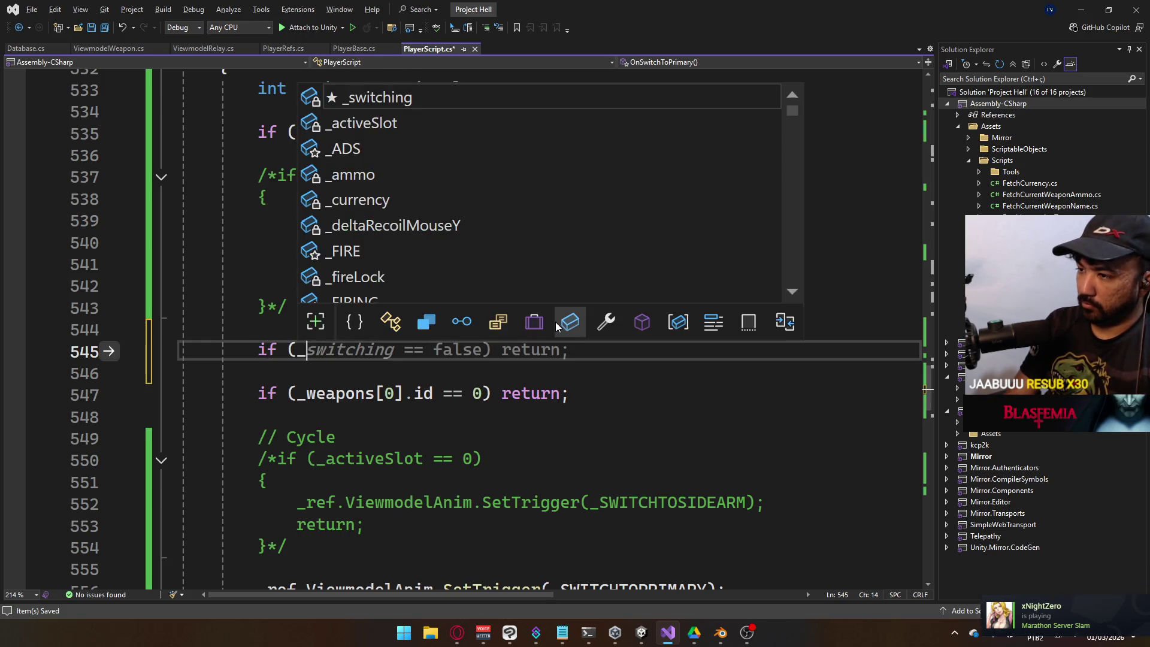
key("Tab")
type("== 0")
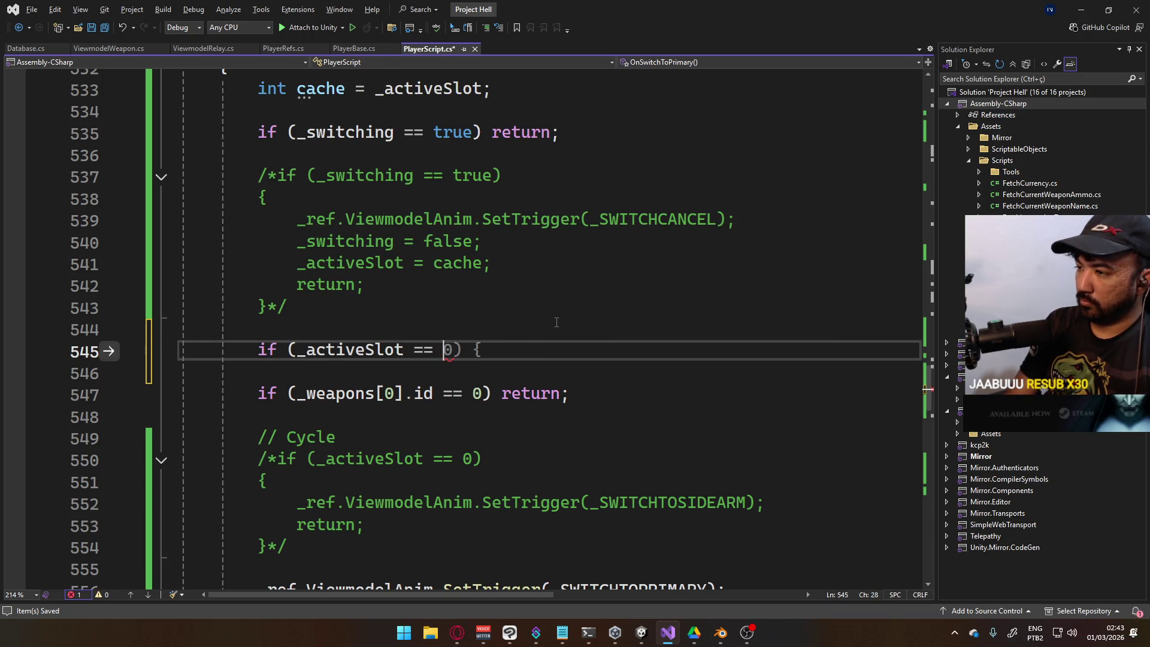
type(") re")
key("Tab")
type(";")
key("ctrl+s")
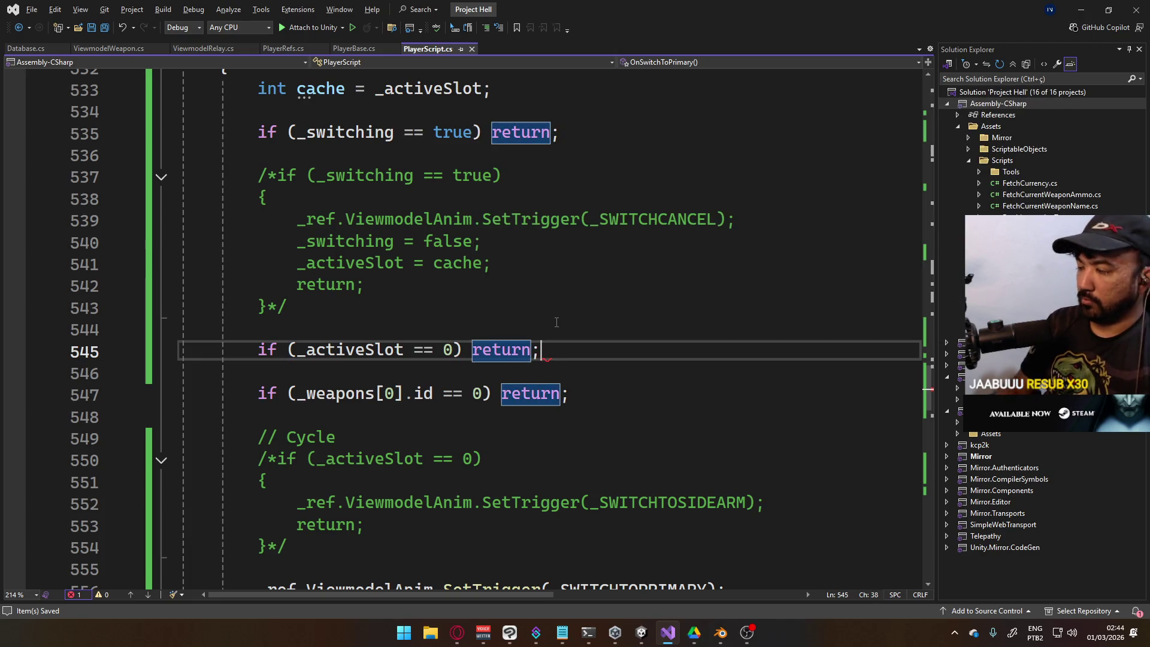
key("alt+Tab")
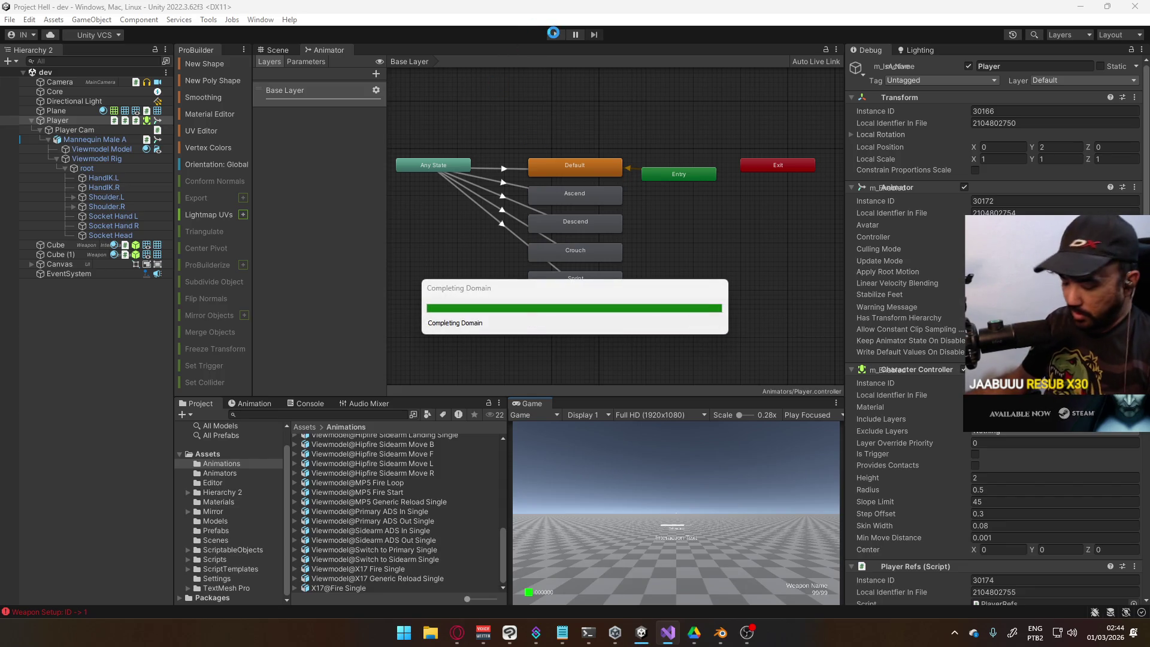
Start Play mode after the reload and maximize the Game view
left_click(554, 34)
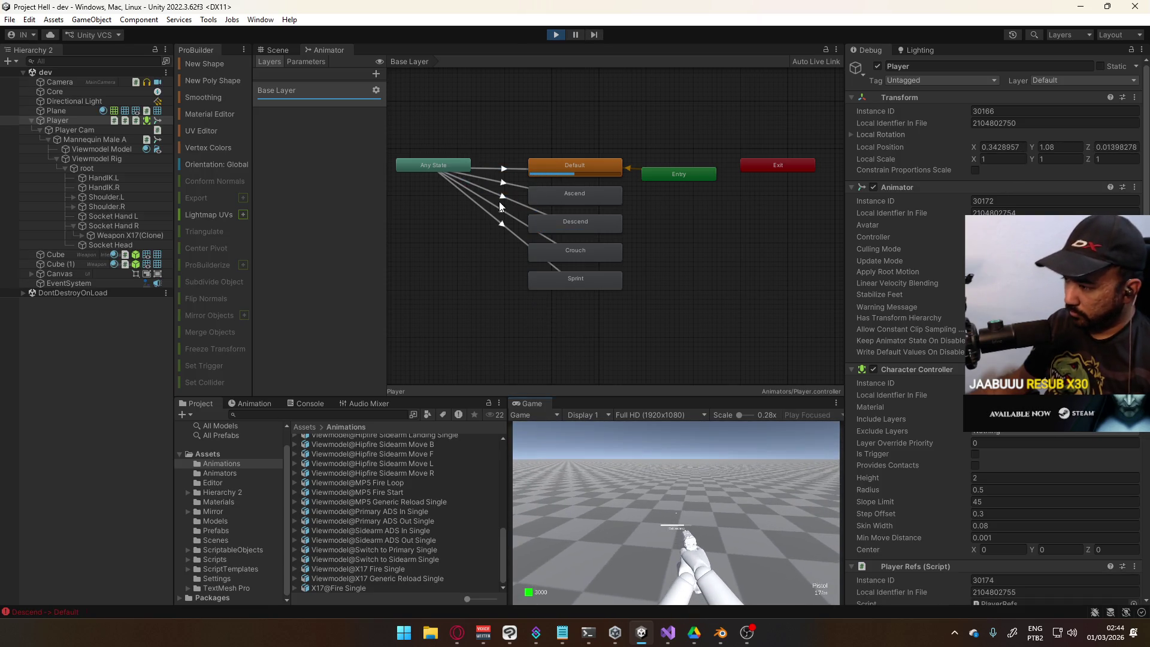
right_click(533, 406)
left_click(575, 436)
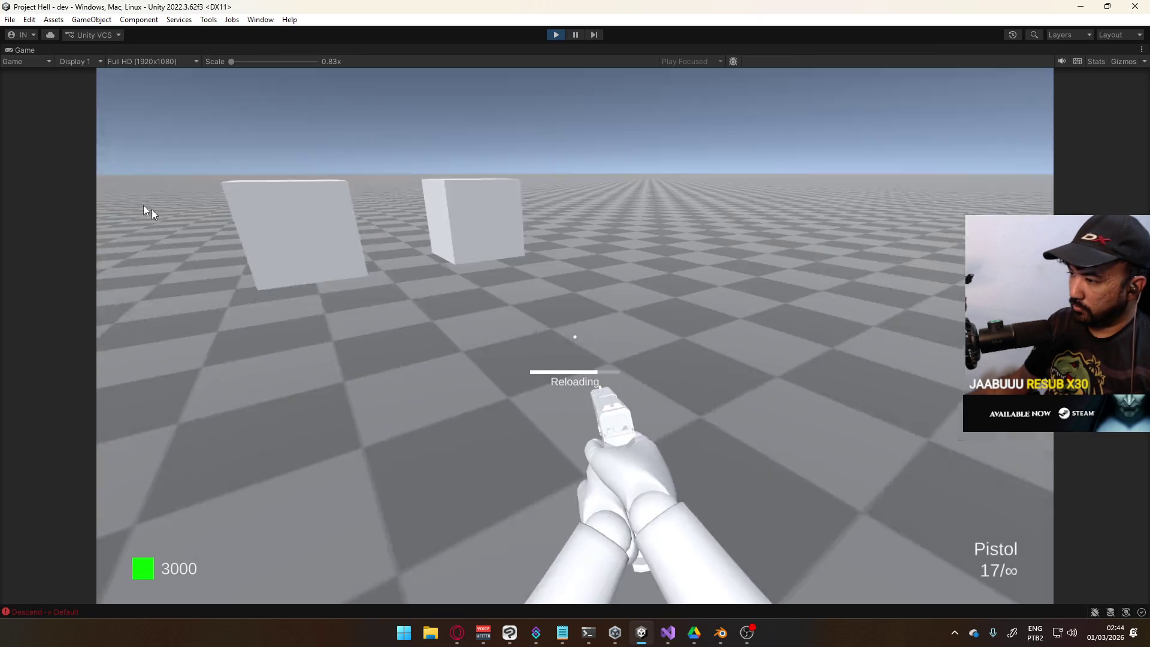
Swap Pistol to SMG and back twice, then return to PlayerScript.cs in Visual Studio
key("2")
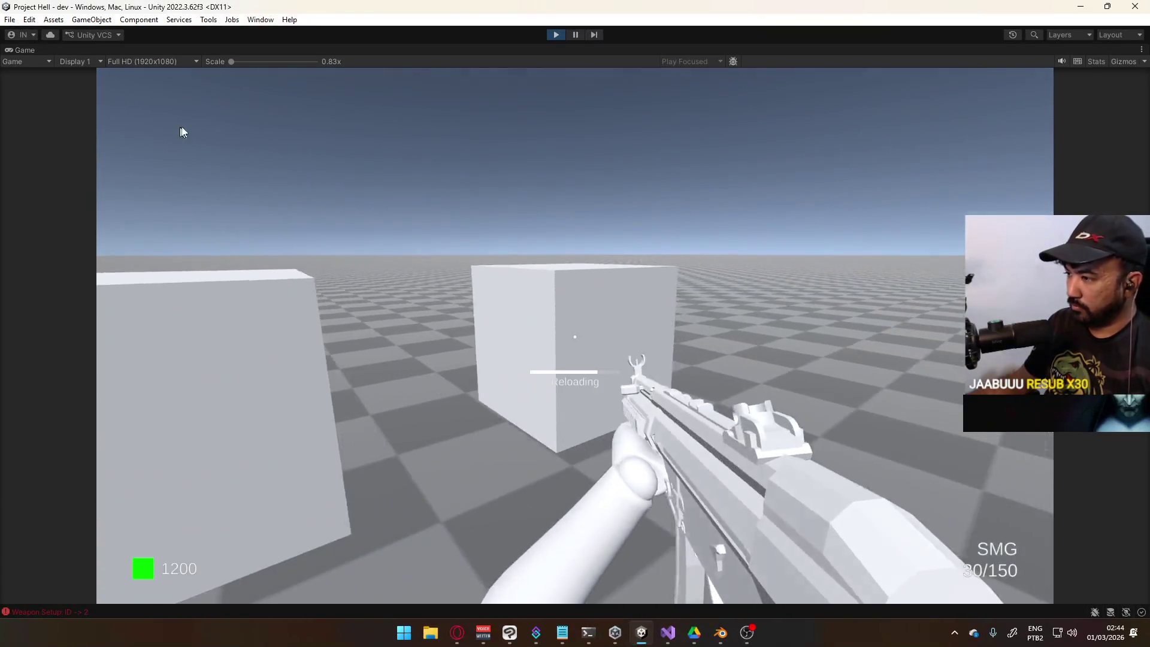
key("1")
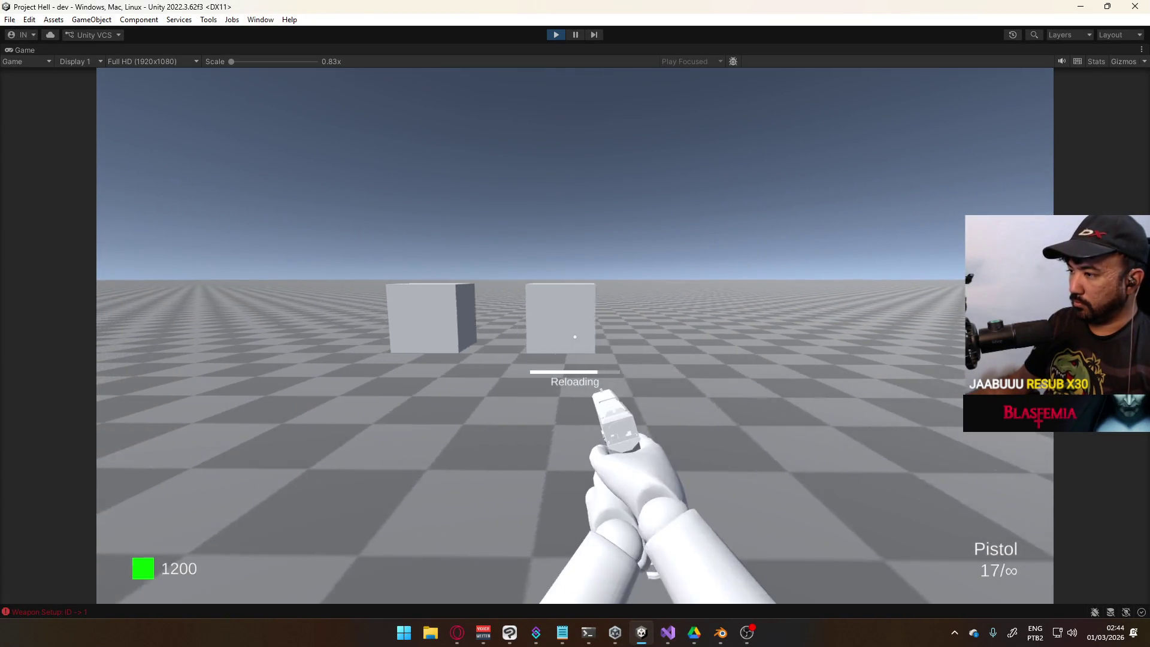
key("2")
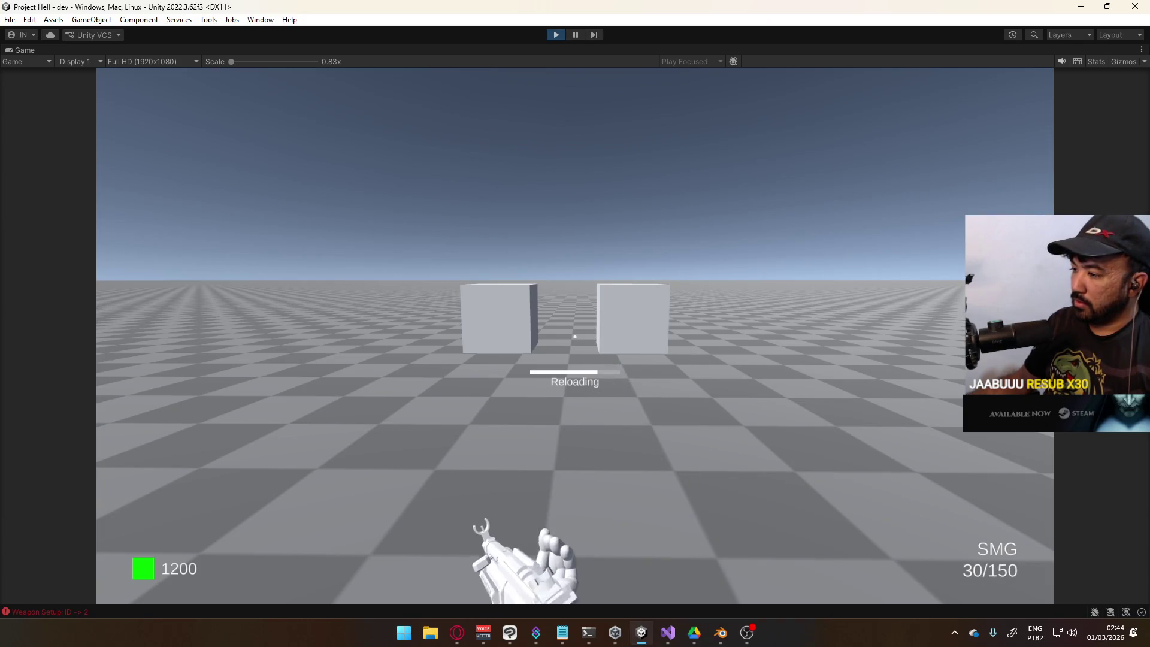
key("1")
key("super")
key("super")
key("alt+Tab")
scroll(543, 350, "up", 2)
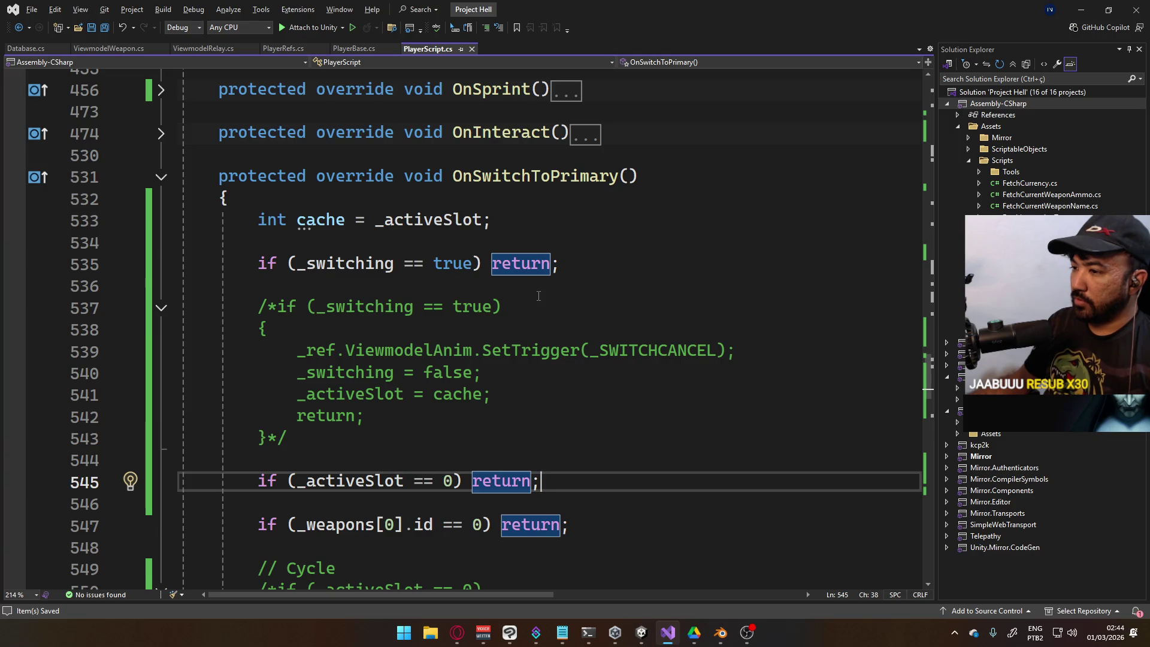
Expand OnSwitchToSecondary and check its _switching and _activeSlot == 1 guards
scroll(448, 290, "down", 2)
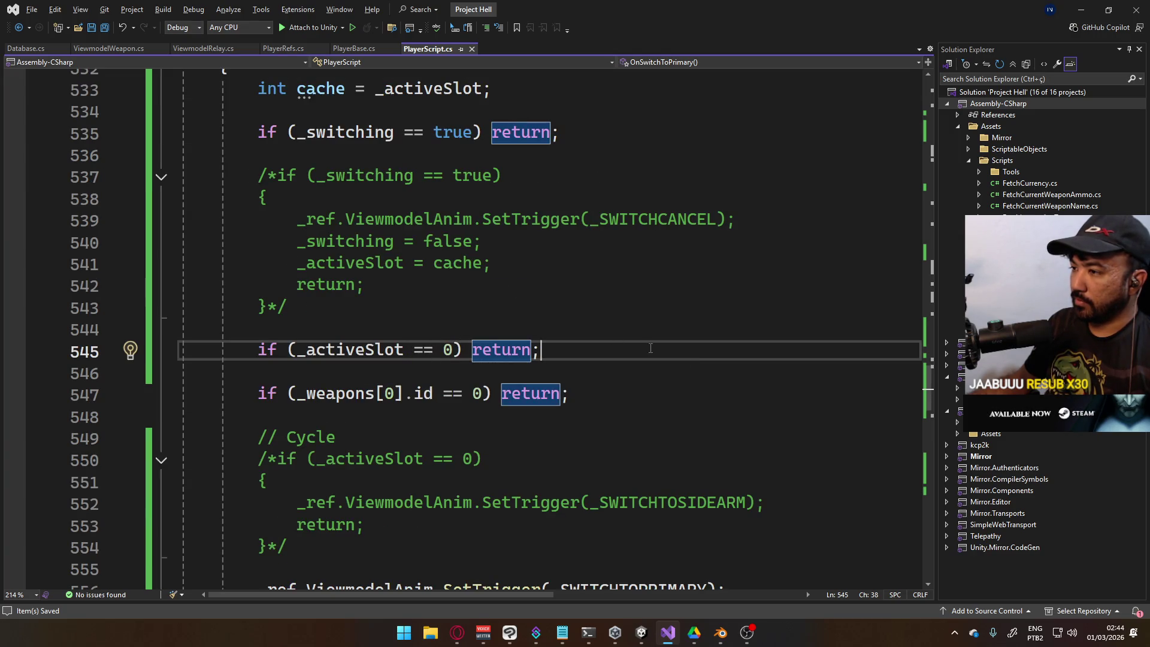
scroll(539, 383, "down", 12)
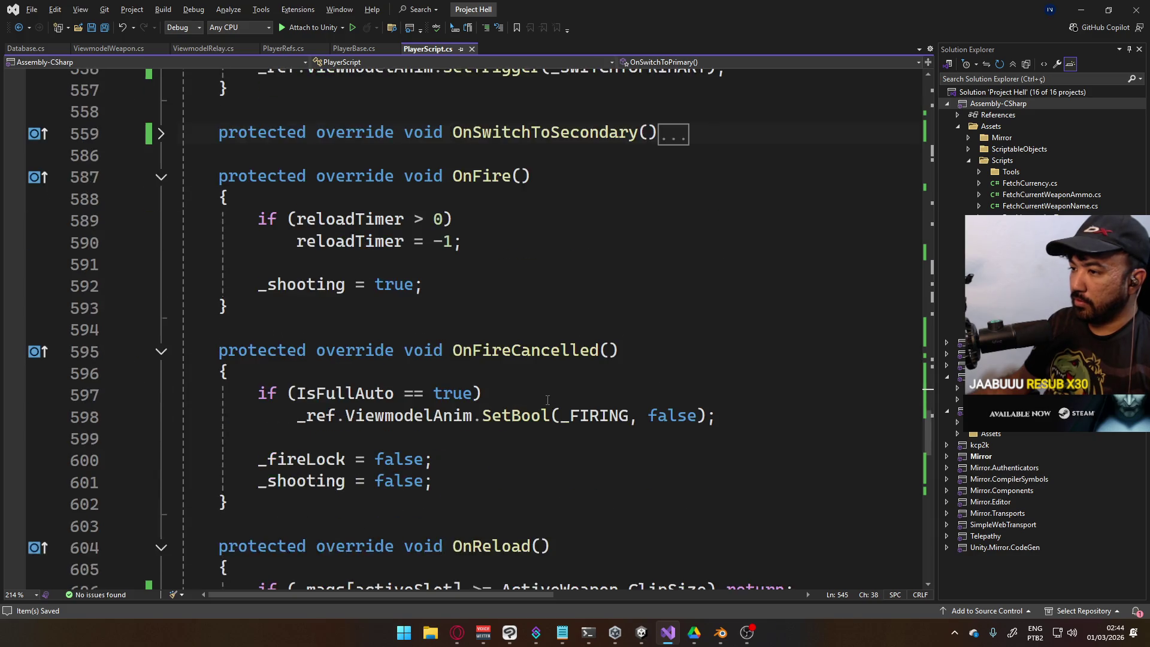
scroll(547, 401, "up", 6)
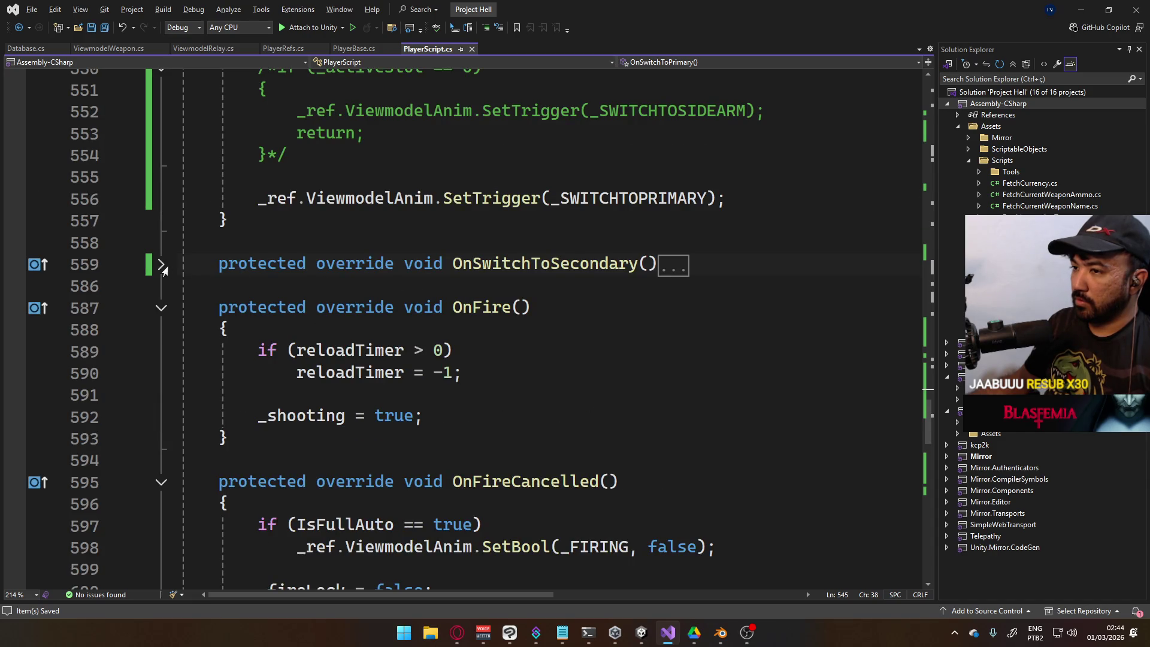
left_click(162, 265)
scroll(476, 323, "down", 5)
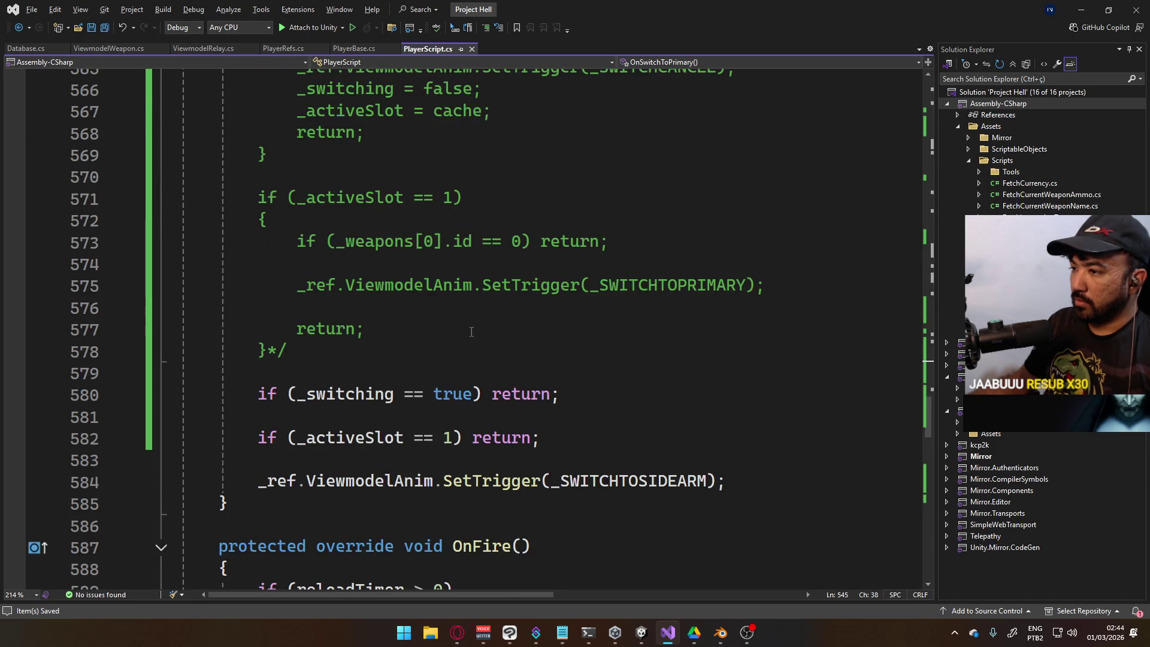
scroll(508, 377, "up", 3)
scroll(432, 372, "down", 3)
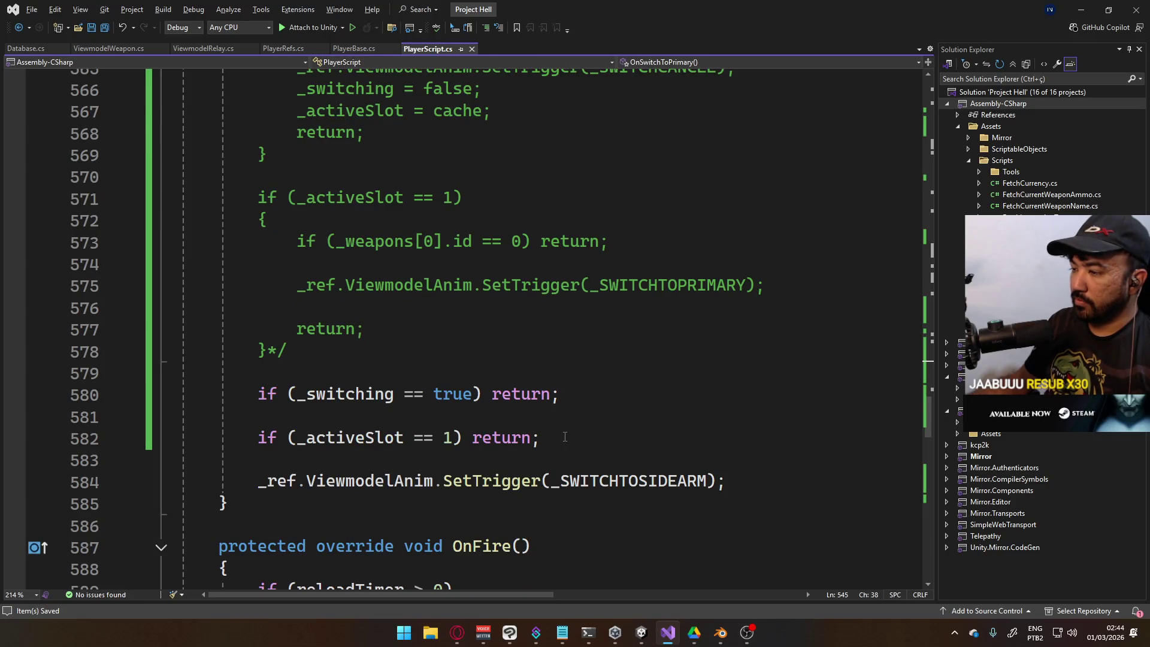
key("alt+Tab")
Alternate Pistol and SMG with keys 1 and 2 repeatedly, then stop Play and return to the code
key("2")
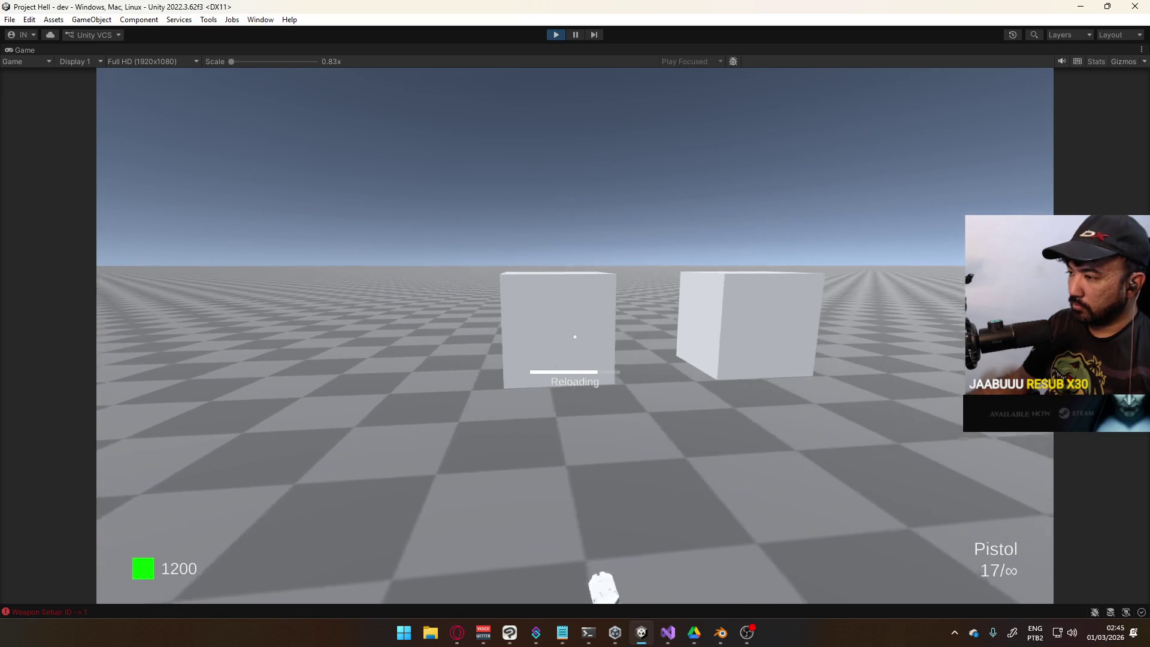
key("1")
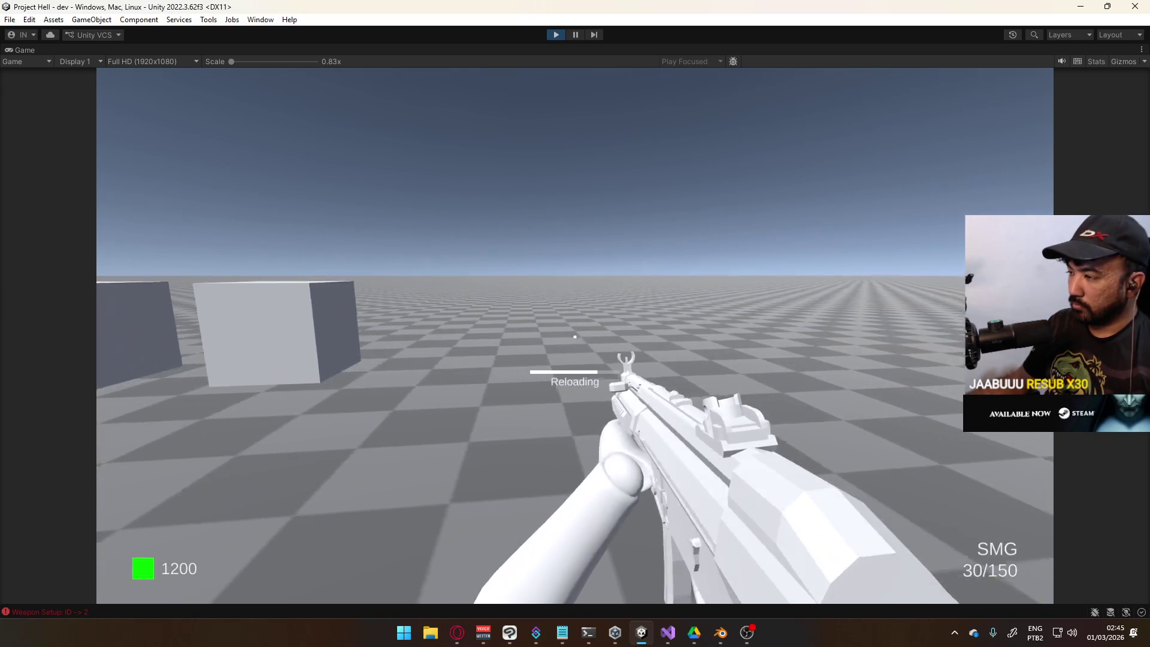
key("2")
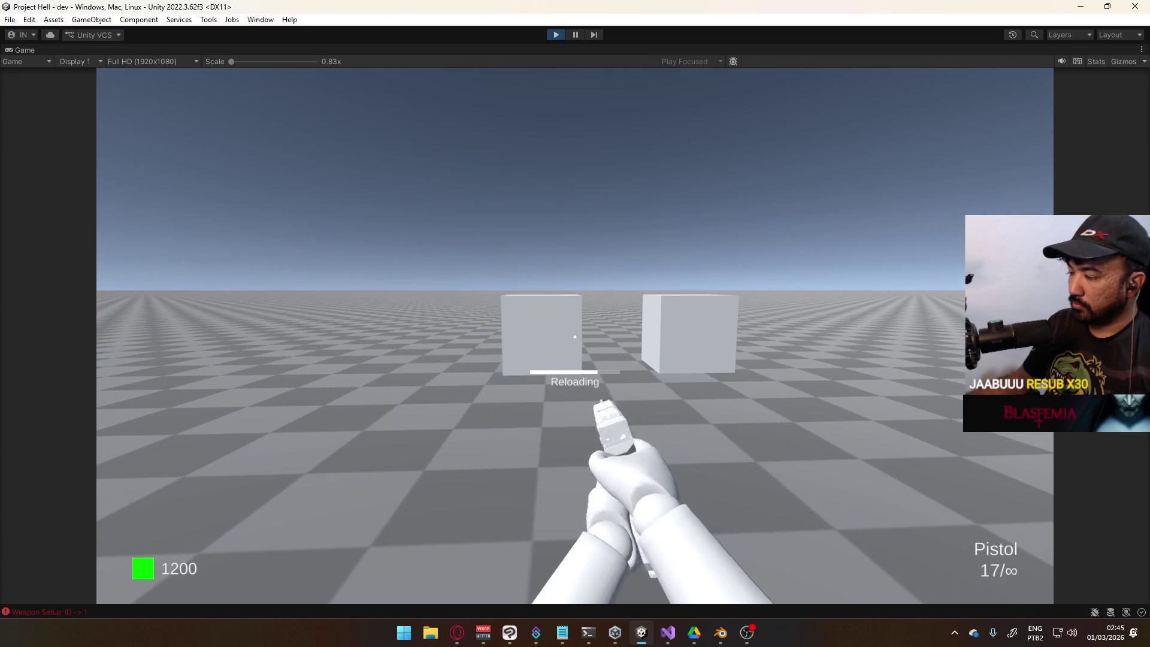
key("2")
key("1")
key("2")
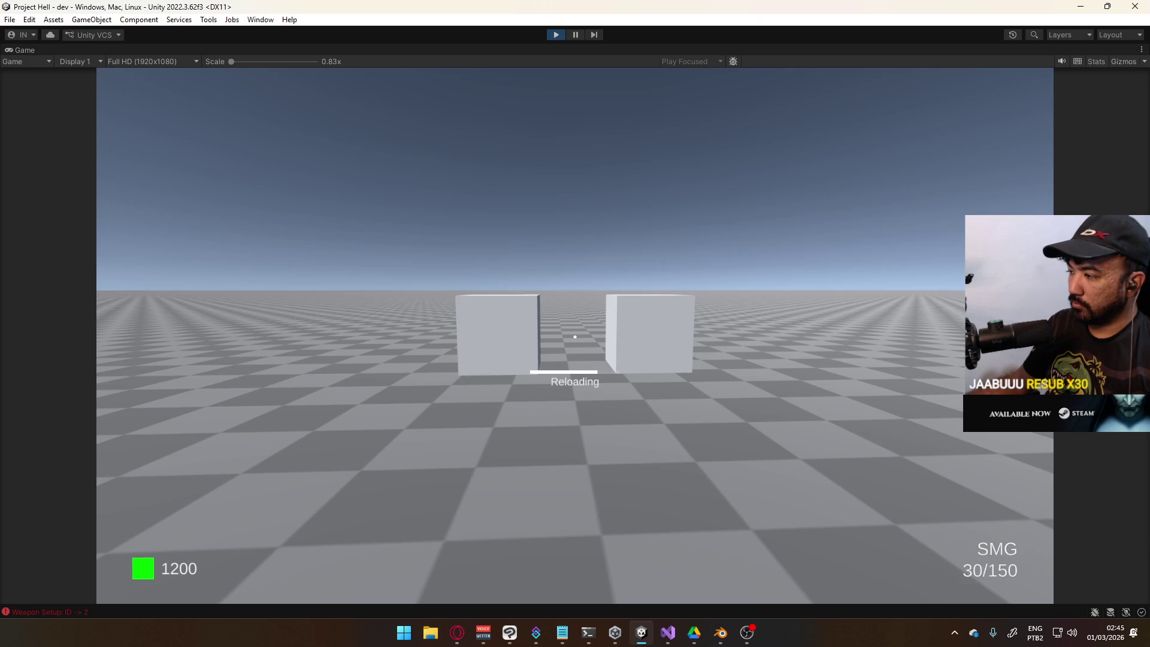
key("1")
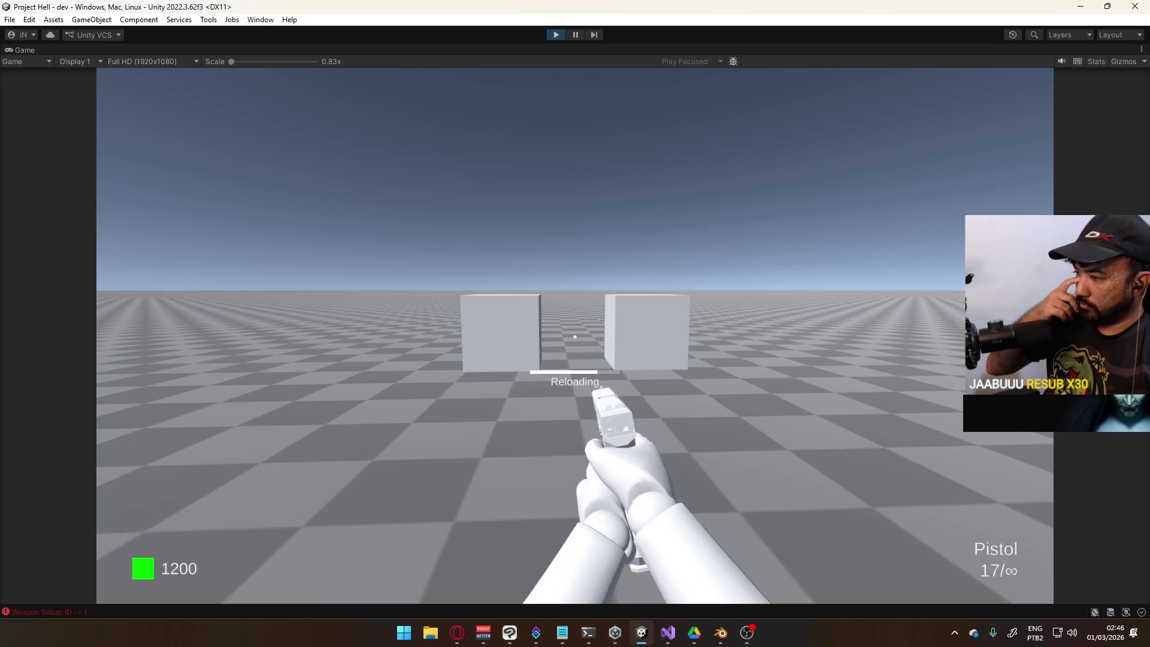
key("2")
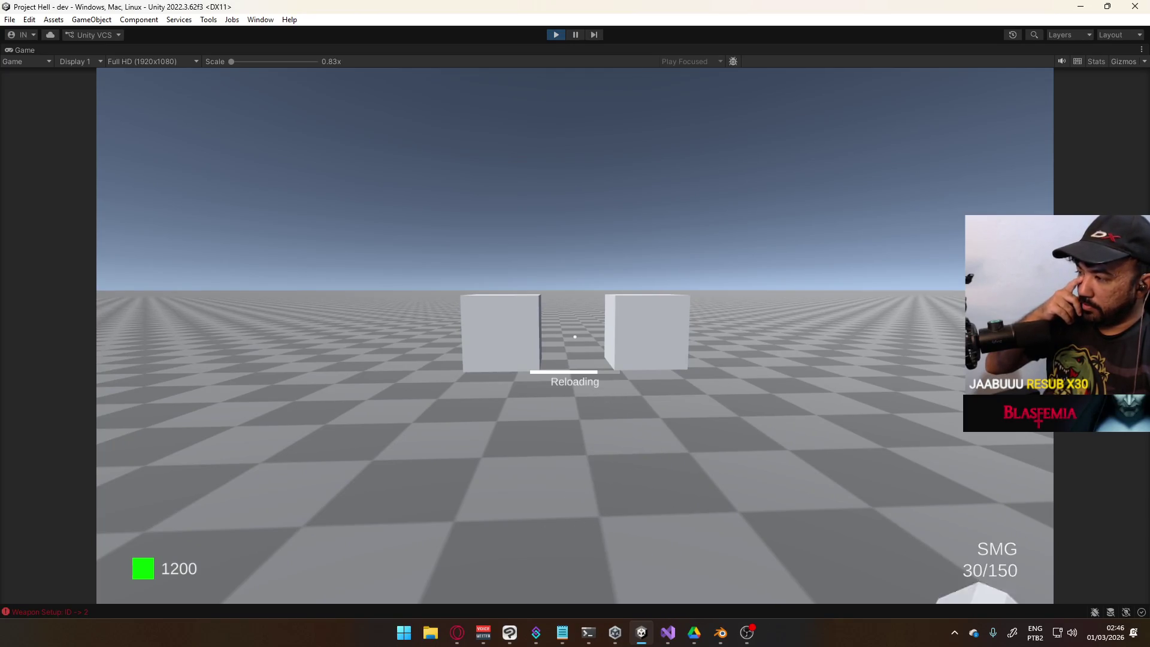
key("1")
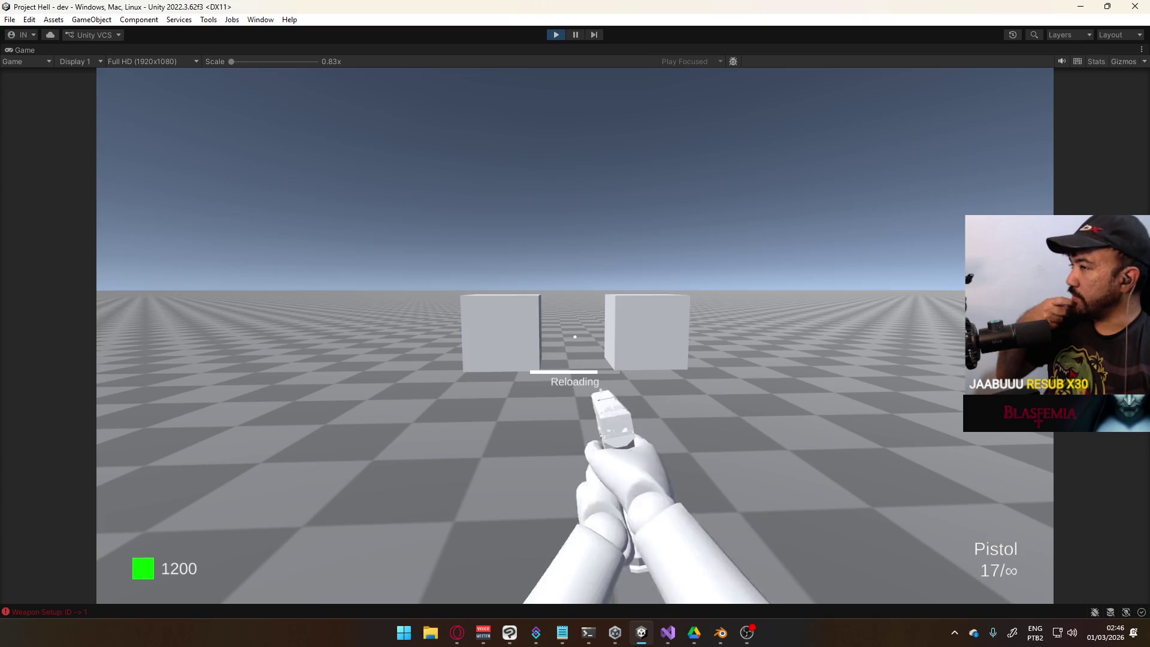
key("super")
key("super")
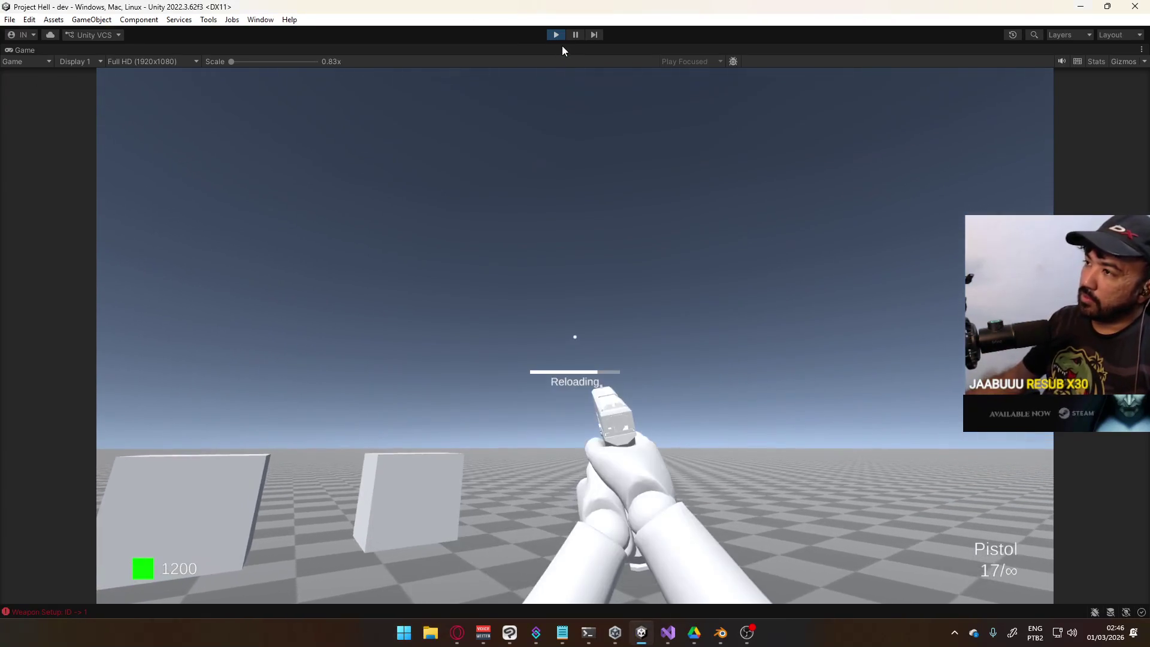
left_click(558, 35)
key("alt+Tab")
scroll(592, 349, "up", 10)
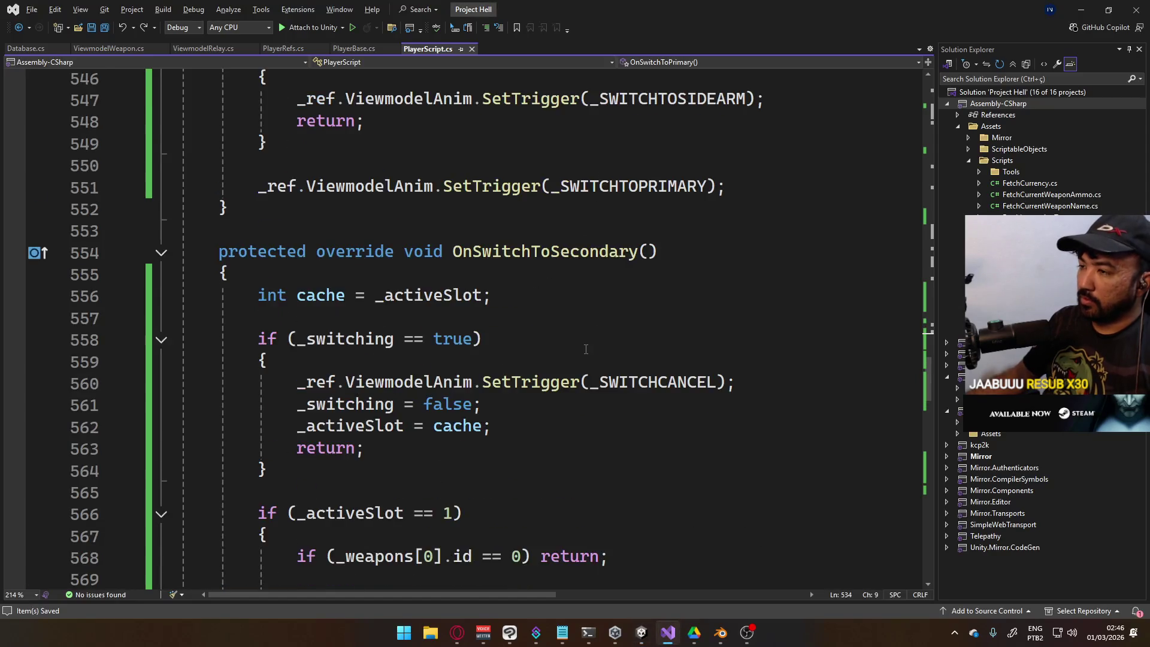
Comment out the sidearm trigger line in OnSwitchToPrimary with //
scroll(547, 346, "down", 3)
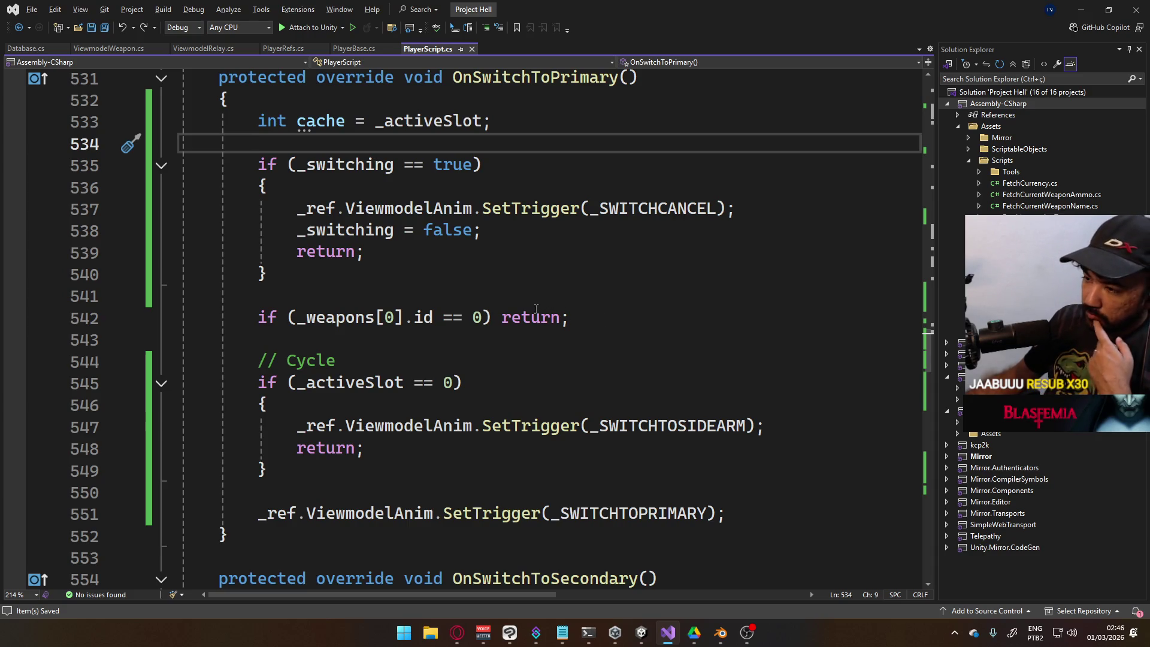
left_click(342, 417)
key("Home")
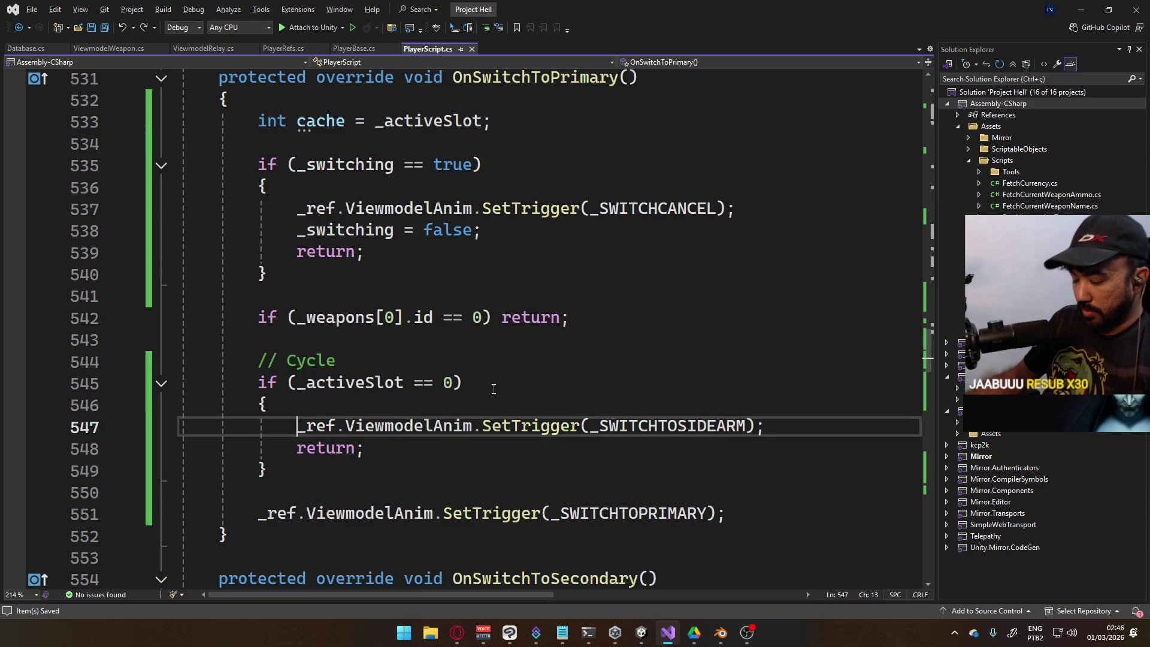
type("//")
Comment out OnSwitchToSecondary's weapon id check and switch-to-primary trigger, then return to Unity
scroll(402, 396, "down", 4)
scroll(419, 394, "up", 5)
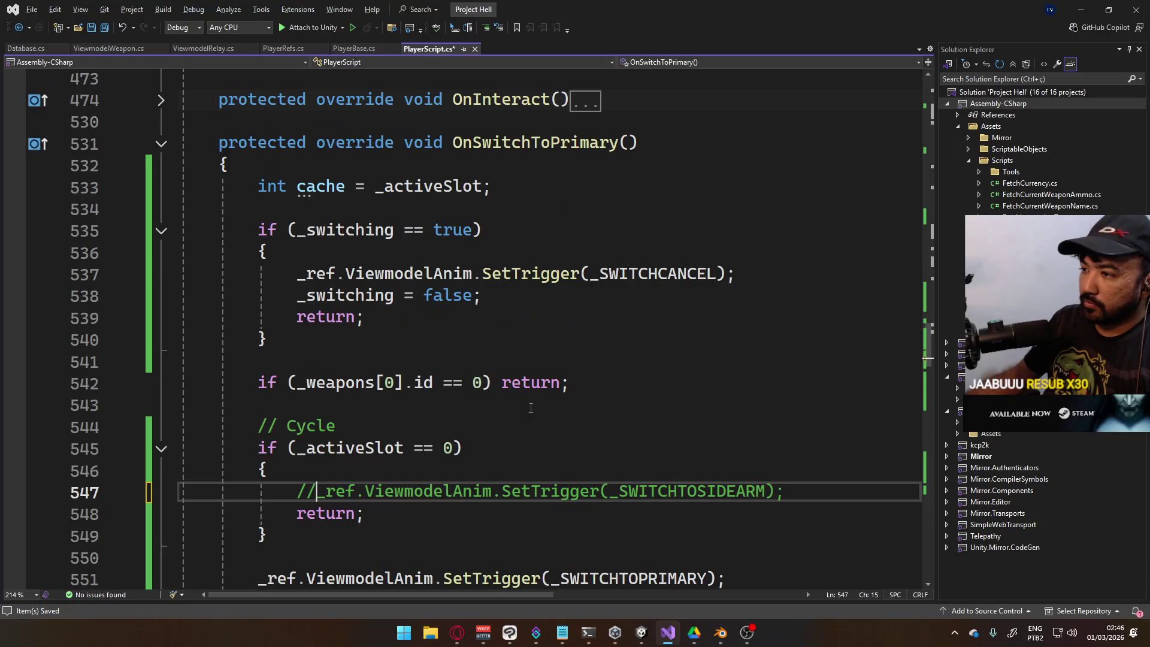
scroll(557, 398, "down", 7)
scroll(557, 398, "down", 2)
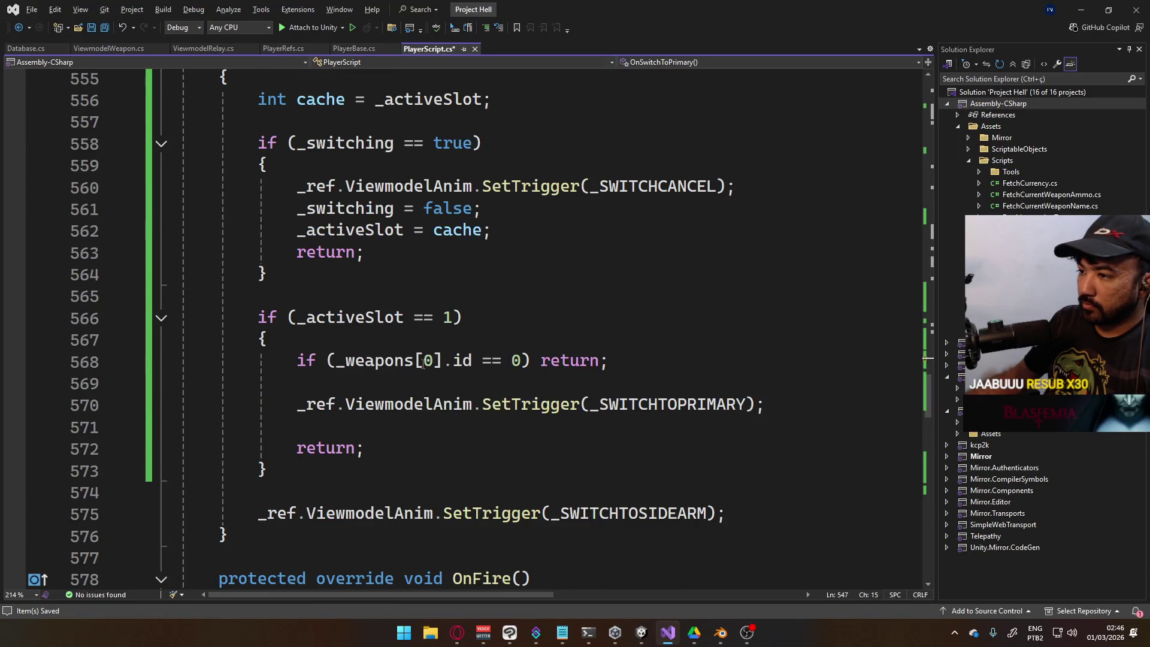
left_click(300, 363)
type("//")
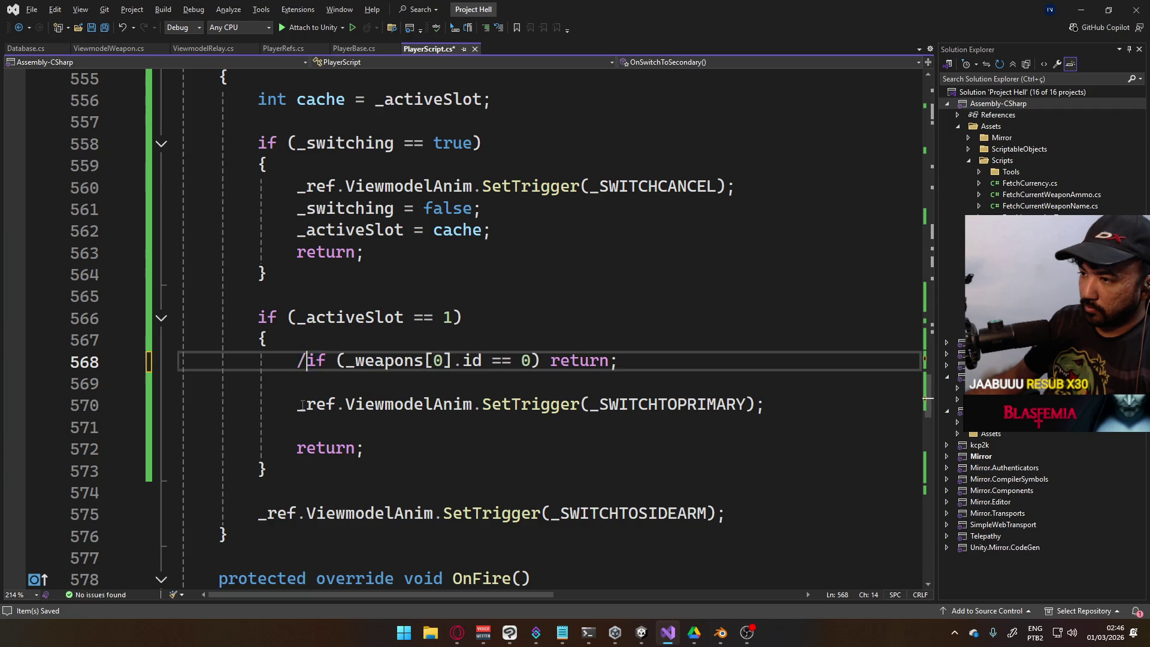
left_click(298, 405)
type("//")
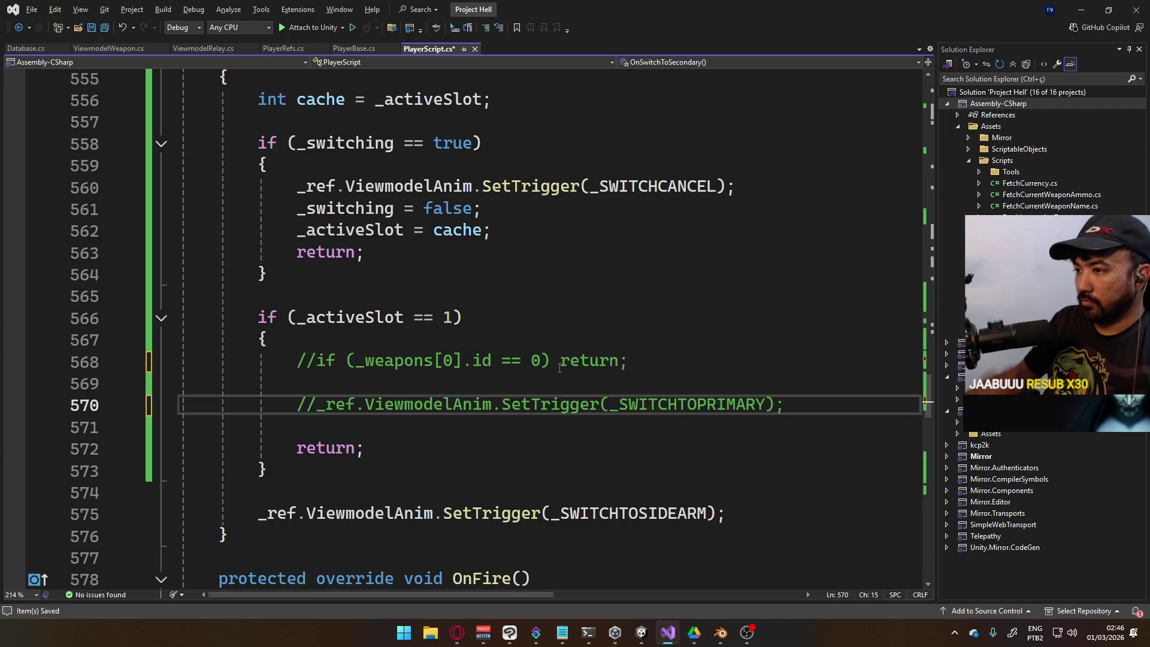
scroll(506, 352, "up", 2)
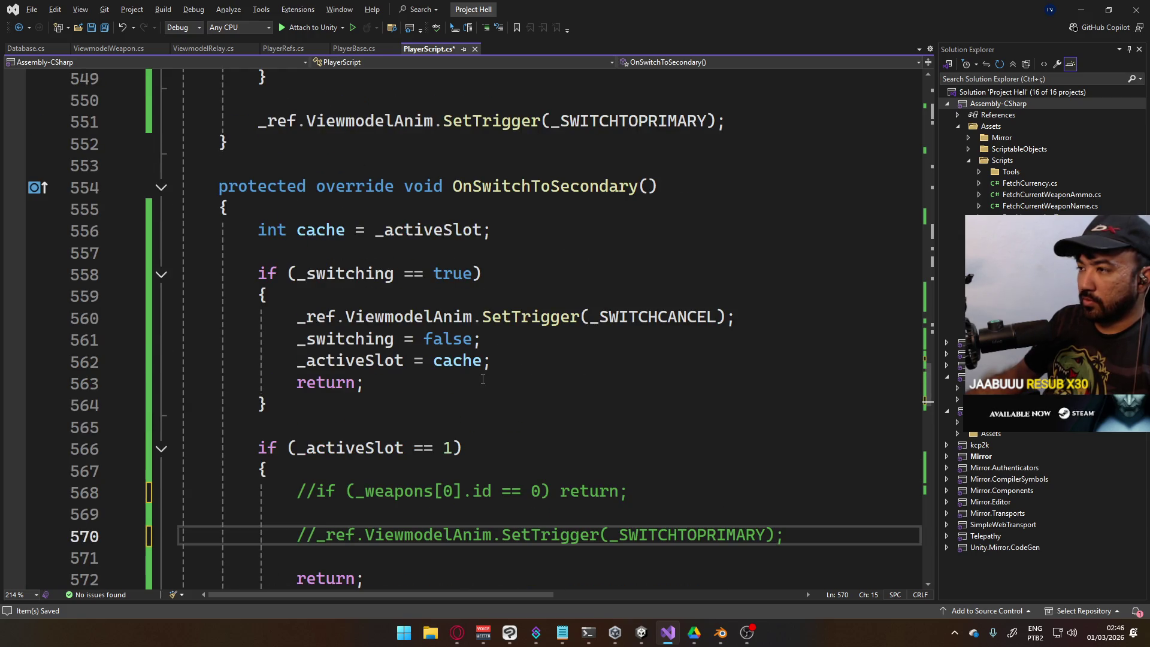
scroll(483, 379, "up", 5)
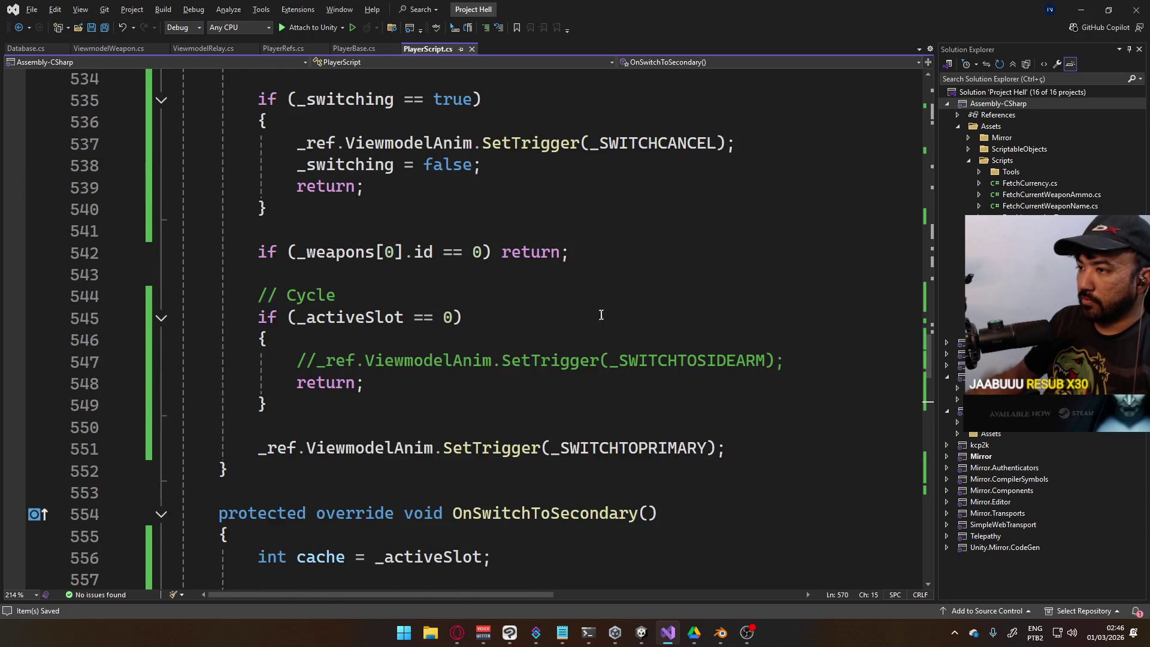
key("alt+Tab")
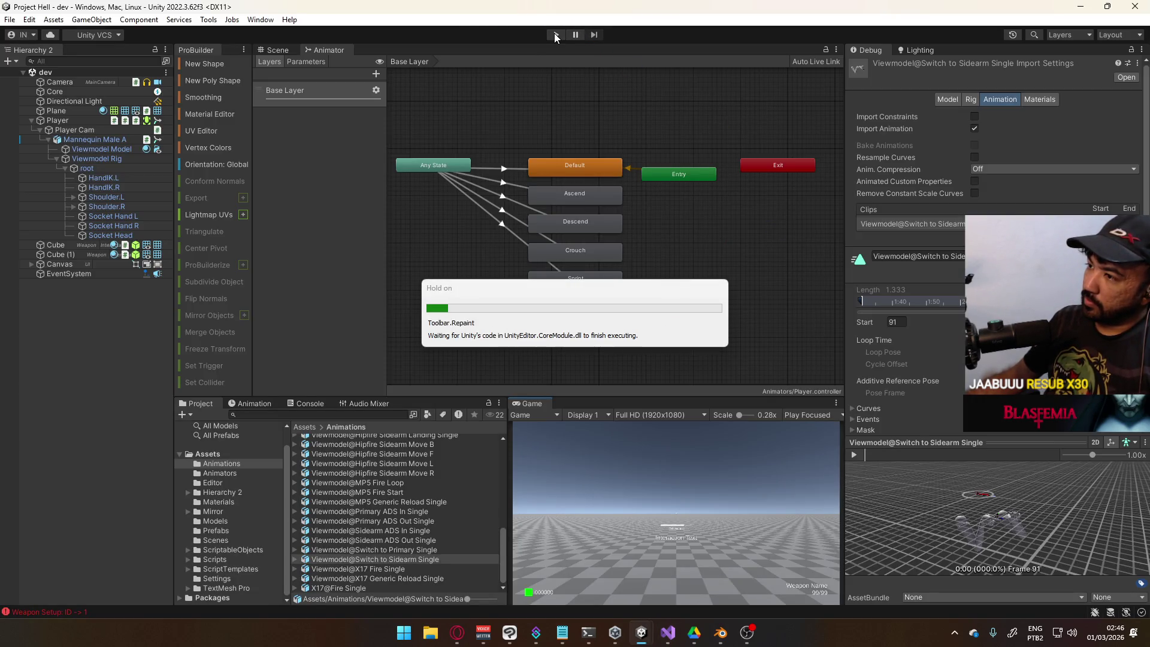
Wrap the cancel trigger lines in OnSwitchToSecondary in a /* */ block comment
key("alt+Tab")
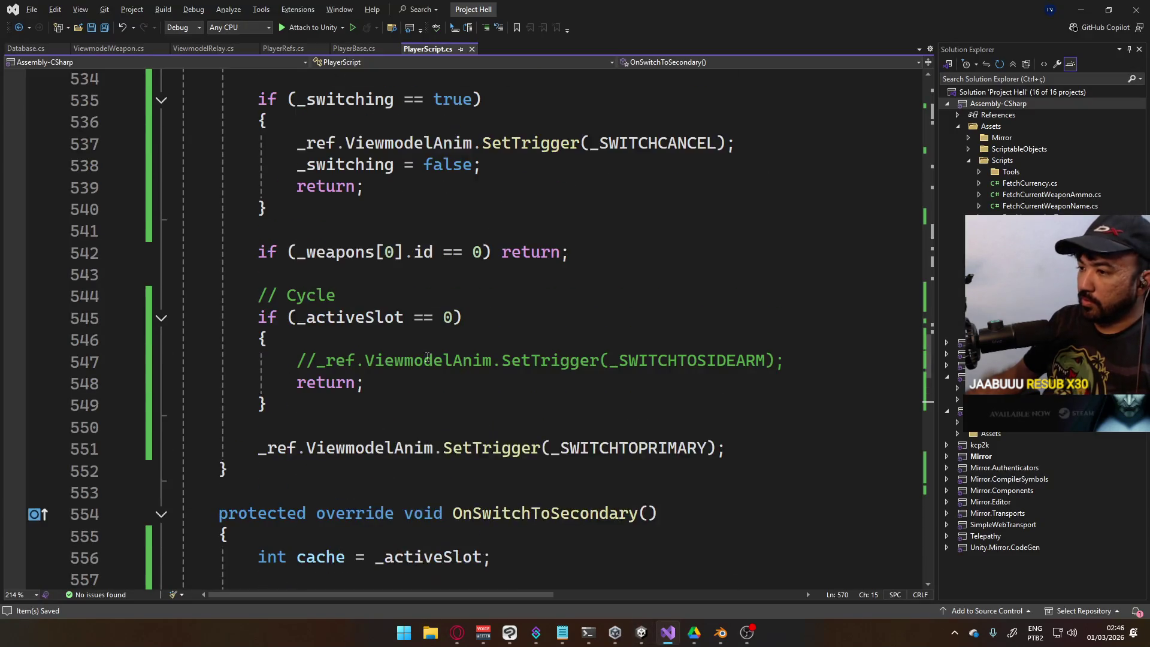
scroll(425, 355, "up", 2)
scroll(425, 354, "up", 2)
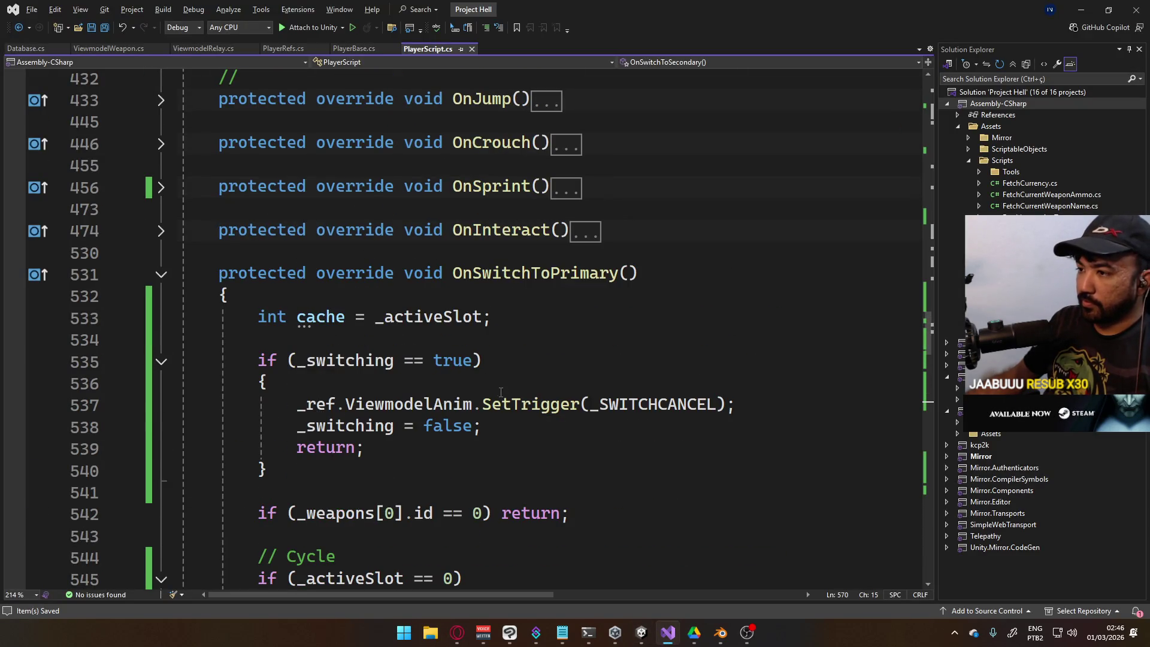
scroll(505, 388, "down", 10)
scroll(515, 384, "up", 3)
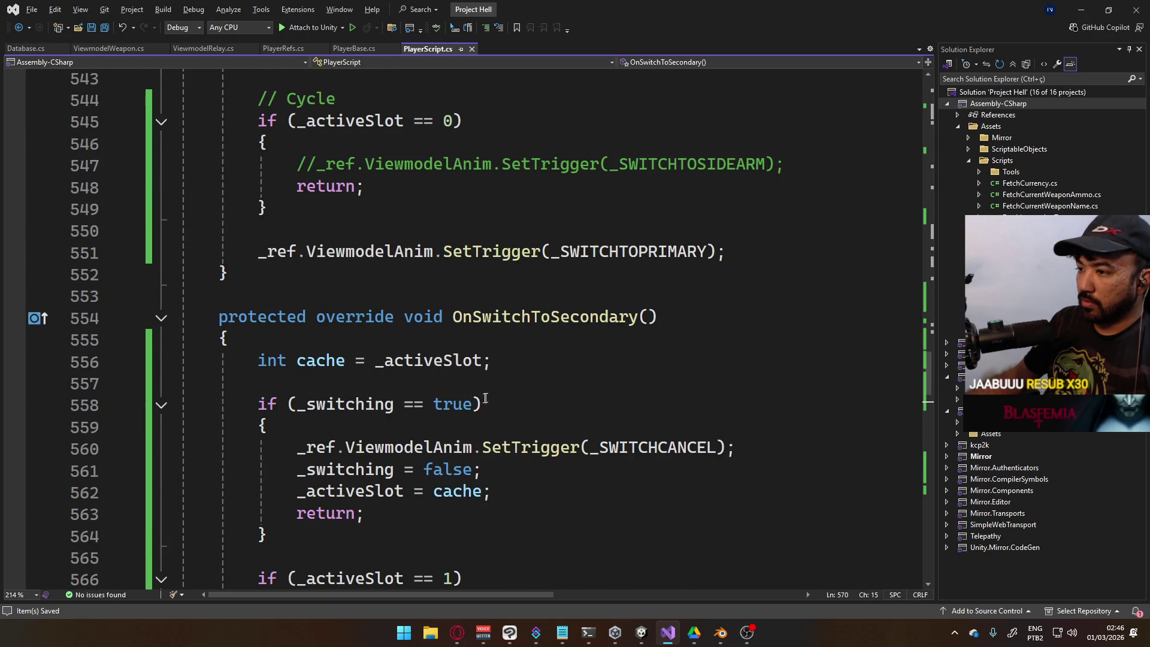
left_click(304, 447)
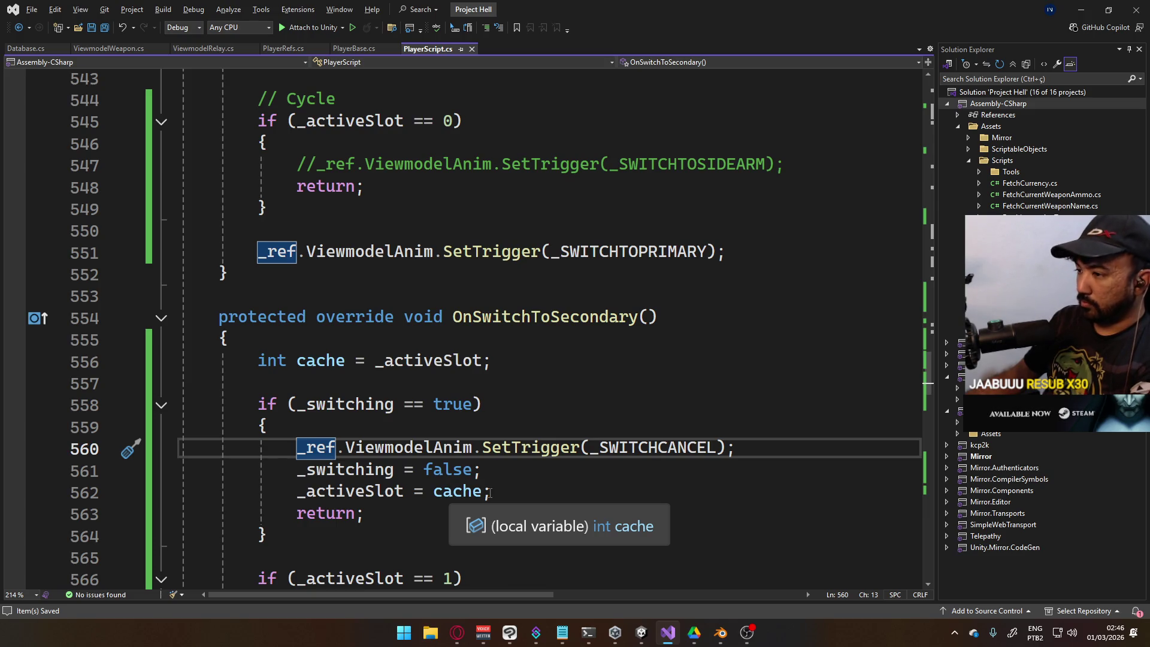
type("*")
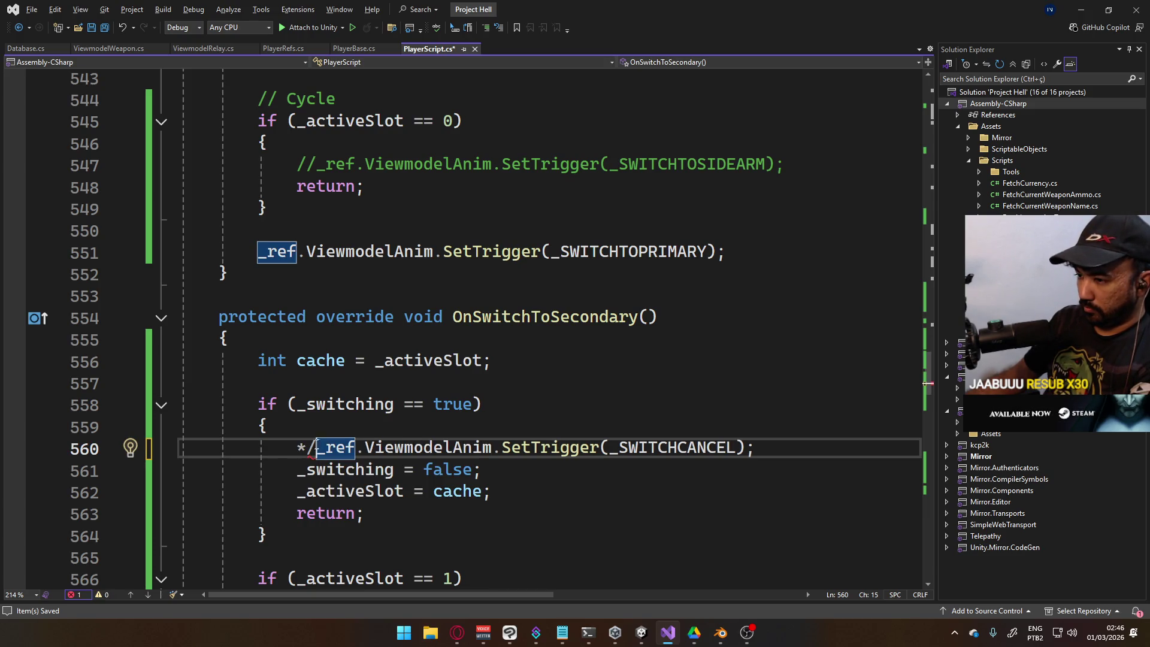
type("/")
key("BackSpace")
key("Left")
type("/")
left_click(529, 491)
type("*/")
Block-comment OnSwitchToPrimary's cancel lines and add '_activeSlot = cache;' inside the block
scroll(300, 275, "up", 5)
left_click(300, 274)
type("/*")
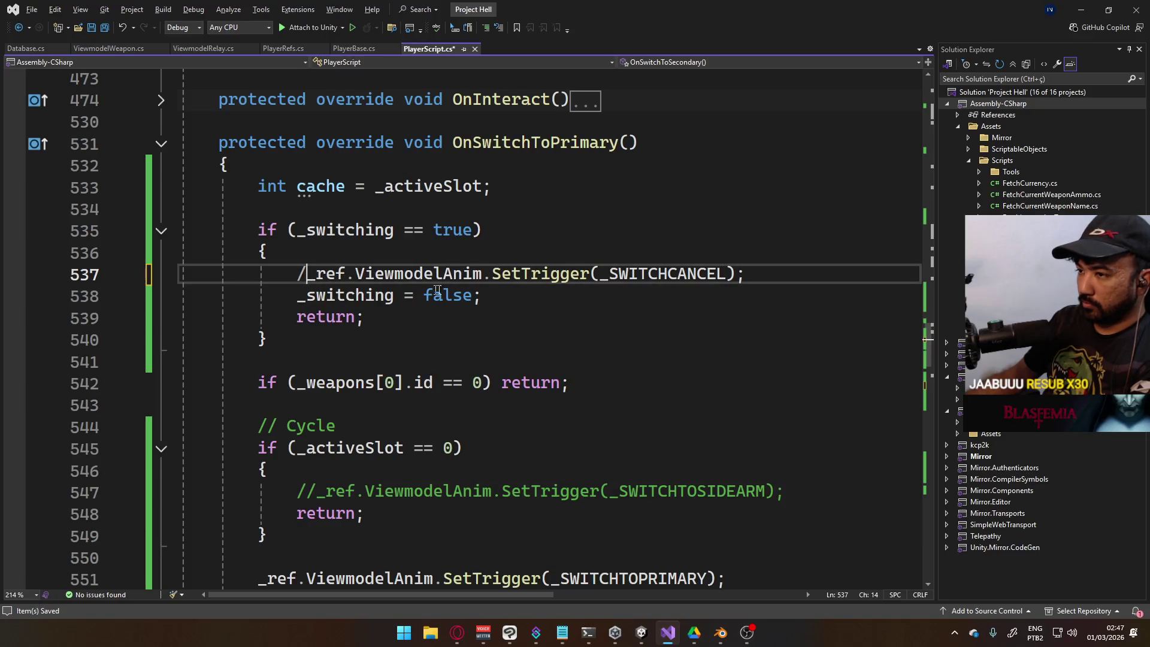
scroll(301, 275, "down", 4)
scroll(523, 349, "up", 1)
scroll(524, 348, "up", 3)
left_click(488, 295)
type("*/")
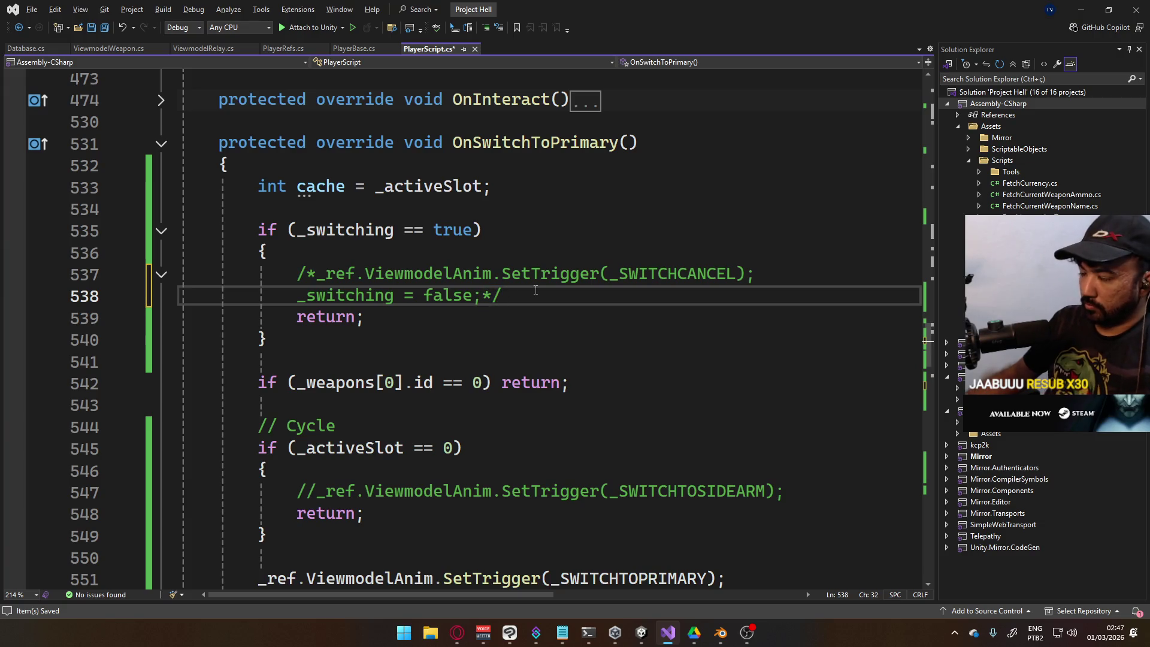
key("Return")
type("_ac")
type("tiveSlot = cac")
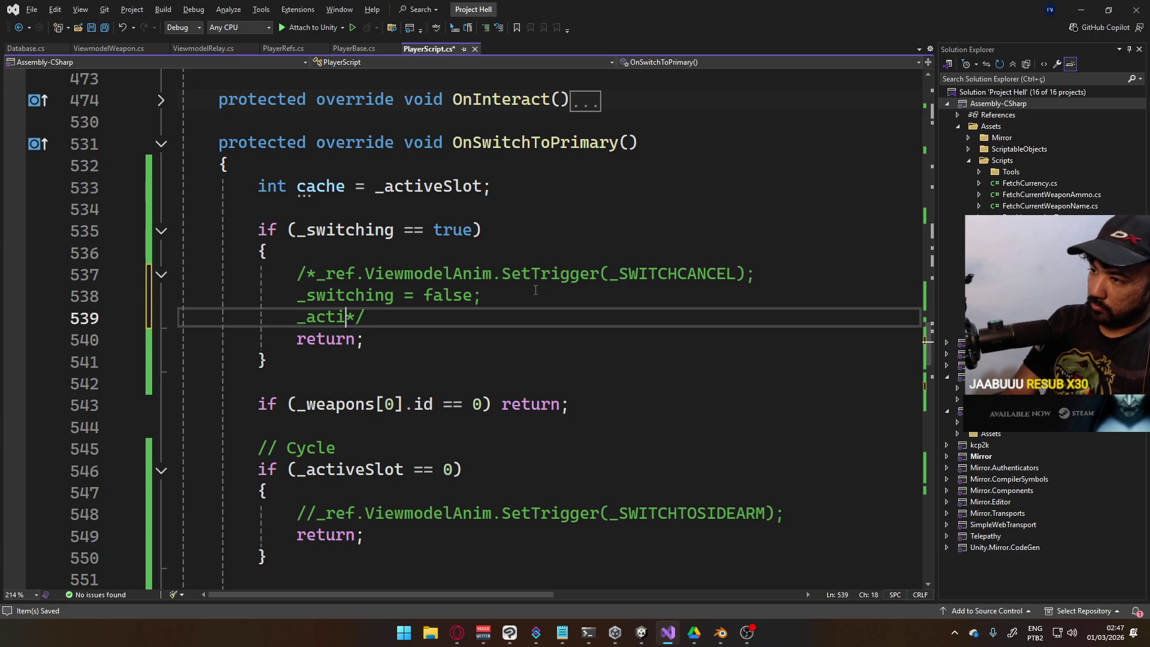
type("he;")
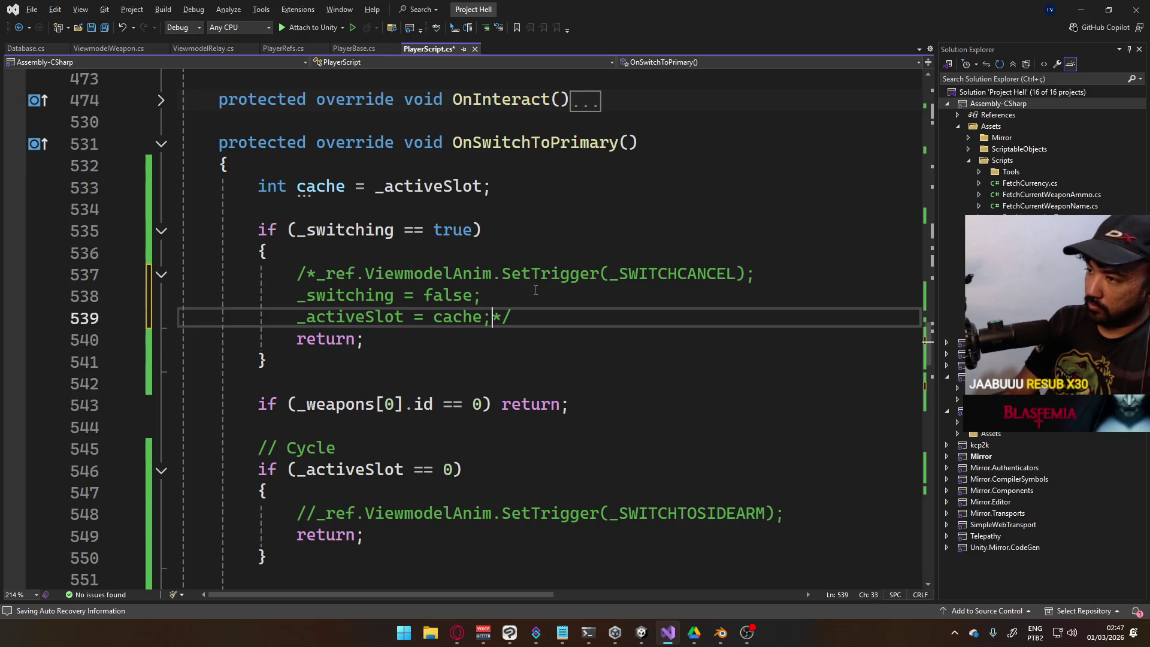
Save PlayerScript.cs and return to Unity so the scripts reload
key("ctrl+s")
scroll(527, 303, "down", 3)
scroll(528, 303, "down", 1)
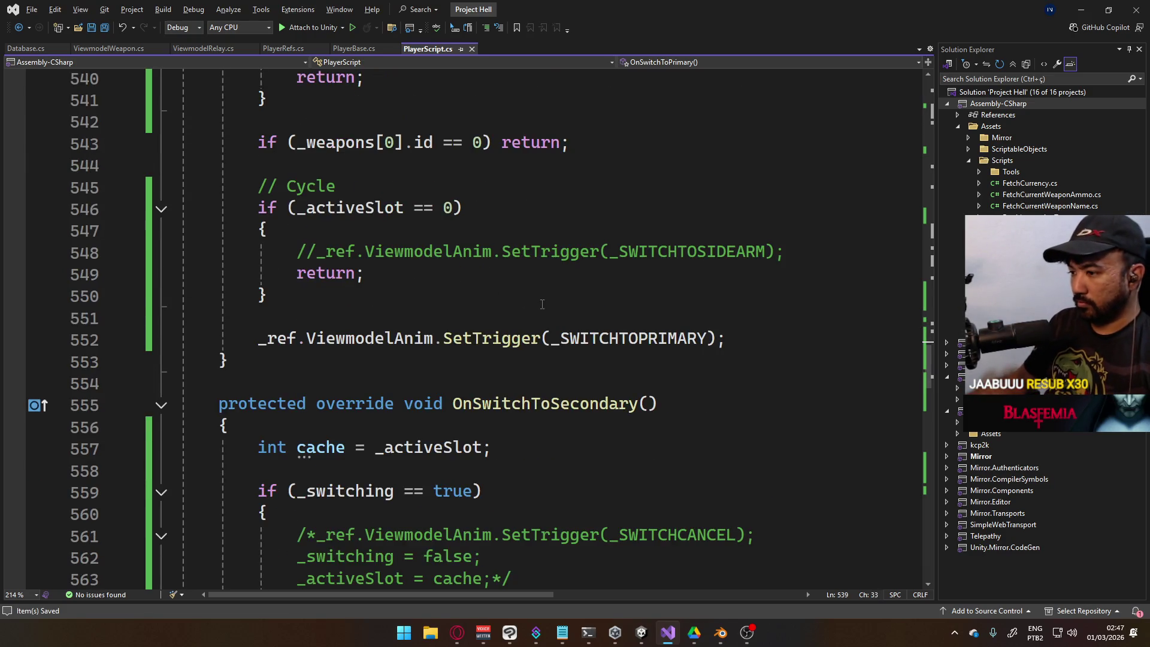
key("alt+Tab")
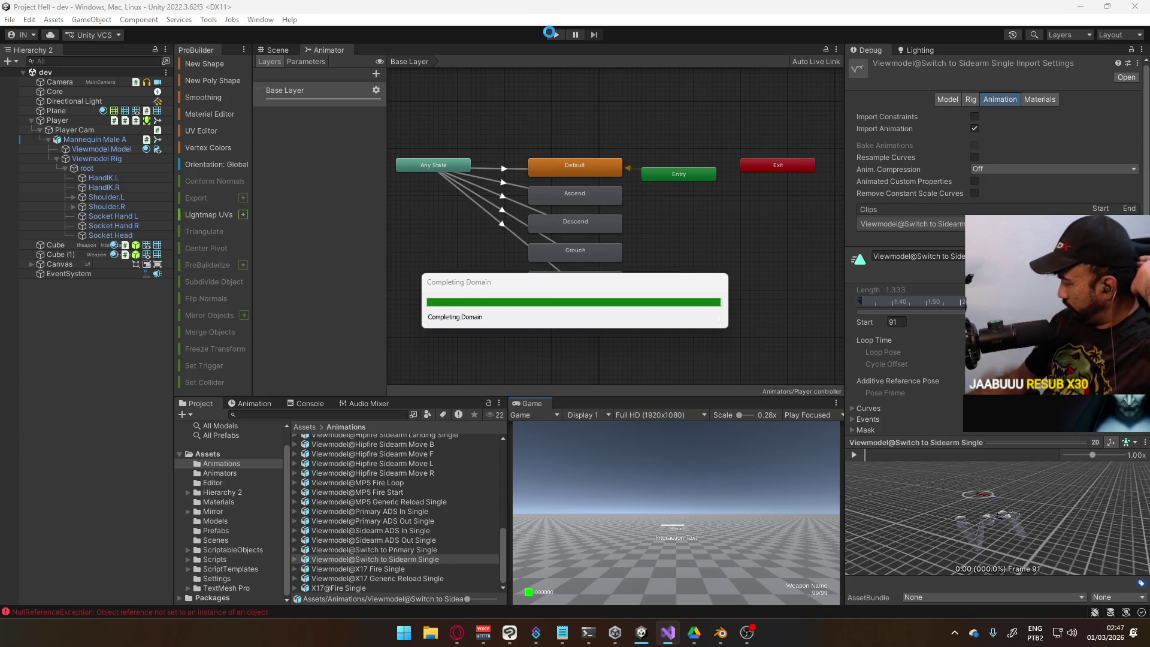
Enter Play mode and maximize the Game view
left_click(556, 34)
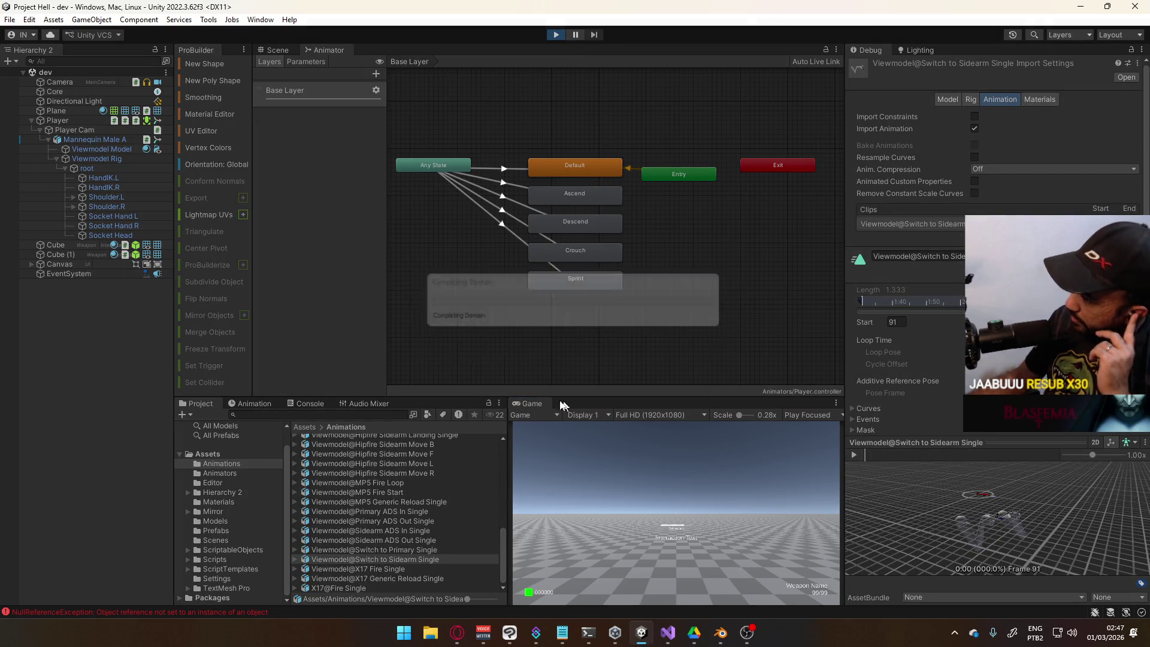
right_click(541, 402)
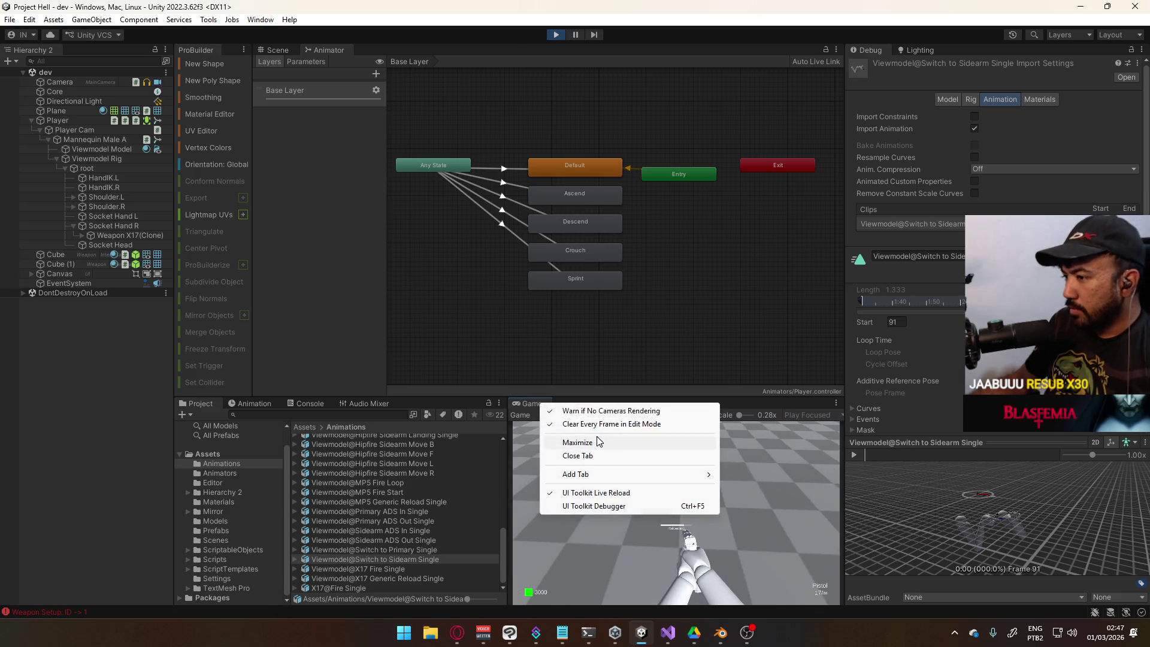
left_click(593, 441)
left_click(346, 215)
Walk toward the cubes swapping pistol and SMG with keys 1 and 2, then stop the game
key("shift+w")
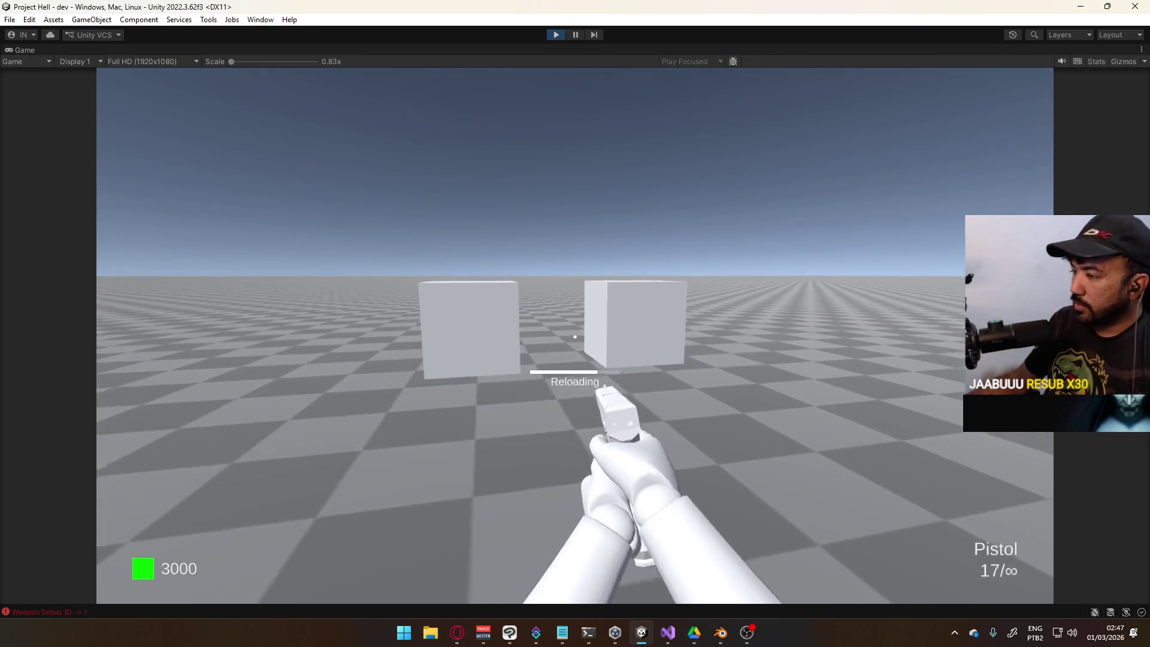
key("2")
key("s")
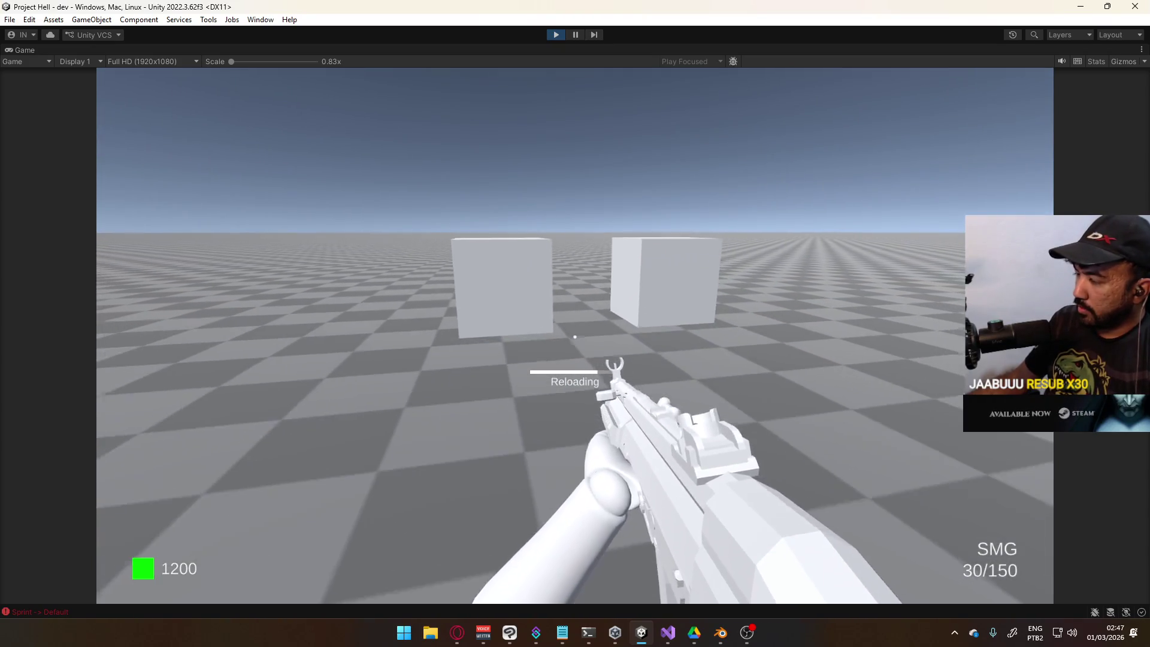
key("1")
key("w")
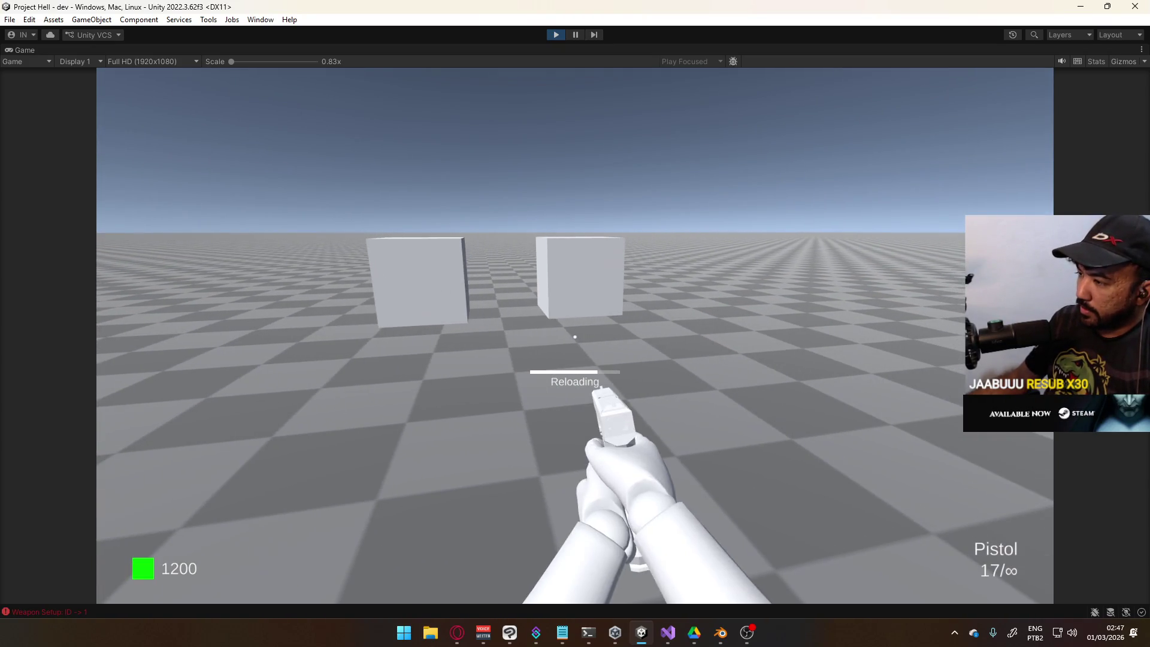
key("2")
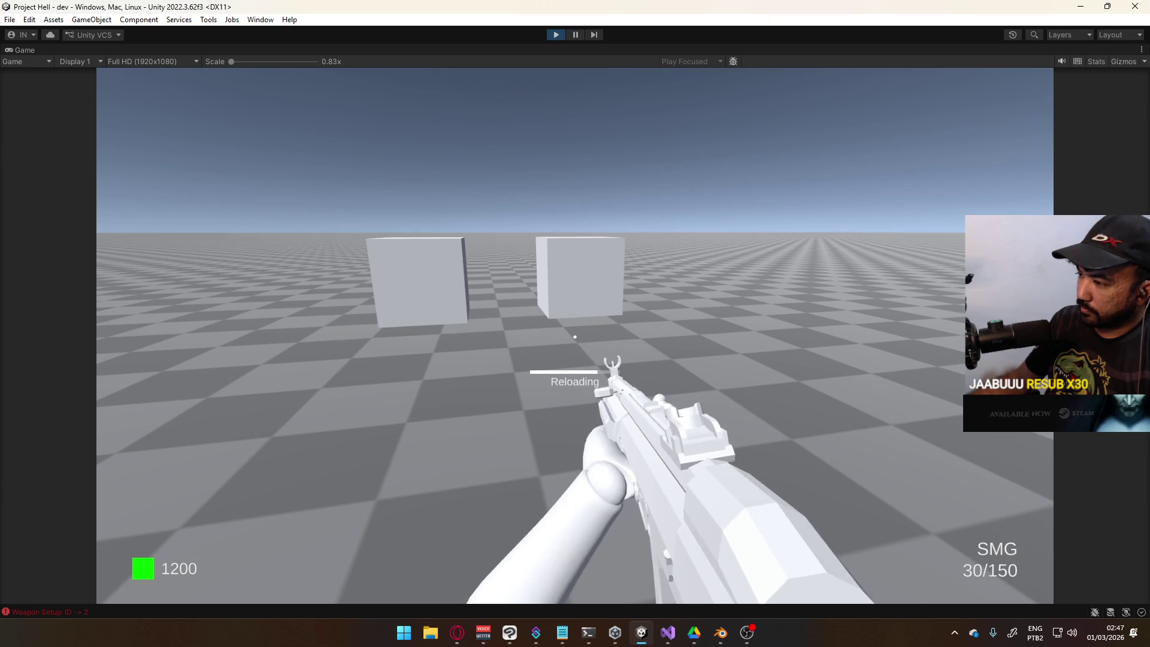
key("1")
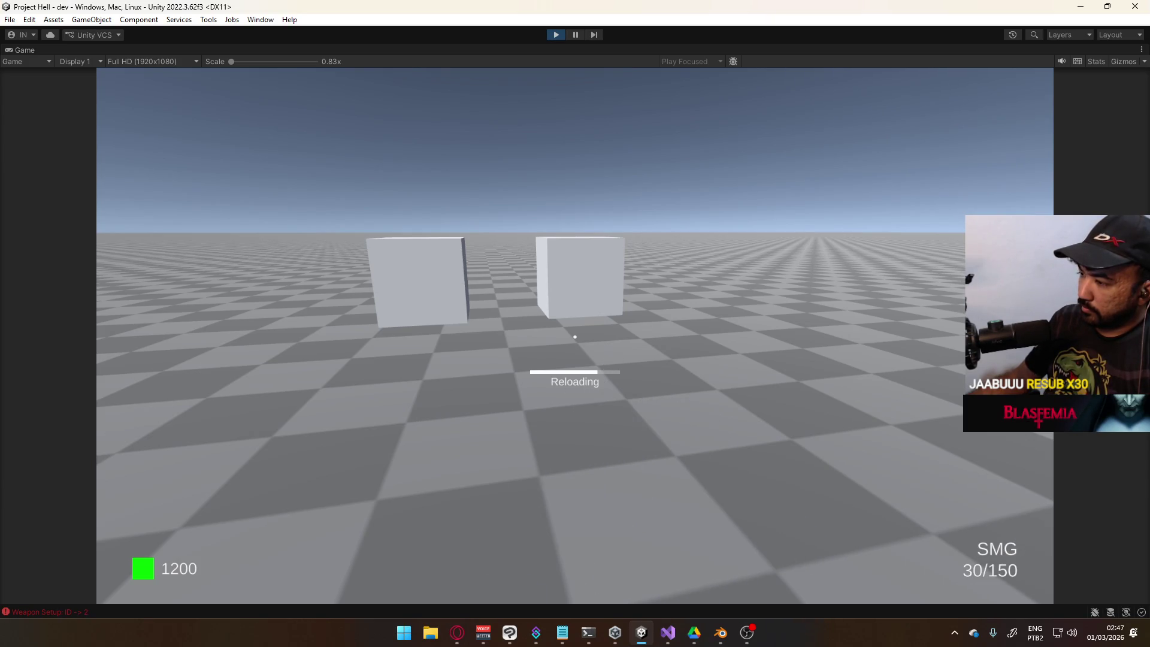
key("2")
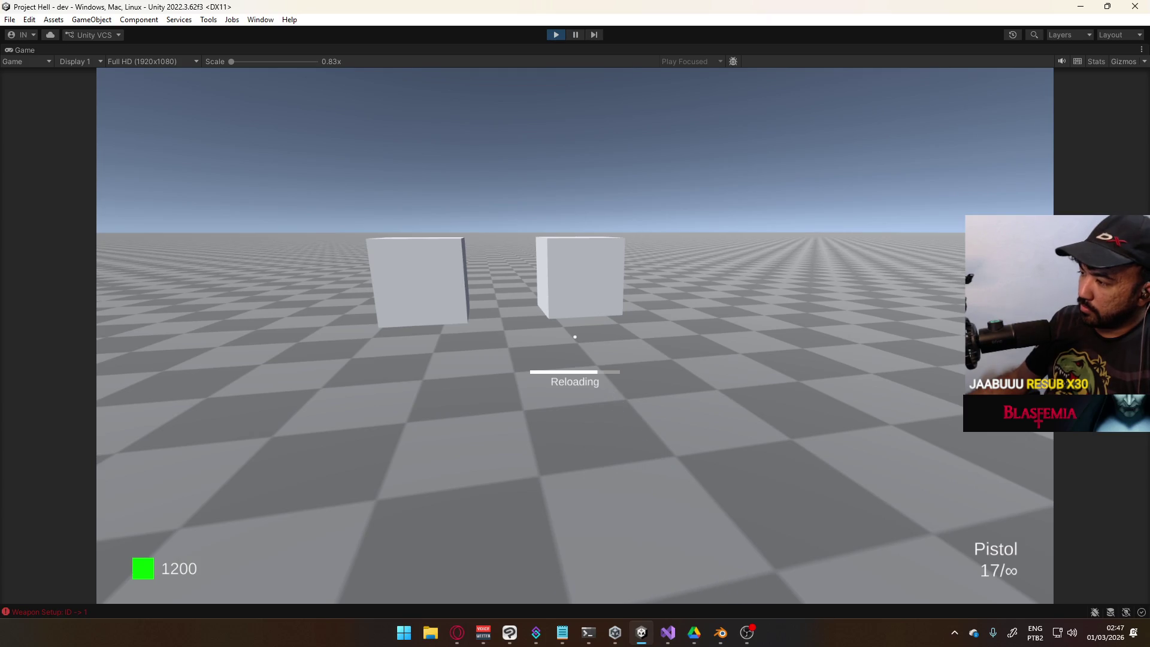
key("w")
key("w")
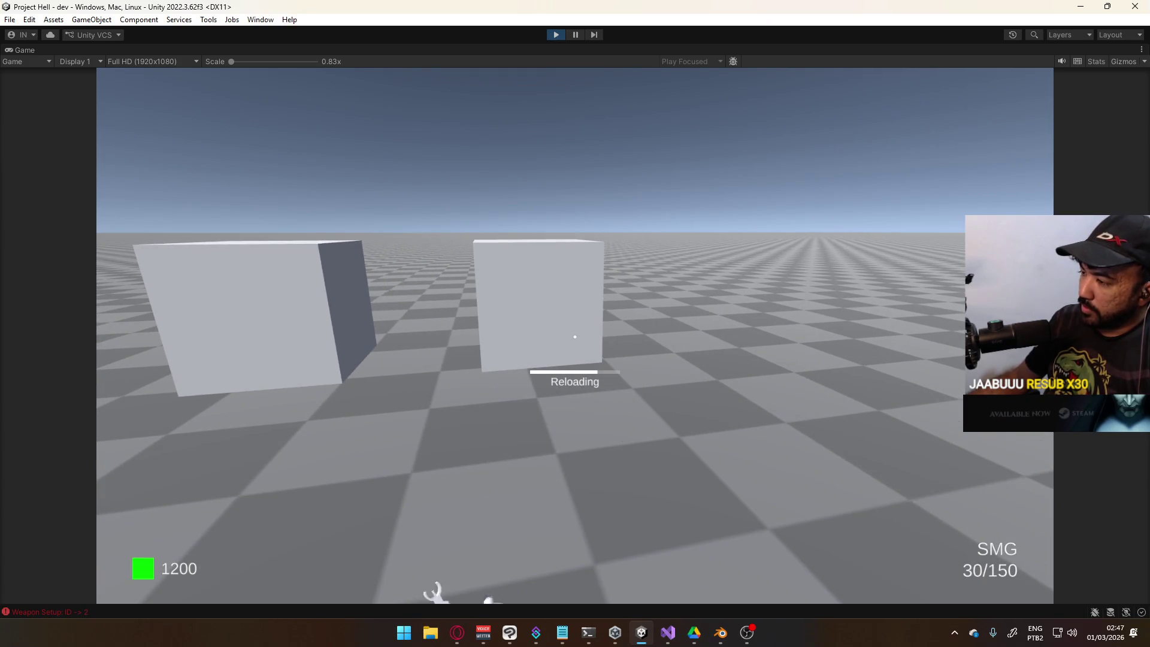
key("1")
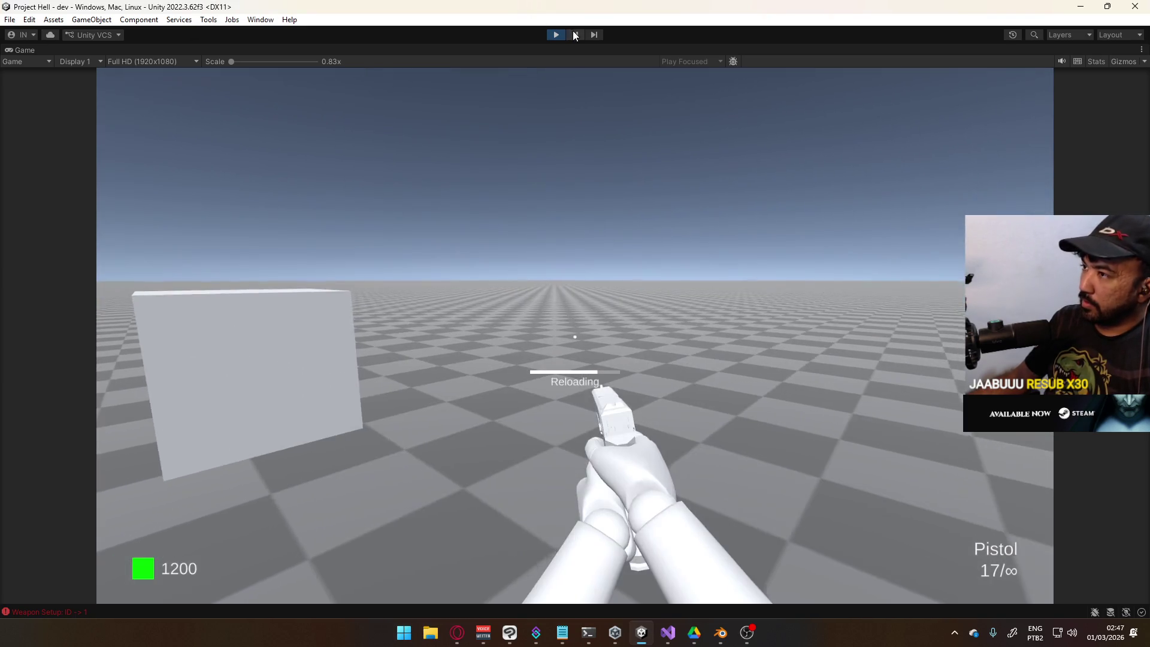
left_click(557, 34)
Review OnSwitchToSecondary's cancel logic in PlayerScript.cs, then select the Switch to Sidearm Single clip in Unity
key("alt+Tab")
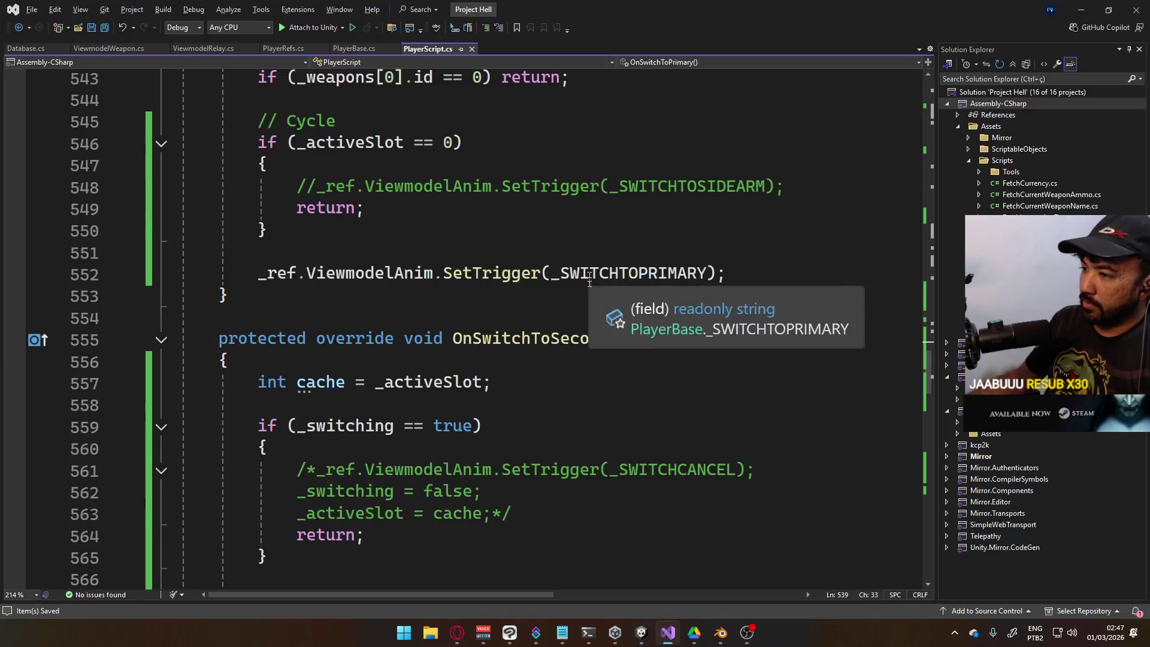
scroll(649, 329, "up", 2)
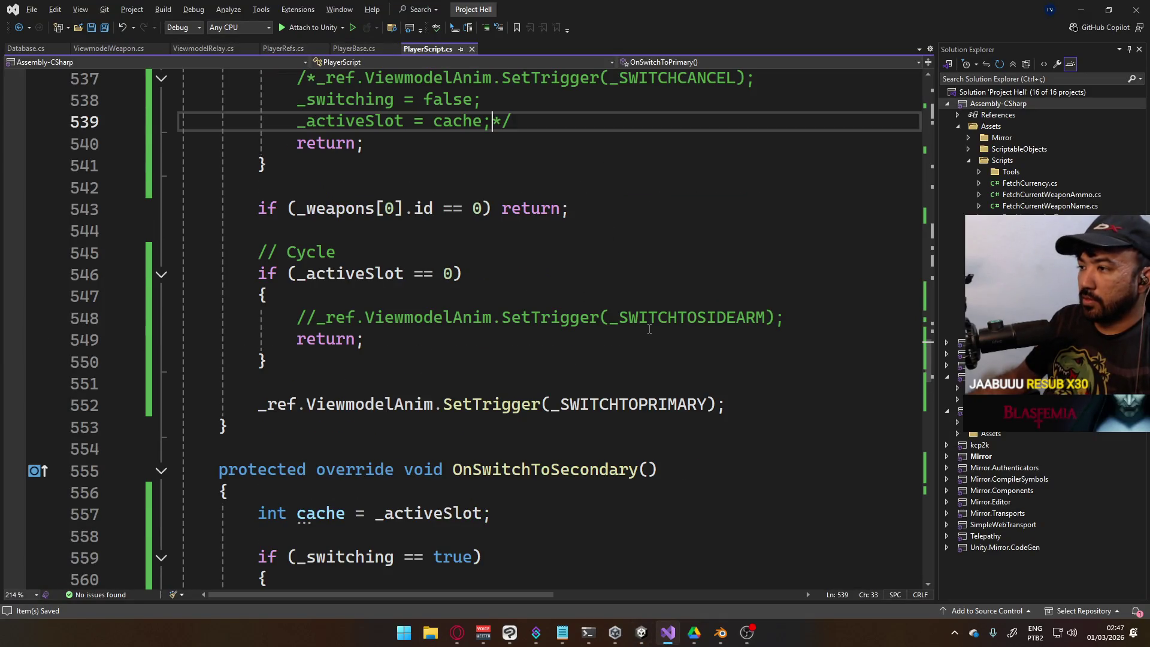
scroll(649, 329, "down", 3)
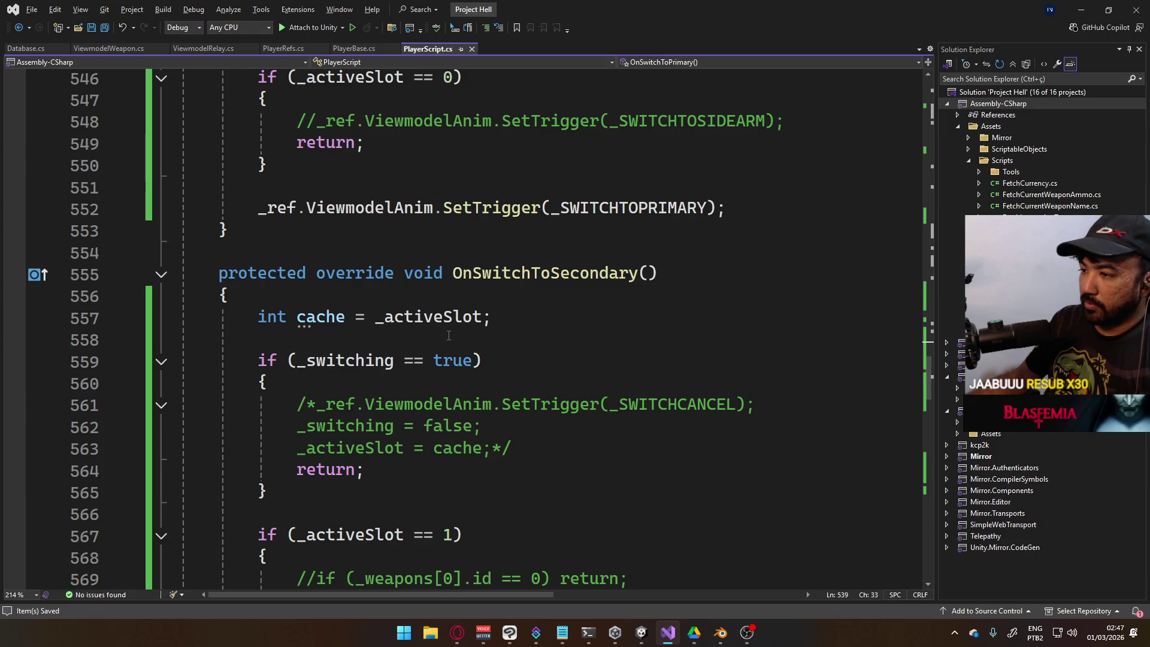
scroll(558, 349, "down", 1)
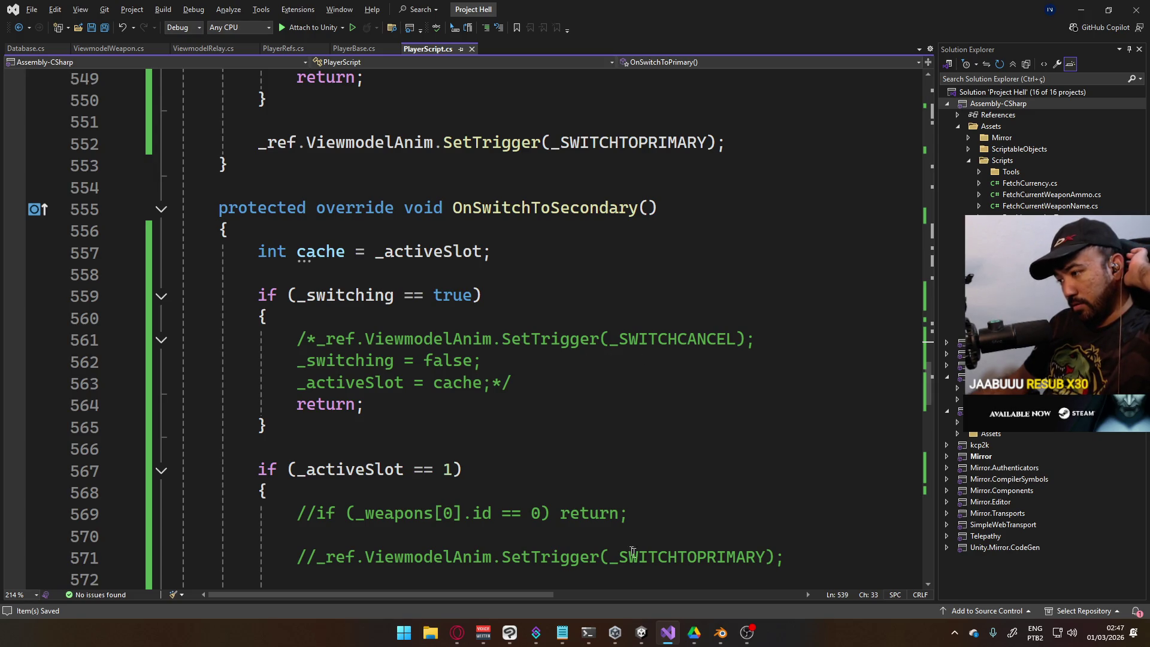
key("alt+Tab")
left_click(393, 558)
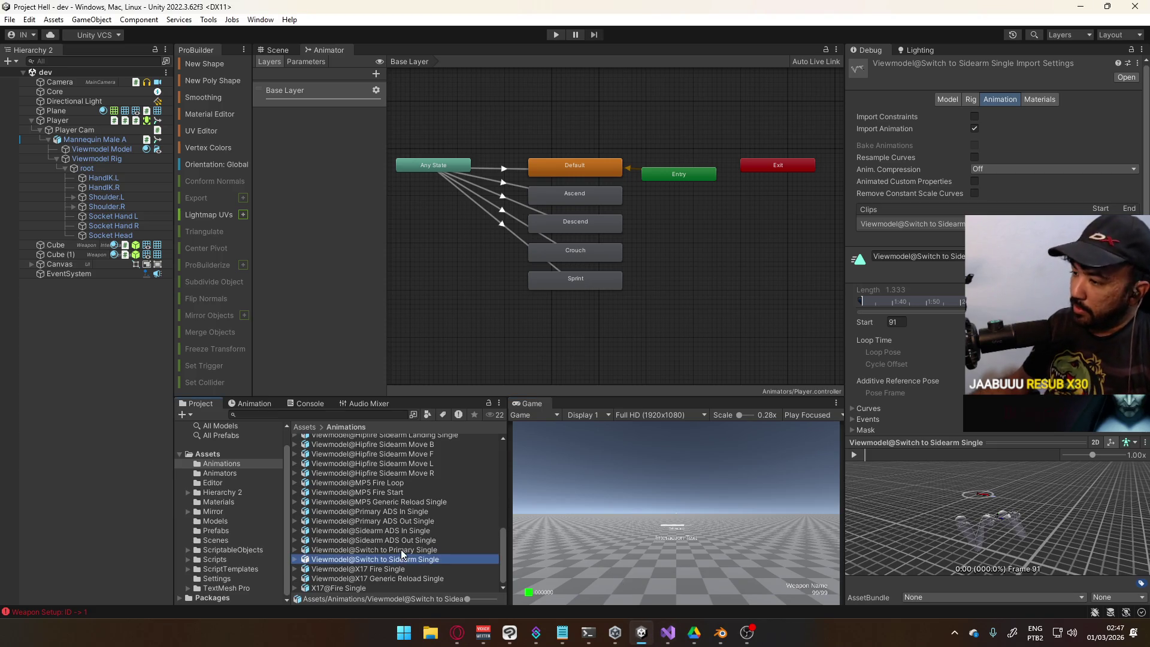
Expand the Events section and compare the Switch to Primary Single and Switch to Sidearm Single clips' events
left_click(862, 421)
scroll(922, 373, "down", 5)
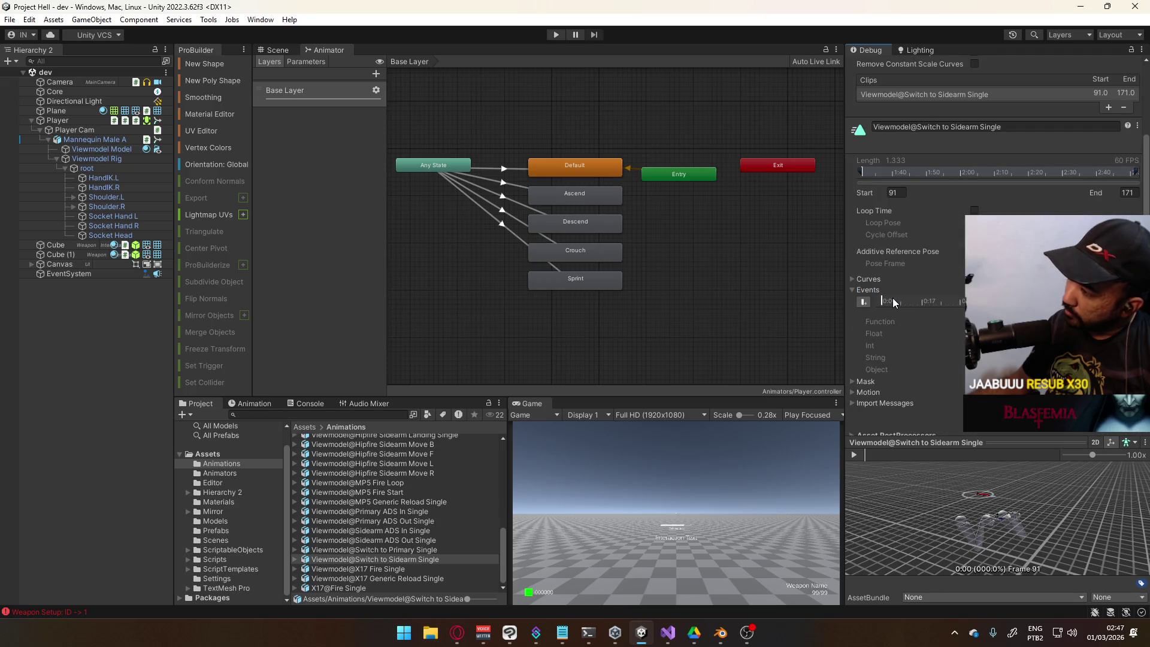
left_click(411, 558)
left_click(411, 550)
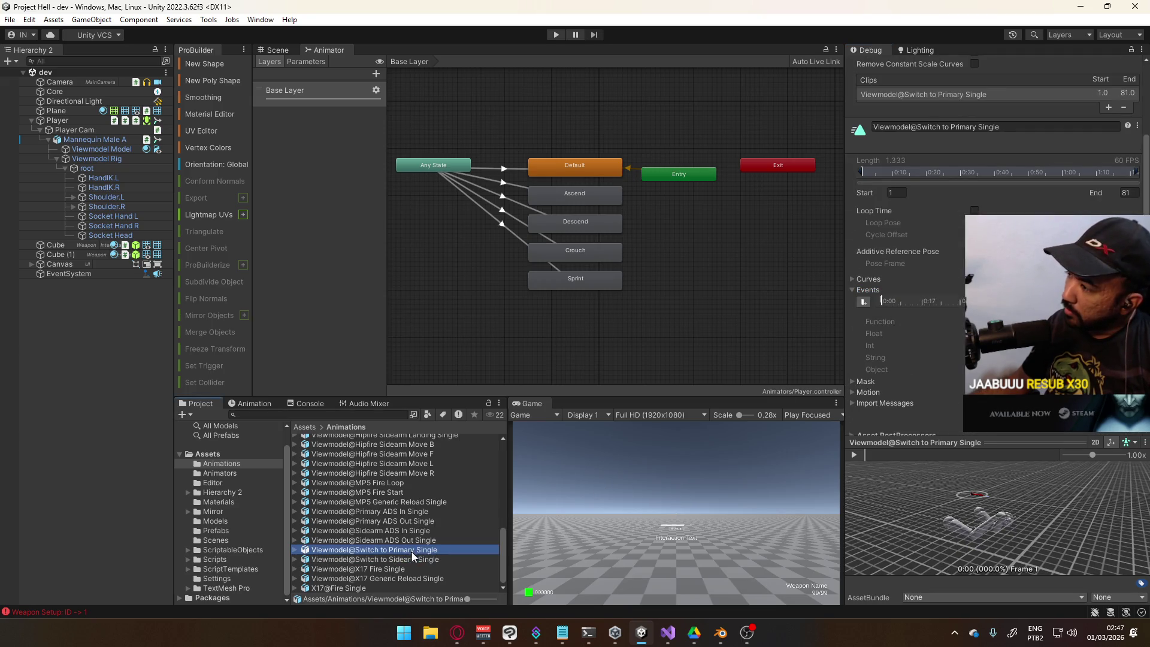
left_click(415, 559)
key("Up")
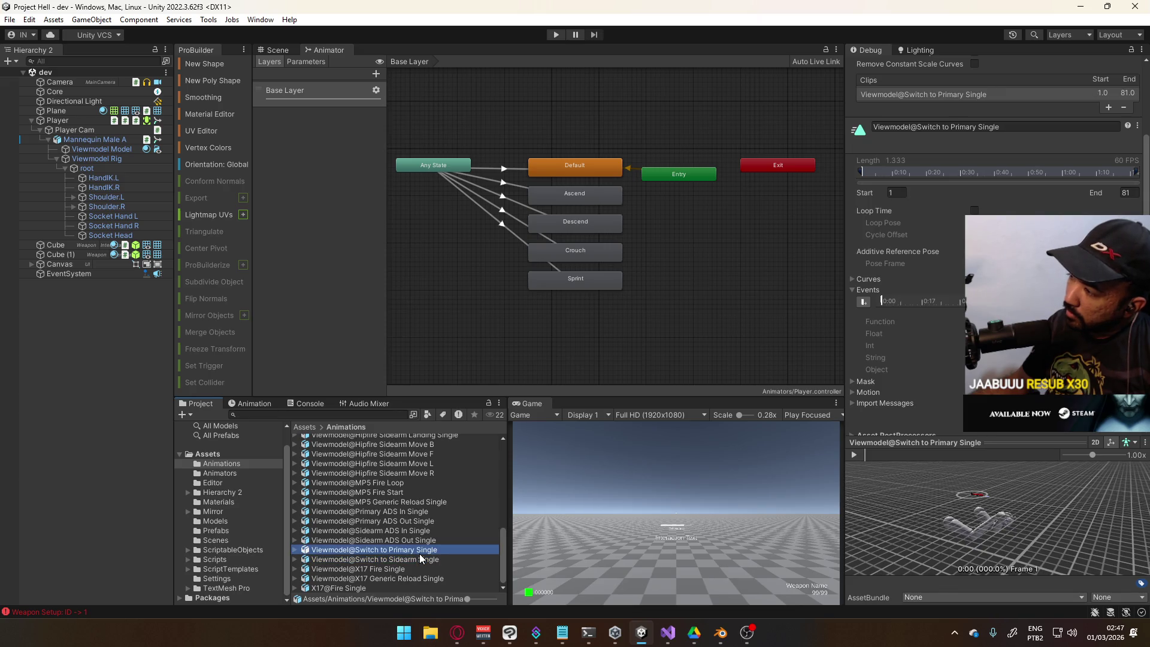
left_click(882, 298)
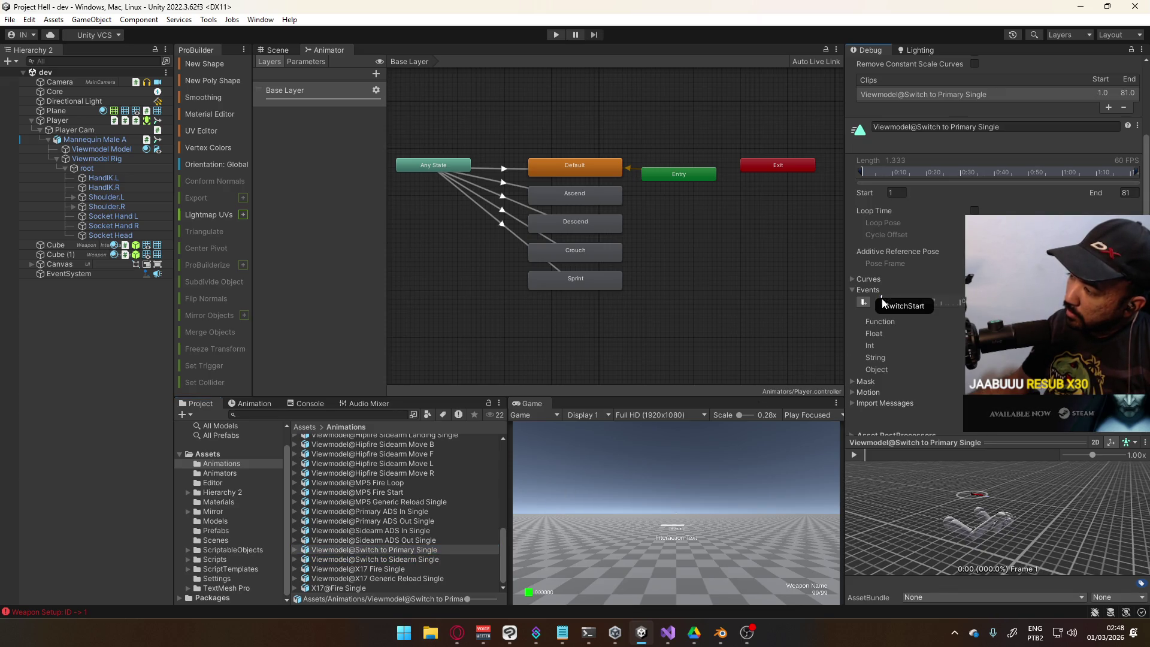
left_click(414, 560)
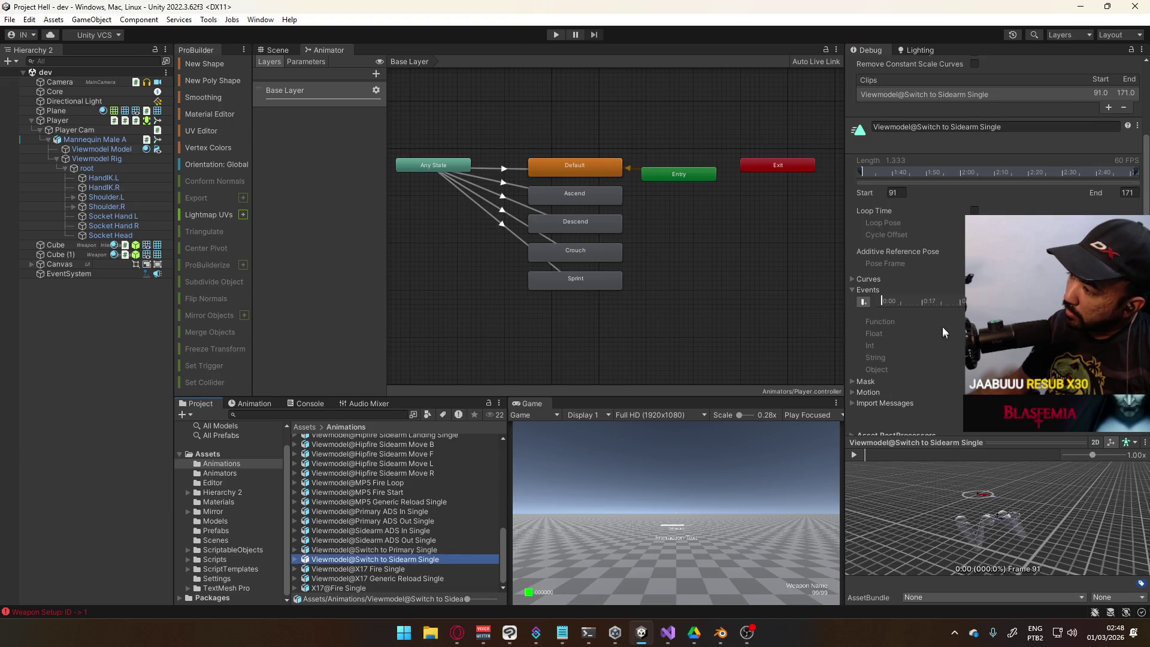
Scrub Switch to Primary Single to frame 24 and inspect its SwitchStart event, then Sidearm's first event
left_click(922, 298)
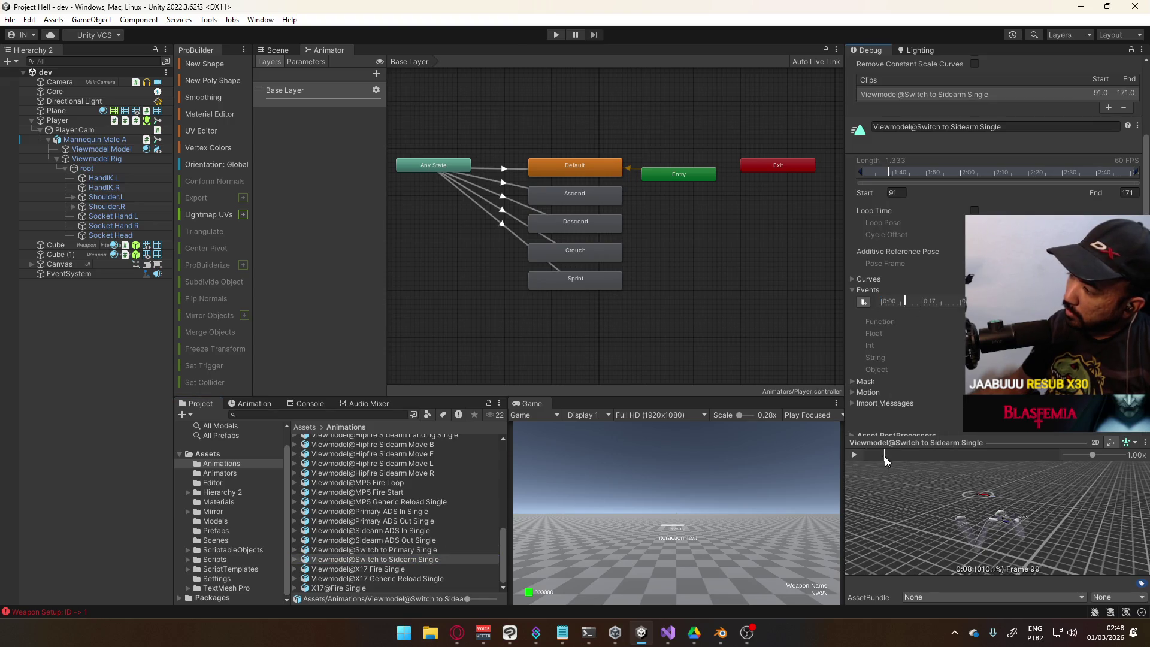
left_click(408, 551)
left_click_drag(875, 454, 921, 454)
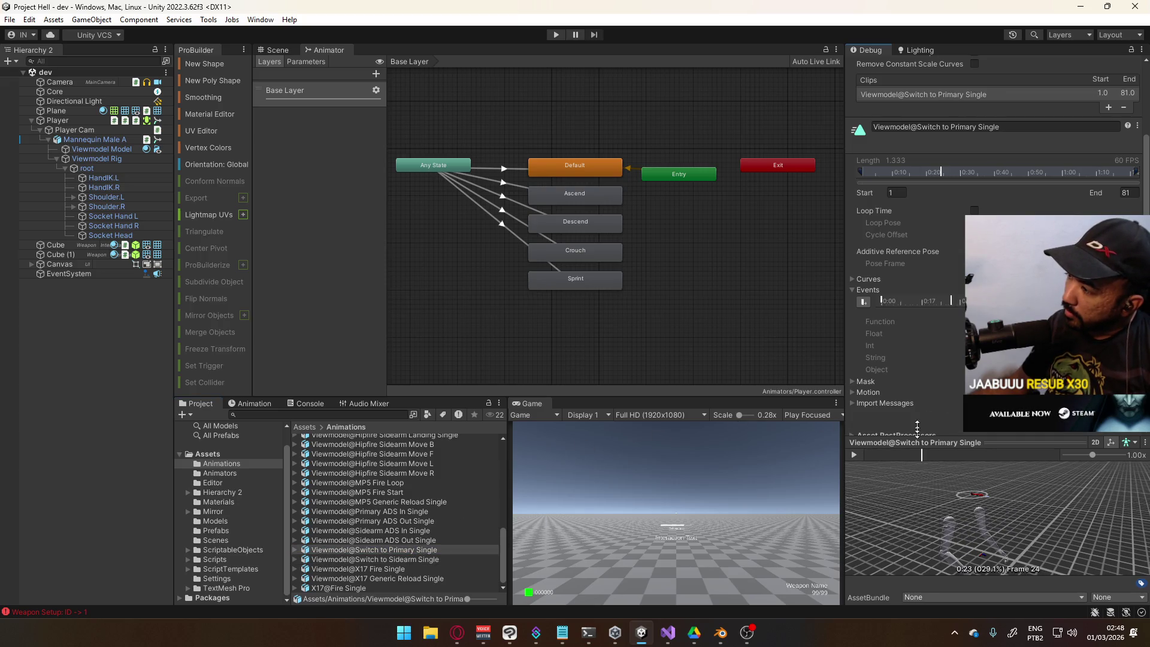
left_click(884, 299)
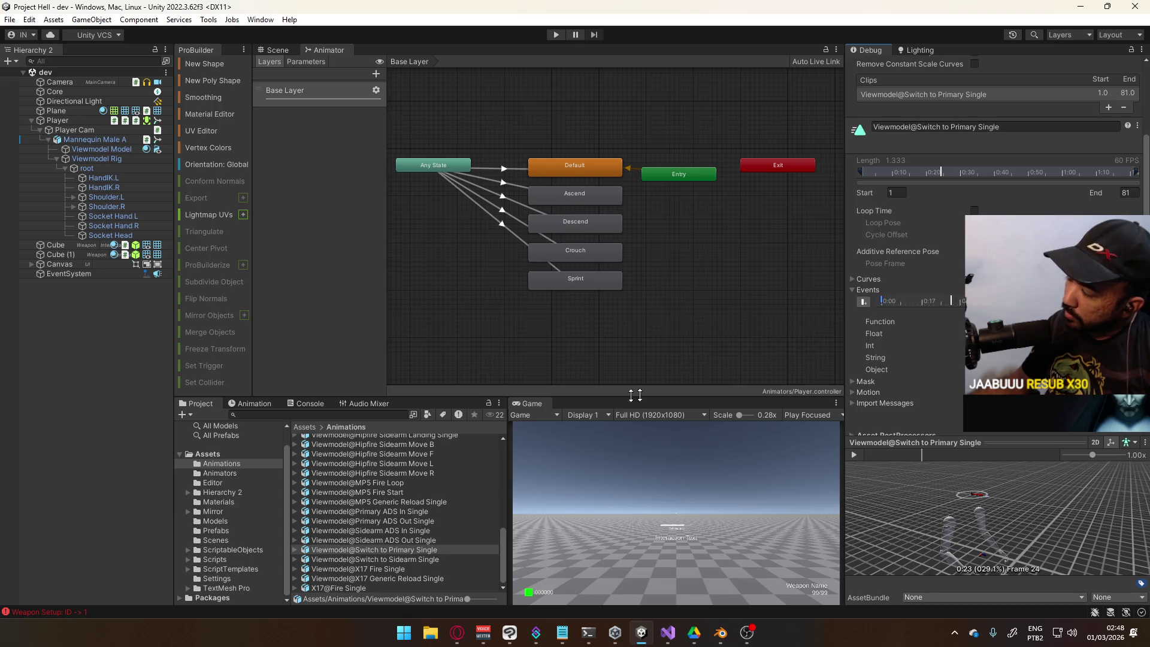
left_click(422, 559)
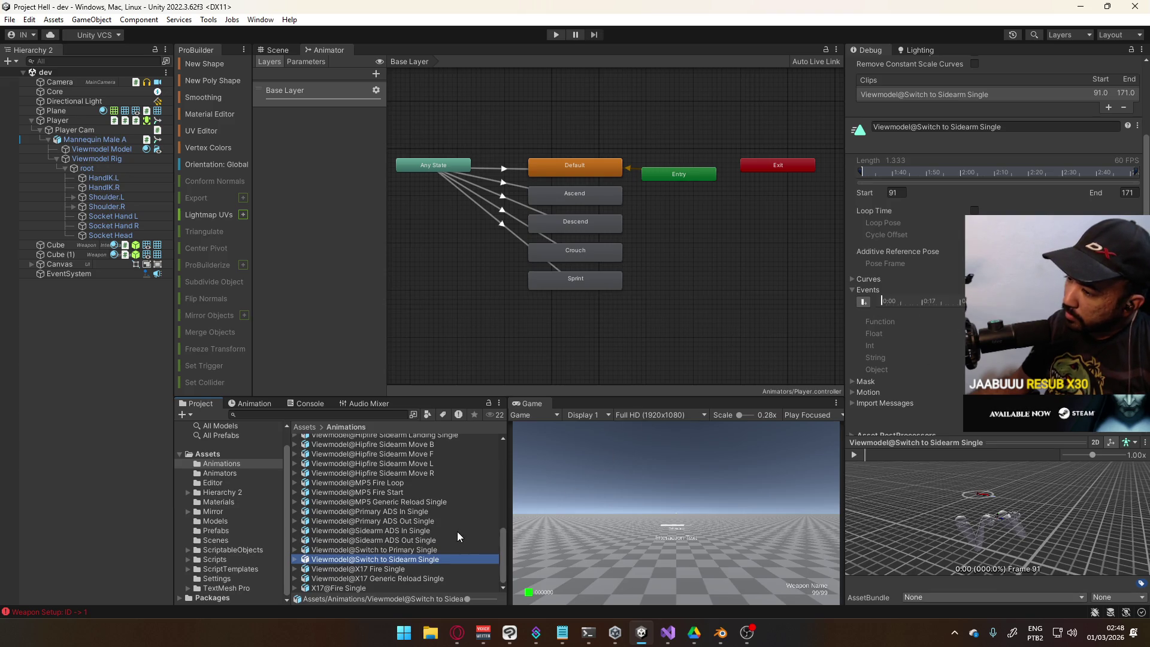
left_click(868, 304)
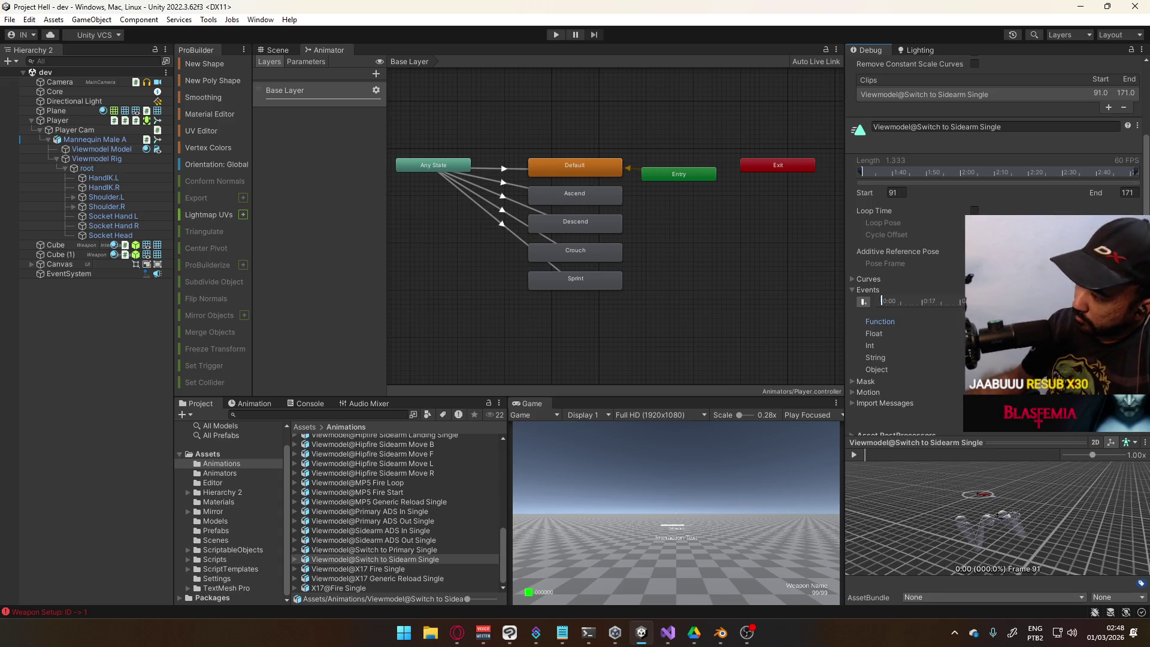
Drag the sidearm clip's SwitchStart event to about 0:15 and inspect the SwitchEnd event at 1:00
scroll(995, 239, "down", 5)
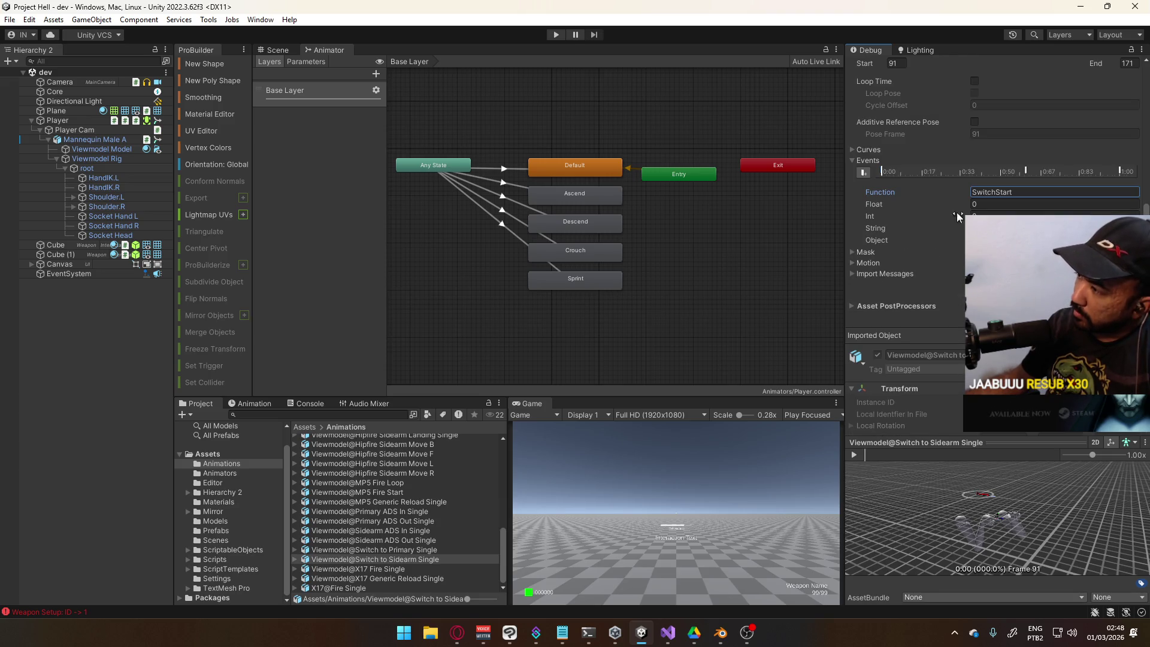
left_click(920, 173)
left_click_drag(887, 176, 936, 173)
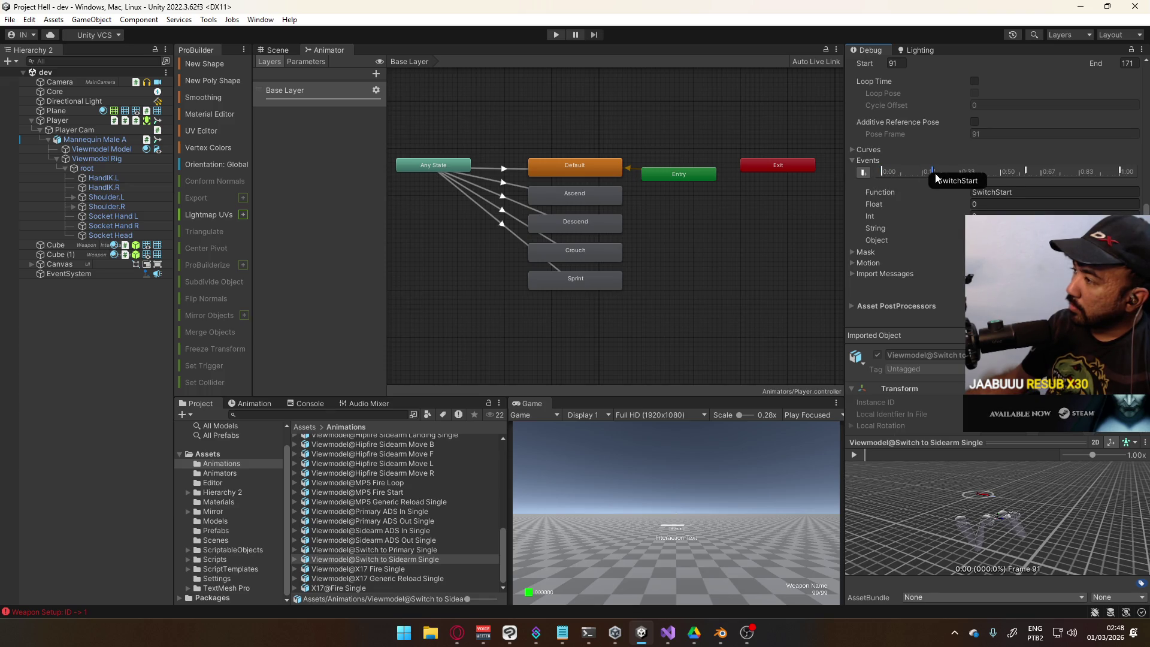
left_click(421, 550)
left_click(421, 561)
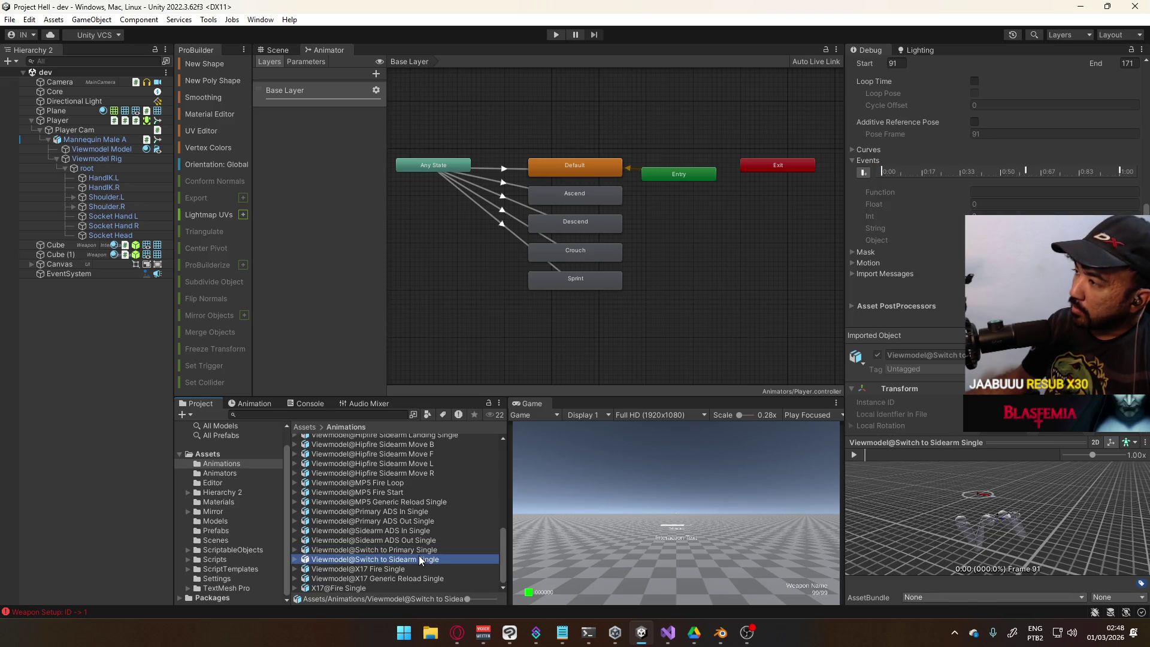
left_click(894, 175)
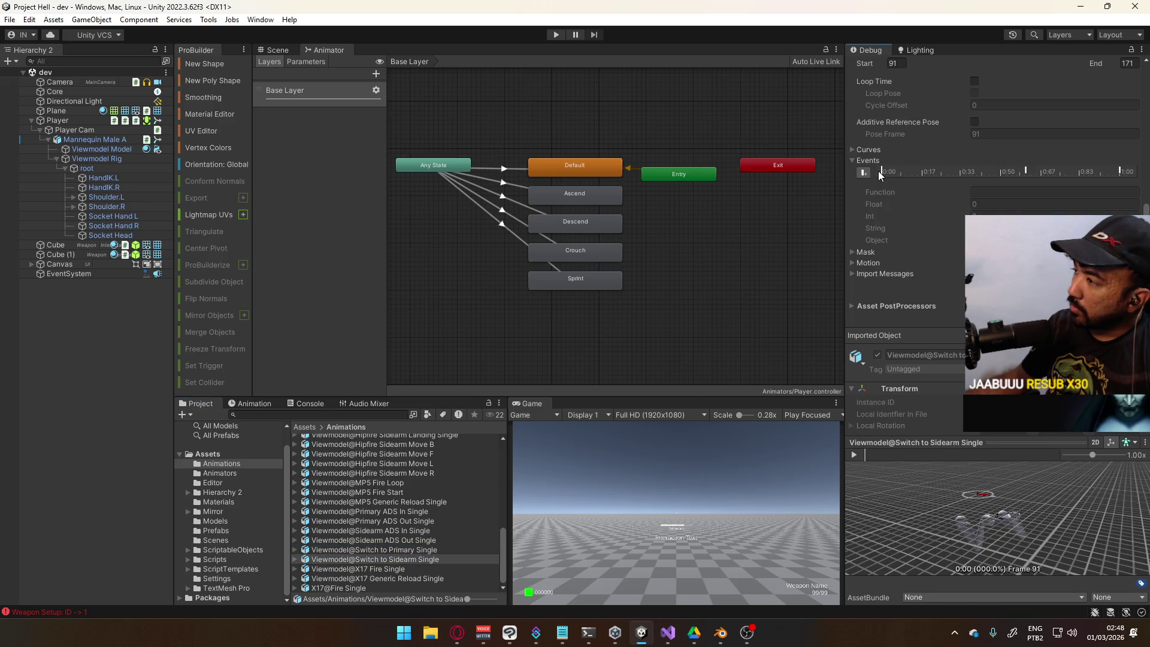
left_click(1121, 171)
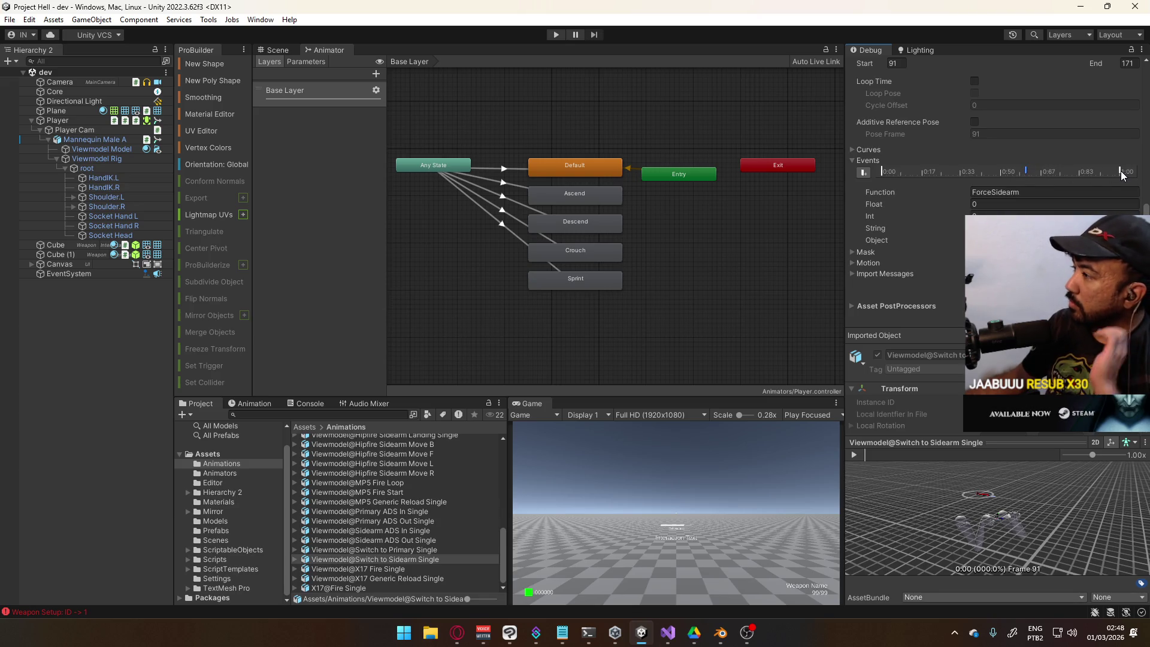
left_click(876, 171)
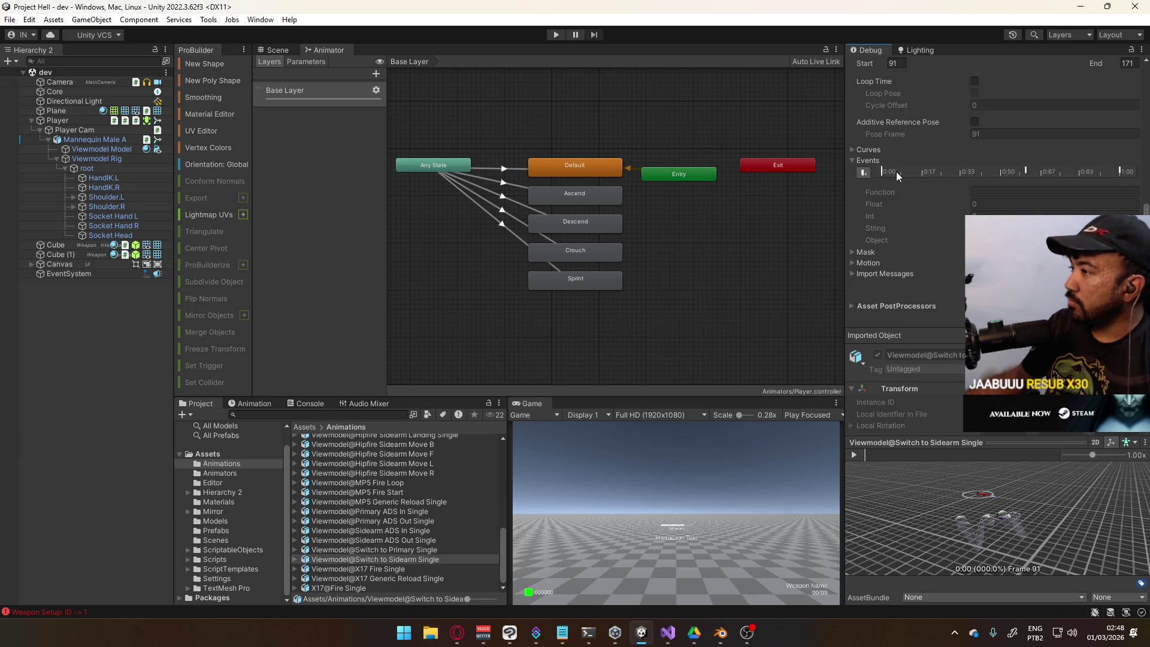
Add a new animation event near 0:17 named SwitchStart with an empty Float parameter
left_click(901, 454)
left_click(864, 172)
left_click(1041, 192)
type("Switch")
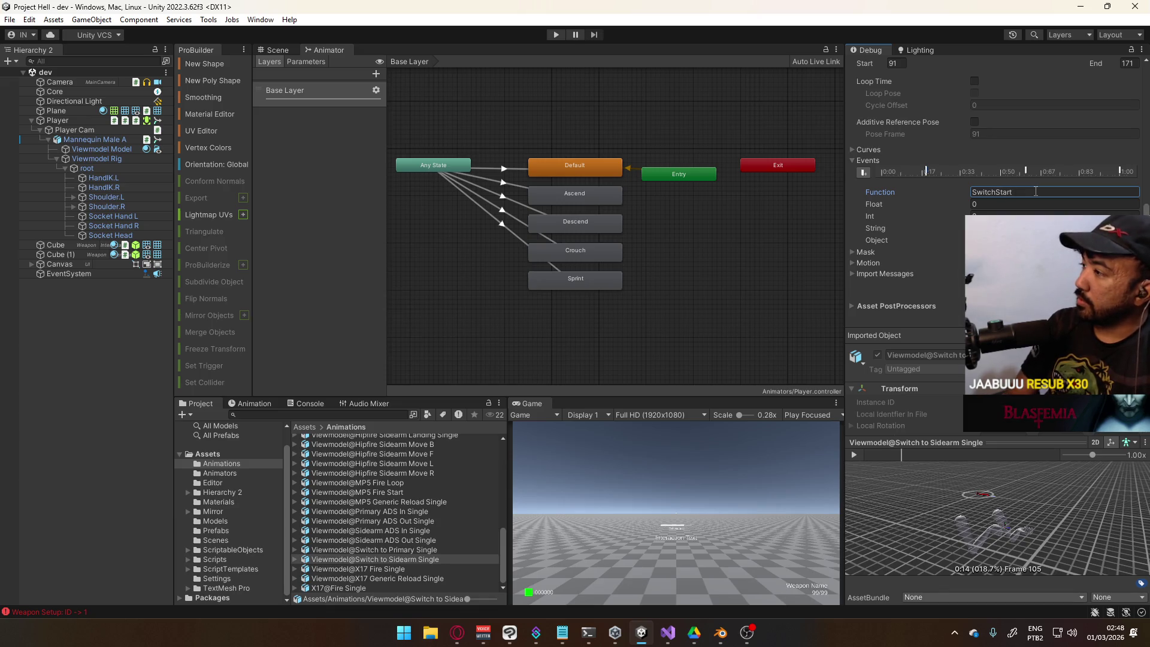
type("Start")
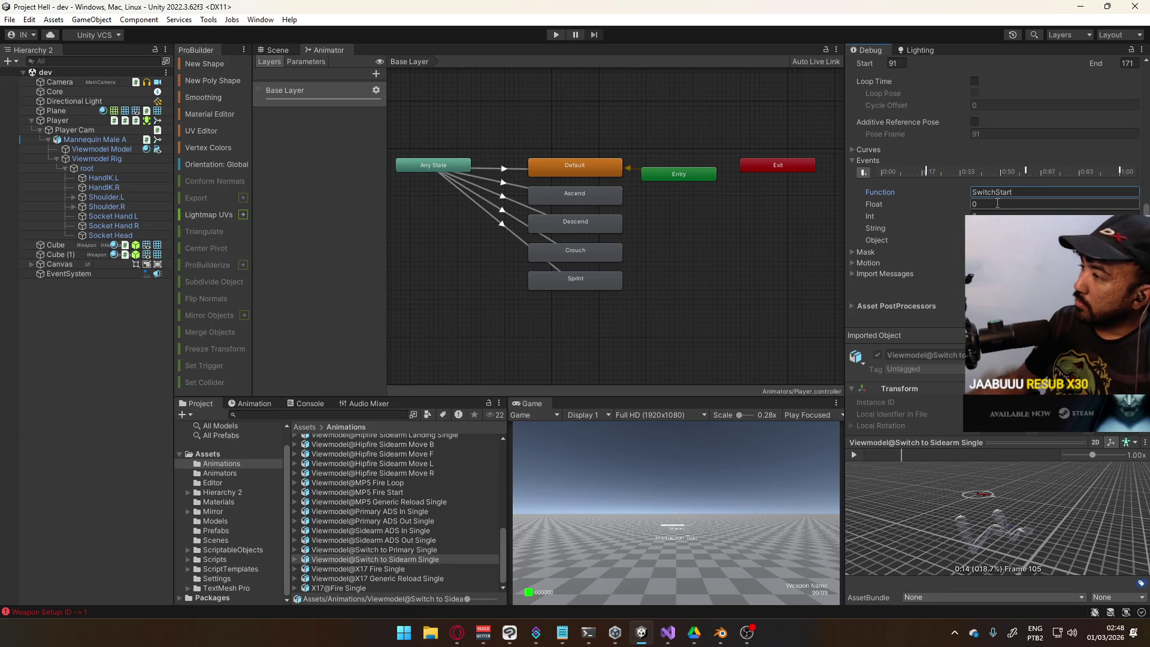
left_click(998, 204)
key("BackSpace")
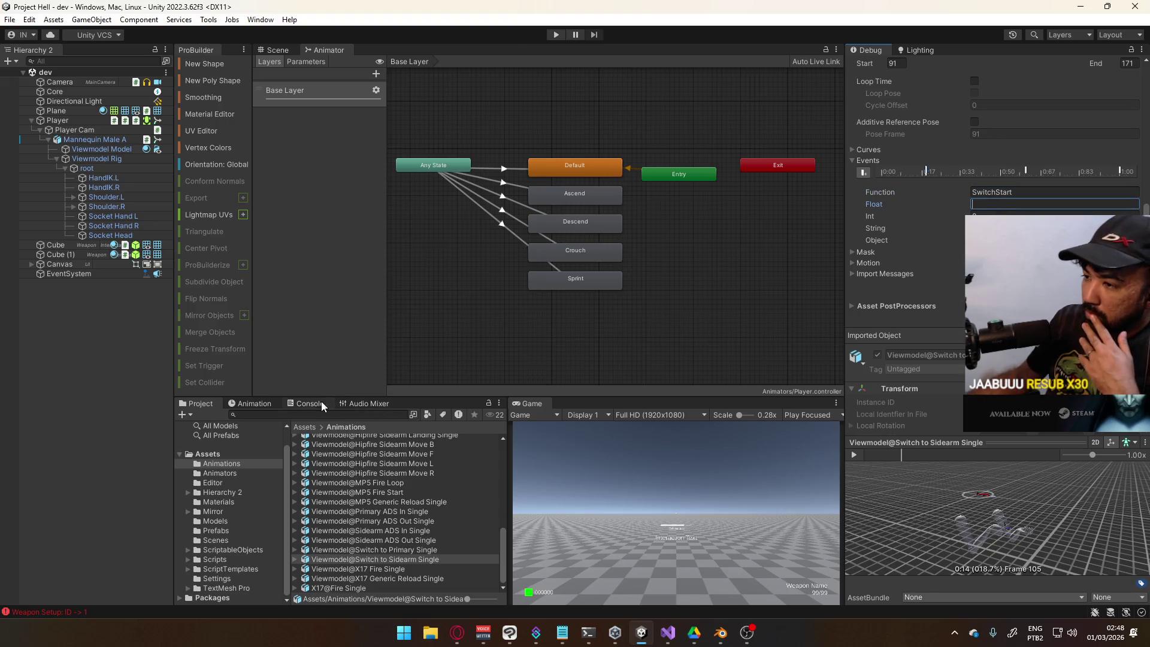
Clear the Console errors and drag the SwitchStart event later, past 0:17
left_click(322, 404)
left_click(183, 415)
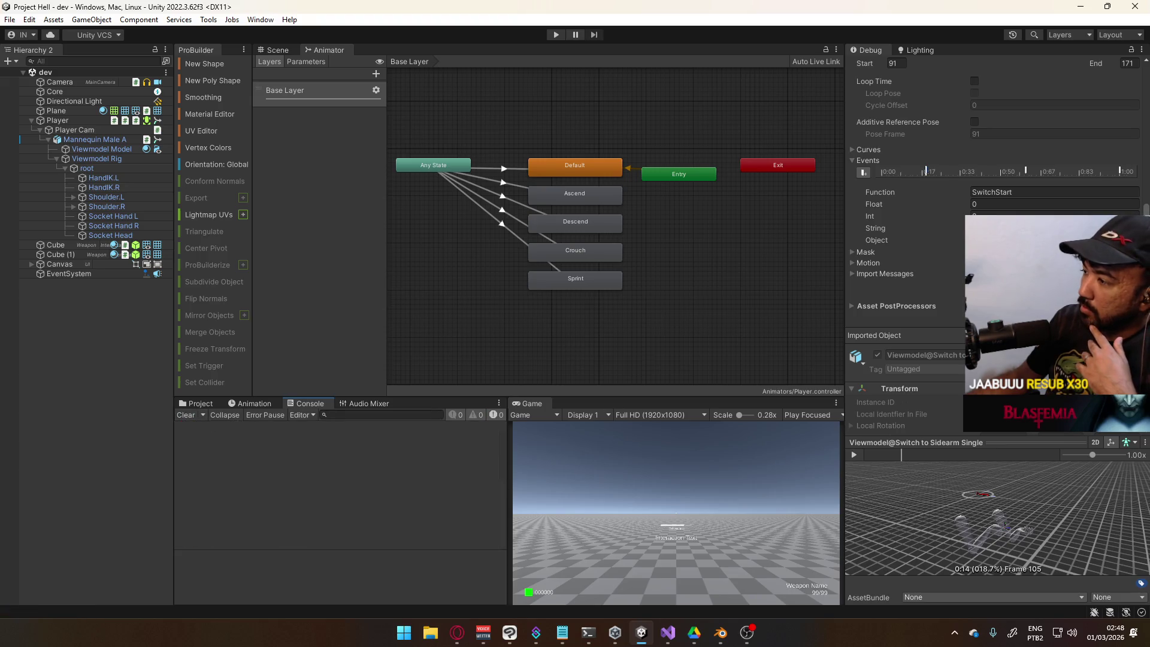
left_click(928, 174)
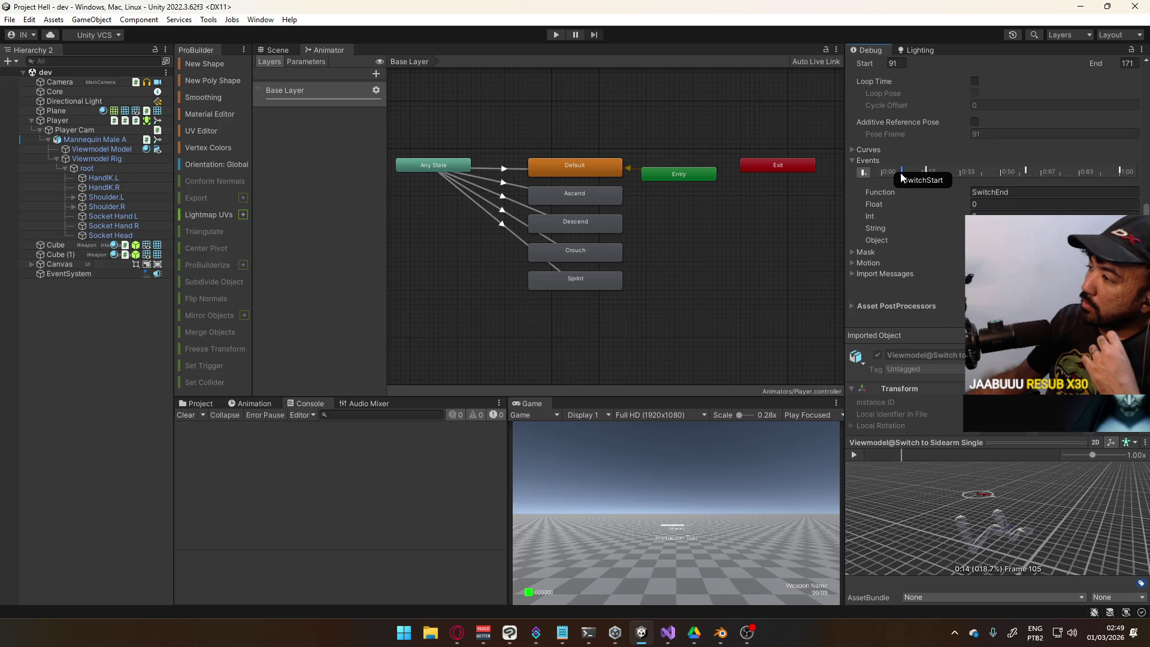
left_click(901, 273)
left_click(893, 304)
scroll(901, 305, "down", 4)
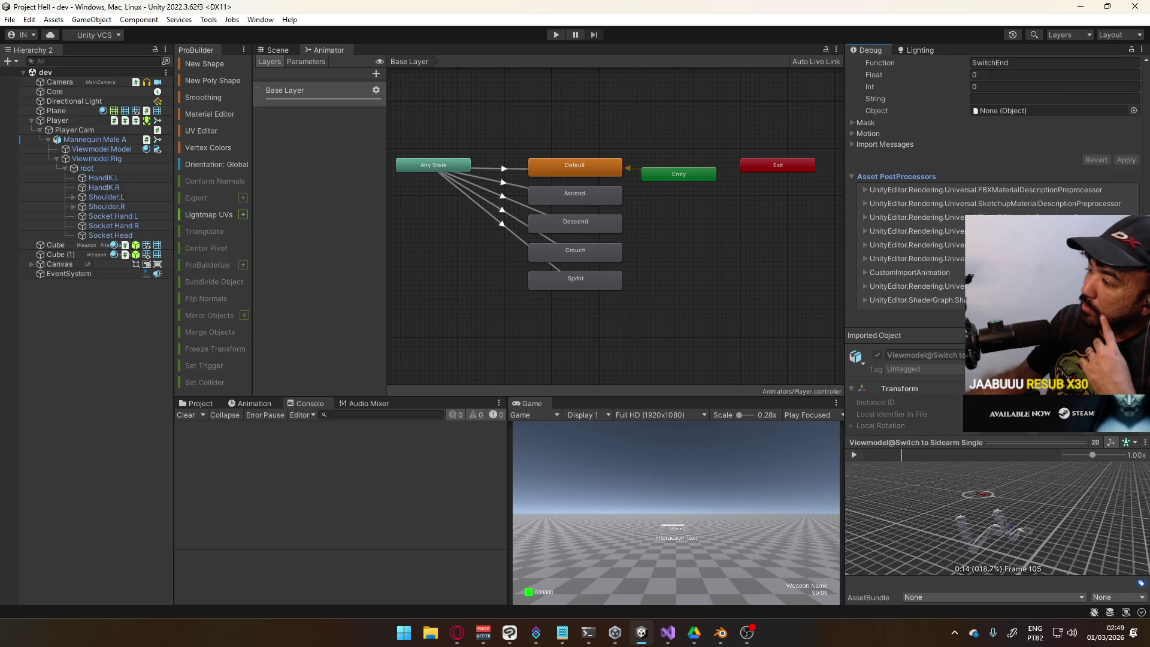
scroll(946, 314, "up", 1)
left_click(904, 207)
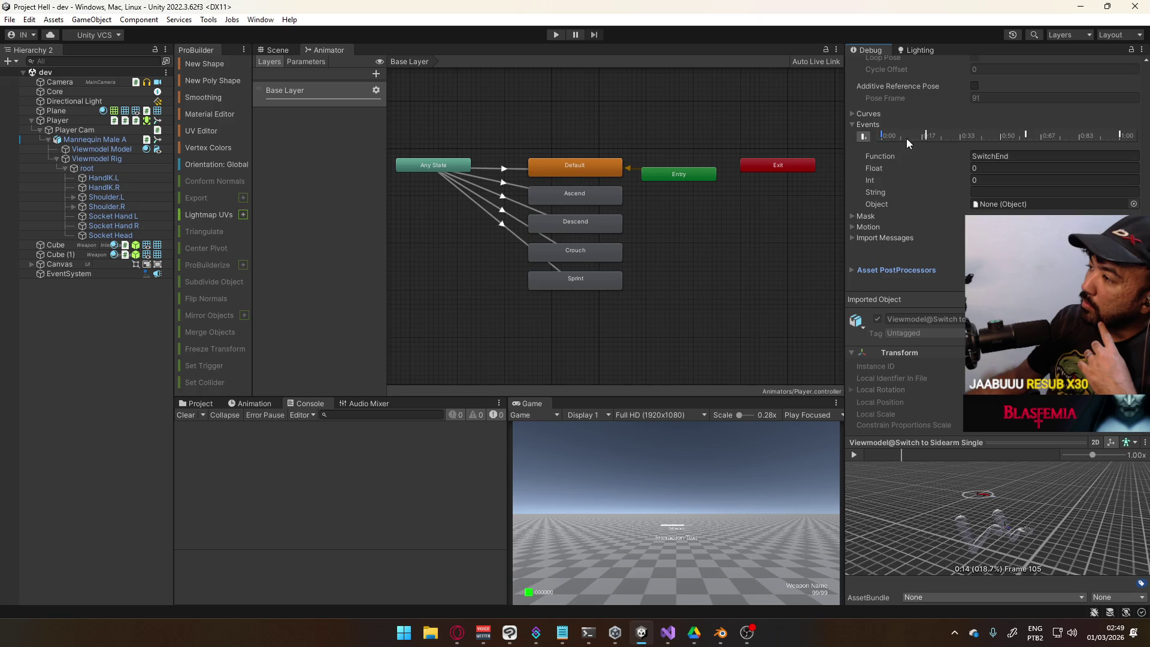
mouse_move(883, 133)
left_mouse_down()
mouse_move(955, 144)
mouse_move(909, 136)
left_mouse_up()
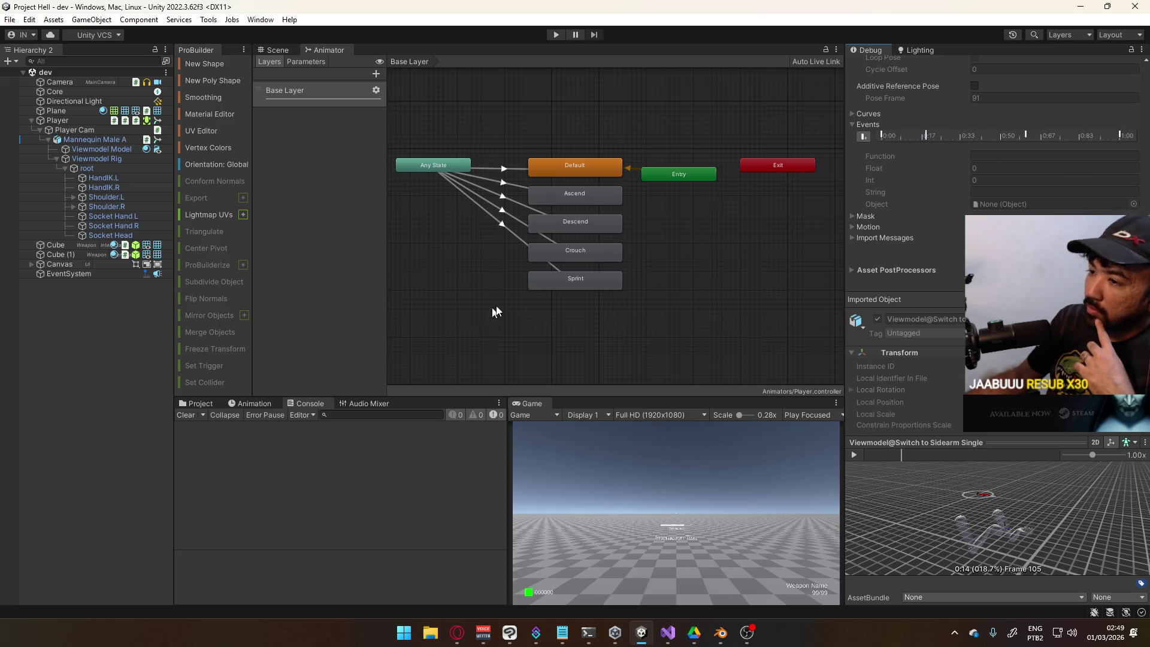
scroll(961, 290, "up", 5)
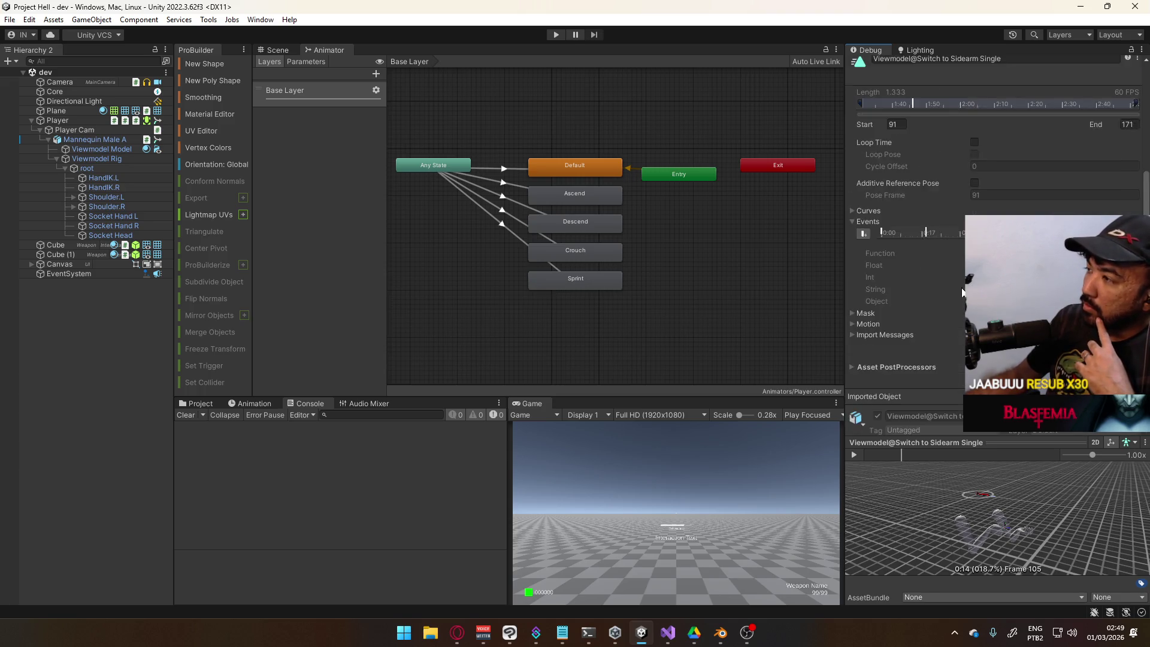
Open the Animations folder and open the Switch to Sidearm Single animation clip
left_click(937, 123)
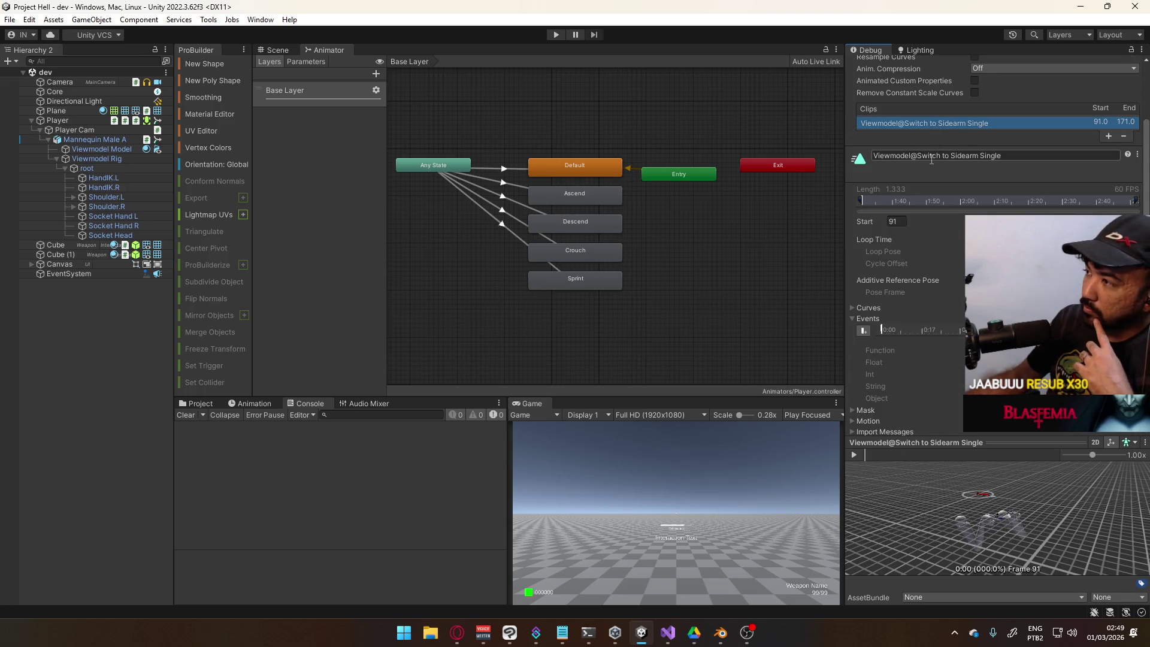
scroll(934, 162, "up", 4)
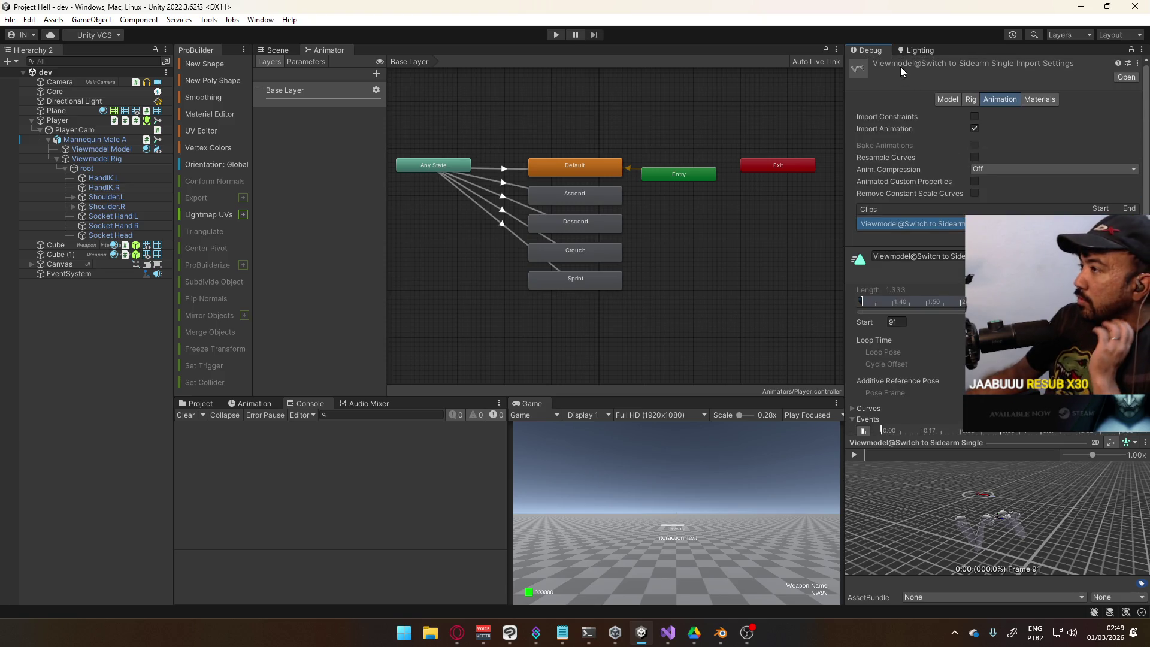
left_click(205, 405)
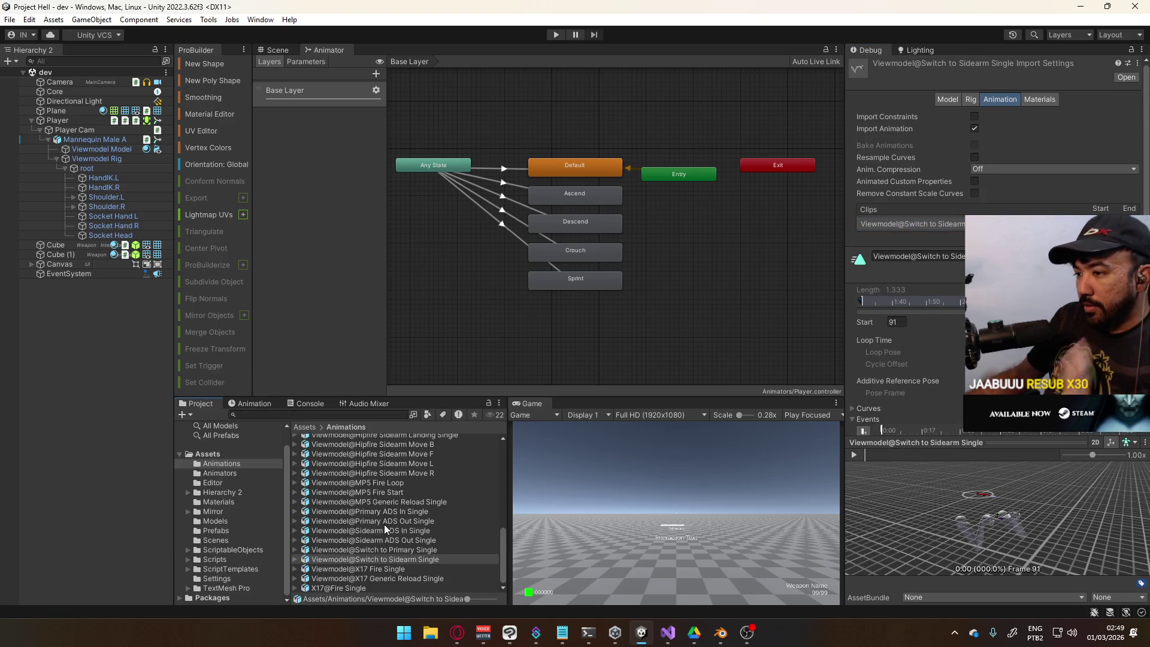
left_click(316, 560)
left_click(295, 559)
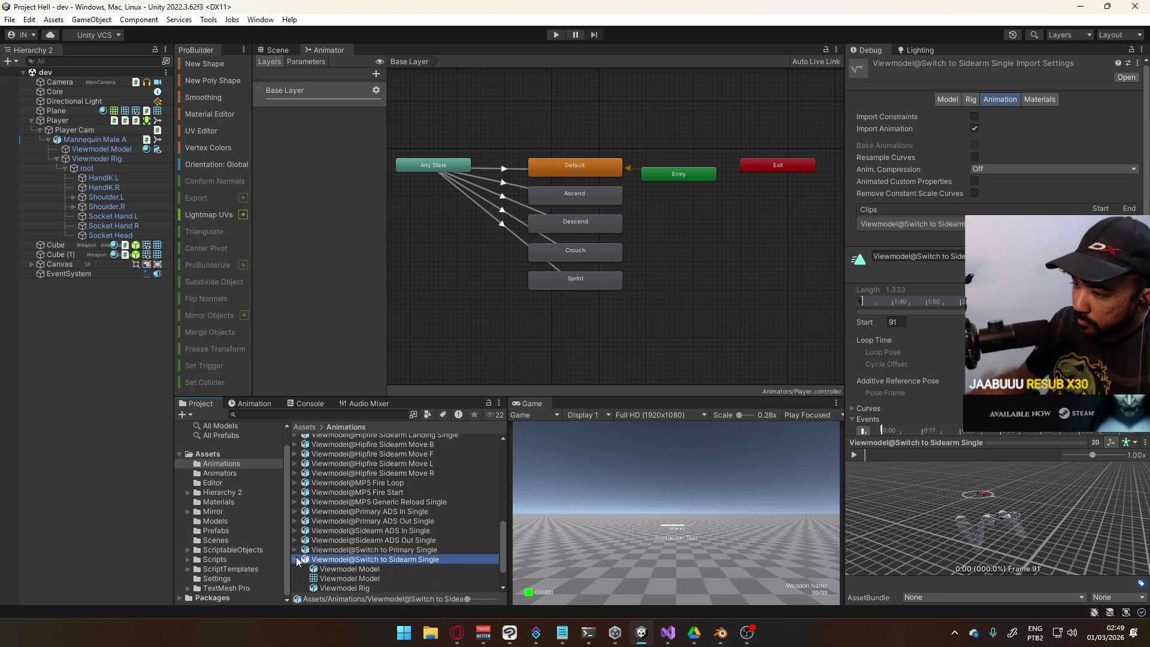
scroll(402, 524, "down", 2)
double_click(363, 558)
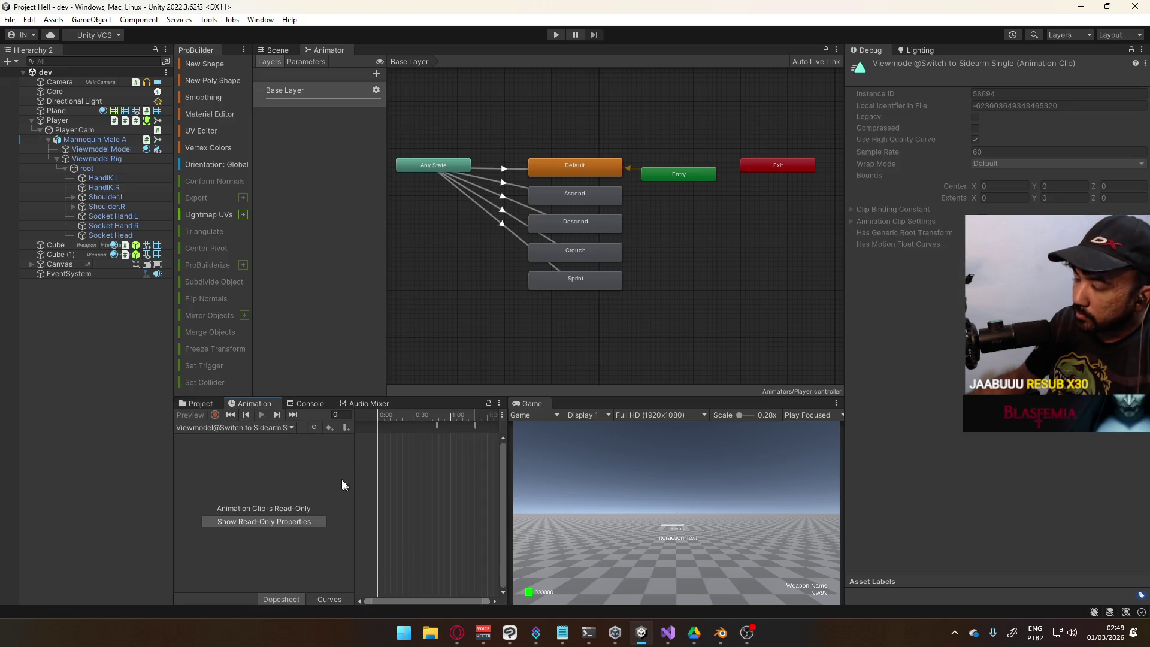
scroll(421, 444, "up", 1)
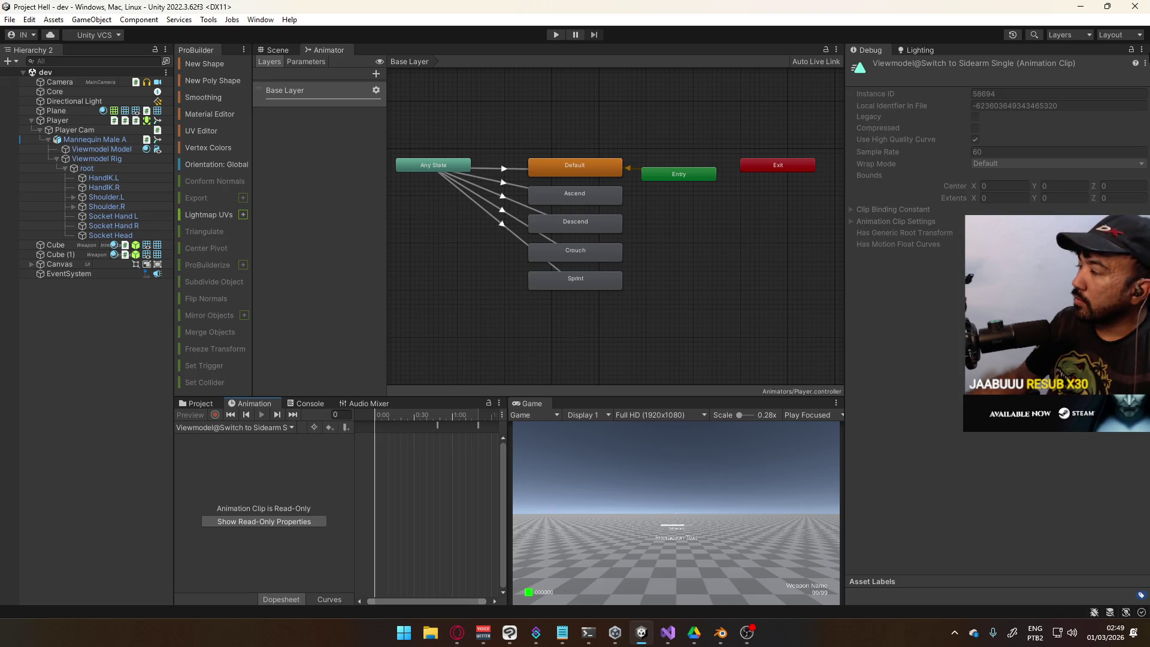
Switch the Inspector from Debug to Normal view and show the sidearm switch model's import settings
left_click(1143, 52)
left_click(994, 93)
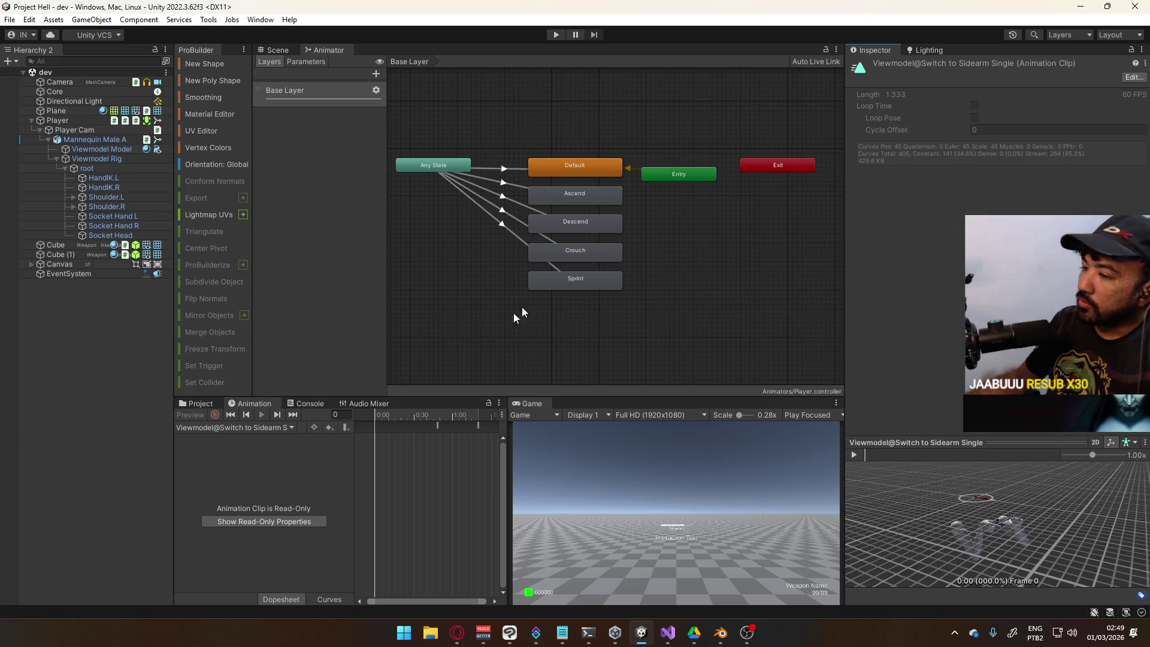
left_click(210, 403)
key("Left")
left_click(370, 559)
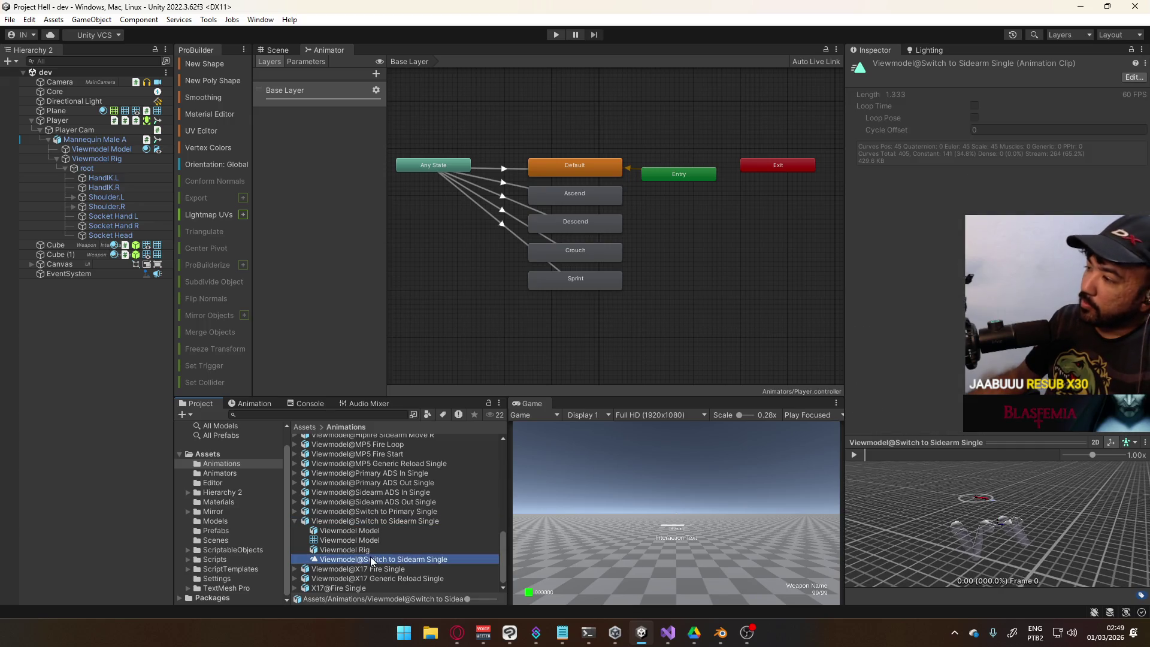
left_click(382, 520)
scroll(905, 239, "down", 5)
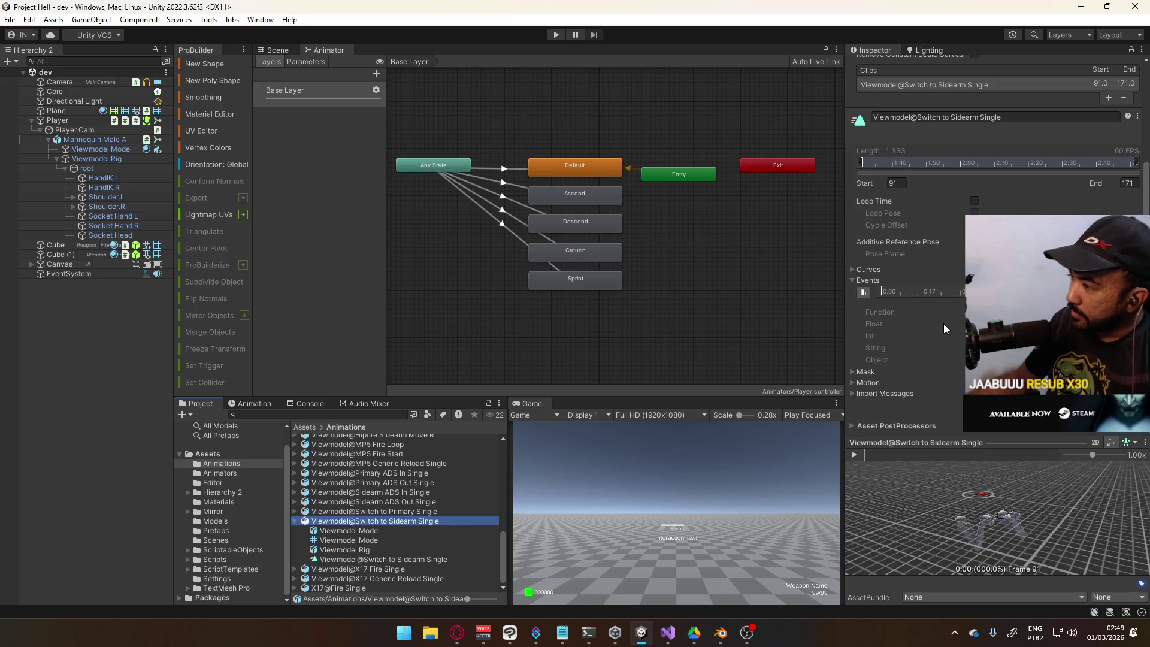
Undo an accidentally added event, compare both switch clips, and collapse the Sidearm asset
left_click(863, 292)
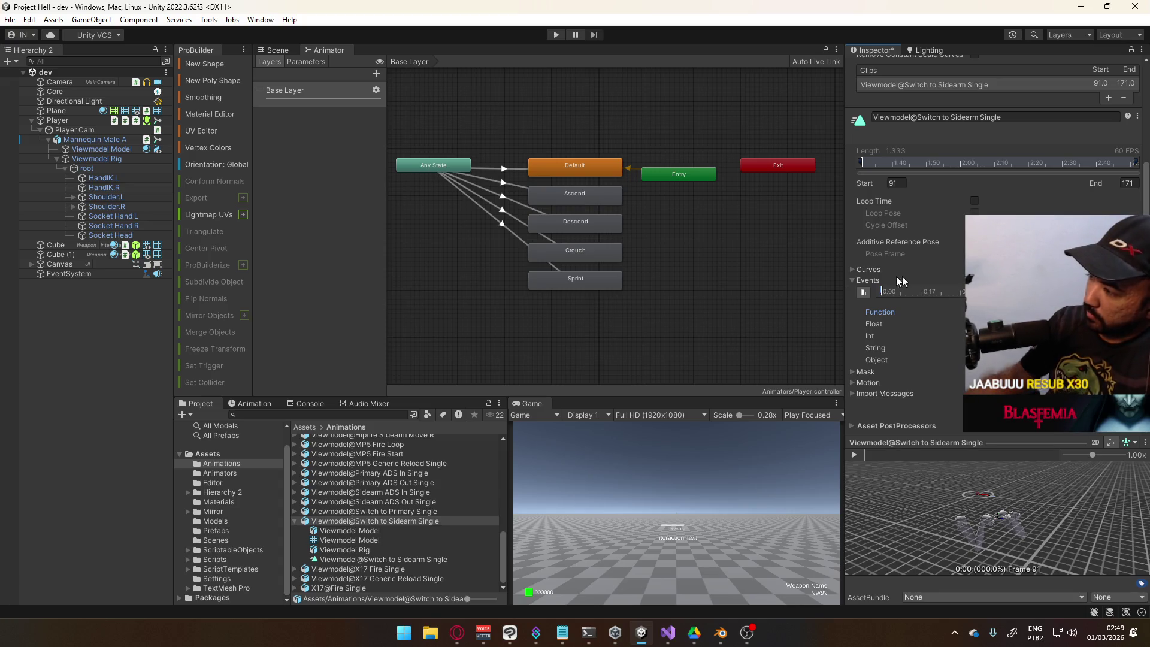
key("ctrl+z")
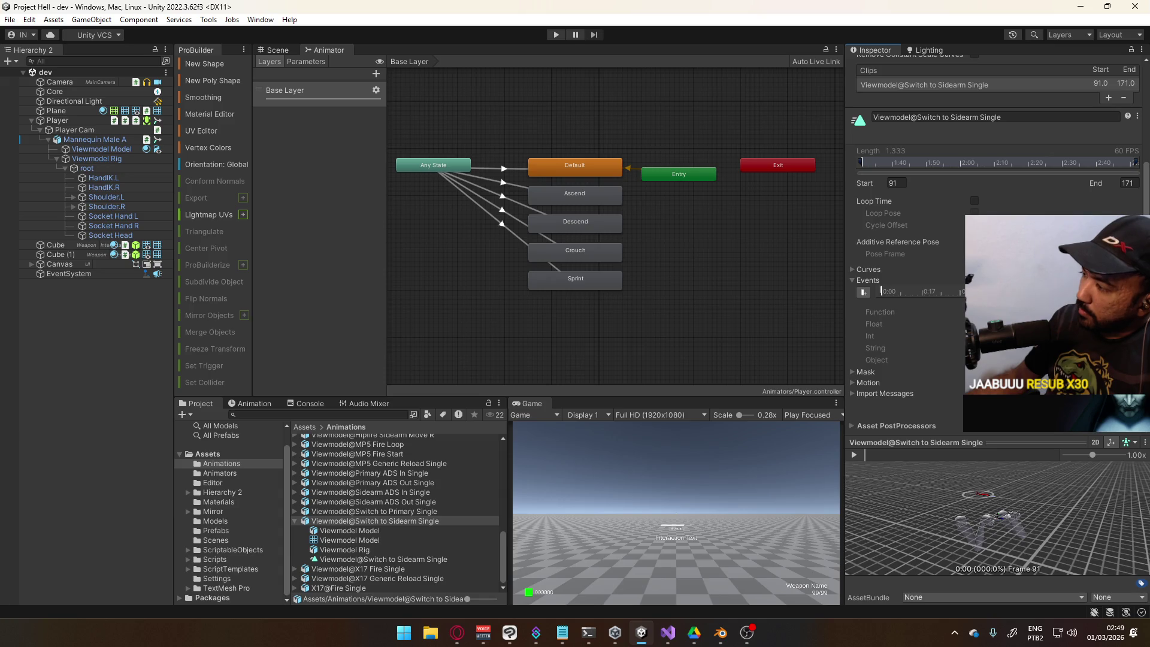
left_click(883, 292)
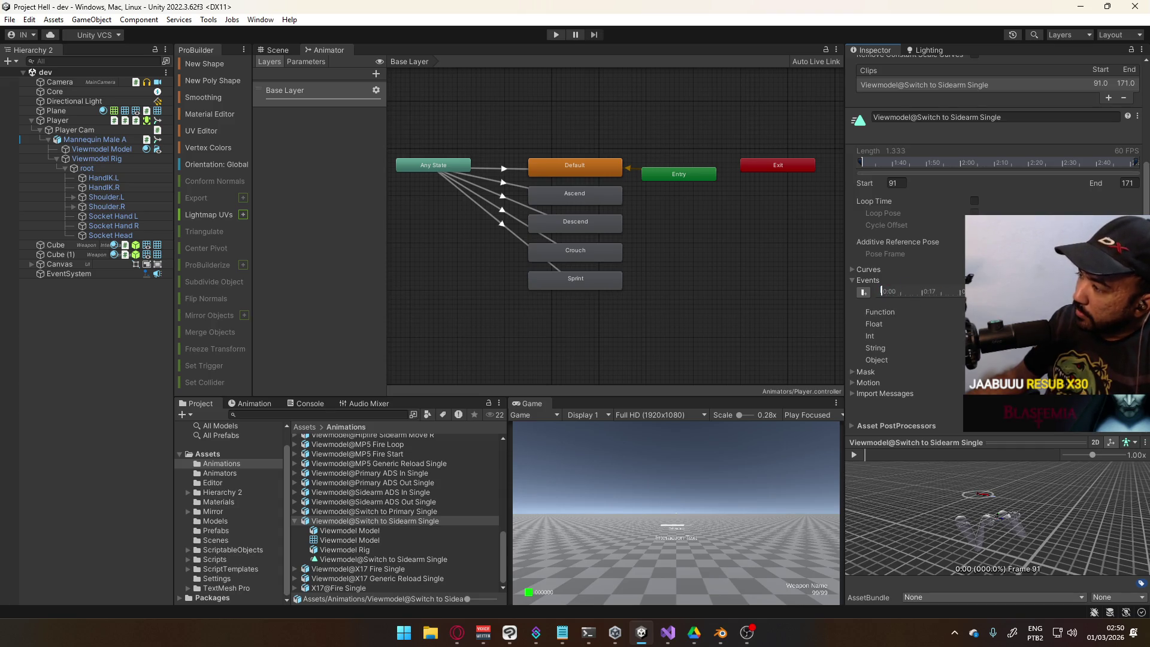
left_click(409, 512)
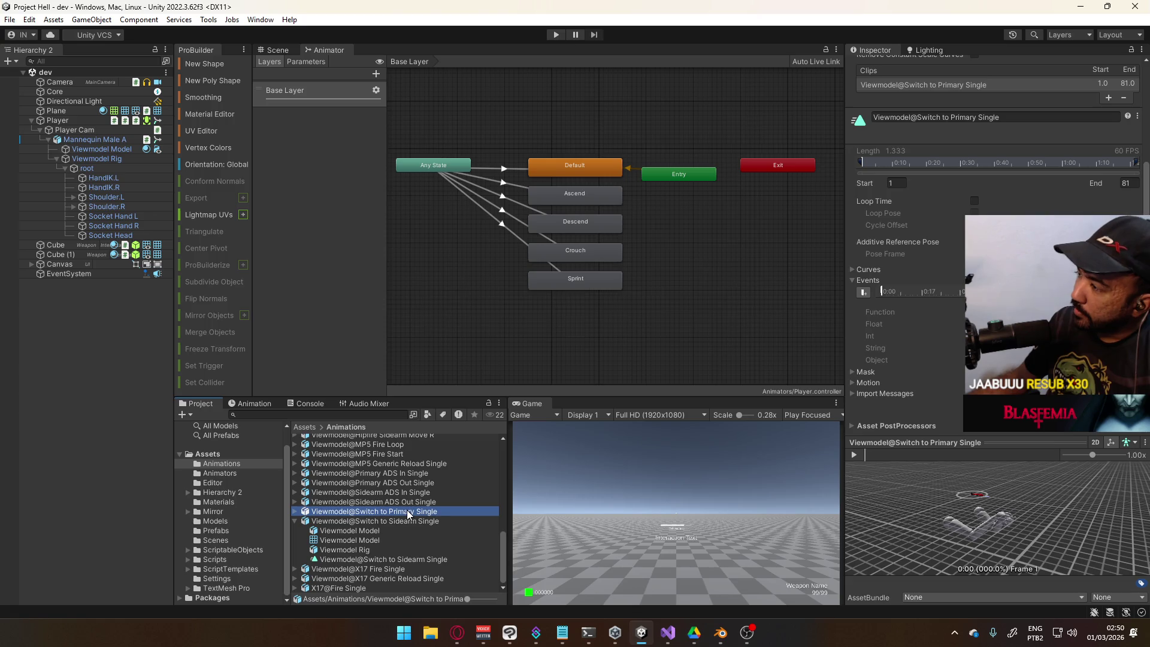
left_click(366, 522)
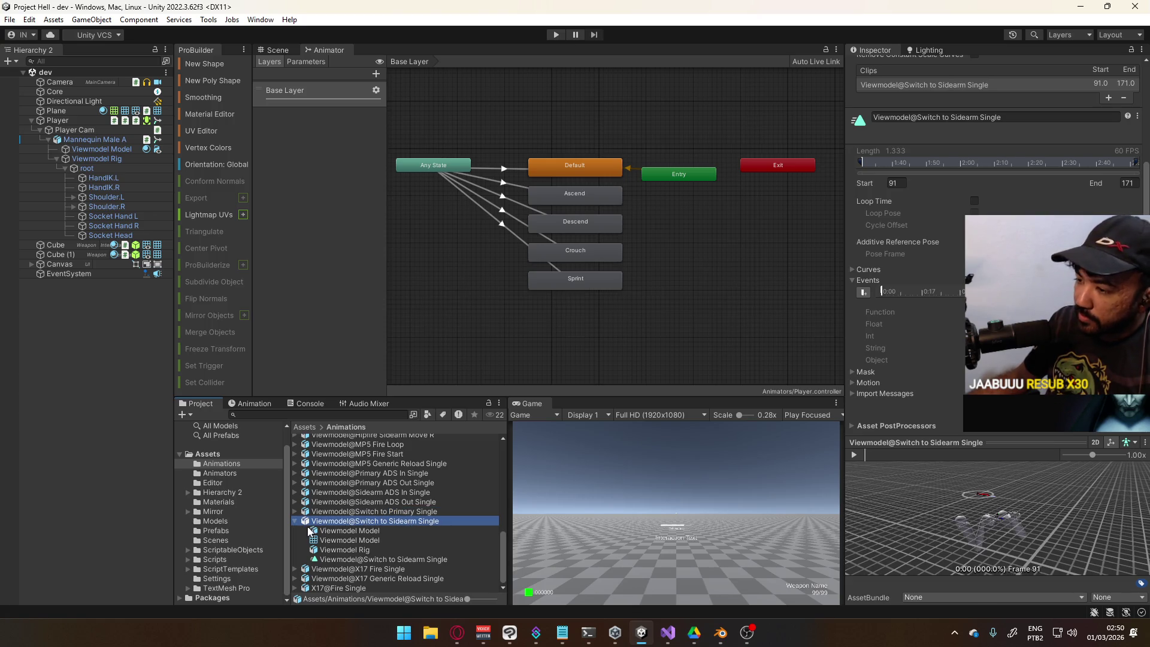
left_click(294, 521)
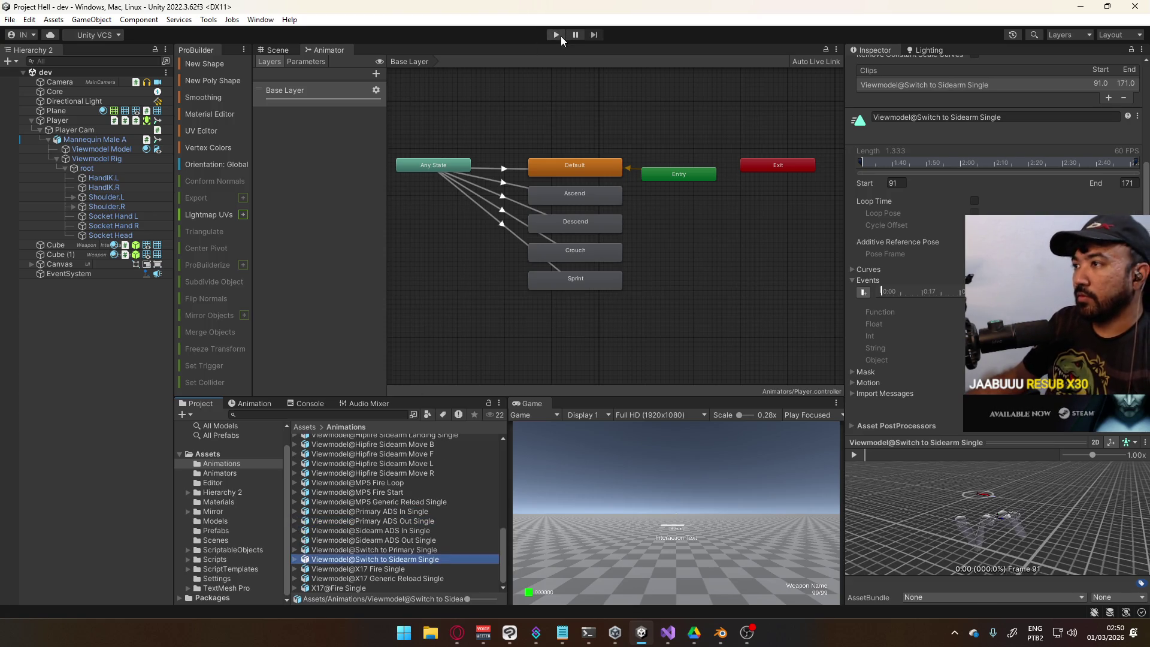
Enter Play mode and maximize the Game view
left_click(561, 37)
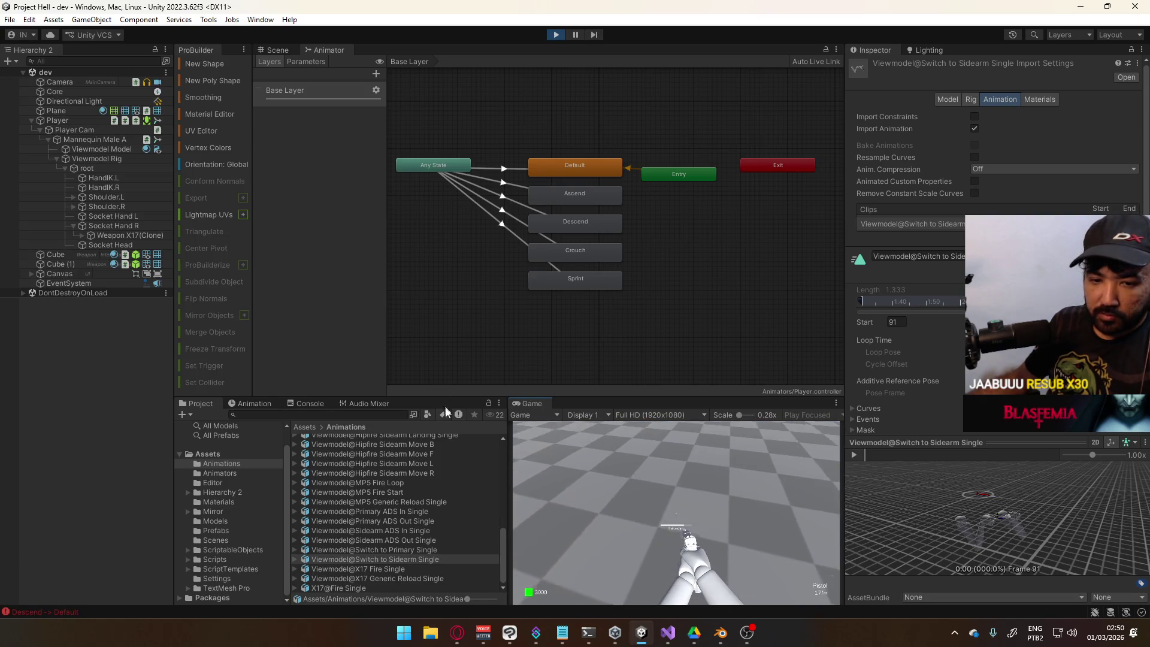
right_click(527, 404)
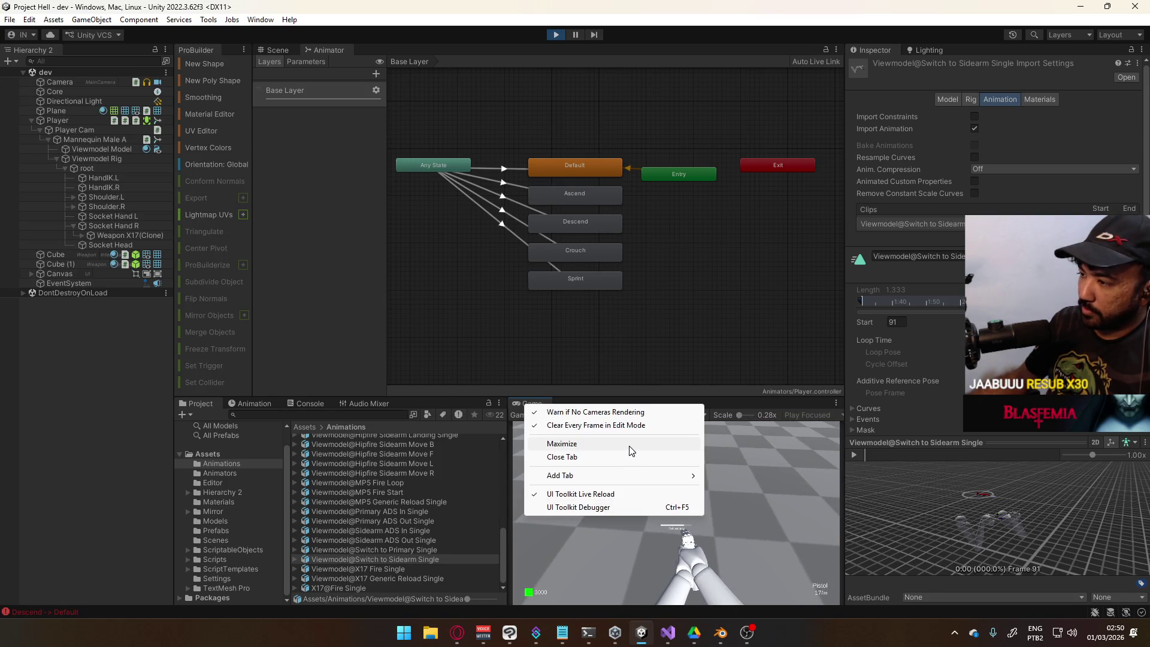
left_click(630, 451)
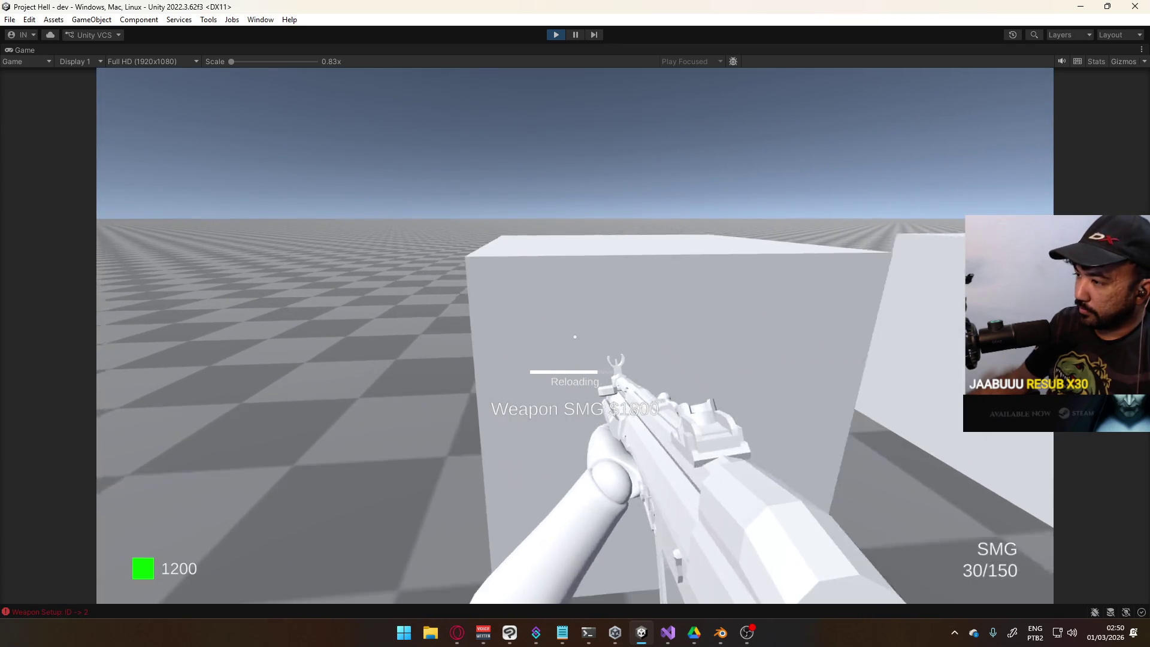
Swap repeatedly between pistol and SMG with keys 1 and 2 while moving, then stop playing
key("s")
key("1")
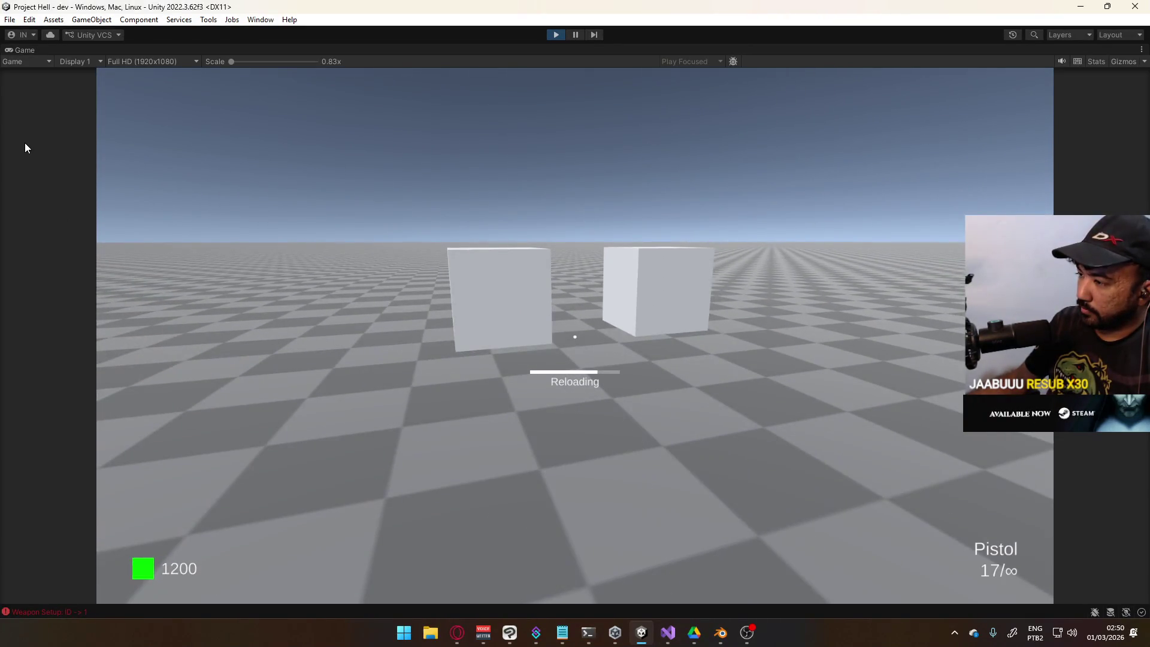
key("2")
key("1")
key("w")
key("2")
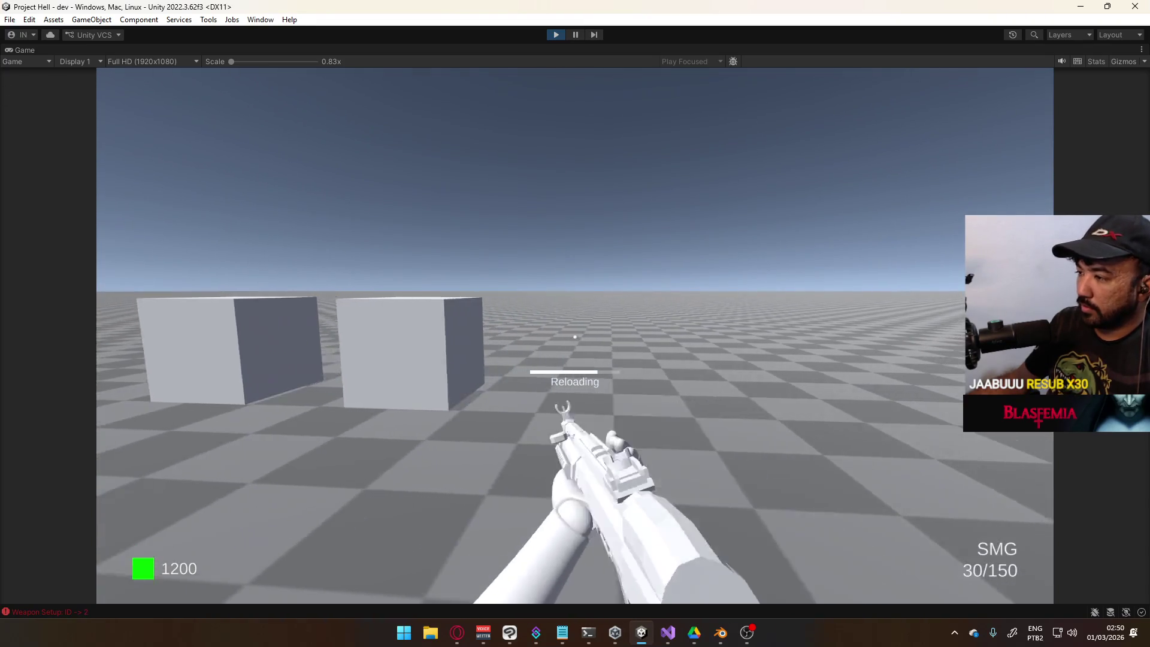
key("1")
key("2")
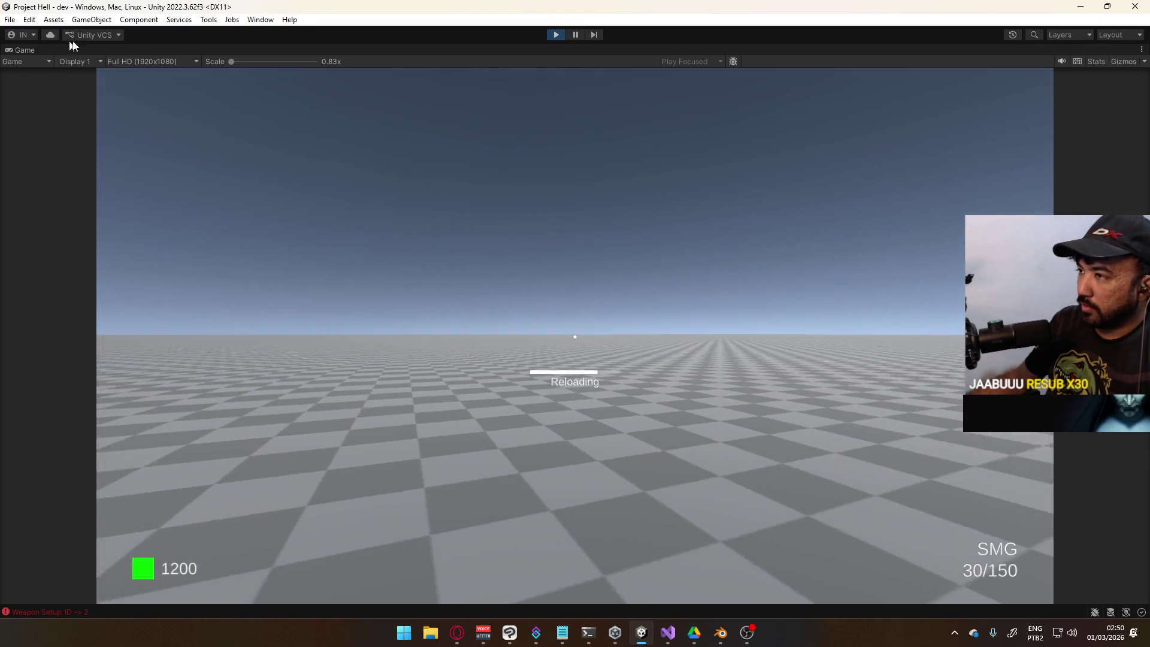
key("1")
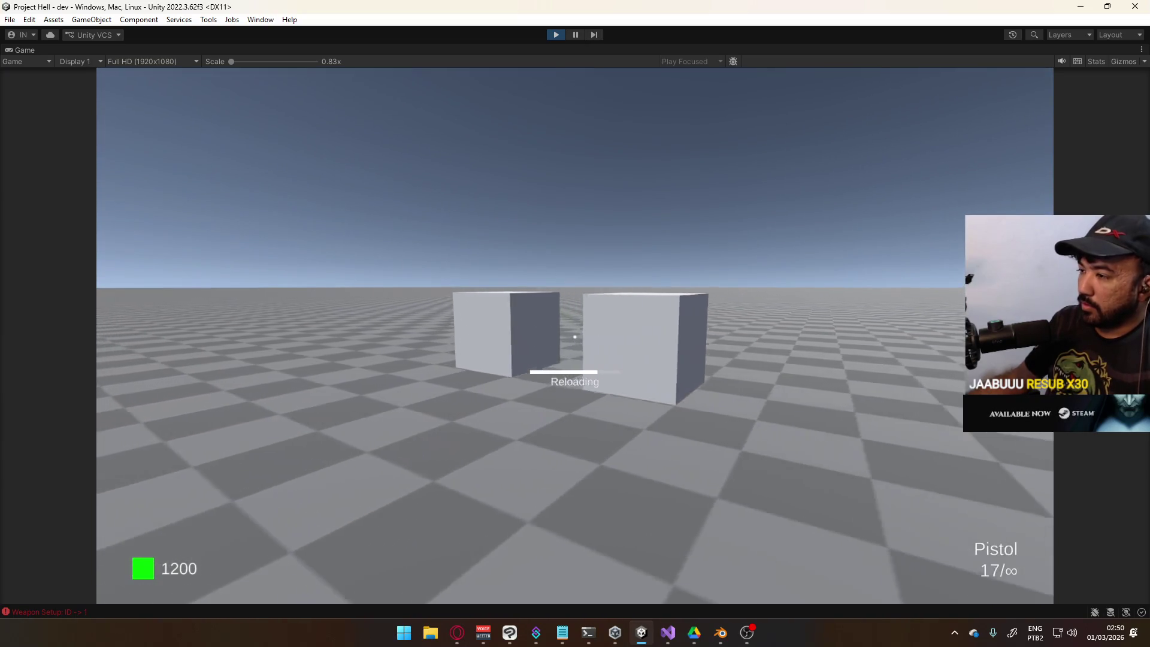
key("2")
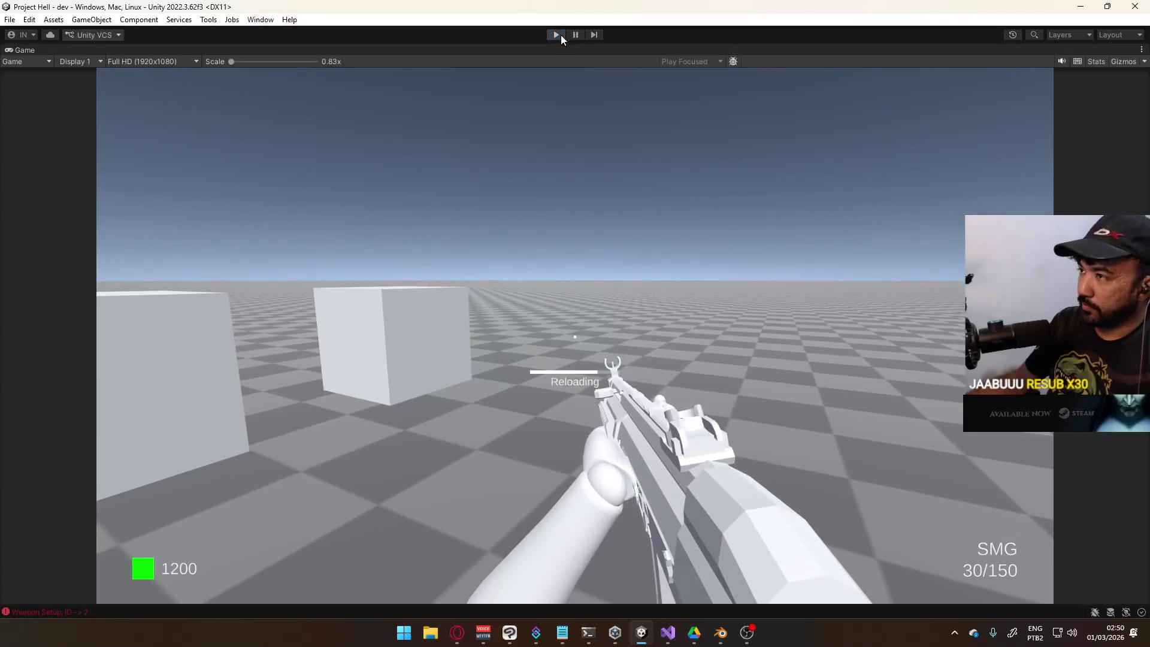
left_click(560, 35)
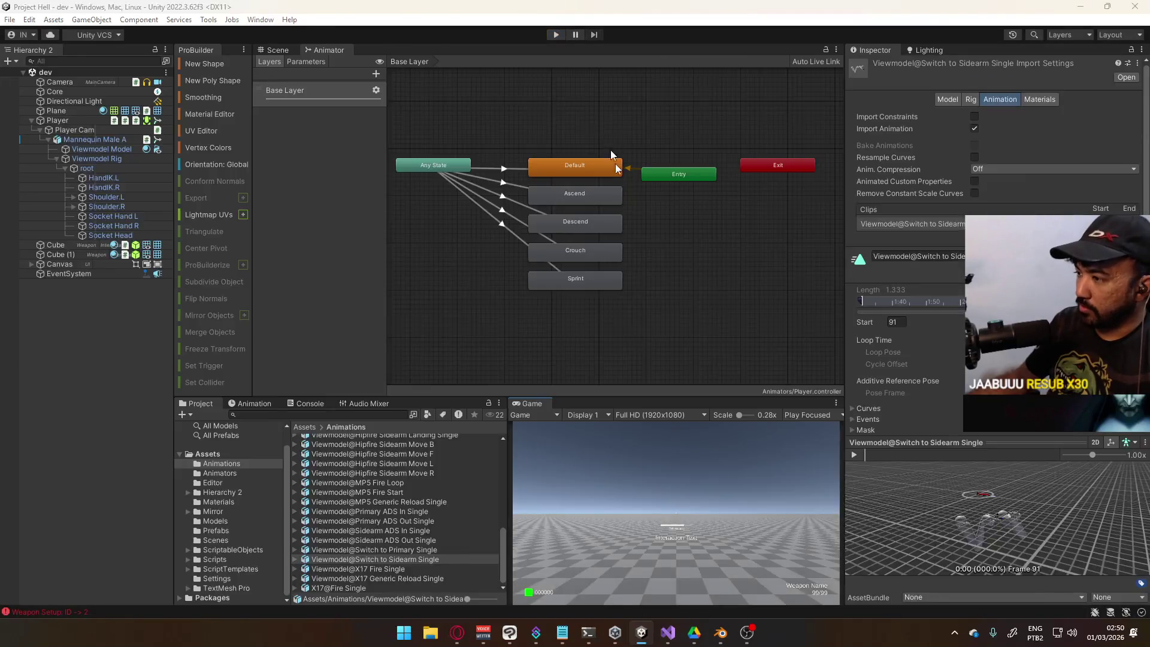
Remove the comment markers around the switch-cancel block at lines 561–563
key("alt+Tab")
left_click(541, 293)
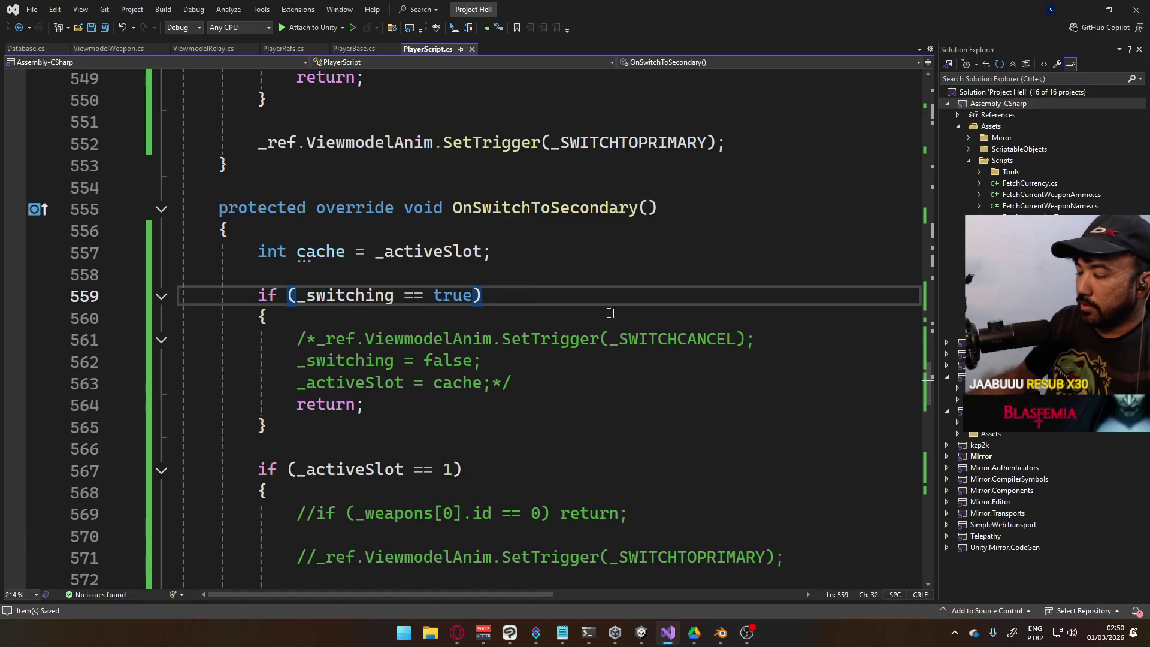
left_click(295, 339)
key("Delete")
key("Delete")
left_click(537, 384)
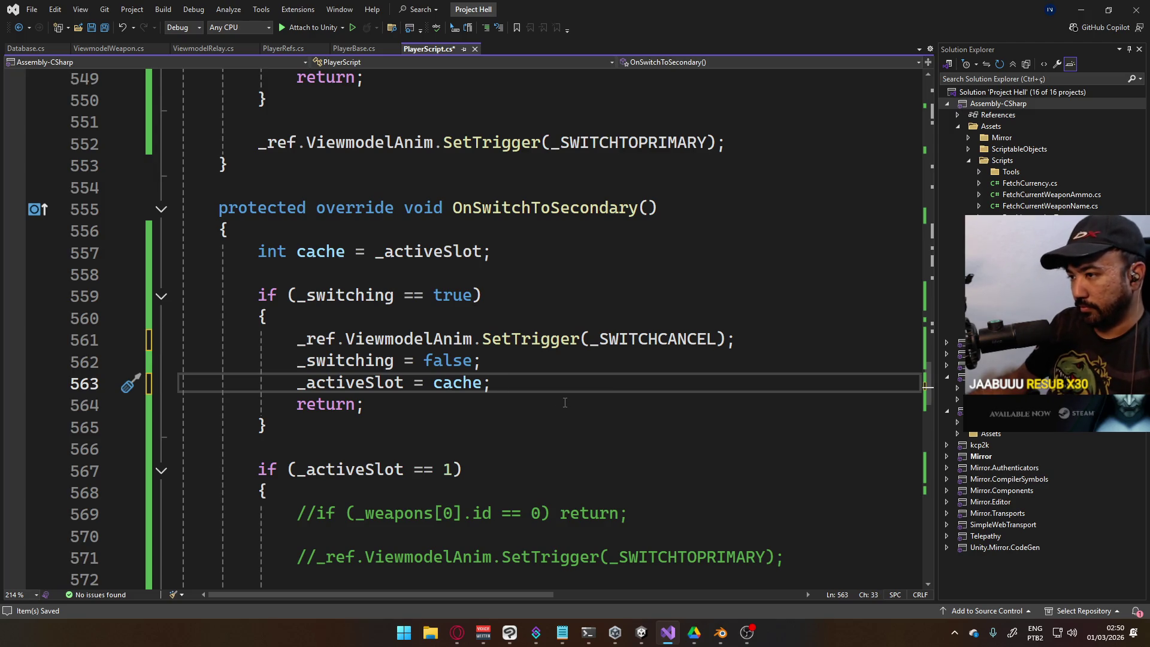
scroll(525, 411, "down", 16)
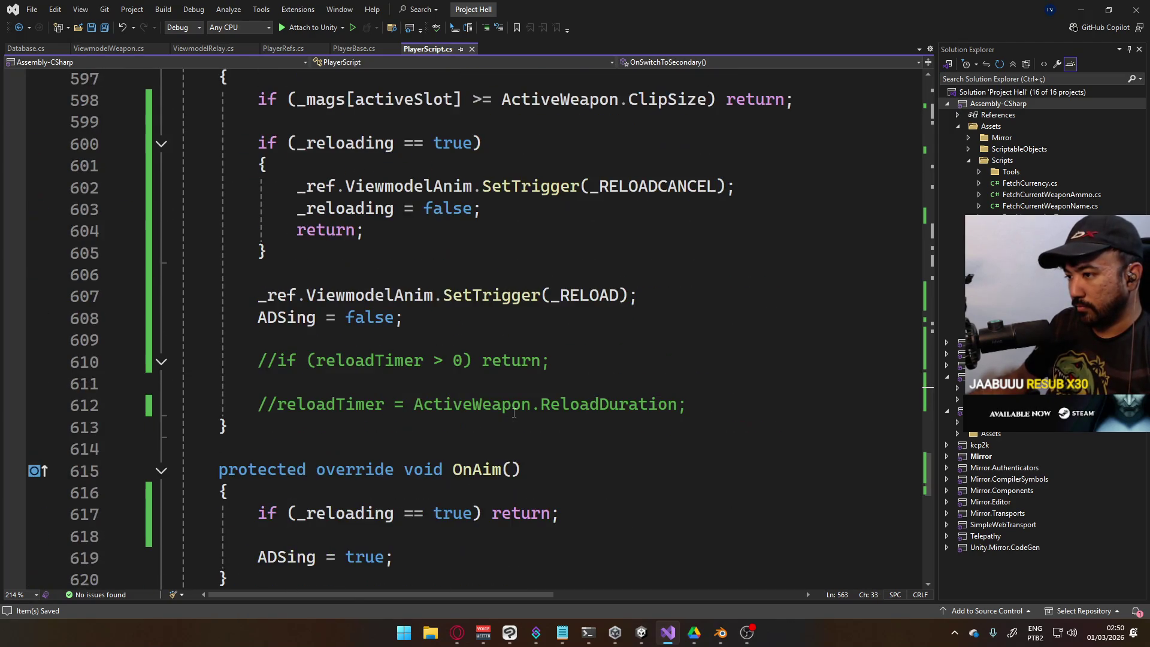
scroll(460, 408, "down", 8)
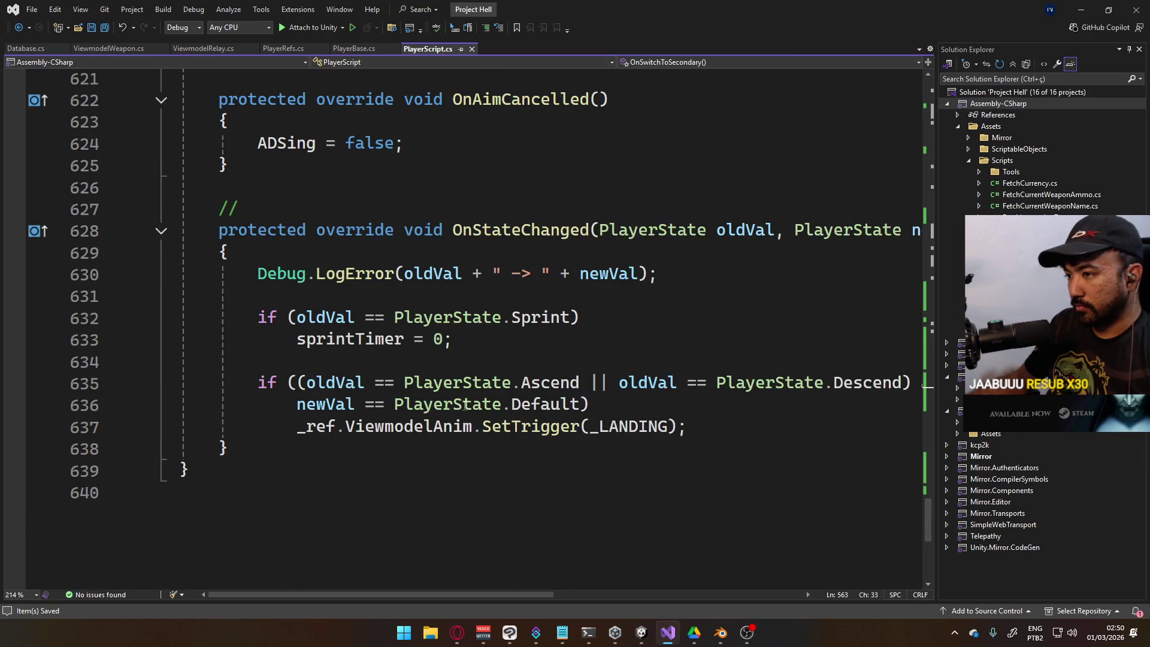
scroll(473, 393, "up", 8)
scroll(386, 377, "up", 15)
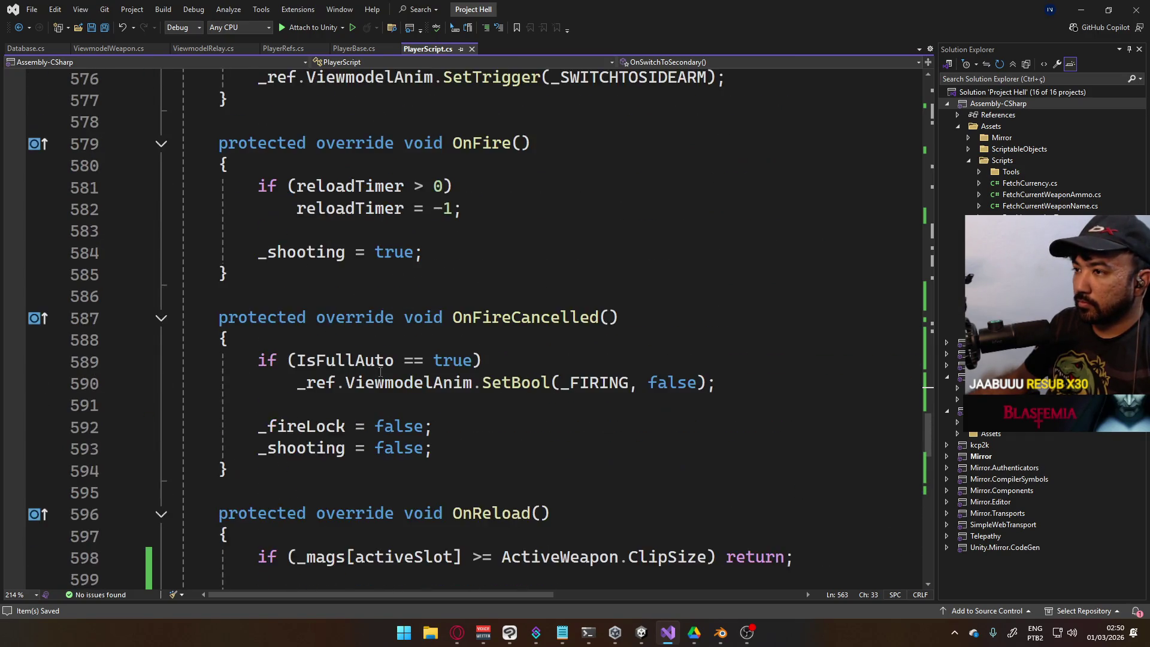
scroll(390, 367, "up", 8)
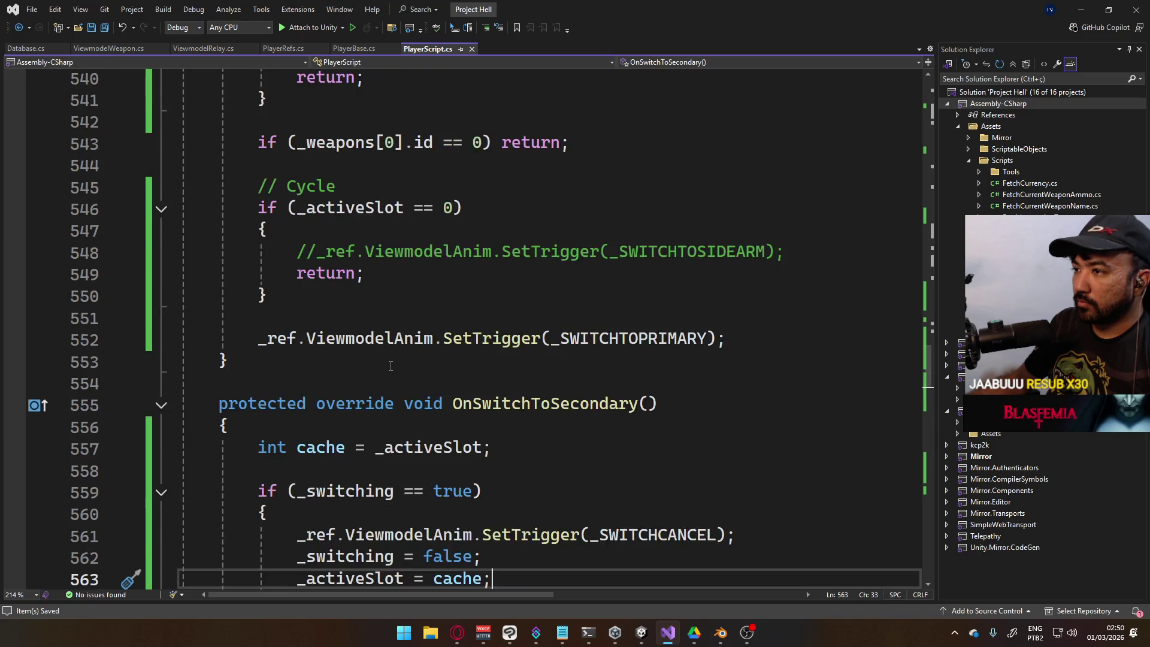
Uncomment the cancel block in OnSwitchToPrimary and save PlayerScript
left_click(297, 274)
key("Delete")
key("Delete")
left_click(539, 317)
key("BackSpace")
key("BackSpace")
key("ctrl+s")
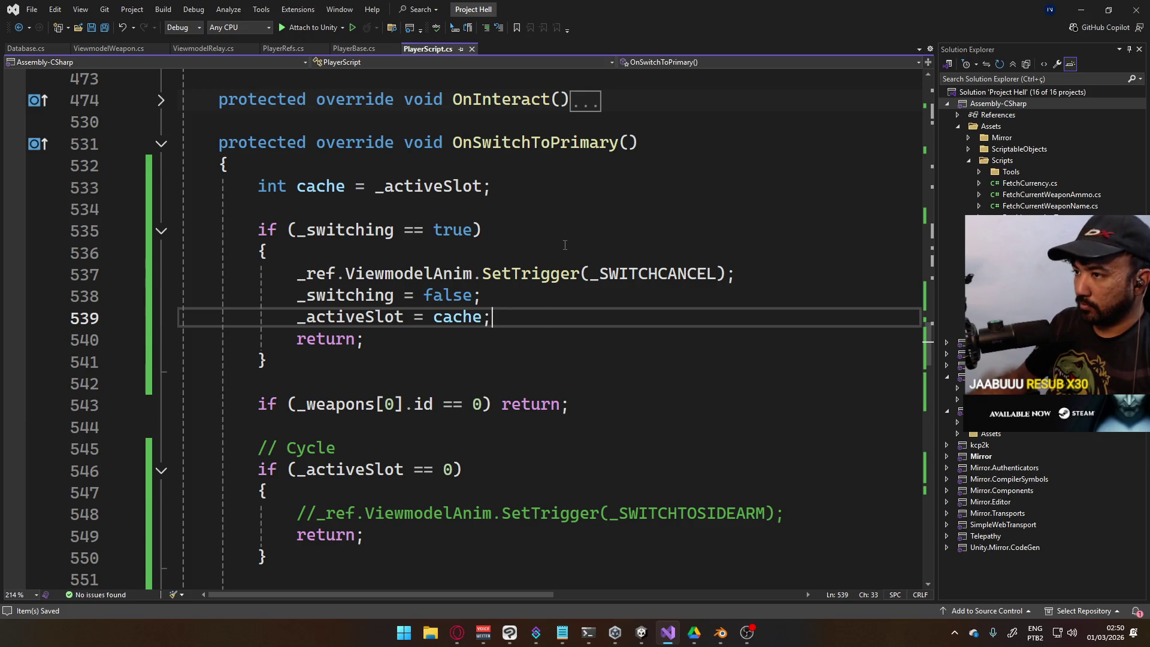
key("alt+Tab")
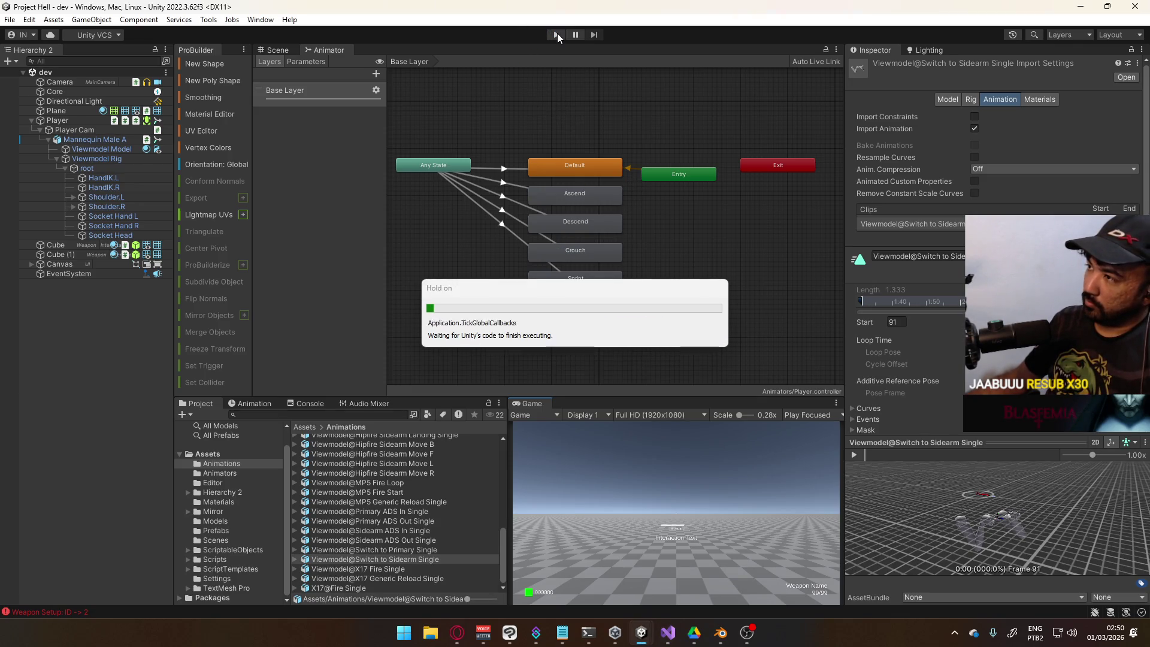
Enter Play mode with the Game view maximized and swap from the SMG to the Pistol
left_click(557, 34)
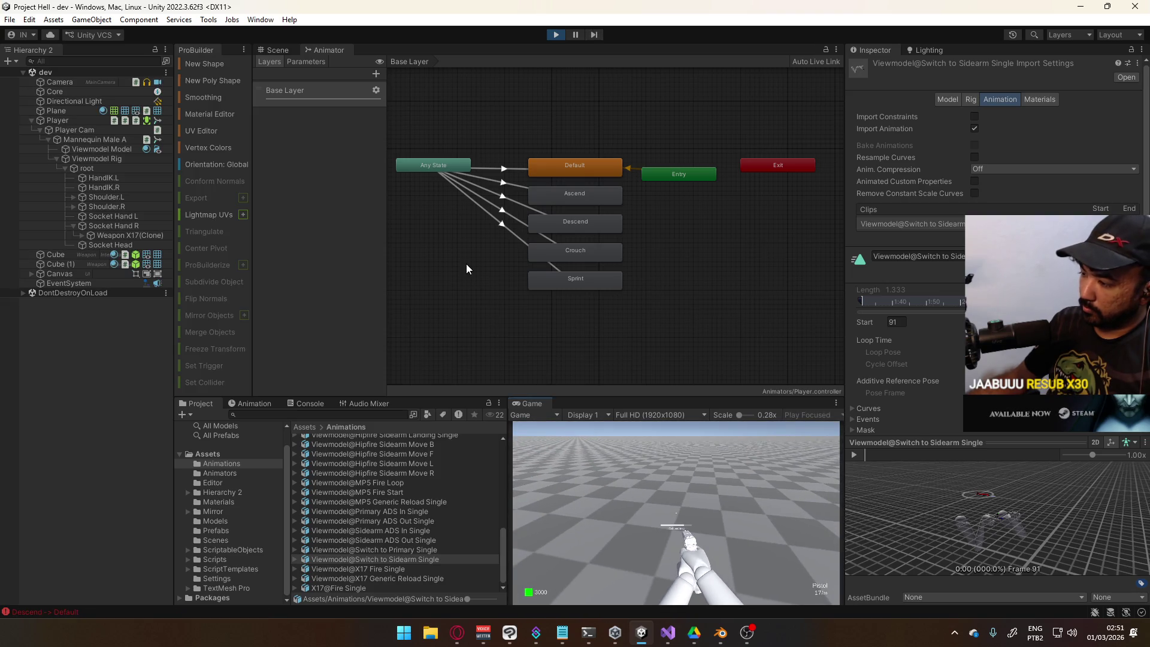
right_click(536, 402)
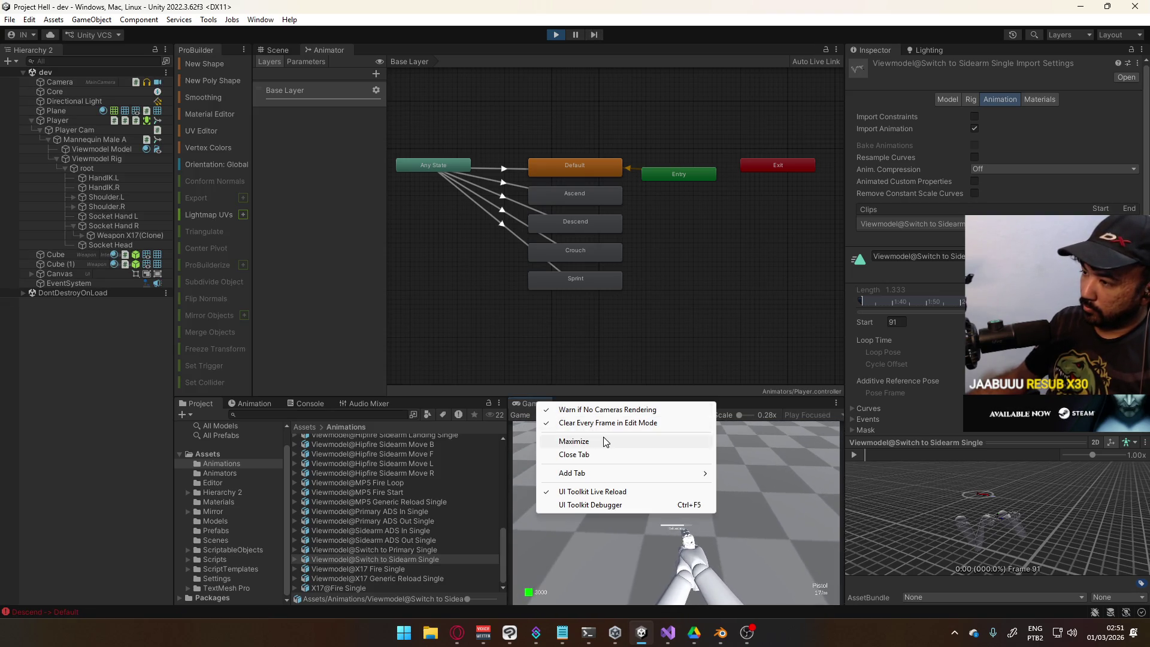
left_click(603, 438)
key("2")
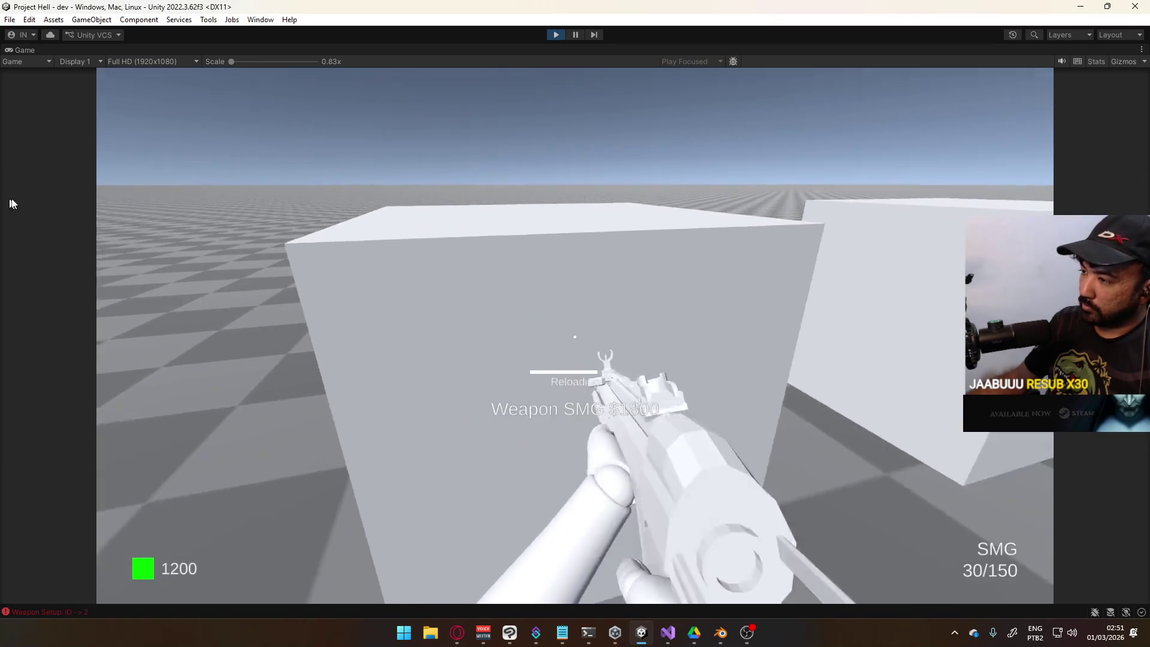
key("s")
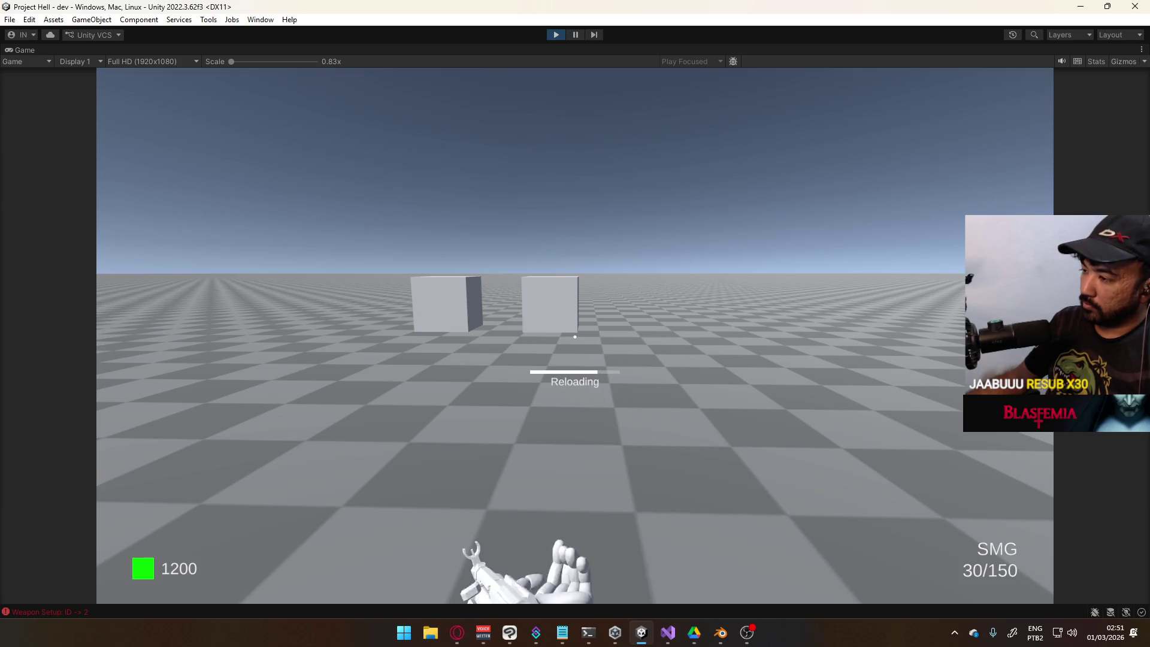
key("1")
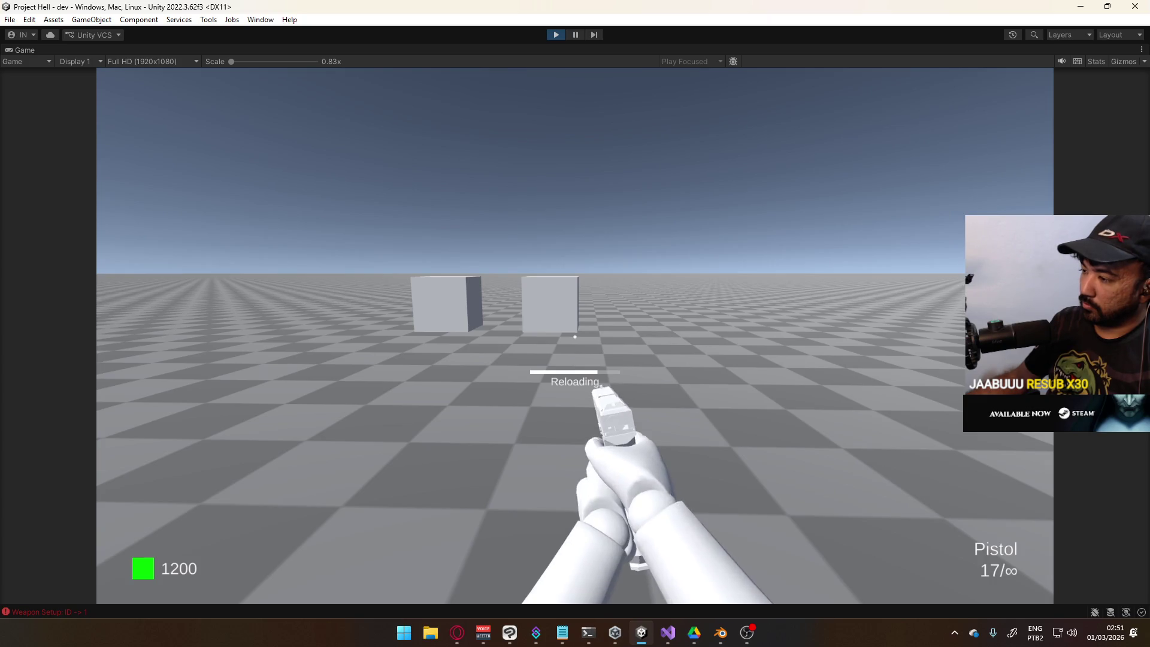
Interrupt a switch to the SMG by returning to the Pistol, then restore the editor layout
key("2")
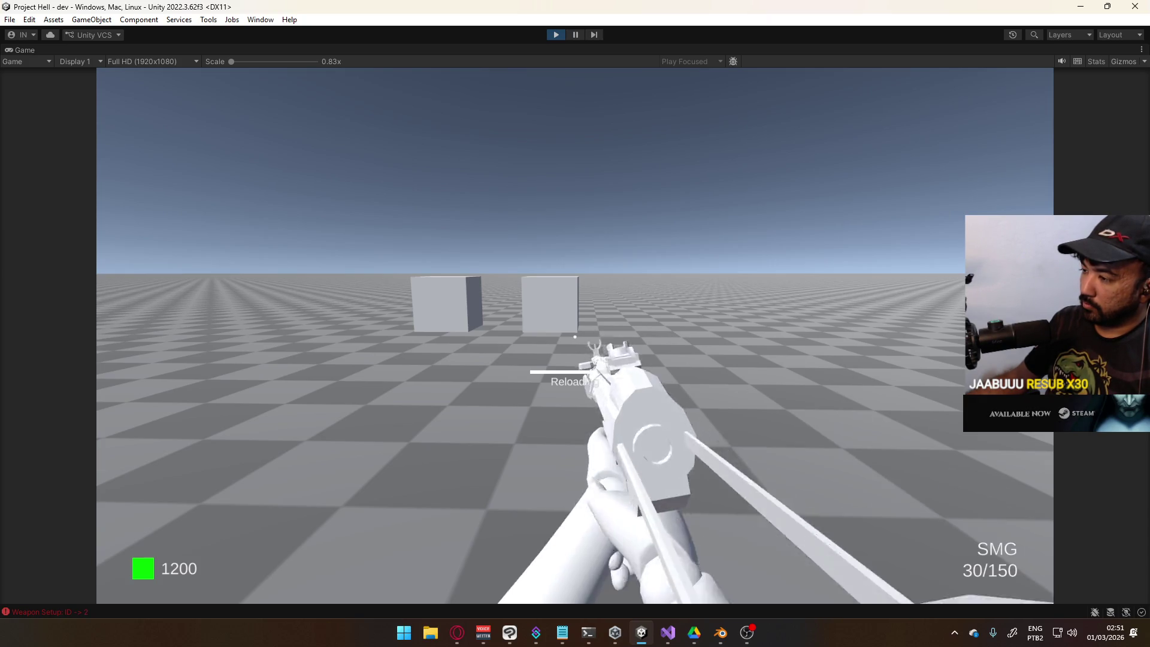
key("1")
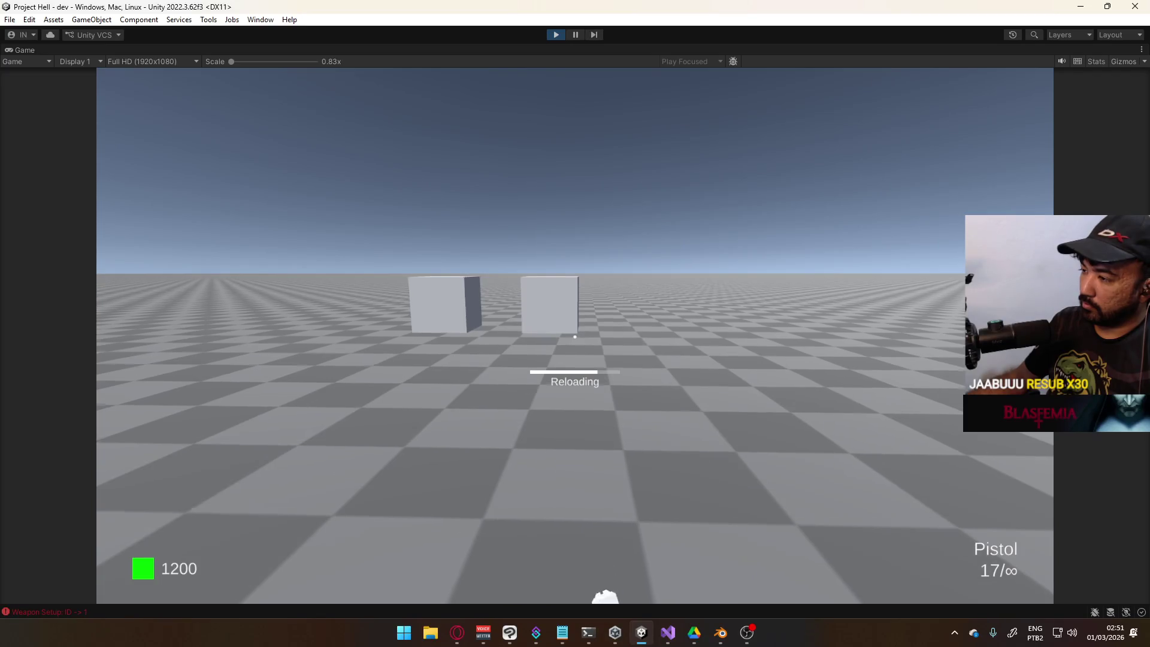
key("w")
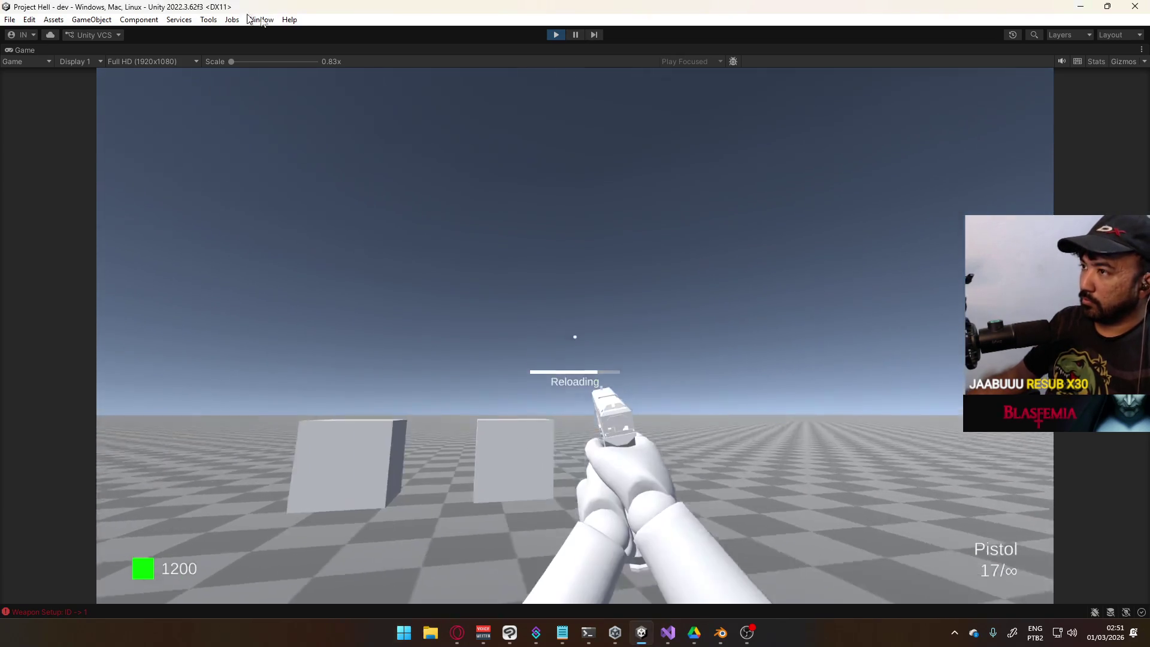
key("Escape")
right_click(329, 52)
left_click(367, 92)
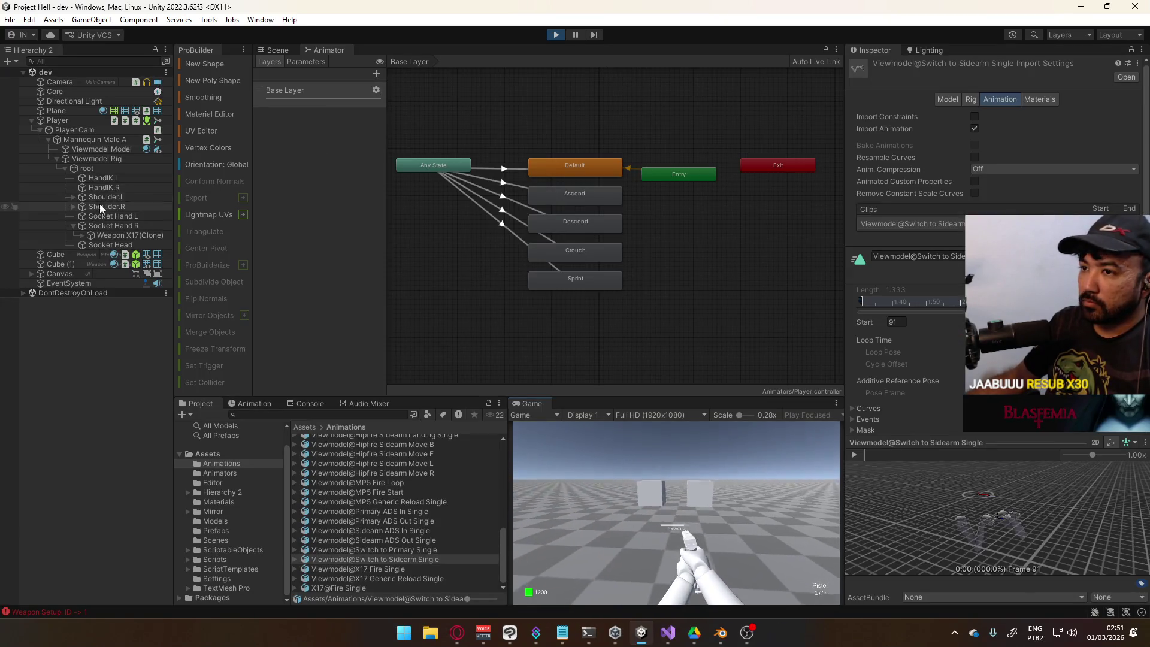
Inspect the Switch layer of Mannequin Male A's Viewmodel animator
left_click(93, 139)
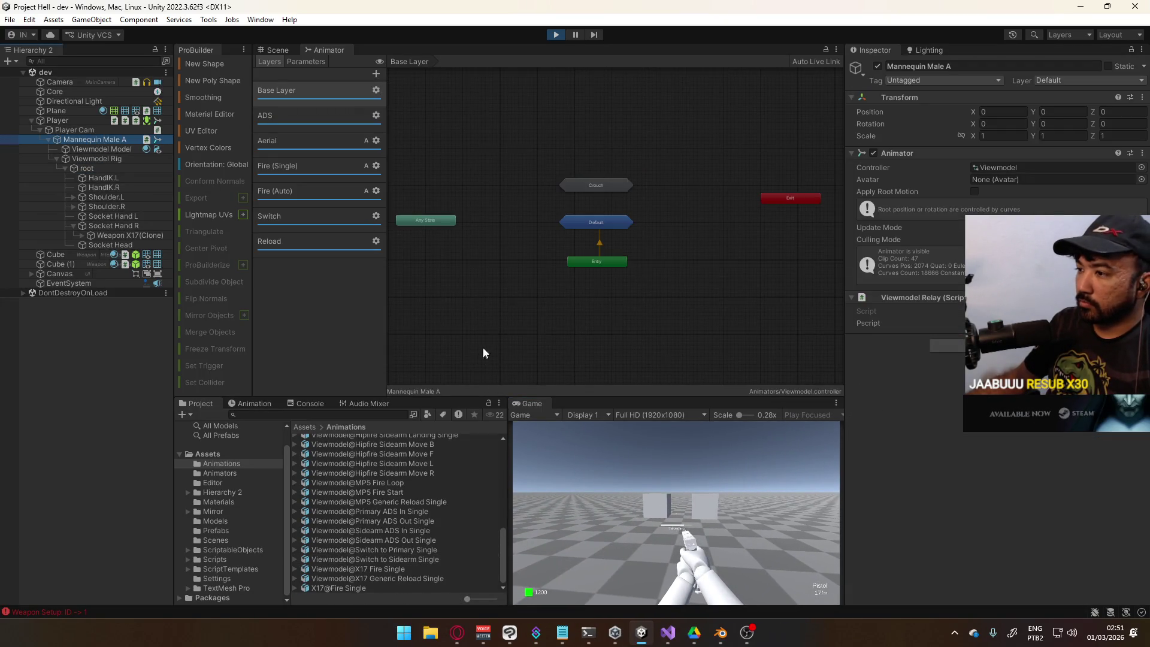
left_click(303, 219)
left_click(632, 483)
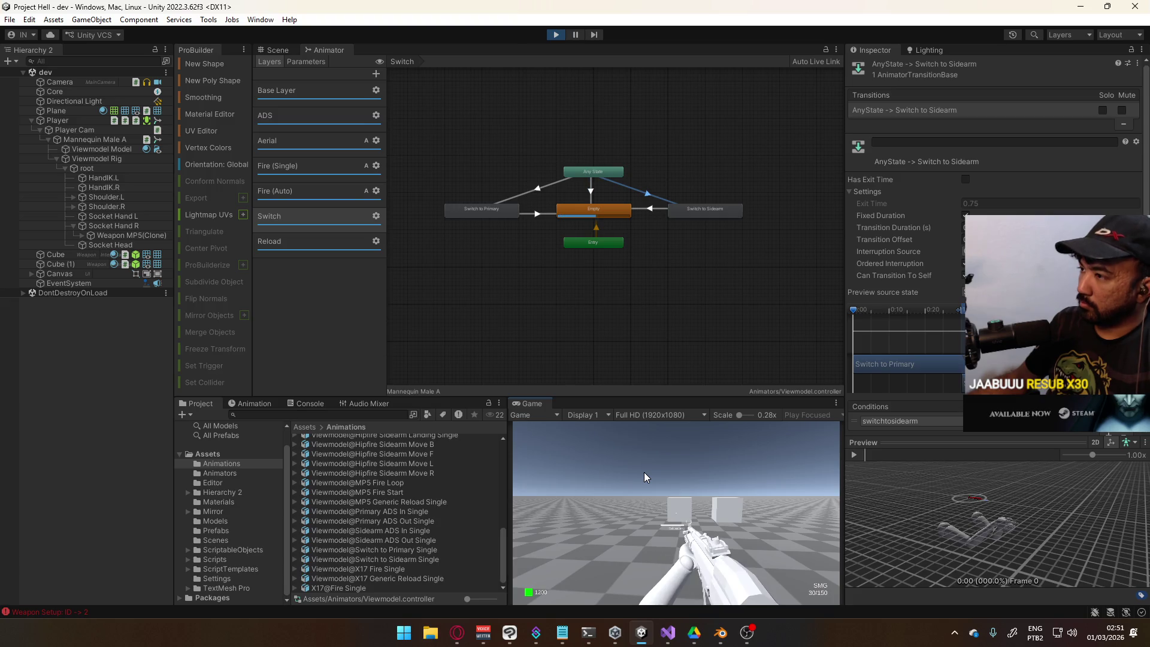
Stop Play mode and return to PlayerScript in Visual Studio
key("super")
left_click(595, 73)
left_click(558, 36)
key("alt+Tab")
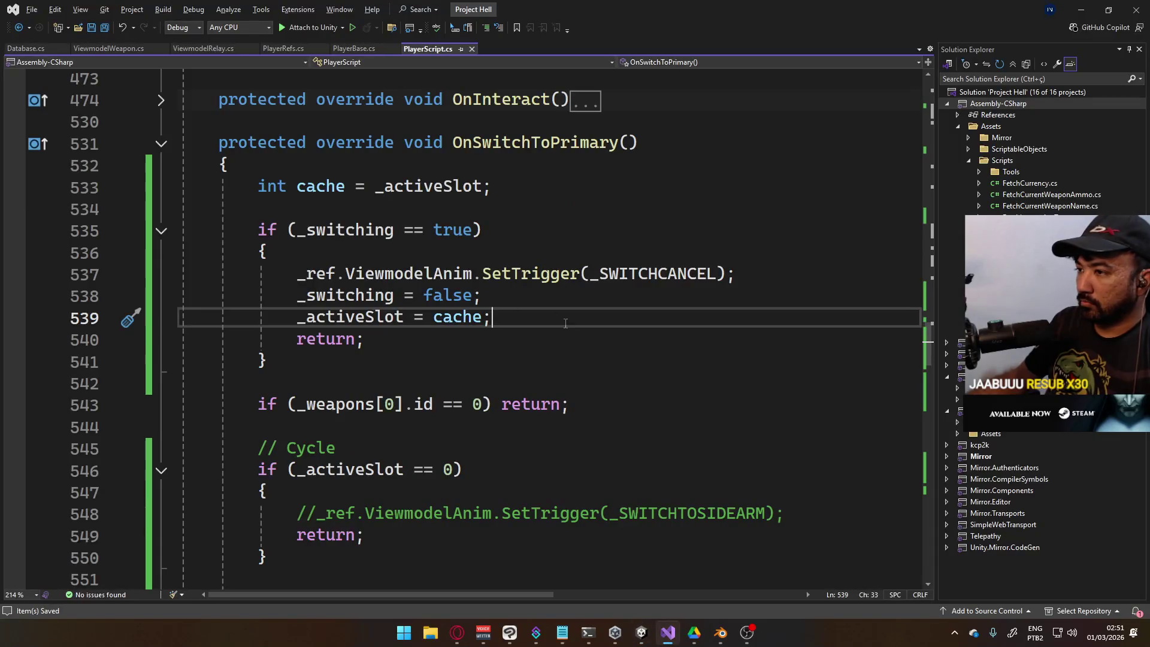
In OnSwitchToPrimary, delete the _activeSlot restore line and open an if (_activeSlot == cache) check
left_click_drag(522, 324, 297, 324)
left_click(482, 295)
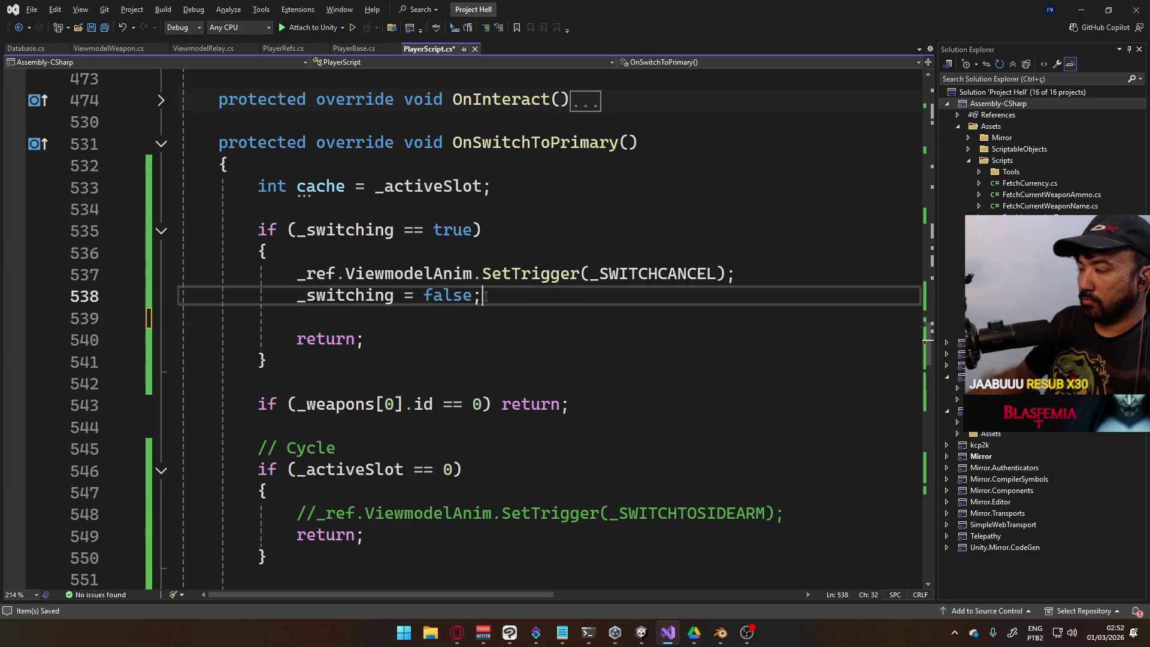
key("Delete")
left_click(533, 263)
key("Return")
type("if (_activeSlot ==")
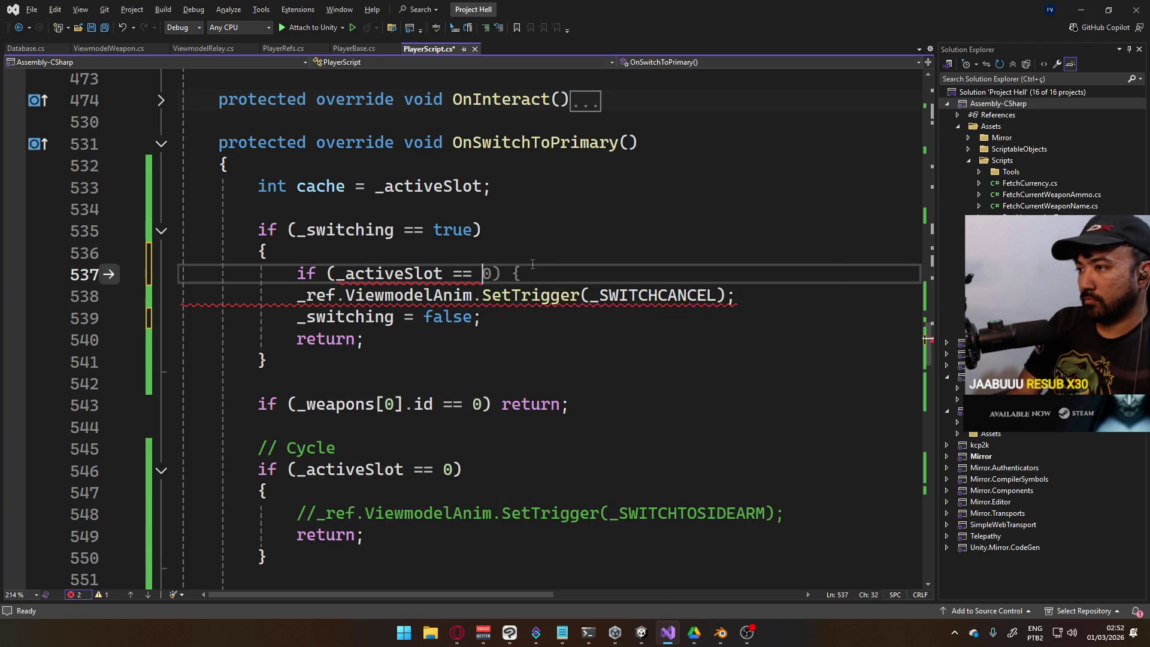
type(" cache)")
key("Return")
type("{")
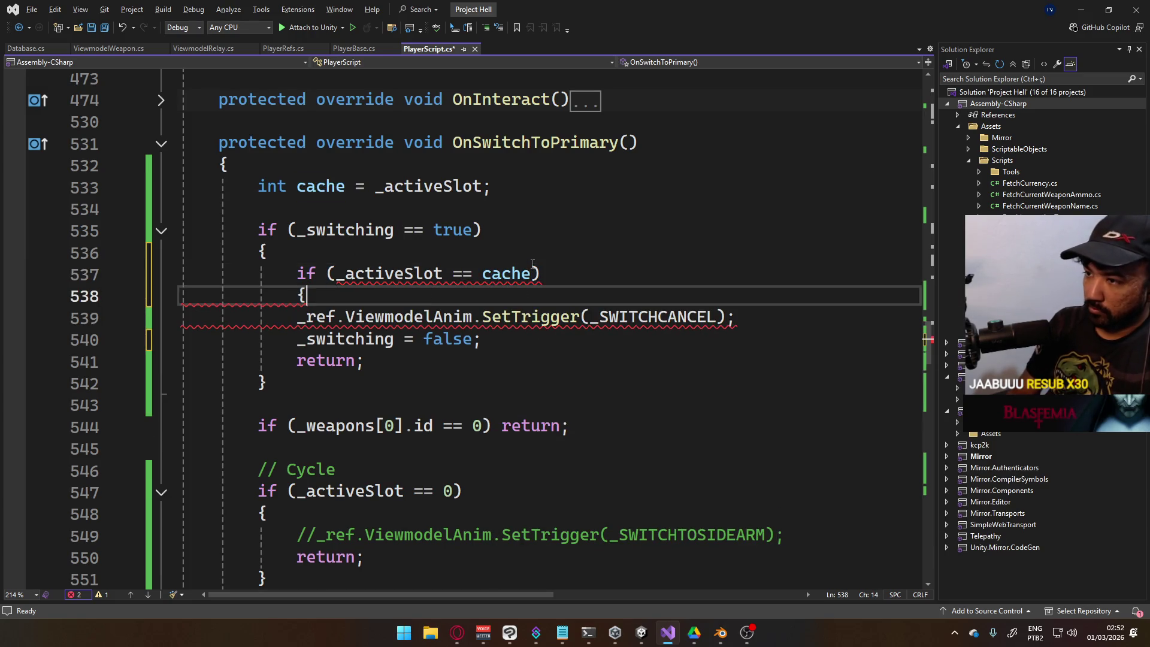
Indent the cancel trigger and _switching line inside the new check, close it, and save
key("Down")
key("Down")
key("Up")
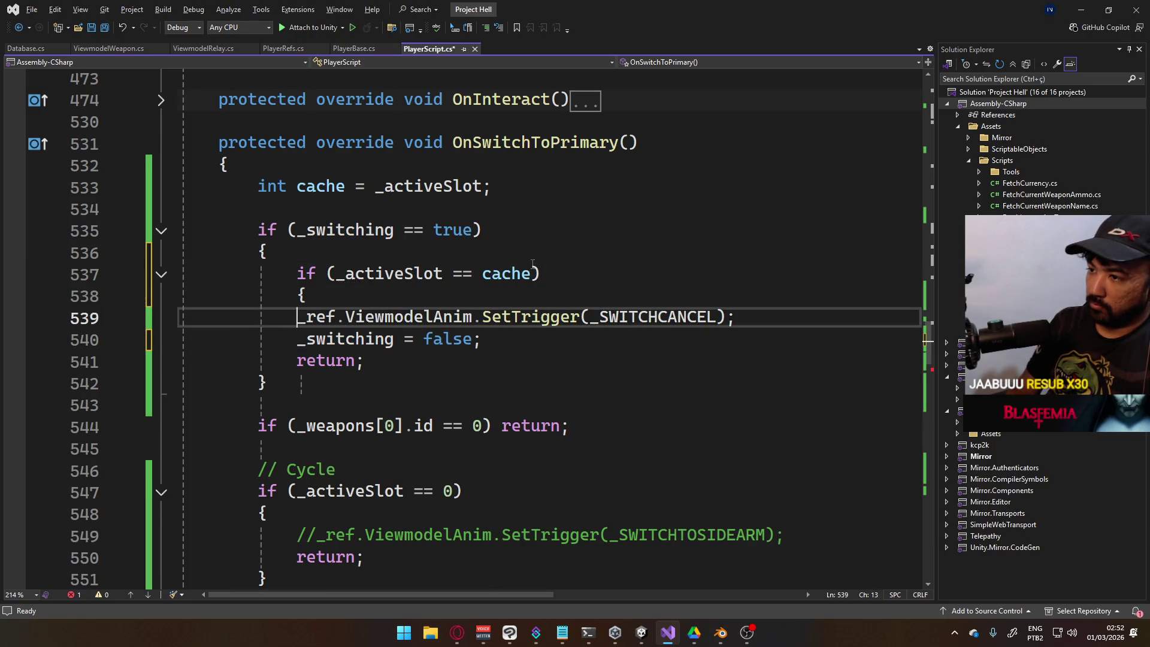
key("Tab")
key("Down")
key("Right")
key("Tab")
key("End")
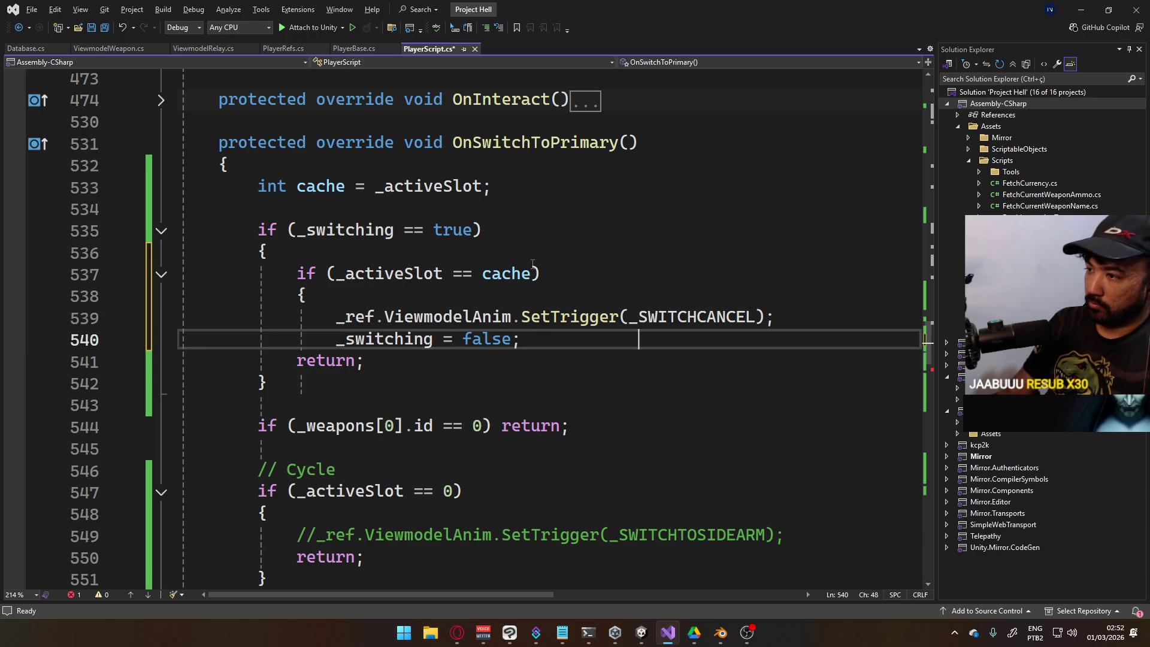
key("ctrl+shift+Left")
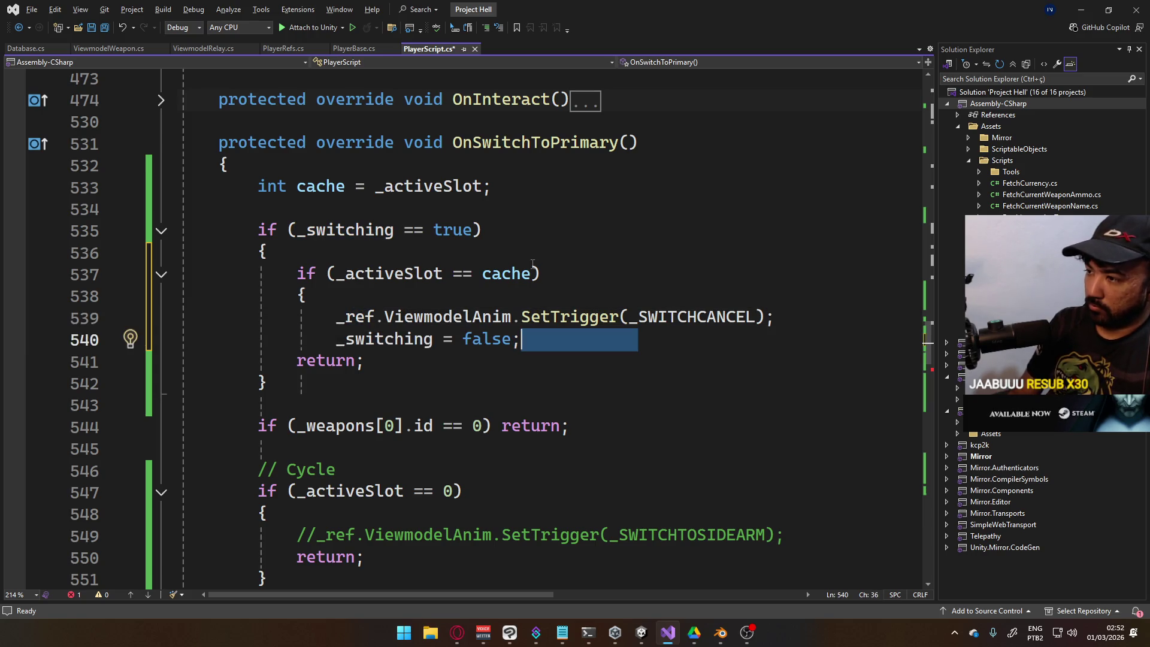
key("Delete")
key("Return")
type("}")
key("ctrl+s")
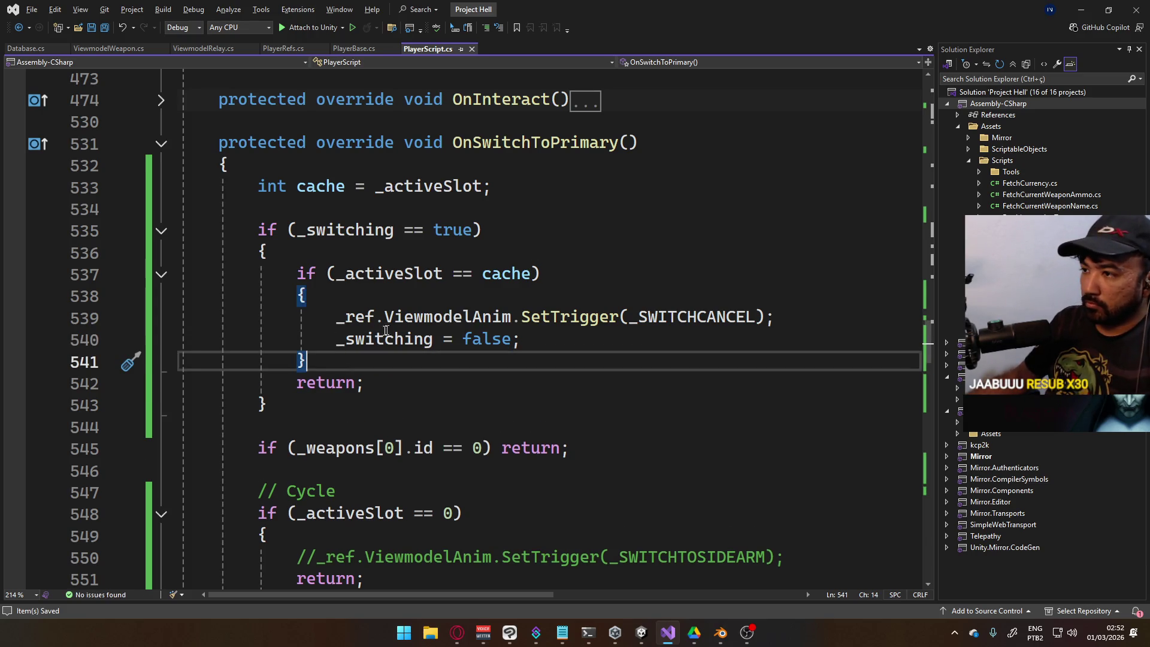
Paste the slot-check block over the cancel lines in OnSwitchToSecondary
key("shift+Up")
key("shift+Up")
key("shift+Up")
scroll(423, 393, "down", 6)
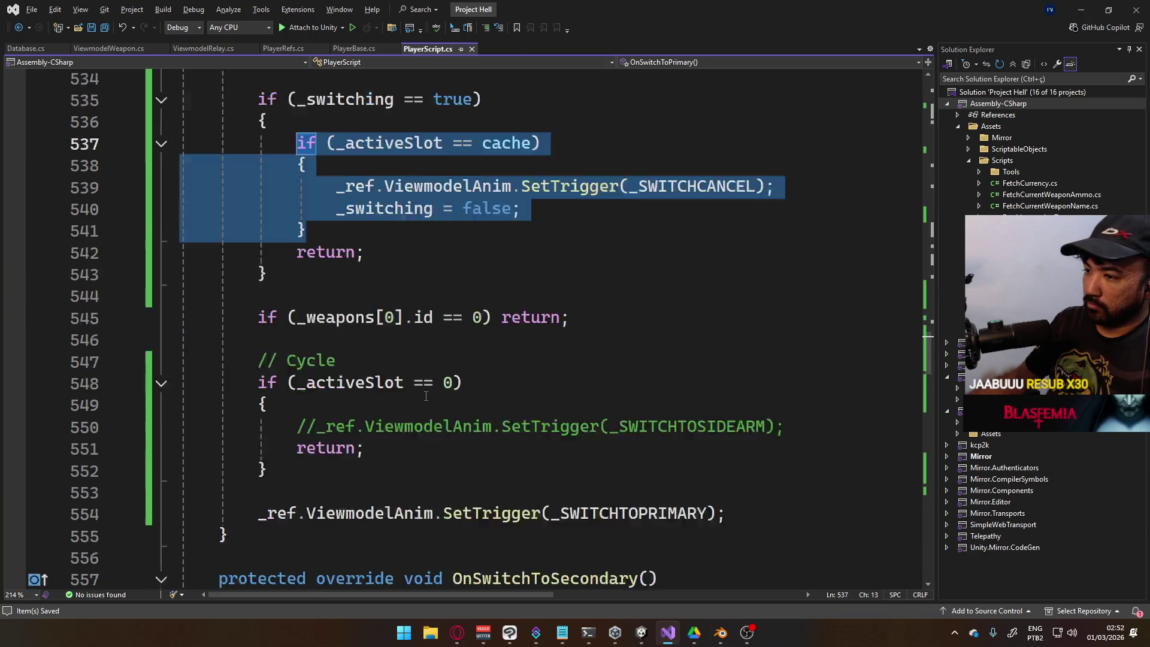
scroll(423, 393, "down", 2)
left_click(521, 360)
key("shift+Up")
key("shift+Up")
key("shift+Home")
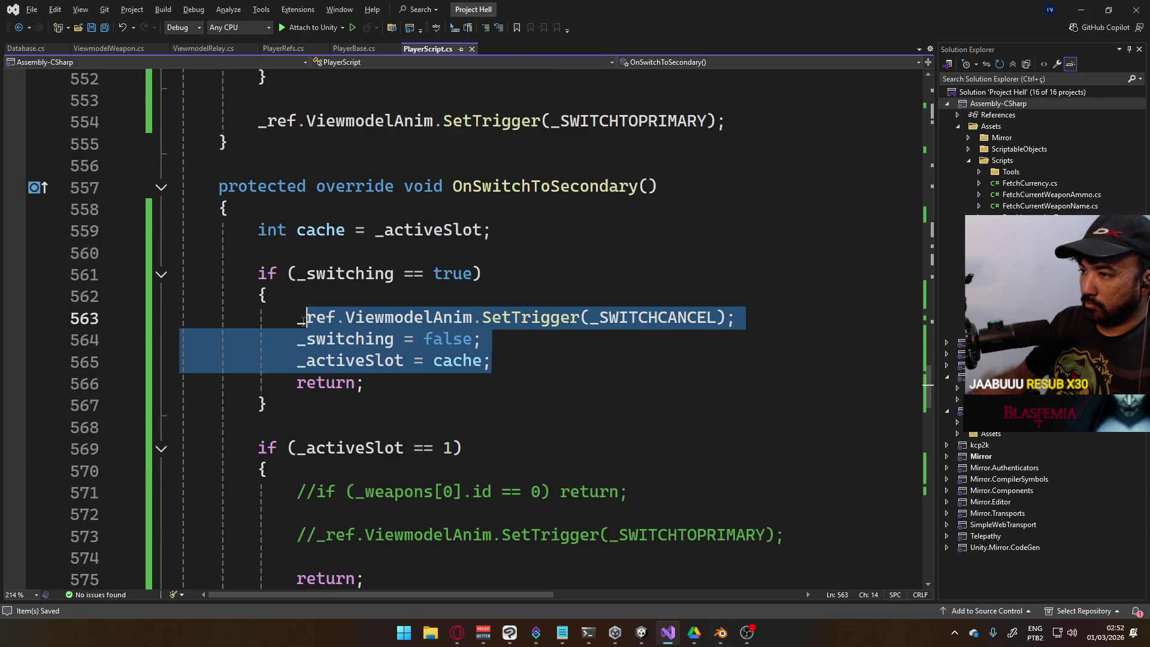
type("if (_activeSlot == cache)             {                 _ref.ViewmodelAnim.SetTrigger(_SWITCHCANCEL);                 _switching = false;             }")
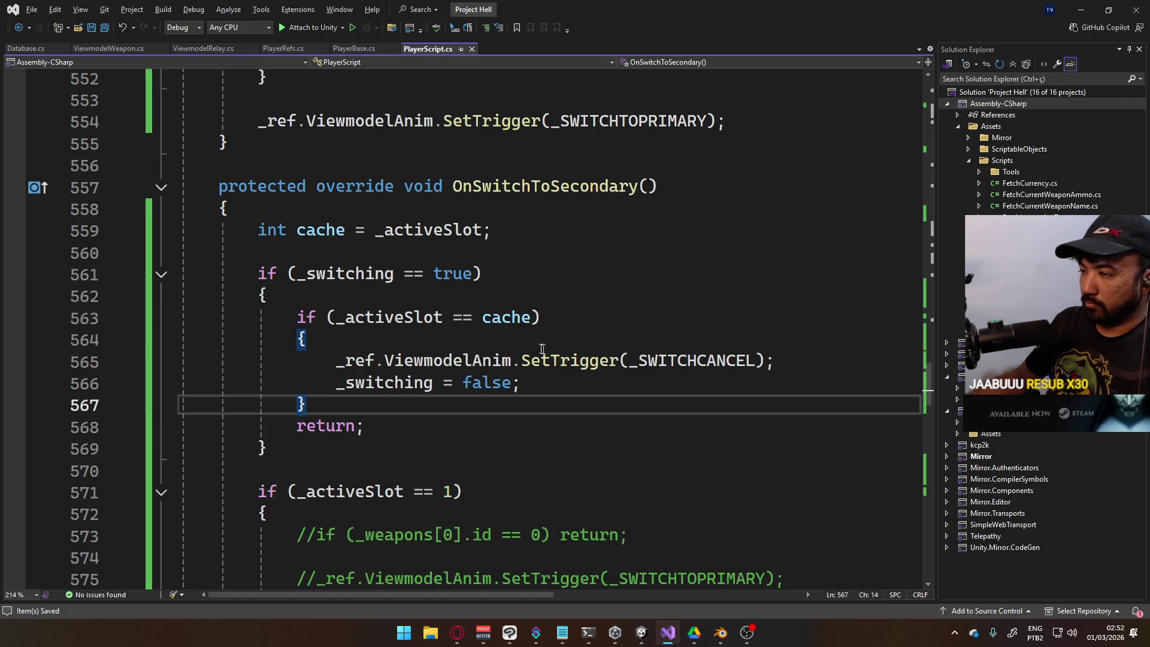
key("alt+Tab")
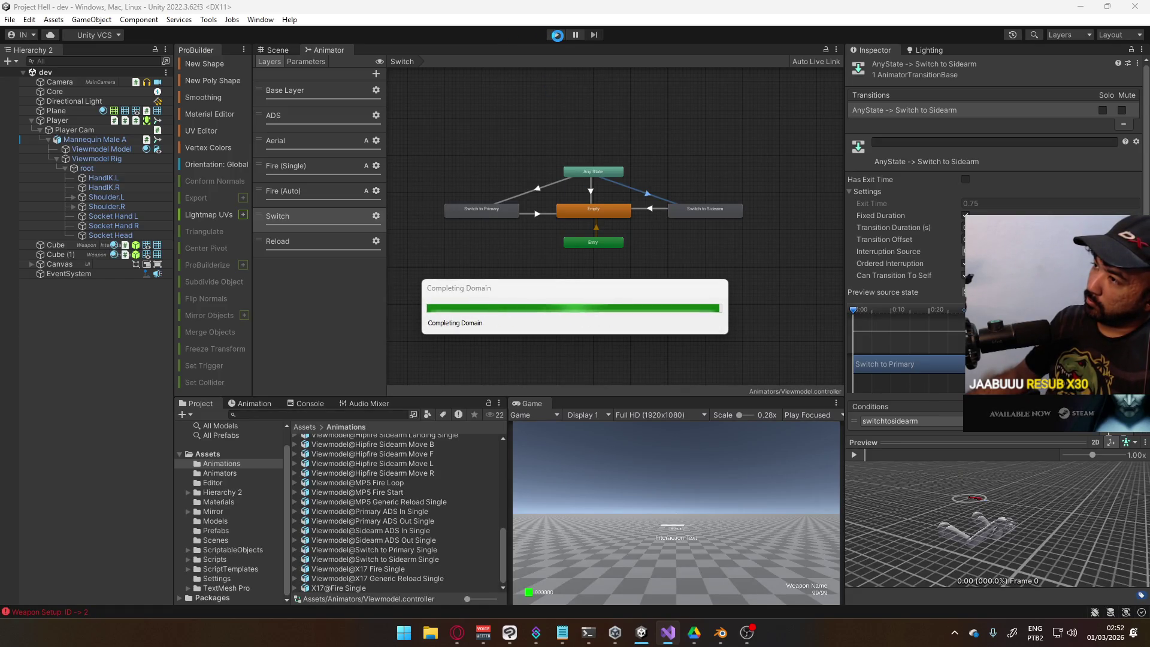
Play in a maximized Game view, alternating Pistol and SMG with keys 1 and 2, then stop
left_click(556, 35)
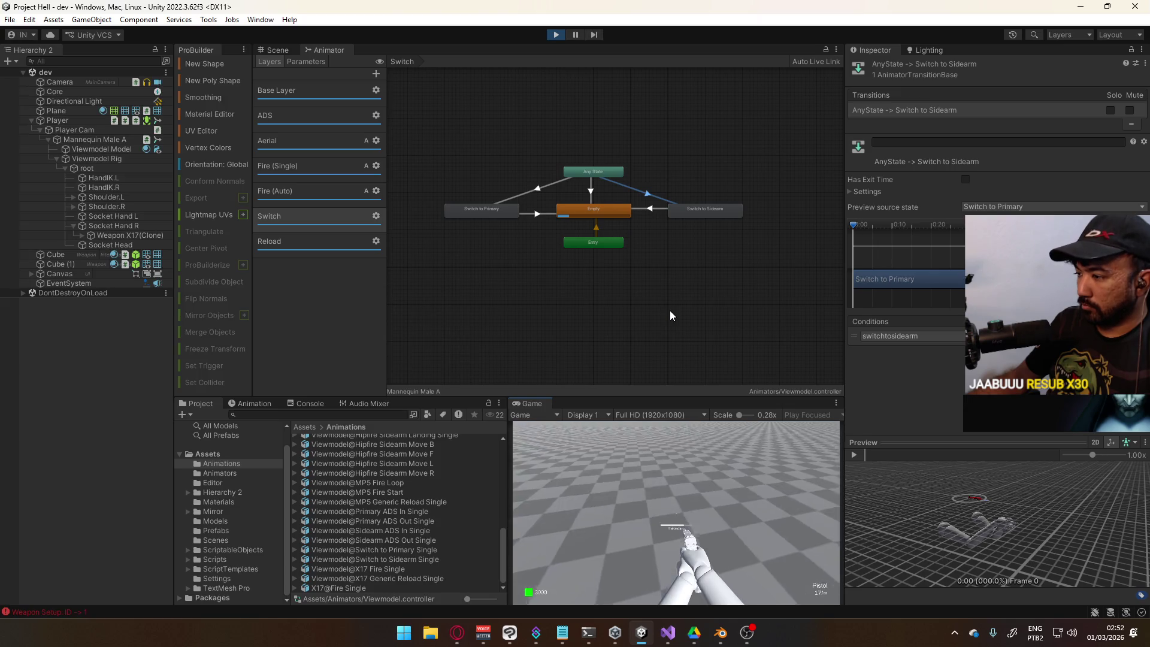
right_click(546, 406)
left_click(573, 439)
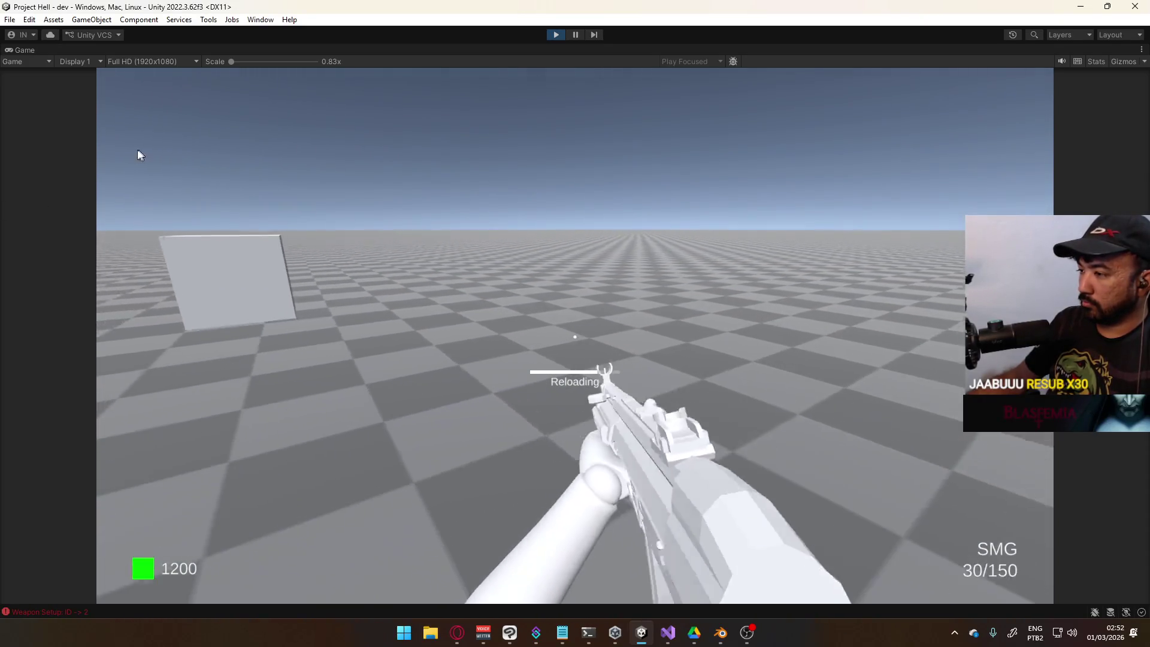
key("1")
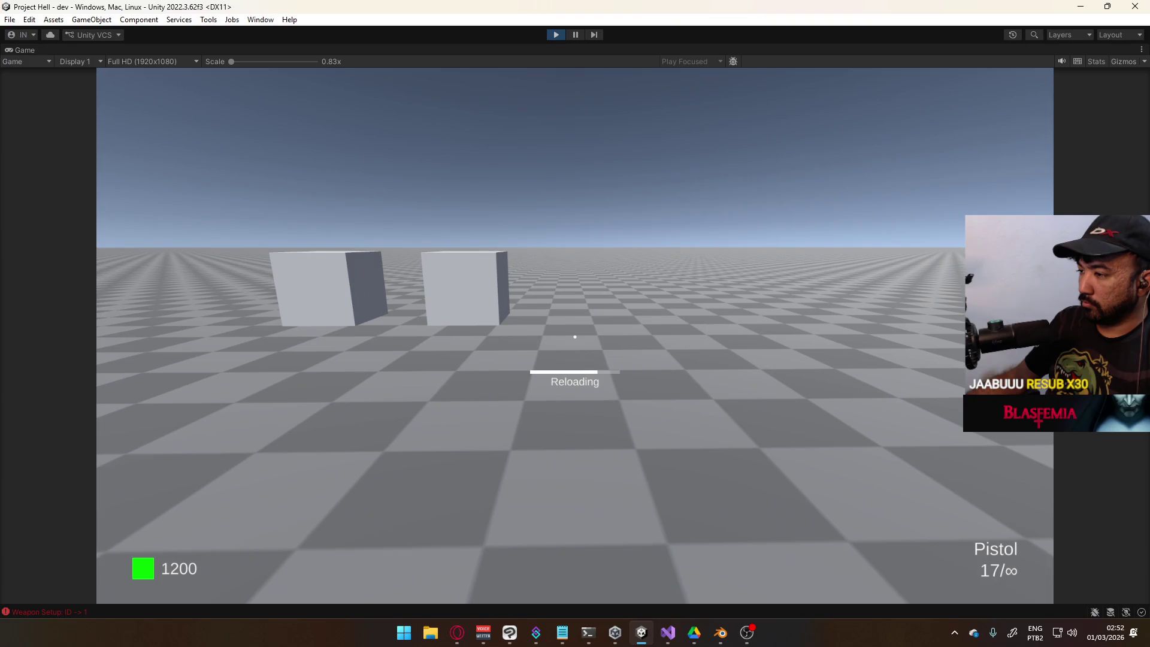
key("2")
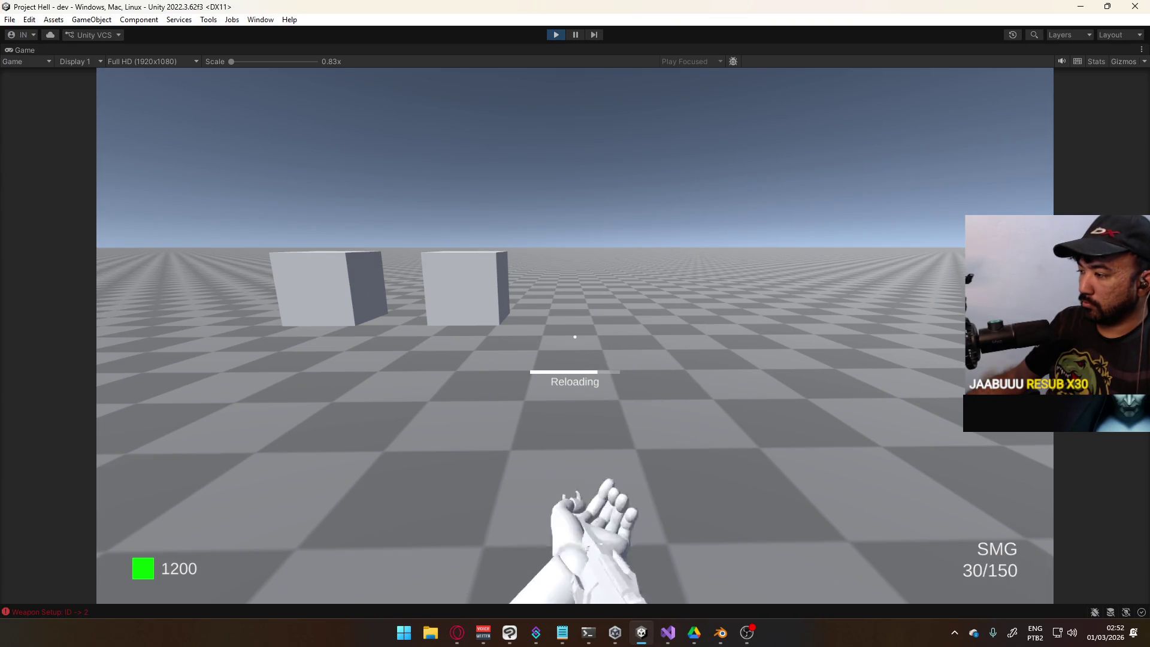
key("1")
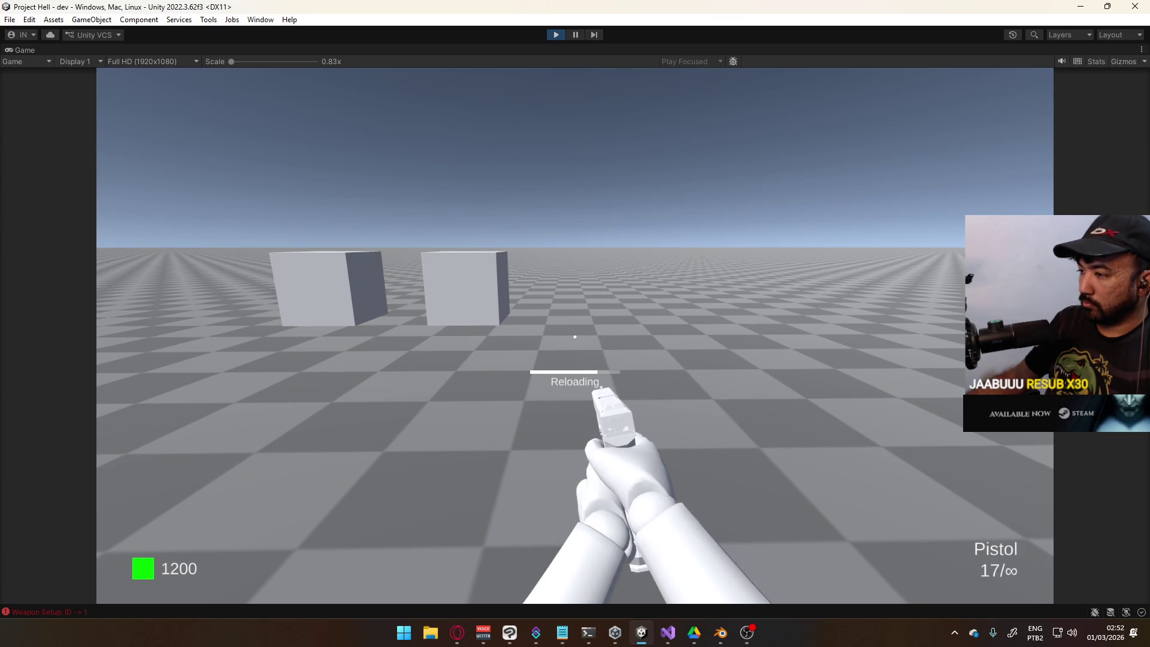
key("2")
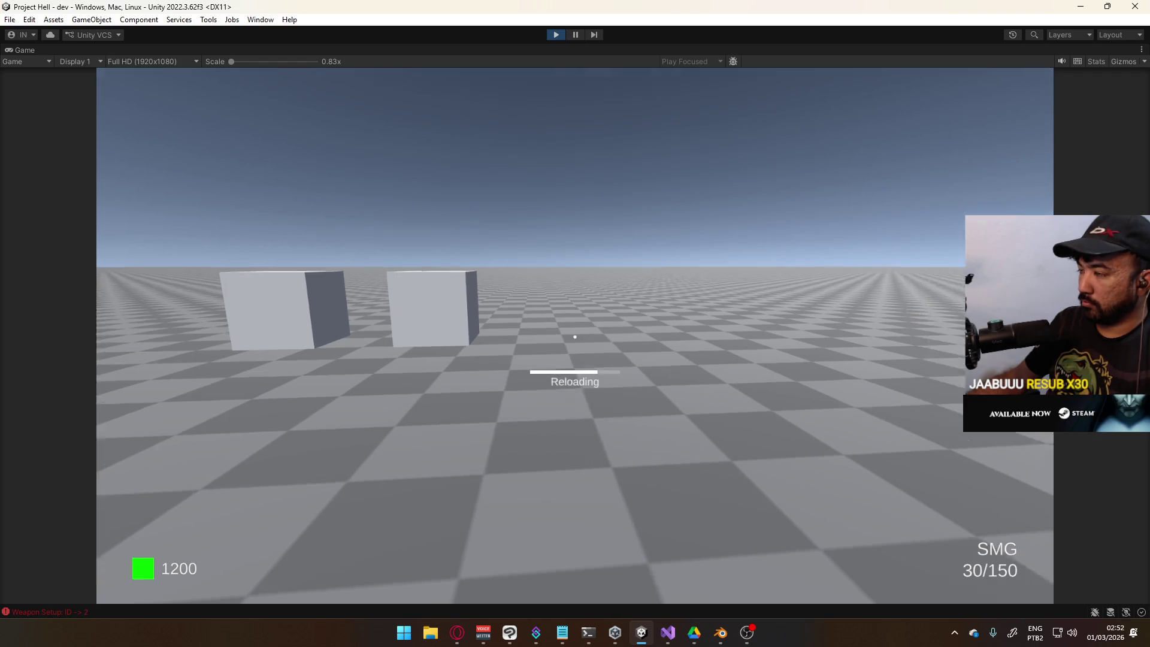
key("1")
left_click(556, 34)
key("alt+Tab")
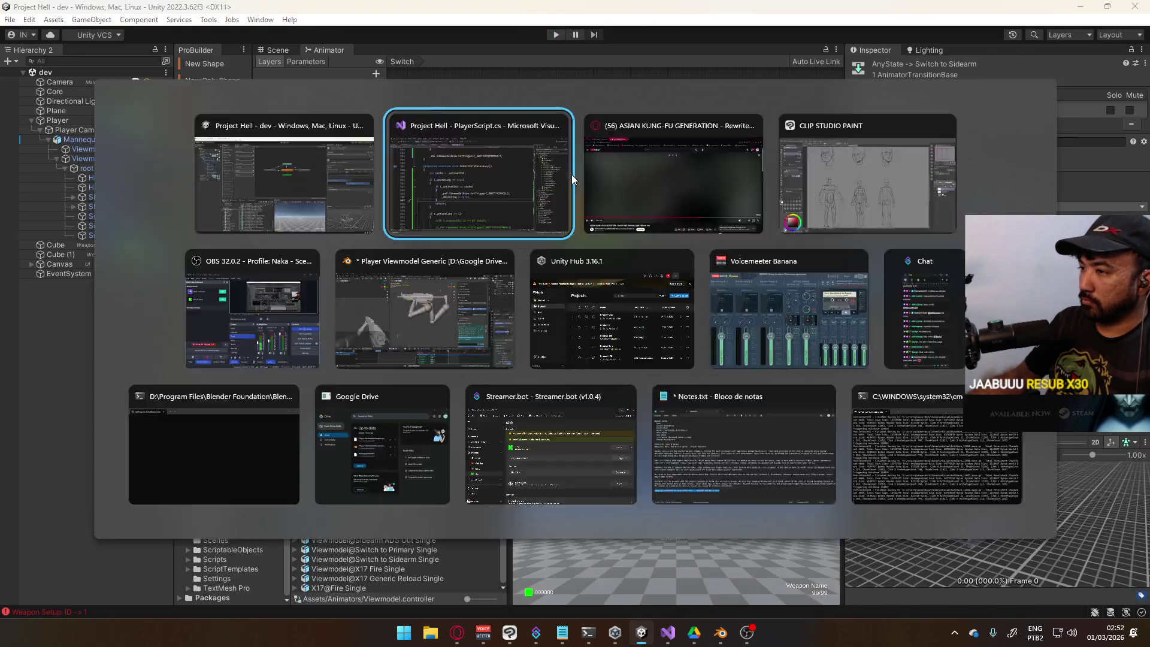
Delete the 'int cache = _activeSlot;' line from OnSwitchToSecondary
left_click(571, 174)
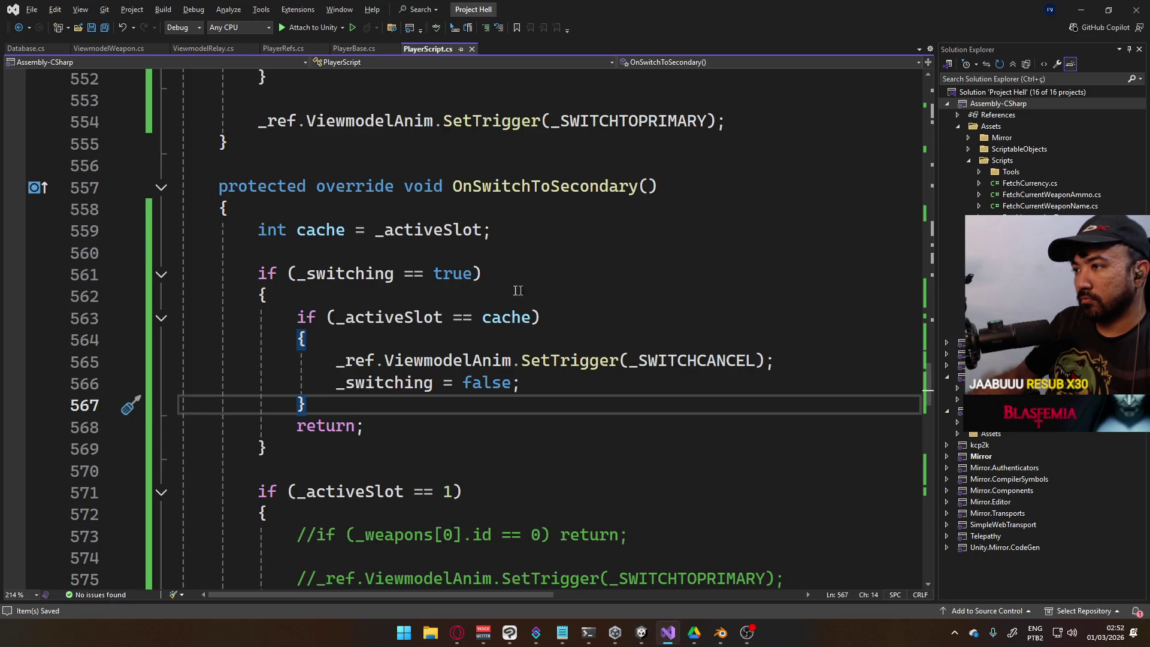
left_click_drag(505, 230, 263, 233)
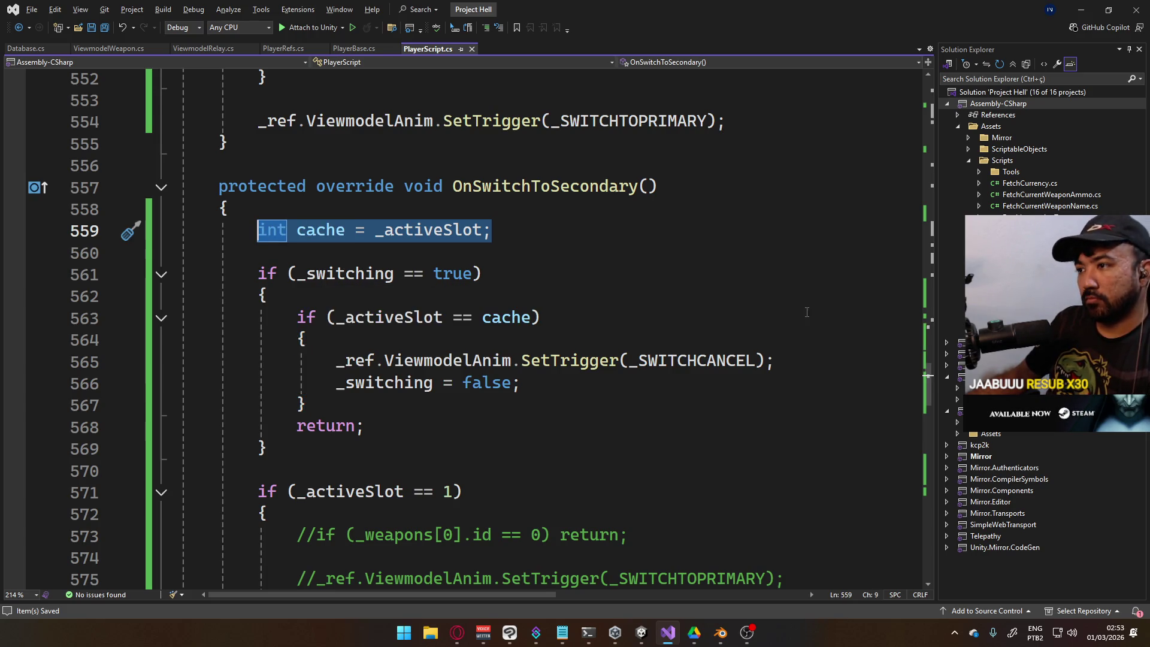
key("BackSpace")
key("BackSpace")
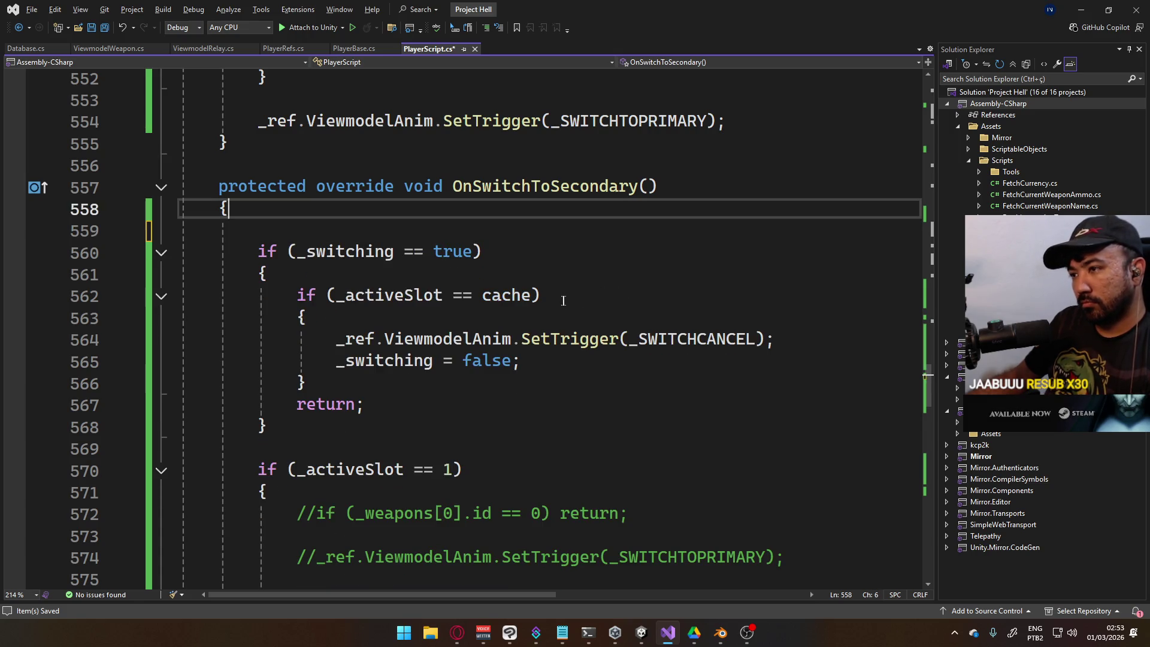
key("Delete")
Scroll through the script and place the caret at the end of the bool _reloading line
scroll(497, 293, "down", 5)
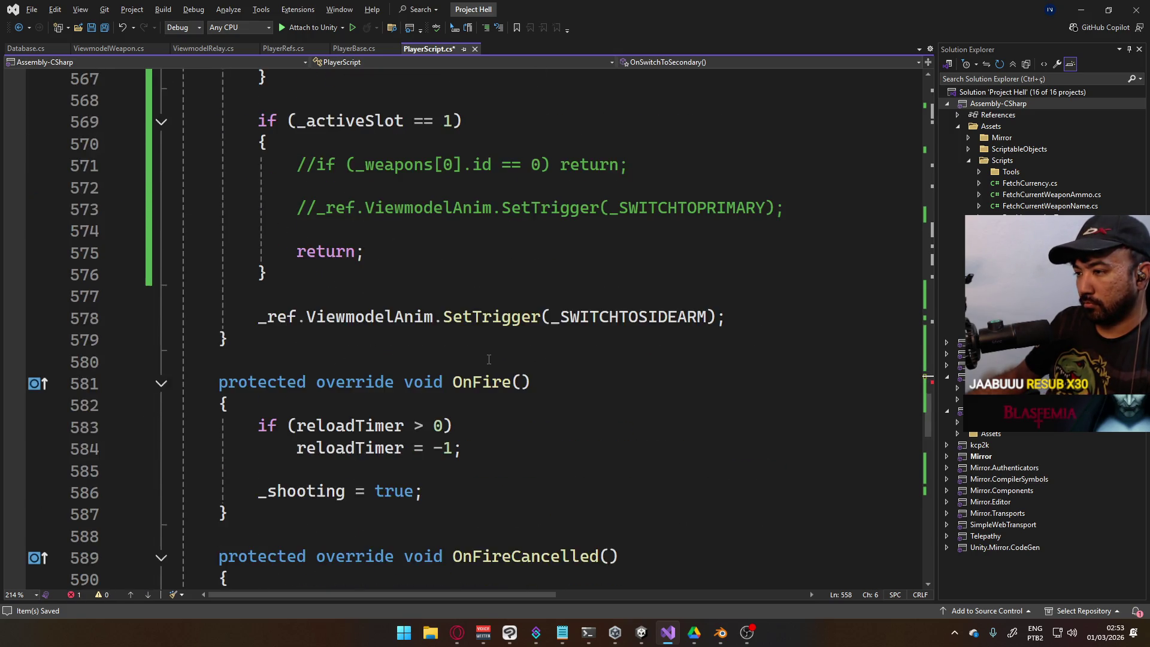
scroll(424, 330, "up", 2)
scroll(534, 298, "down", 14)
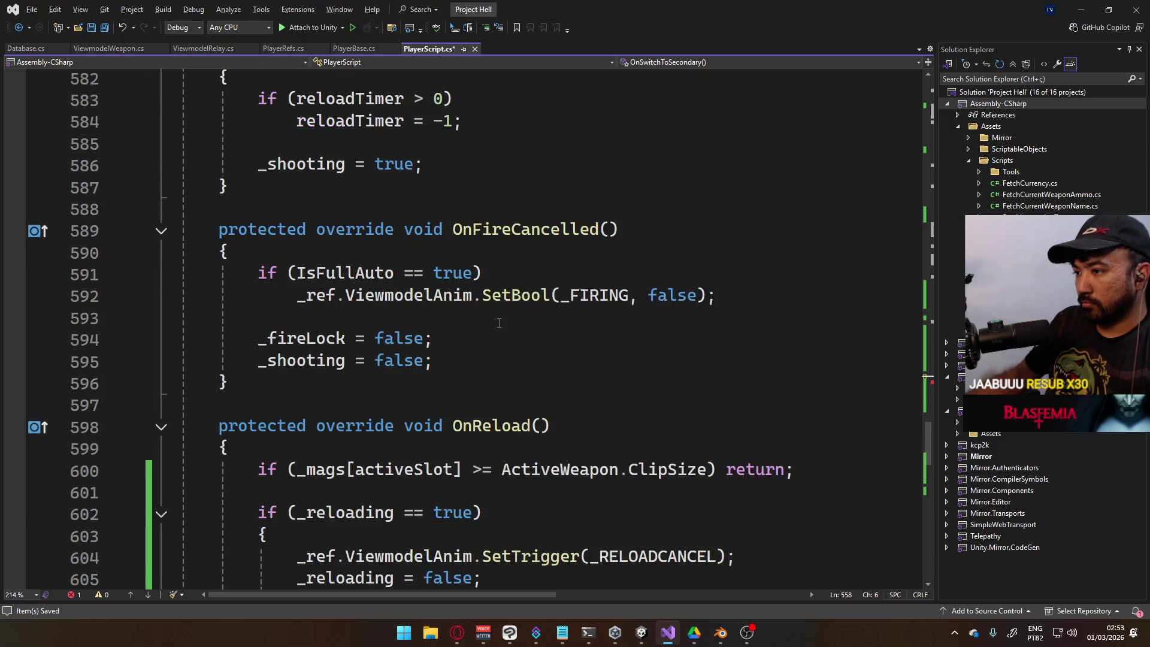
scroll(381, 295, "down", 9)
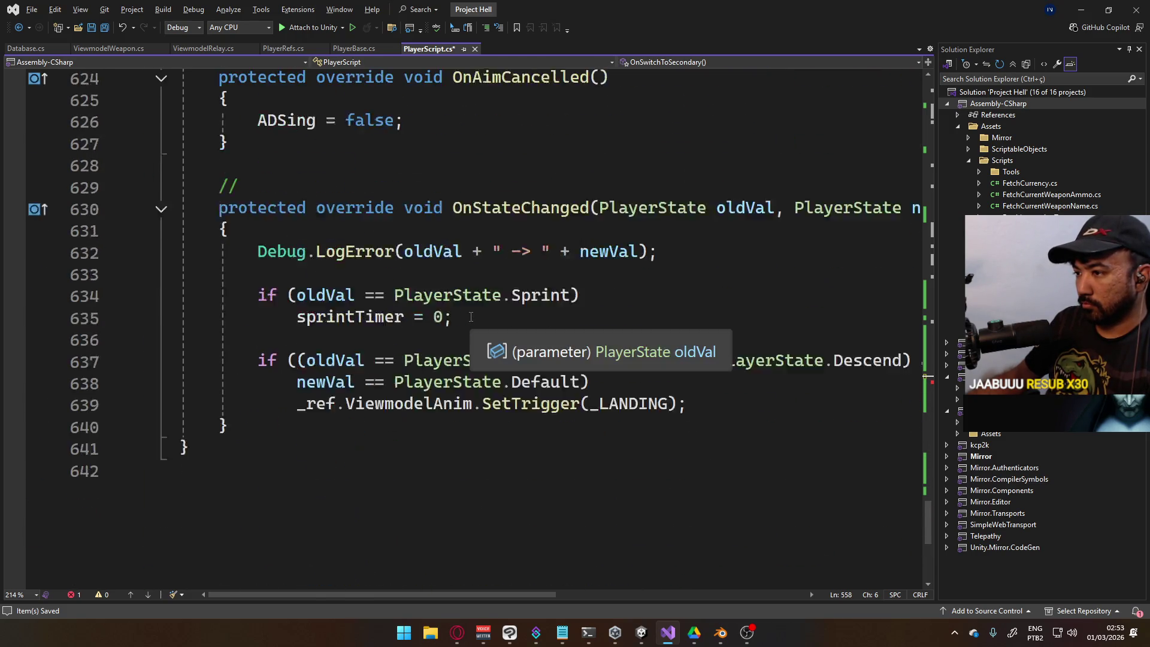
scroll(509, 348, "up", 14)
scroll(540, 368, "down", 9)
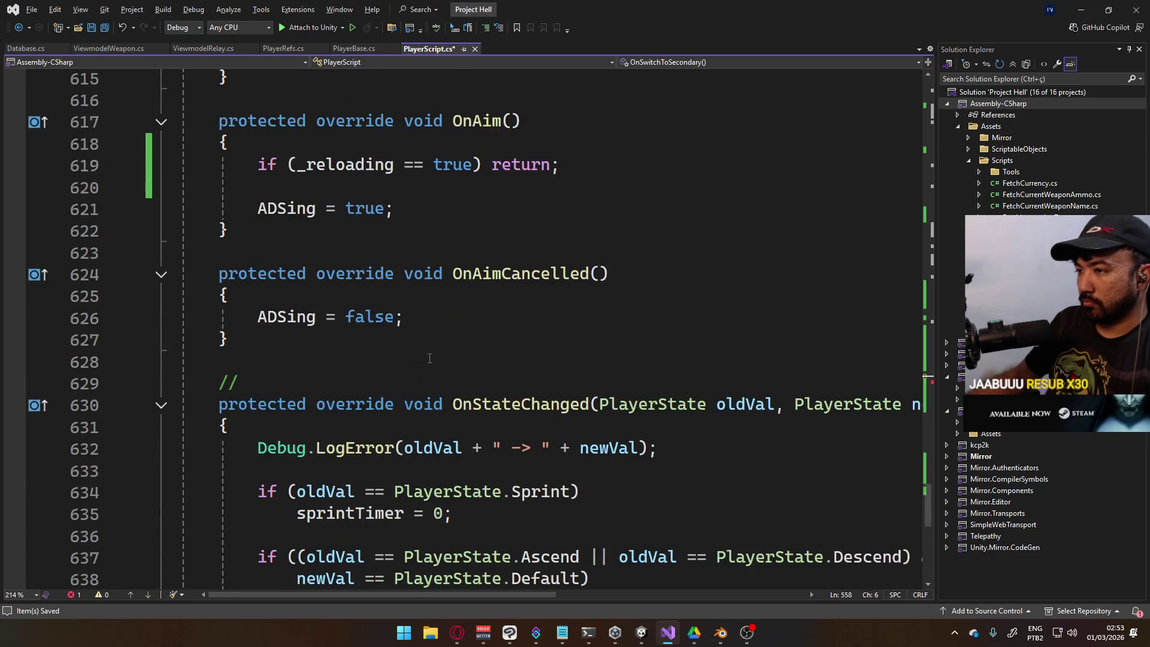
scroll(430, 357, "up", 1)
scroll(434, 347, "down", 5)
scroll(444, 320, "up", 3)
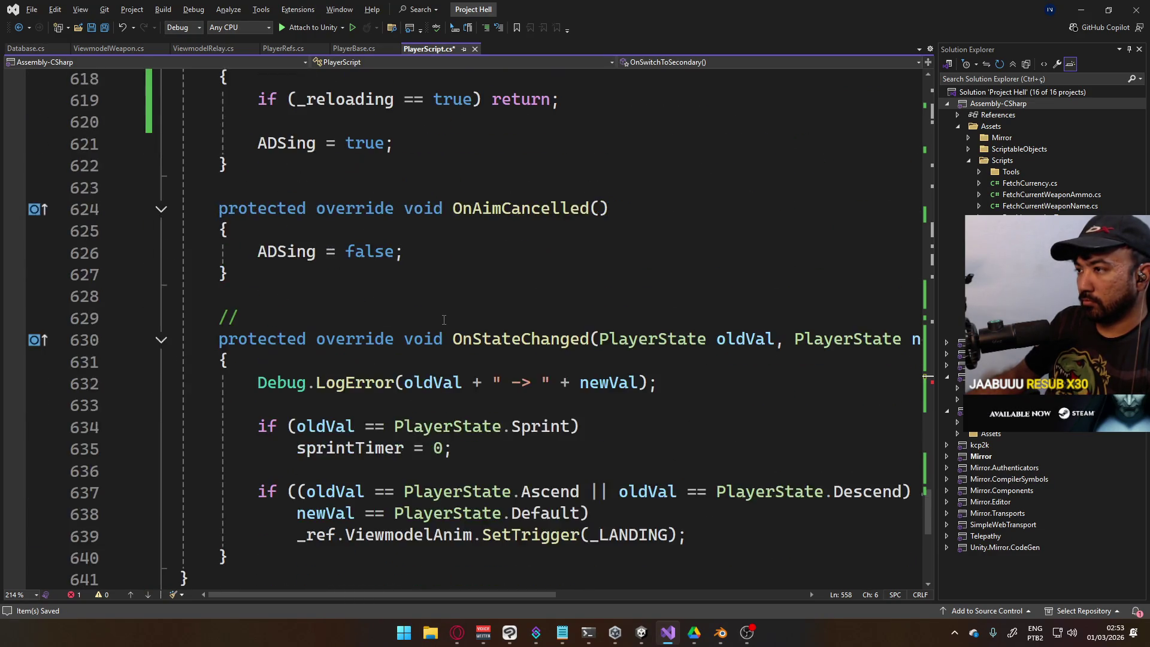
scroll(444, 319, "up", 20)
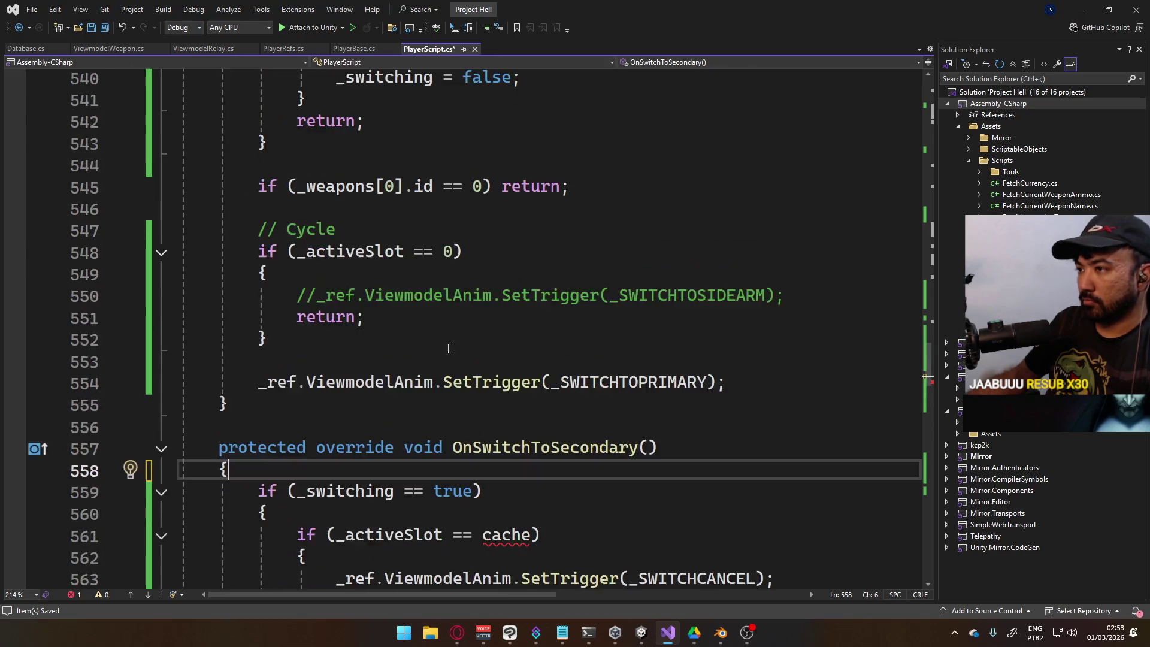
scroll(446, 350, "up", 20)
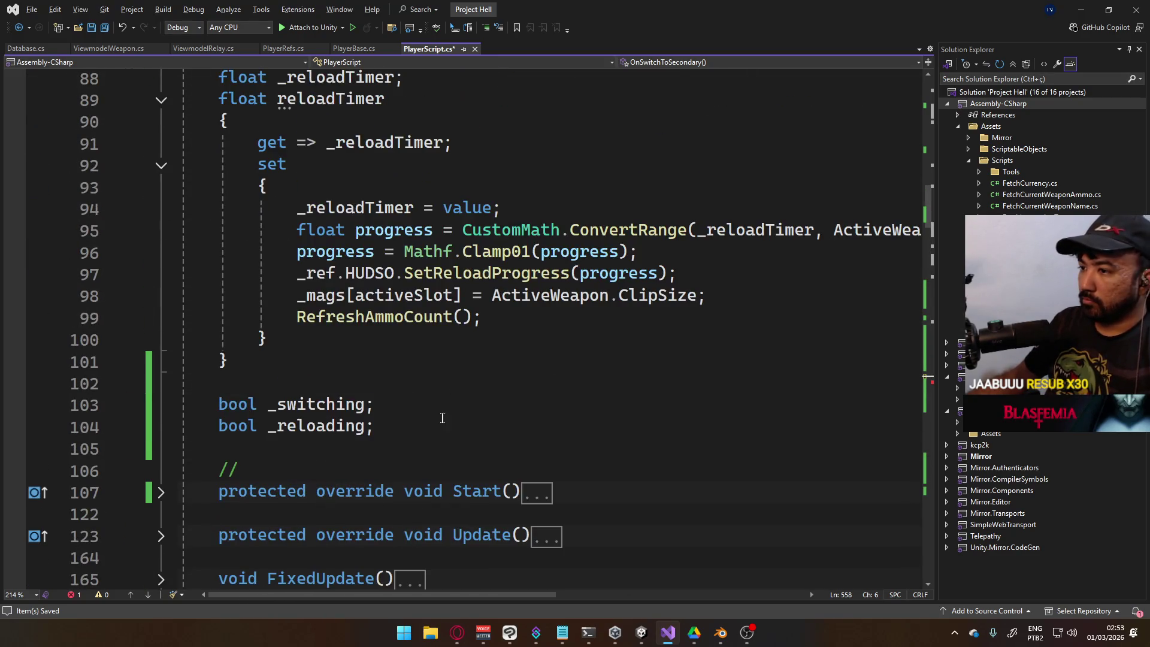
left_click(442, 432)
Add an int _reloadCache field below bool _reloading
key("Return")
type("int _reloadCache;")
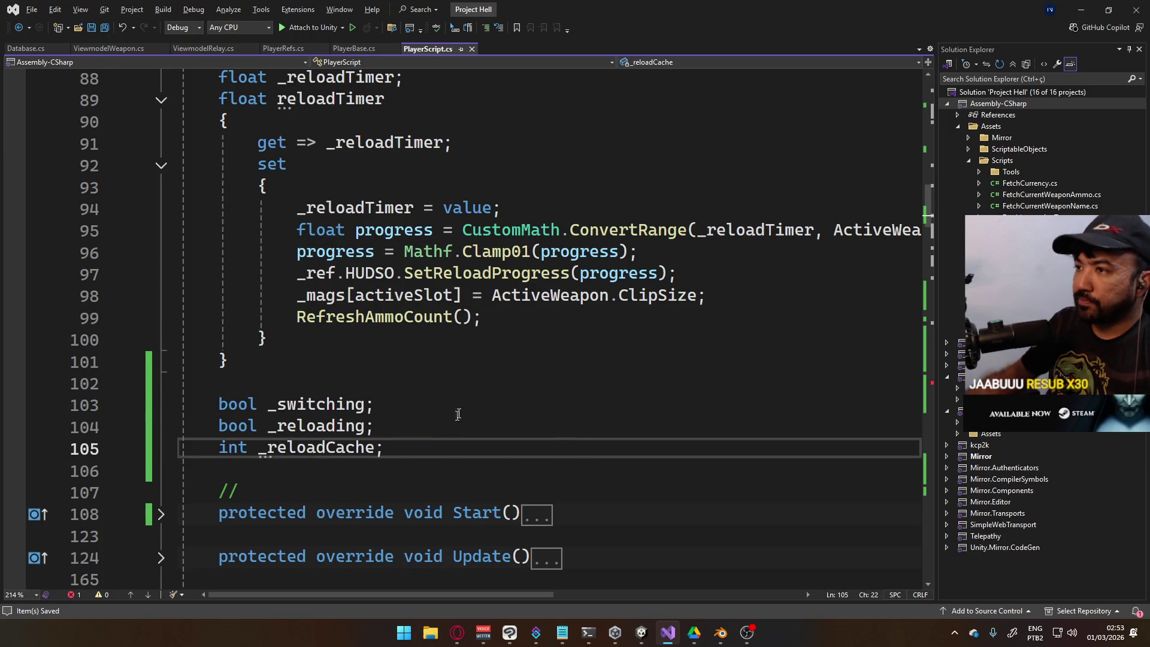
scroll(458, 415, "down", 20)
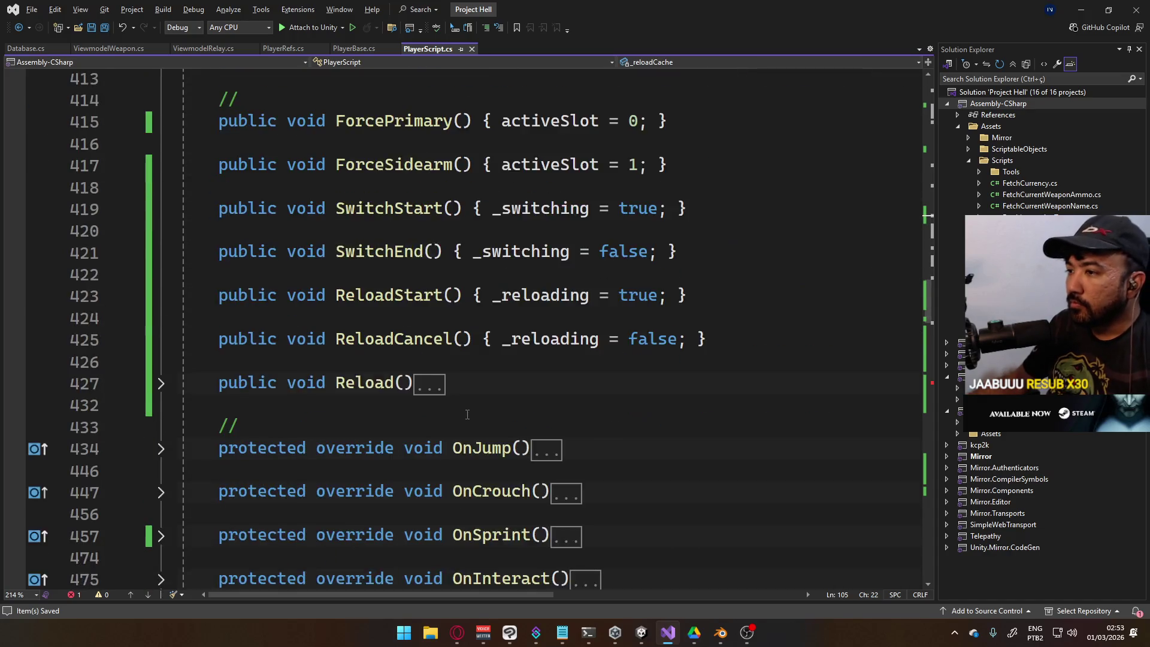
Add '_reloadCache = _activeSlot;' to SwitchStart
left_click(667, 209)
key("Return")
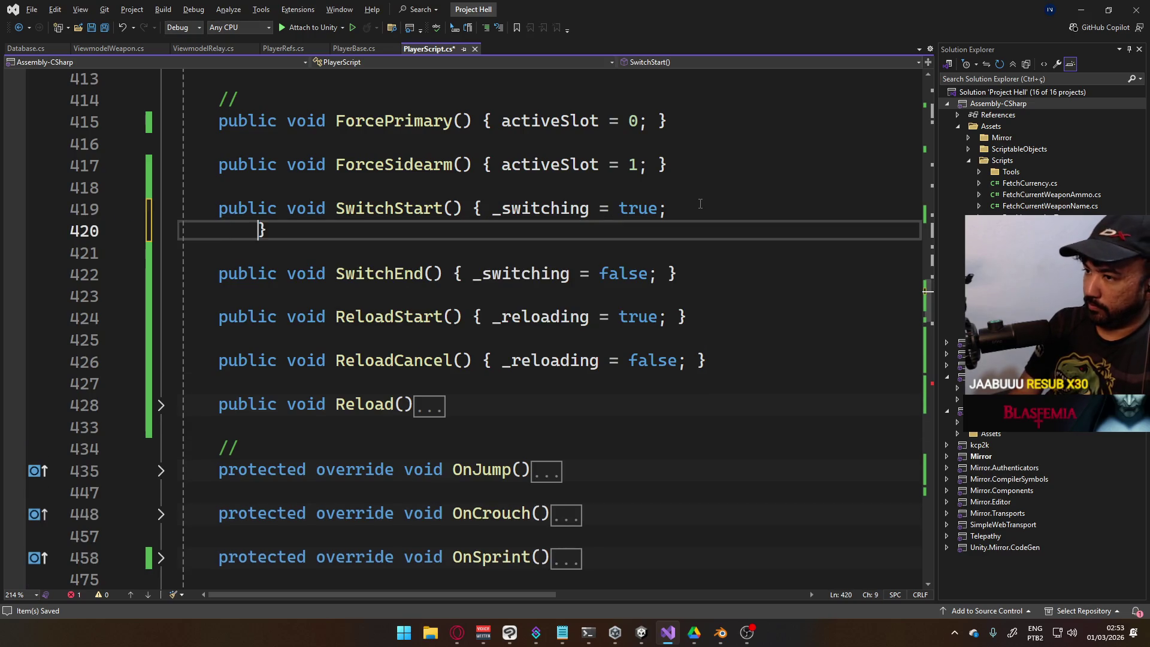
type("_activeSlot =")
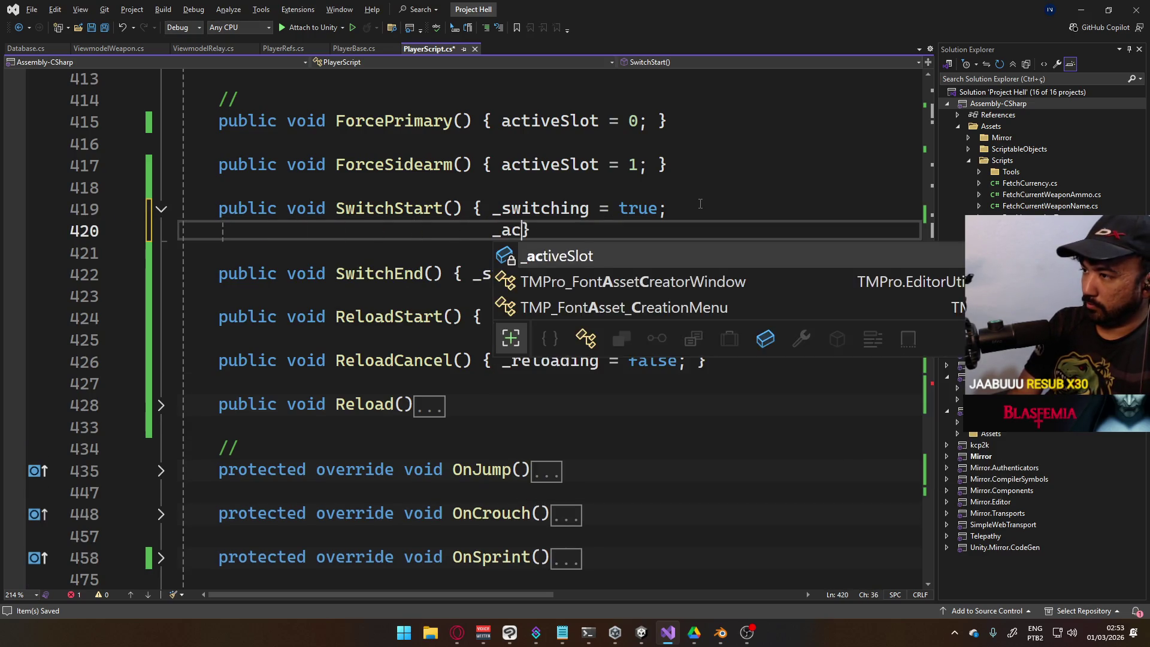
key("BackSpace")
type("rel")
key("BackSpace")
key("BackSpace")
key("BackSpace")
key("BackSpace")
key("BackSpace")
key("BackSpace")
type("re")
key("Tab")
type("_swi")
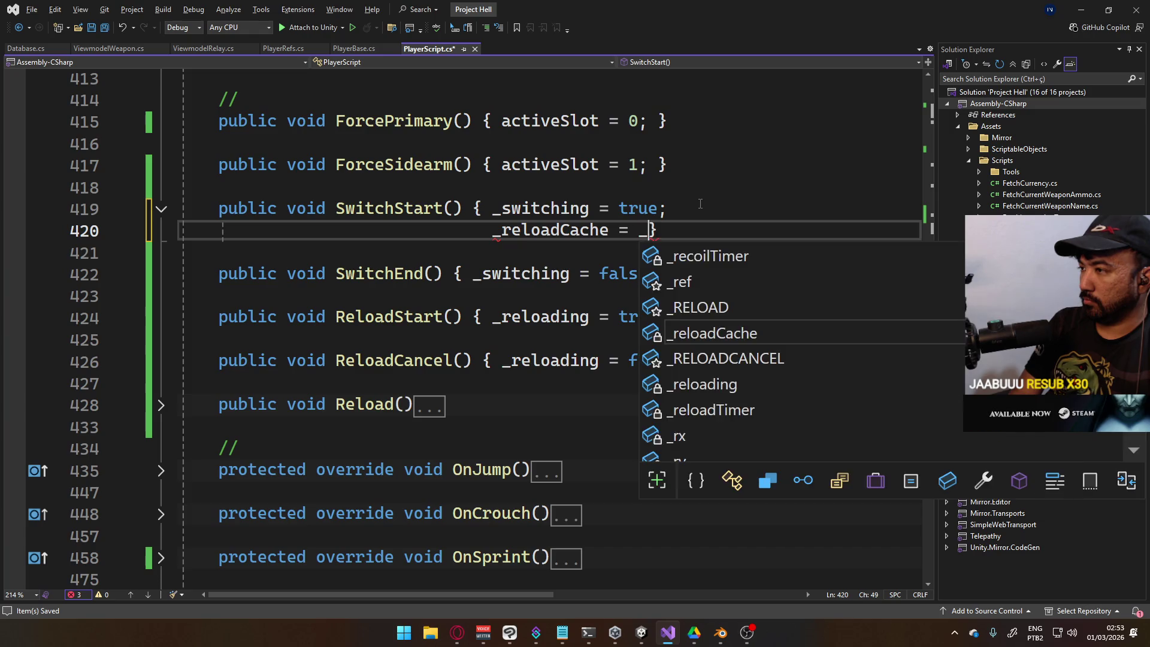
key("BackSpace")
key("BackSpace")
key("BackSpace")
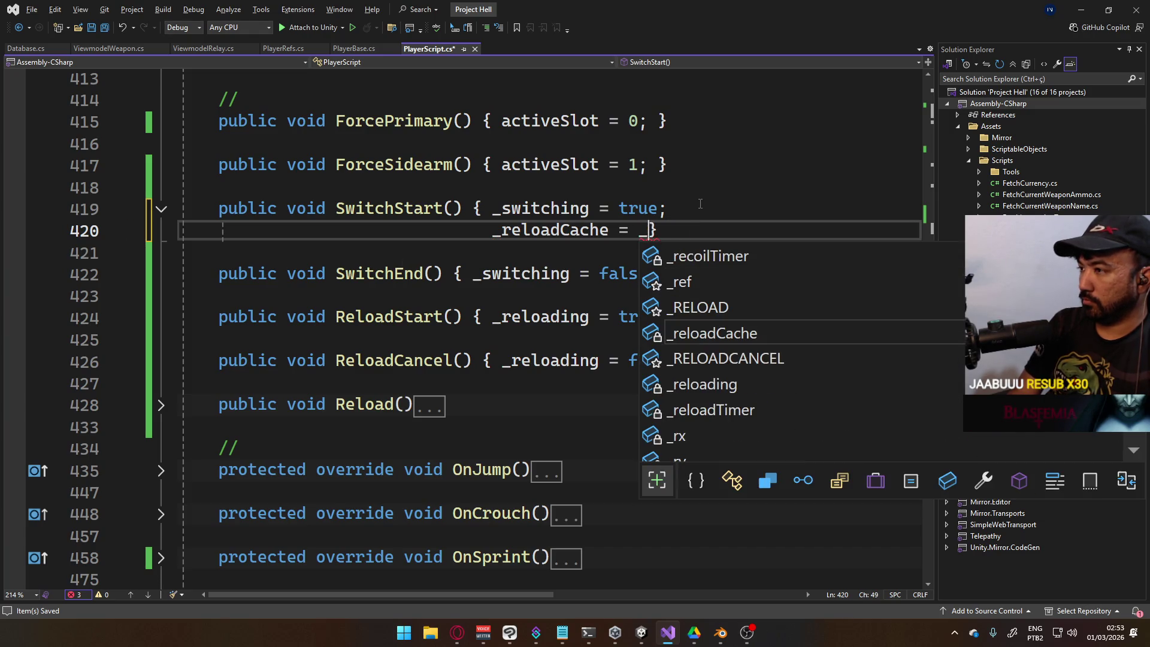
type("ac")
key("Tab")
type(";")
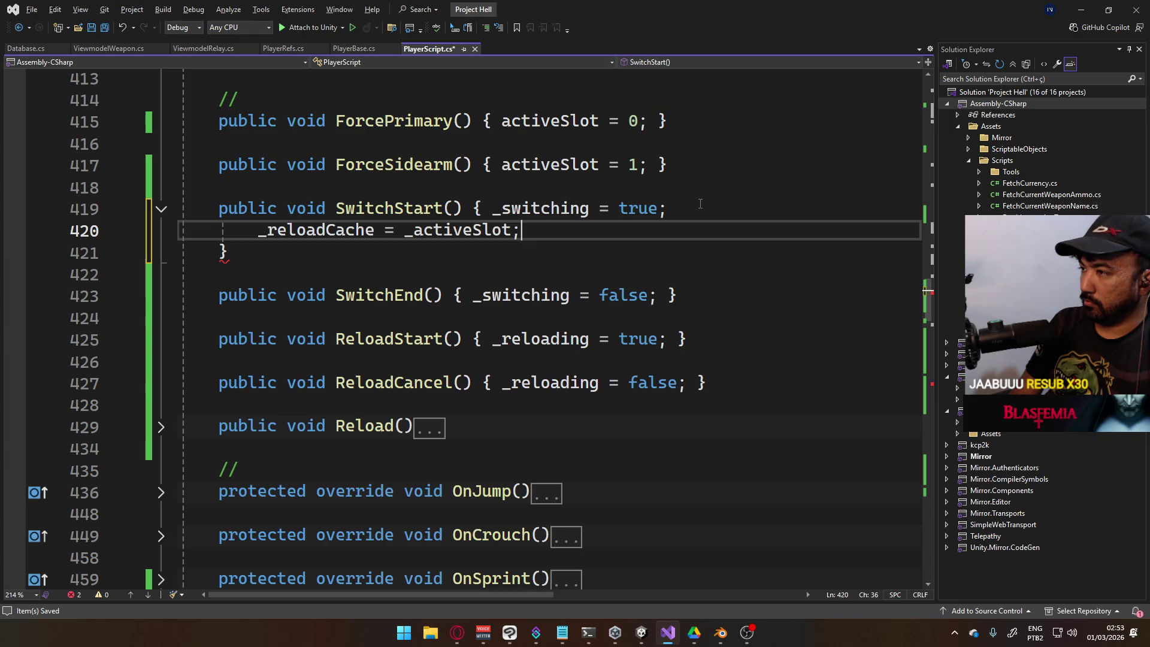
Join SwitchStart back onto a single line with its closing brace and save PlayerScript.cs
left_click(700, 205)
key("Delete")
key("Delete")
key("Delete")
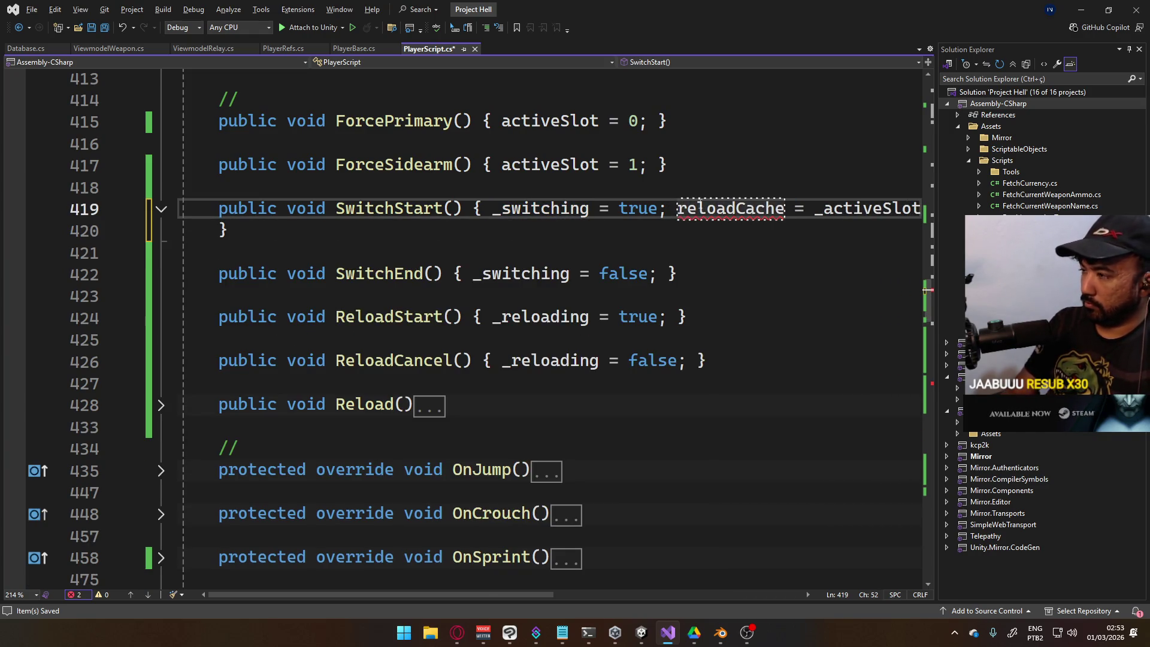
type("_")
key("End")
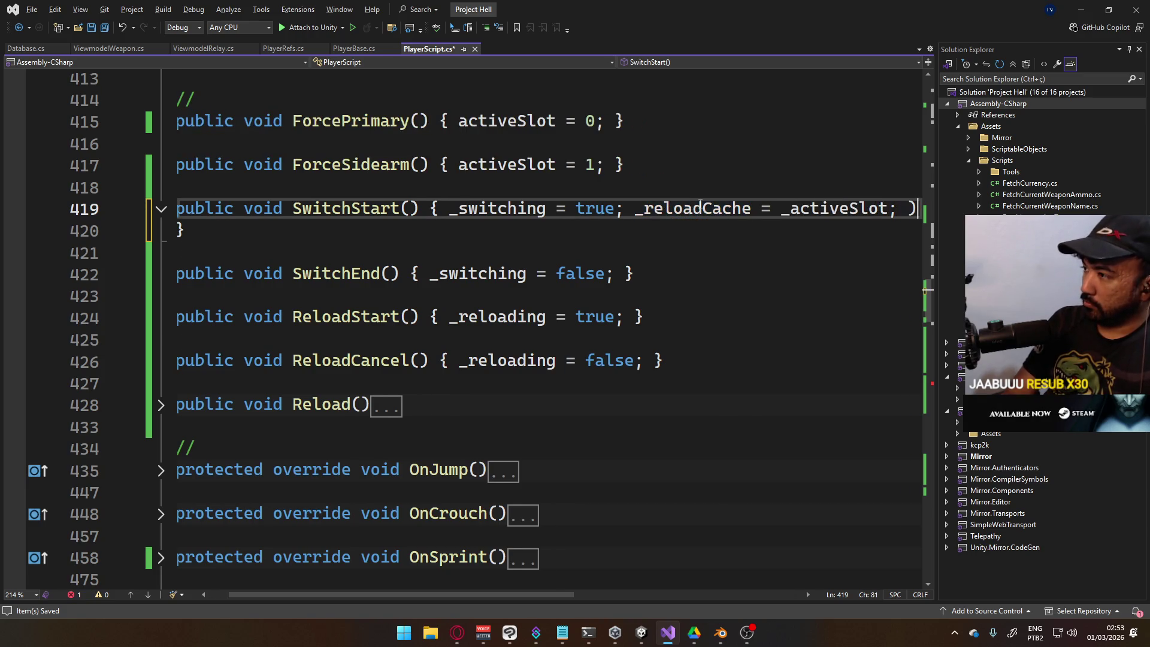
key("Delete")
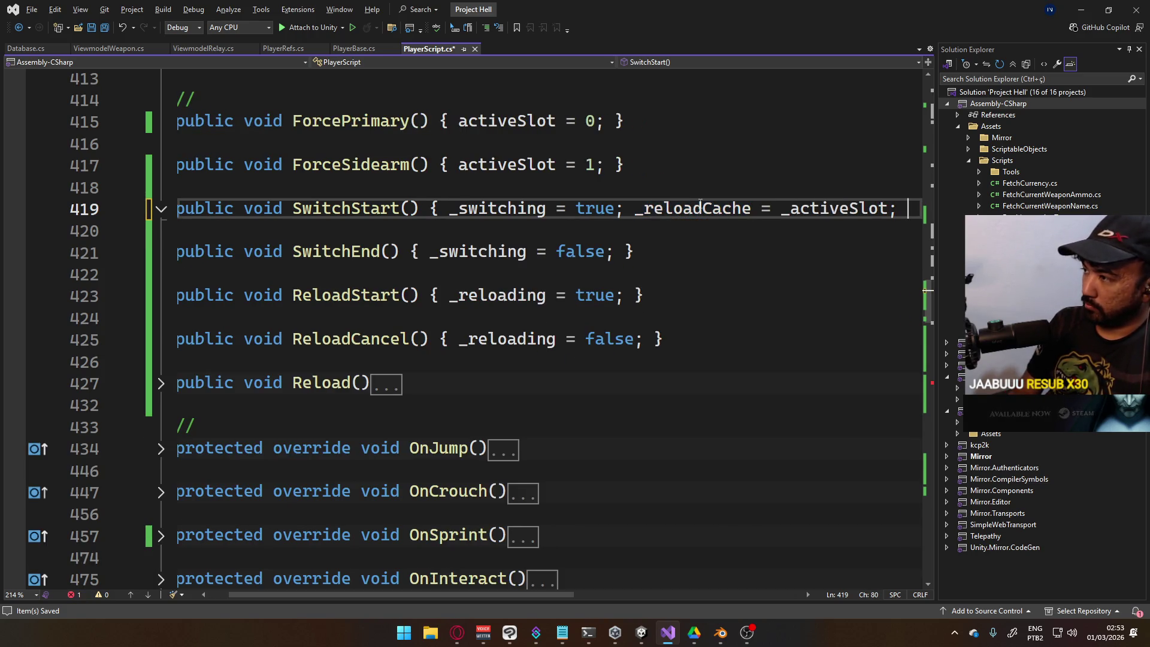
type("}")
key("ctrl+s")
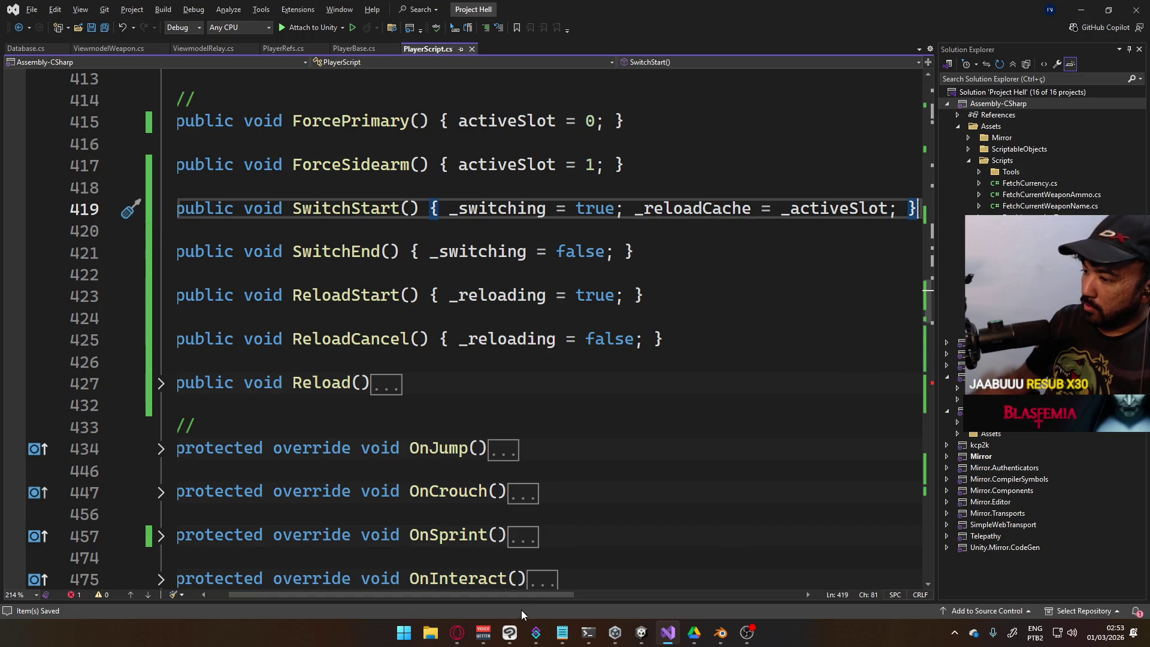
scroll(530, 598, "left", 1)
Search YouTube for the FMAB ending 'Let It All Out' and play the first result
left_click(457, 633)
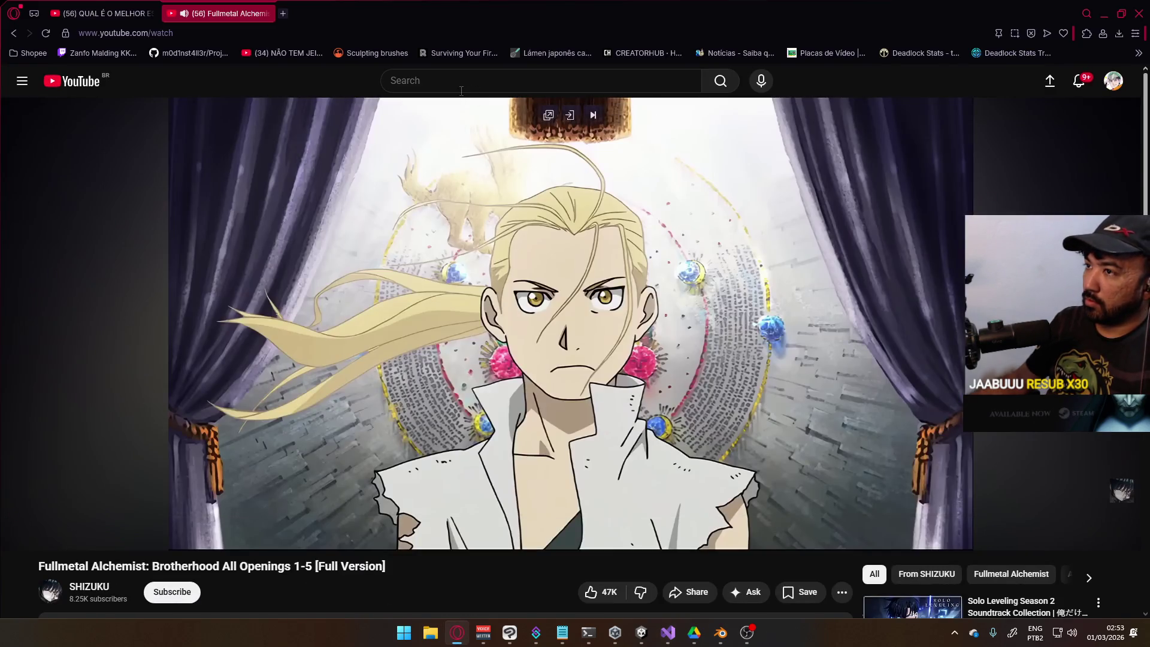
left_click(461, 83)
type("mab let it all out")
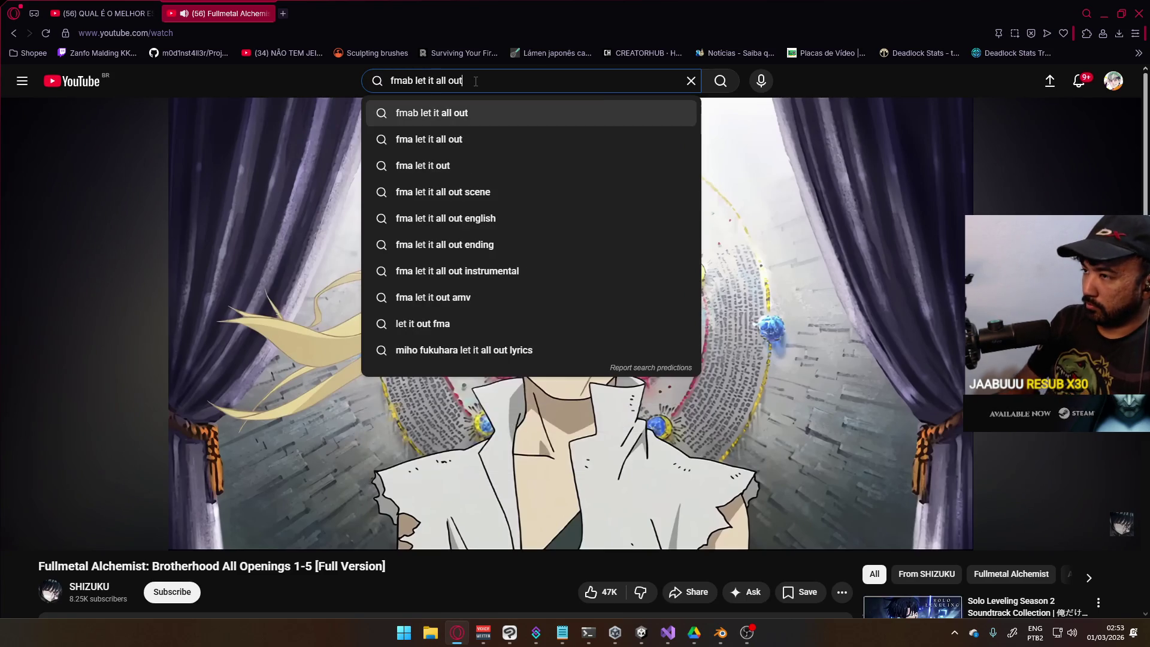
left_click(473, 112)
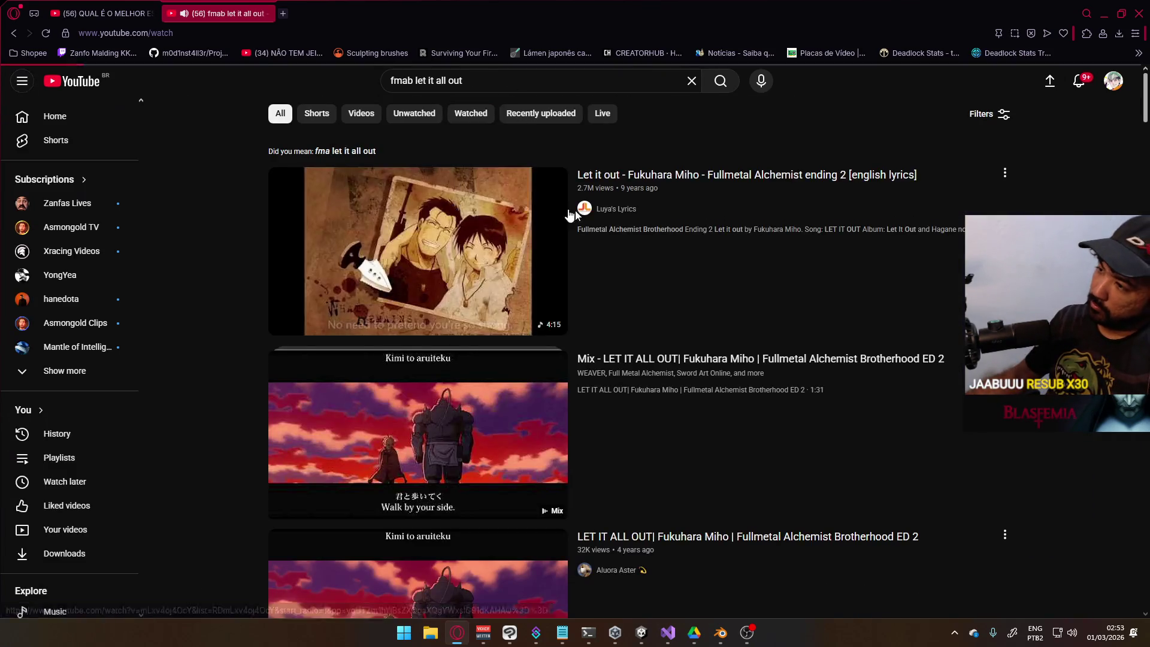
left_click(512, 211)
Return to Visual Studio and scroll down to OnSwitchToSecondary
key("alt+Tab")
key("Down")
scroll(525, 339, "down", 14)
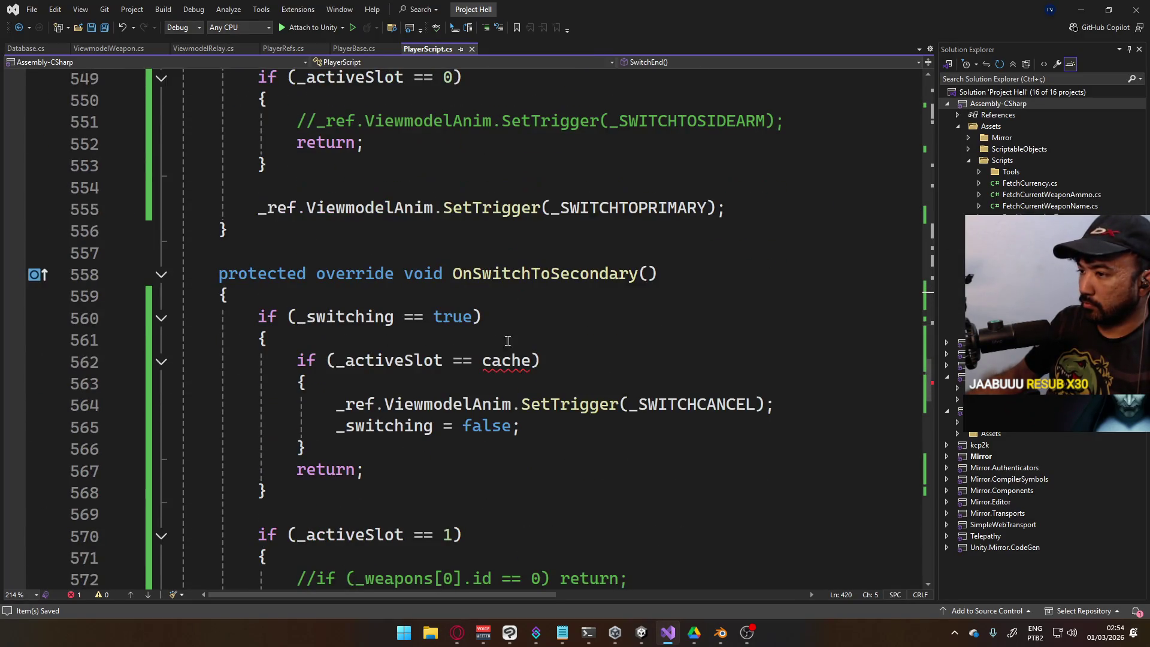
Replace cache with _reloadCache in the slot check, save, and select cache in the other check
double_click(505, 360)
type("_rel")
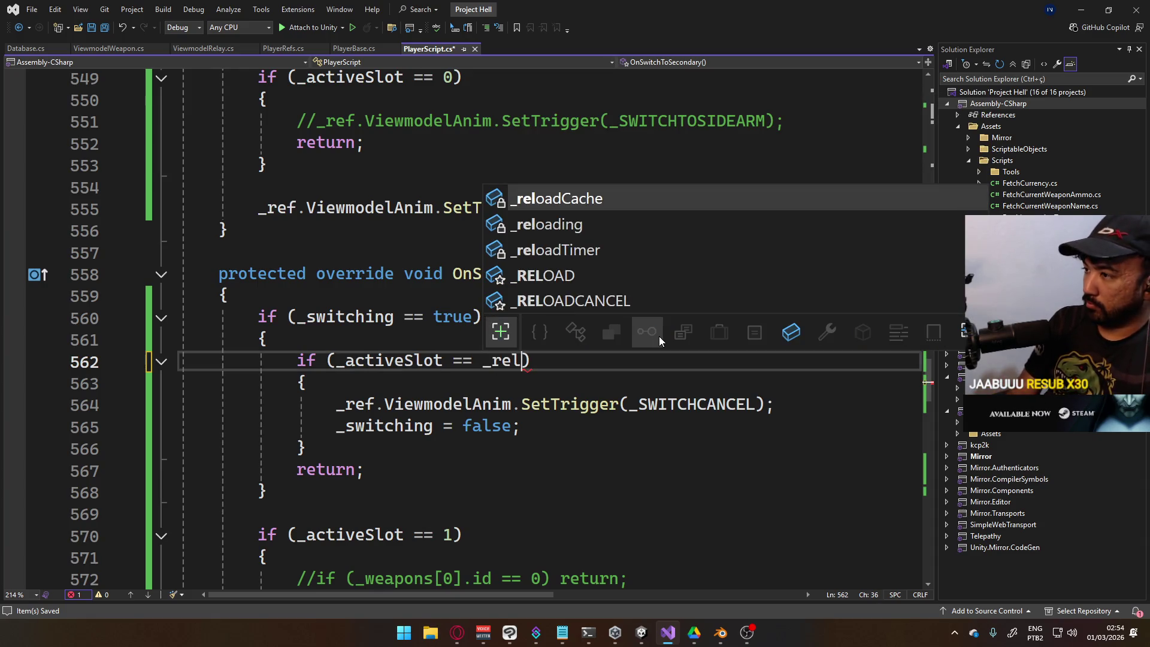
key("Tab")
key("ctrl+s")
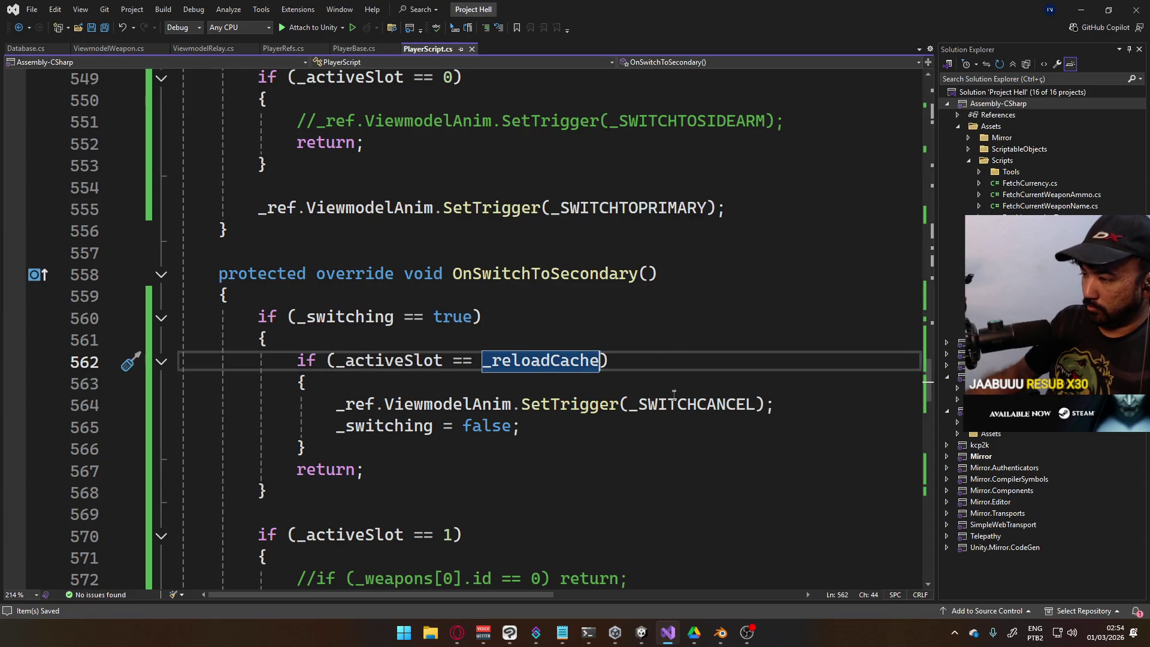
scroll(477, 382, "down", 9)
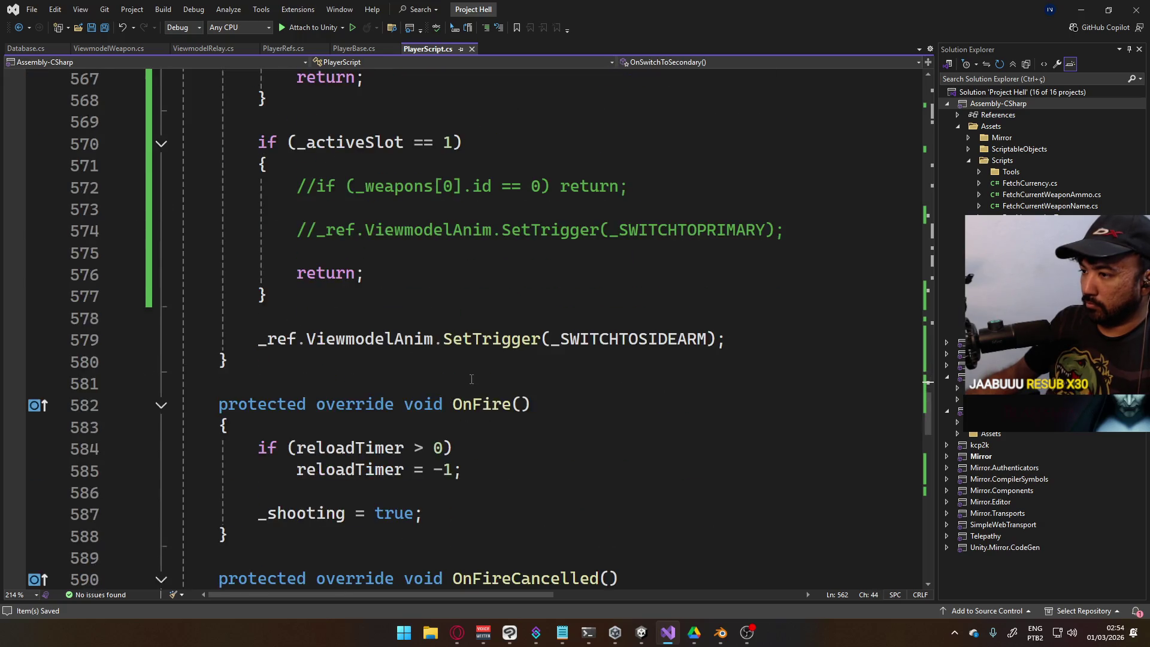
scroll(477, 383, "up", 16)
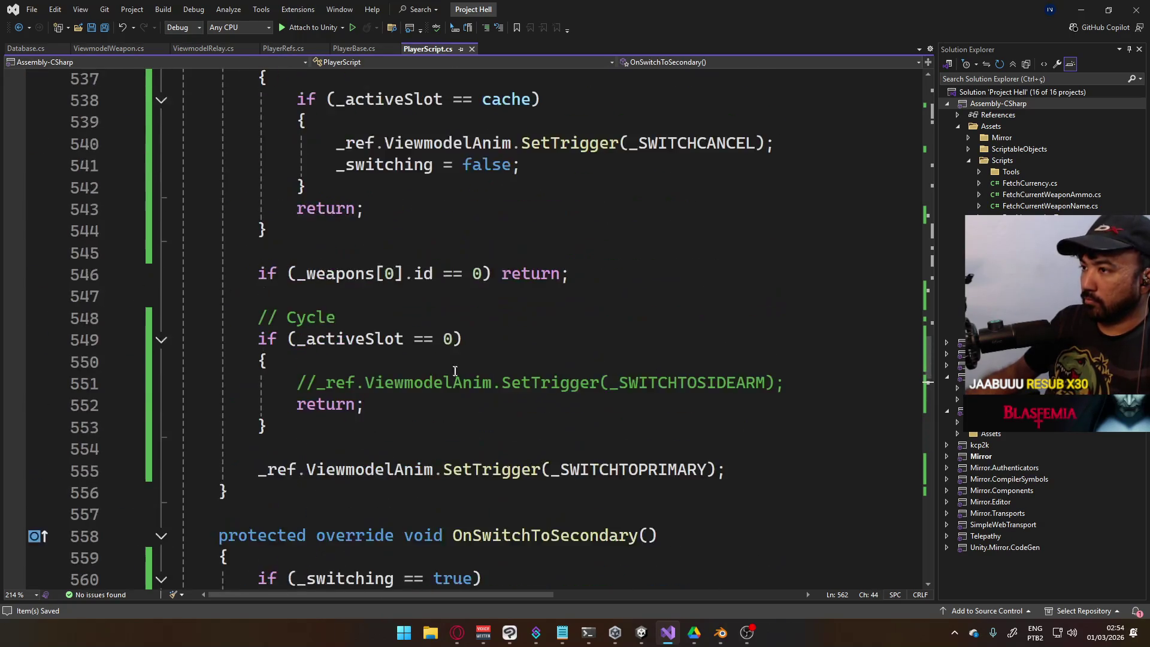
double_click(510, 295)
Finish the _reloadCache reference, then start the game in a maximized Game view and fire the pistol
type("_reloadCache")
key("alt+Tab")
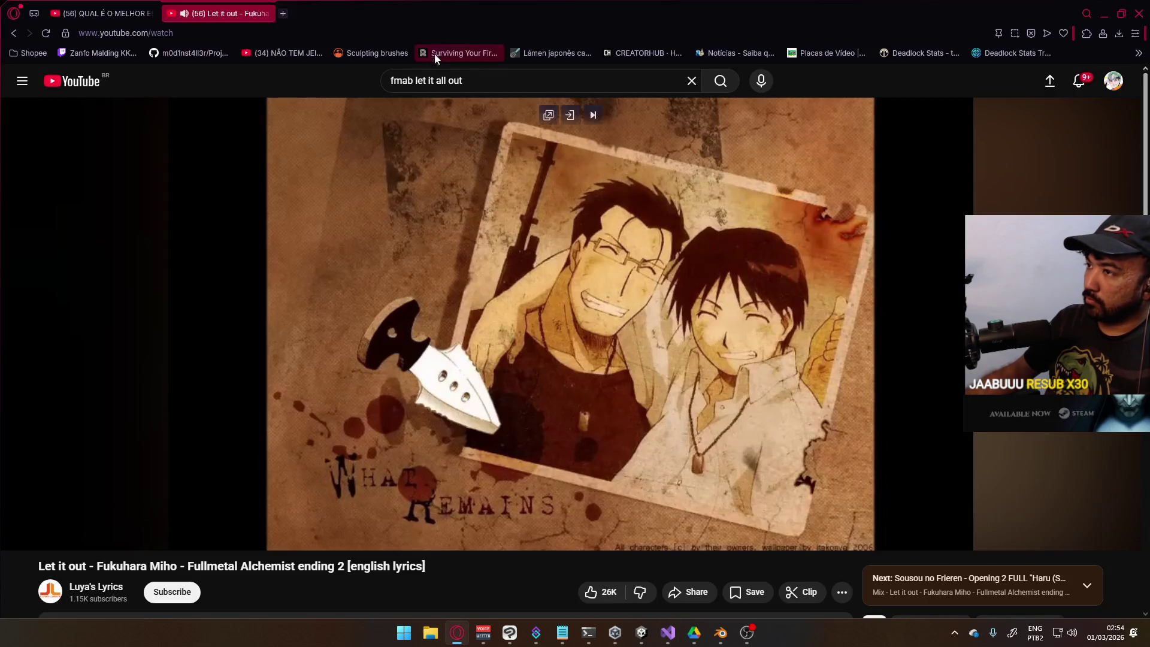
key("alt+Tab")
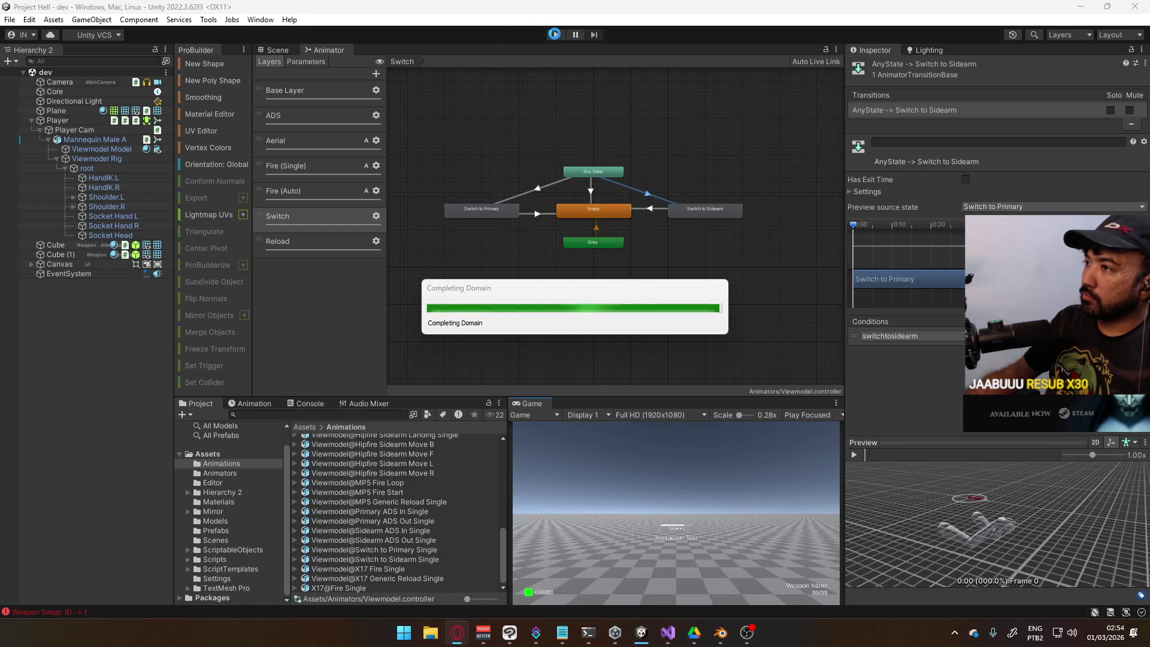
left_click(560, 35)
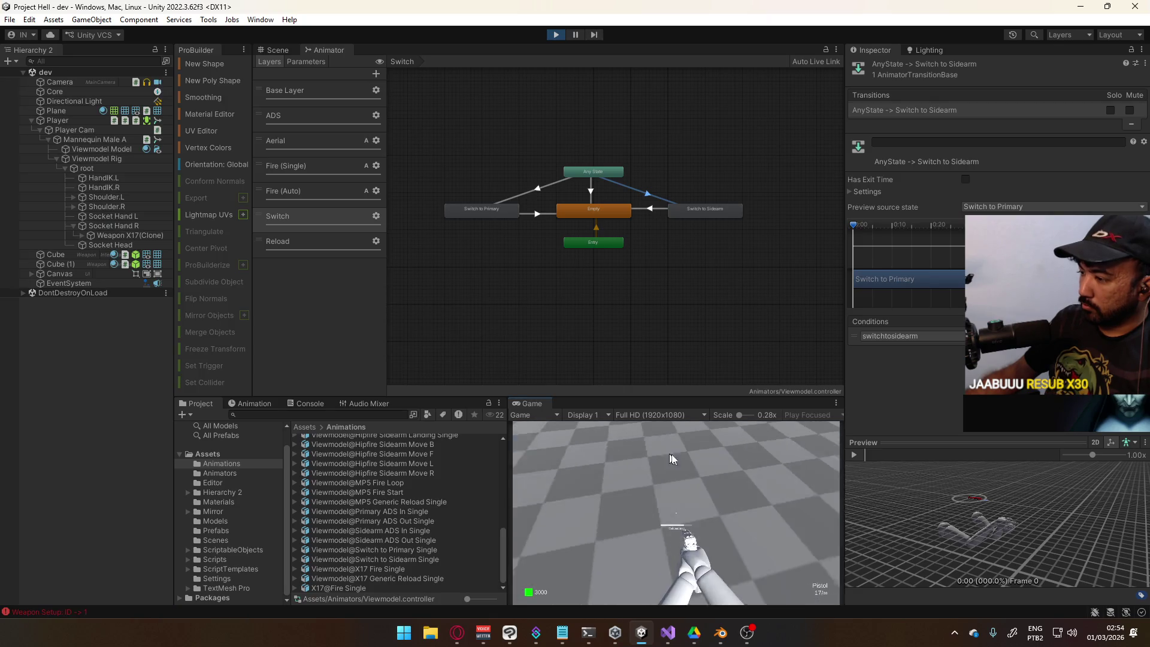
left_click(566, 426)
left_click(567, 426)
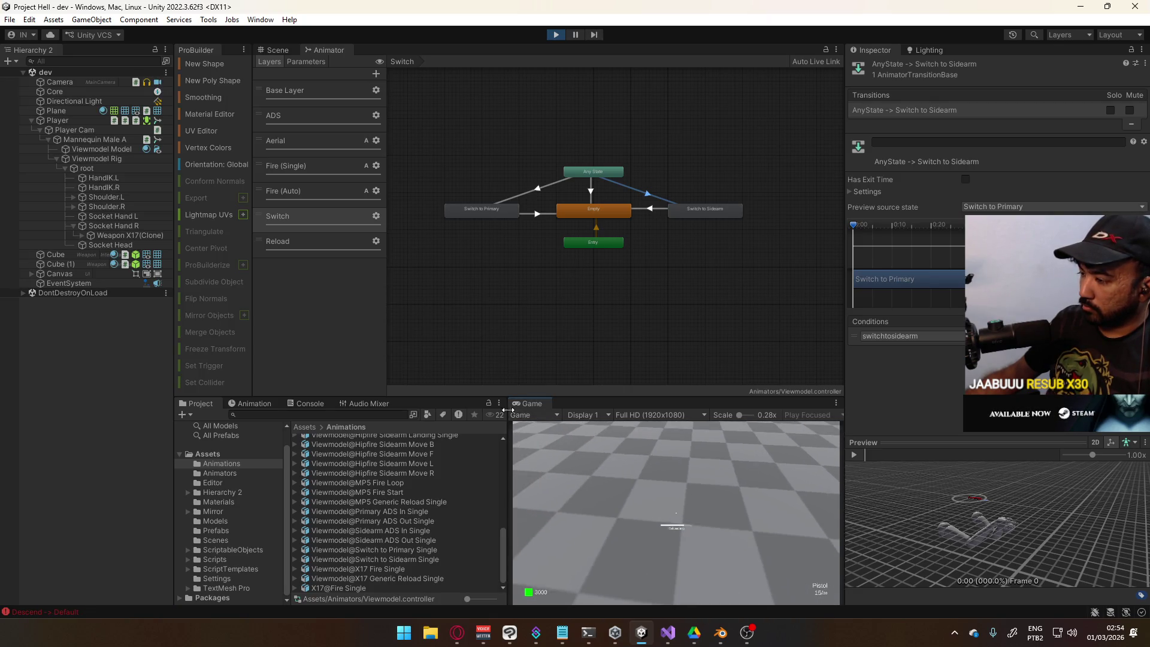
right_click(529, 404)
left_click(591, 441)
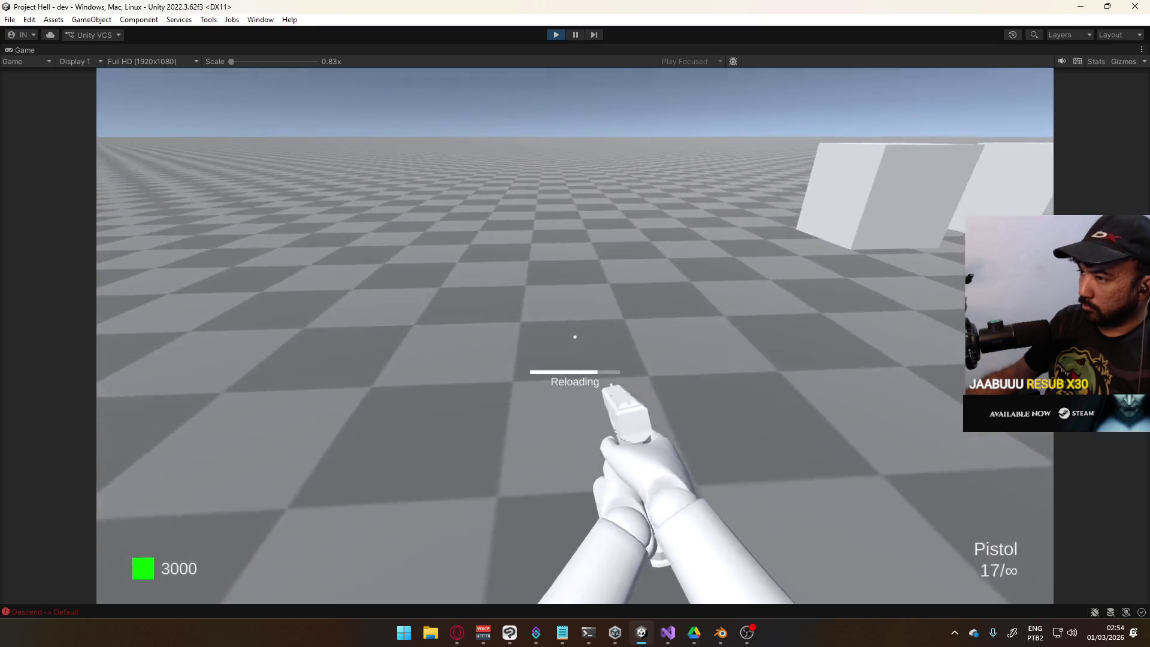
Swap between pistol and SMG several times, including mid-reload, then return to the YouTube video
key("2")
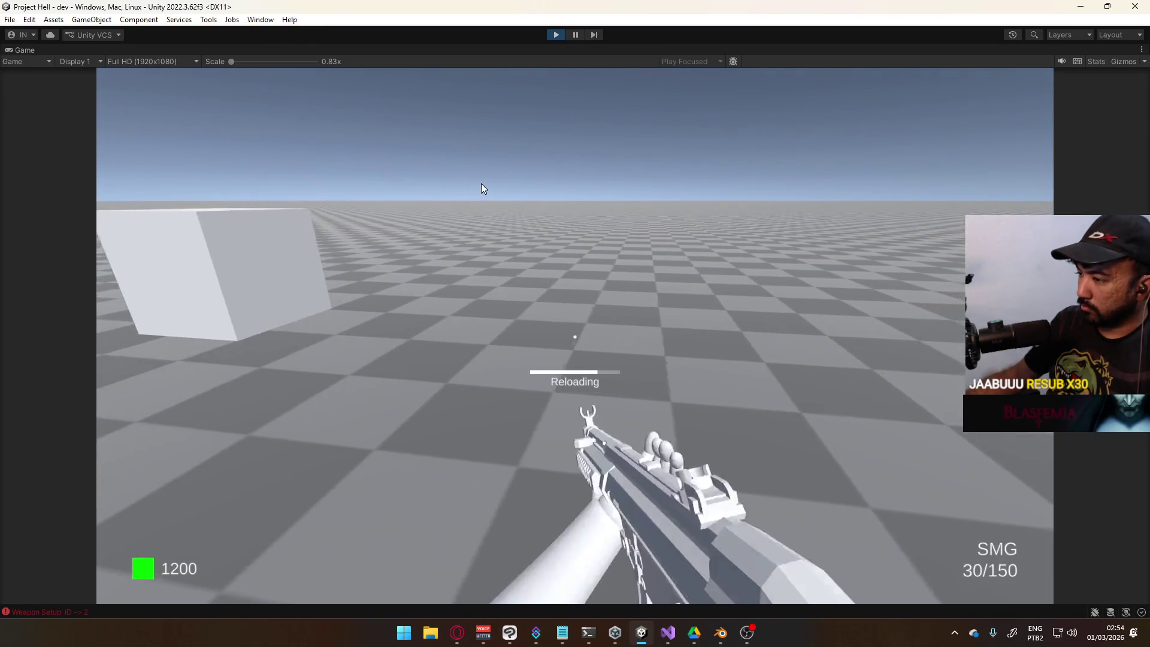
key("r")
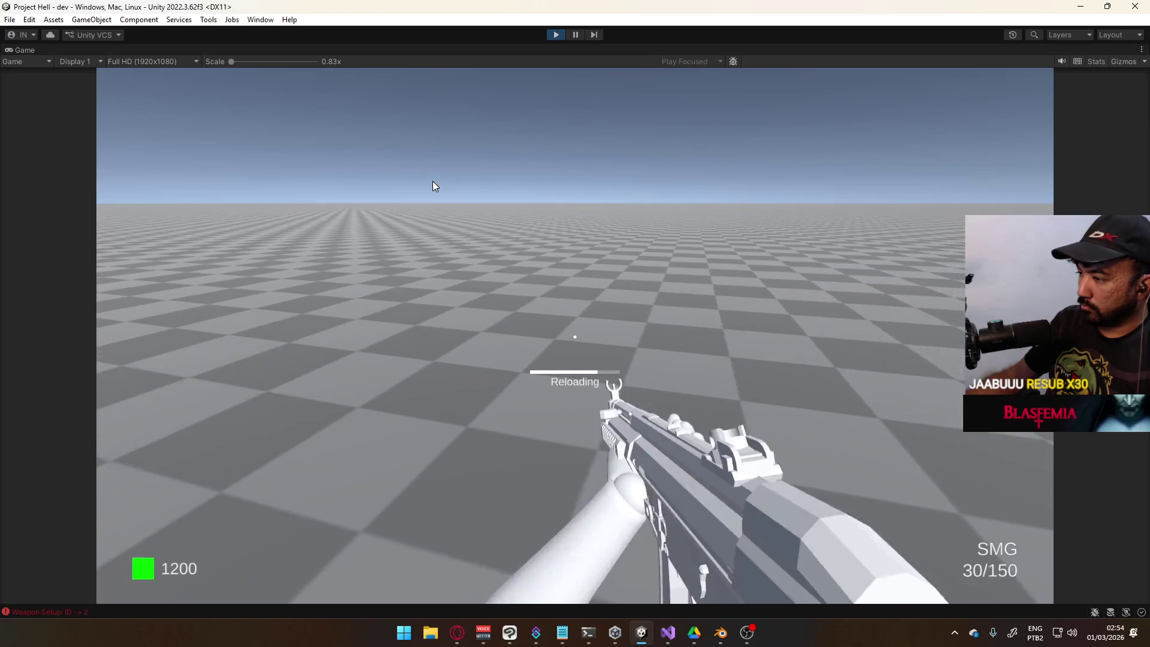
key("1")
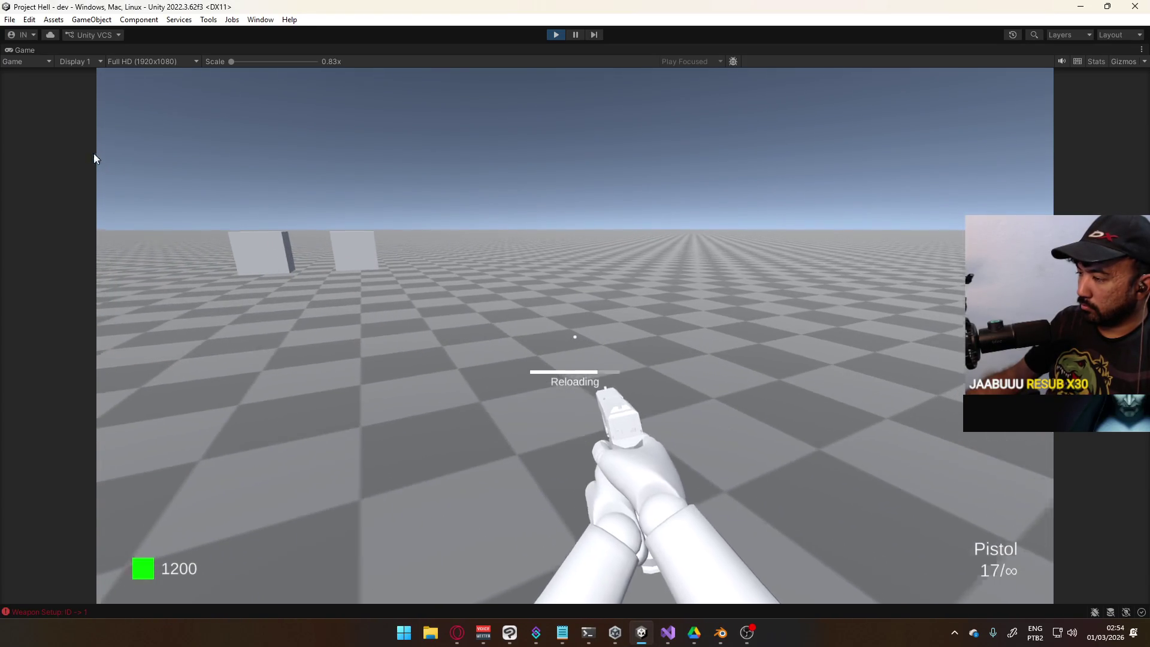
key("2")
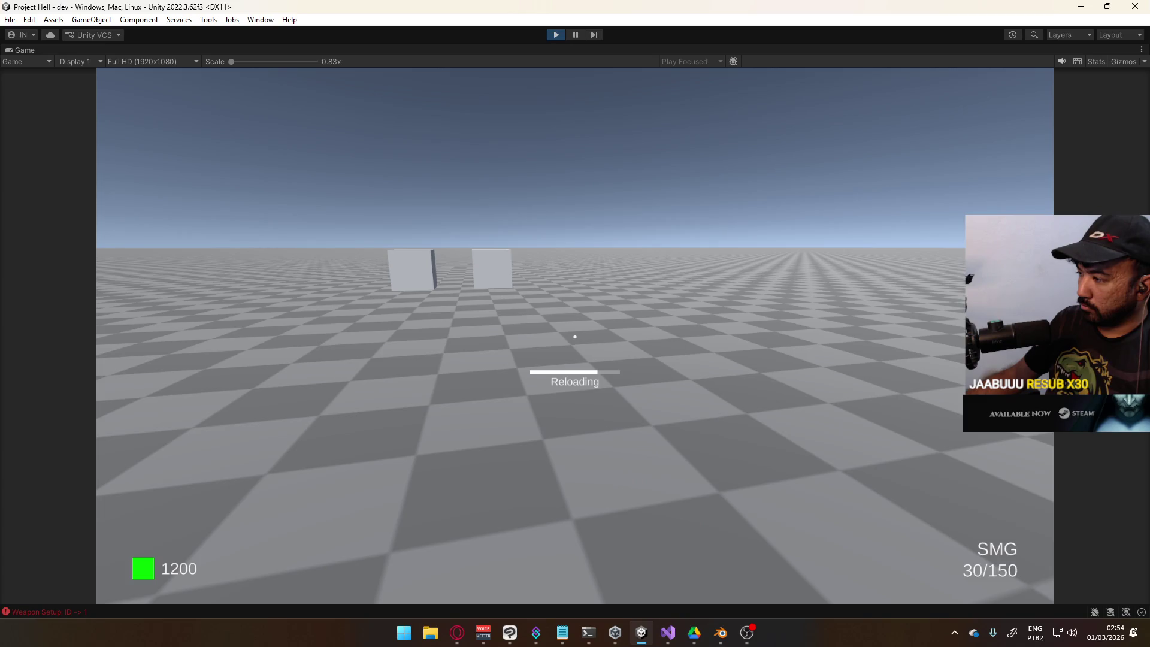
key("2")
key("1")
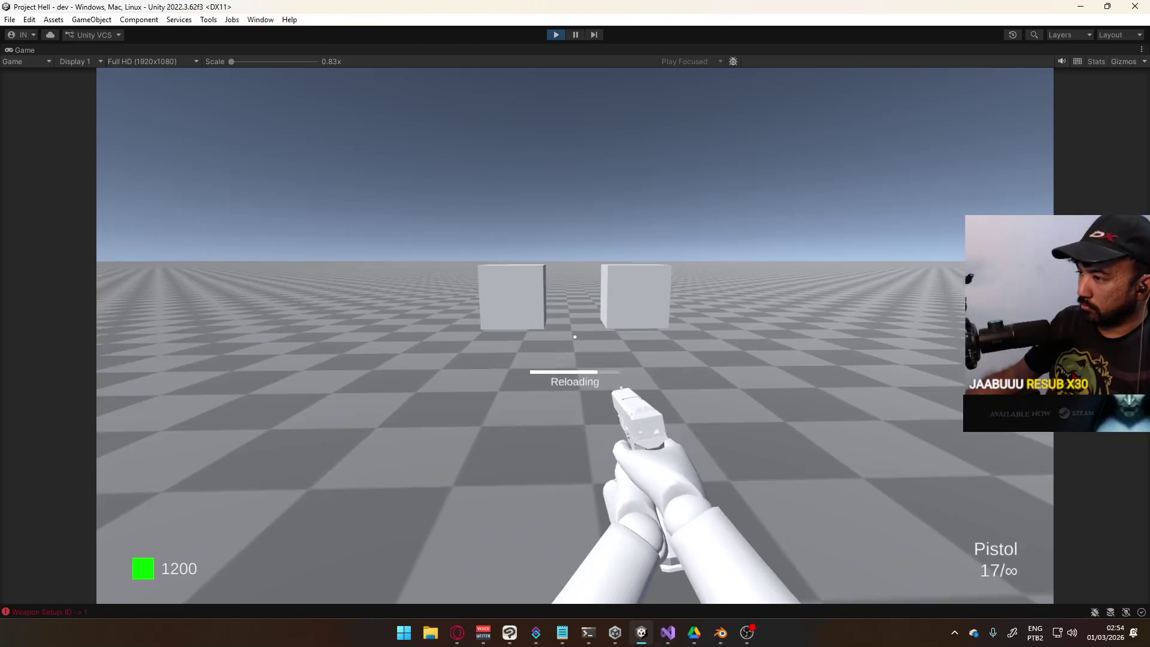
key("w")
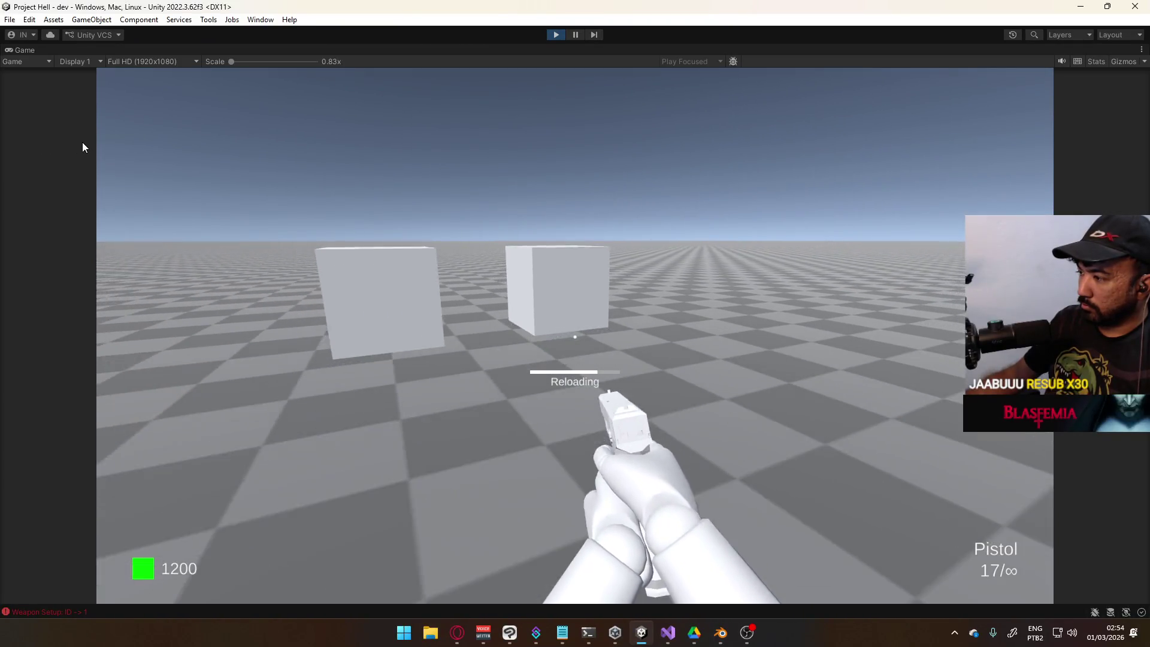
key("2")
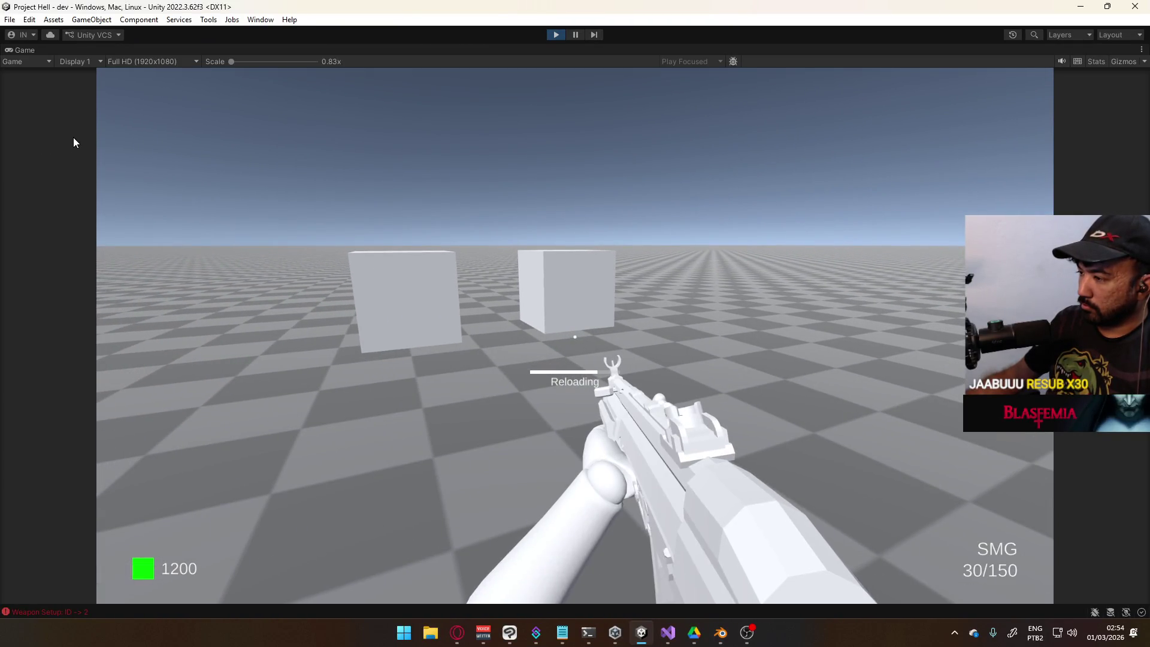
key("w")
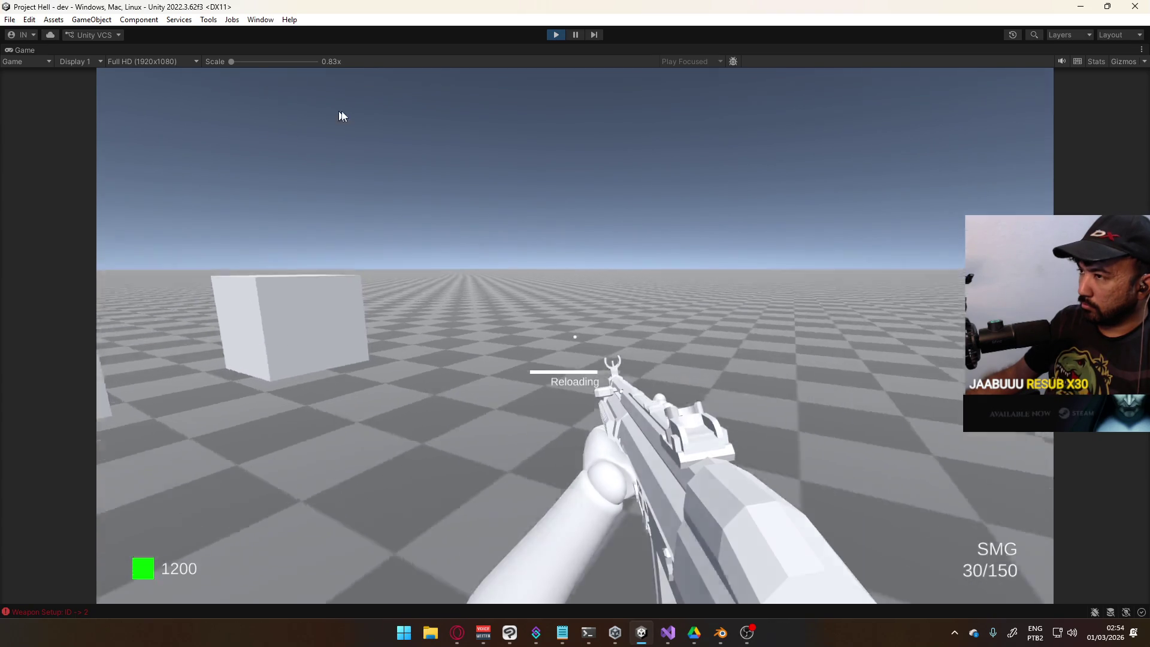
key("alt+Tab")
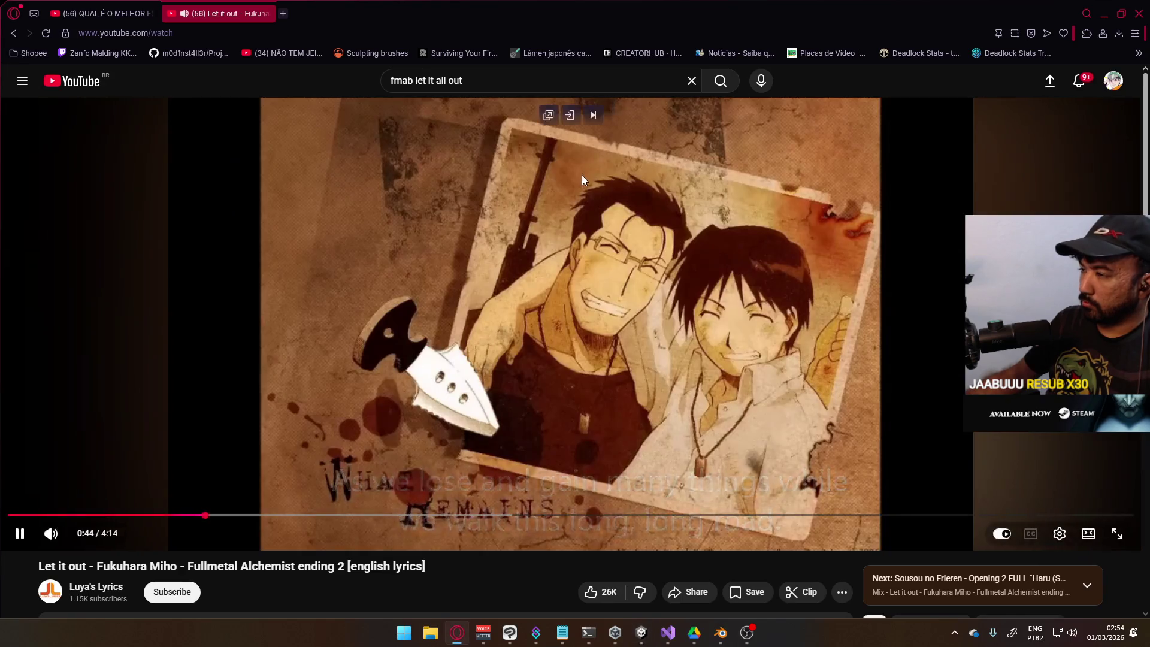
Return to Visual Studio and place the cursor after the _reloadCache cancel condition on line 538
key("alt+Tab")
left_click(670, 631)
left_click(611, 292)
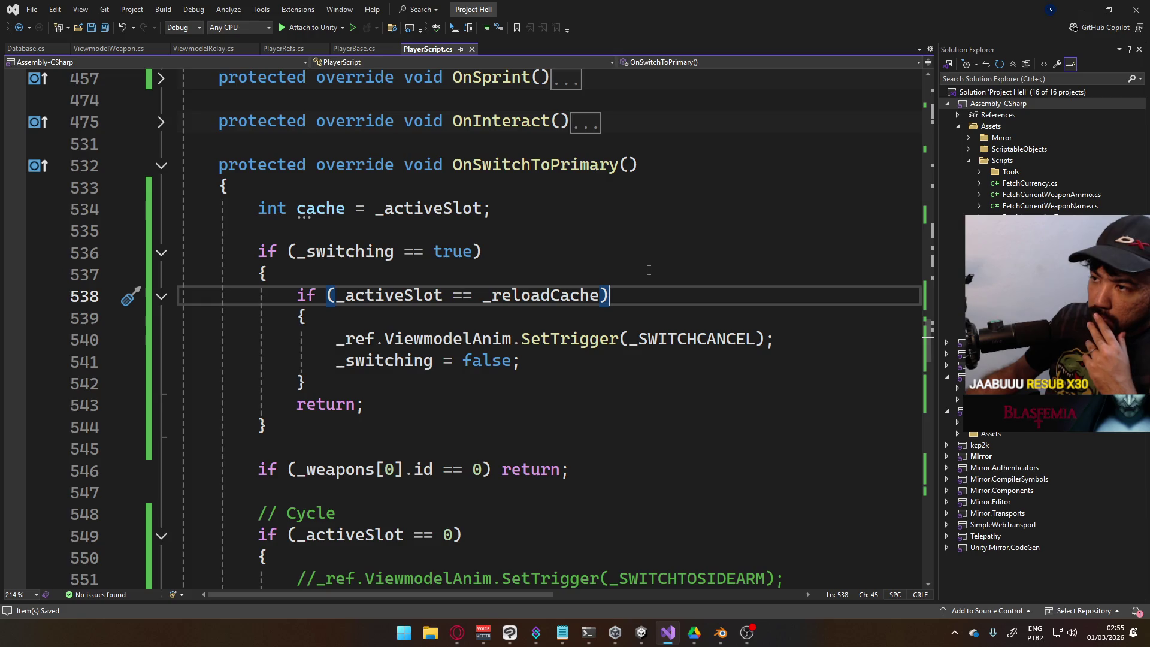
Delete the unused 'int cache = _activeSlot;' line and its blank line, save PlayerScript.cs, and return to Unity
mouse_move(507, 225)
left_mouse_down()
mouse_move(192, 228)
mouse_move(190, 208)
left_mouse_up()
key("Delete")
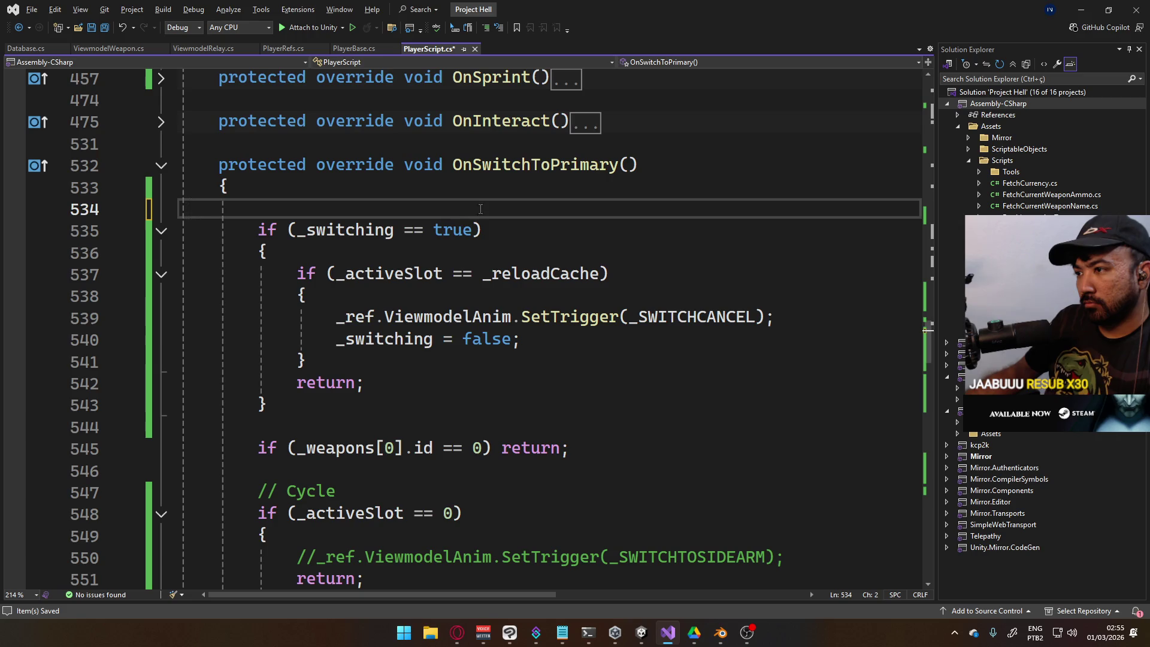
left_click(470, 188)
key("Delete")
key("ctrl+s")
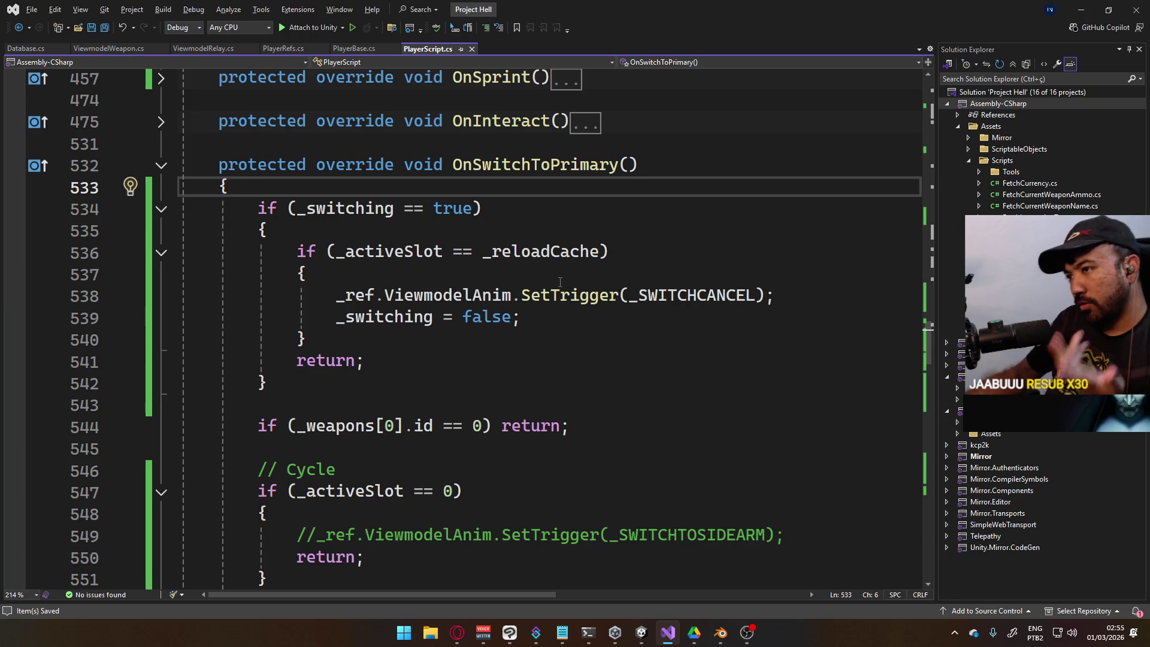
mouse_move(557, 288)
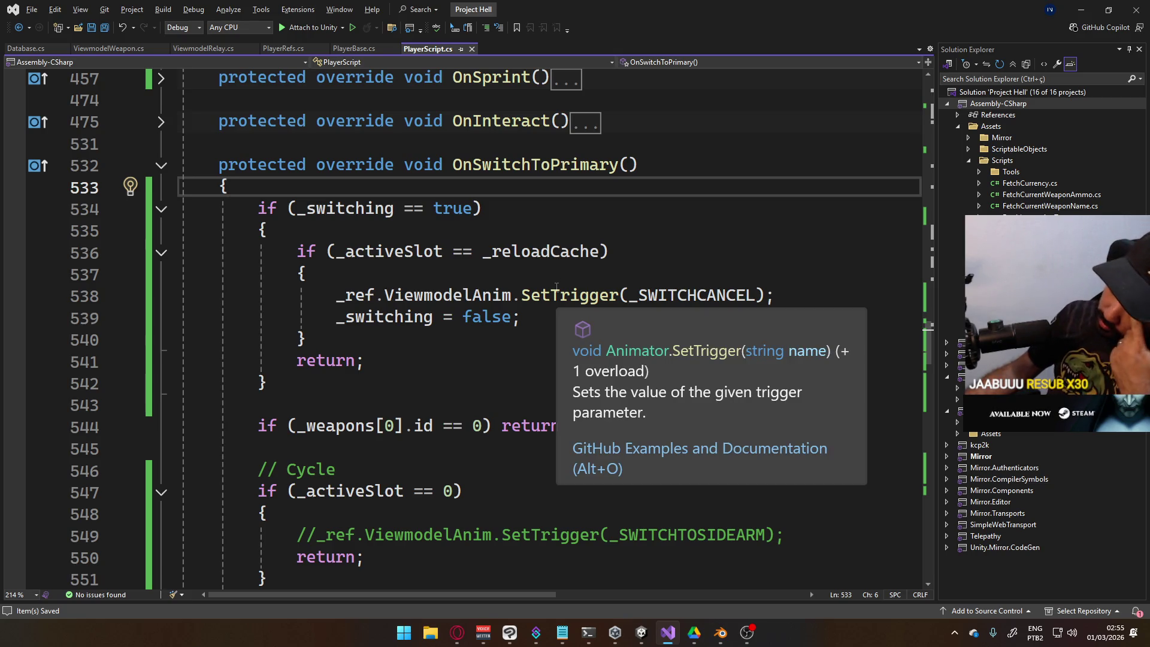
scroll(544, 316, "down", 4)
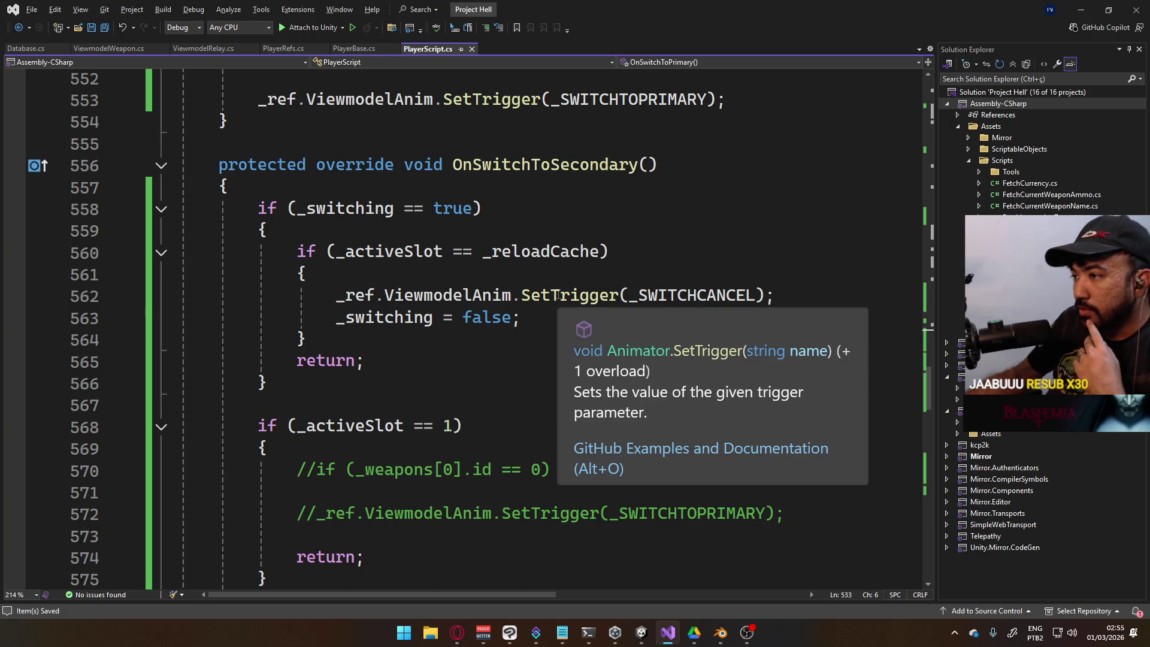
scroll(558, 296, "up", 7)
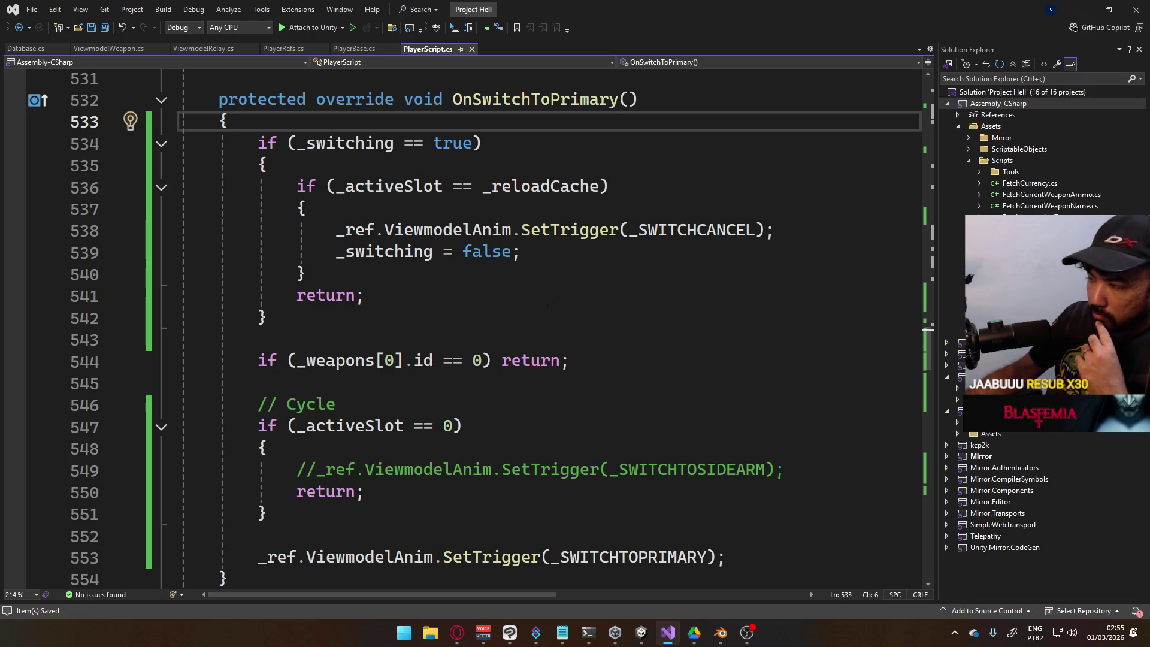
key("alt+Tab")
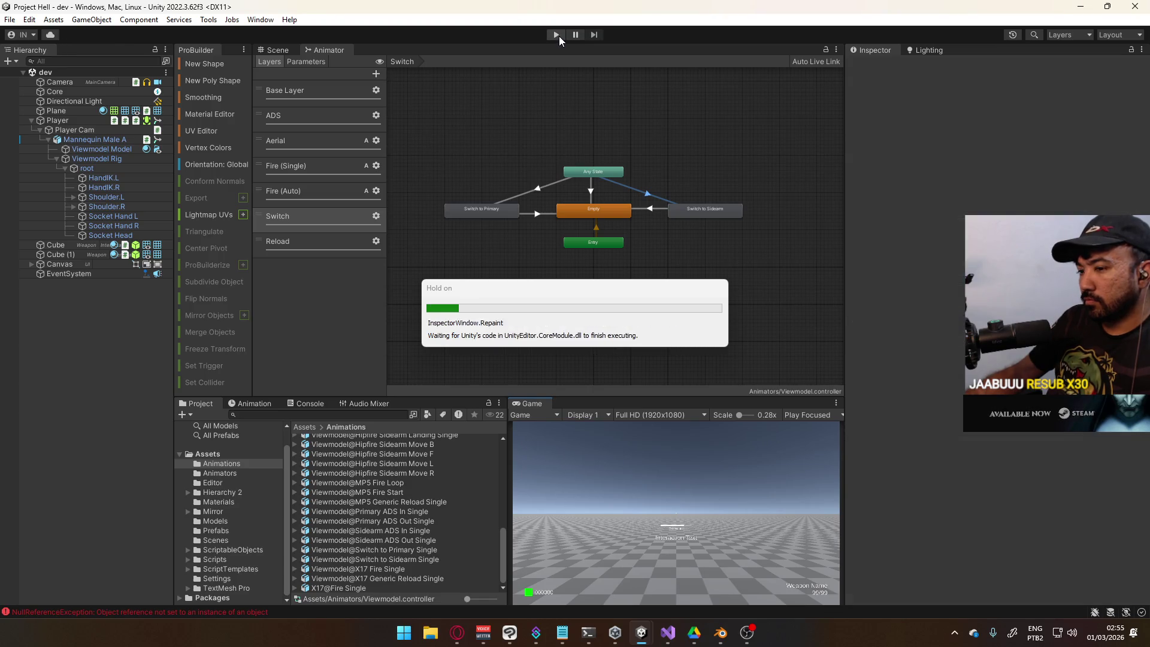
Run the game in a maximized Game view and swap pistol to SMG and back twice
left_click(557, 35)
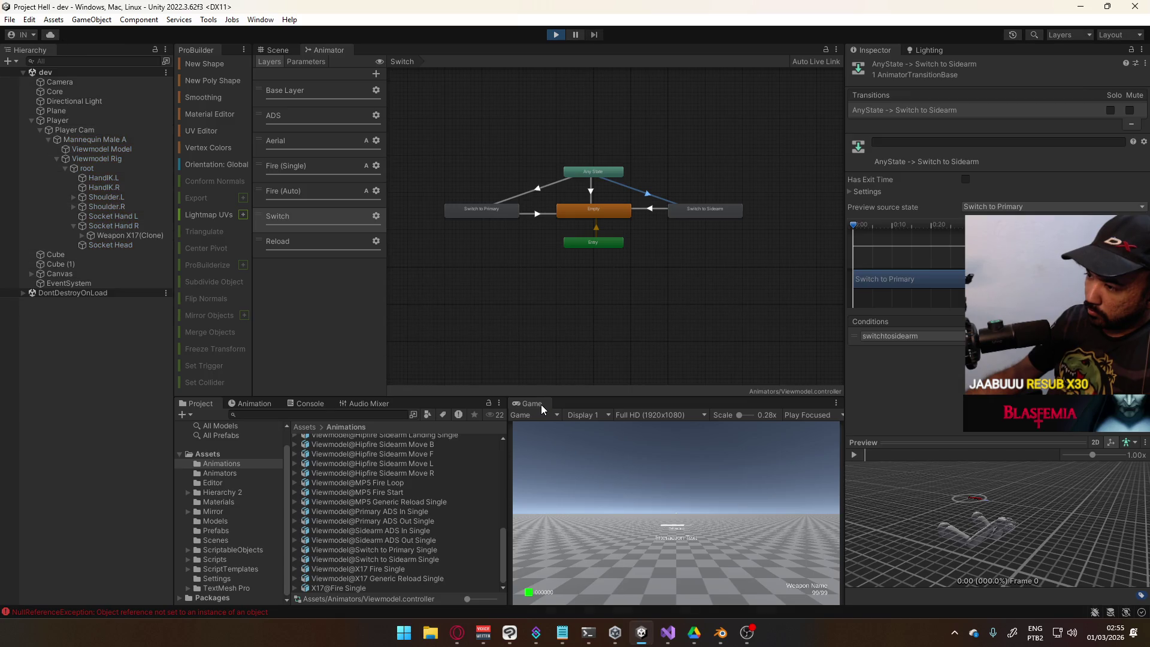
right_click(541, 404)
left_click(593, 444)
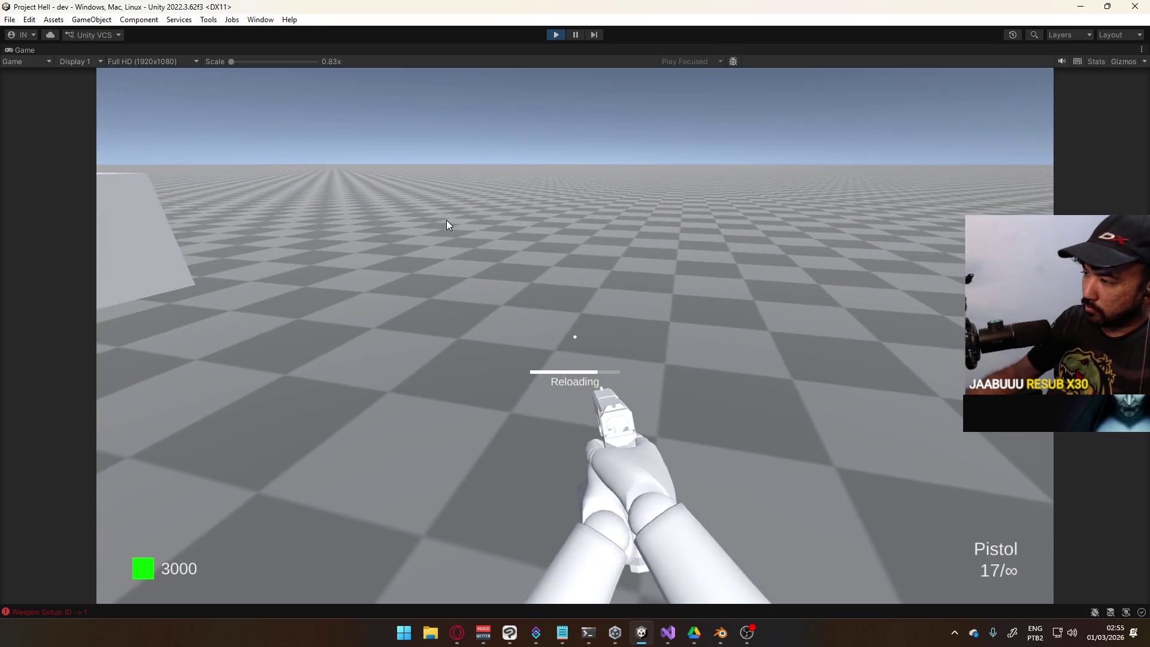
key("2")
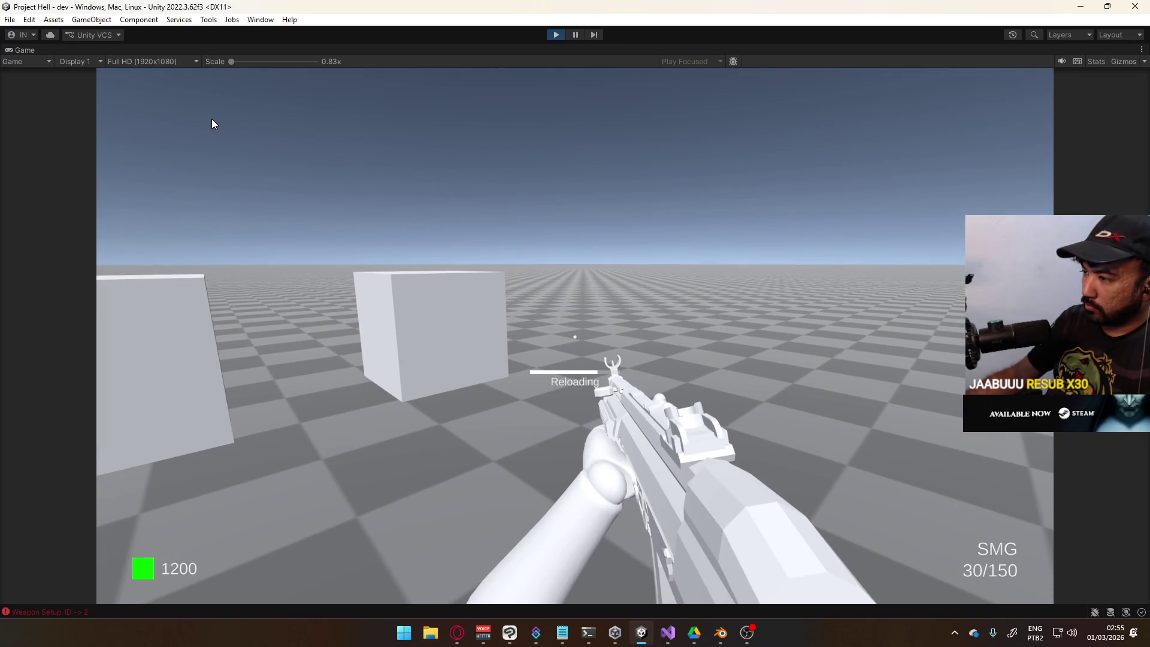
key("1")
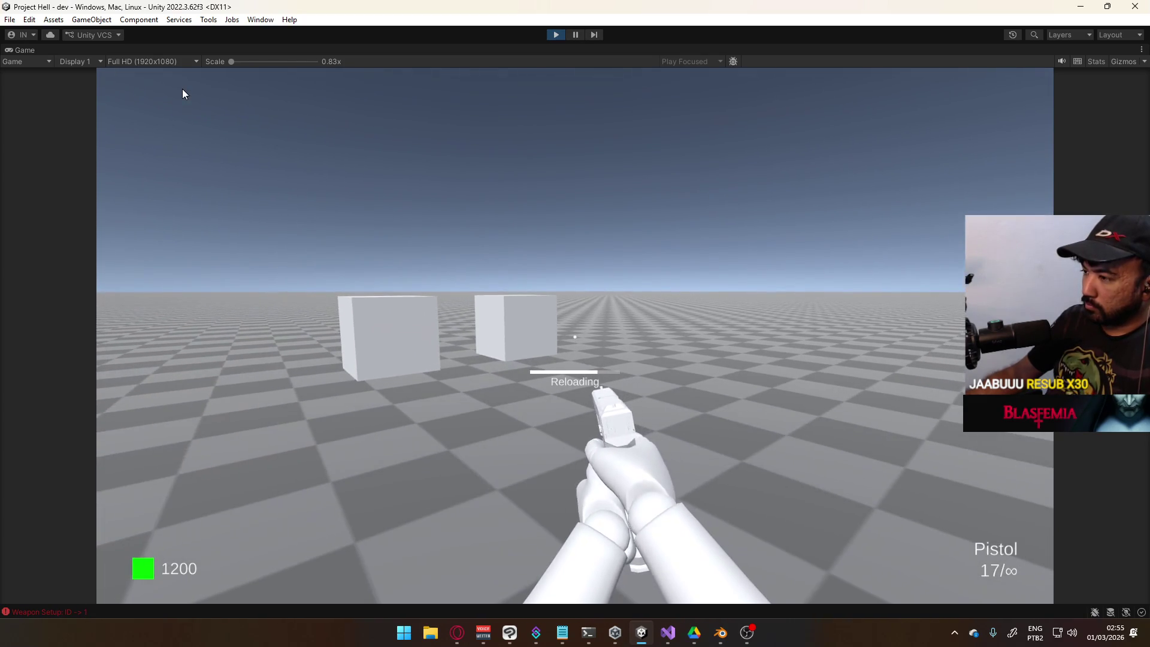
key("2")
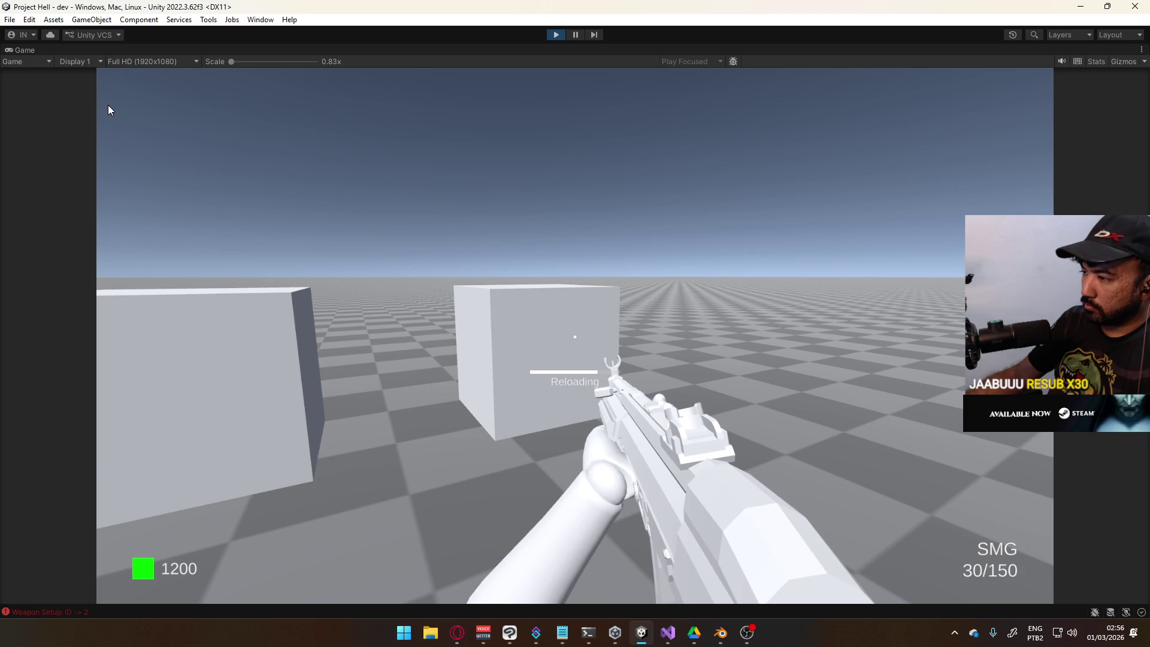
key("1")
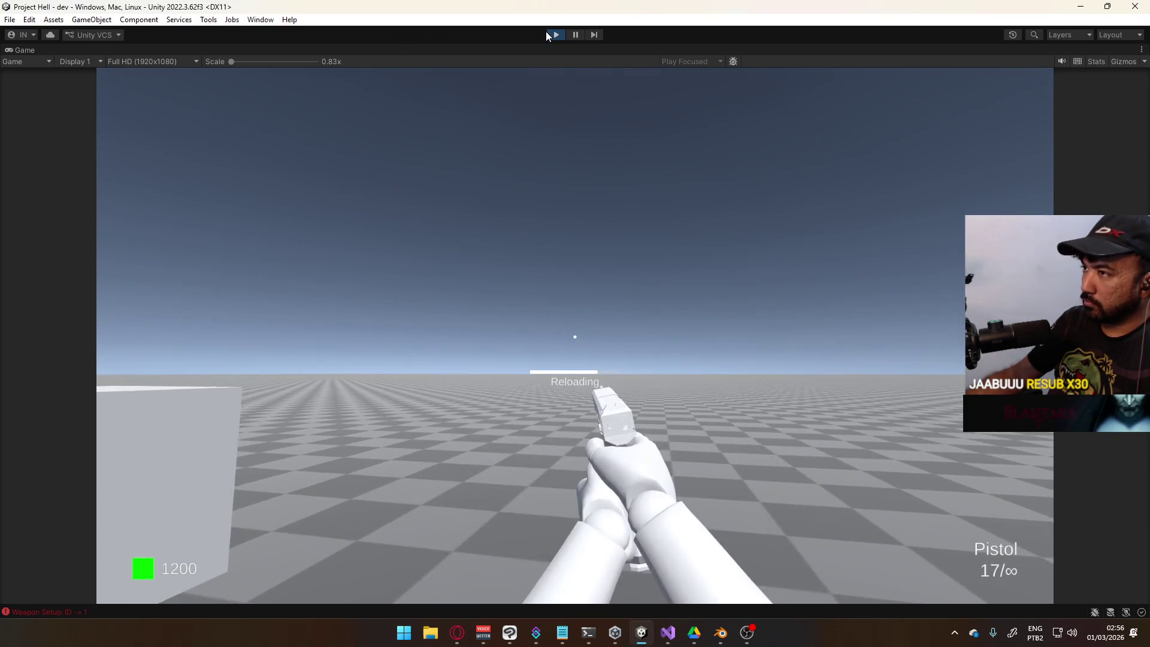
Stop the game and place the cursor at the end of line 537 in Visual Studio
left_click(547, 36)
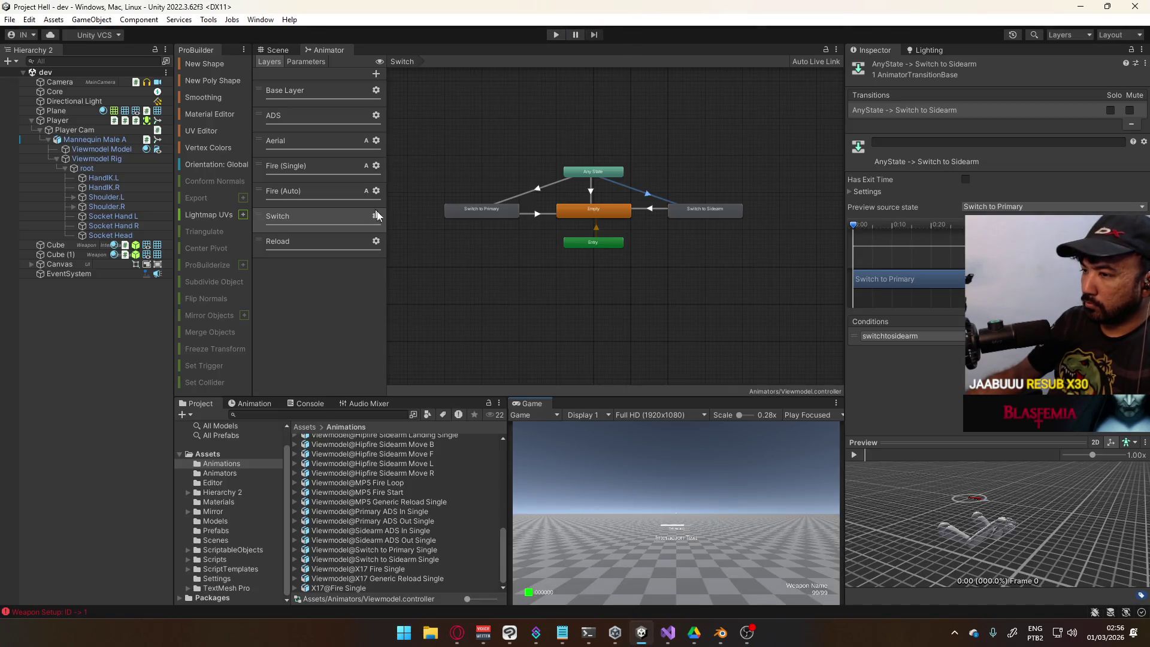
key("alt+Tab")
left_click(632, 205)
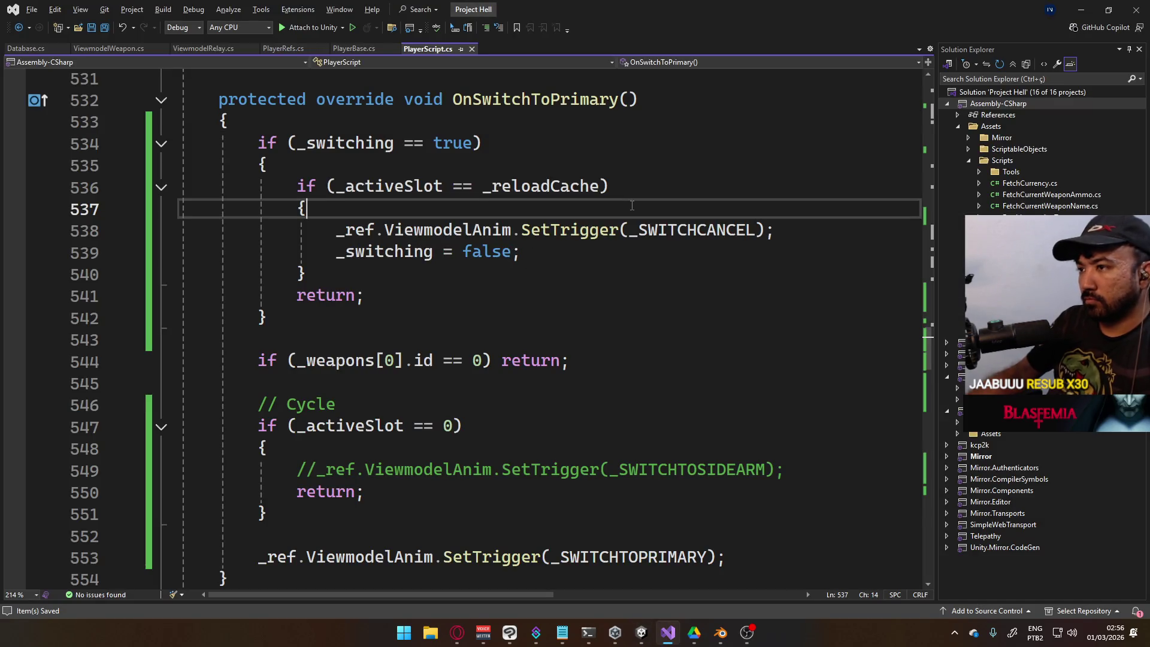
Add Debug.LogError("foo" + _activeSlot + " " + _reloadCache); on a new line 538 and save
key("Return")
type("Debug.loger")
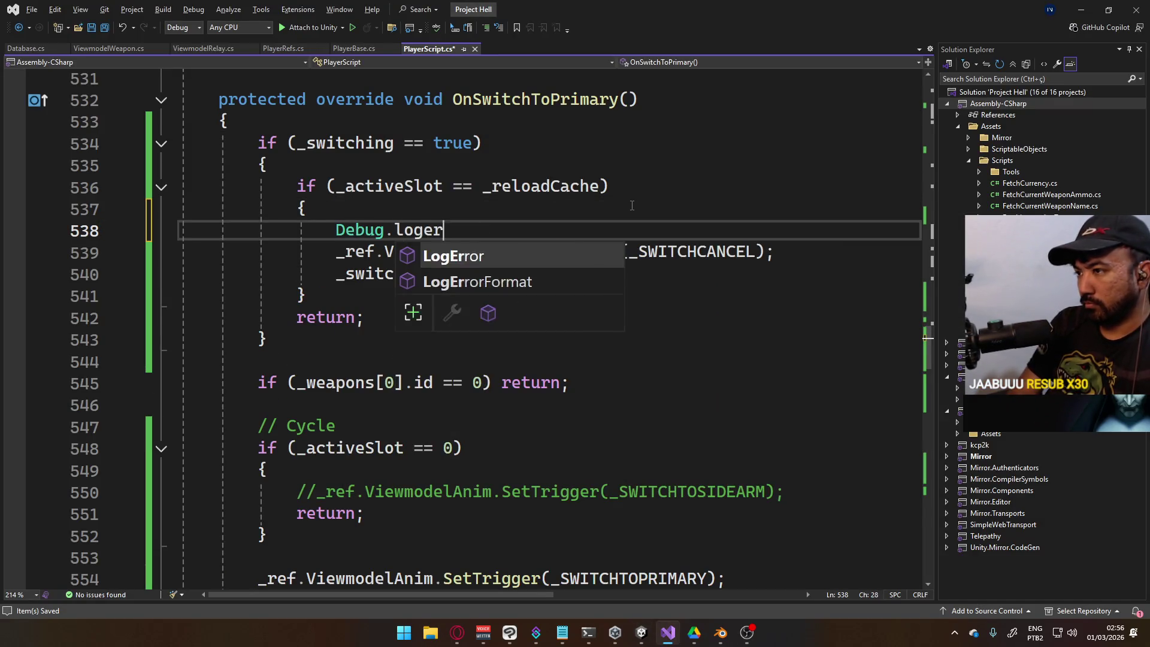
type("(\"\")")
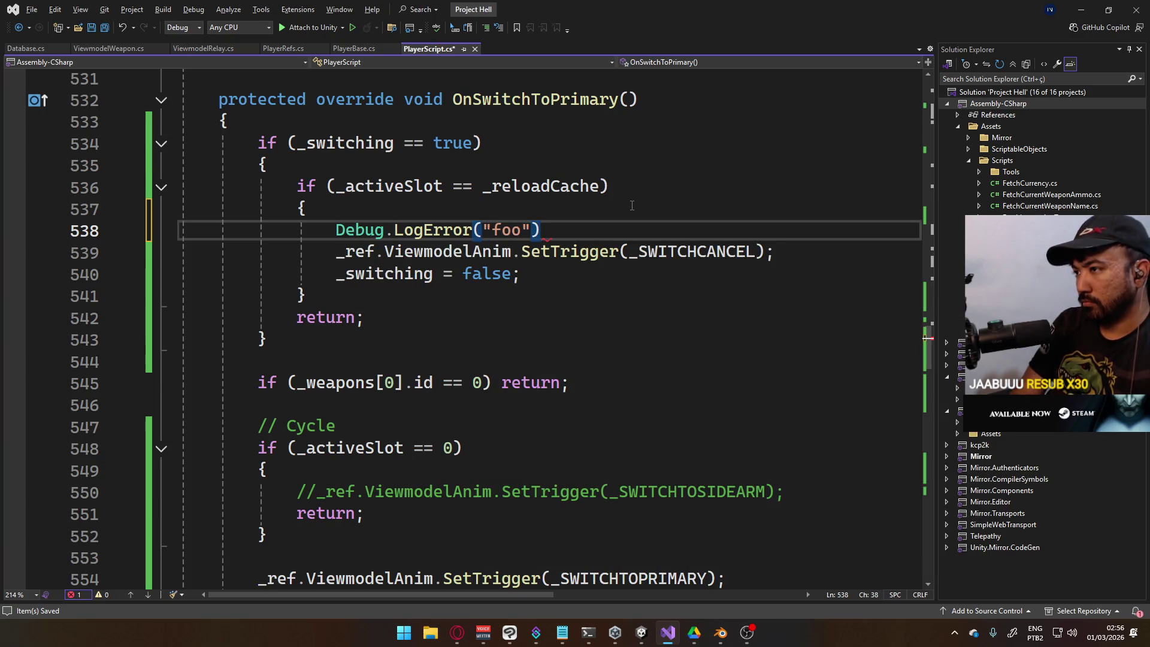
key("BackSpace")
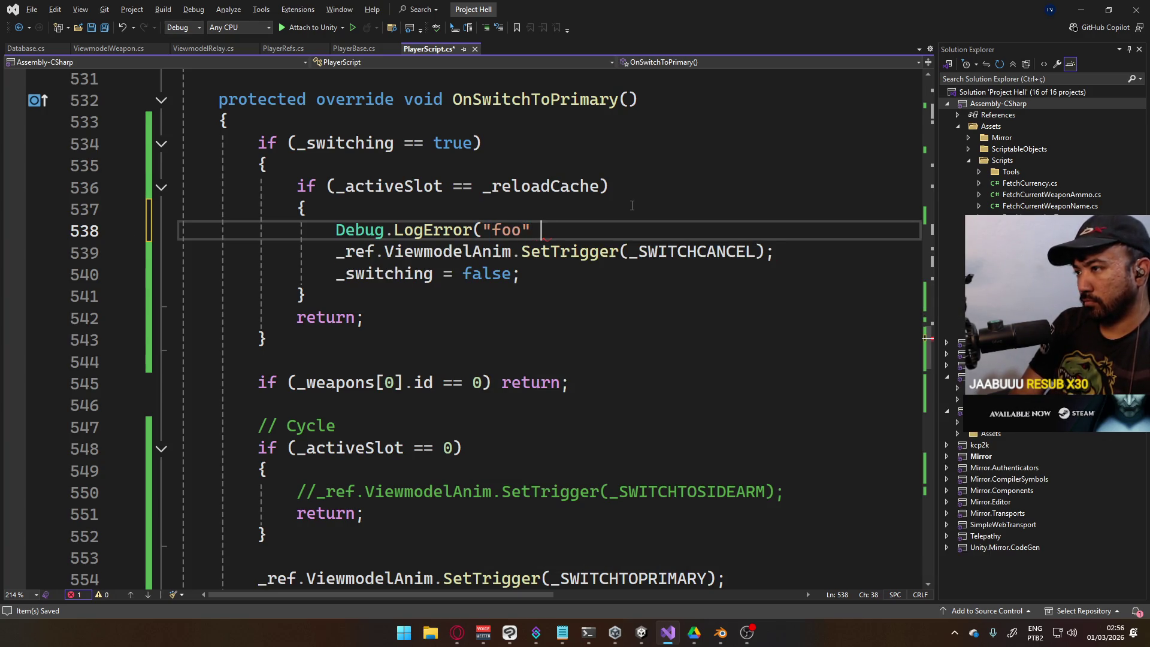
type("+ _")
key("Tab")
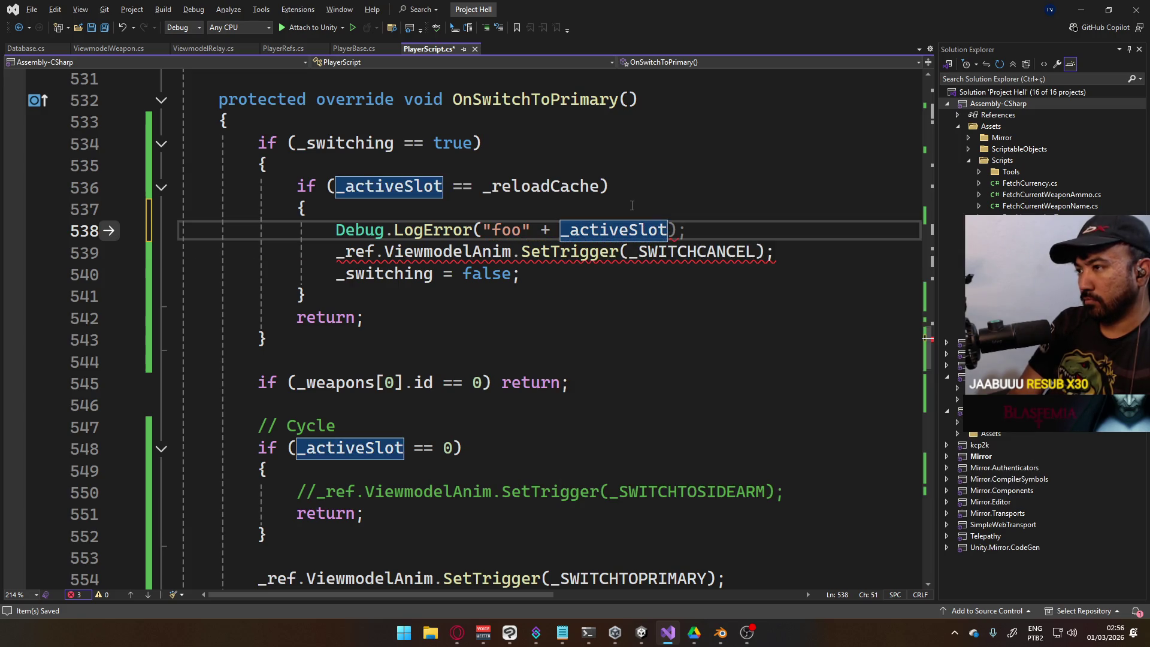
type("+ _")
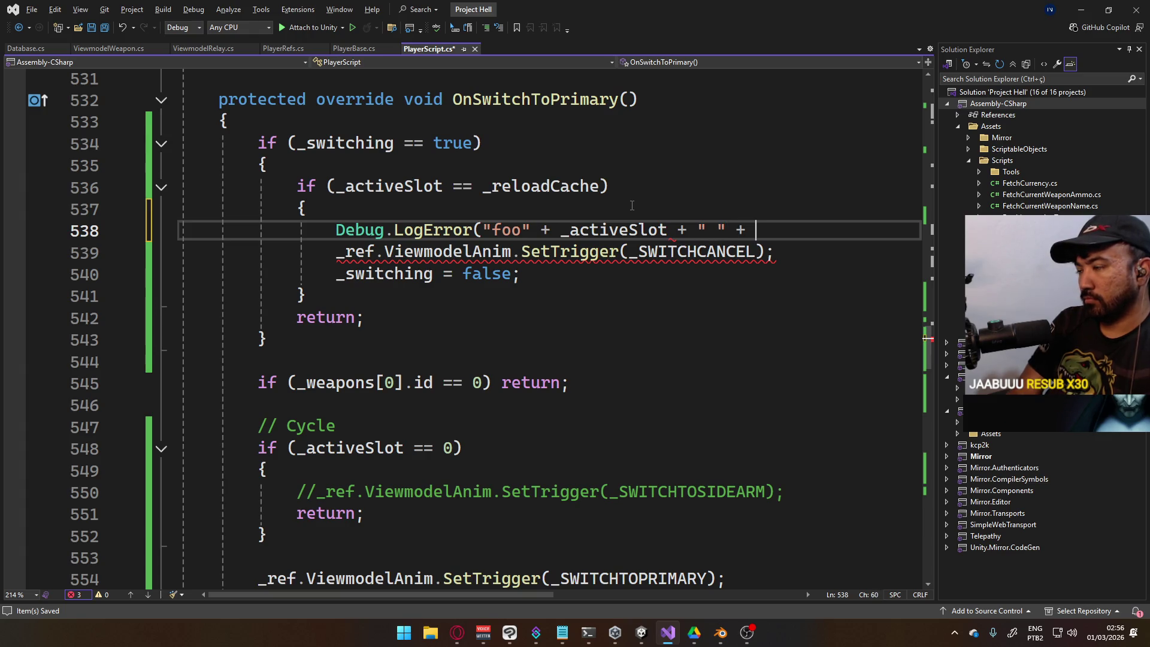
type("_rel")
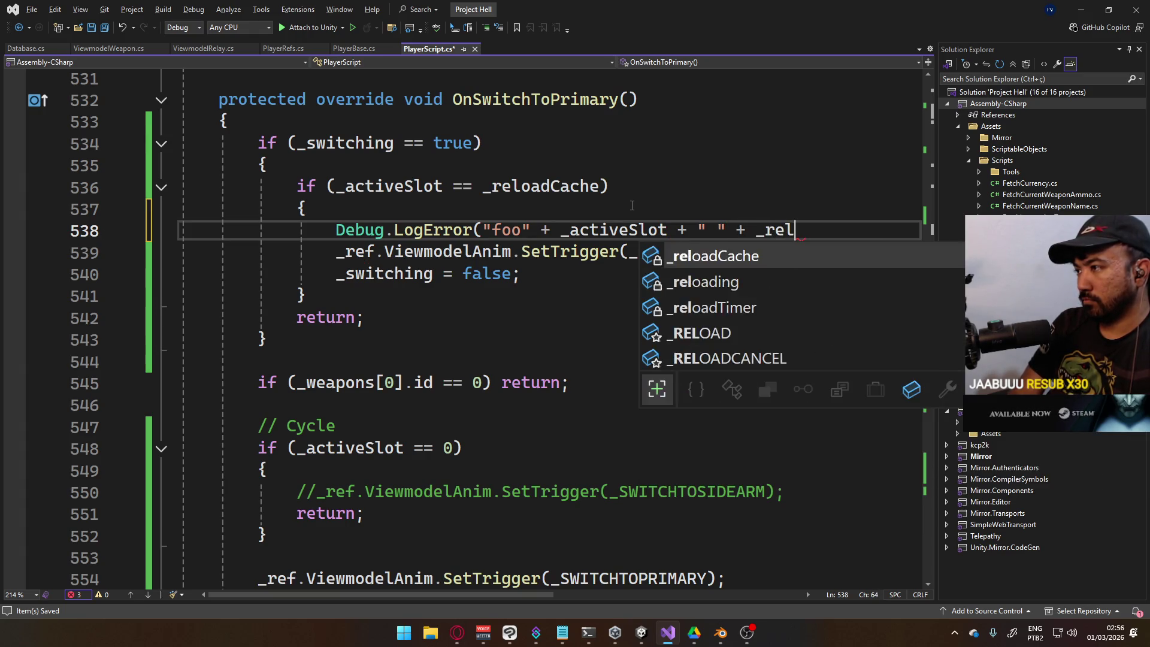
type("oadCache);")
key("ctrl+s")
Review the surrounding switch code, then return to the running Unity game
scroll(510, 287, "up", 12)
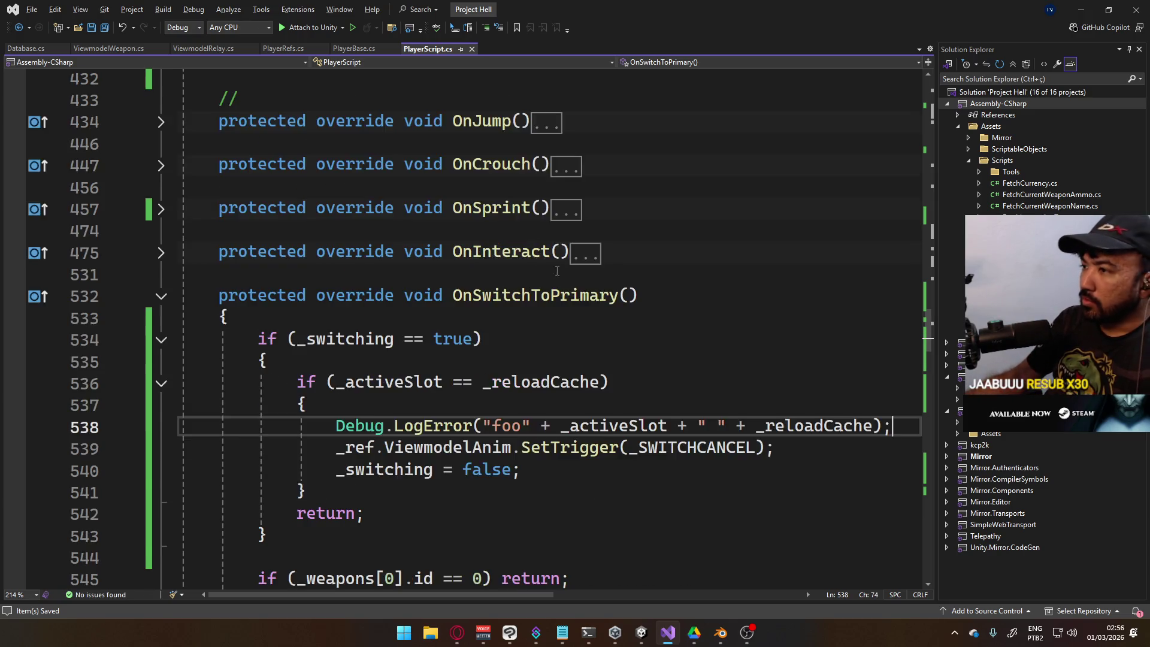
scroll(511, 287, "up", 13)
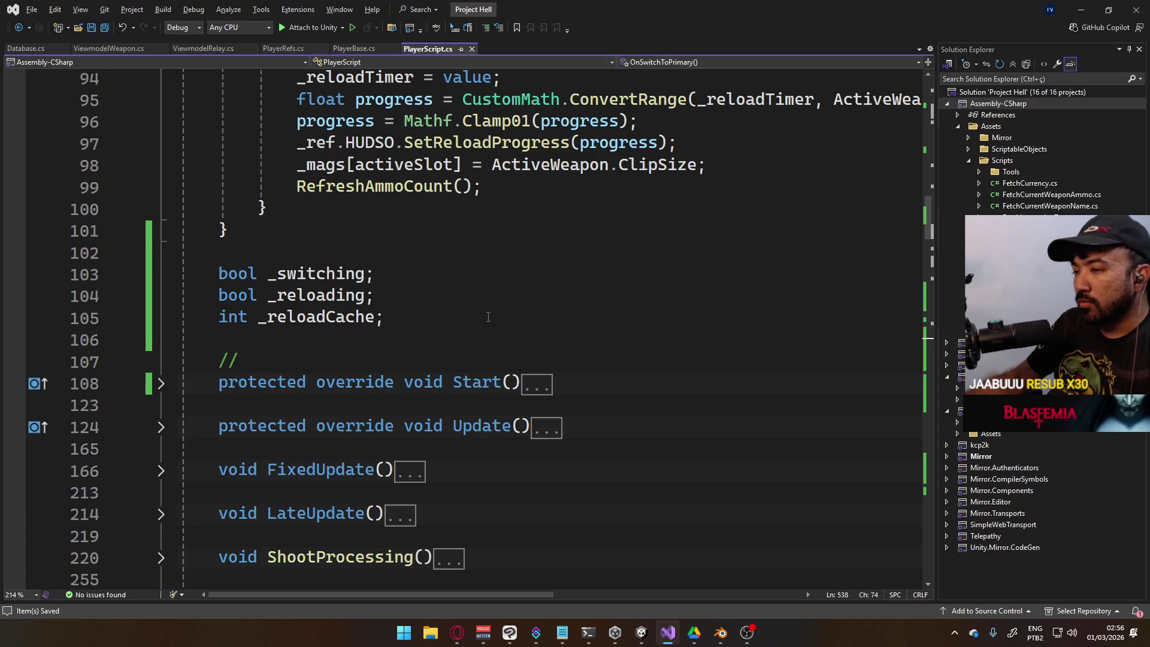
scroll(488, 317, "down", 15)
scroll(451, 275, "down", 19)
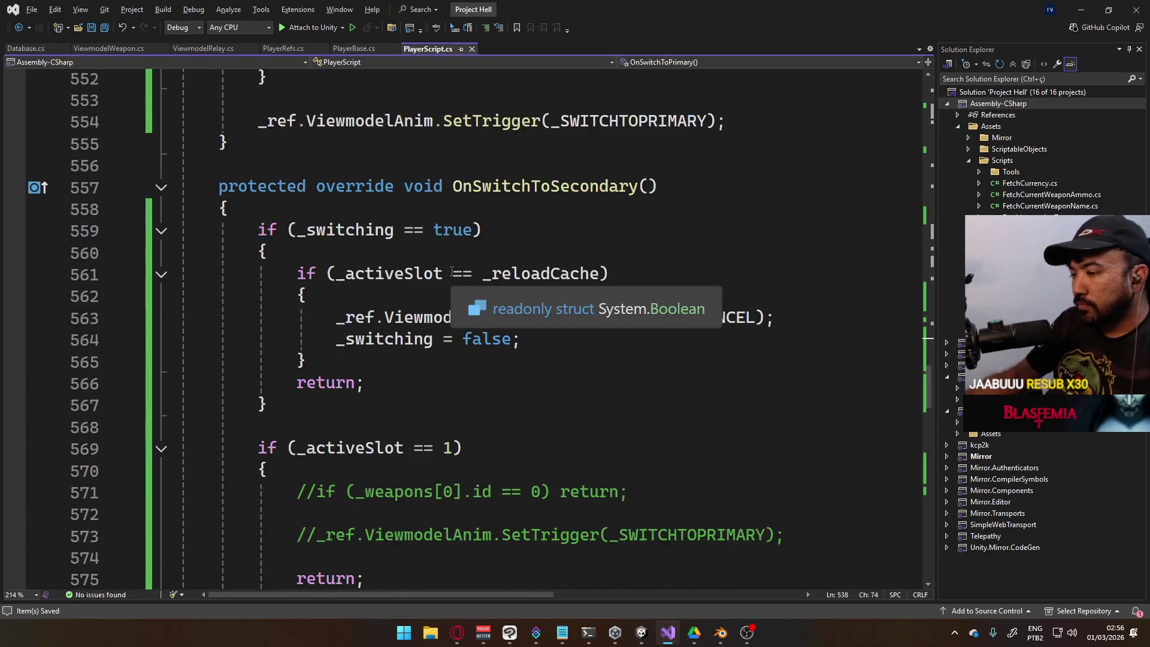
scroll(452, 317, "down", 6)
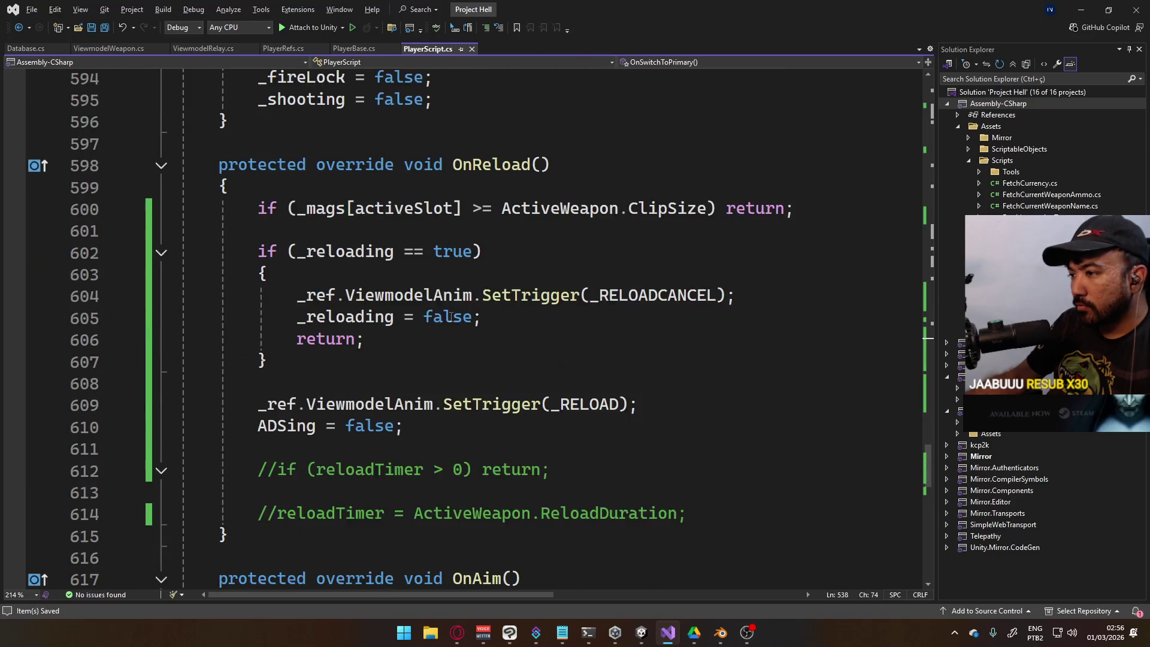
scroll(451, 317, "up", 1)
scroll(451, 317, "down", 2)
scroll(451, 318, "down", 5)
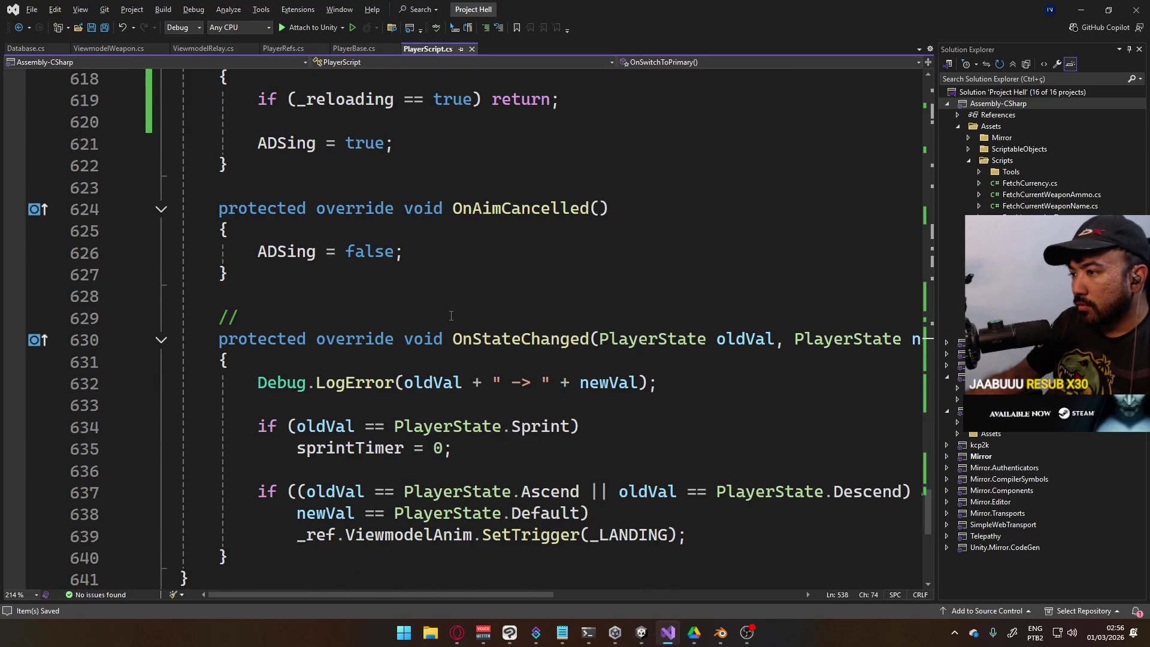
scroll(452, 312, "up", 10)
scroll(446, 311, "up", 4)
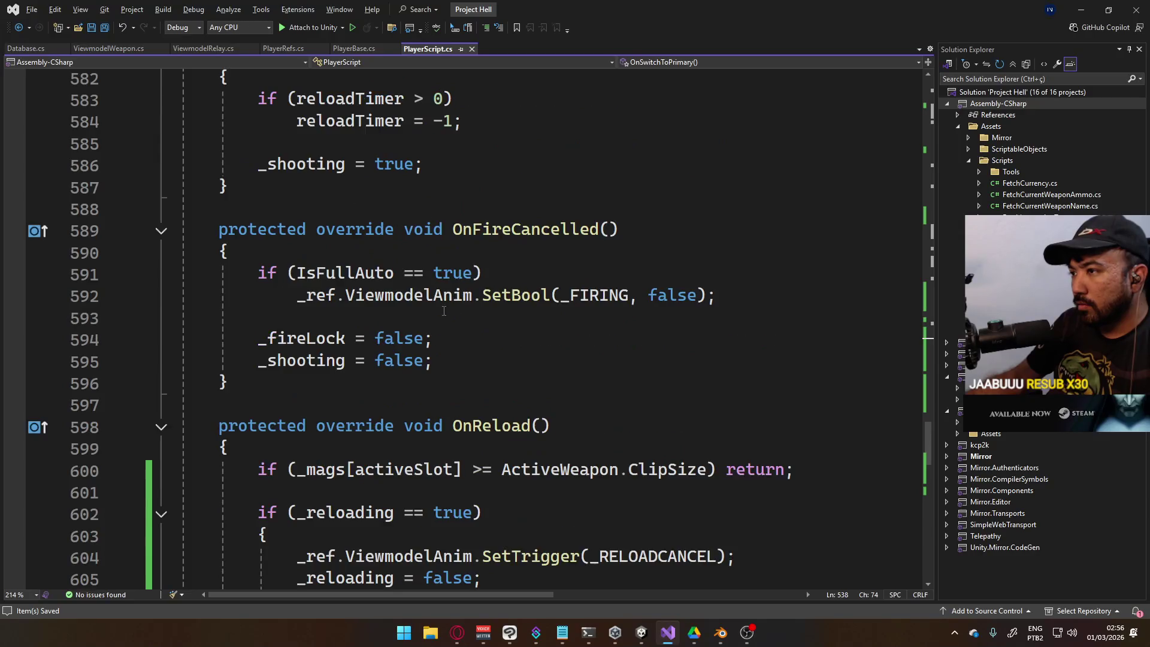
scroll(445, 310, "up", 13)
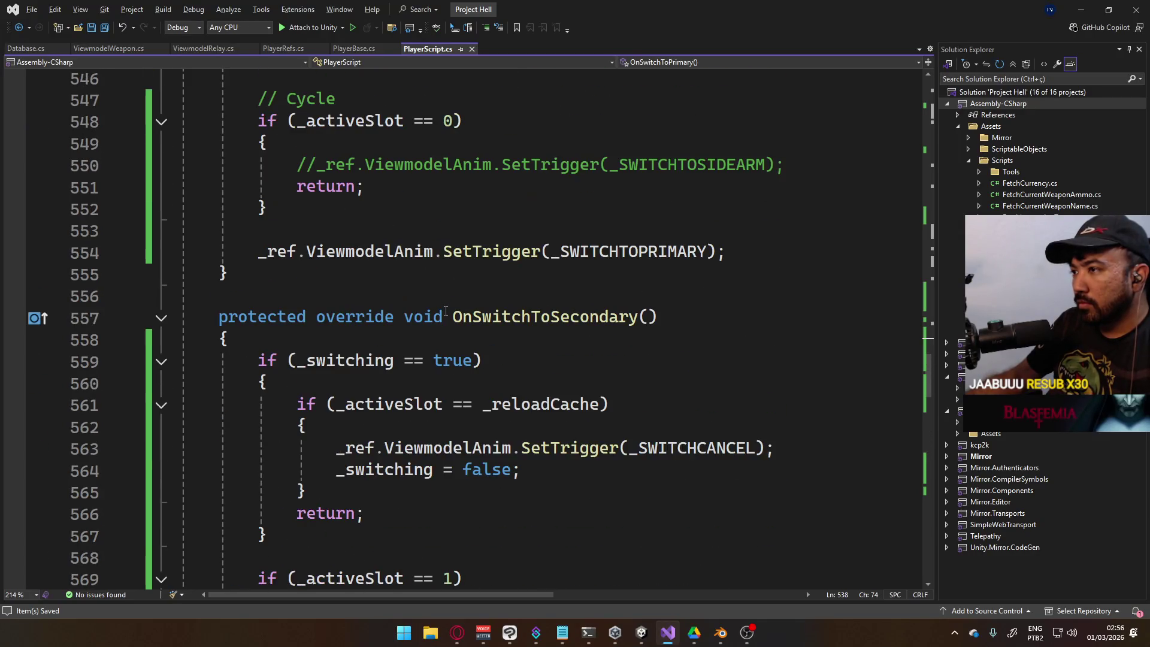
scroll(446, 310, "up", 5)
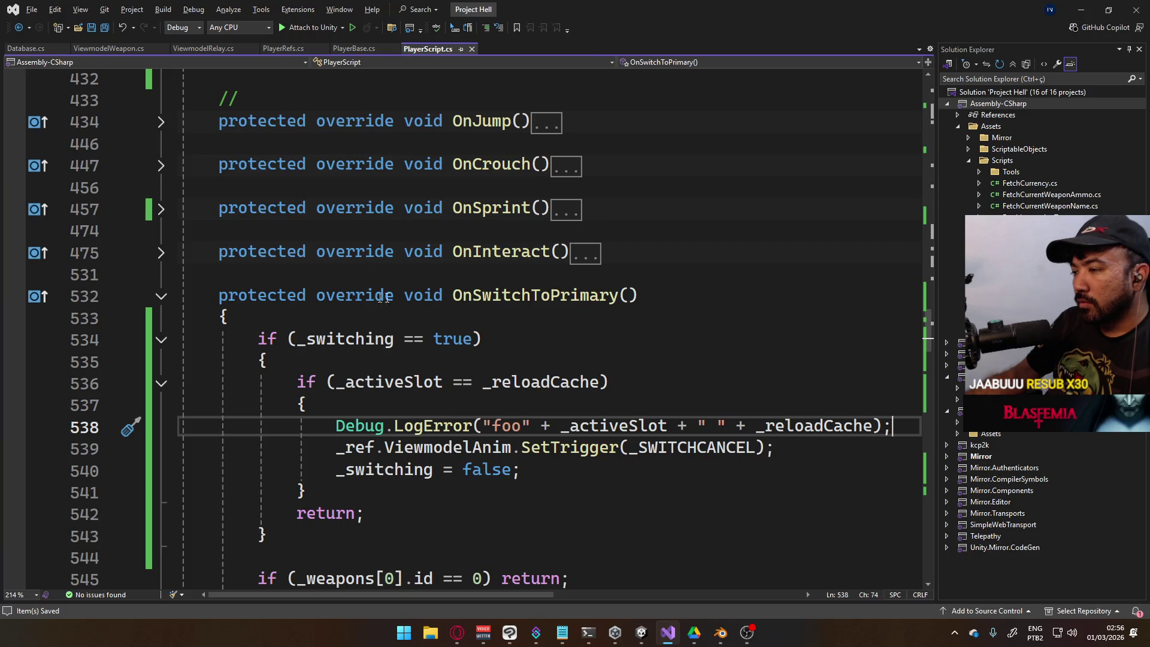
scroll(359, 264, "up", 2)
scroll(371, 258, "up", 2)
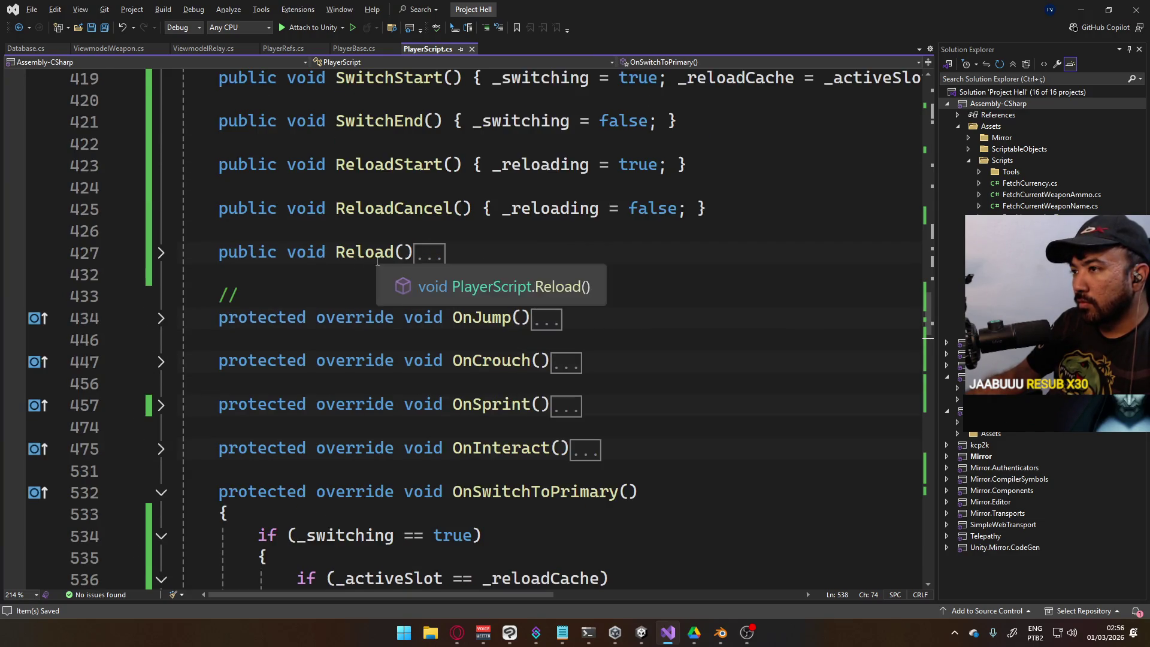
key("alt+Tab")
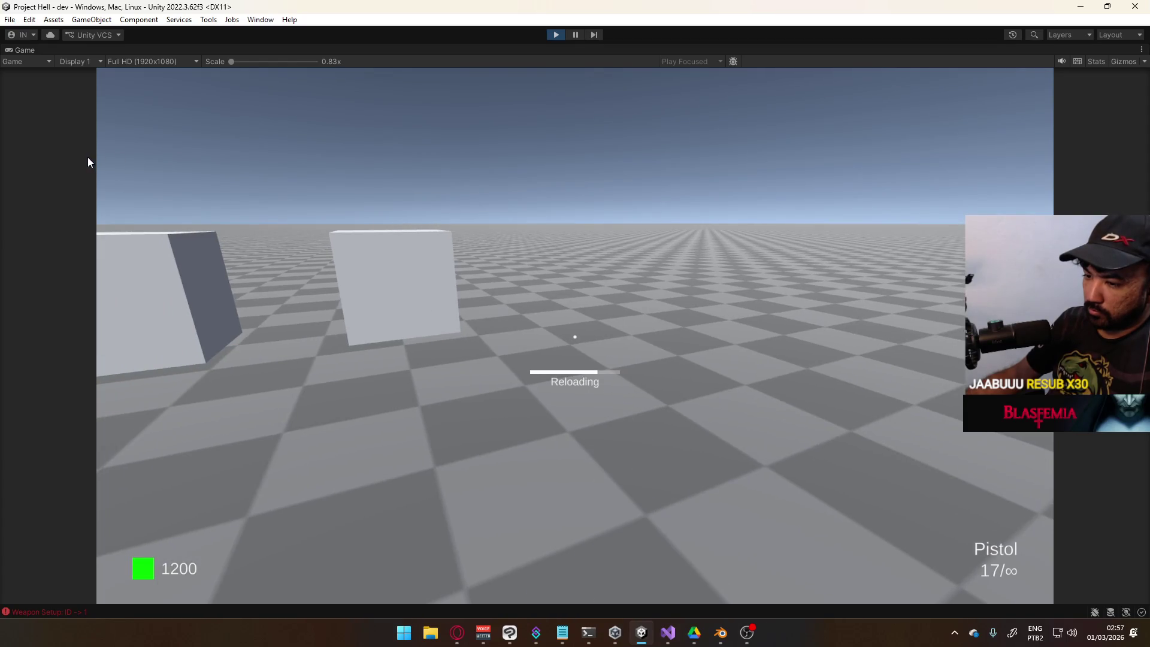
Switch to the SMG, then open the Console and clear its log entries
key("2")
key("super")
key("Escape")
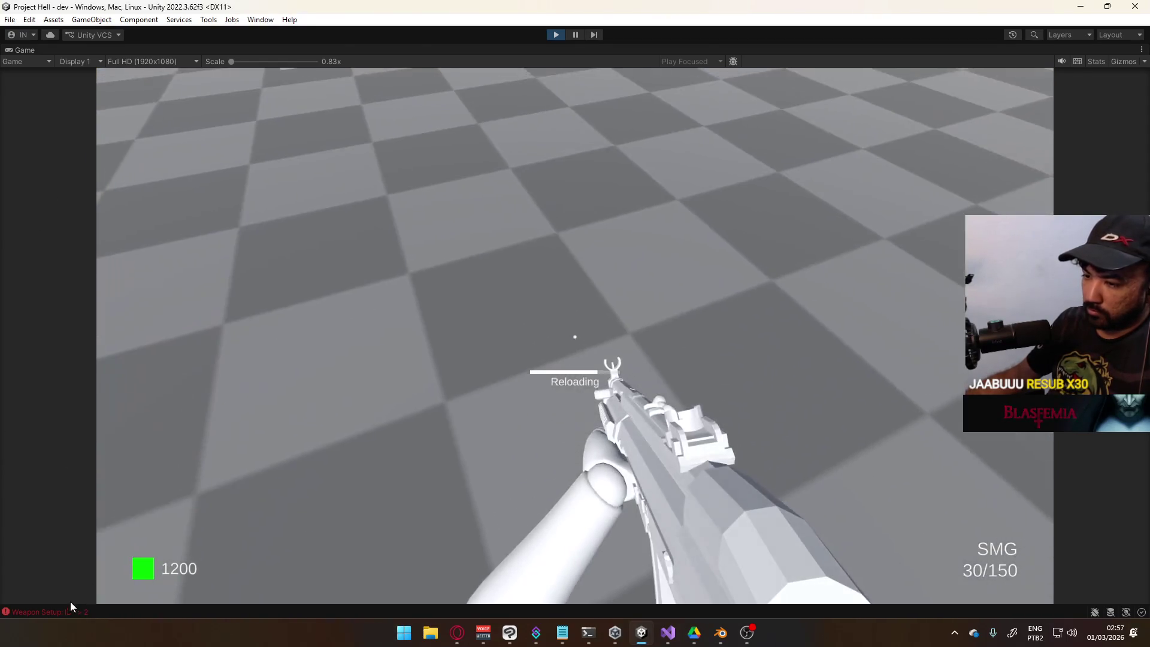
key("ctrl+shift+c")
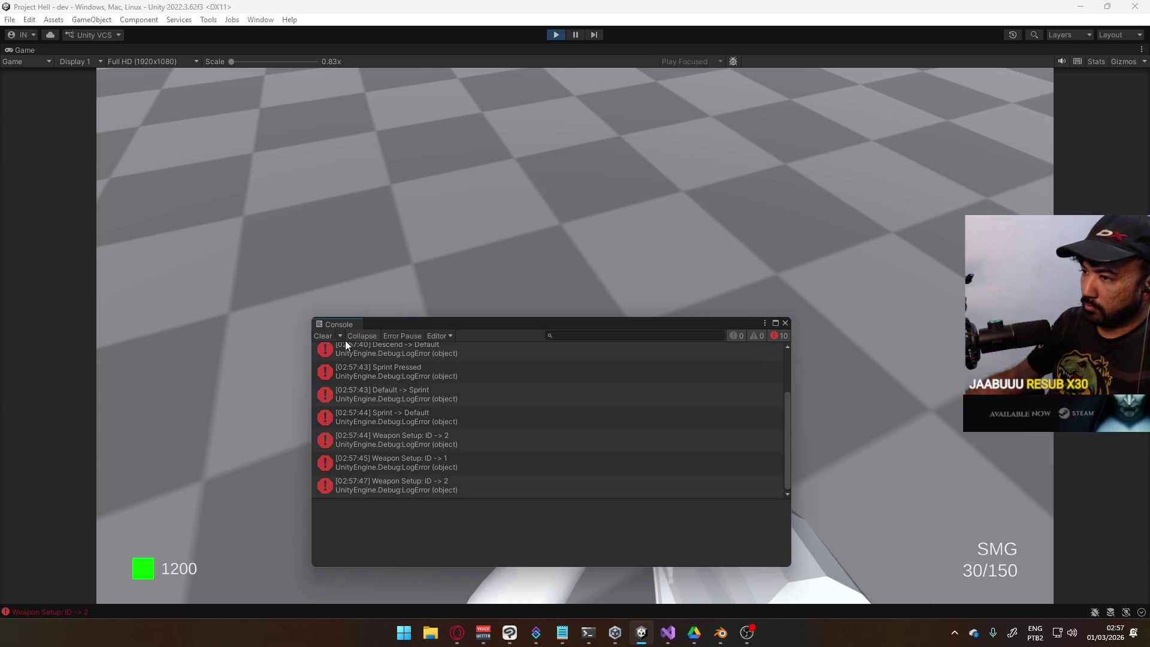
left_click(327, 336)
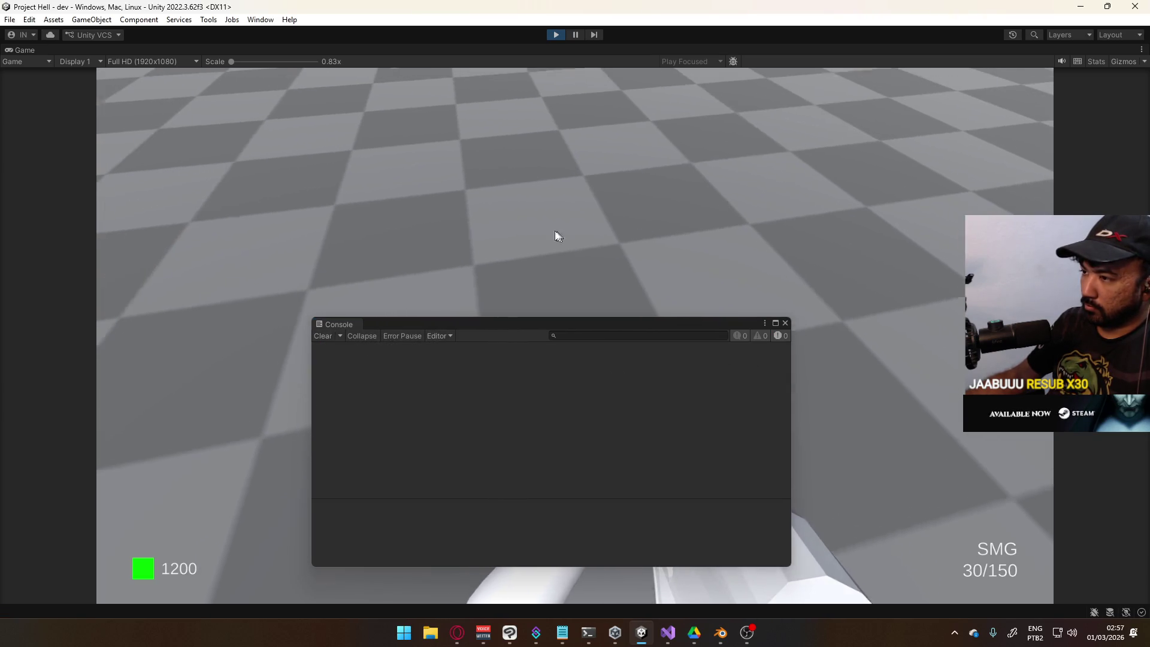
Swap pistol and SMG mid-switch to log the foo0 0 and foo1 0 traces, then stop play mode
key("1")
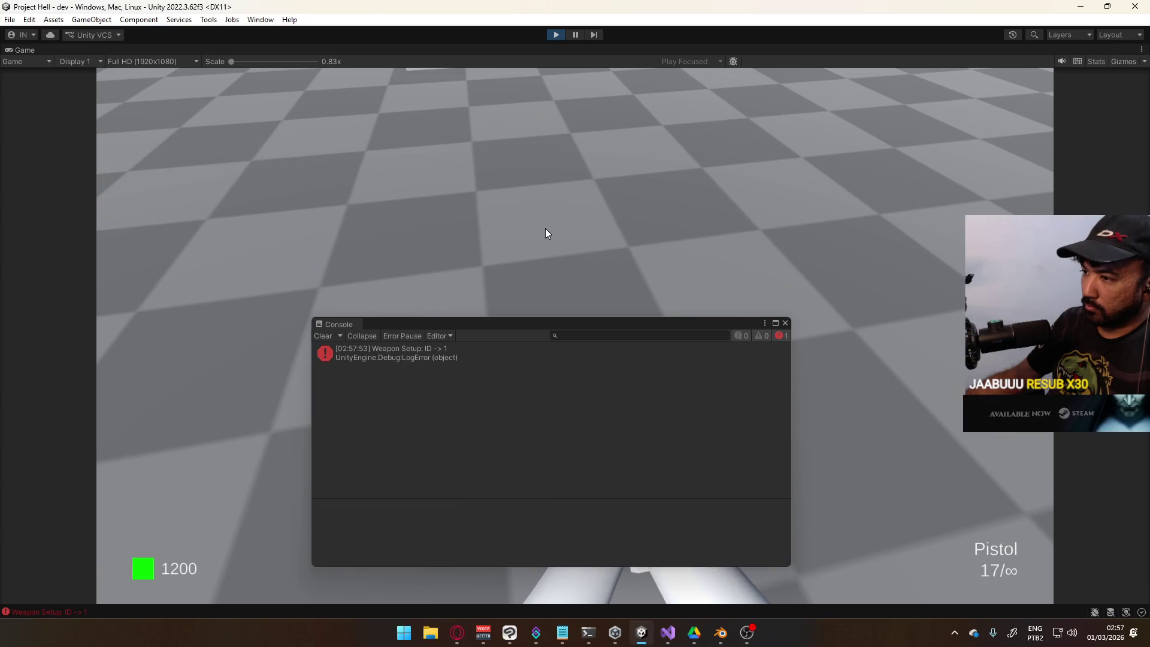
key("2")
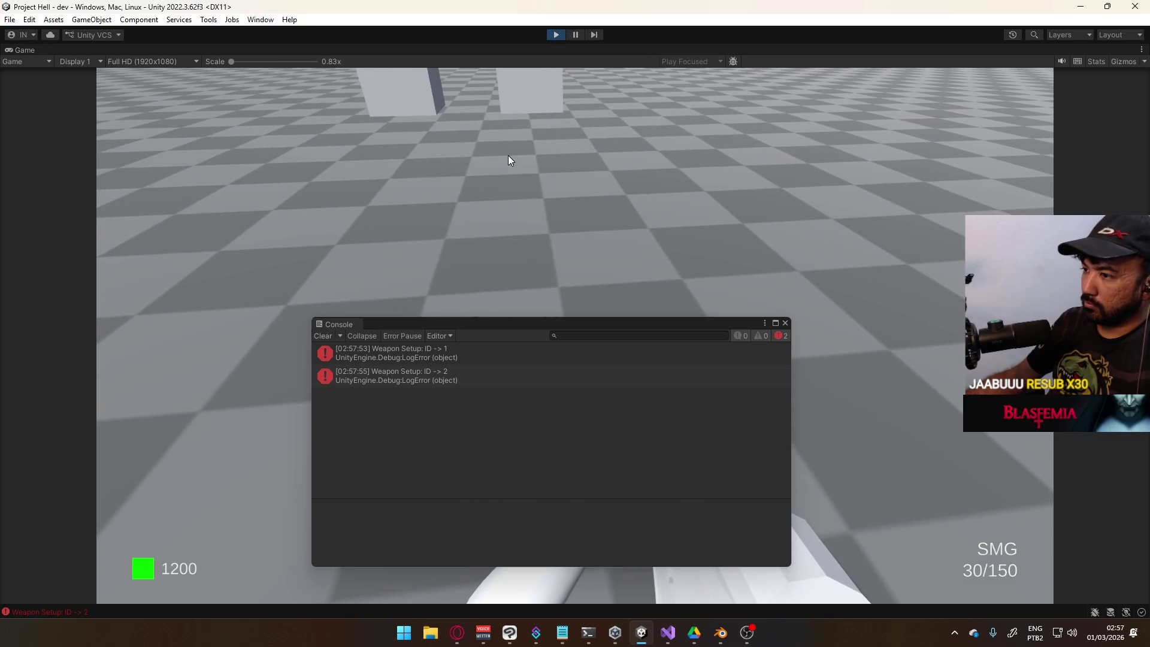
left_click(508, 156)
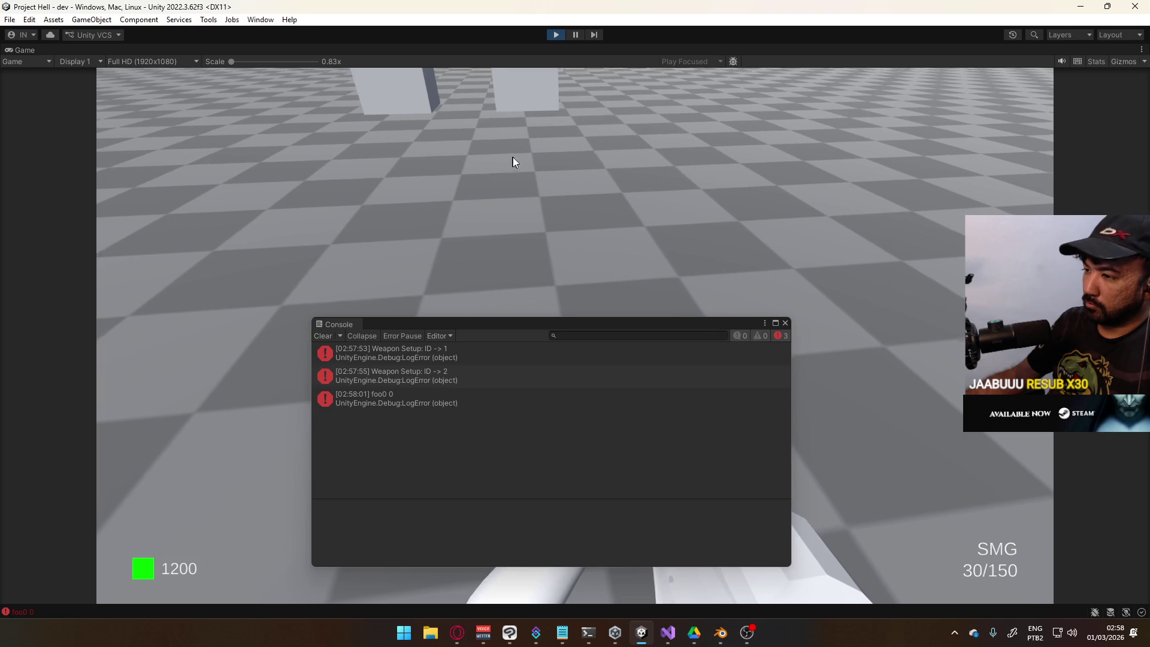
left_click(515, 157)
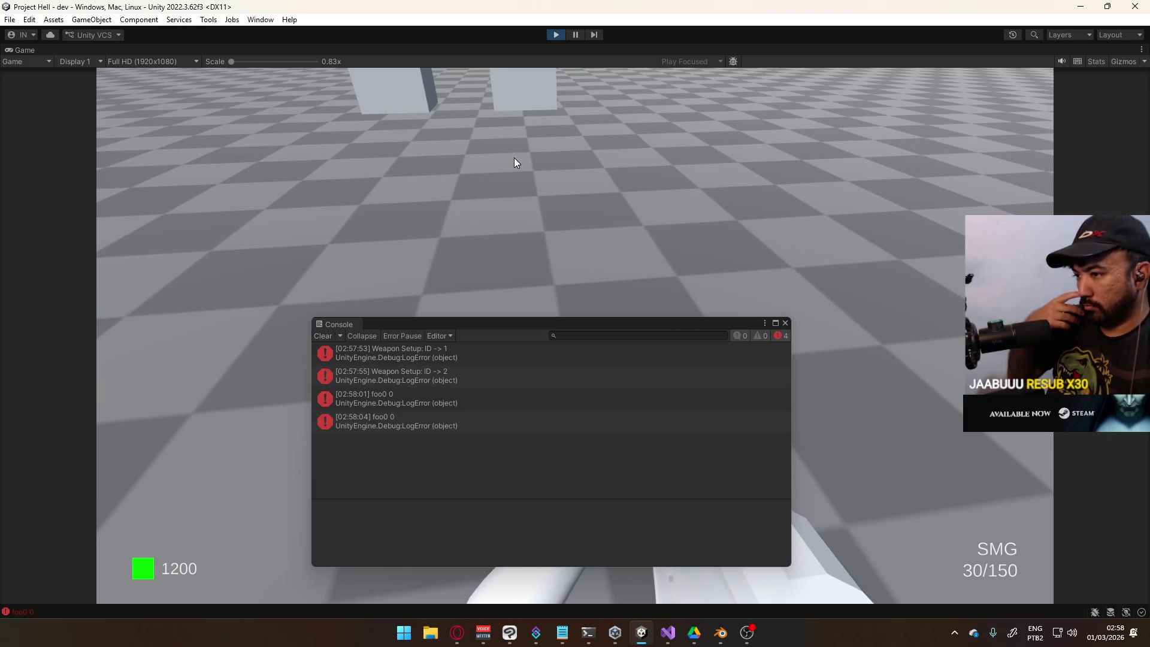
key("1")
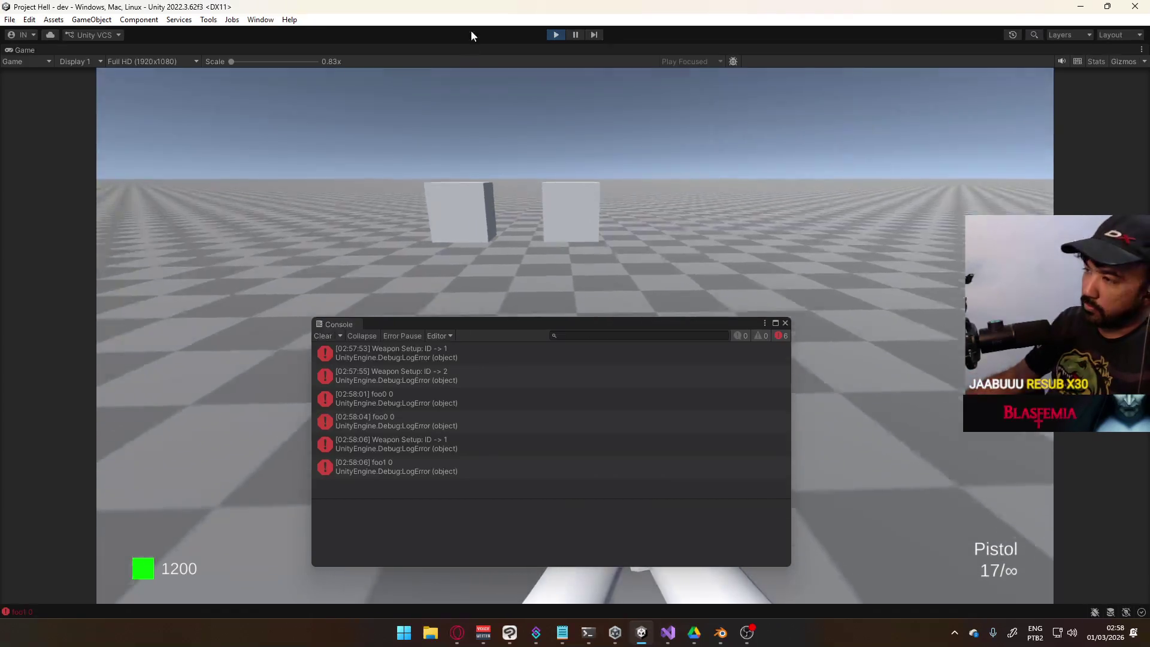
key("super")
left_click(556, 34)
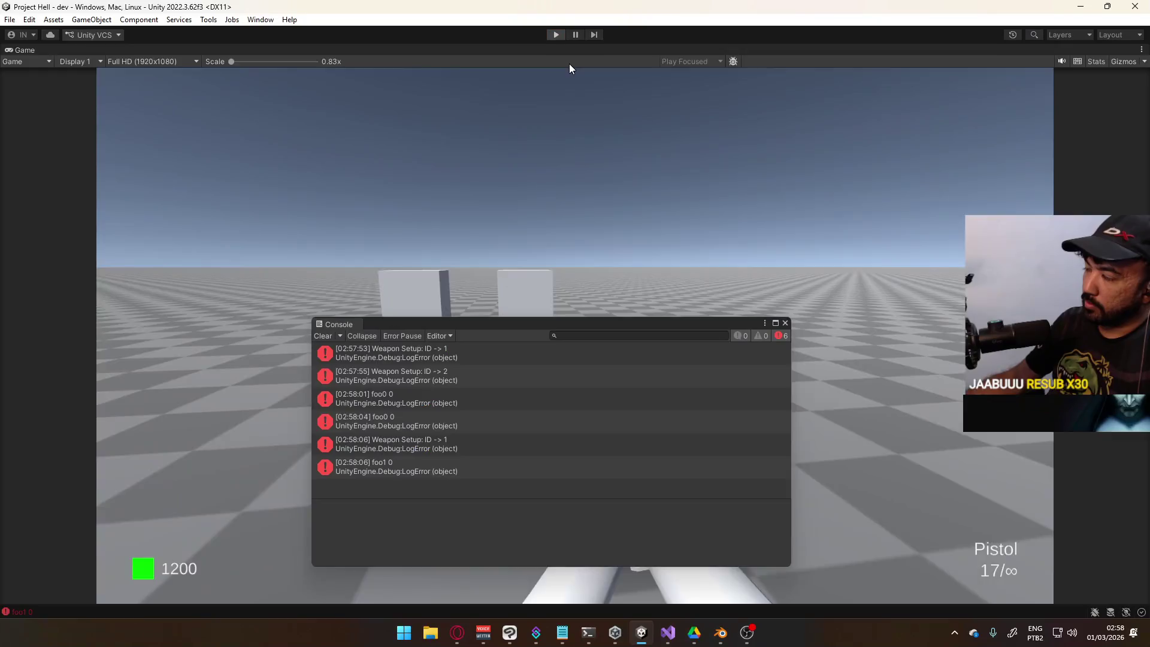
key("alt+Tab")
scroll(682, 344, "down", 3)
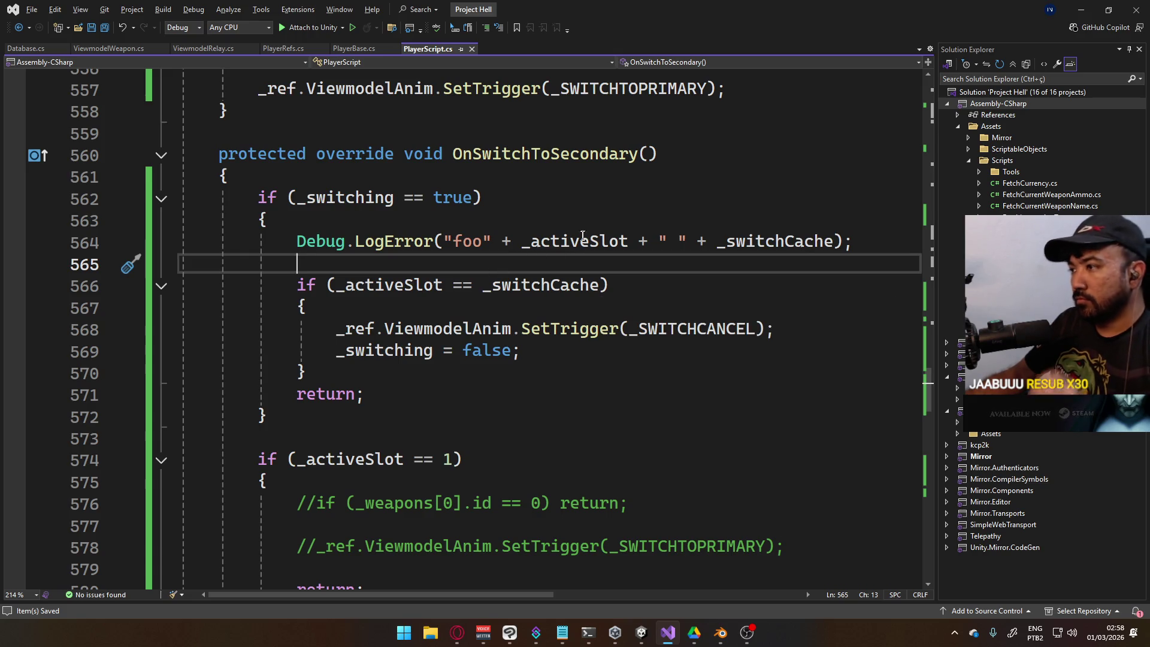
Insert a space after foo in the OnSwitchToSecondary debug message on line 564
left_click(487, 241)
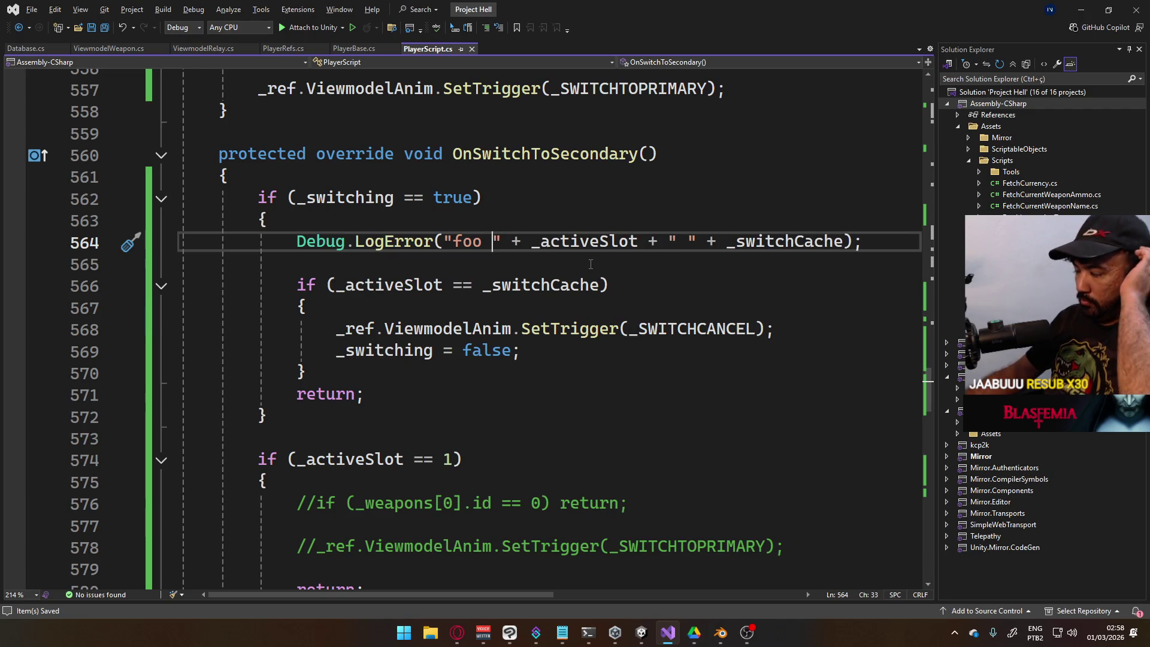
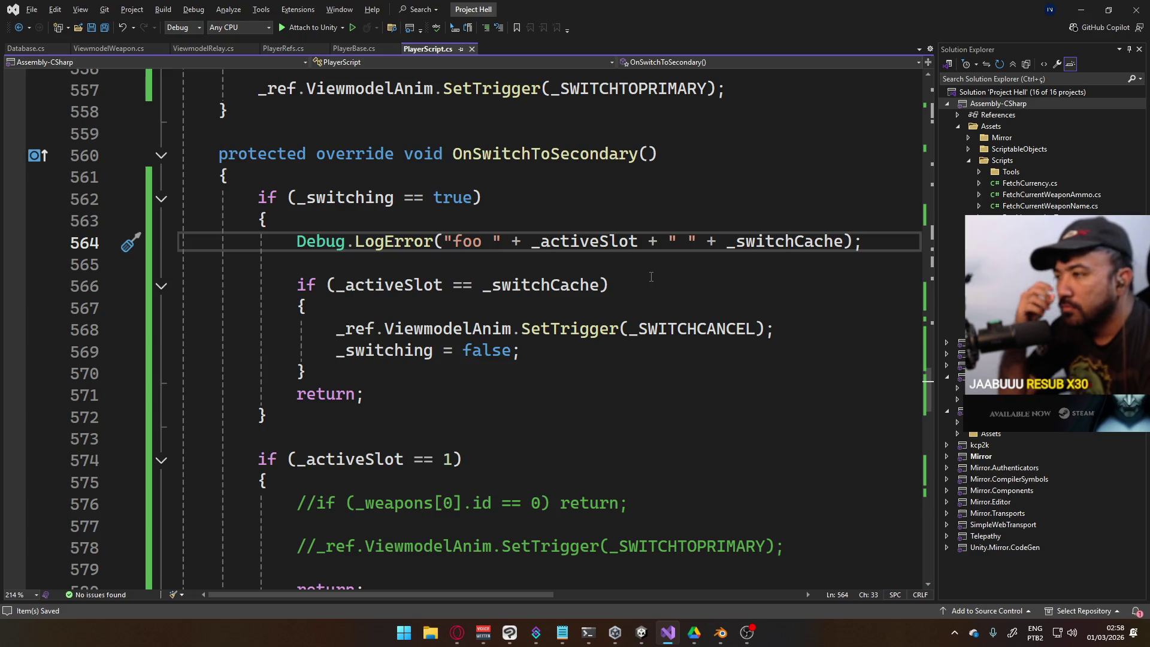
Turn OnSwitchToSecondary's _activeSlot == _switchCache check into a braceless early return using !=
left_click(454, 285)
key("Delete")
type("!")
left_click(314, 371)
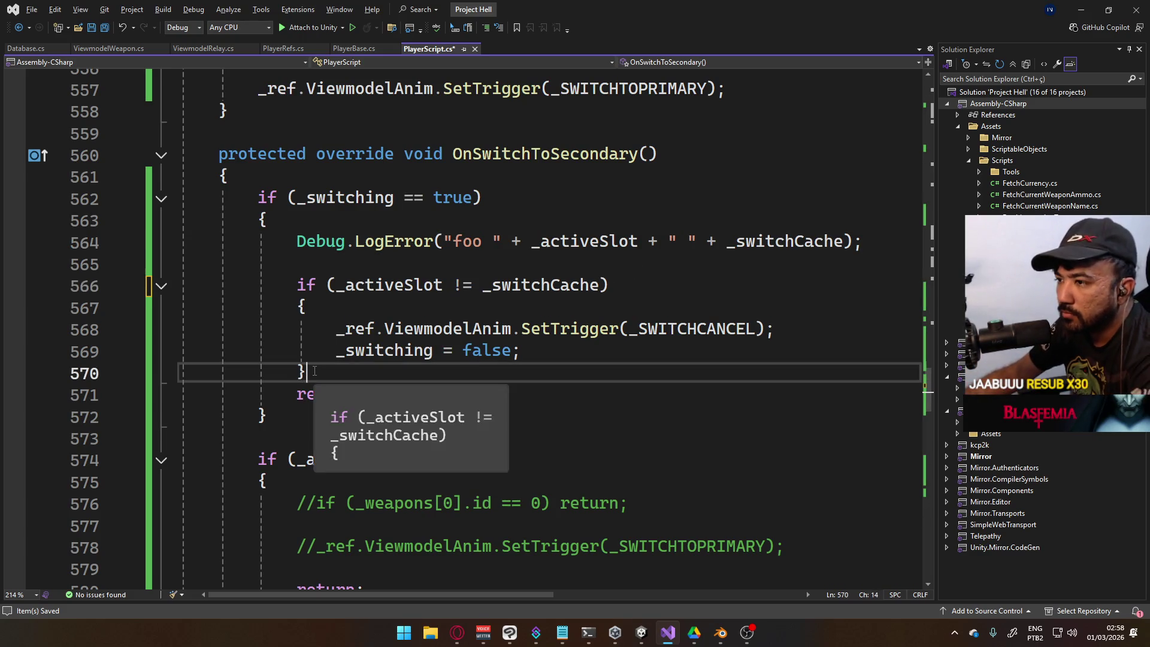
key("BackSpace")
left_click(328, 306)
key("BackSpace")
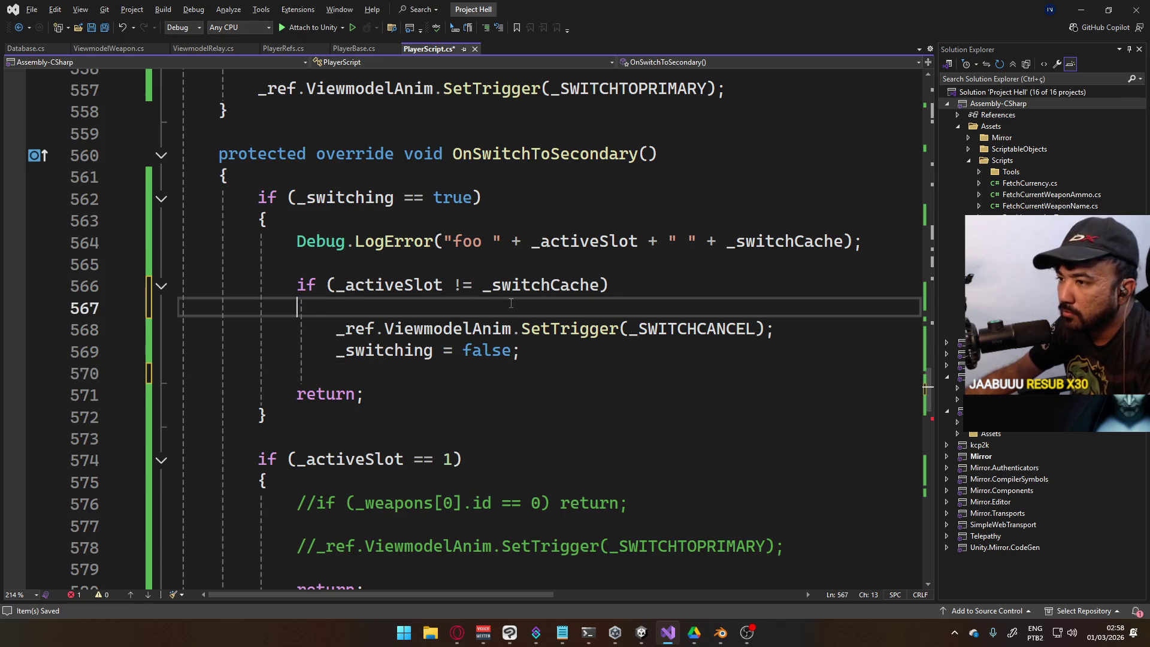
left_click(648, 287)
type("returm")
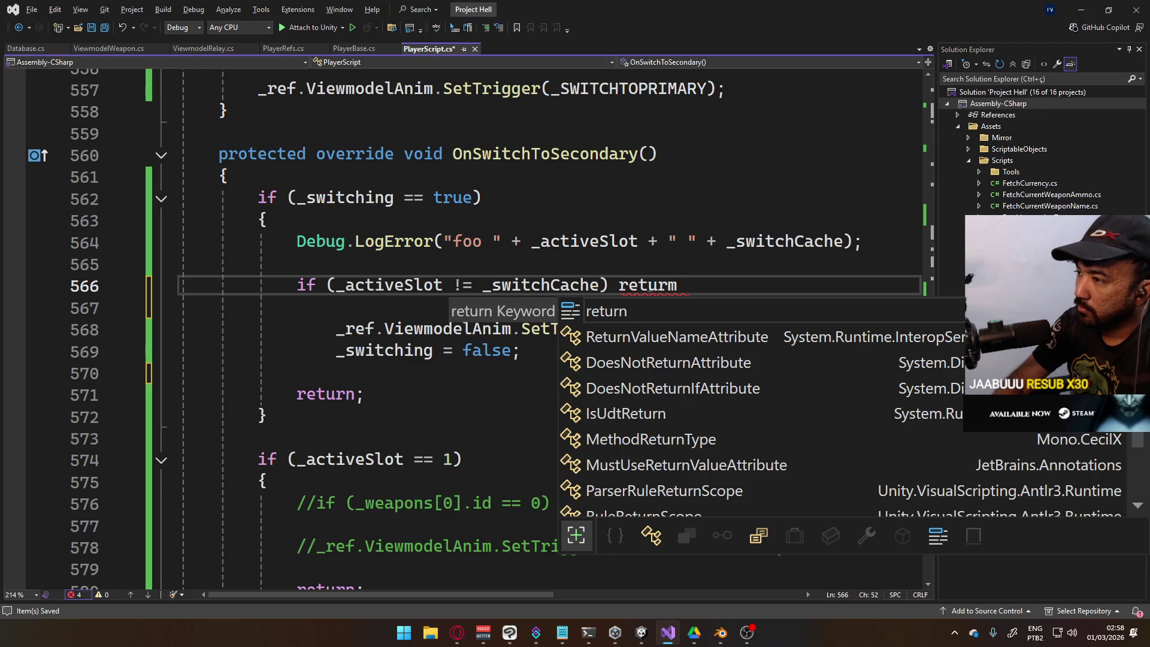
key("BackSpace")
type("n;")
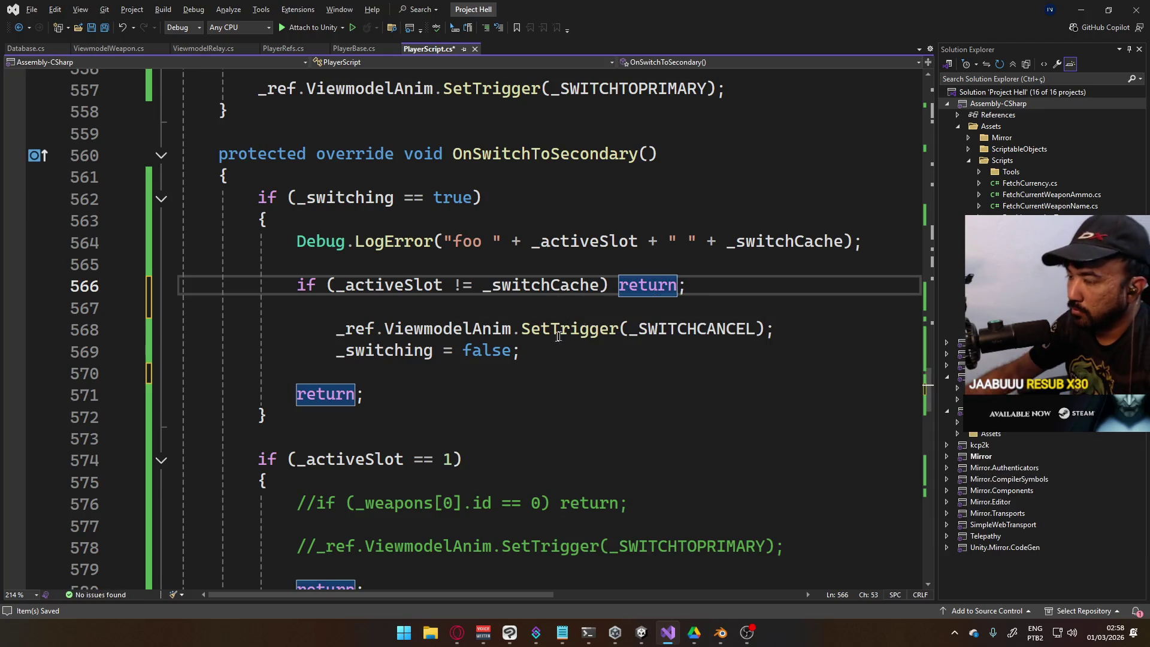
Unindent the switch-cancel body lines in OnSwitchToSecondary by one level
left_click(539, 352)
key("shift+Up")
key("shift+Home")
key("shift+Tab")
left_click_drag(482, 352, 456, 350)
key("shift+Up")
key("shift+Up")
key("shift+Up")
key("shift+Home")
Rewrite OnSwitchToPrimary's switch-cancel check as an early return too, and save PlayerScript.cs
scroll(502, 419, "down", 12)
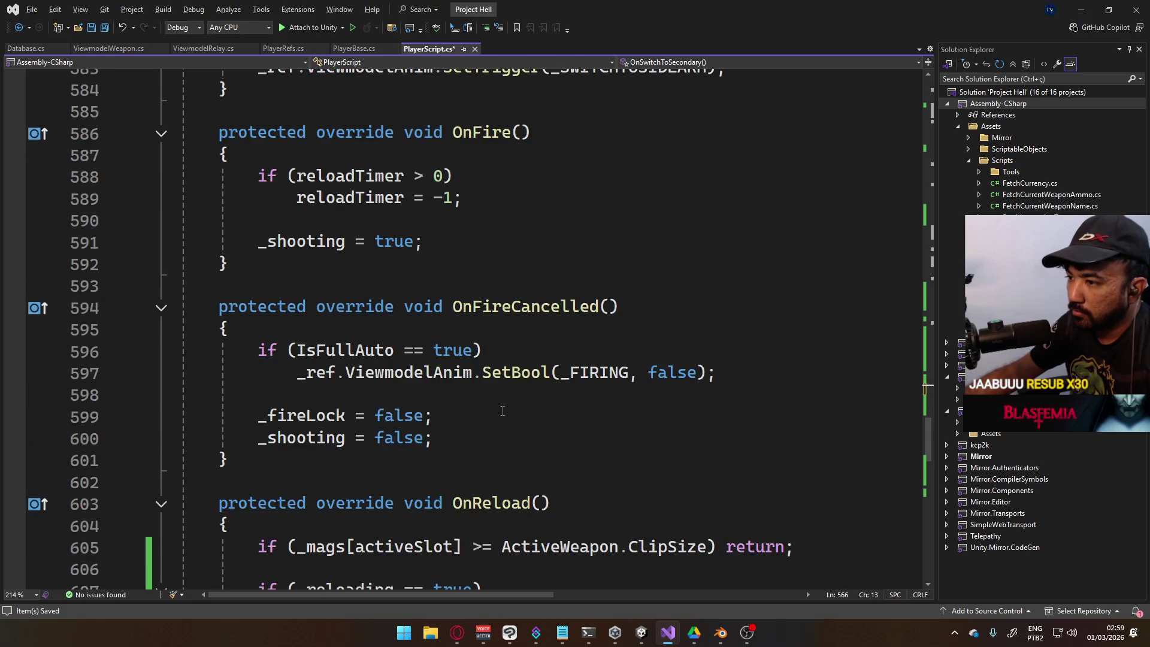
scroll(507, 429, "up", 9)
scroll(509, 425, "down", 9)
scroll(521, 420, "up", 1)
scroll(523, 421, "up", 14)
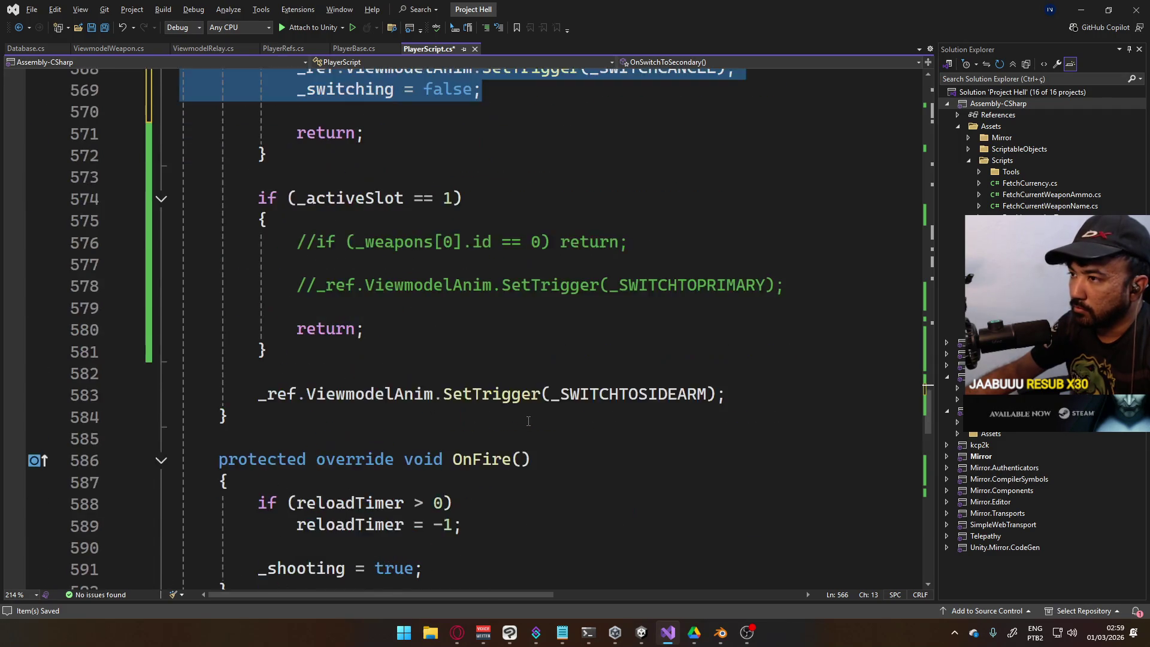
scroll(525, 420, "up", 6)
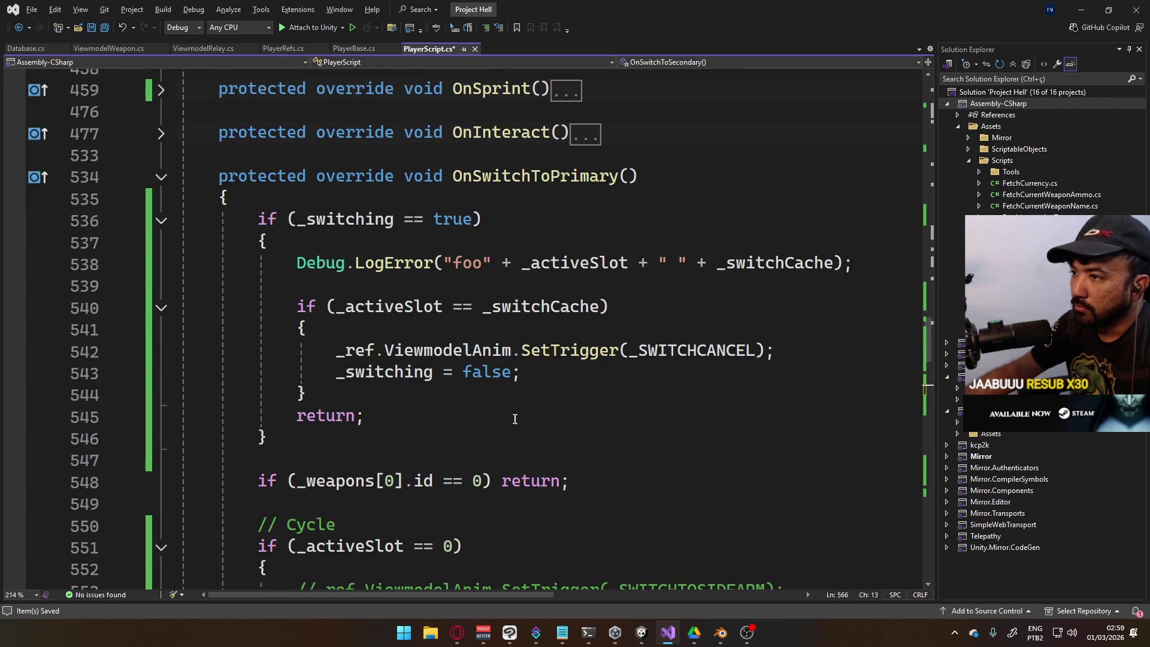
mouse_move(403, 411)
left_mouse_down()
mouse_move(329, 373)
mouse_move(286, 307)
left_mouse_up()
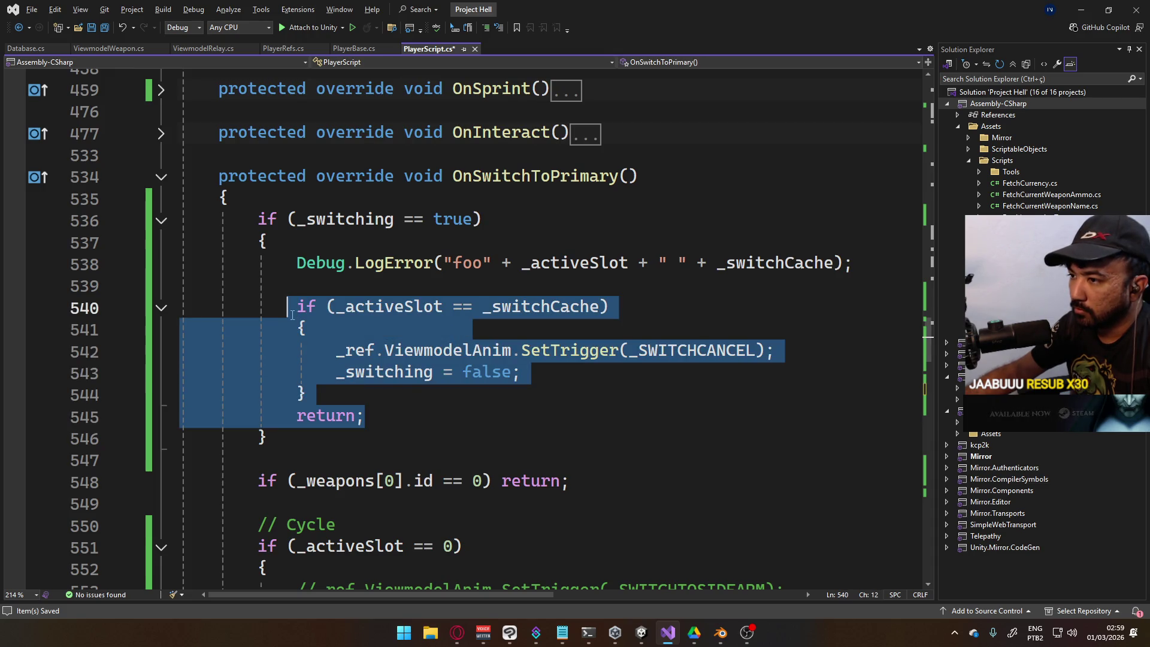
key("ctrl+period")
key("Return")
left_click(547, 373)
key("ctrl+s")
key("alt+Tab")
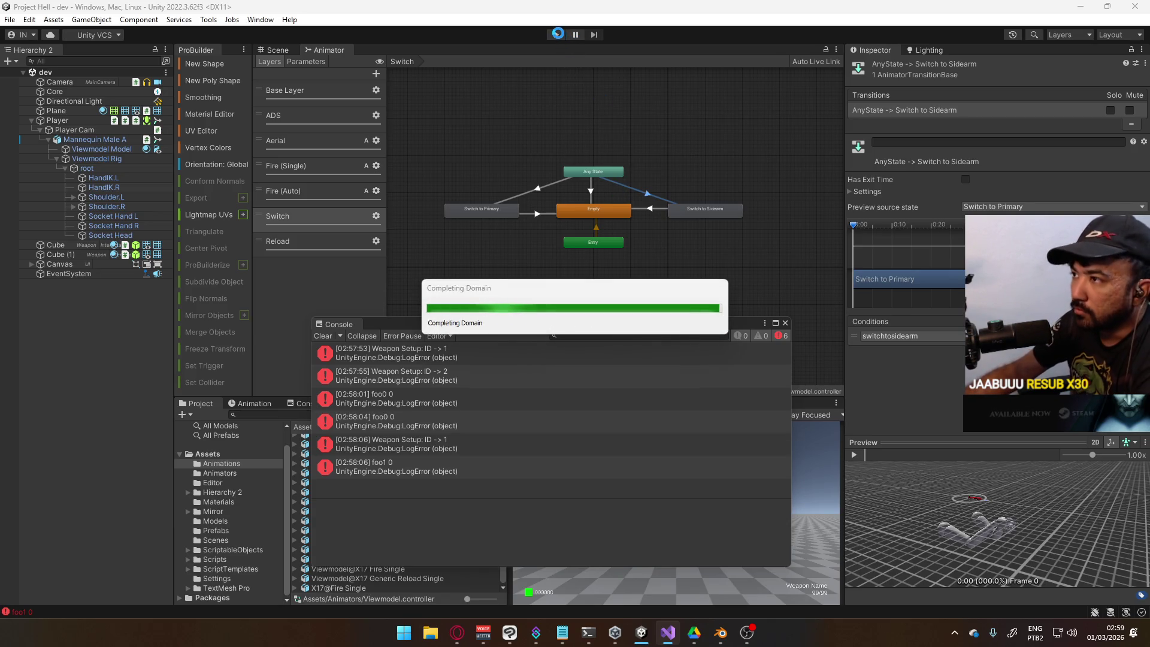
Enter play mode, clear the Console errors, fire the pistol and switch to the SMG
left_click(557, 35)
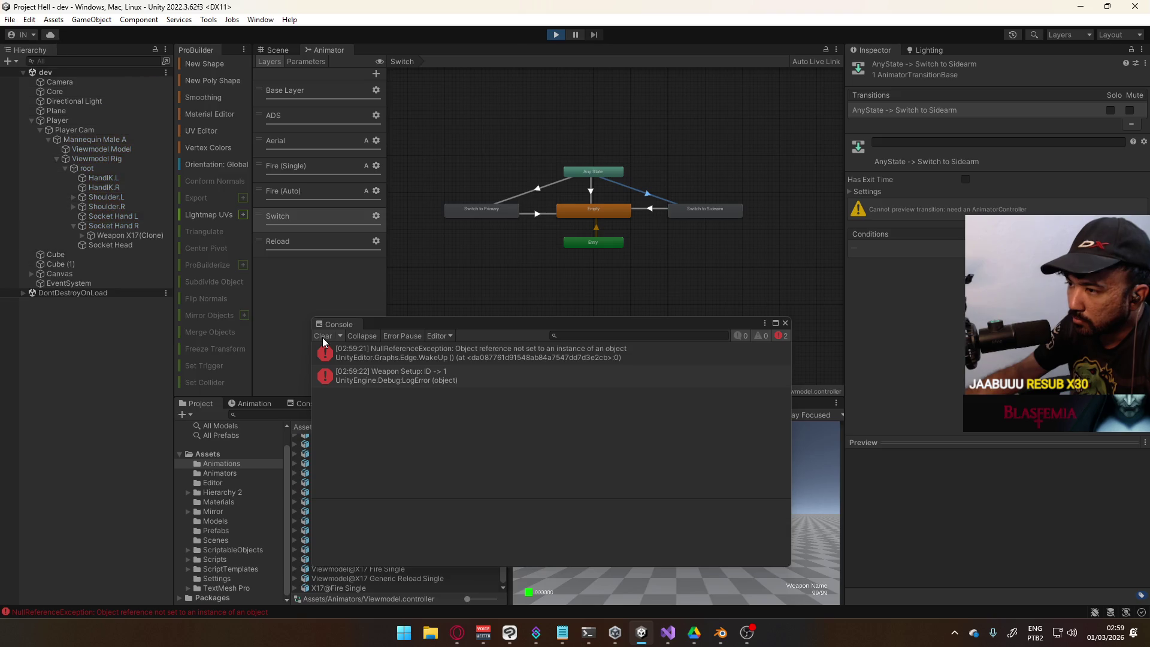
left_click(322, 337)
left_click(711, 459)
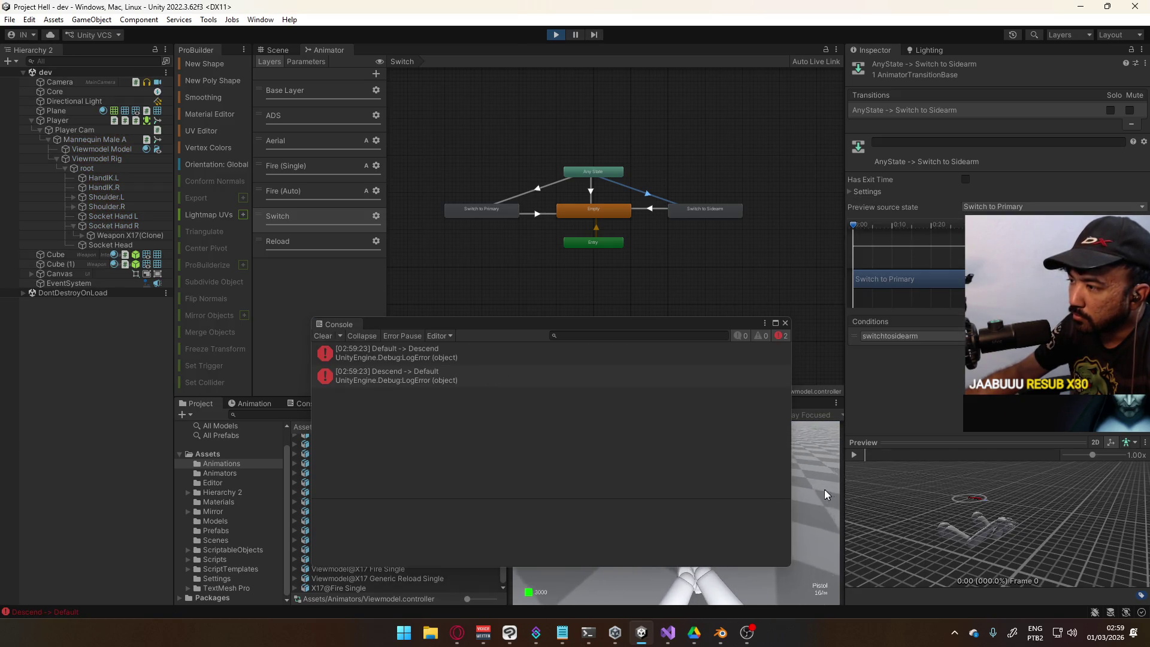
left_click_drag(565, 327, 468, 146)
key("2")
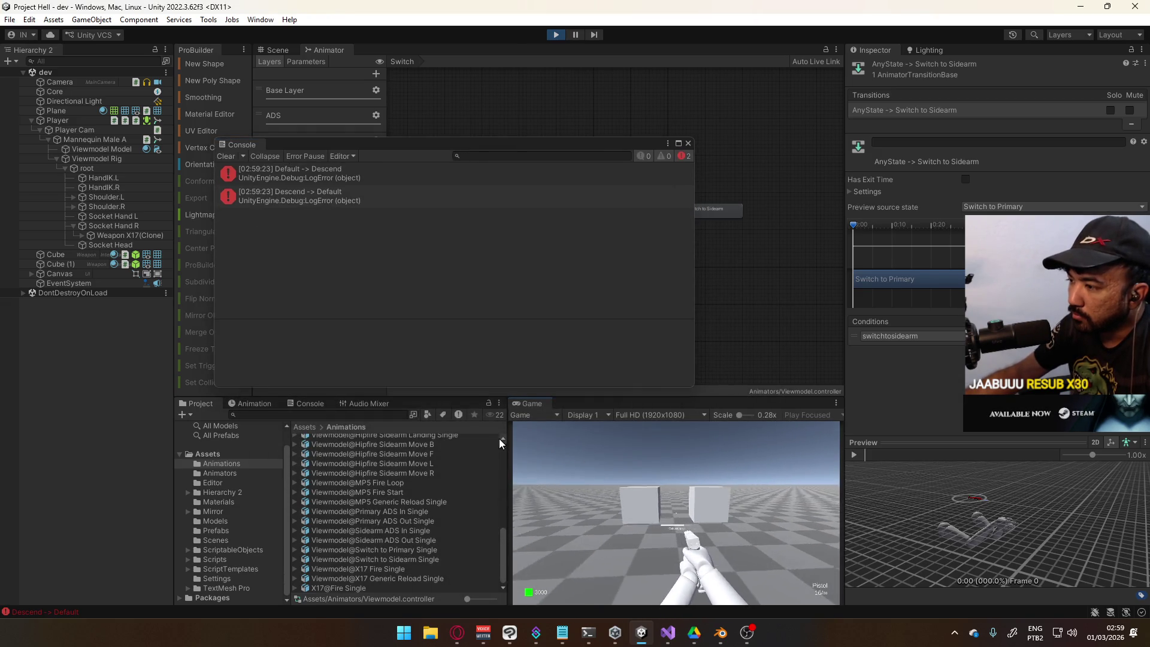
key("s")
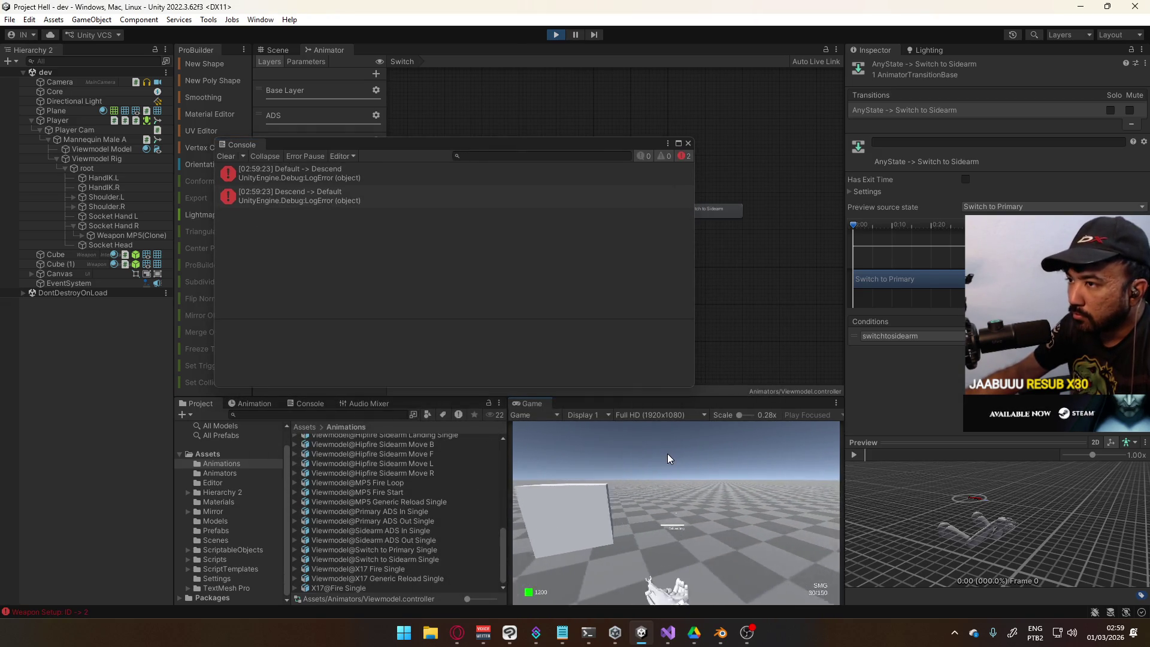
key("a")
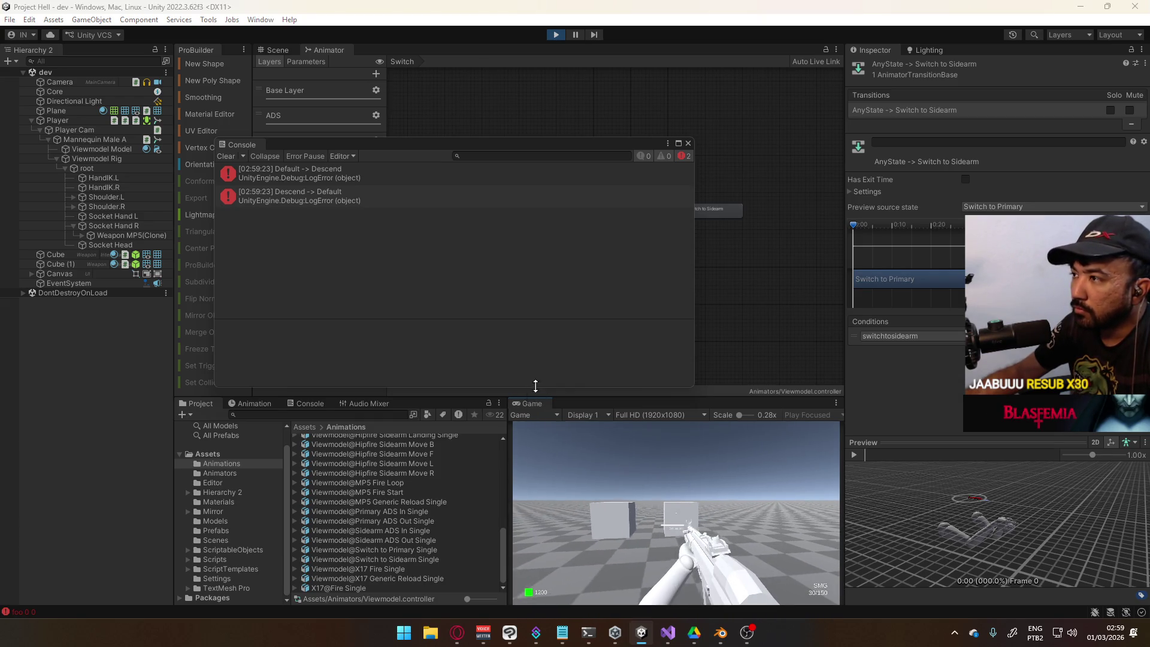
Dock the Console beside Animation, swap between pistol and SMG several times, then clear the log
mouse_move(242, 144)
left_mouse_down()
mouse_move(246, 400)
mouse_move(287, 399)
mouse_move(362, 356)
mouse_move(444, 249)
mouse_move(685, 187)
mouse_move(599, 269)
mouse_move(421, 376)
mouse_move(373, 401)
mouse_move(306, 401)
left_mouse_up()
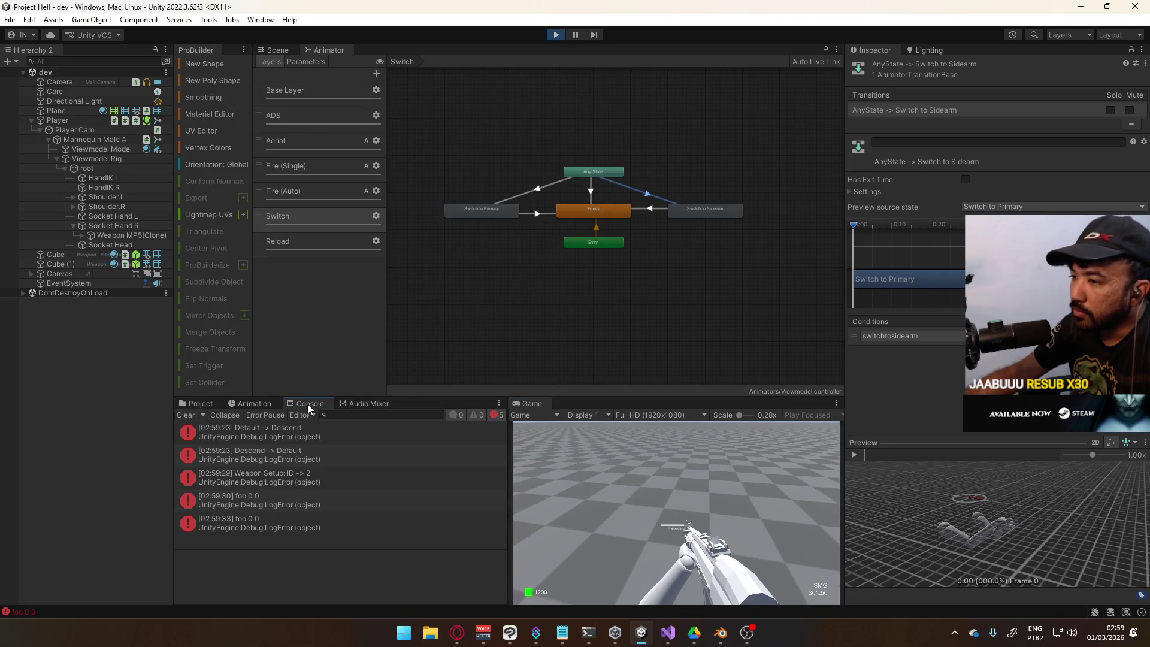
left_click(709, 443)
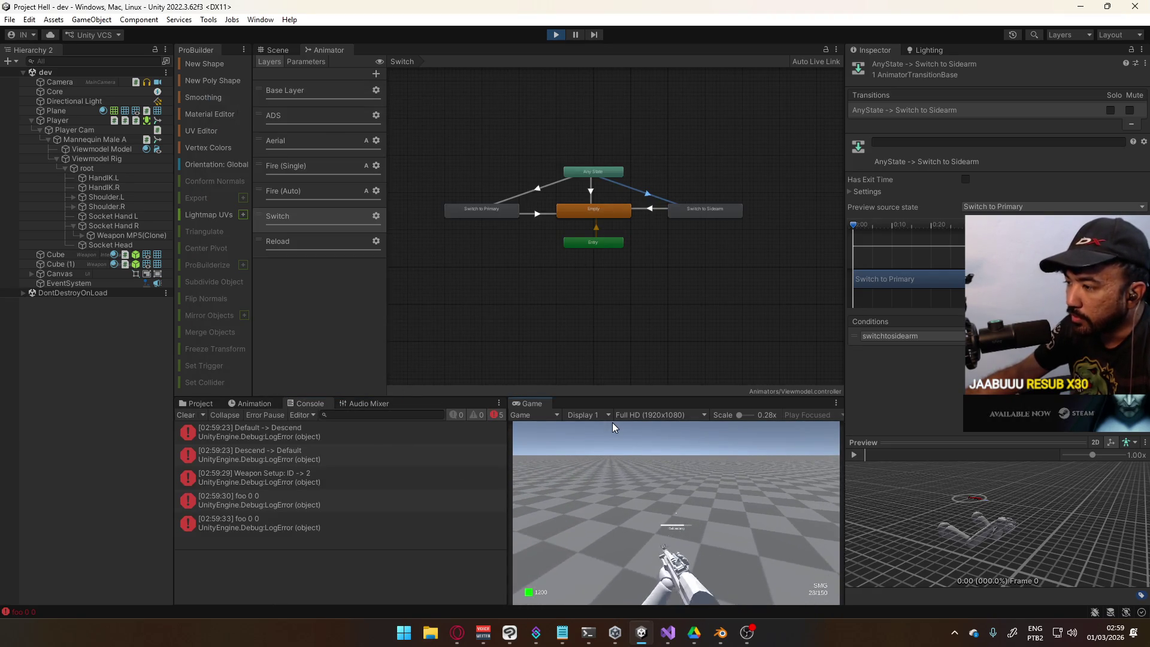
key("1")
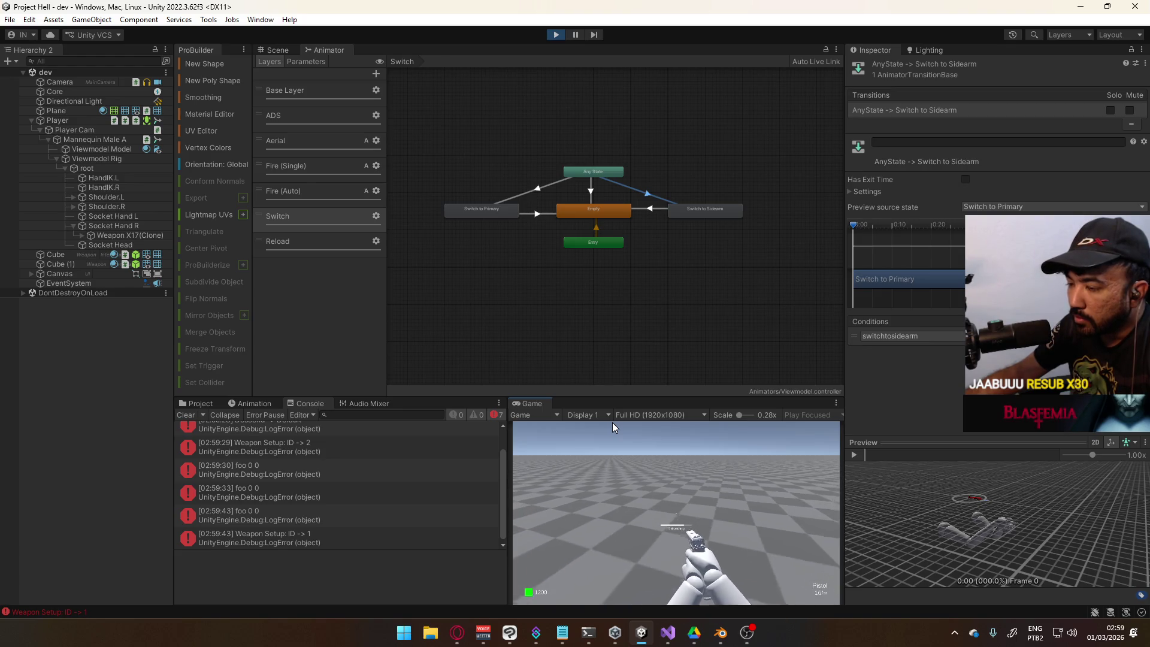
key("2")
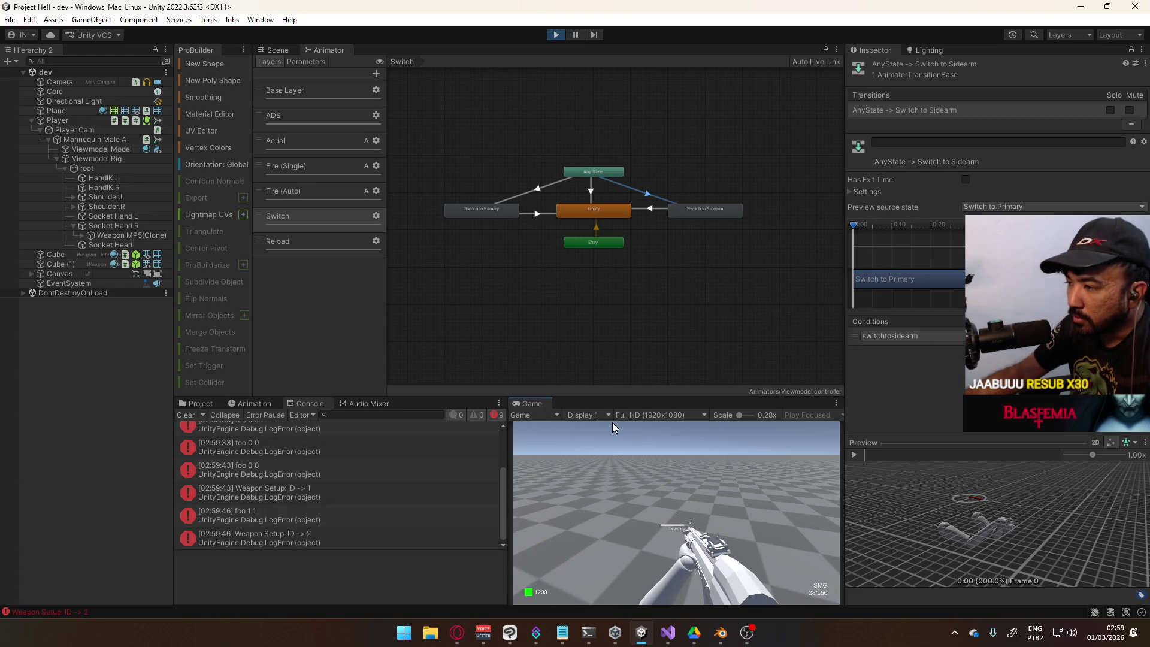
key("1")
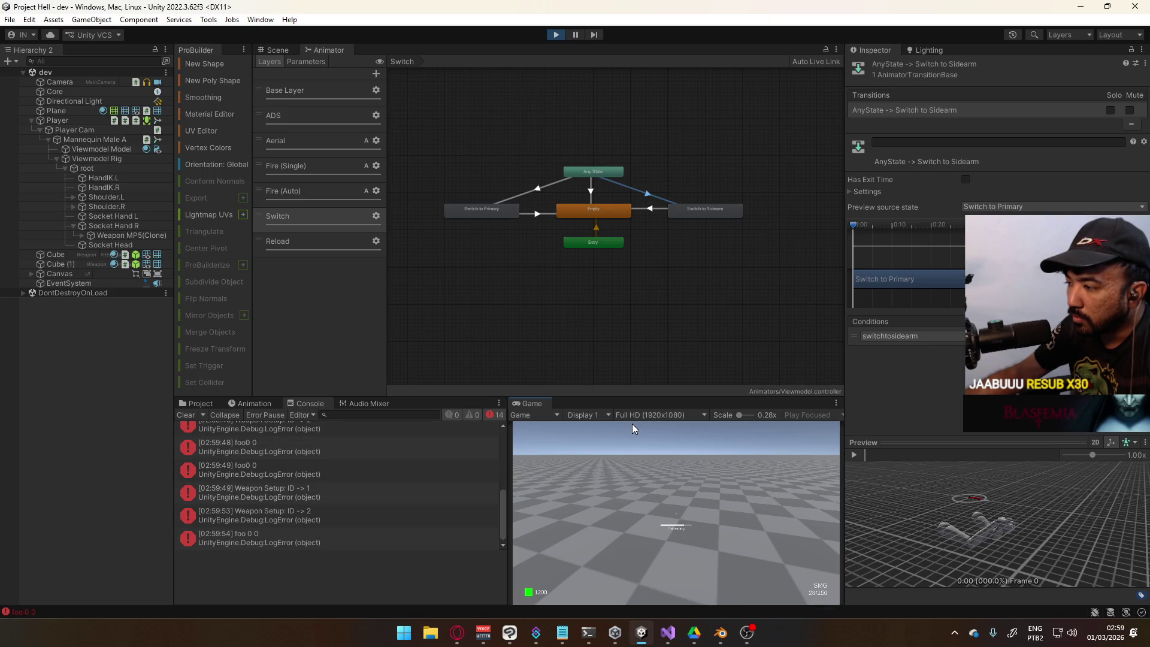
key("1")
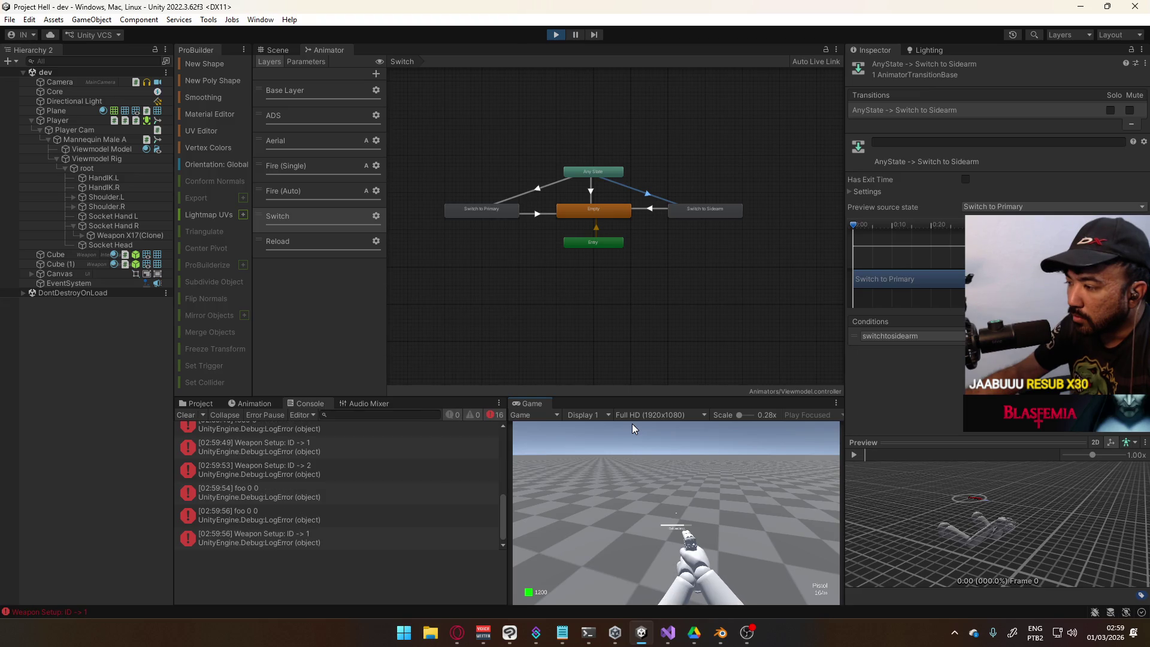
key("2")
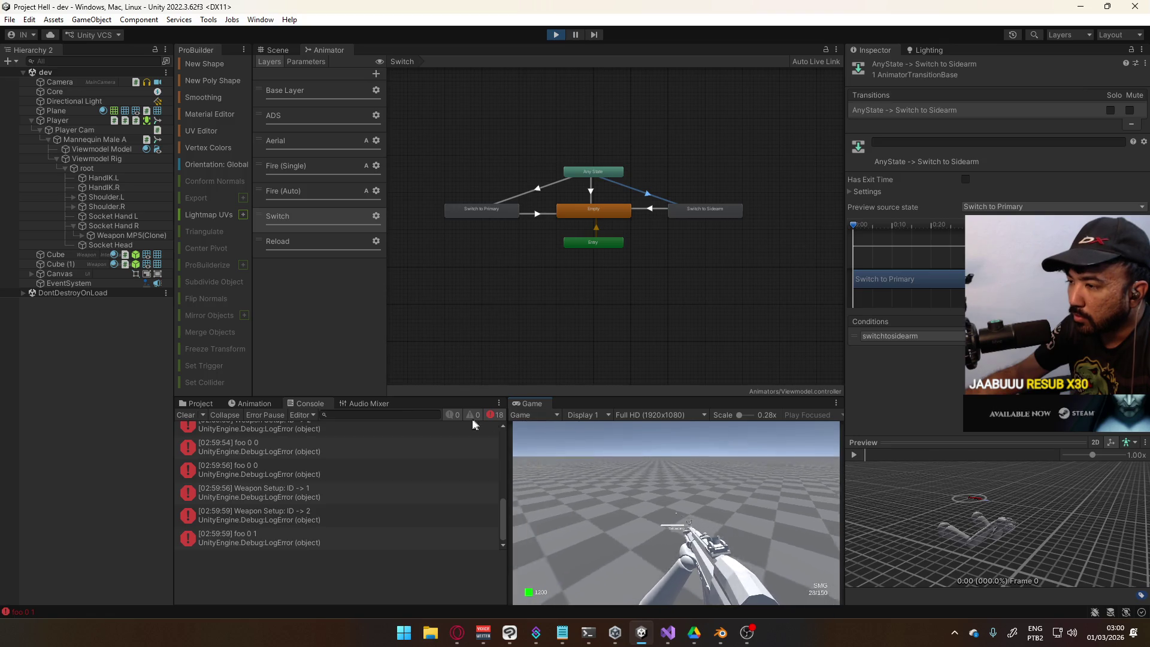
left_click(185, 411)
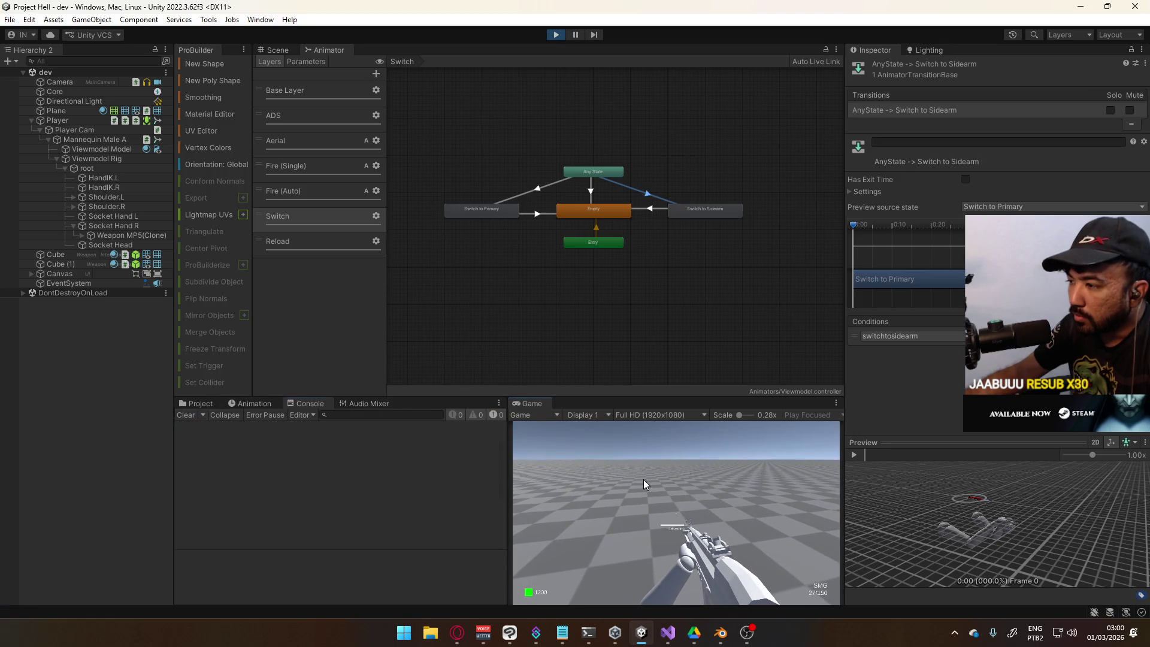
Fire and reload the SMG, then swap repeatedly between the SMG and pistol
left_click(591, 451)
key("r")
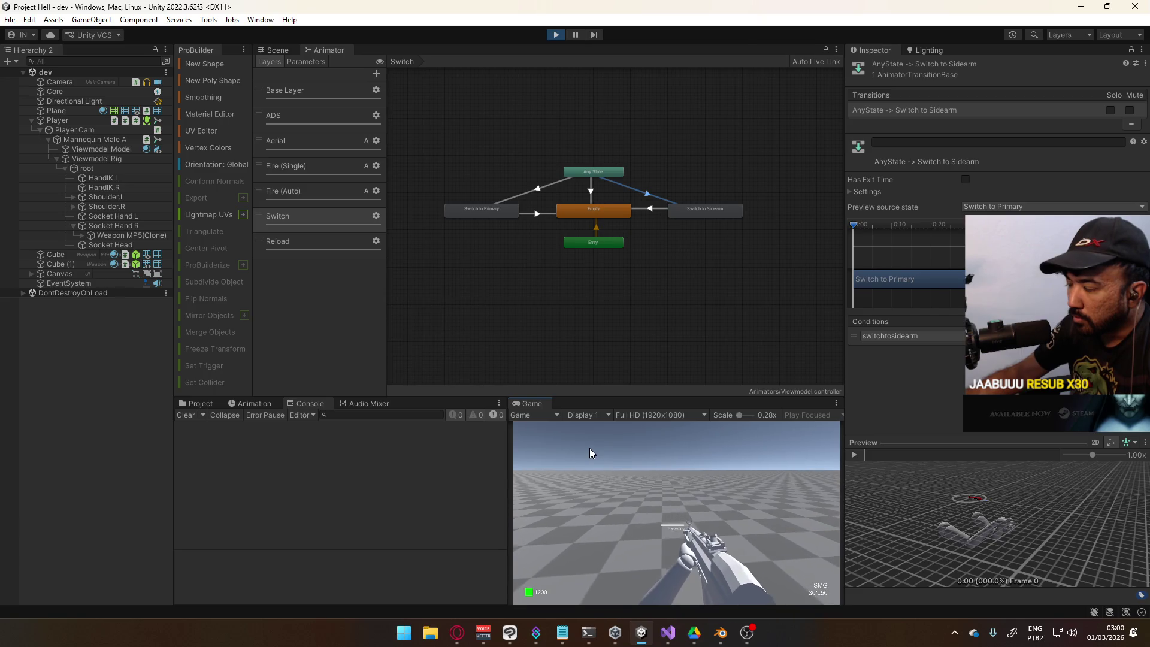
key("2")
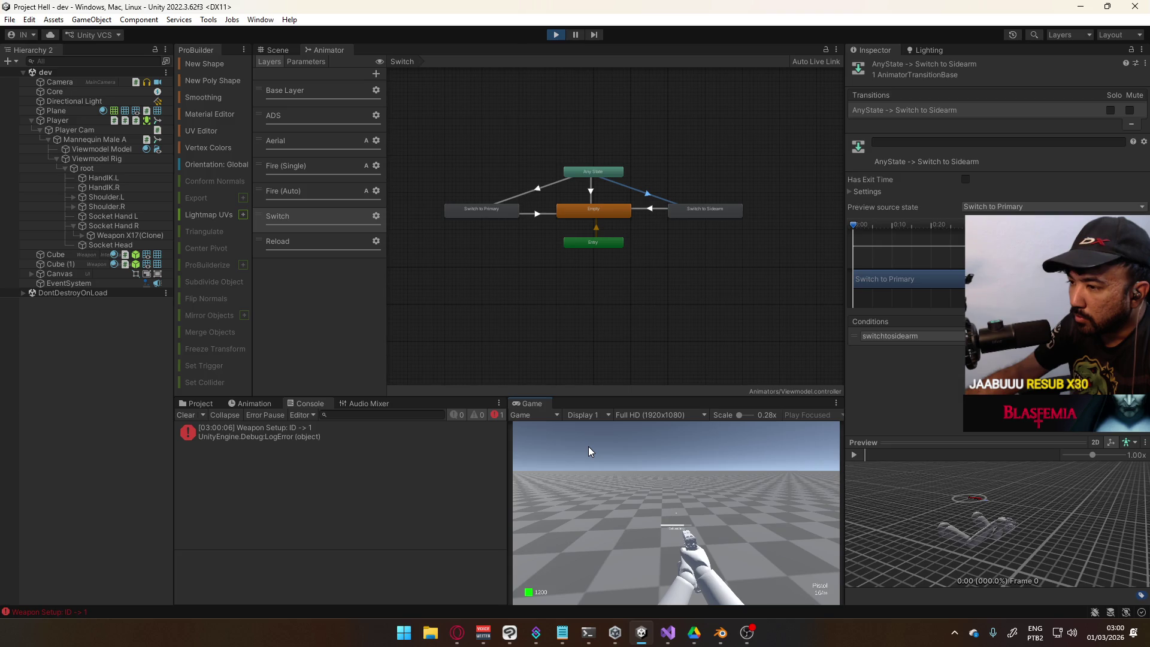
key("1")
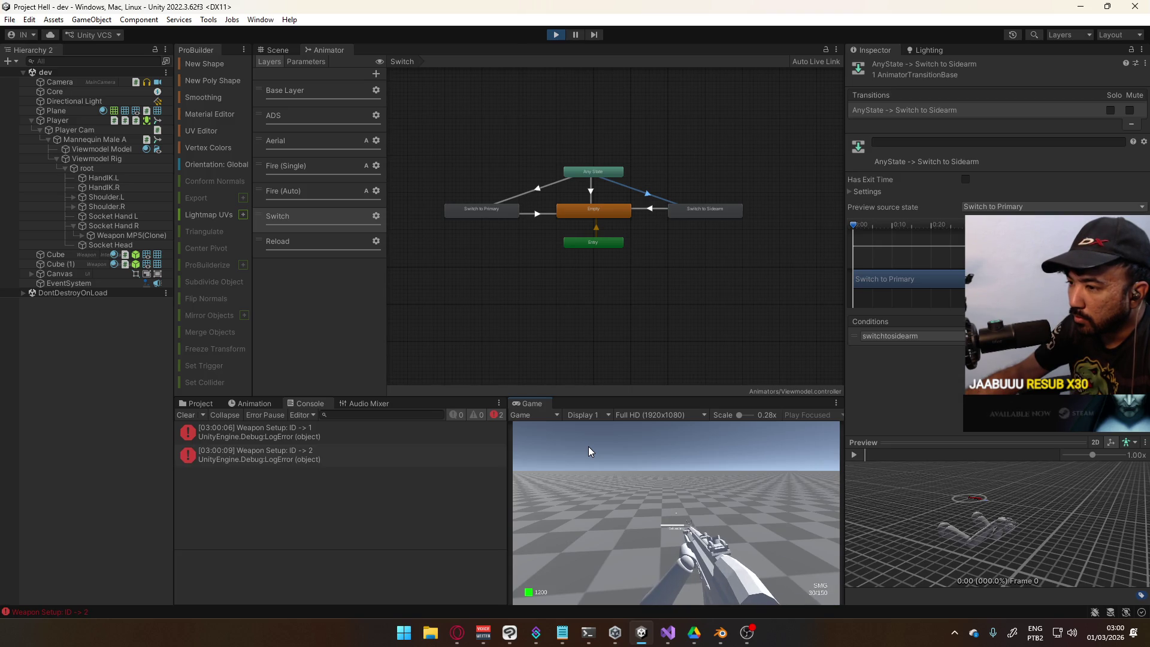
left_click(589, 447)
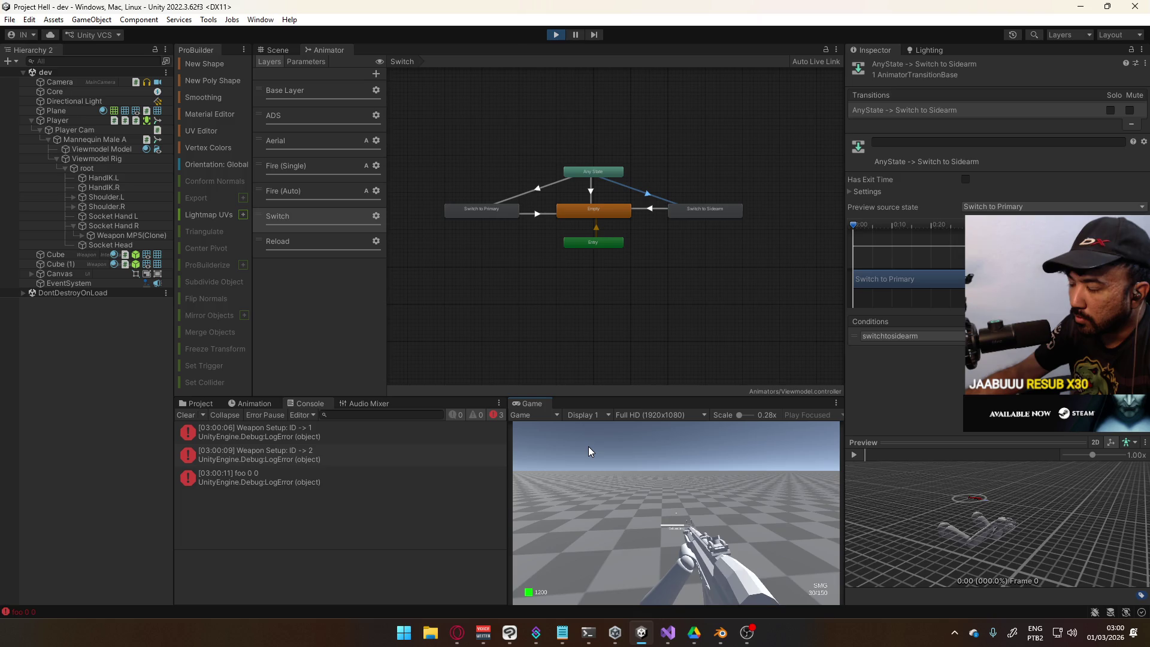
key("2")
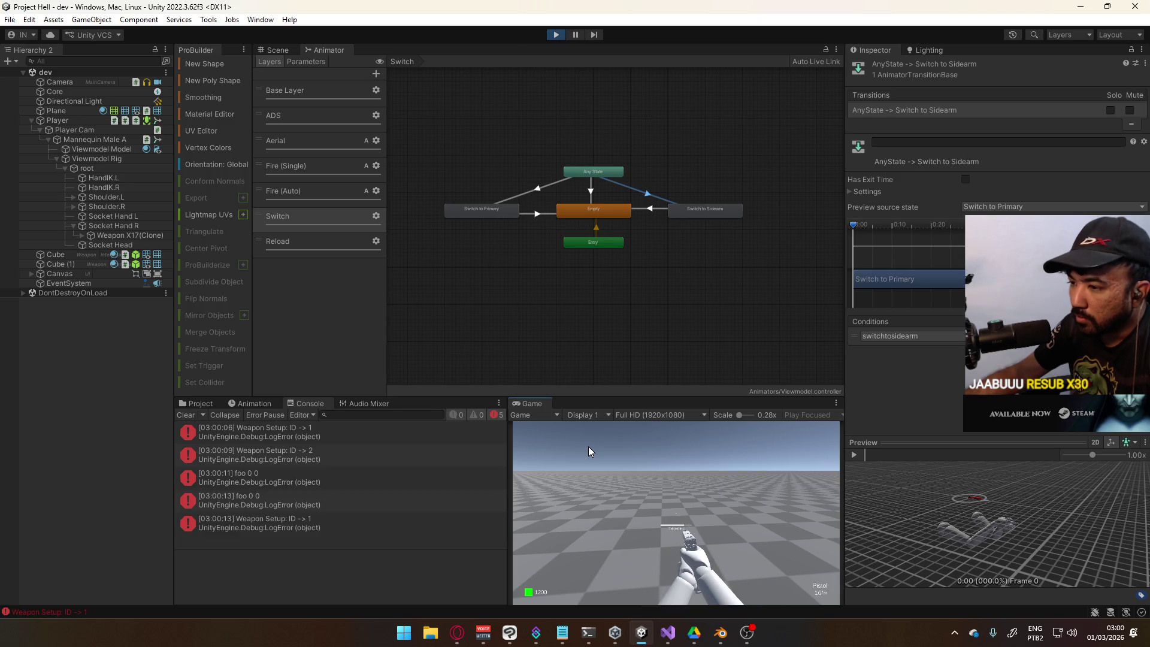
key("1")
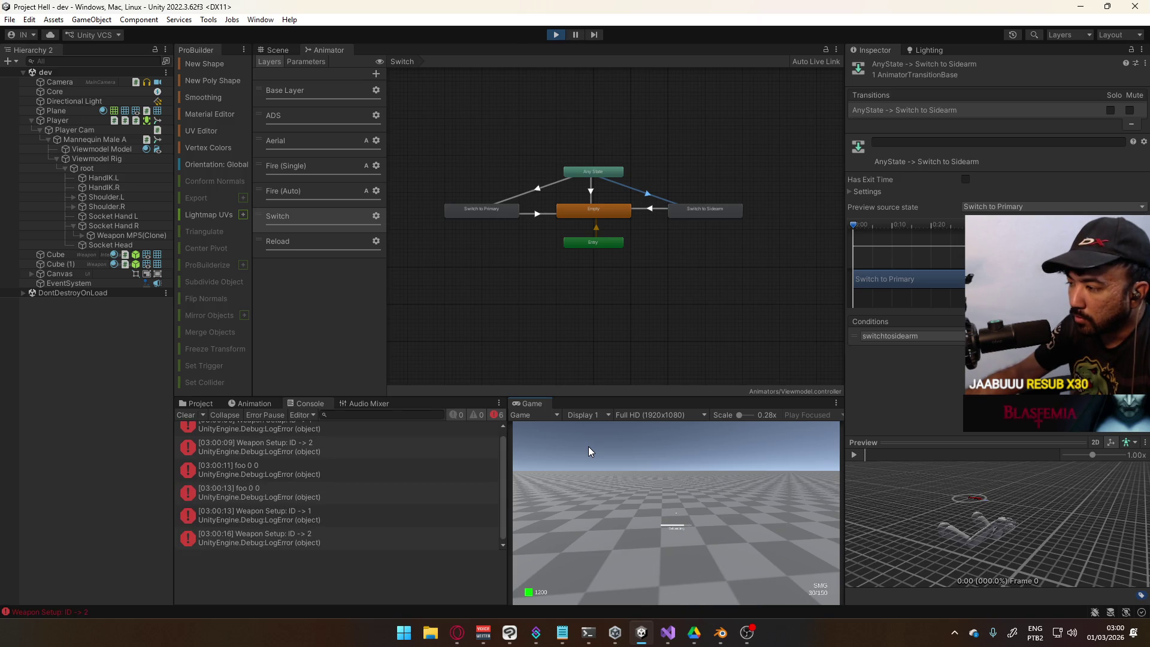
key("2")
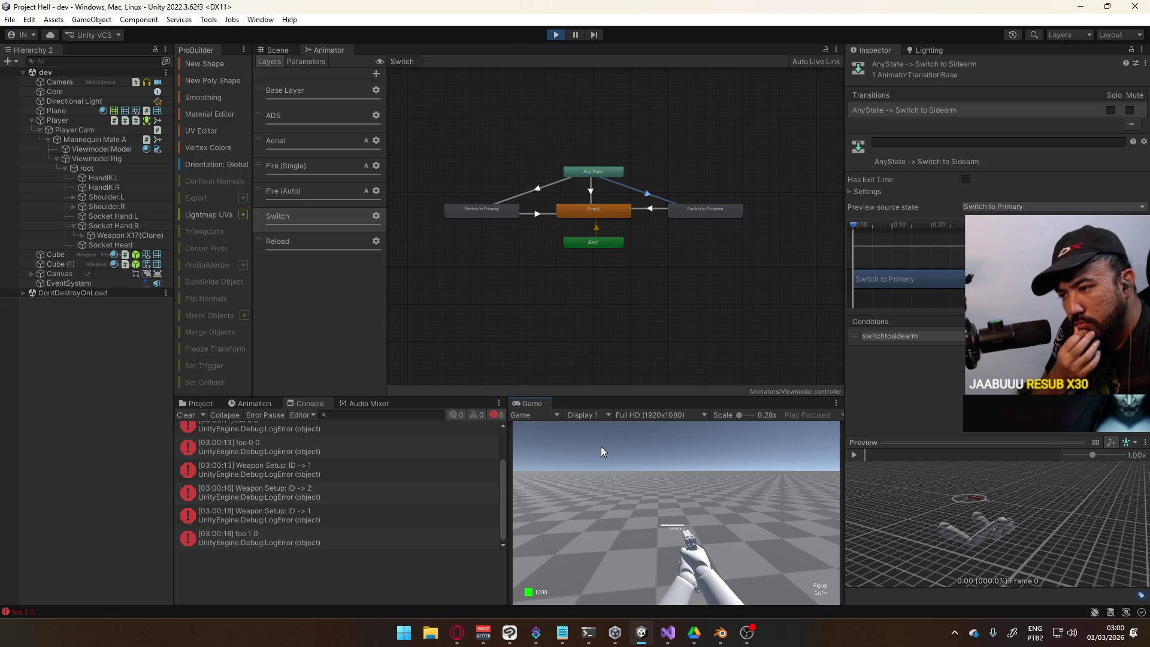
Select the latest 'foo 1 0' Console error and jump to its PlayerScript.cs:562 line
key("alt+Tab")
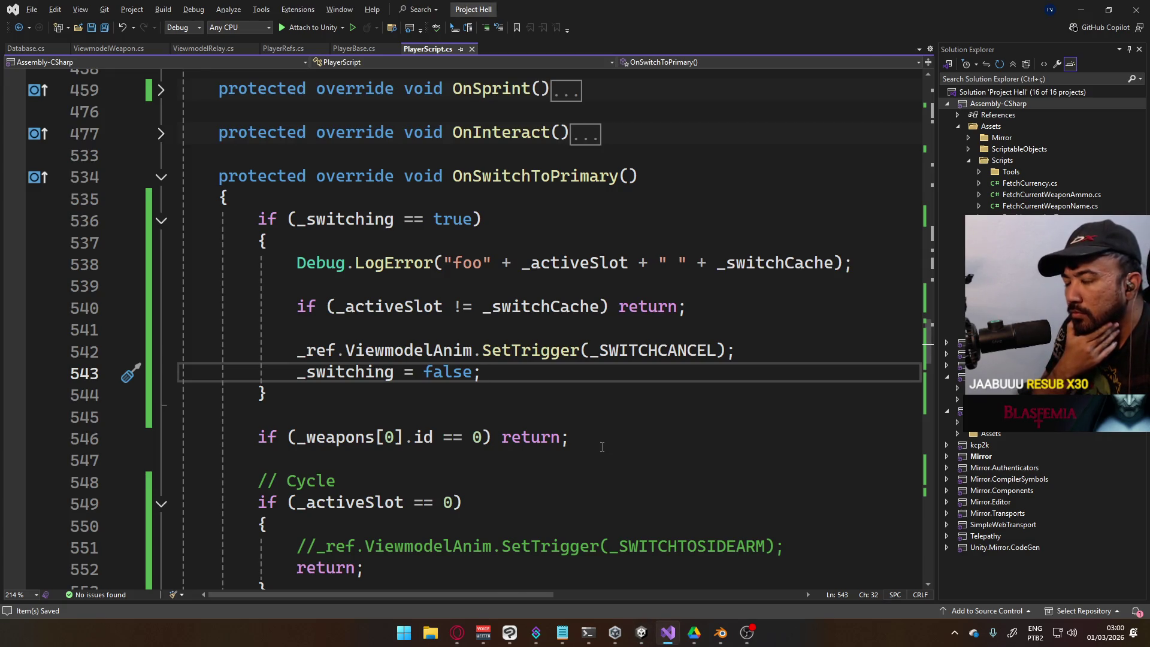
key("alt+Tab")
left_click(331, 542)
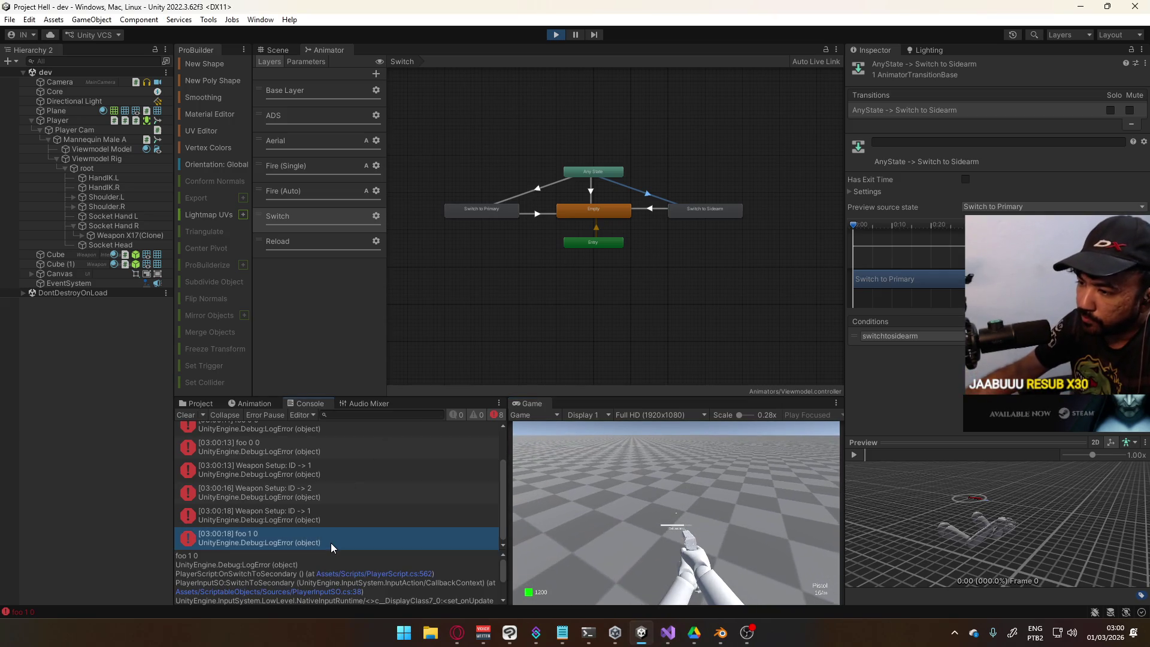
left_click(408, 573)
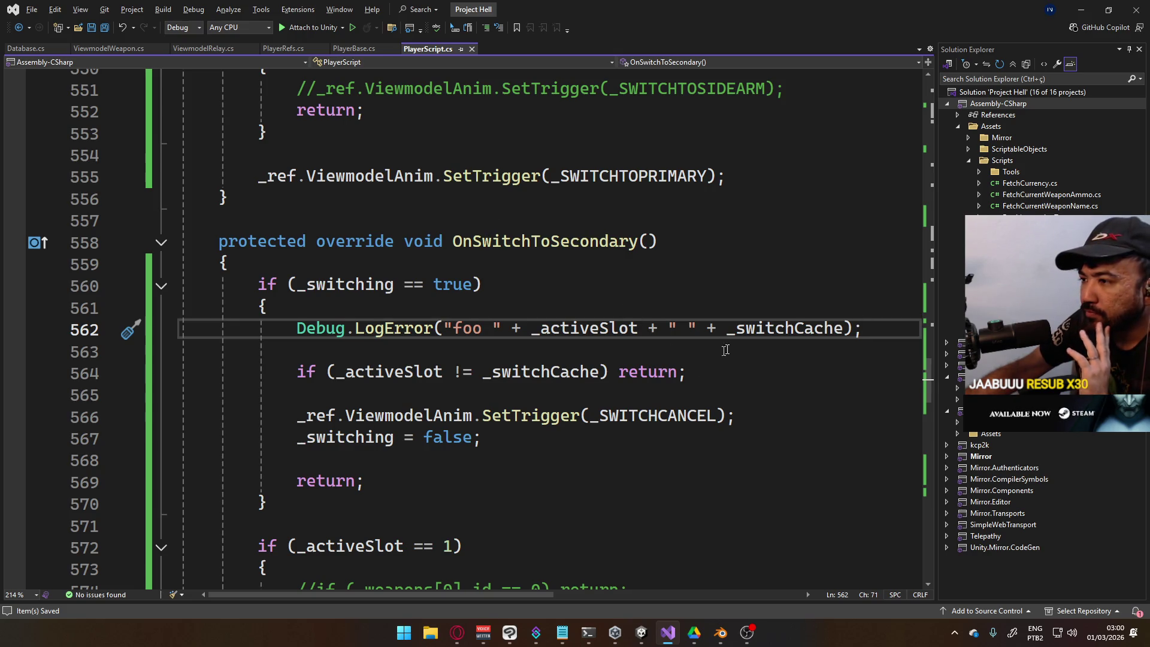
Move OnSwitchToSecondary's foo Debug.LogError below the _activeSlot != _switchCache return line
left_click_drag(864, 329, 296, 327)
key("ctrl+c")
key("Delete")
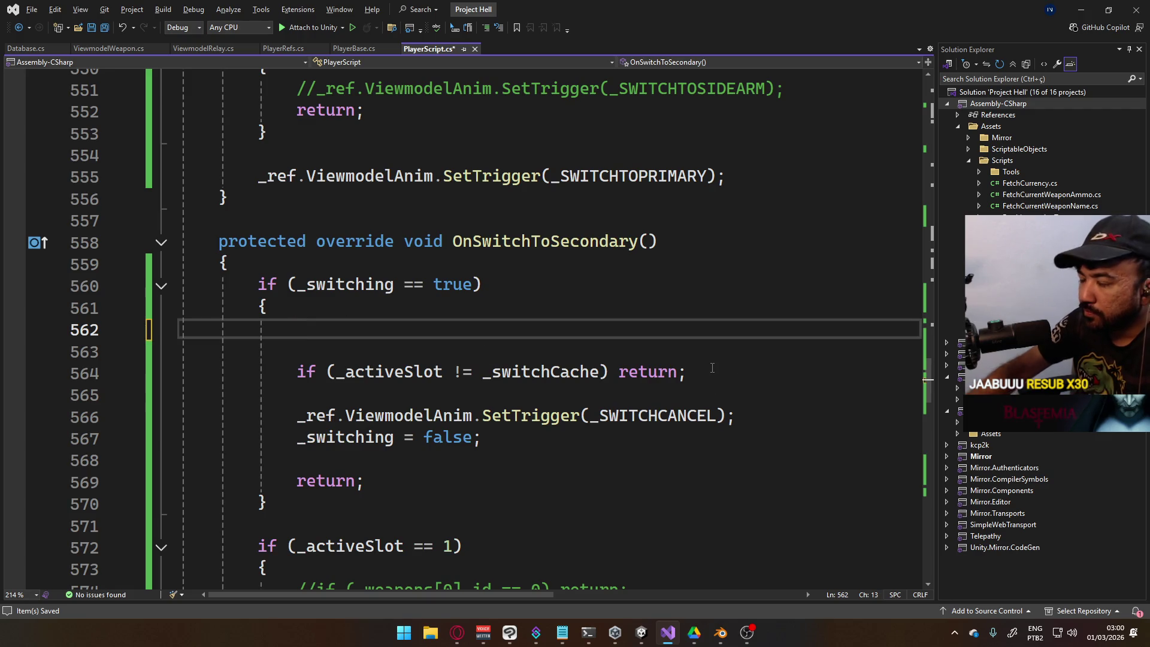
key("BackSpace")
key("Delete")
key("Down")
key("Down")
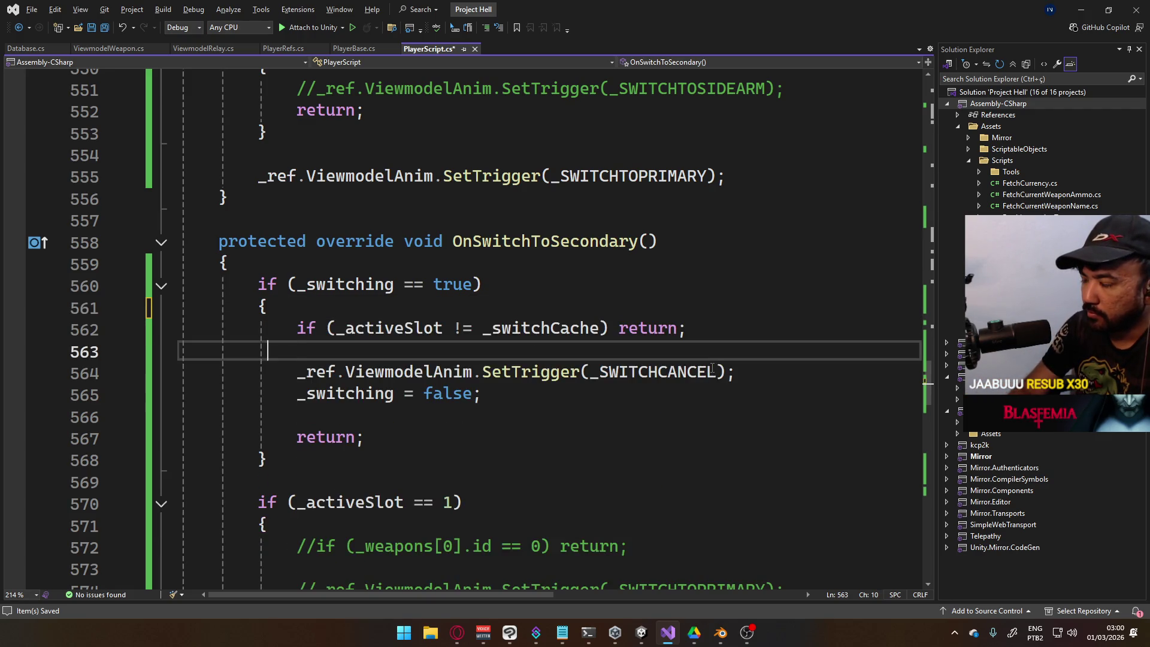
key("Return")
key("Return")
key("Up")
key("ctrl+v")
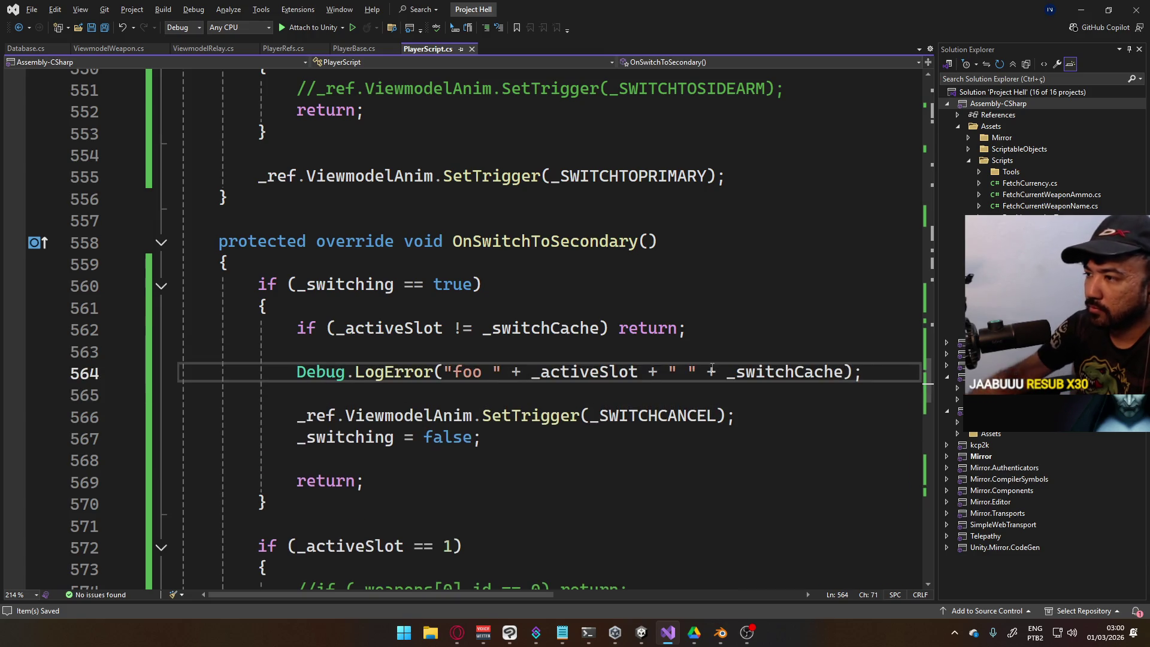
Move OnSwitchToPrimary's Debug.LogError below its return check as well, and save the script
scroll(495, 370, "down", 8)
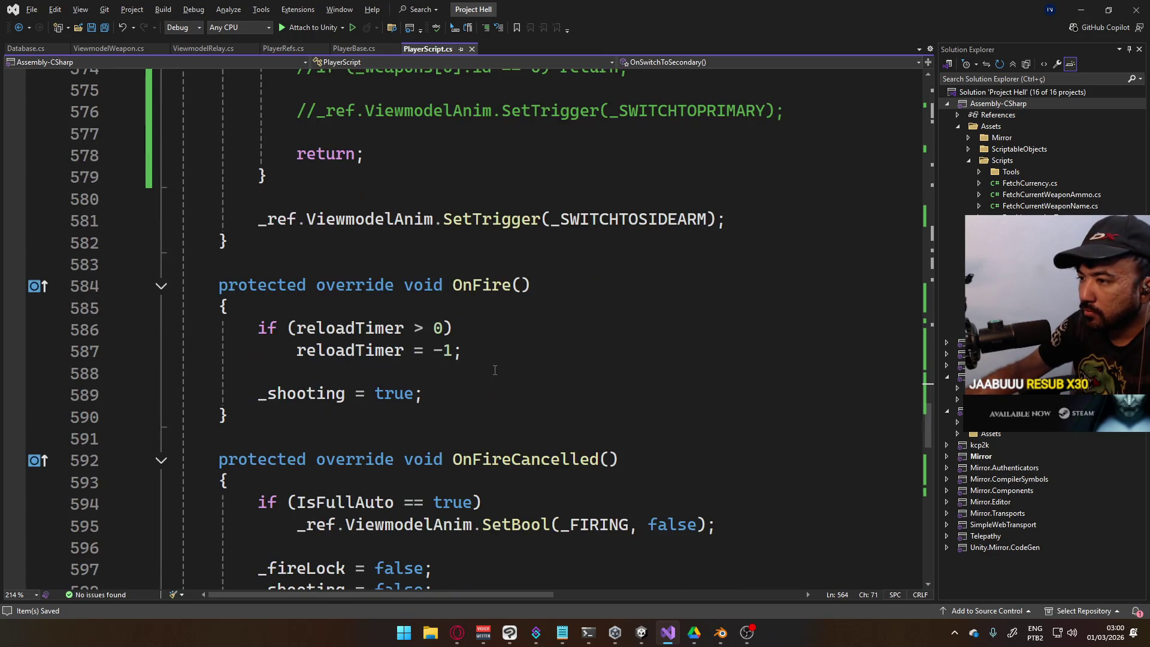
scroll(495, 370, "down", 6)
scroll(495, 371, "up", 14)
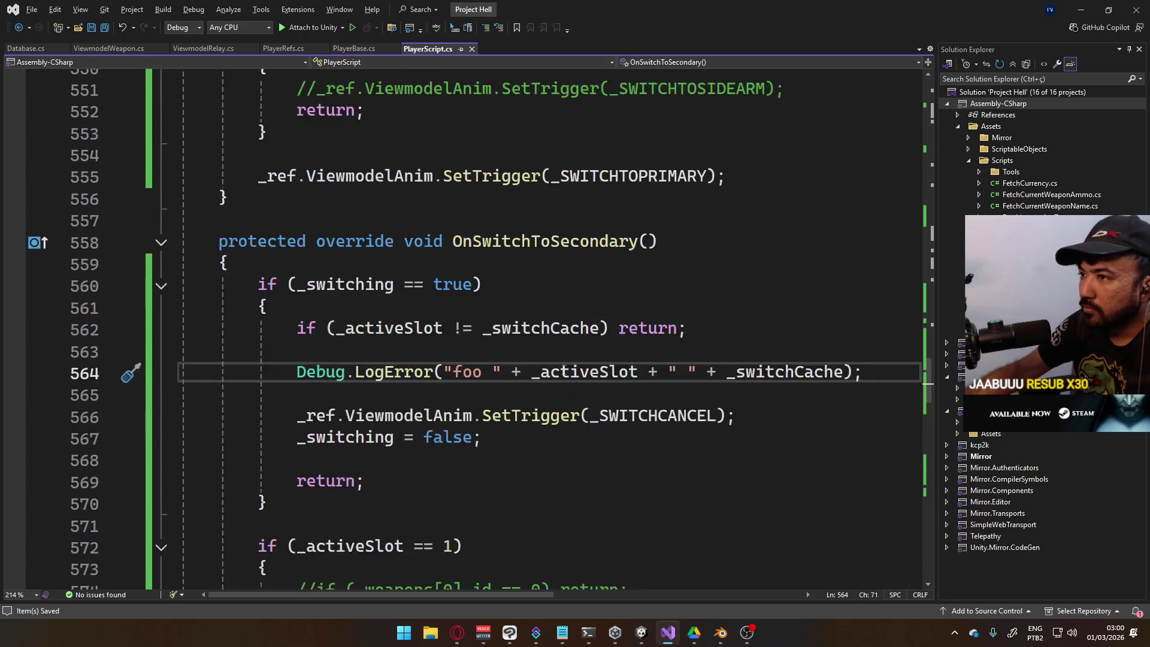
scroll(587, 363, "up", 8)
left_click_drag(852, 329, 298, 335)
key("ctrl+c")
key("BackSpace")
left_click(508, 306)
key("Delete")
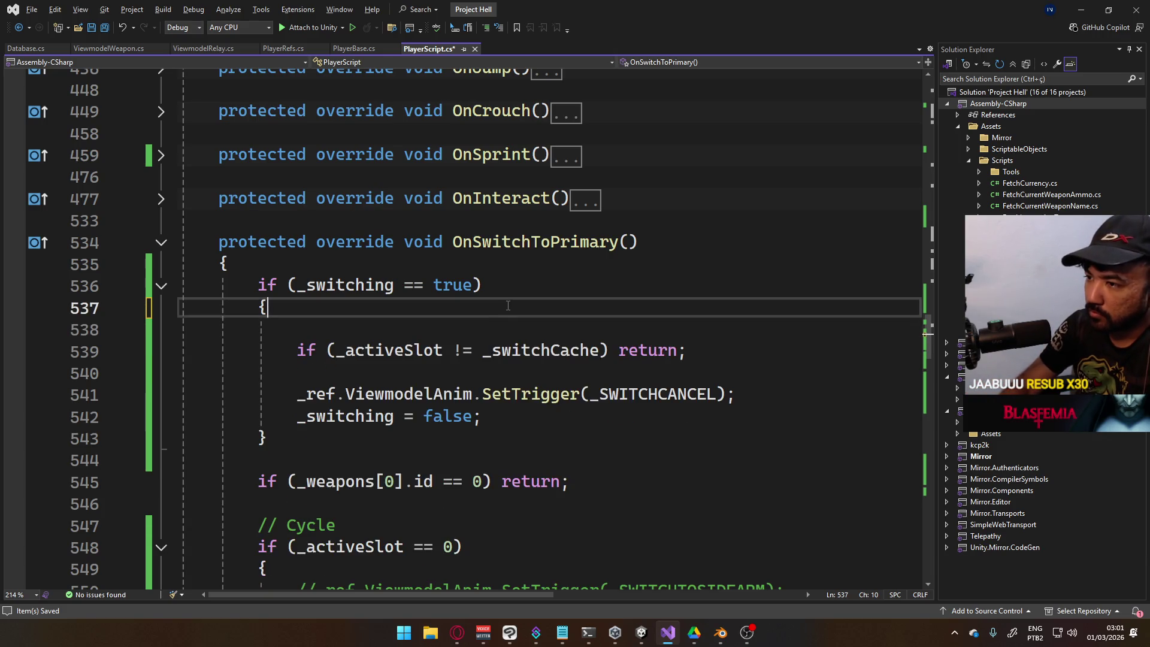
key("Delete")
key("Down")
key("Down")
key("Return")
key("Return")
key("Up")
key("Insert")
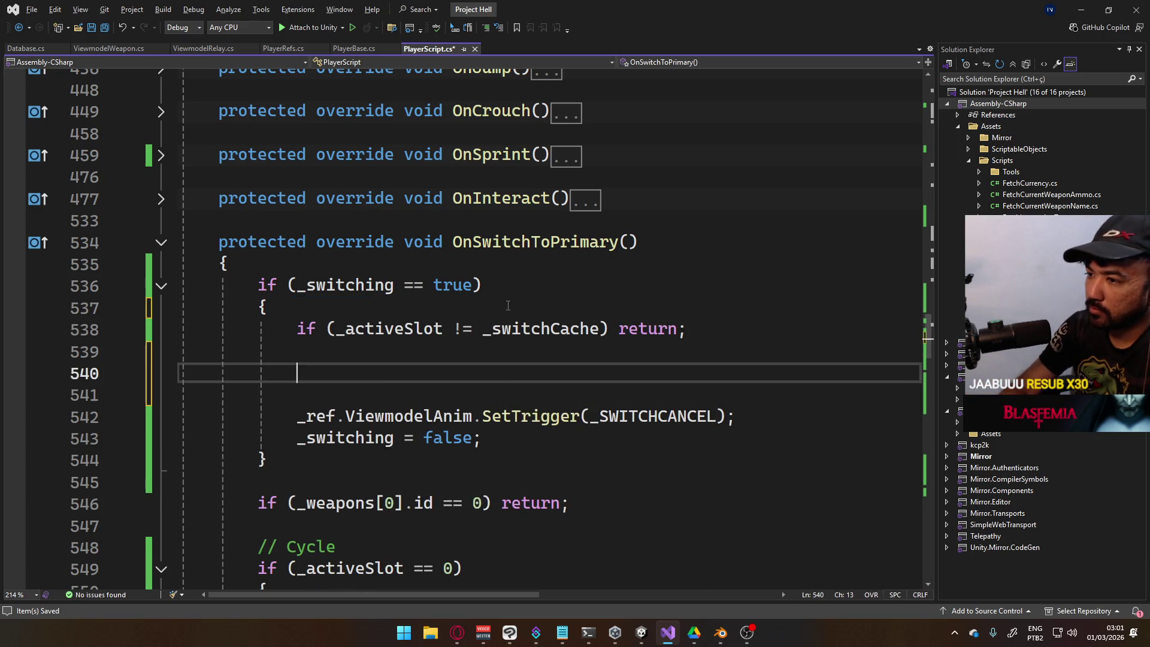
key("ctrl+v")
key("ctrl+s")
Use Find to step through every _switchCache usage in PlayerScript.cs, from declaration to last
scroll(383, 354, "down", 20)
scroll(384, 354, "down", 12)
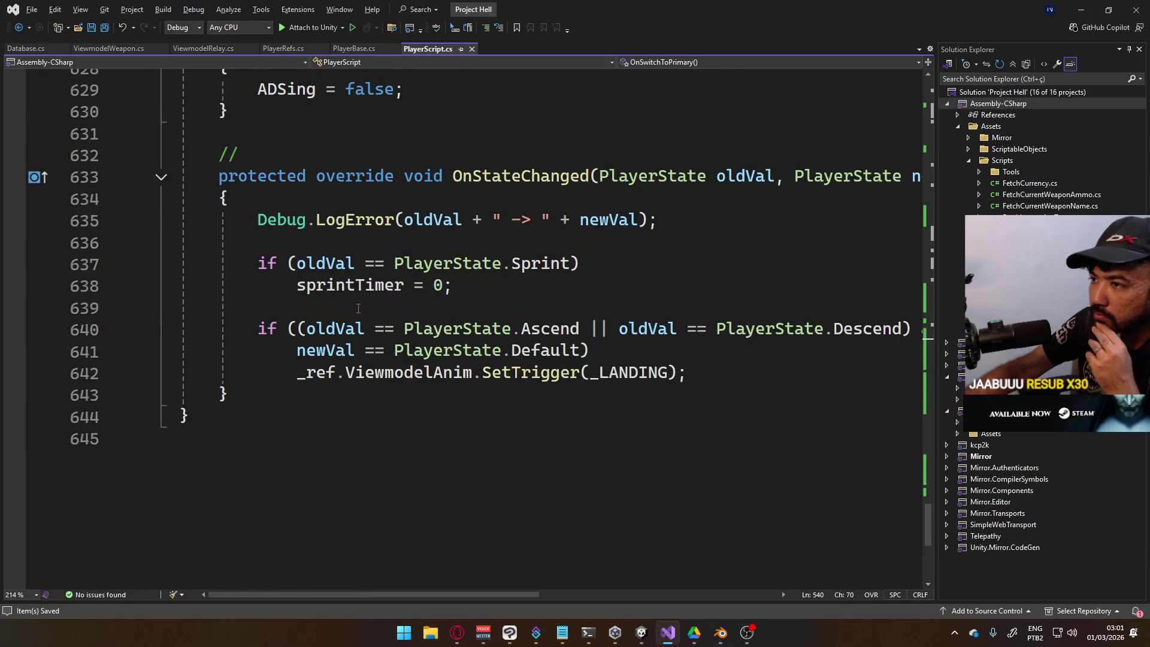
scroll(355, 308, "up", 11)
scroll(360, 309, "down", 3)
scroll(363, 311, "up", 3)
scroll(364, 310, "up", 12)
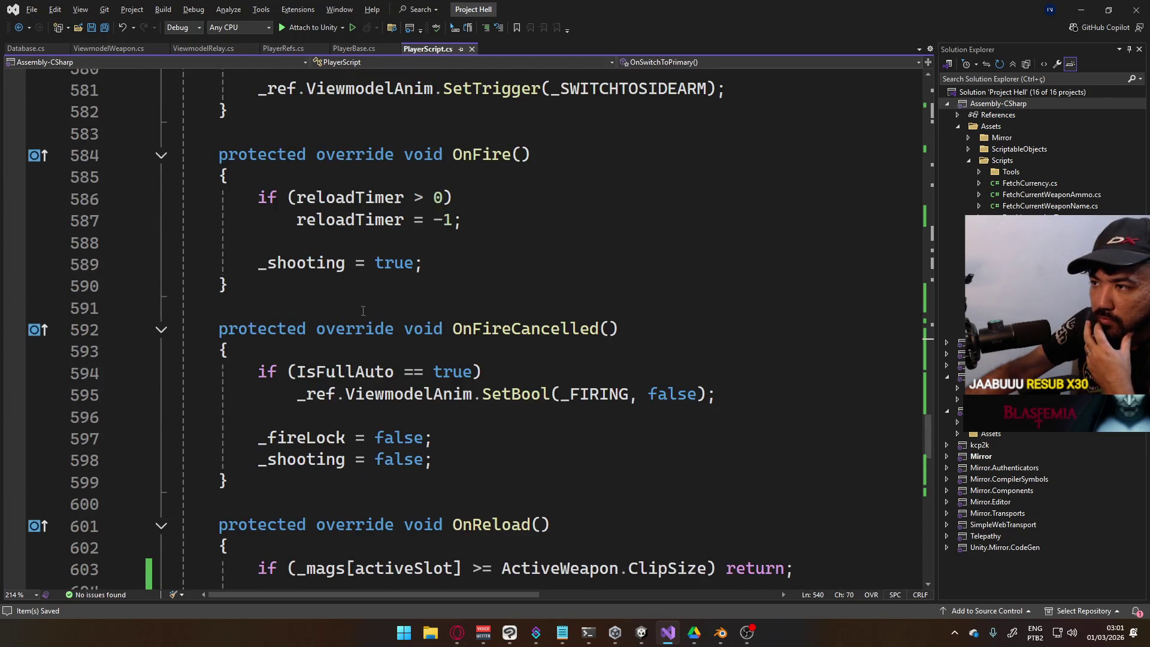
scroll(365, 309, "up", 6)
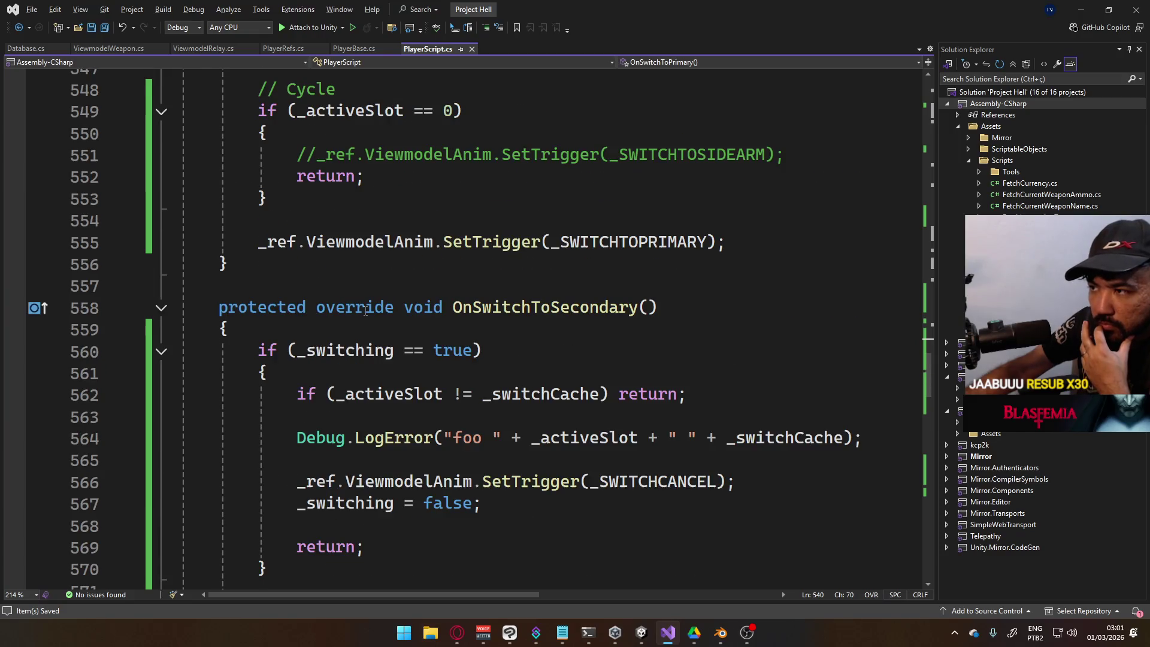
scroll(365, 310, "up", 6)
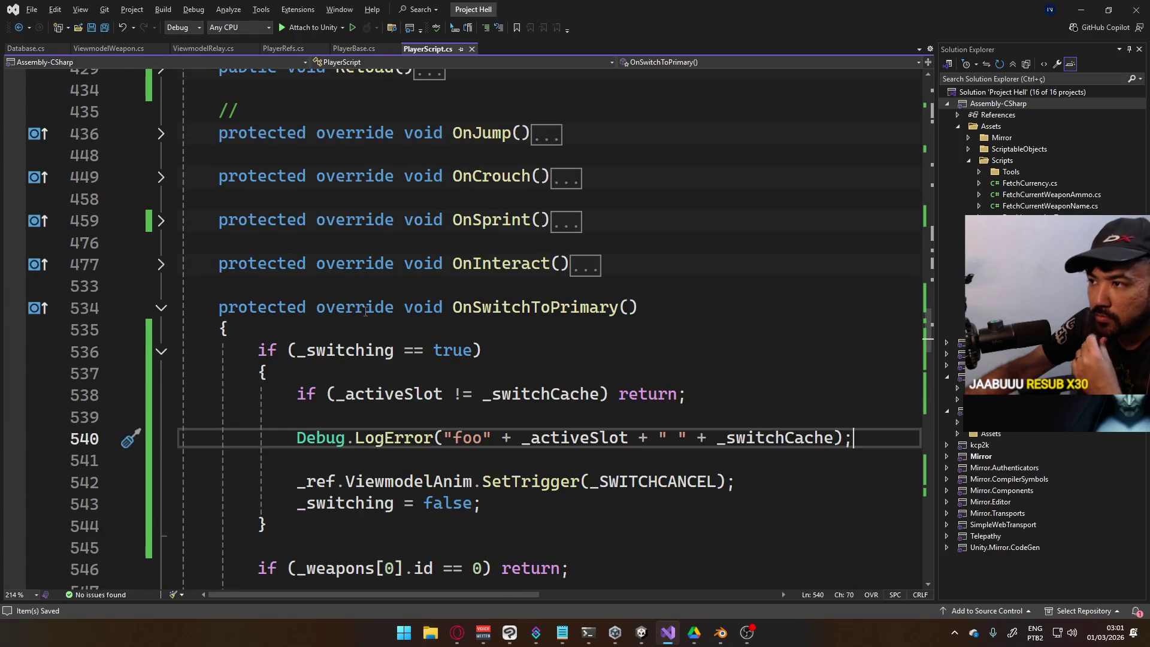
scroll(404, 295, "up", 3)
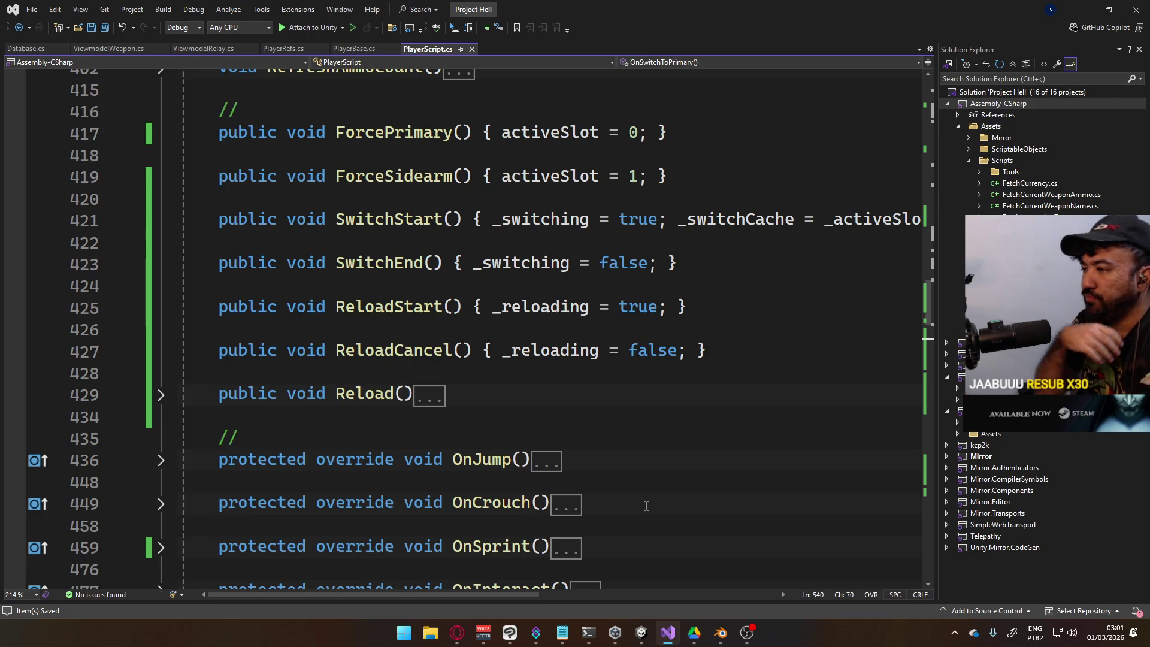
double_click(712, 219)
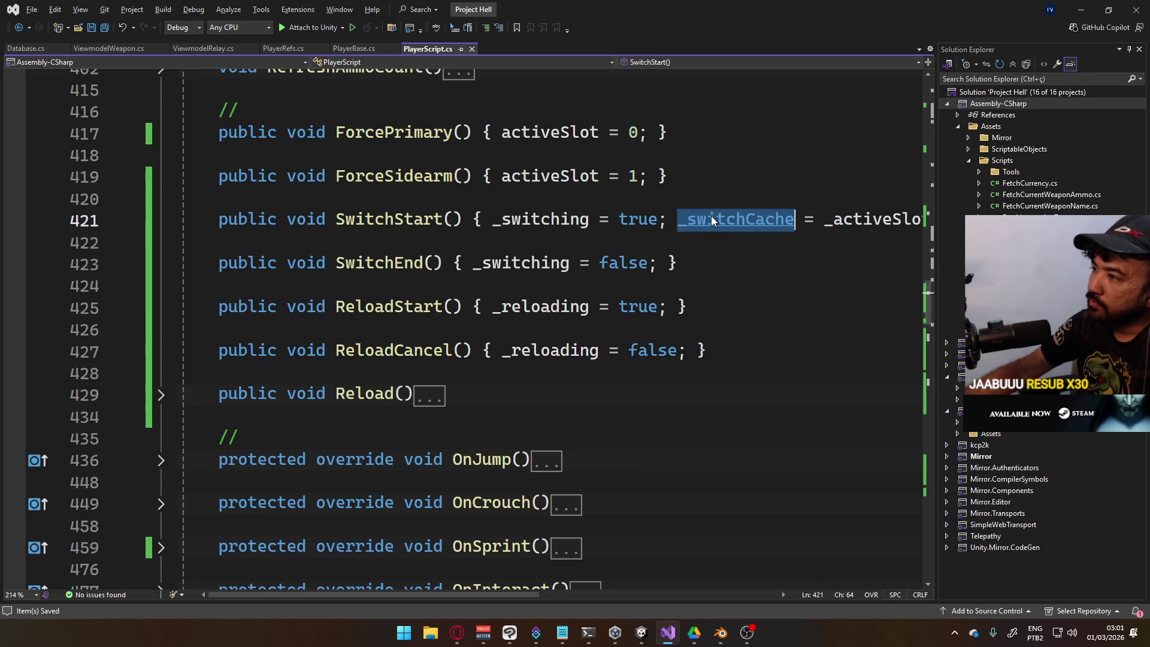
key("ctrl+f")
left_click(858, 89)
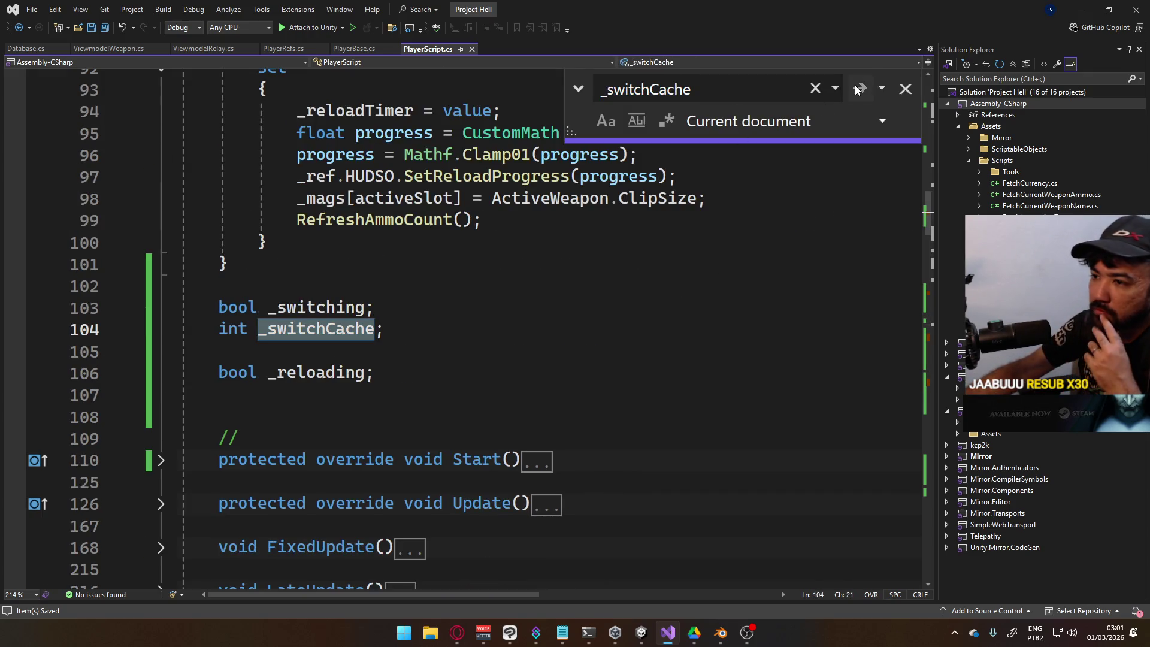
left_click(858, 89)
left_click(858, 88)
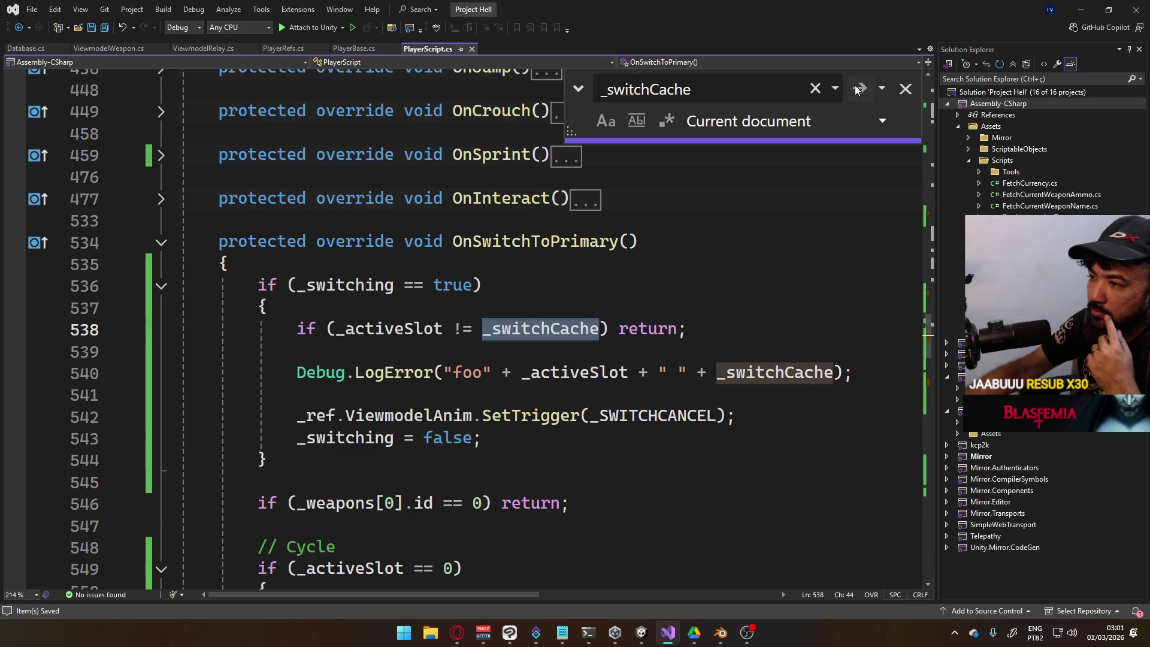
left_click(858, 89)
left_click(858, 89)
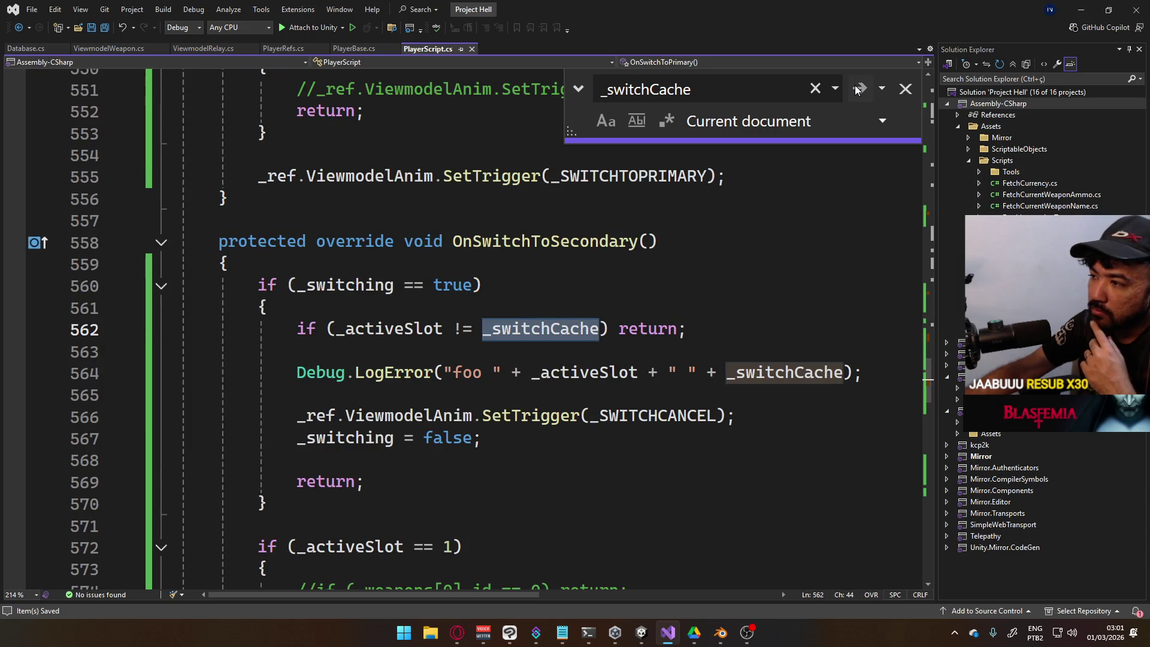
left_click(858, 89)
key("Return")
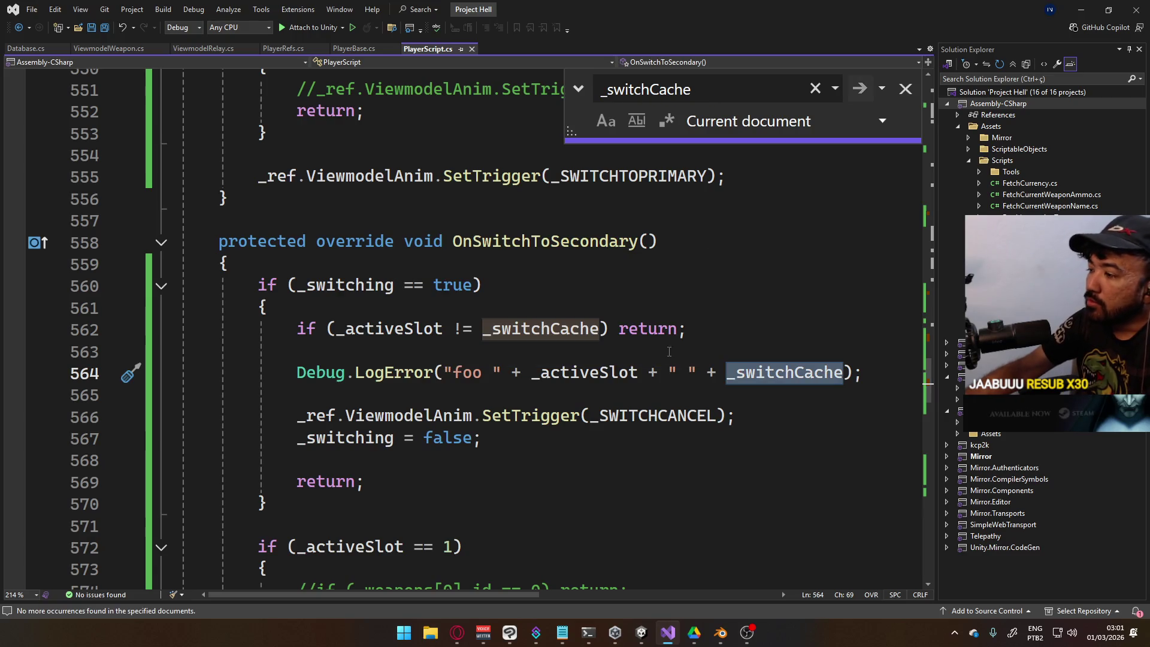
left_click(641, 632)
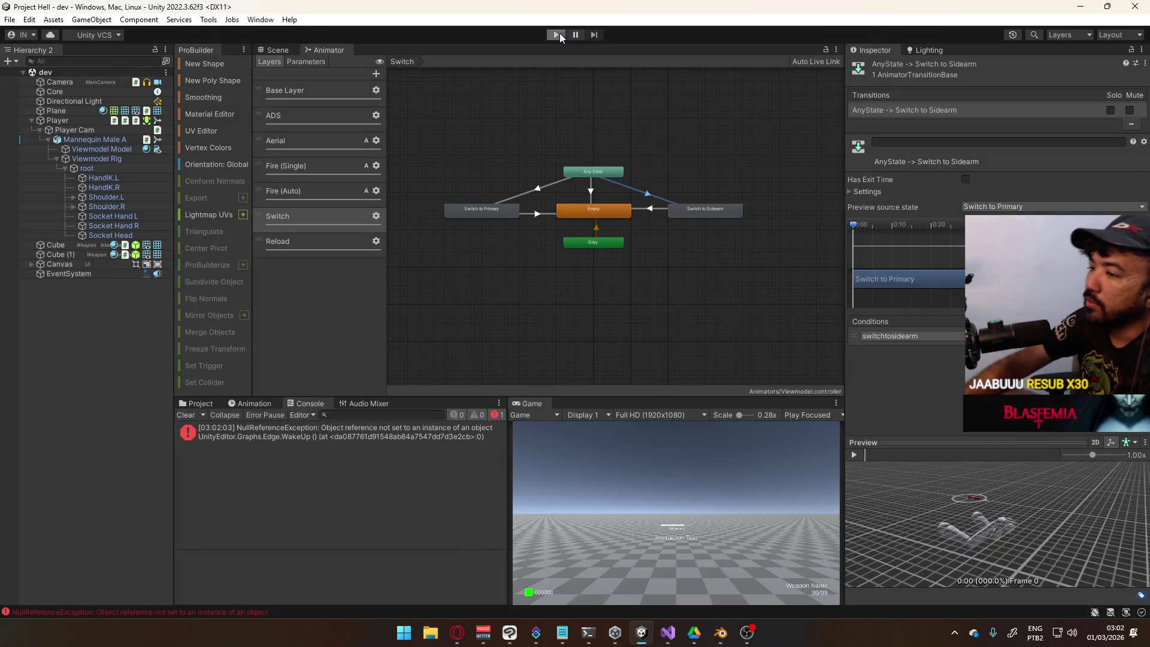
Play-test swapping to the SMG and back to the pistol, clear the Console, then stop play
left_click(558, 34)
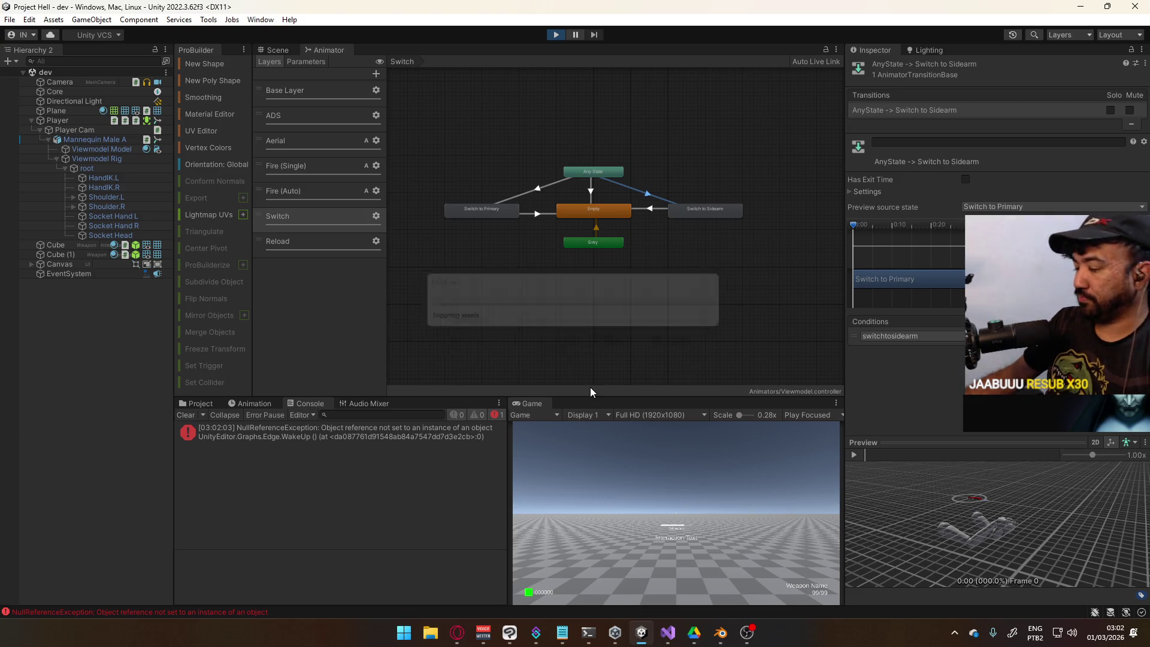
key("2")
key("r")
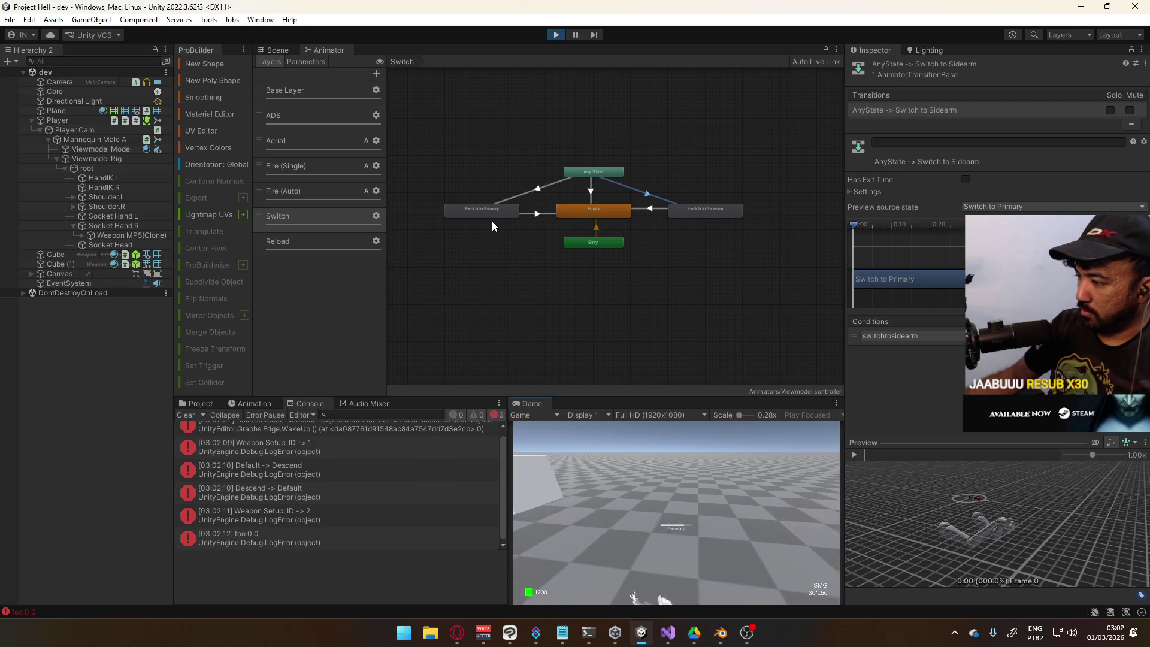
key("1")
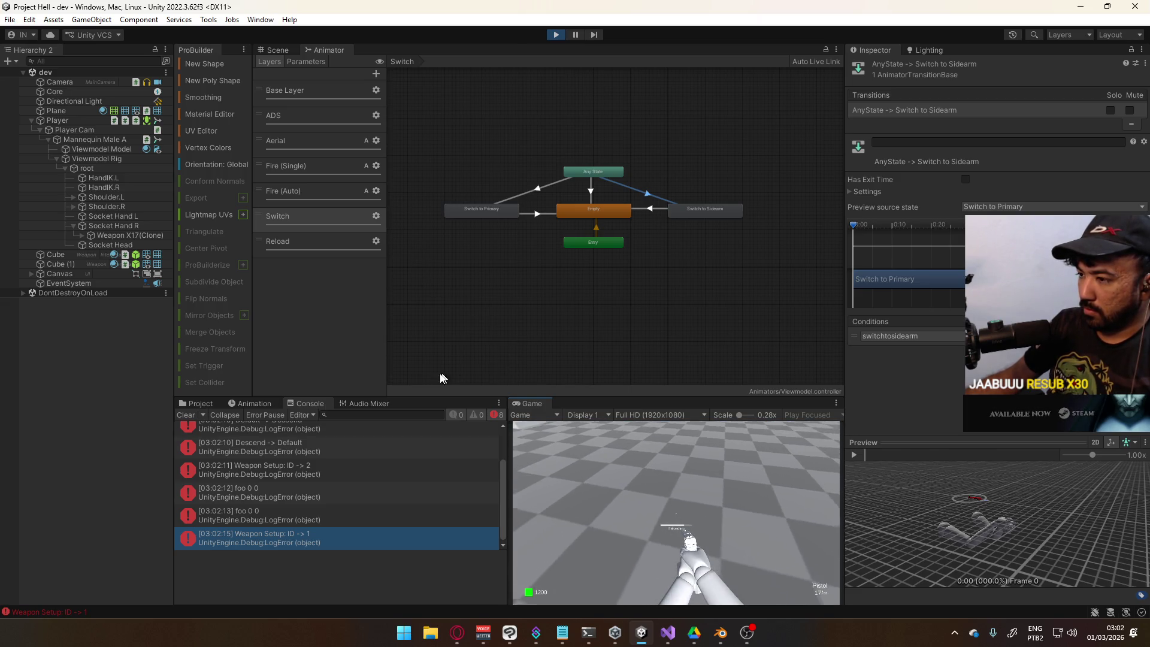
left_click(186, 416)
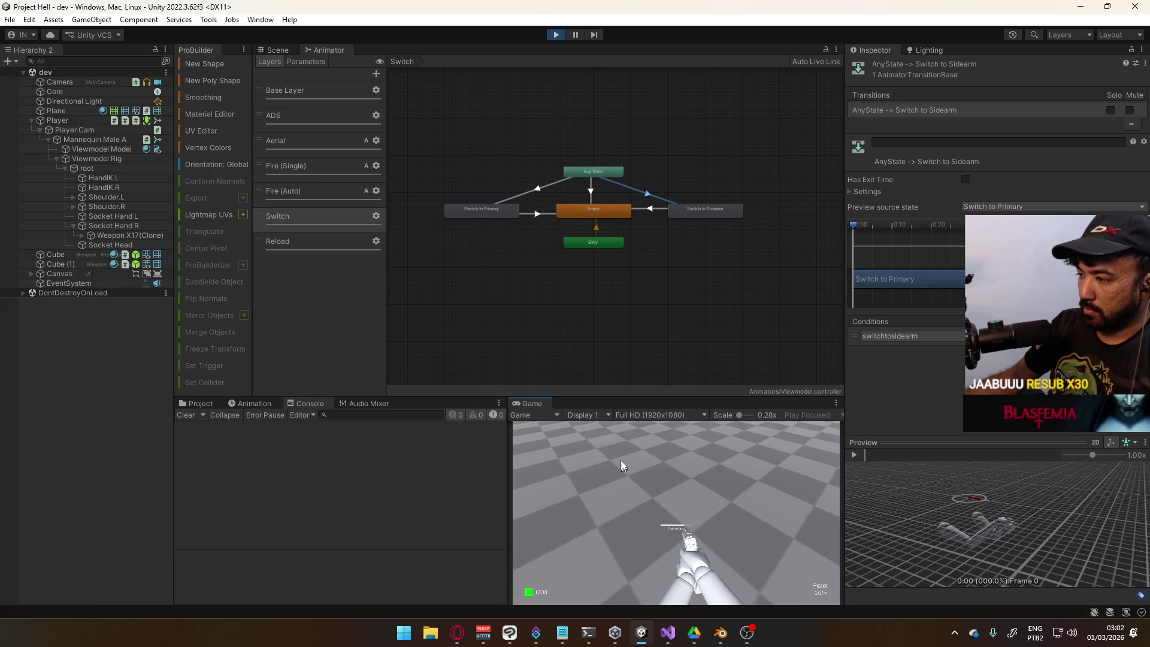
left_click(556, 34)
Inspect _activeSlot on line 564 of OnSwitchToSecondary, then go back to Unity to rerun
key("alt+Tab")
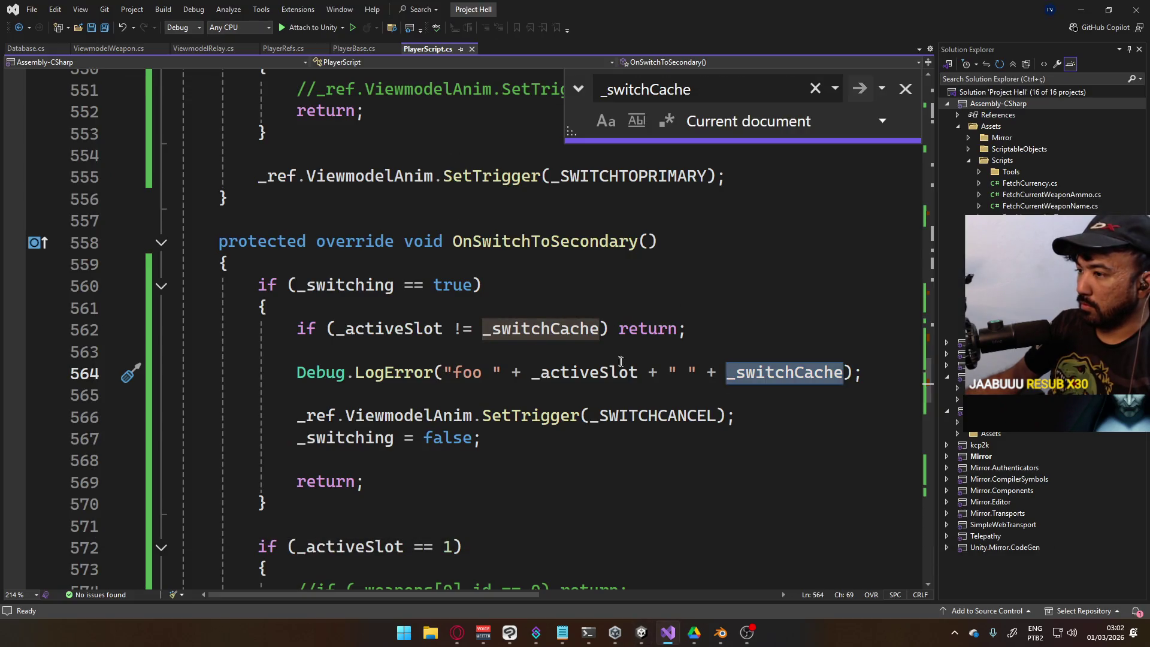
left_click(628, 372)
scroll(591, 384, "down", 2)
scroll(591, 386, "down", 3)
scroll(590, 387, "up", 5)
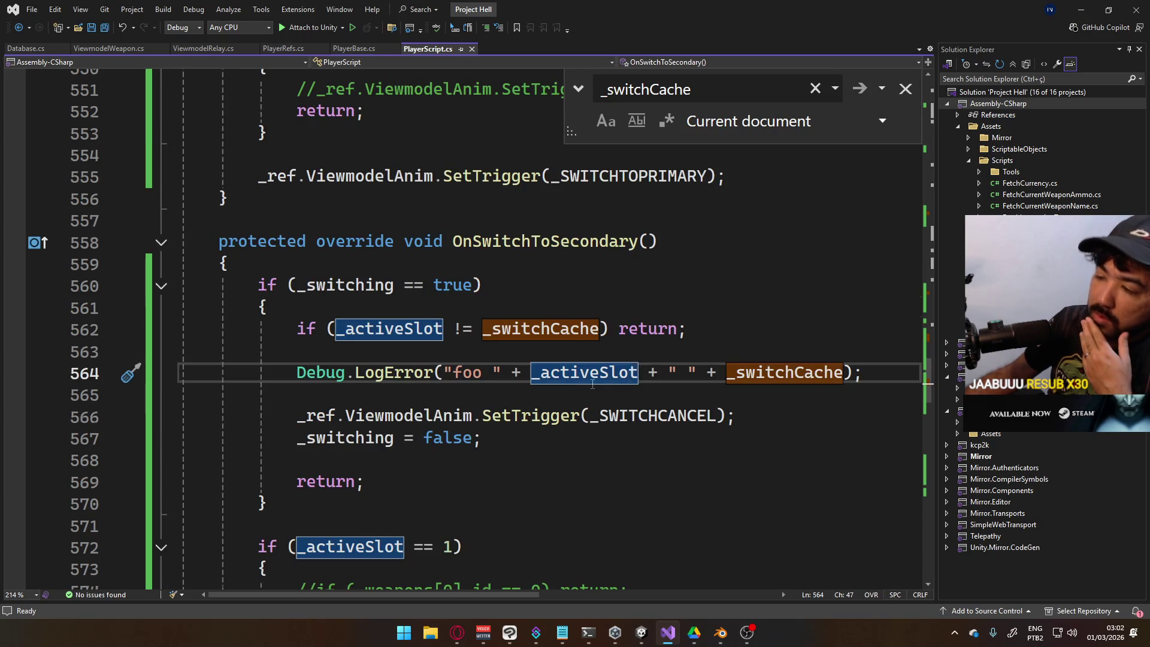
scroll(592, 384, "down", 1)
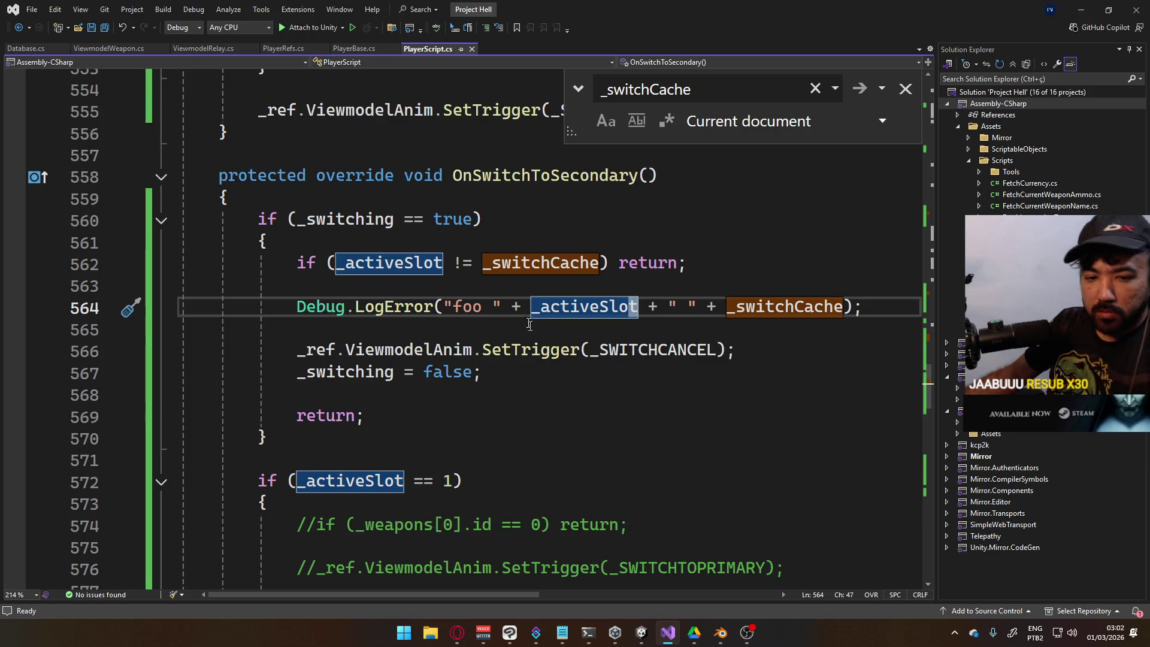
key("alt+Tab")
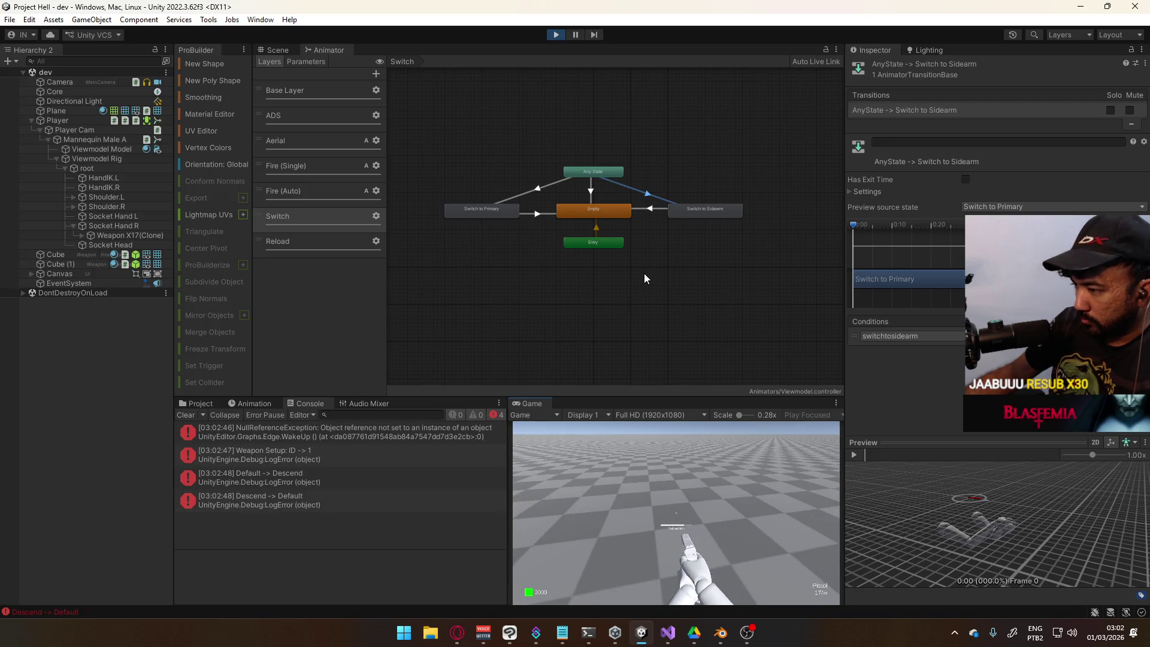
Sprint toward the cubes, swap weapons, fire the pistol three times and reload it
key("shift")
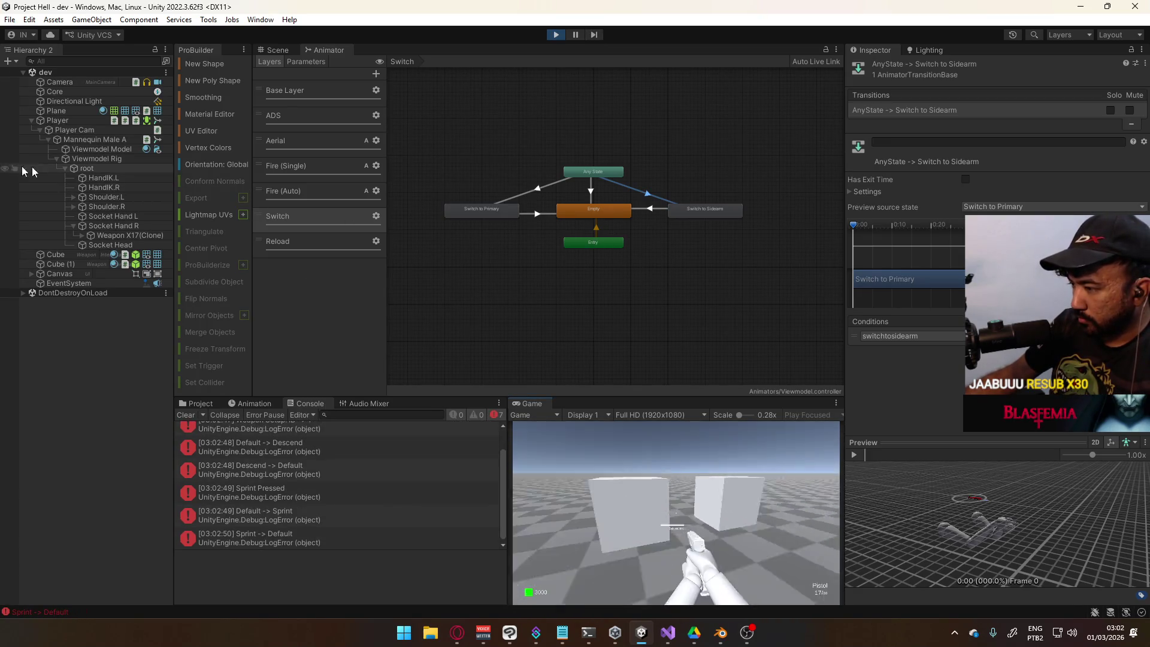
key("2")
key("1")
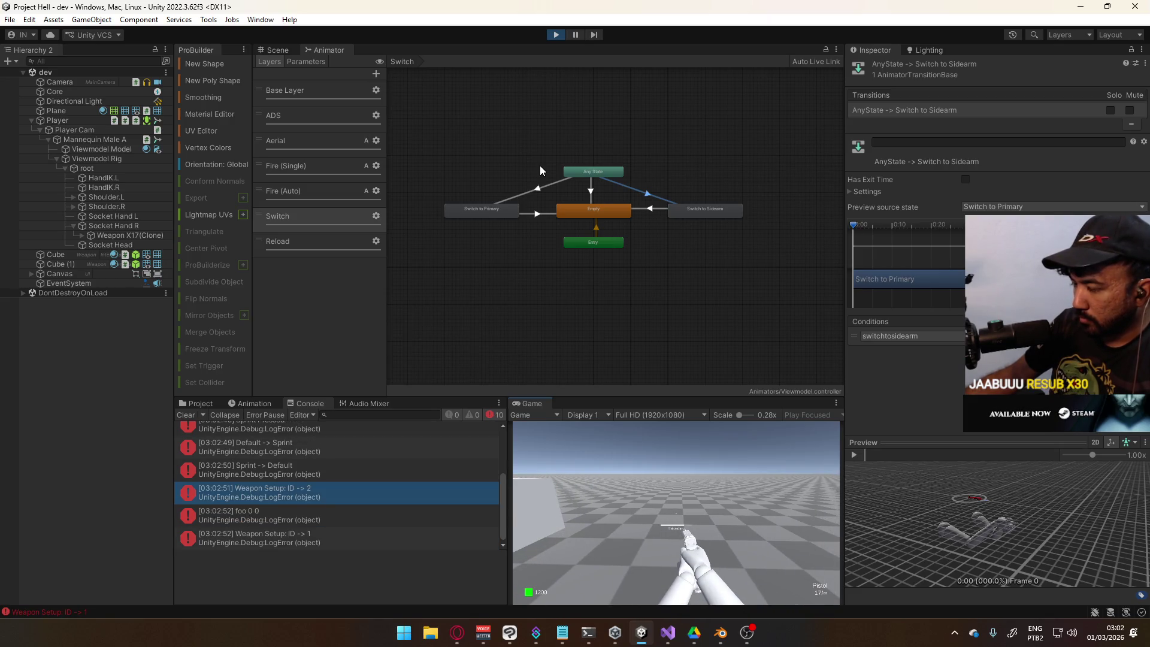
left_click(686, 483)
left_click(685, 483)
left_click(685, 483)
key("r")
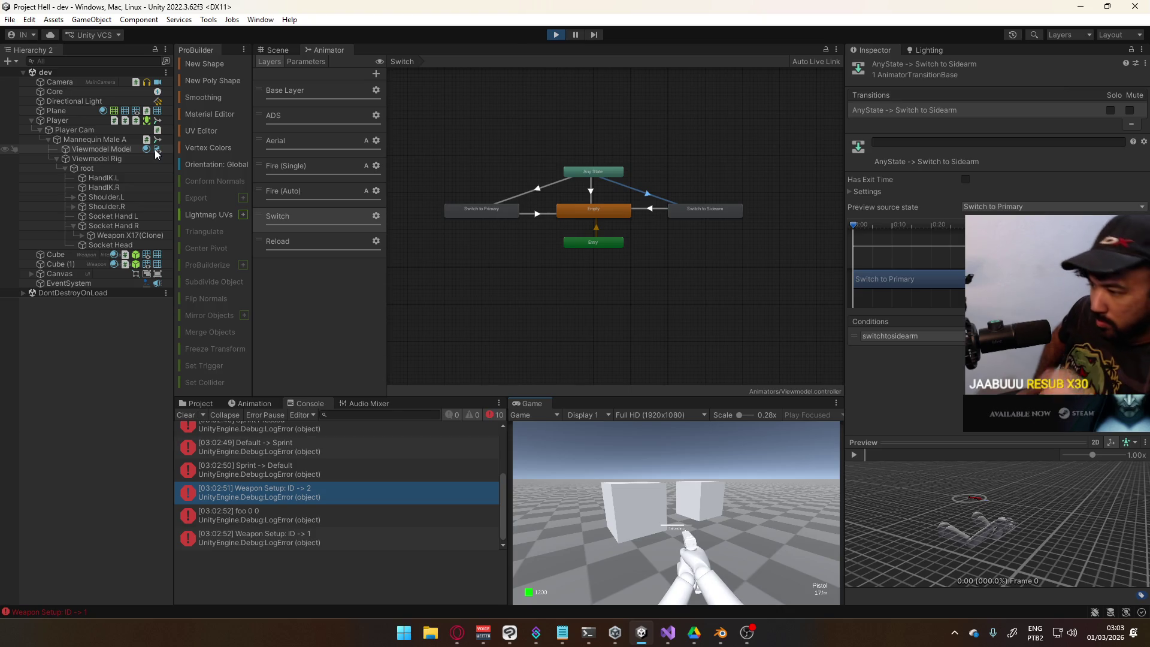
Swap between SMG and pistol twice more, then stop play mode
key("2")
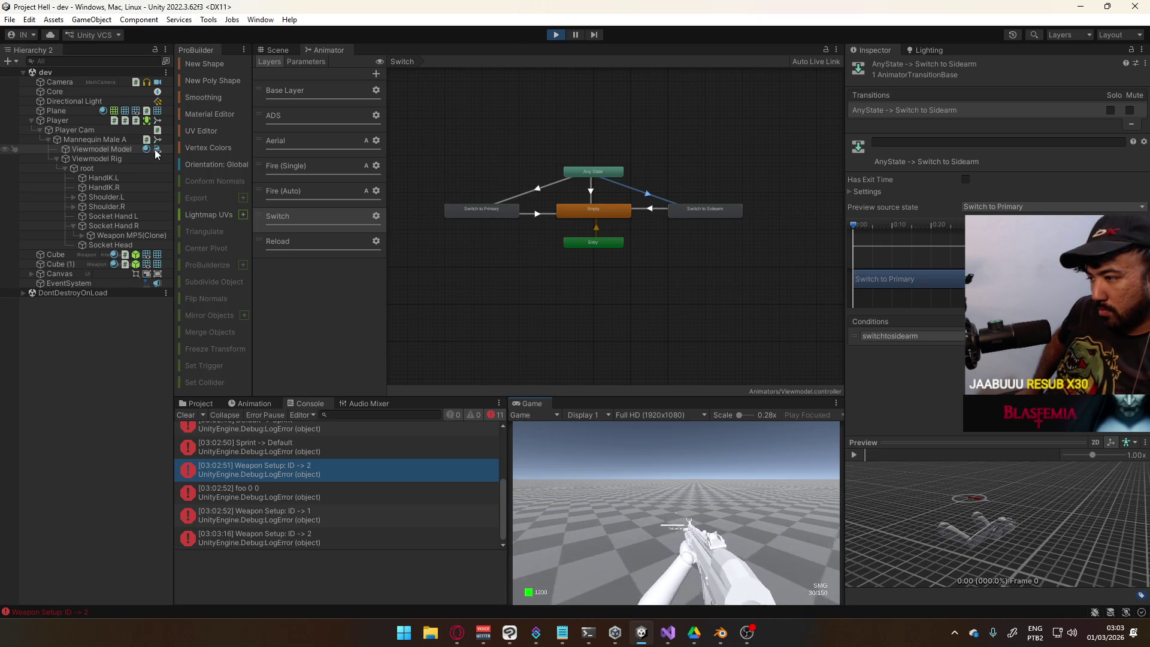
key("1")
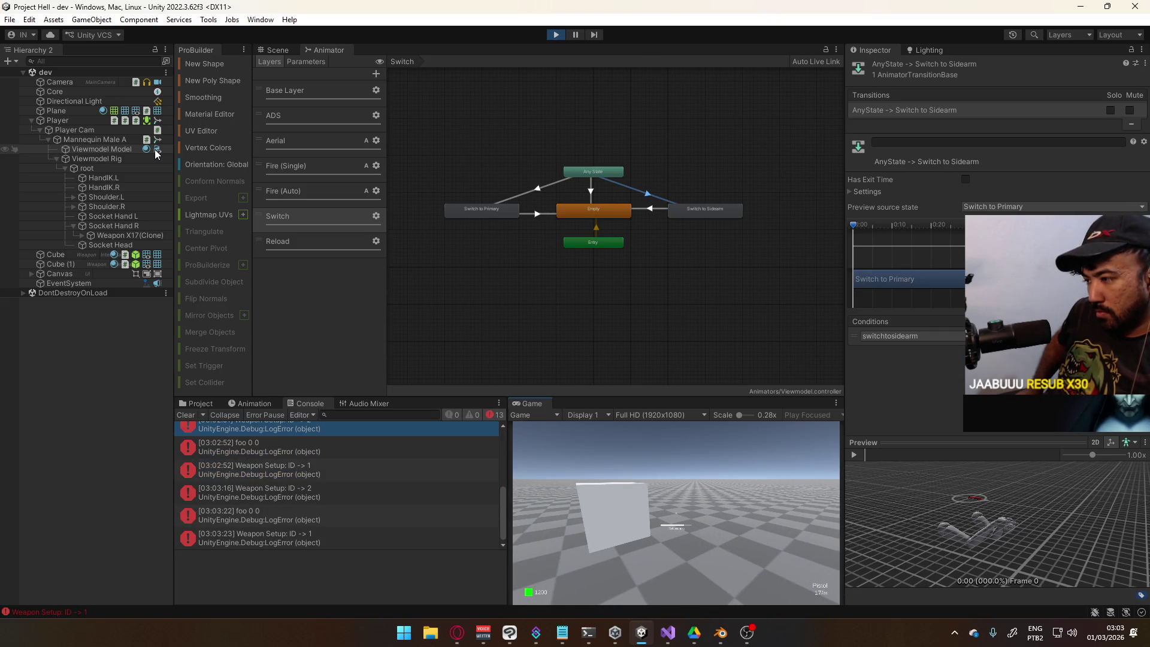
key("2")
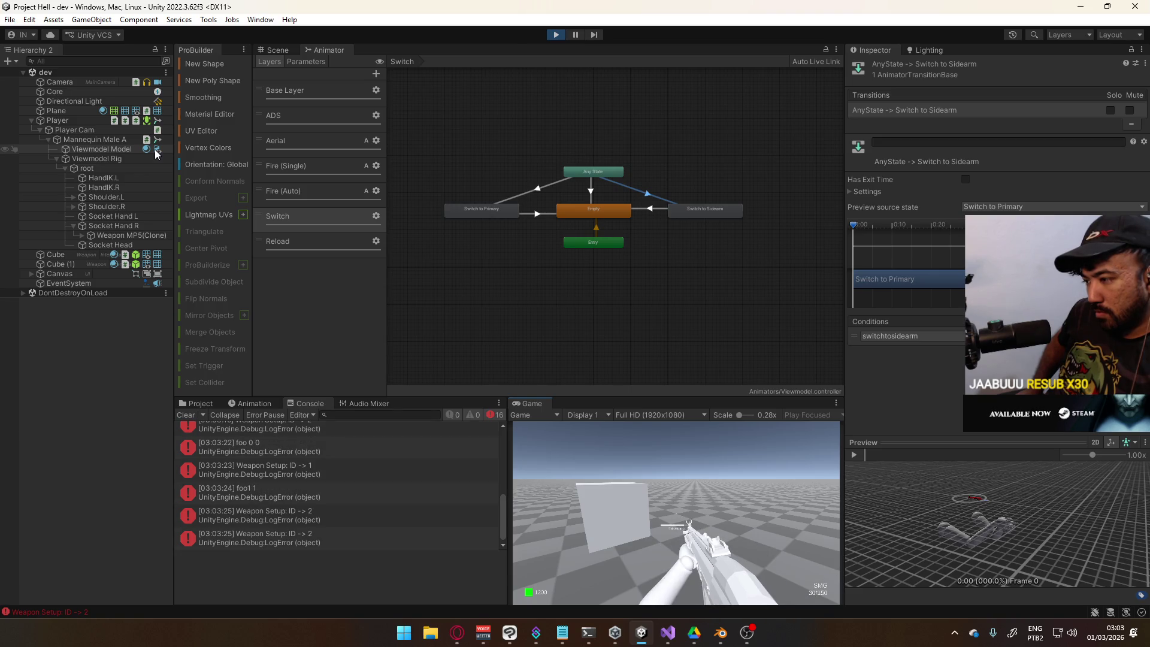
key("1")
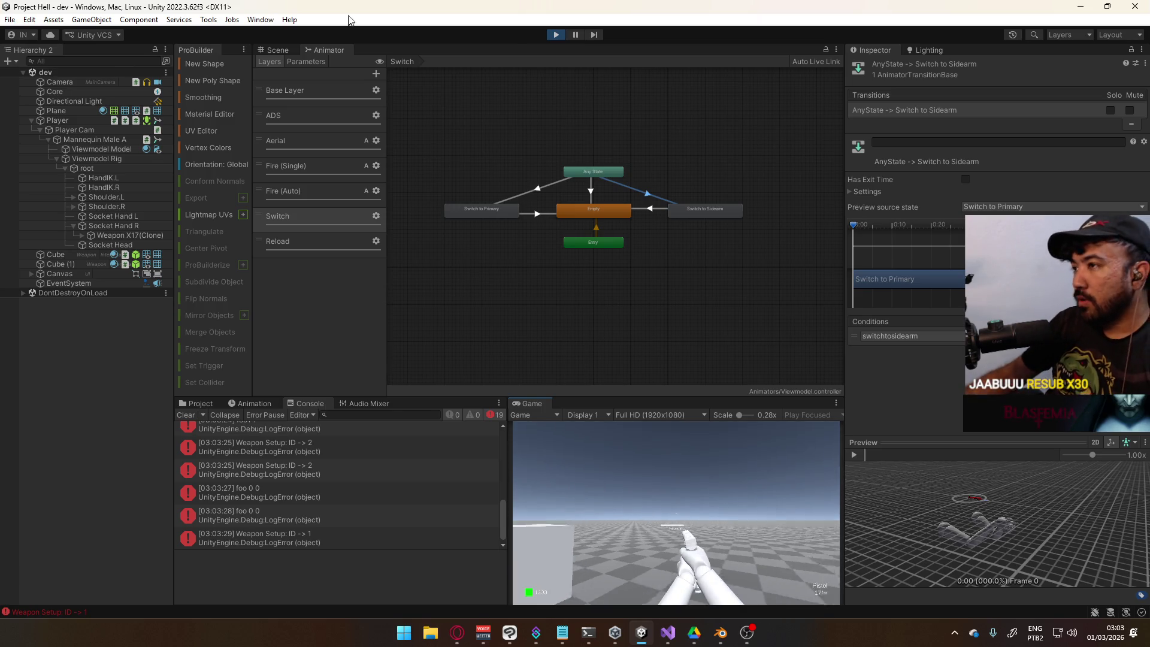
left_click(556, 35)
key("alt+Tab")
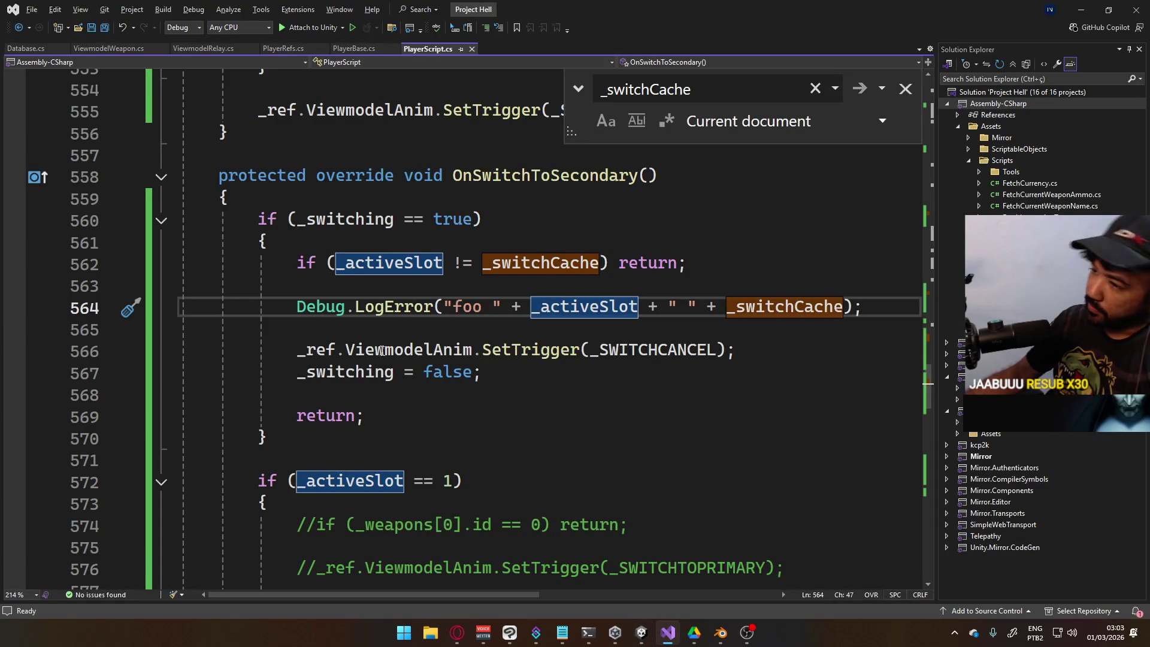
Delete the cancel-switch lines in OnSwitchToSecondary, joining return onto the switching check
mouse_move(507, 379)
left_mouse_down()
mouse_move(249, 307)
mouse_move(247, 290)
mouse_move(297, 263)
left_mouse_up()
key("Delete")
key("Delete")
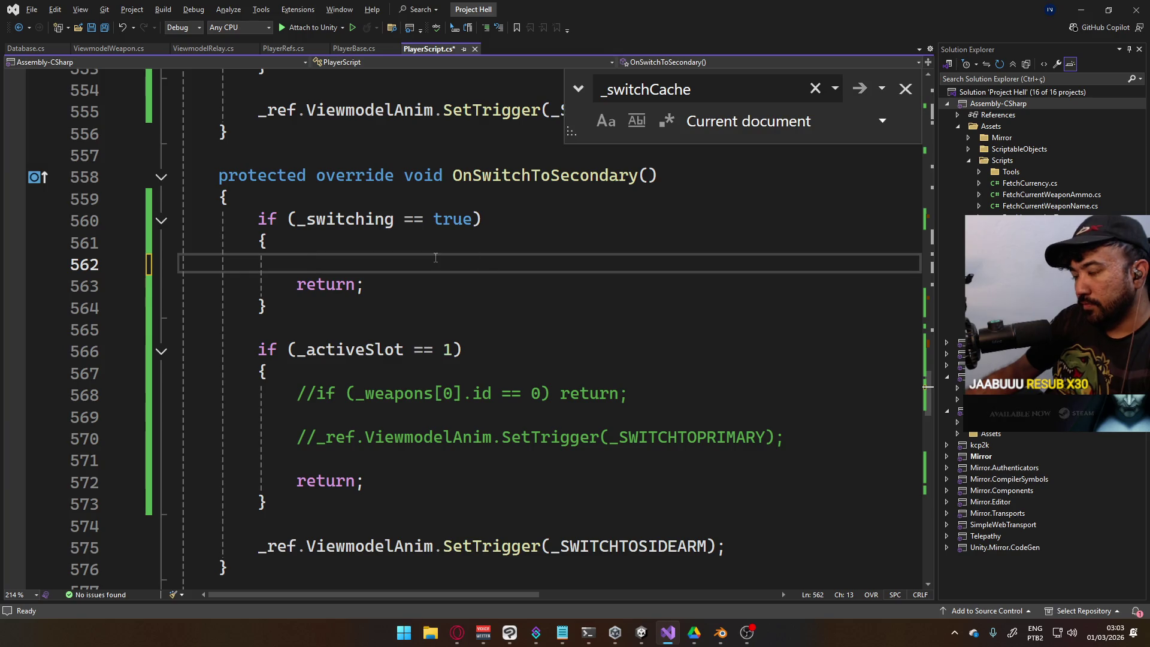
left_click(398, 241)
left_click_drag(500, 229, 549, 267)
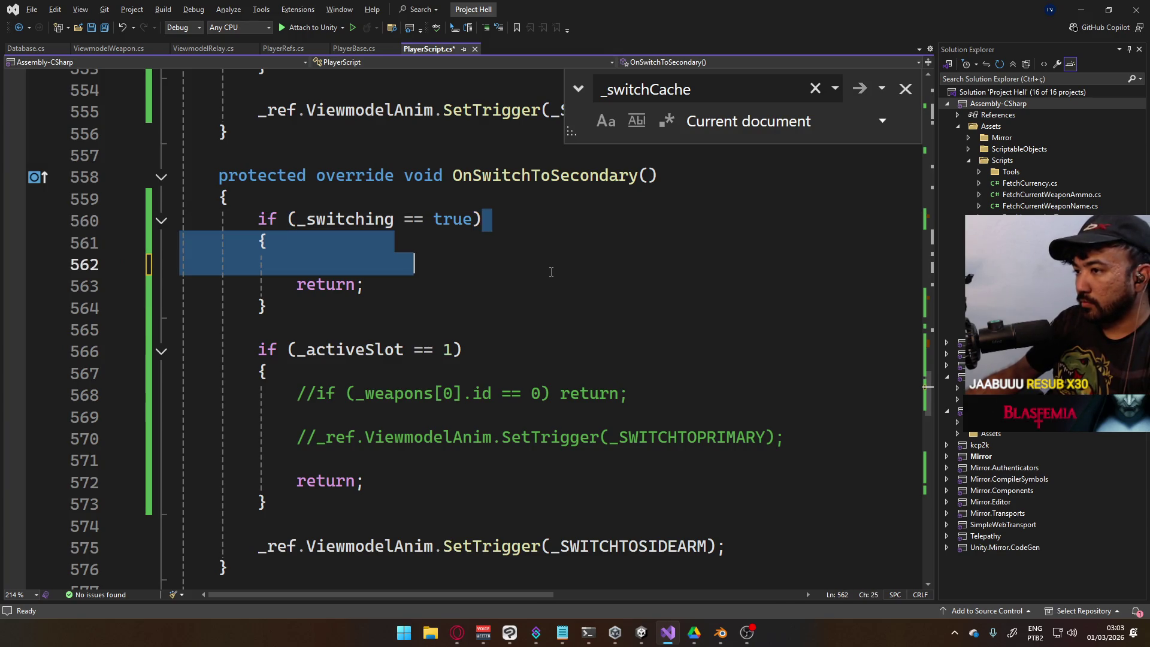
key("Delete")
key("Delete")
key("Delete")
key("Delete")
key("Delete")
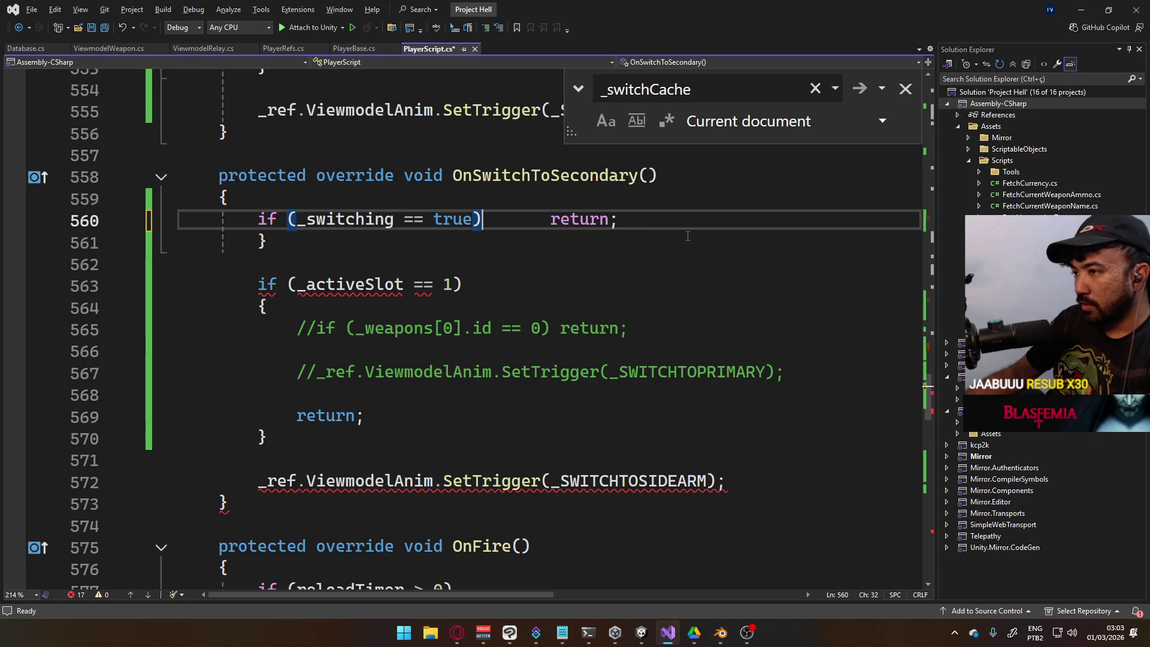
key("End")
key("shift+Down")
key("Delete")
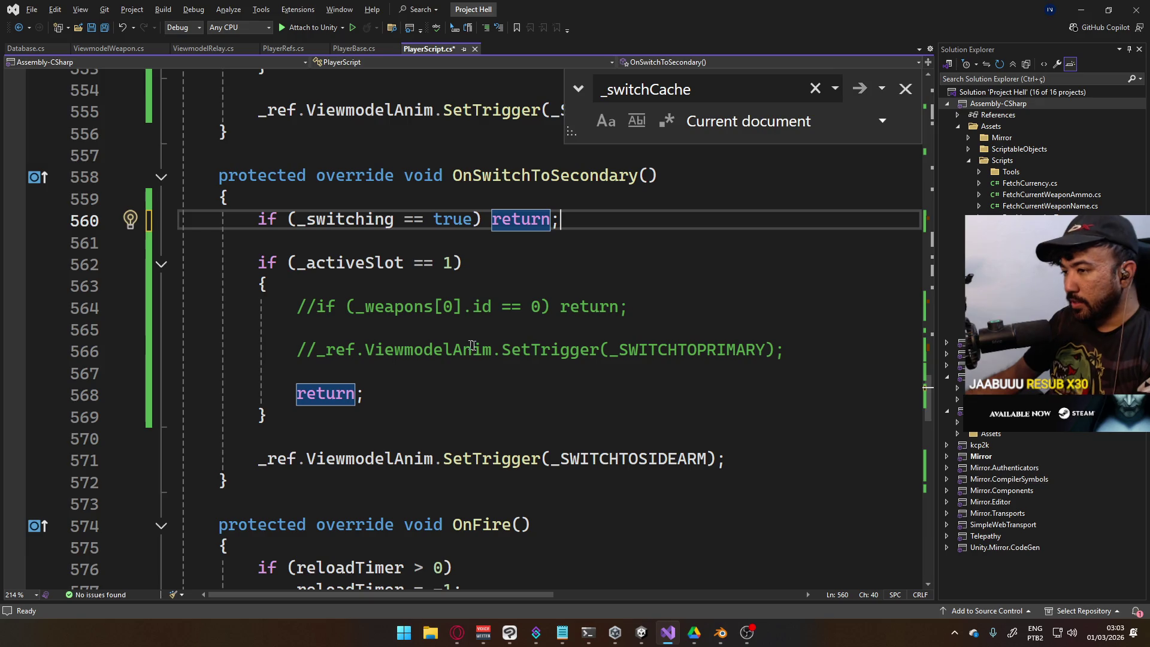
Undo the OnSwitchToSecondary edits, restoring its cancel-switch block
scroll(593, 343, "up", 6)
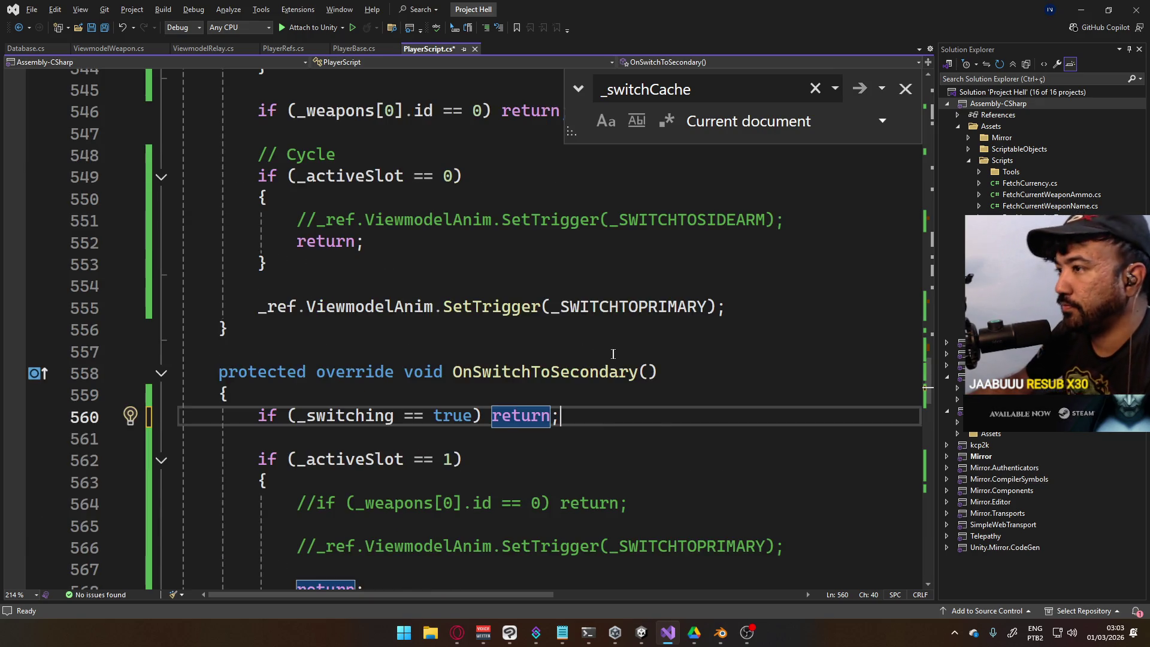
scroll(622, 423, "up", 2)
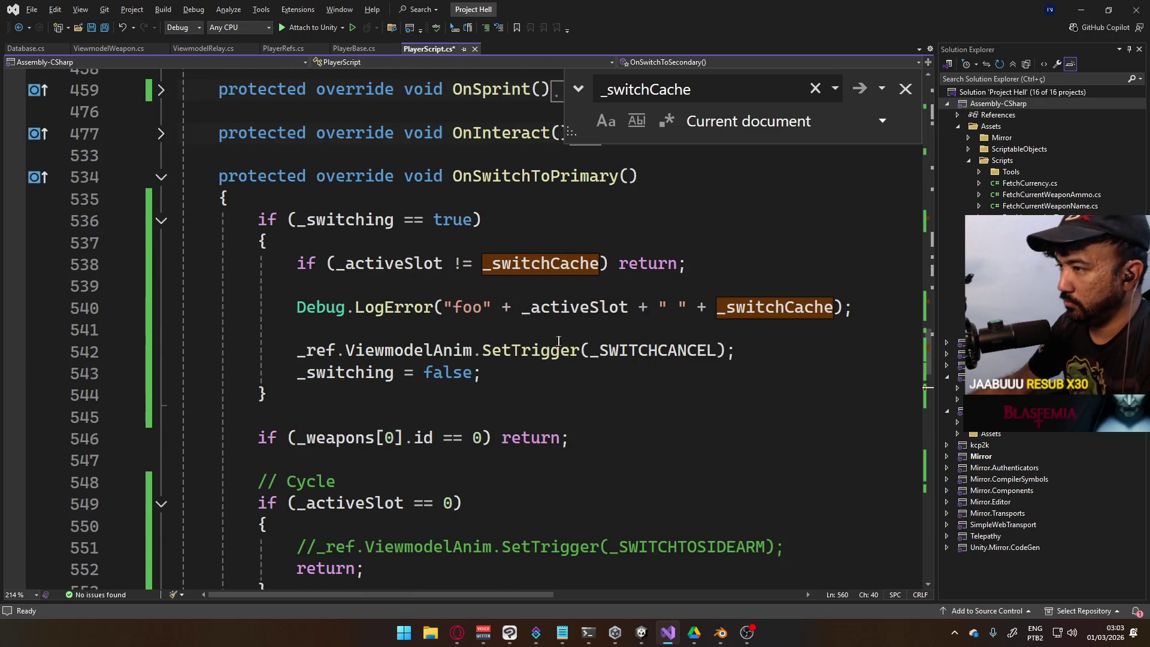
left_click(536, 378)
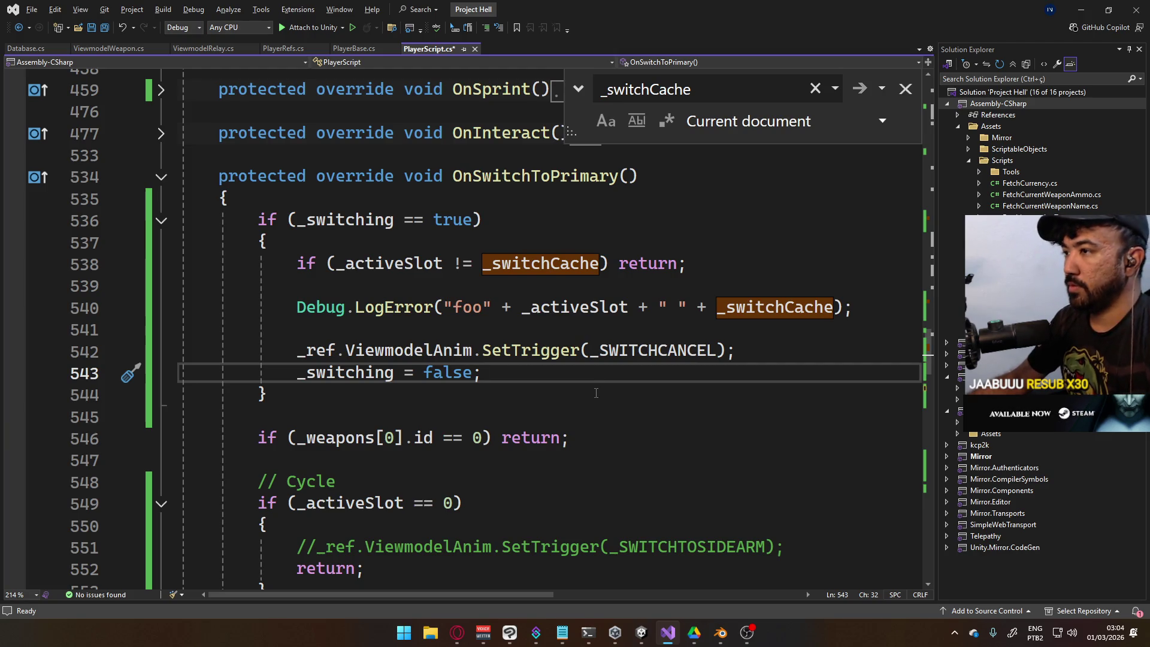
key("ctrl+minus")
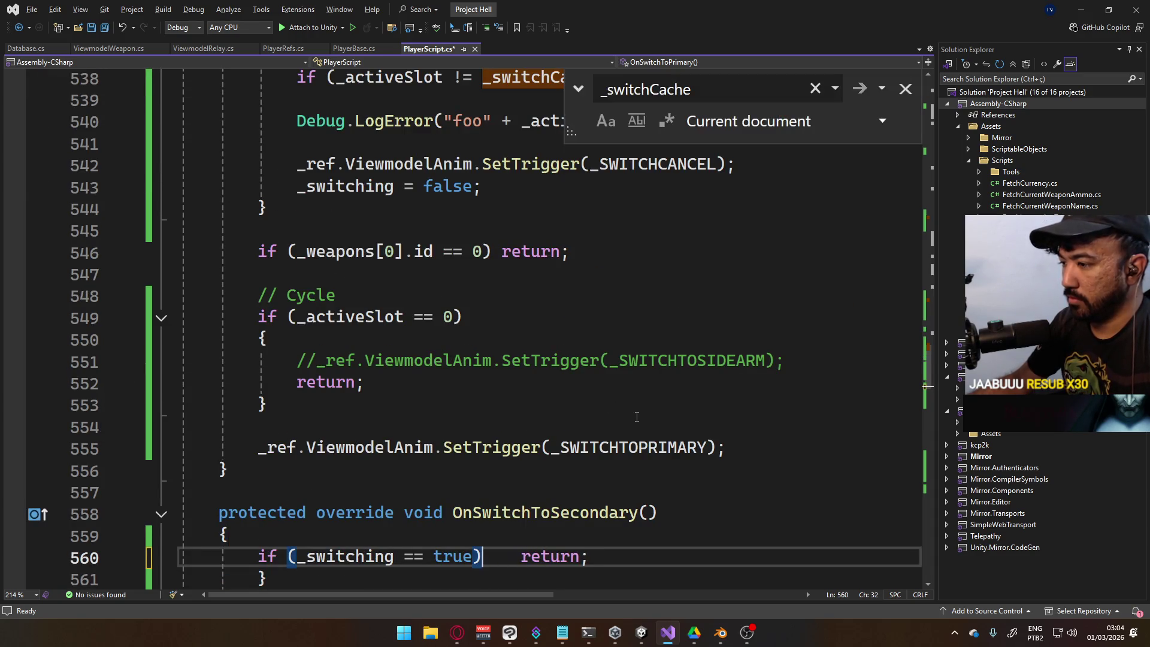
key("ctrl+z")
key("ctrl+z")
key("ctrl+z")
scroll(637, 417, "down", 4)
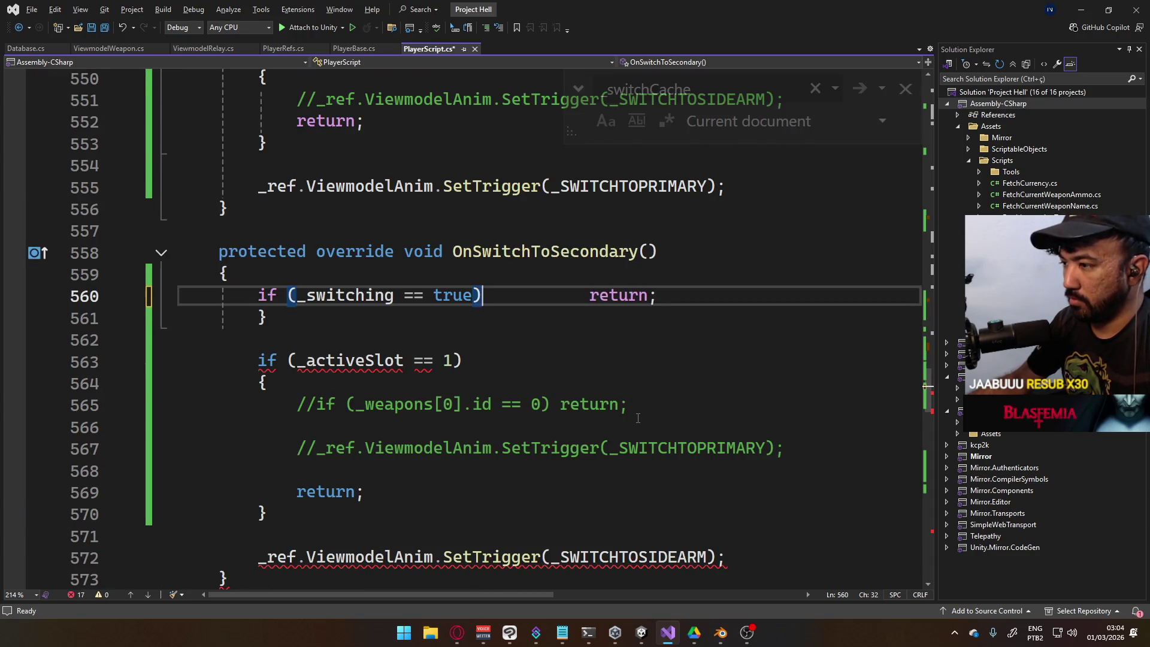
key("ctrl+z")
key("ctrl+z")
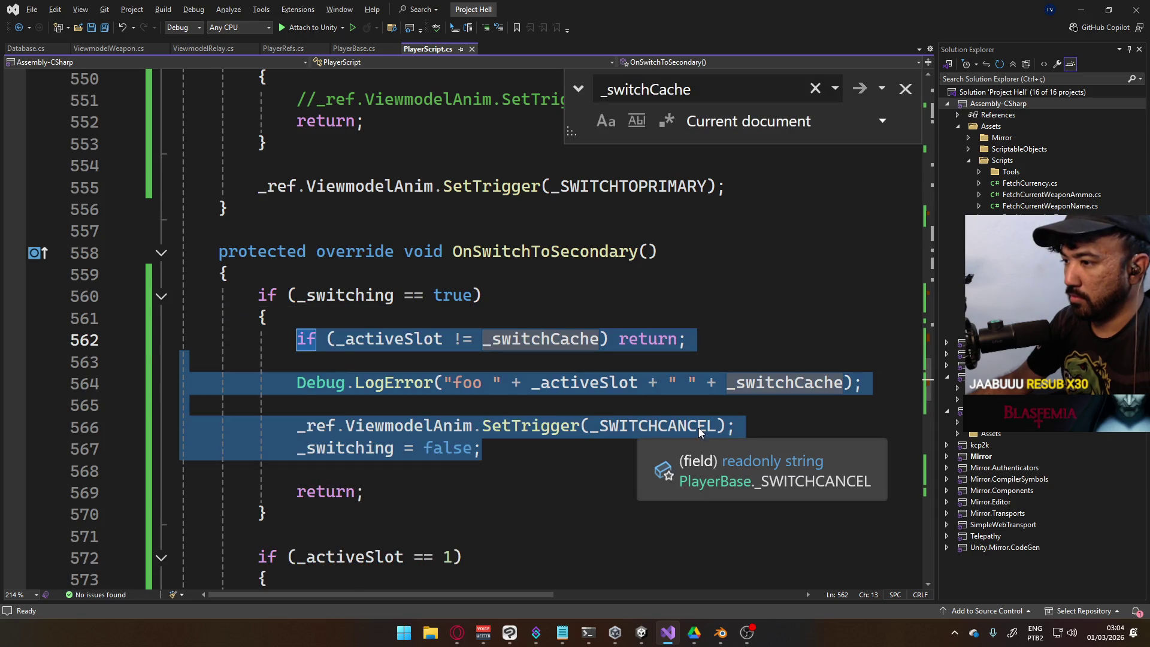
left_click(573, 458)
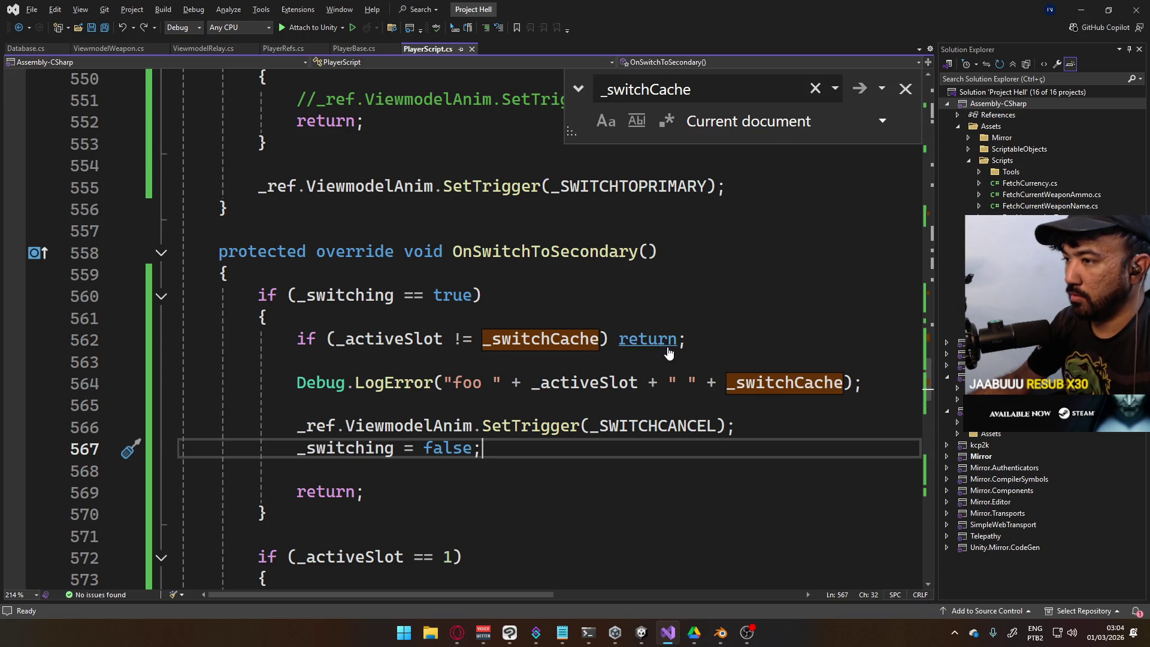
Add return; after _switching = false in OnSwitchToPrimary, then switch to Unity
scroll(564, 401, "up", 6)
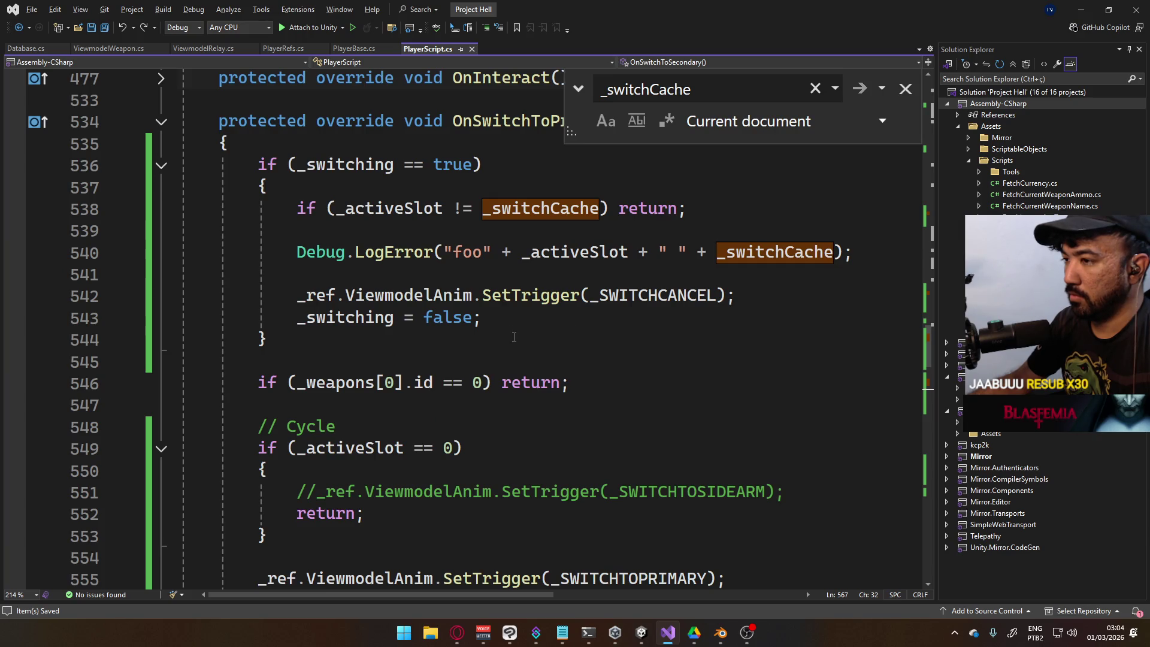
left_click(524, 326)
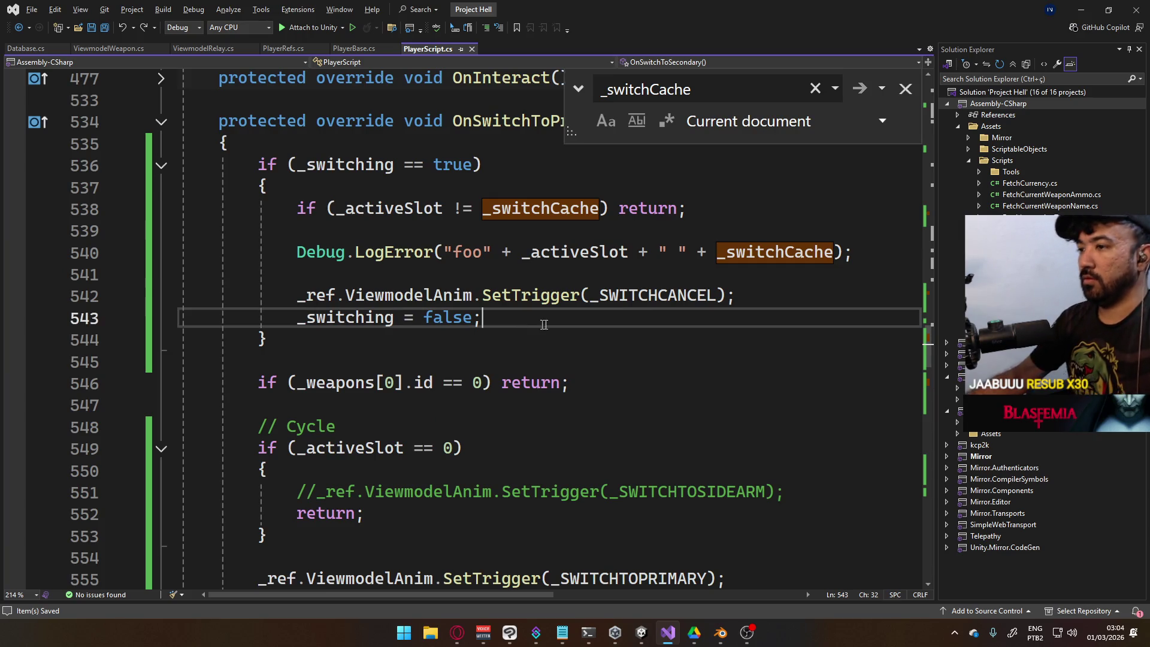
key("Return")
type("return;")
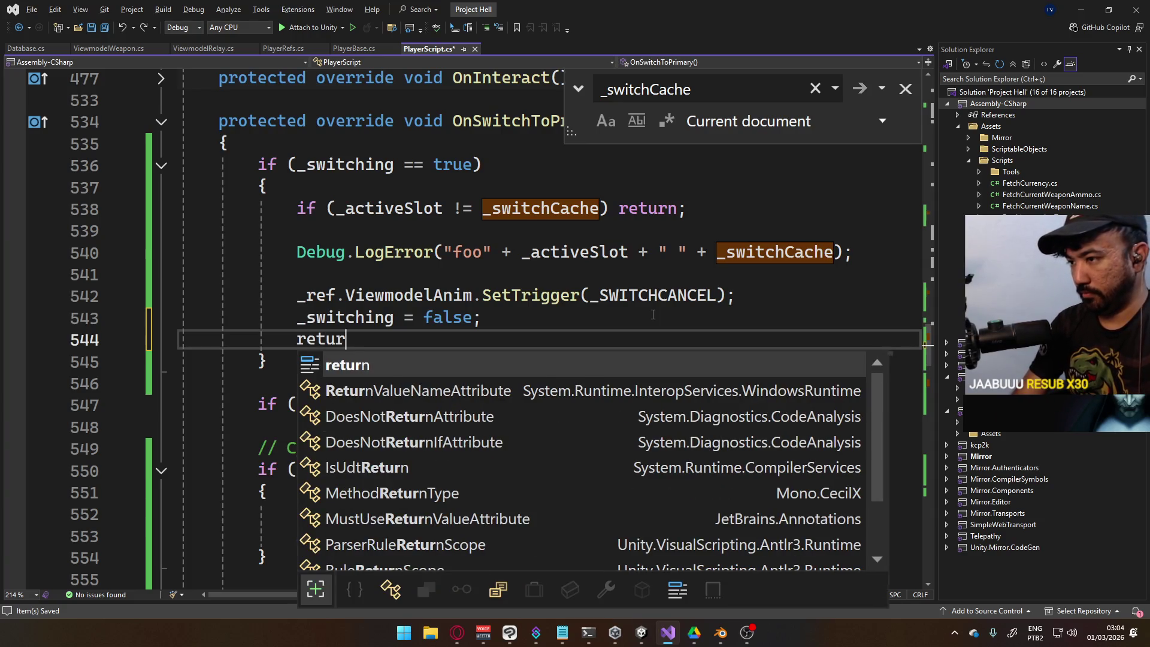
key("Tab")
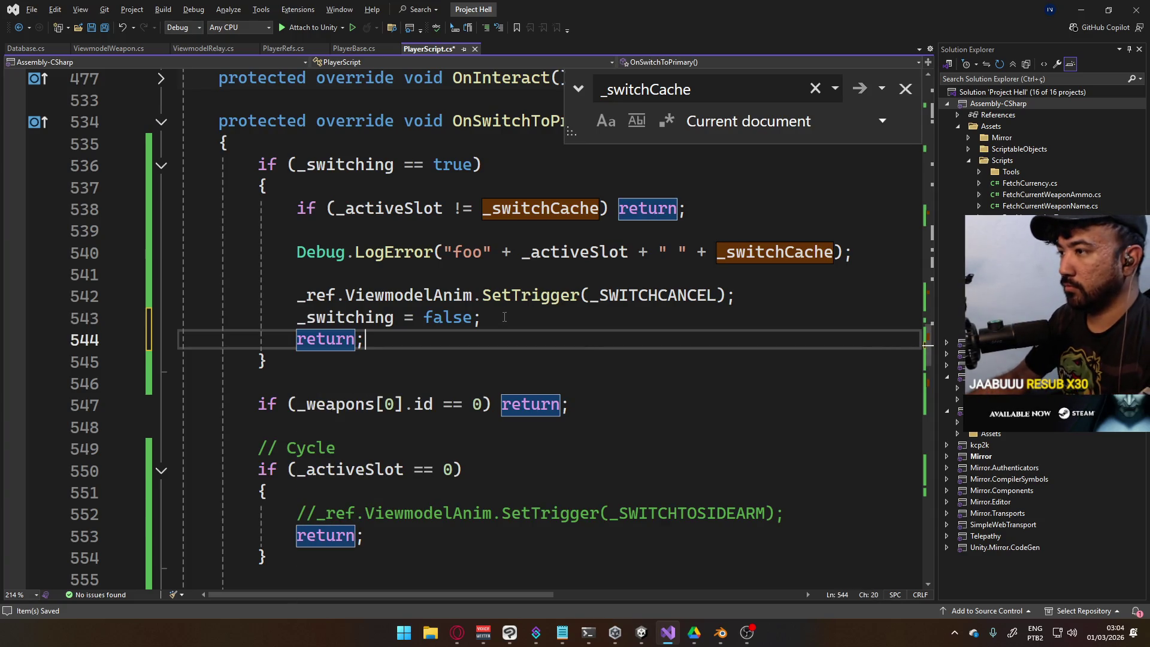
key("ctrl+Return")
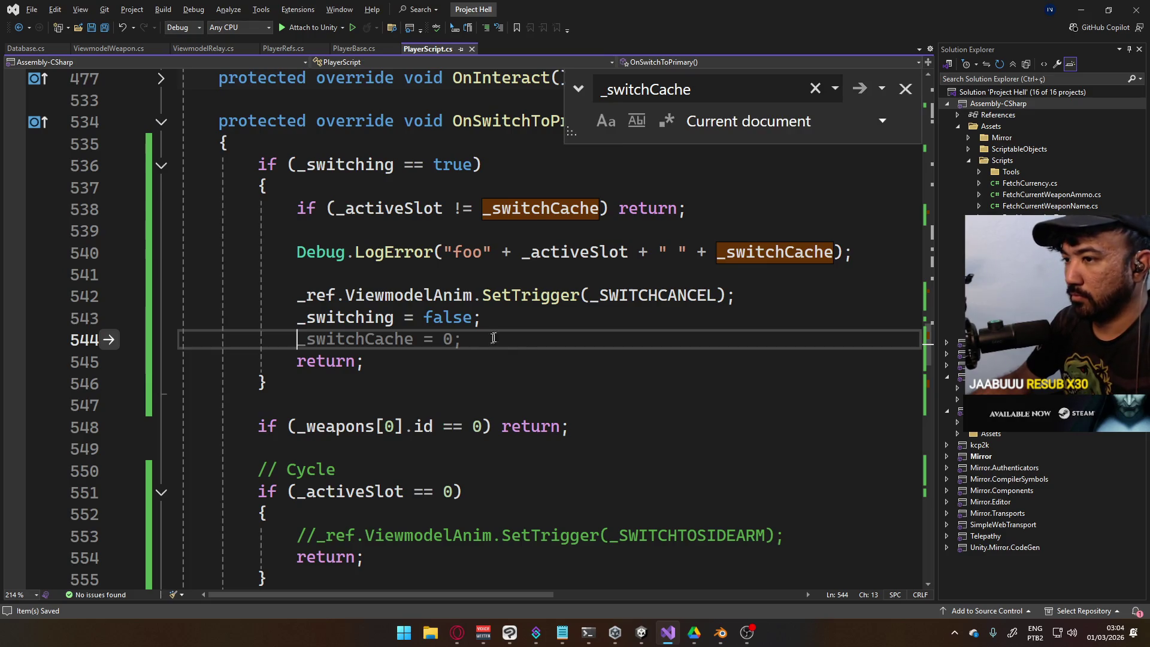
scroll(485, 341, "down", 10)
scroll(524, 334, "up", 6)
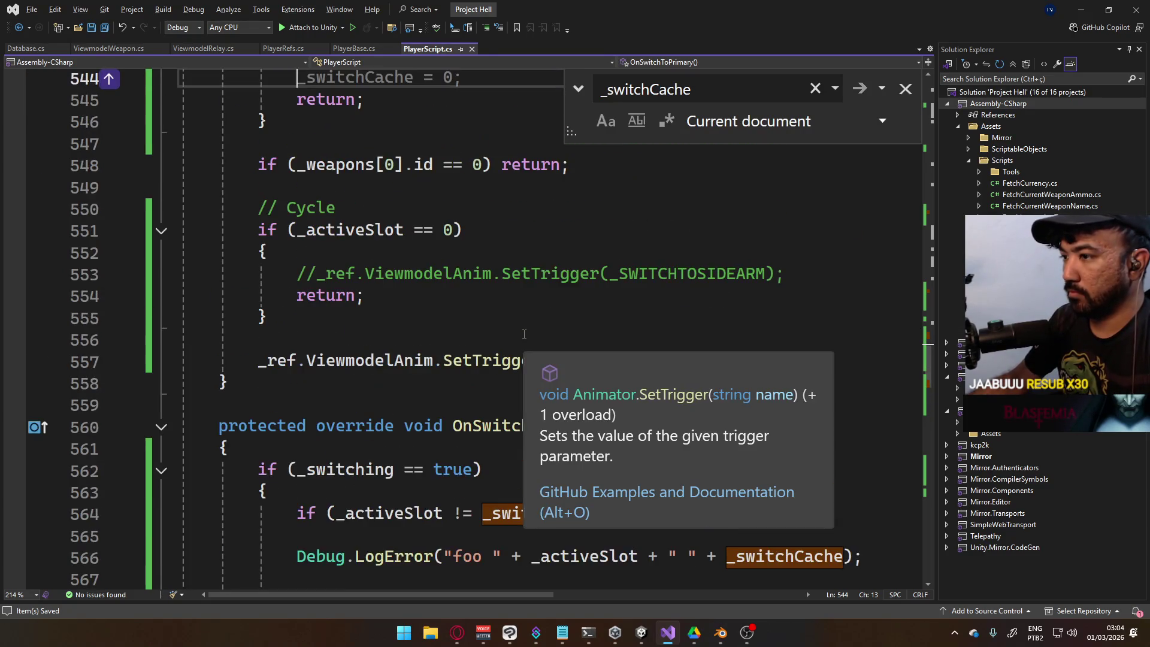
scroll(524, 335, "up", 4)
left_click(589, 325)
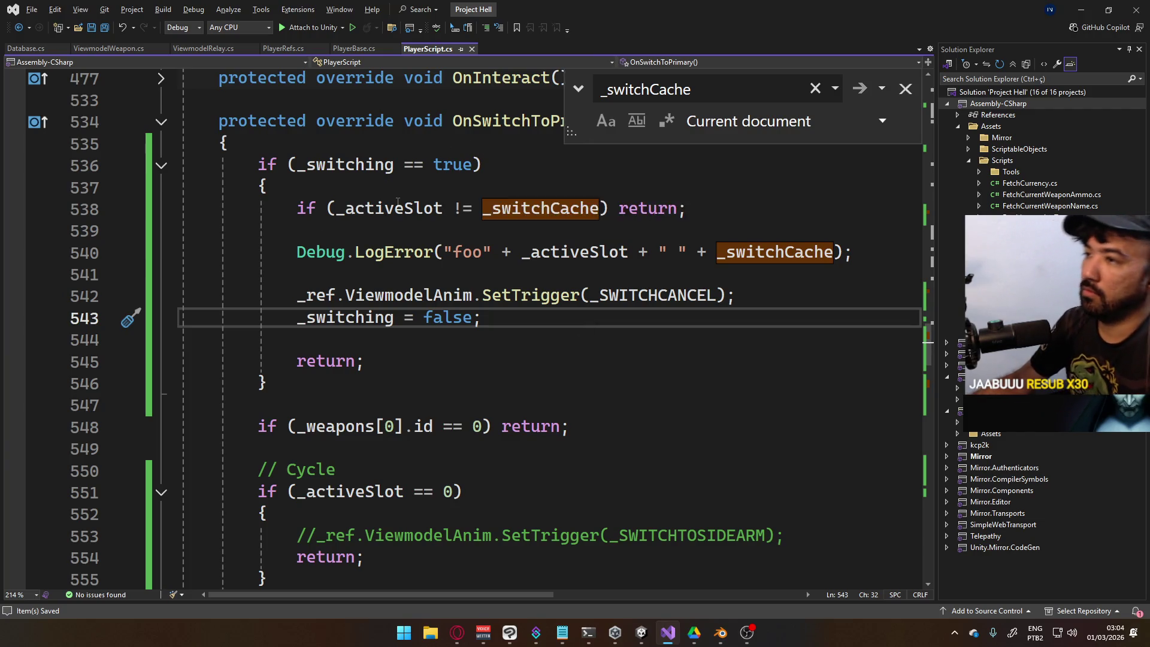
key("alt+Tab")
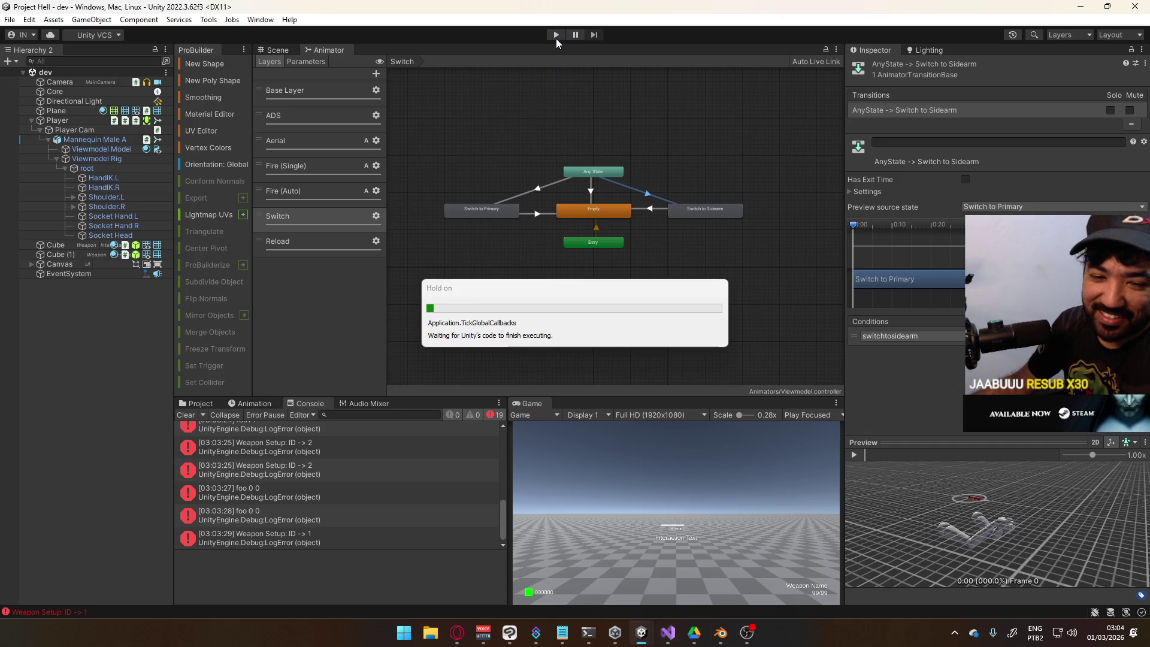
Play-test with the Game view maximized, swapping Pistol→SMG→Pistol twice, then return to Visual Studio
left_click(556, 36)
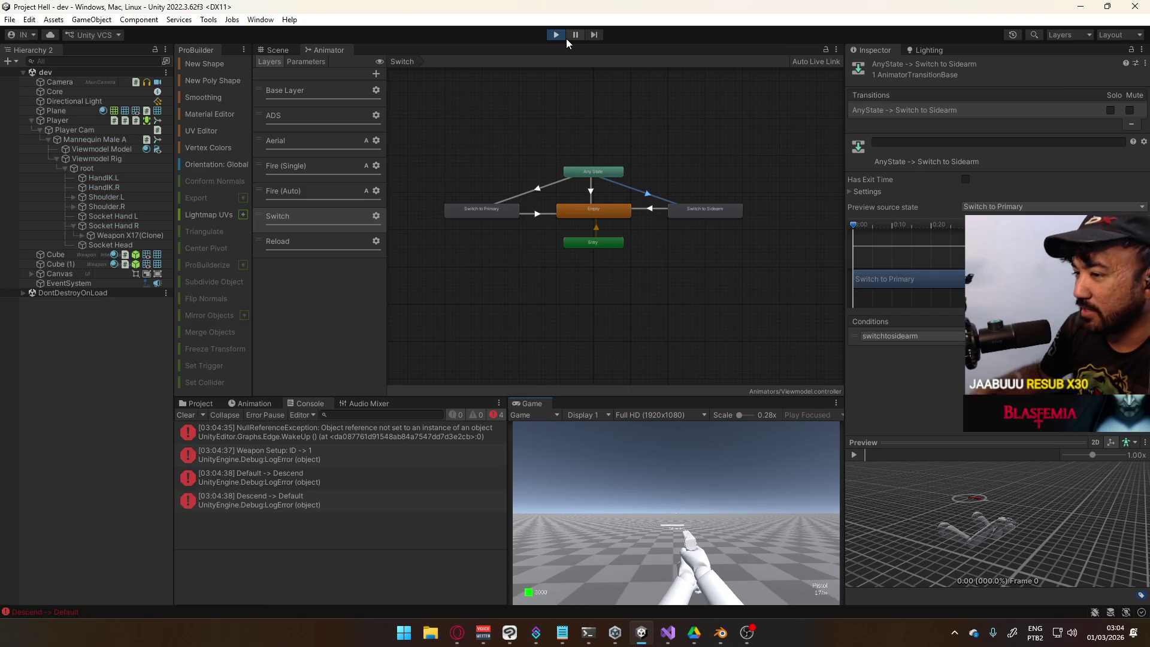
right_click(539, 403)
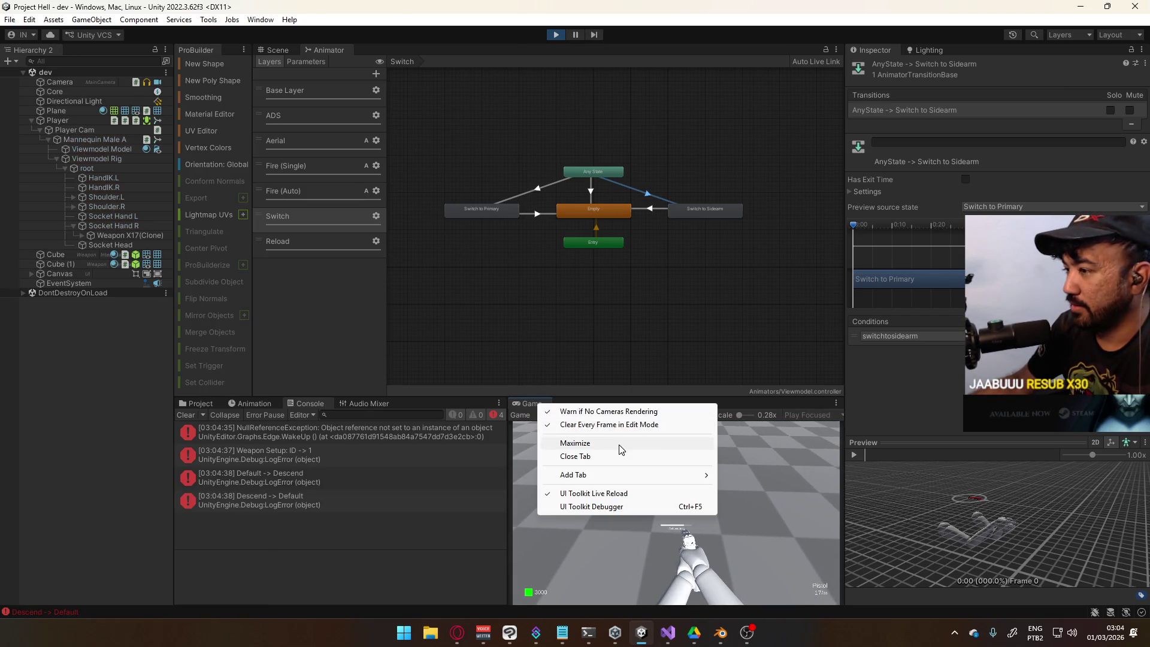
left_click(566, 441)
key("2")
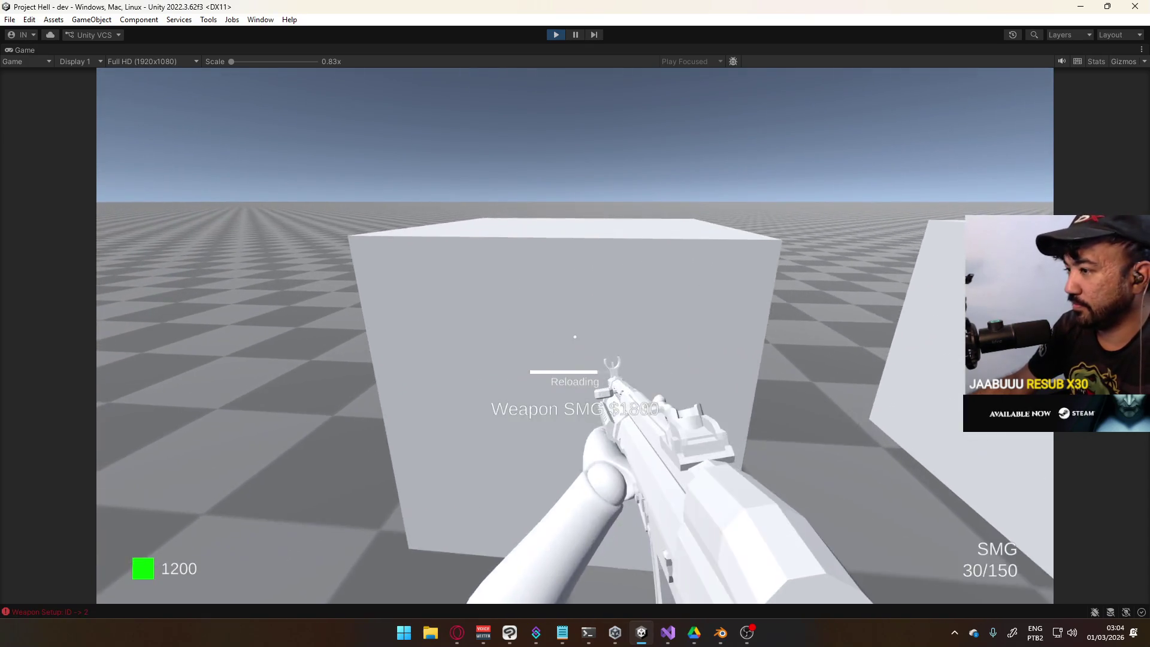
key("1")
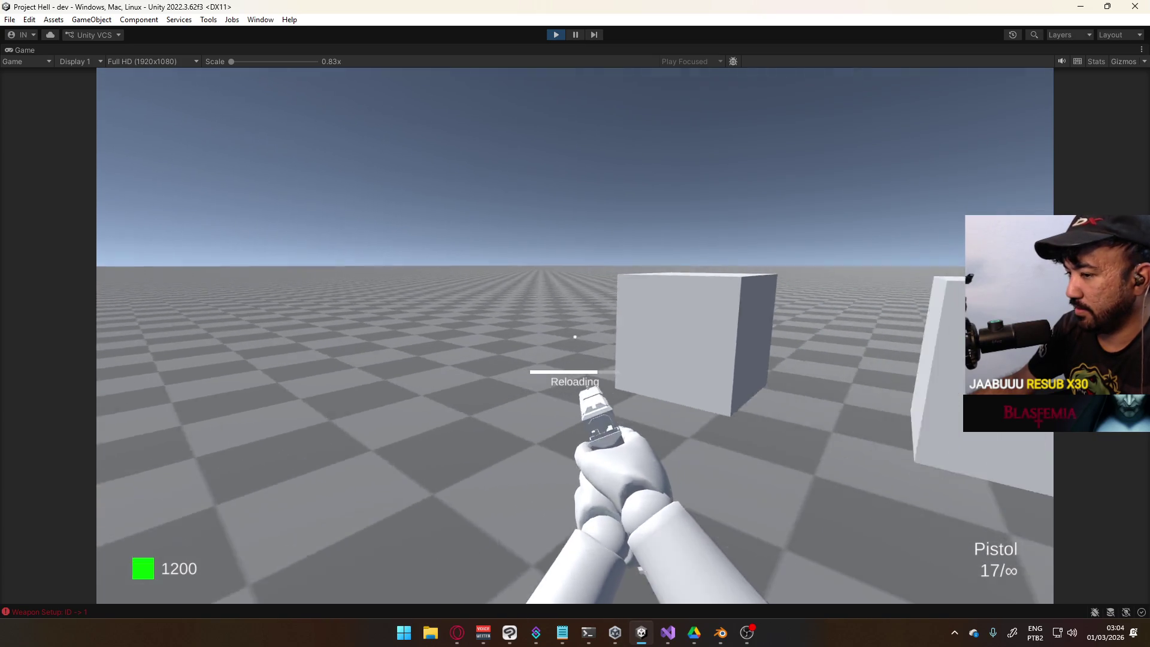
key("2")
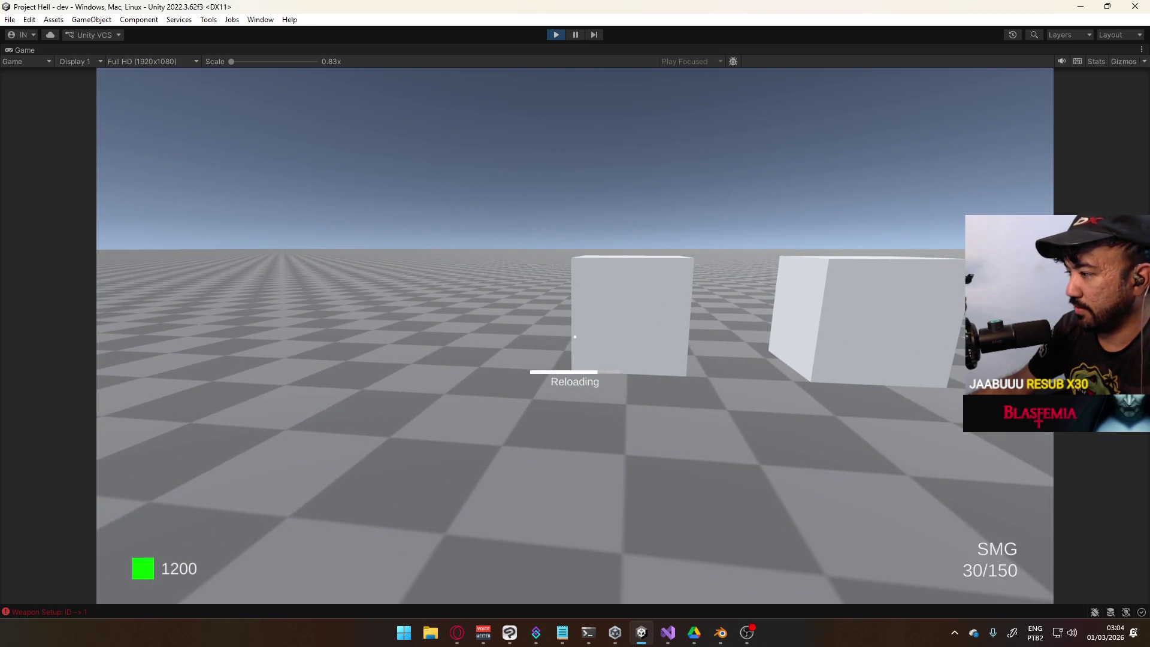
key("1")
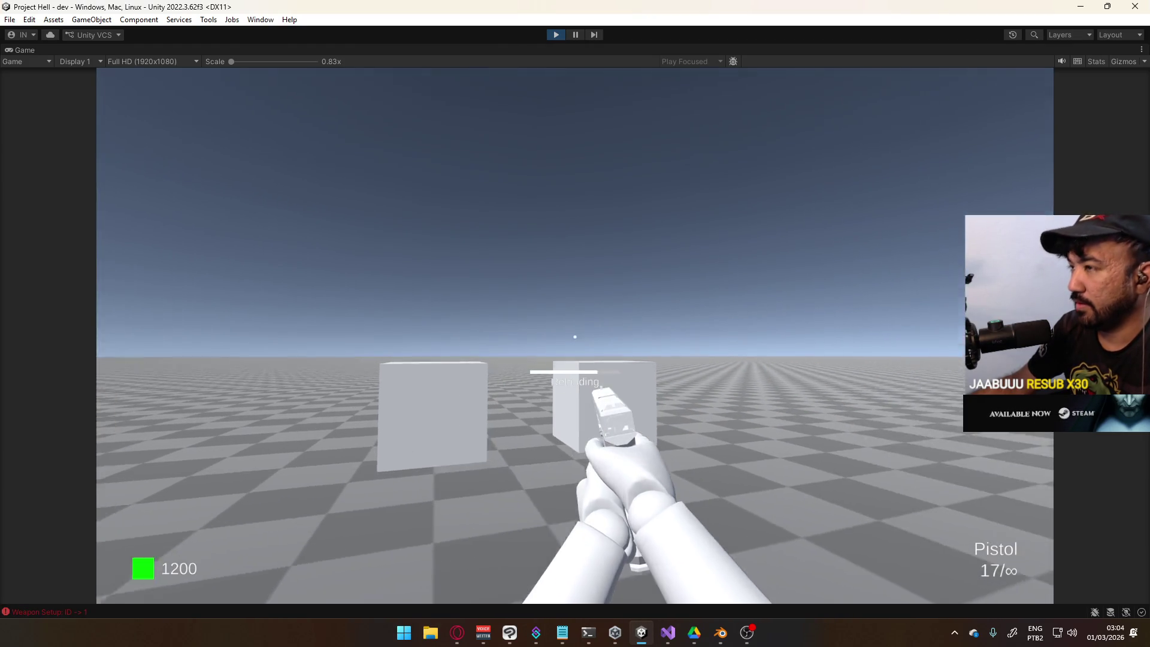
key("super")
key("super")
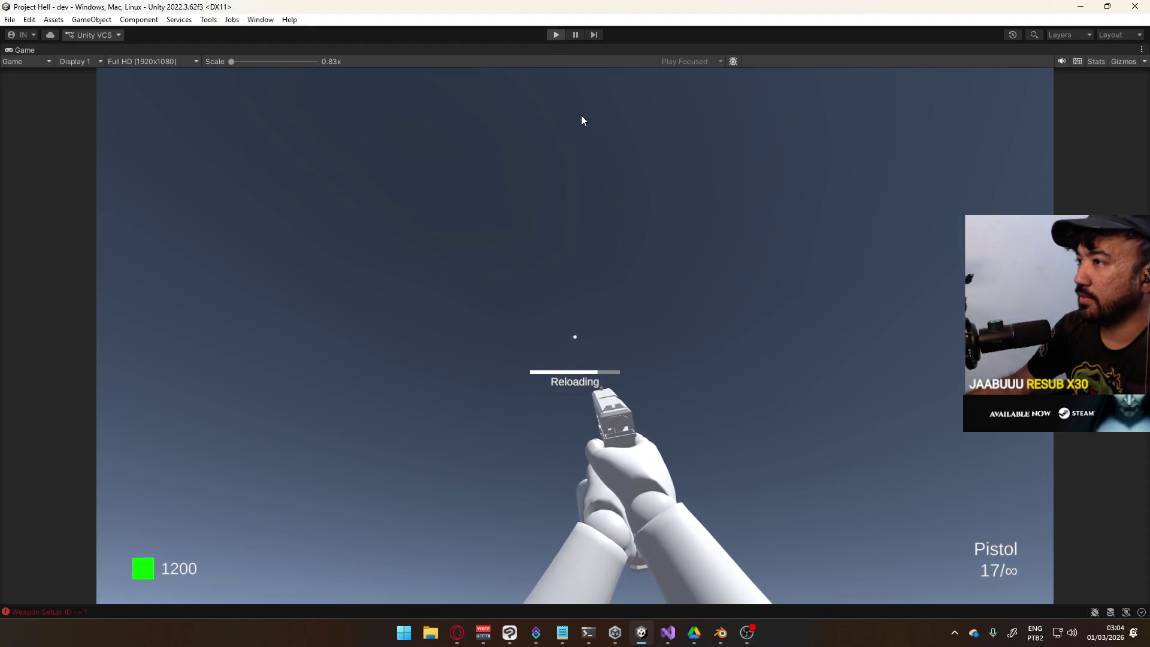
key("alt+Tab")
Delete the '_switchCache = _activeSlot;' assignment in SwitchStart
scroll(669, 376, "up", 1)
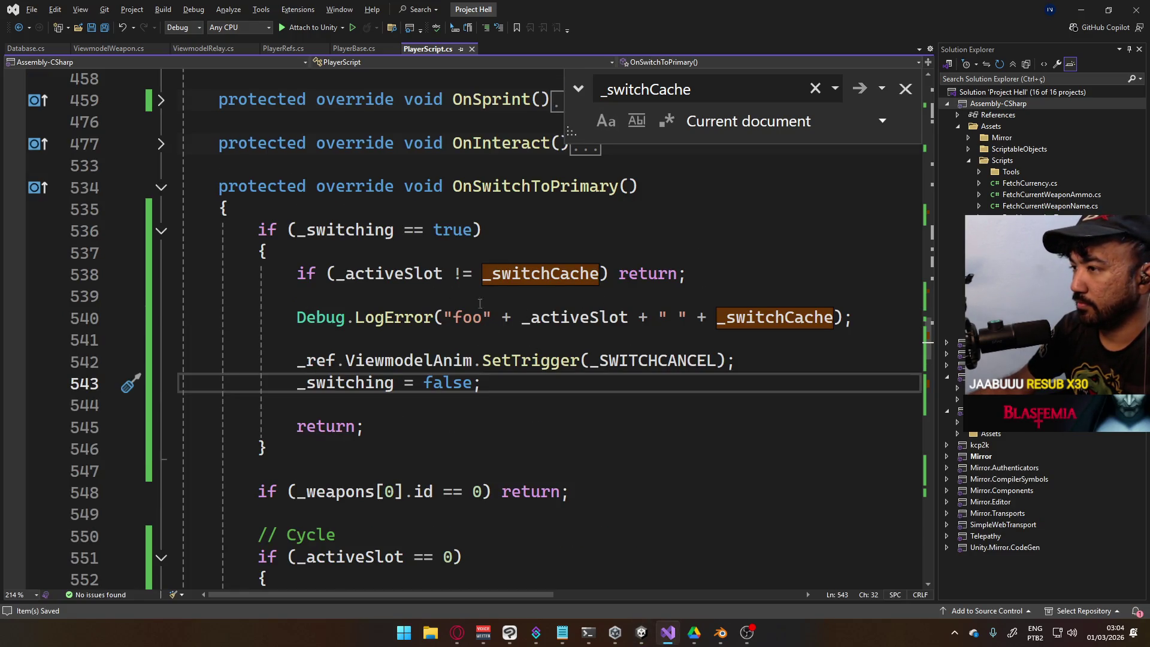
scroll(488, 305, "down", 18)
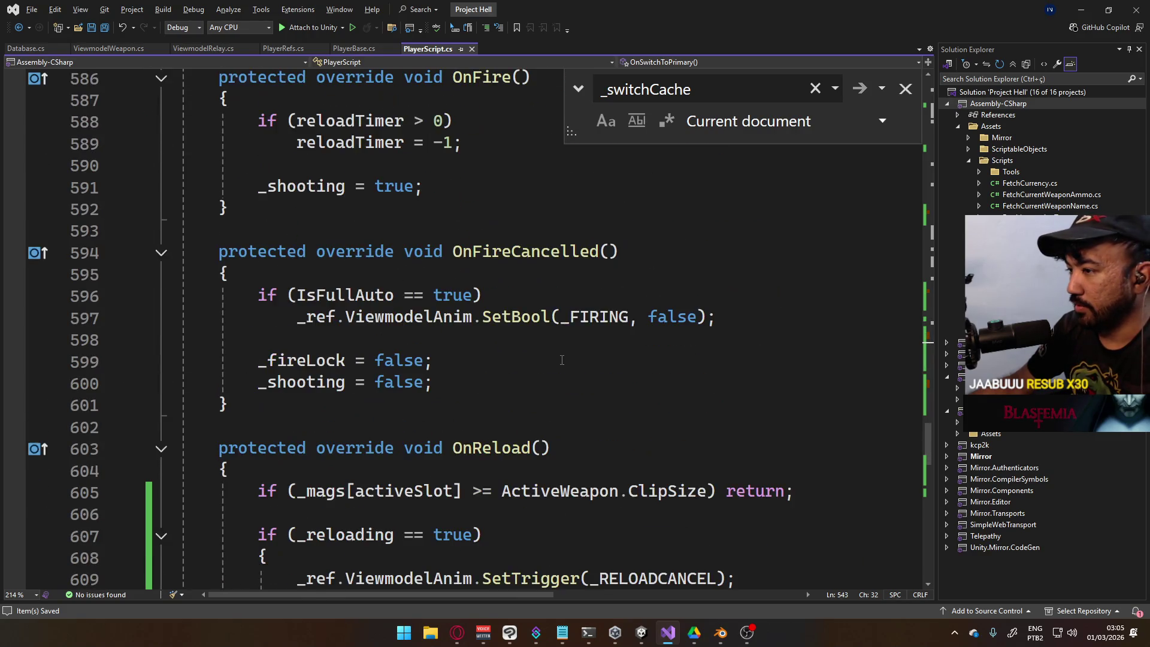
scroll(562, 360, "down", 12)
scroll(507, 349, "down", 3)
scroll(527, 362, "up", 13)
scroll(531, 367, "up", 8)
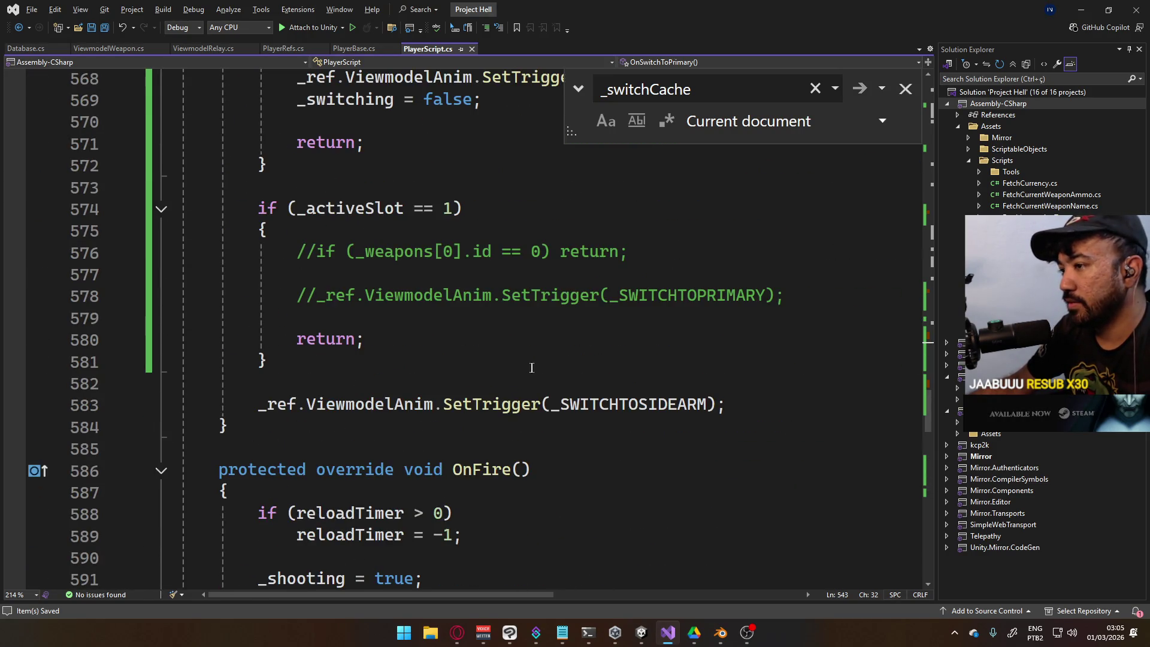
scroll(530, 367, "down", 8)
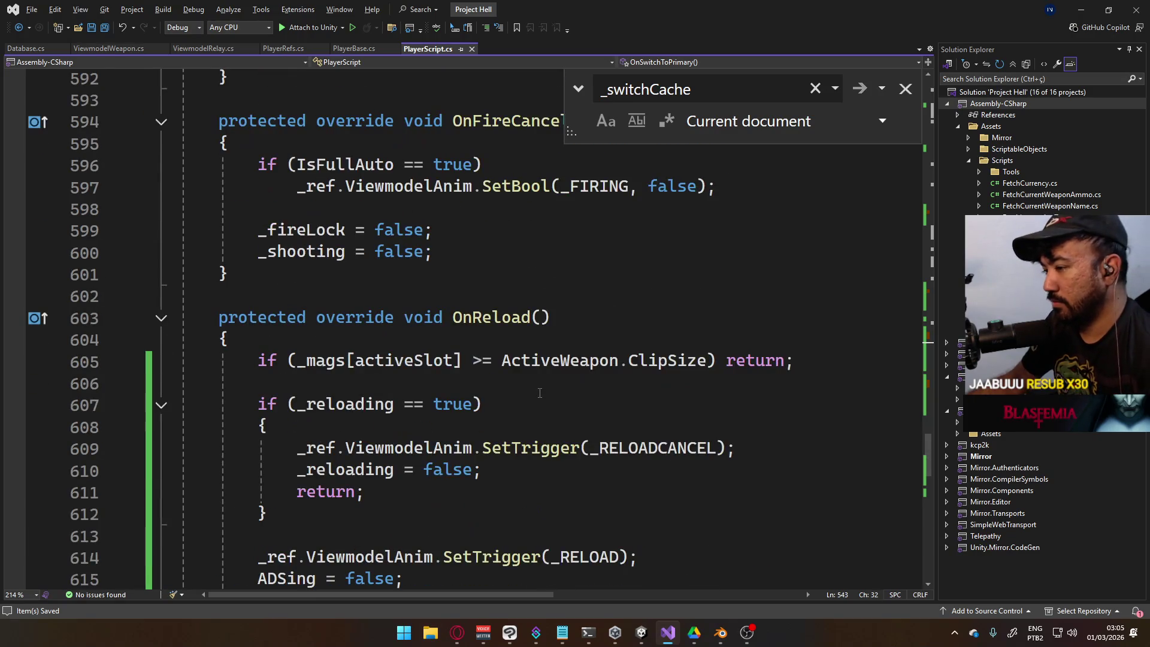
scroll(540, 392, "up", 16)
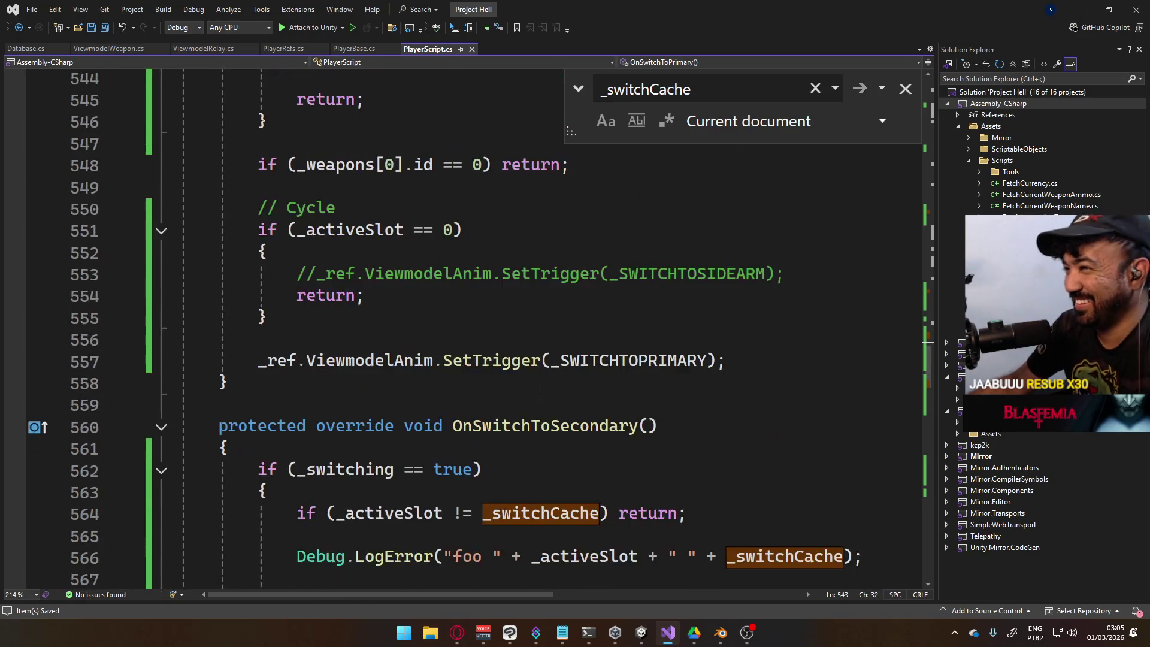
scroll(540, 389, "up", 7)
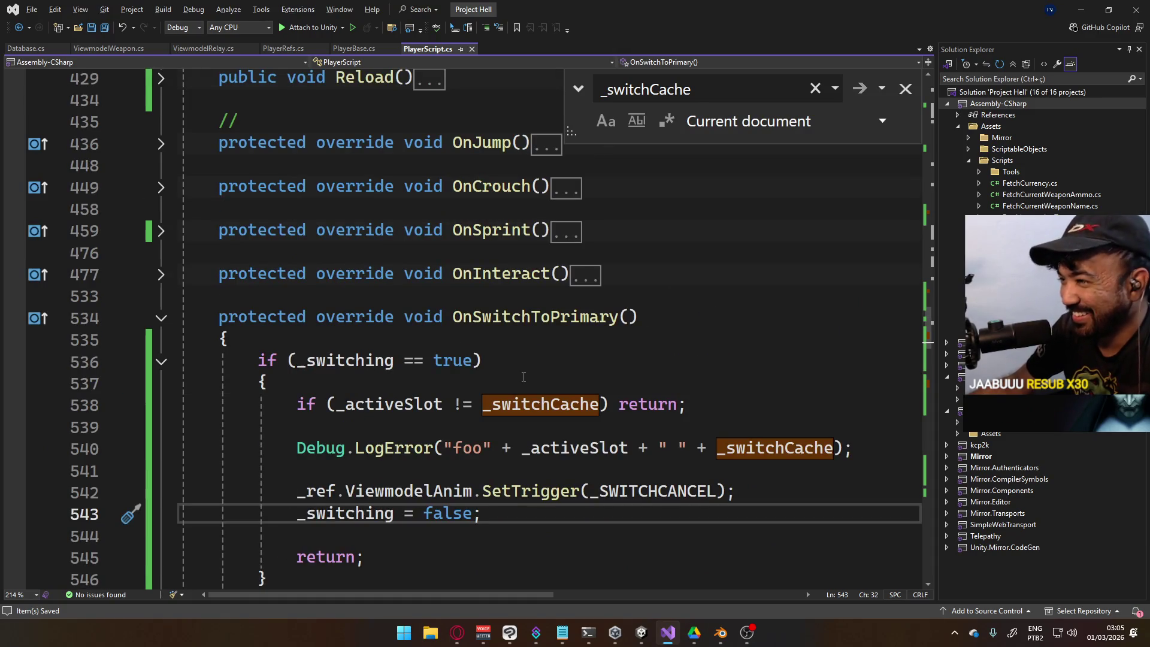
scroll(524, 378, "up", 2)
scroll(520, 386, "up", 4)
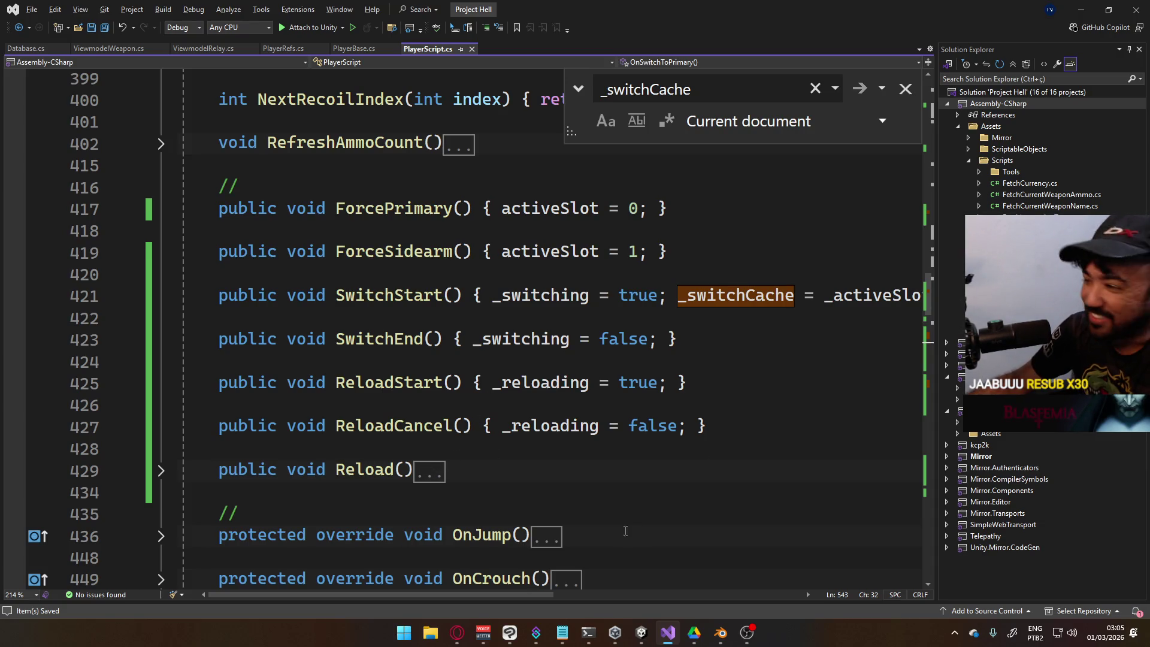
left_click_drag(551, 595, 644, 595)
left_click_drag(753, 299, 479, 297)
key("BackSpace")
Remove the 'int _switchCache;' field declaration line
scroll(477, 322, "up", 2)
scroll(477, 322, "up", 3)
left_click_drag(553, 595, 461, 595)
scroll(393, 425, "up", 5)
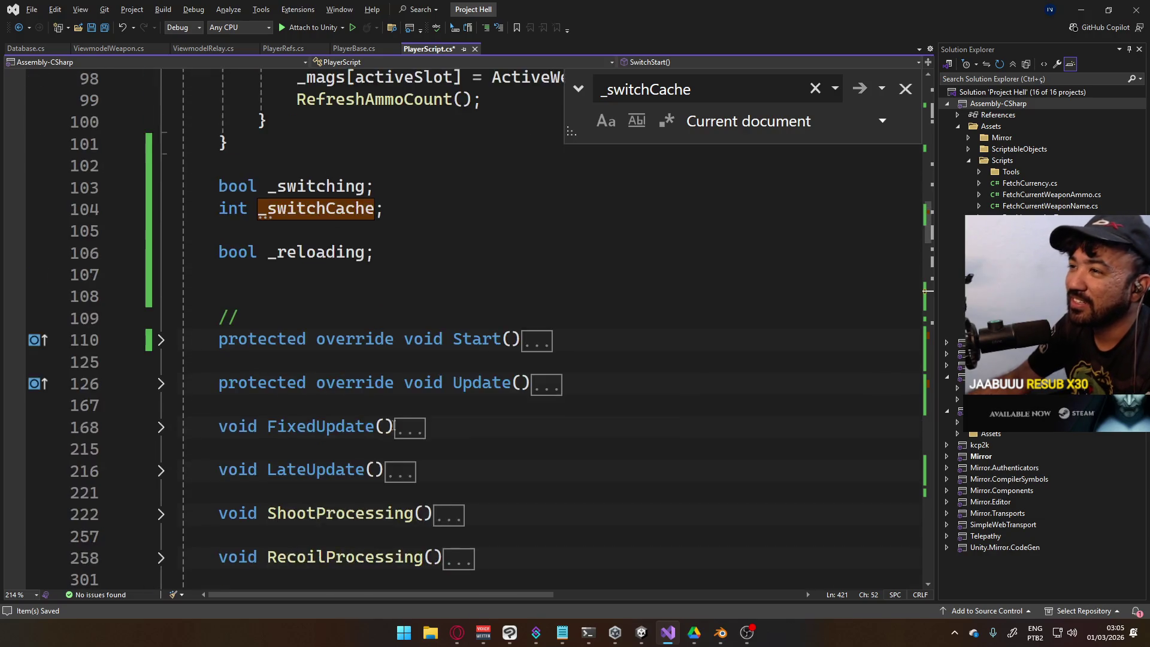
scroll(393, 425, "up", 4)
triple_click(413, 408)
key("BackSpace")
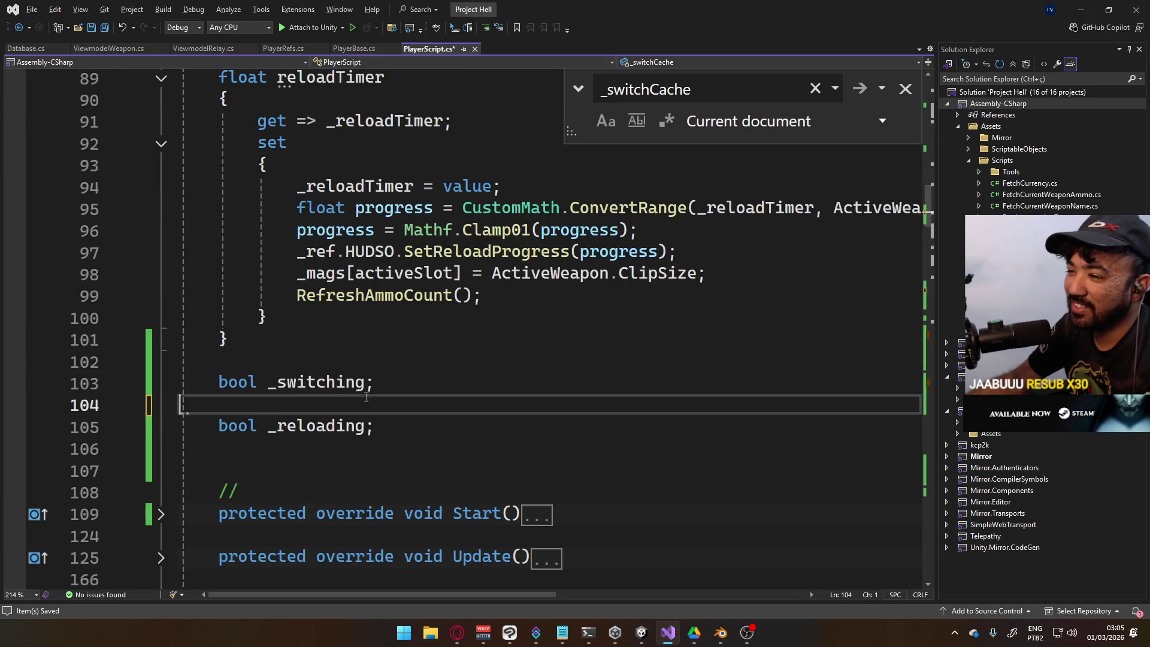
Remove the _switchCache check and surrounding blank lines in OnSwitchToPrimary
key("BackSpace")
scroll(441, 434, "down", 7)
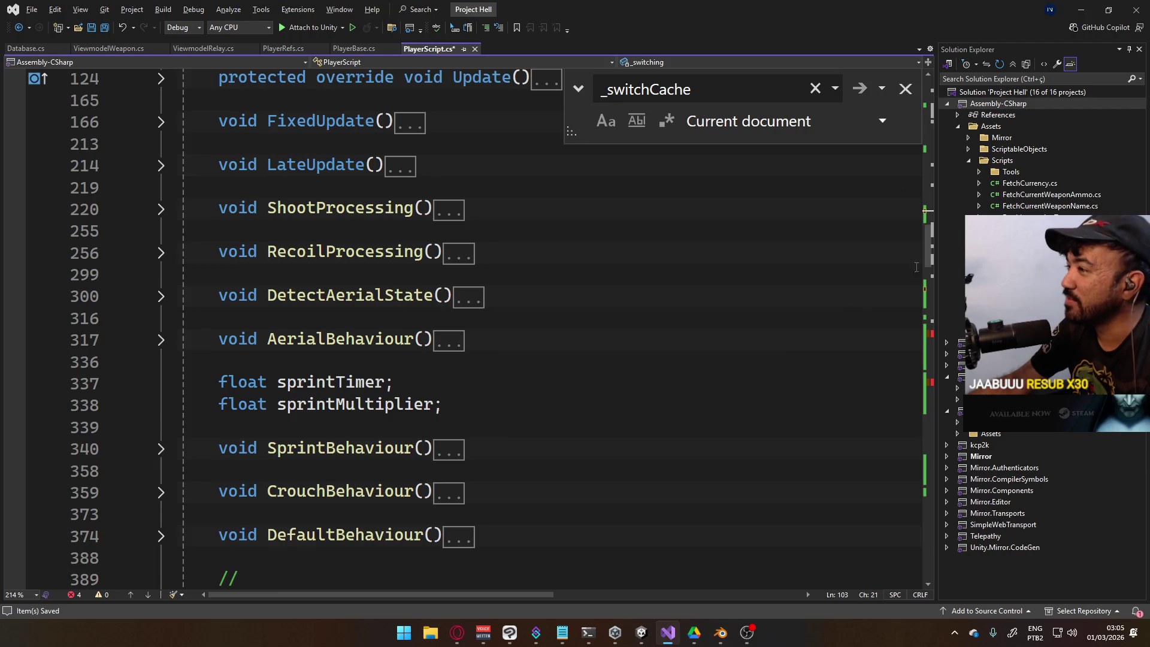
scroll(915, 268, "down", 9)
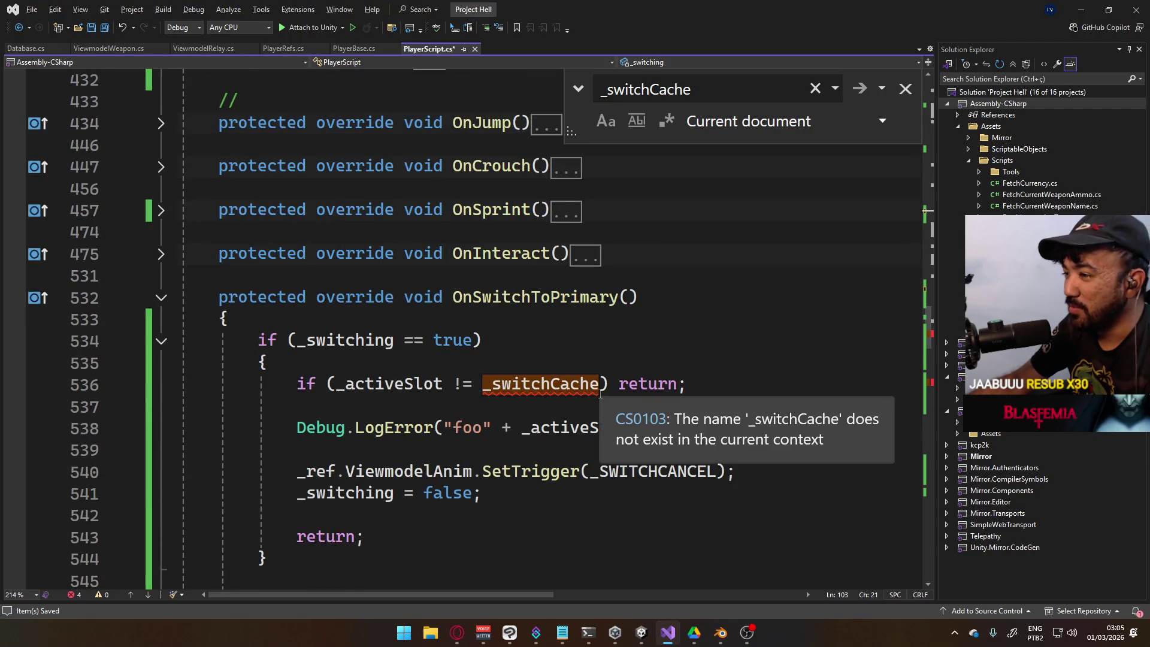
left_click(732, 384)
key("ctrl+shift+Left")
key("ctrl+shift+Left")
key("ctrl+shift+Left")
key("BackSpace")
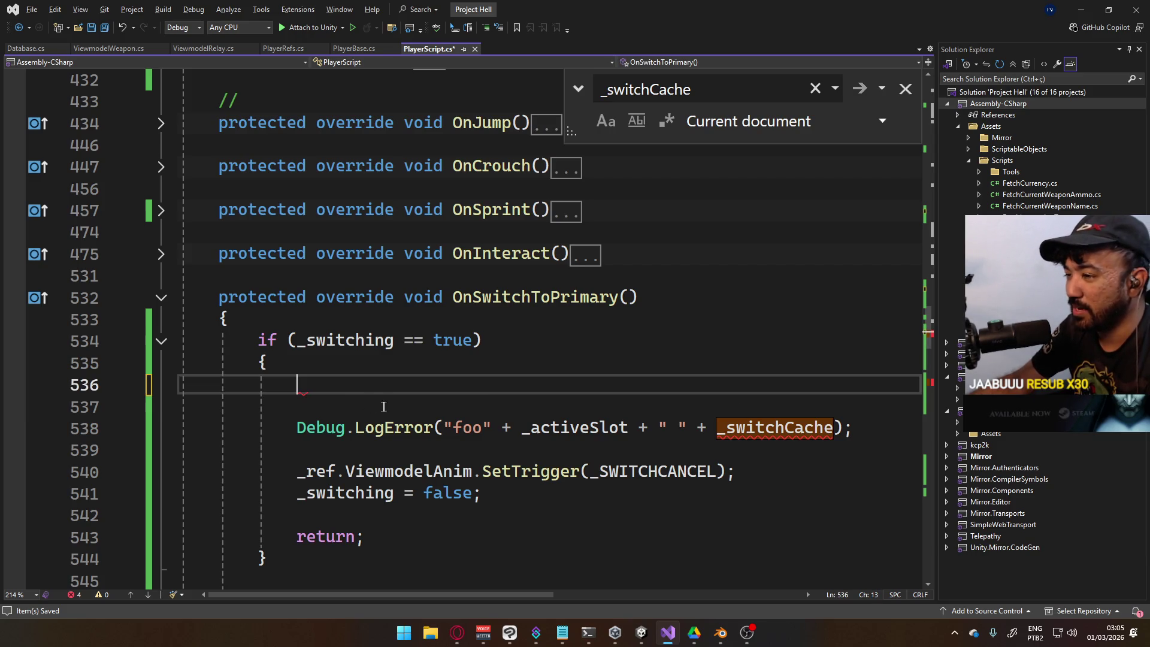
key("Delete")
key("Up")
key("Delete")
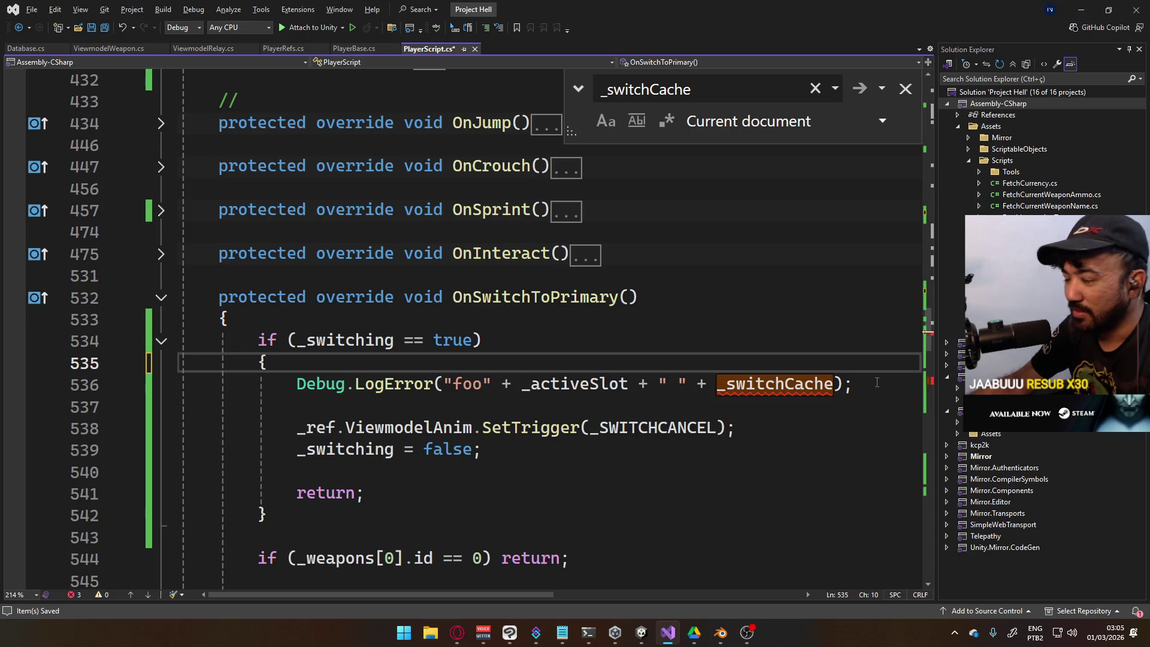
Delete the Debug.LogError line and the empty lines before return
left_click(878, 383)
key("ctrl+x")
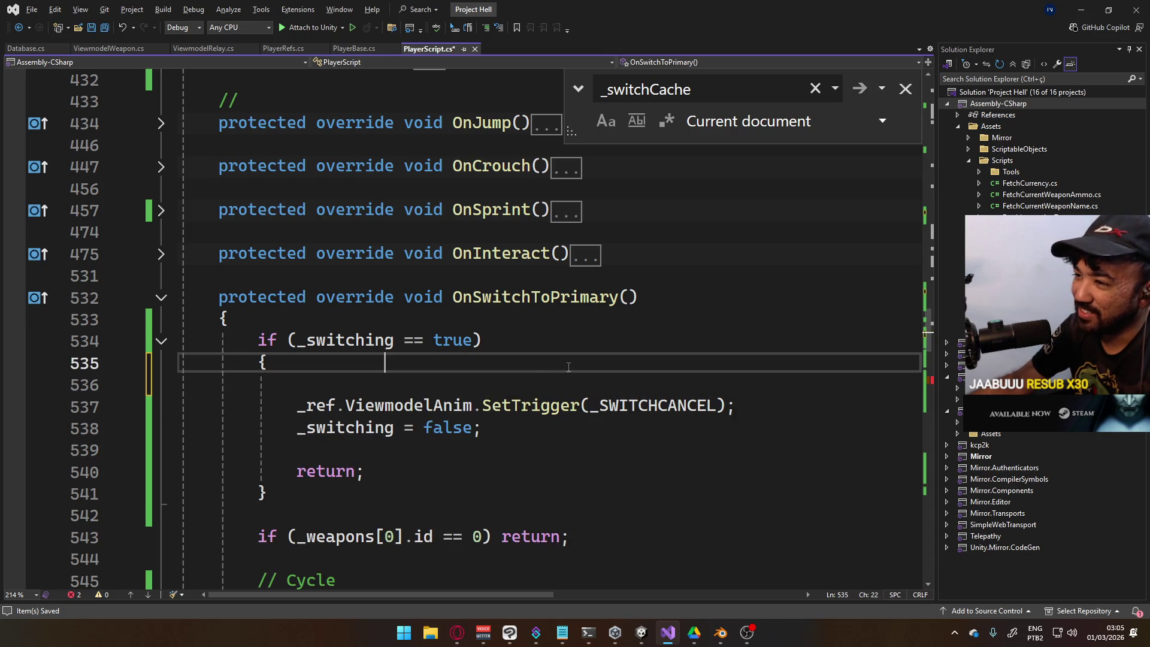
key("Delete")
key("Up")
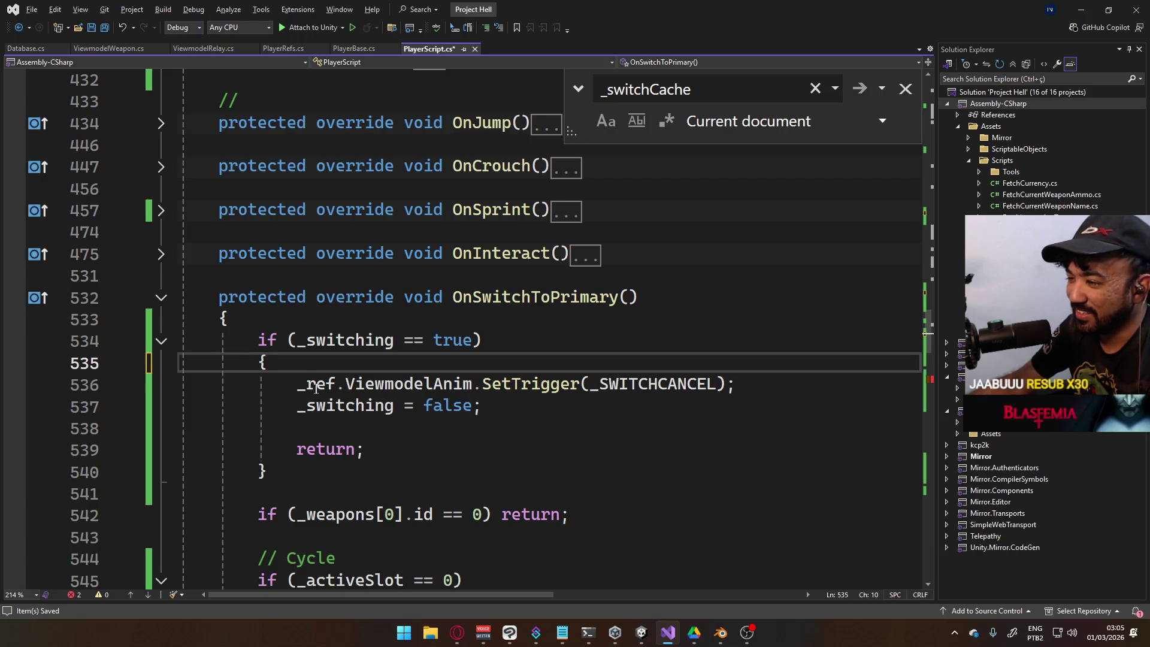
key("Down")
key("Down")
key("End")
key("Delete")
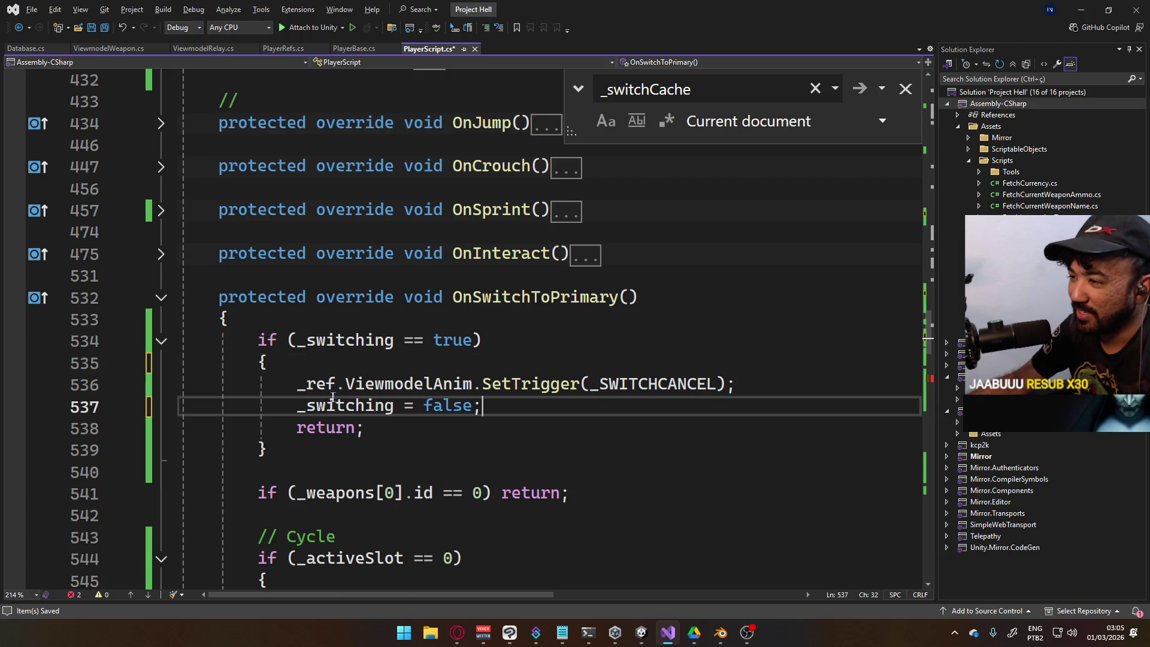
Delete the SWITCHCANCEL lines, join return onto 'if (_switching == true)', and save
left_click_drag(334, 384, 298, 384)
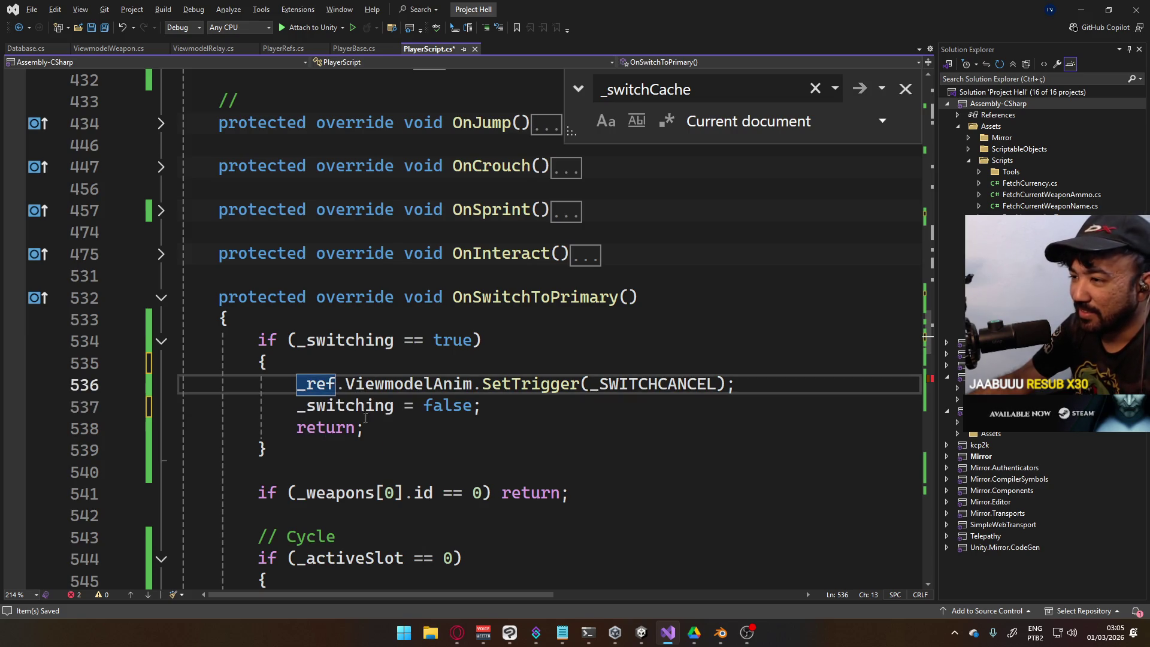
mouse_move(493, 408)
left_mouse_down()
mouse_move(267, 362)
mouse_move(483, 339)
left_mouse_up()
key("Delete")
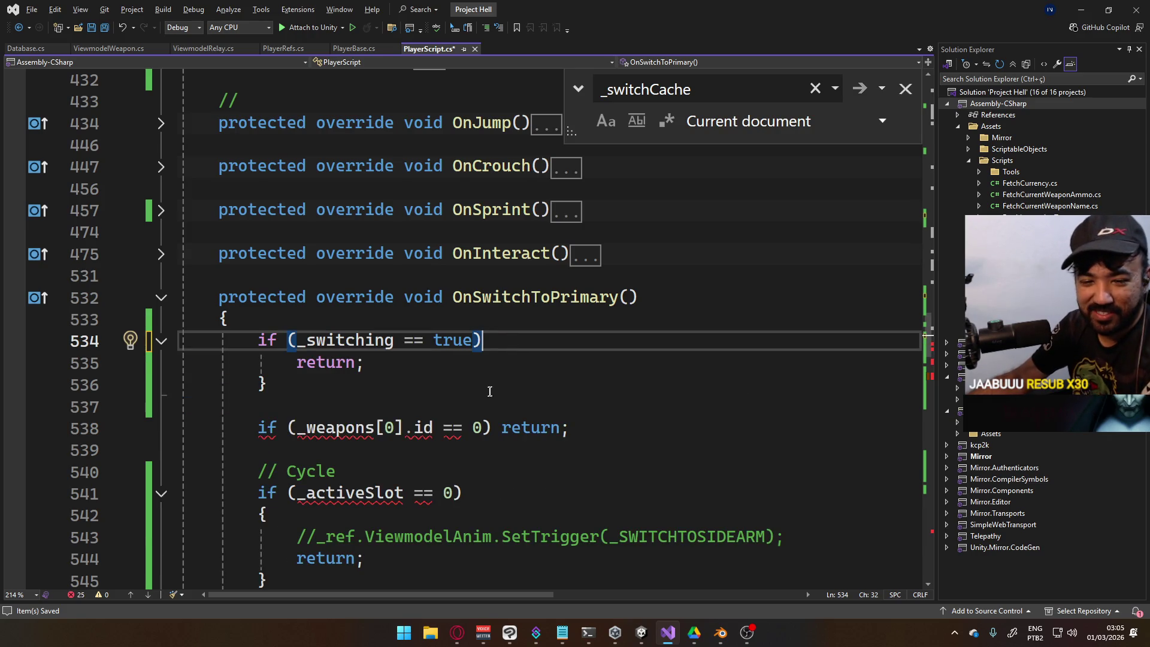
key("Delete")
key("Delete")
key("Delete")
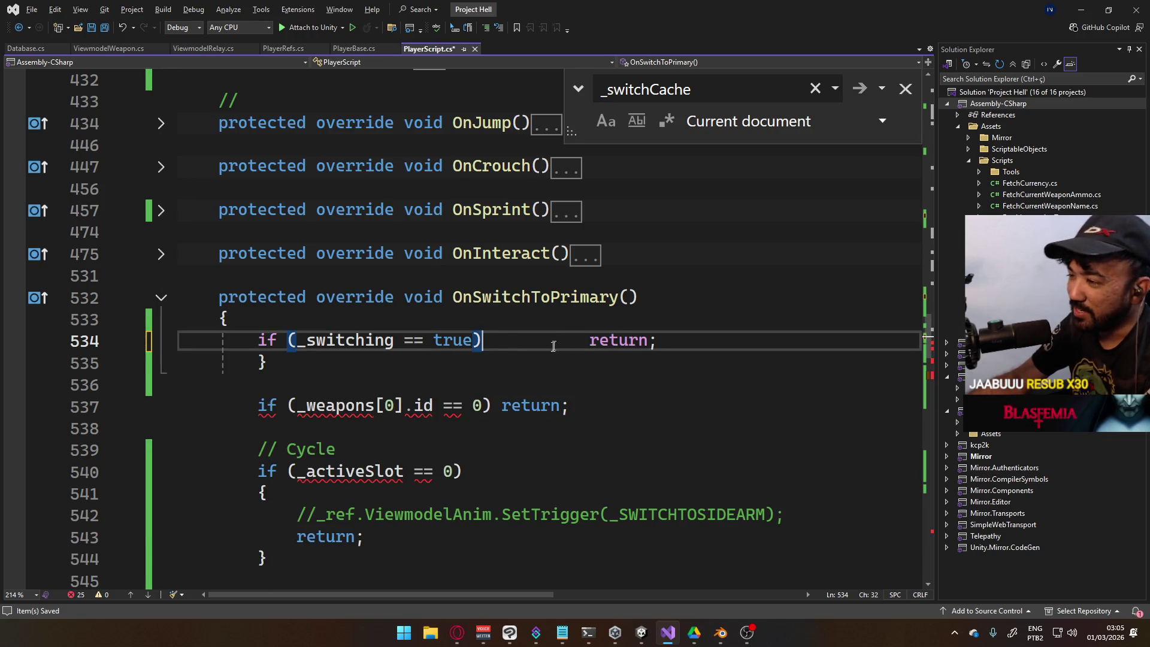
key("Delete")
key("End")
key("shift+Down")
key("Delete")
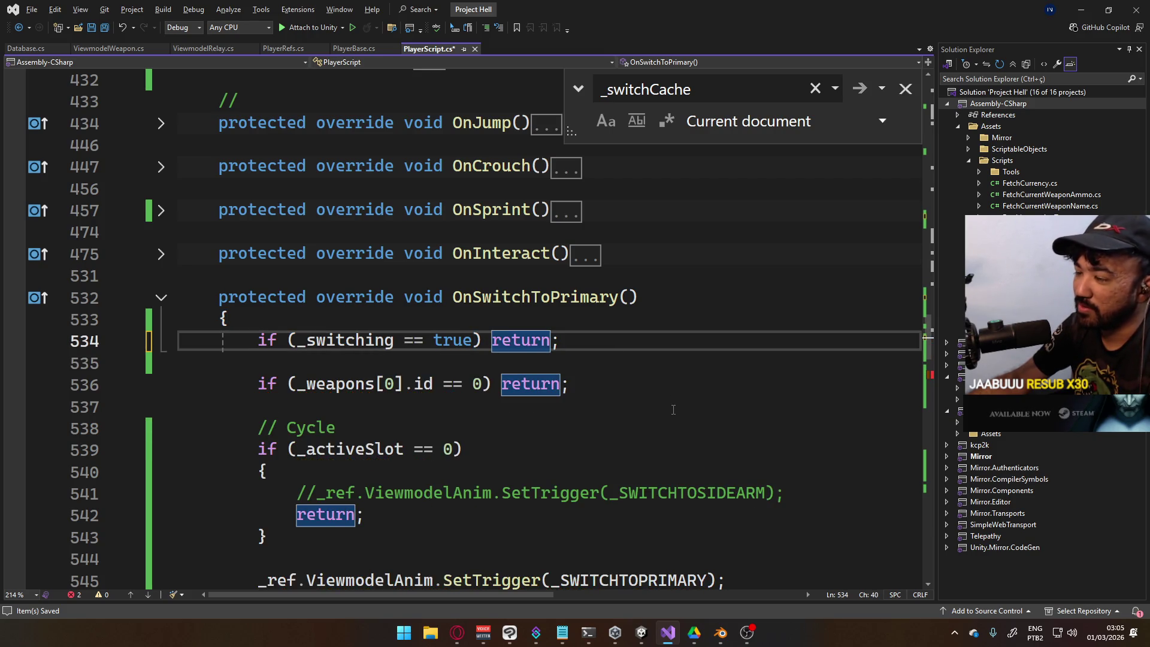
key("ctrl+s")
scroll(496, 441, "down", 1)
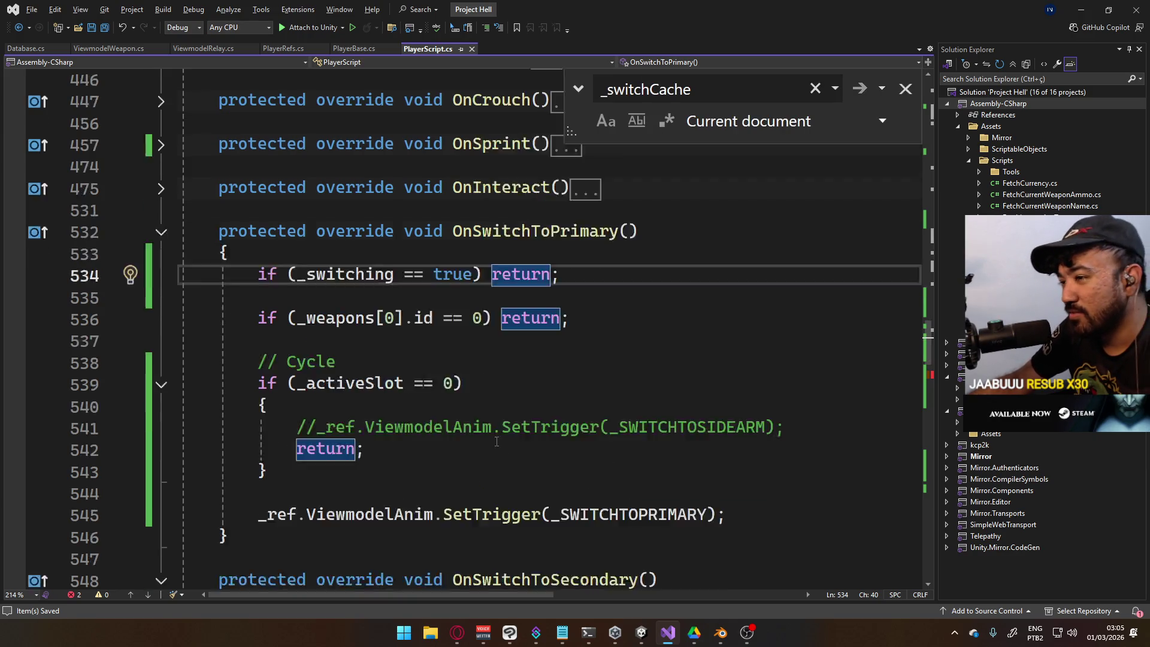
Strip OnSwitchToSecondary's switch-cancel code so its _switching check just returns, and save
scroll(497, 441, "down", 1)
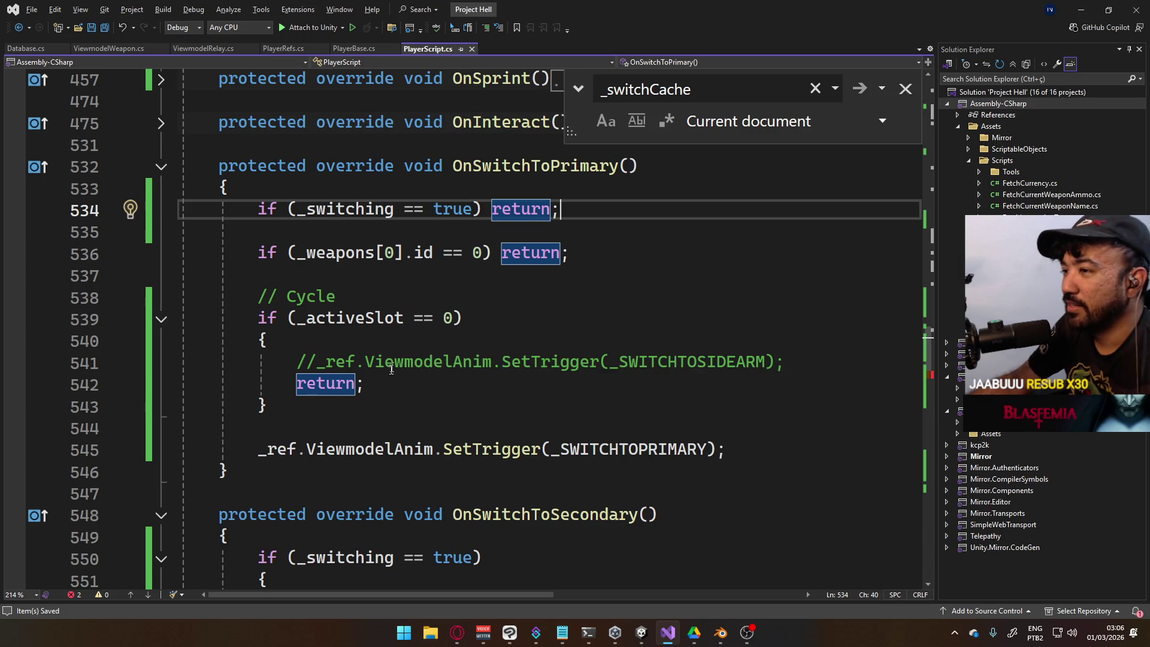
scroll(436, 367, "down", 4)
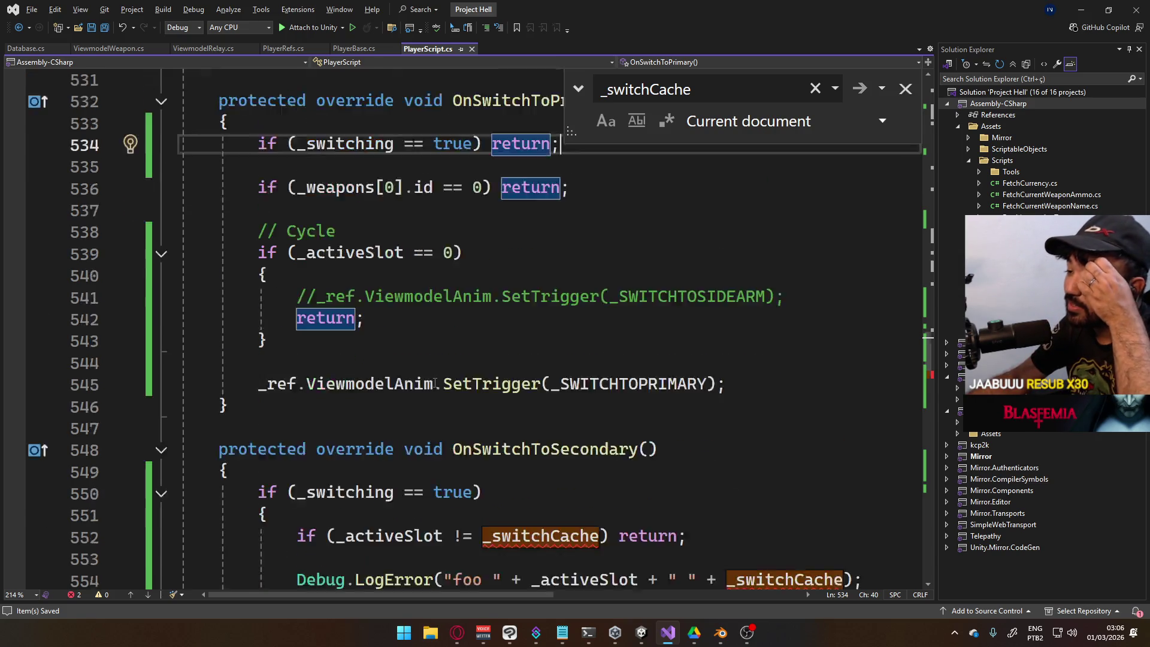
mouse_move(519, 459)
left_mouse_down()
mouse_move(245, 384)
mouse_move(180, 319)
left_mouse_up()
key("Delete")
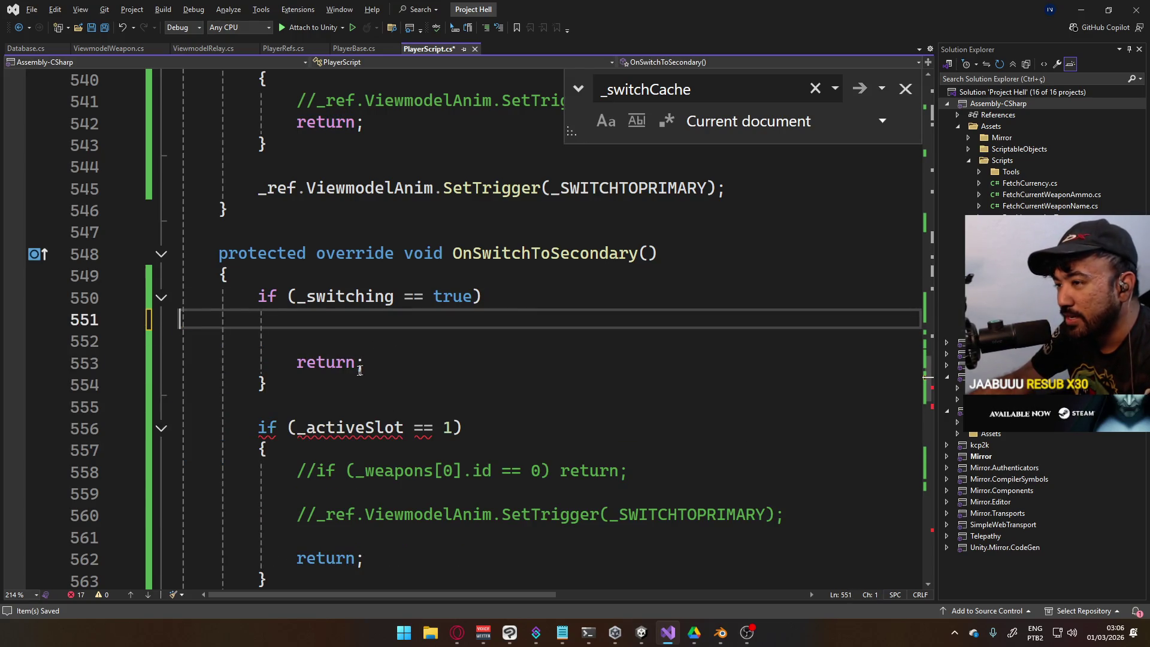
left_click_drag(179, 363, 528, 298)
key("Delete")
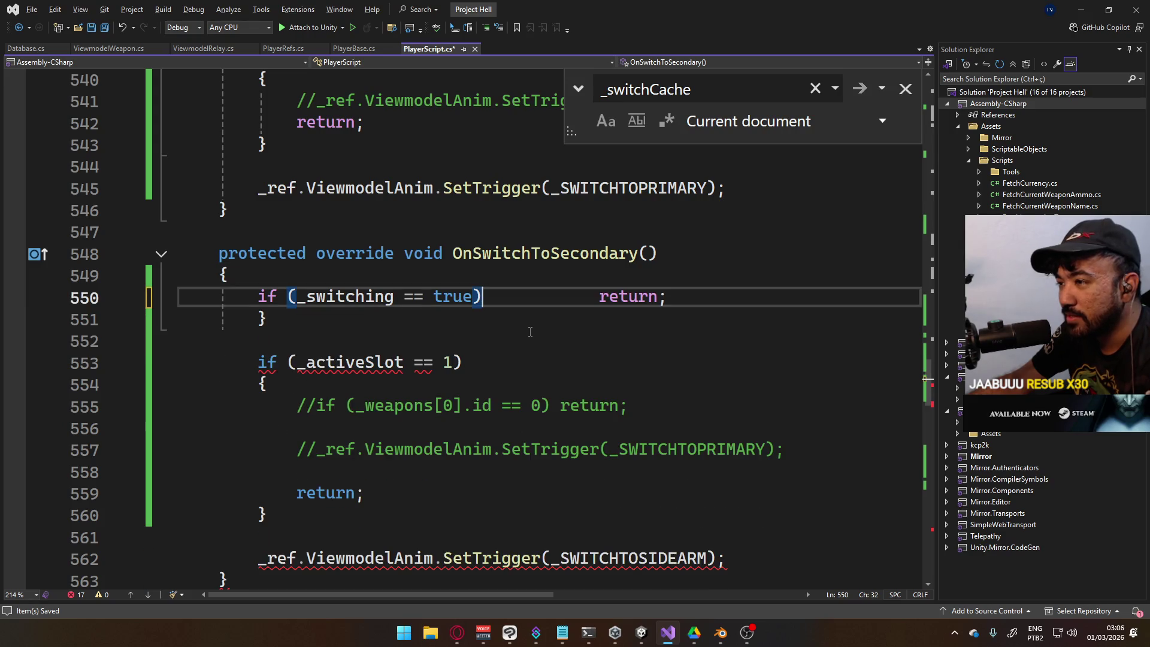
key("Delete")
key("Delete")
key("Delete")
key("Delete")
key("Delete")
key("shift+Down")
key("shift+Down")
key("Delete")
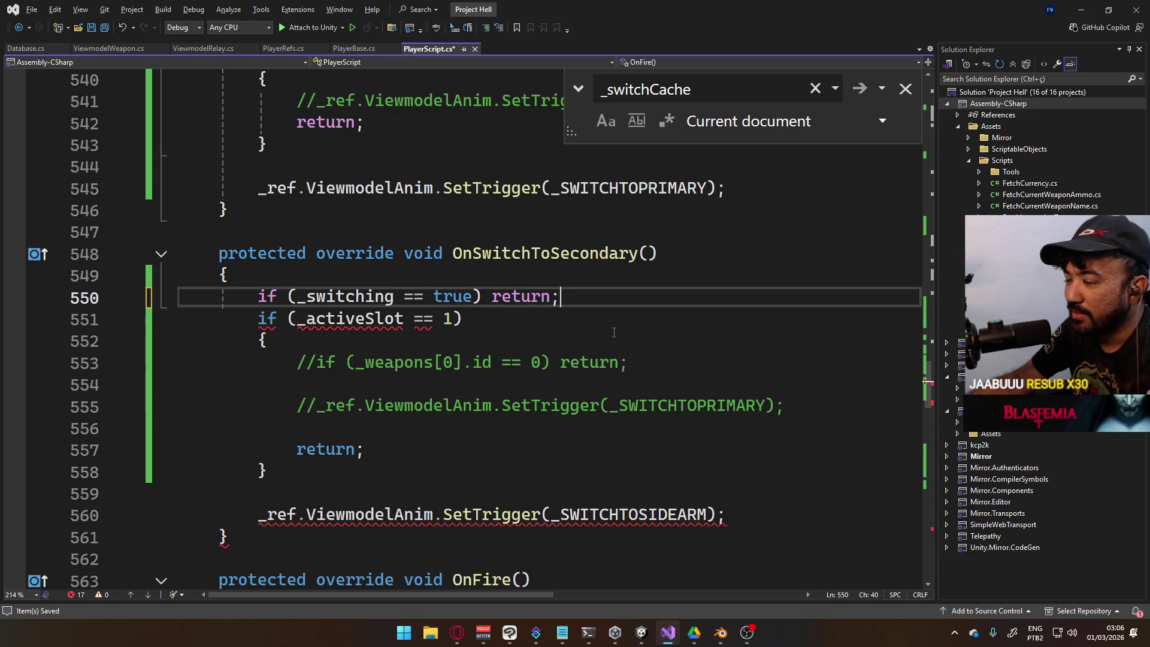
key("Return")
key("ctrl+s")
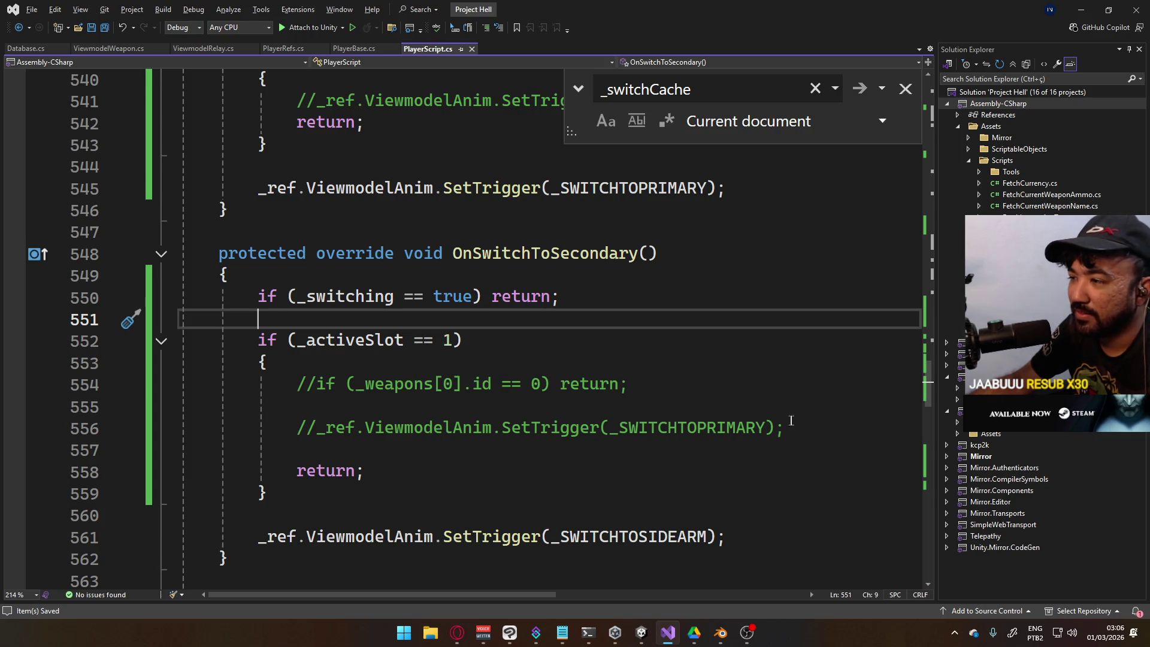
Collapse the slot 1 check into a one-line early return, dropping the commented-out block, and save
left_click(254, 484)
key("Delete")
left_click_drag(734, 436, 675, 342)
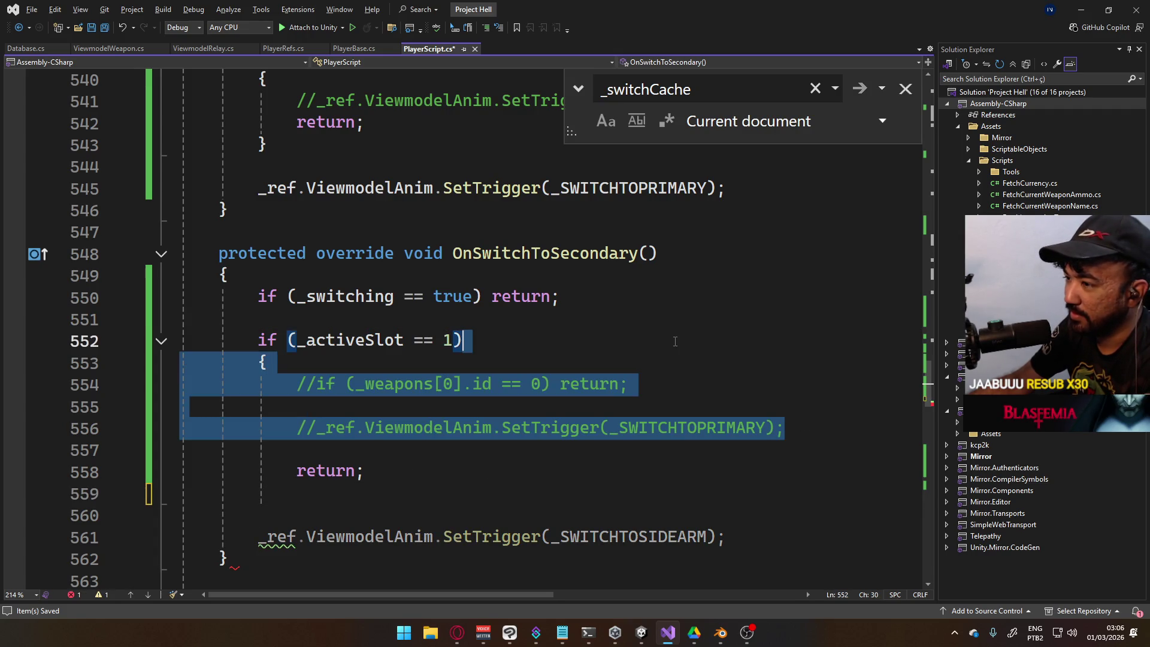
key("Delete")
key("Delete")
key("Delete")
key("Delete")
key("Delete")
key("Delete")
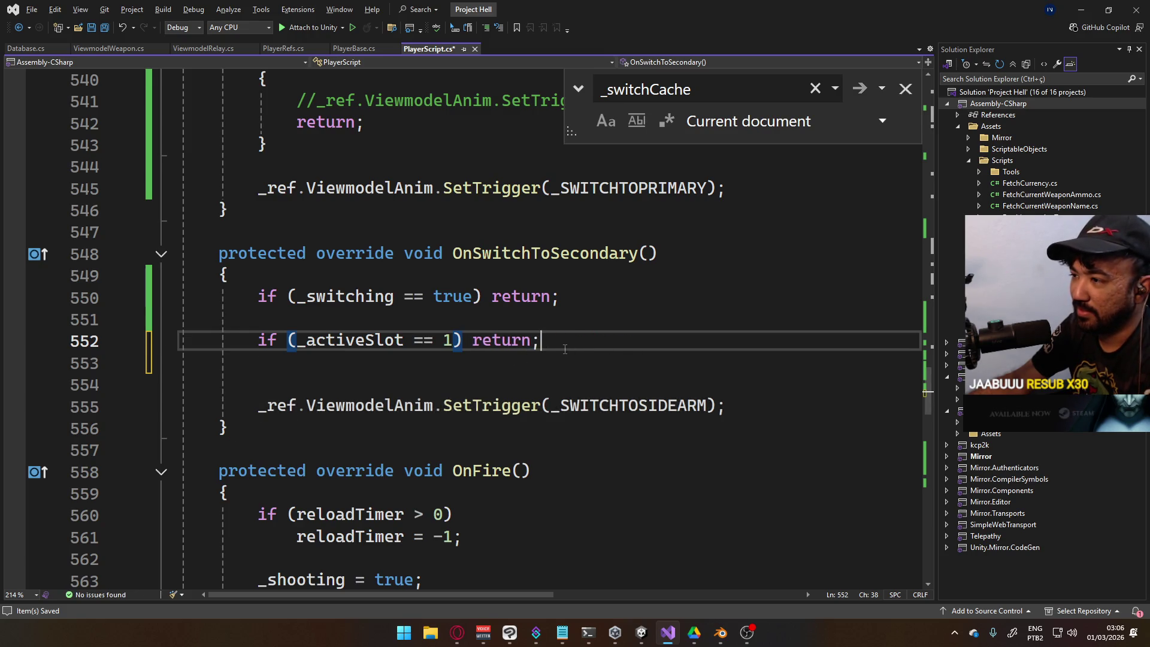
key("Delete")
key("ctrl+s")
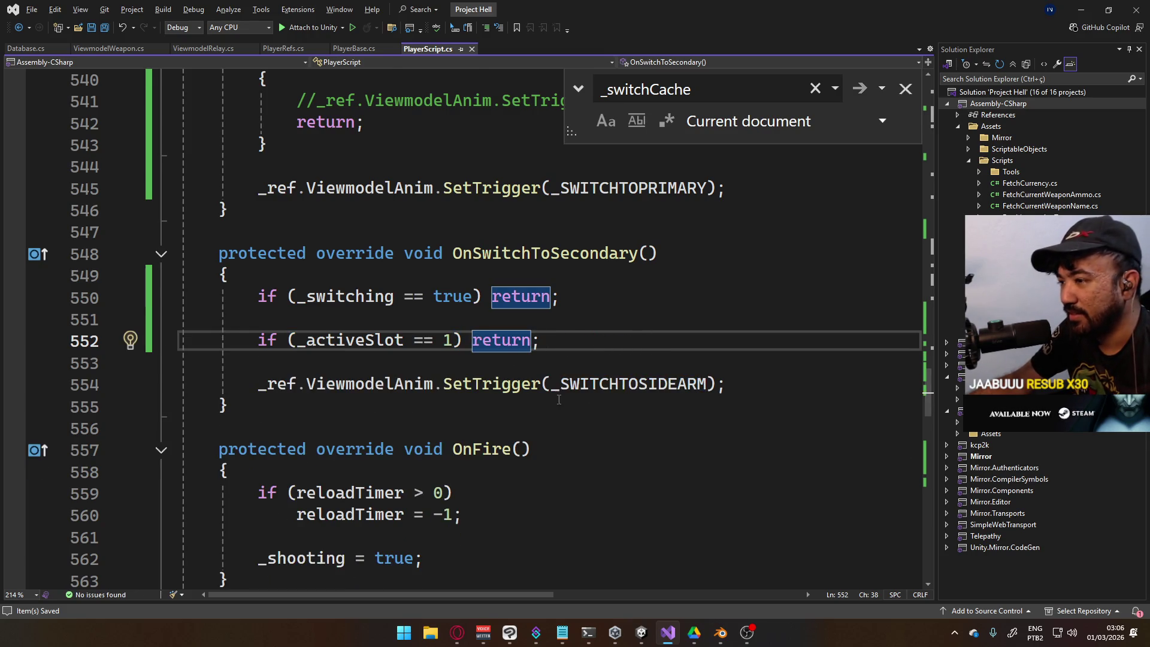
Make the slot 0 check a one-line 'if (_activeSlot == 0) return;'
scroll(444, 389, "up", 5)
mouse_move(357, 470)
left_mouse_down()
mouse_move(366, 450)
mouse_move(180, 406)
mouse_move(266, 405)
left_mouse_up()
left_click(672, 404)
mouse_move(795, 431)
left_mouse_down()
mouse_move(240, 384)
mouse_move(262, 405)
mouse_move(461, 384)
left_mouse_up()
key("Delete")
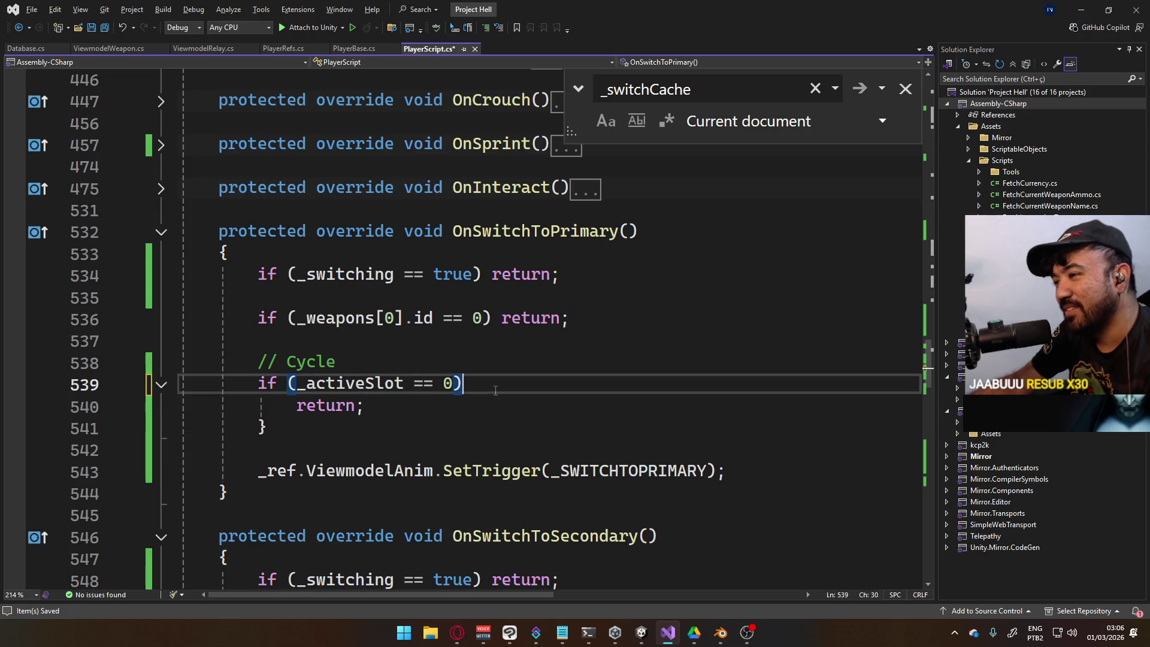
key("Delete")
key("Delete")
key("Delete")
key("Delete")
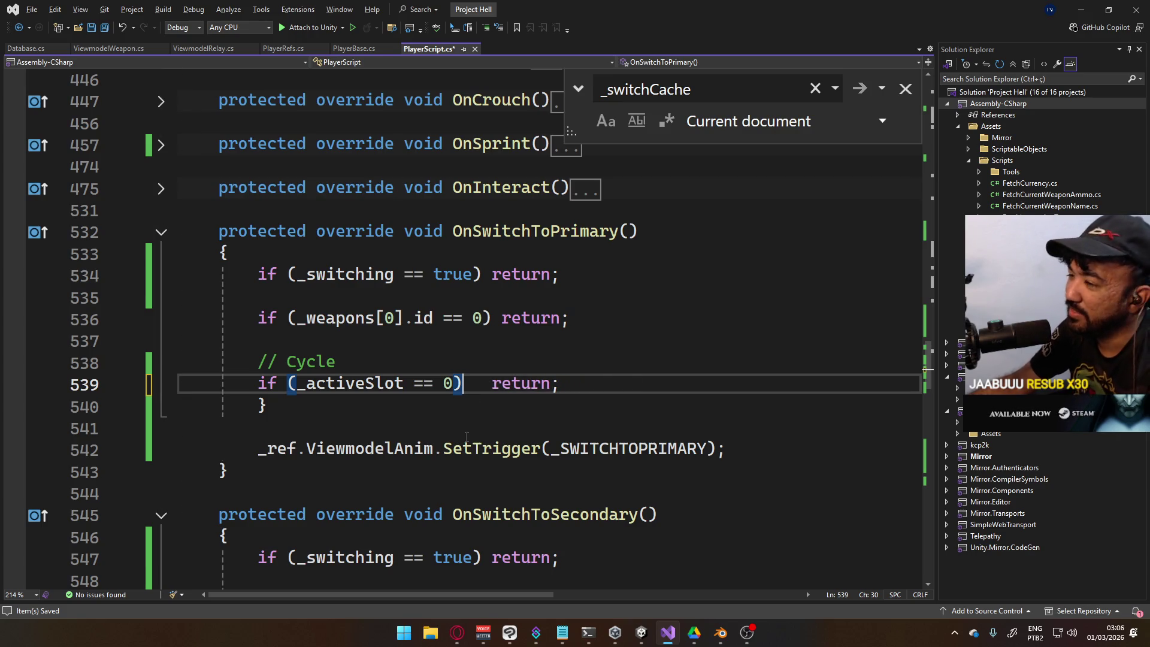
left_click(479, 416)
key("BackSpace")
key("BackSpace")
key("BackSpace")
Delete the '// Cycle' comment line, then switch to Unity
left_click(401, 370)
left_click_drag(401, 370, 376, 350)
key("BackSpace")
scroll(375, 353, "down", 12)
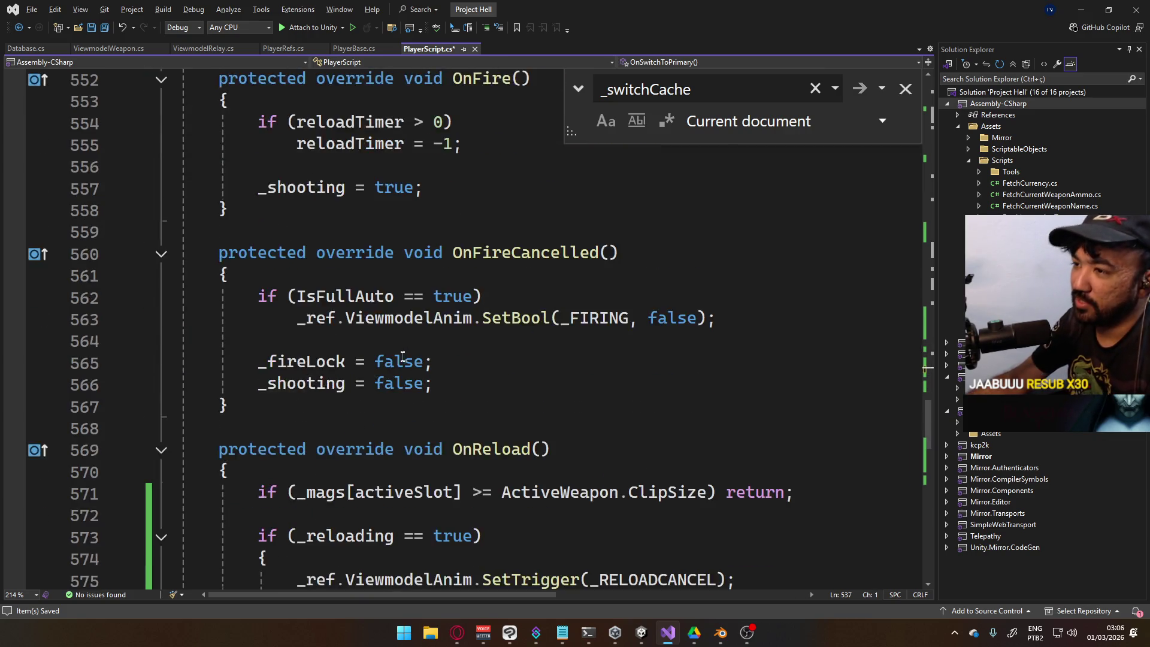
scroll(376, 354, "down", 12)
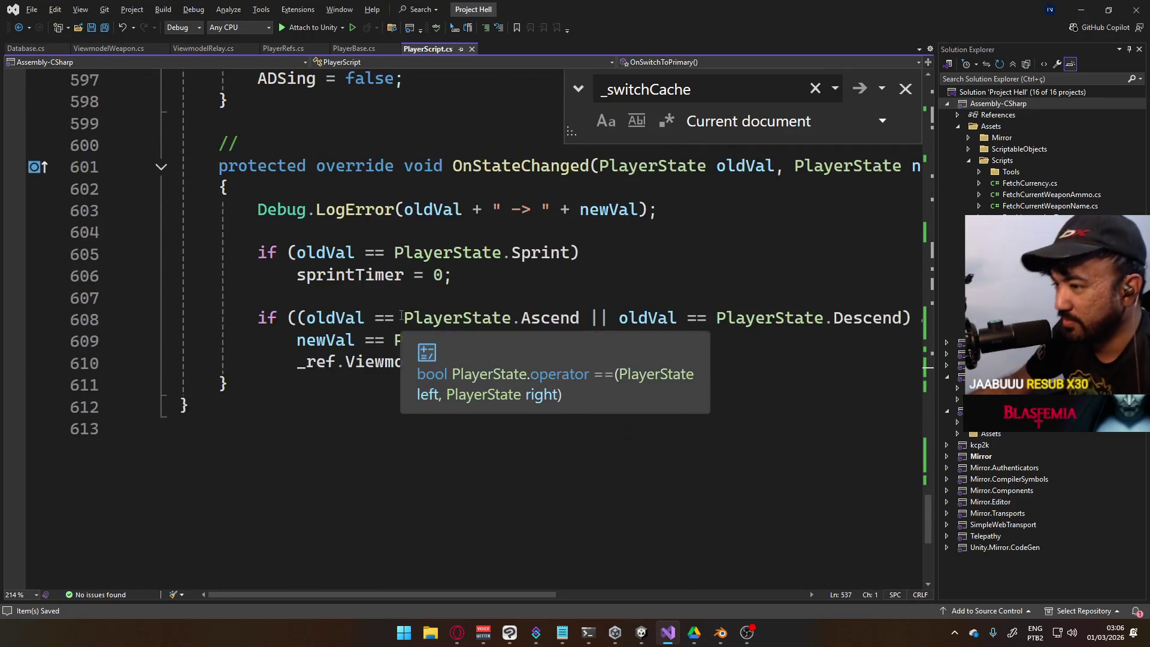
key("alt+Tab")
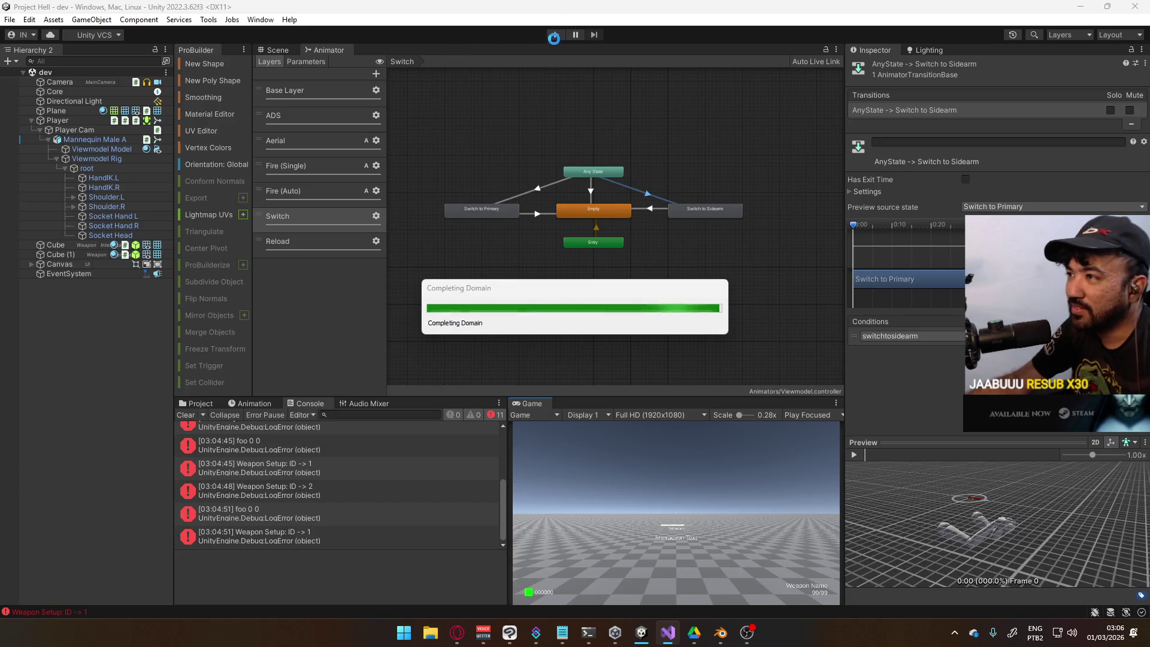
Play with the Game view maximized, firing the pistol twice, reloading, and firing again
left_click(555, 36)
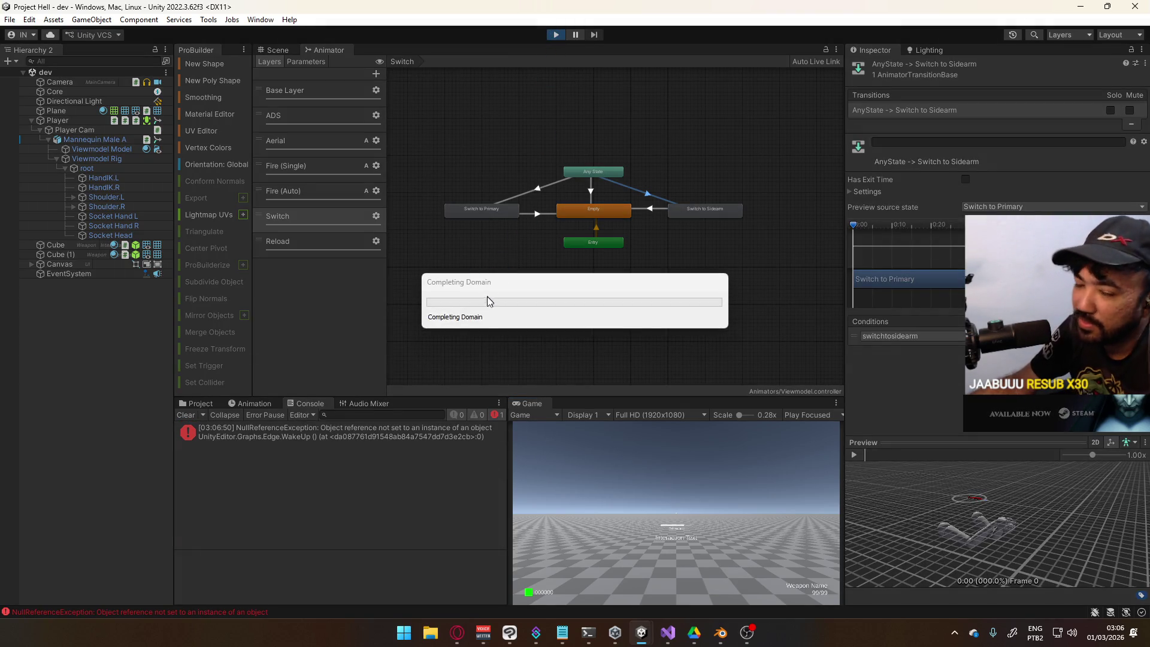
right_click(534, 405)
left_click(577, 450)
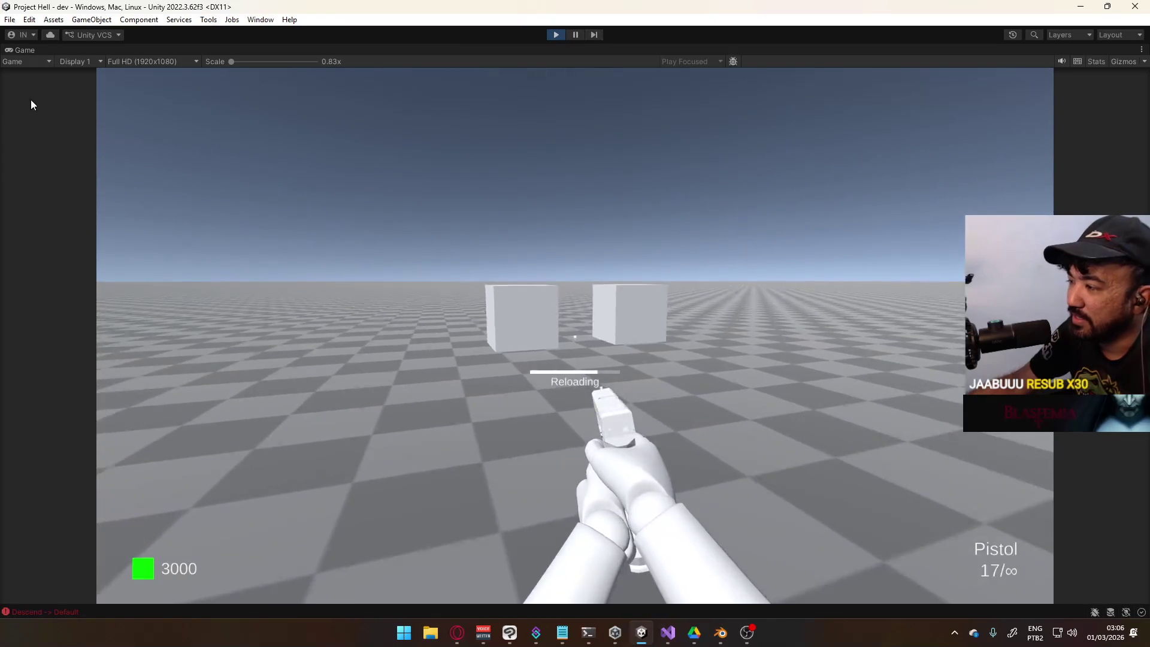
key("super")
key("super")
left_click(550, 386)
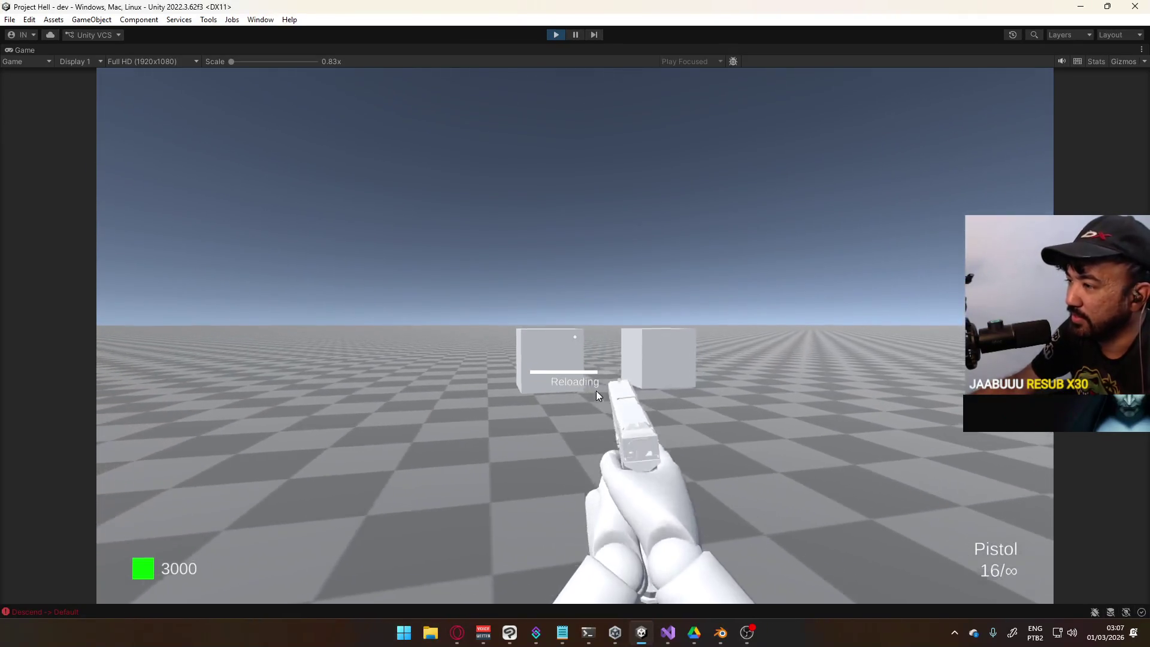
left_click(550, 385)
key("r")
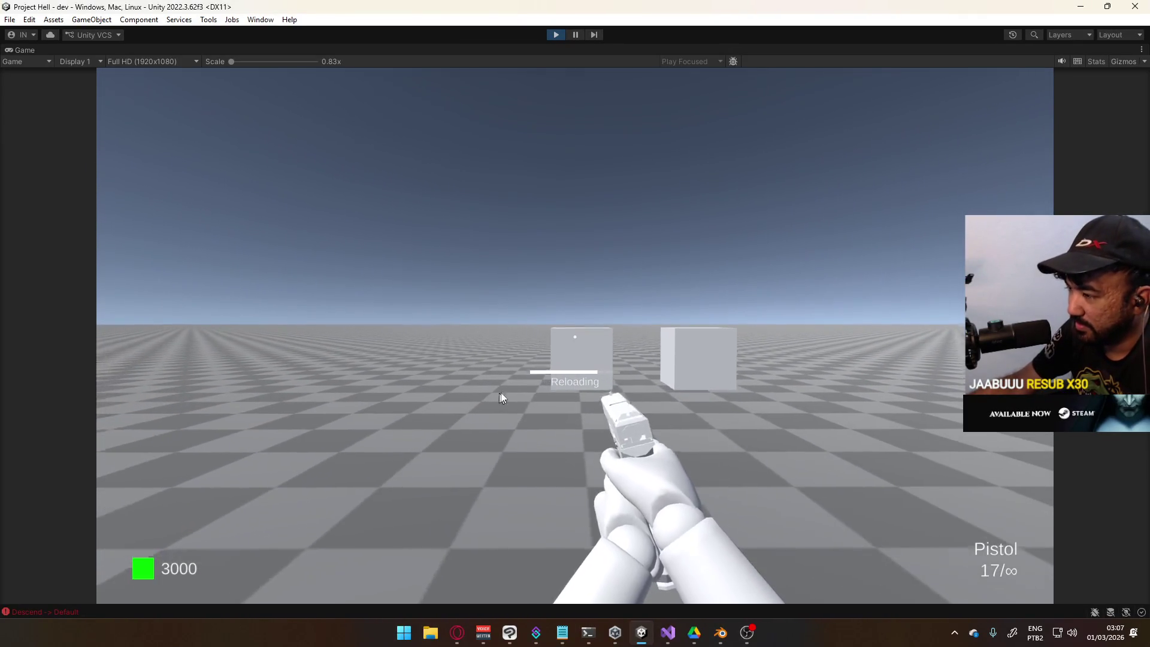
left_click(513, 390)
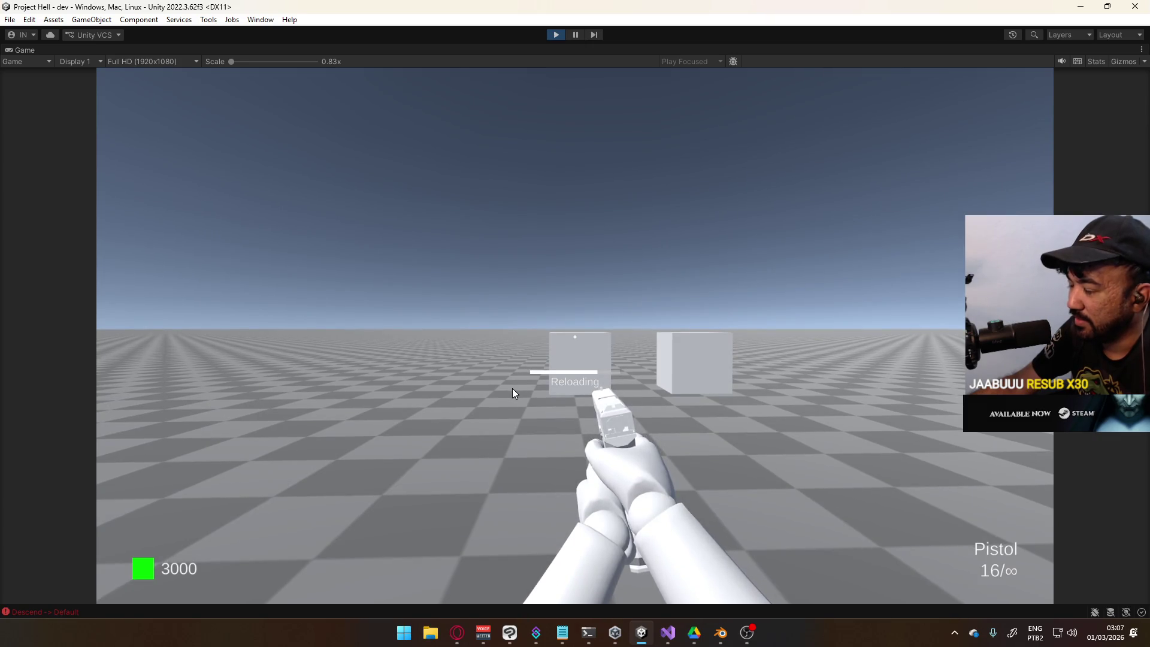
Move around while swapping between SMG and Pistol several times, ending on the SMG
key("w")
key("w")
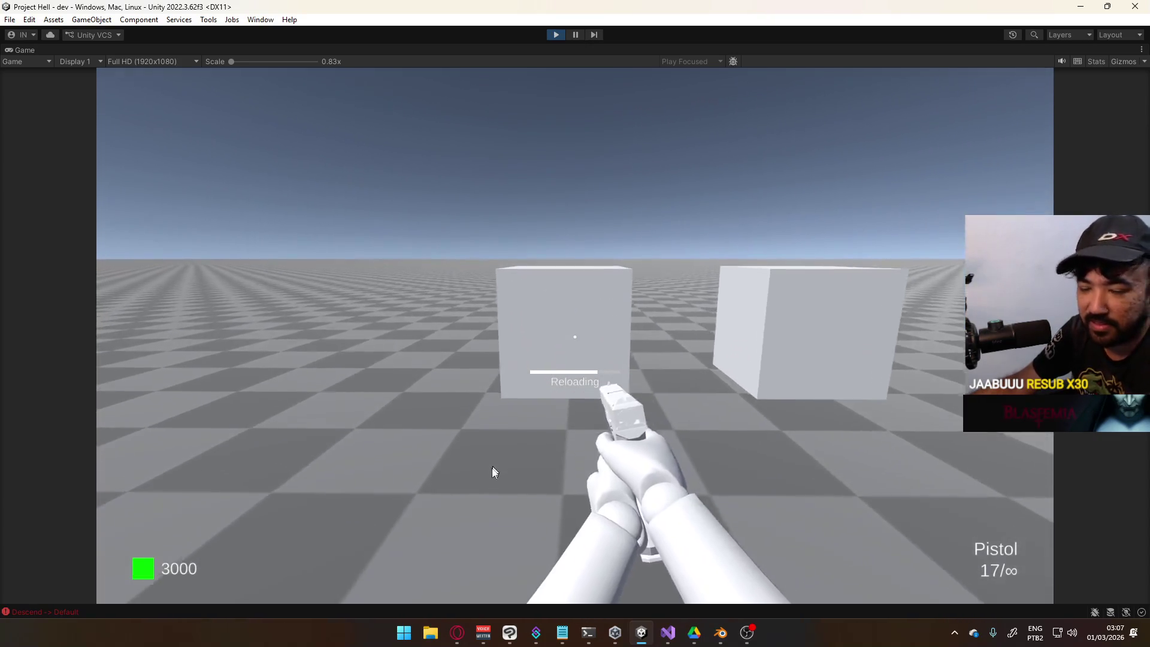
key("2")
key("s")
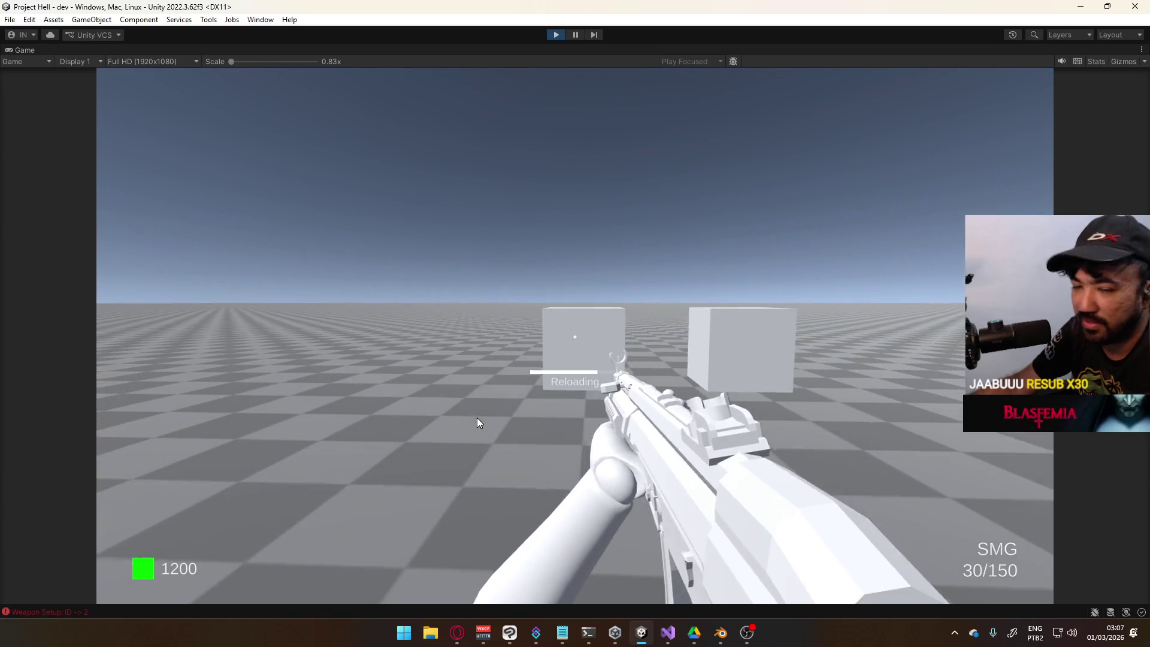
key("d")
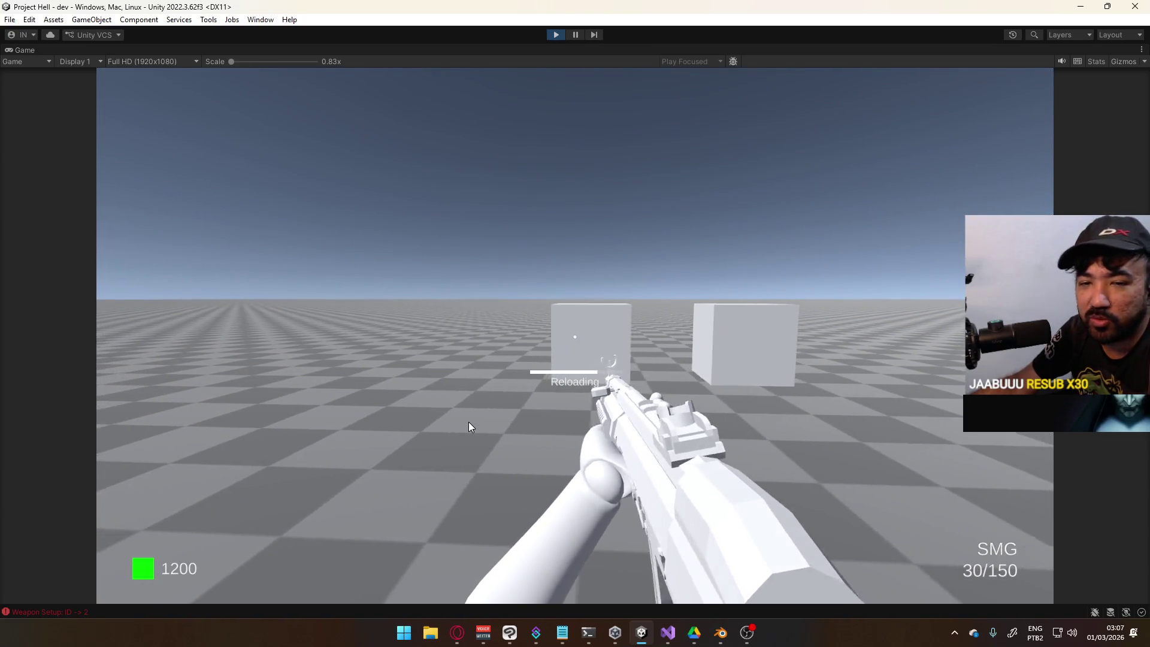
key("1")
key("w")
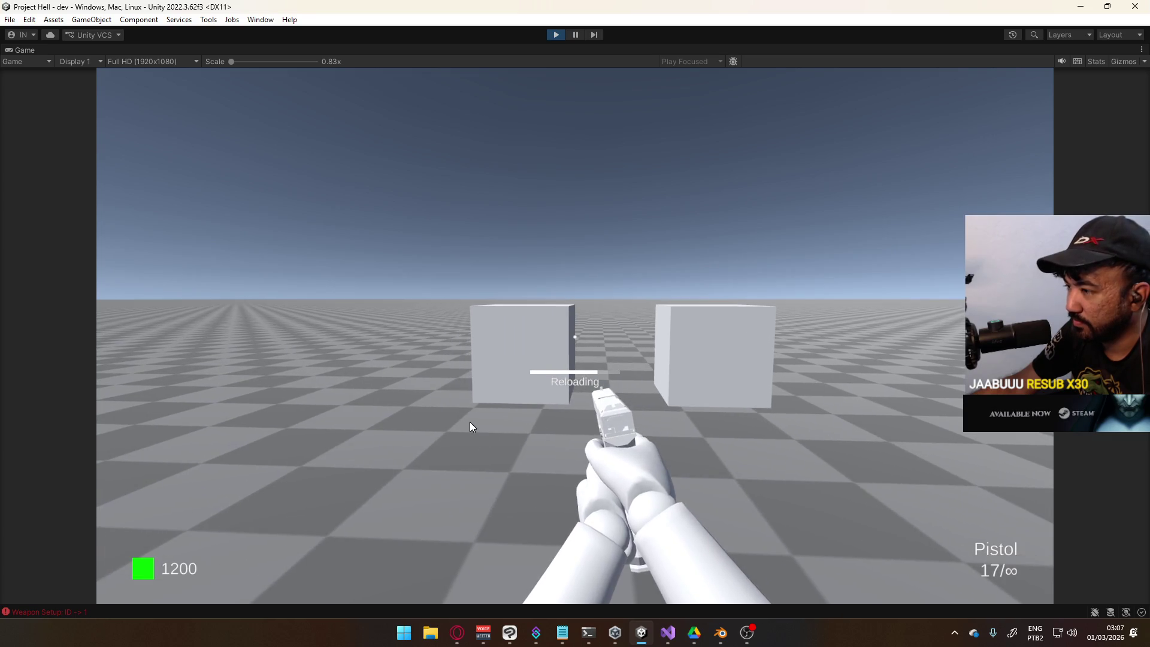
key("2")
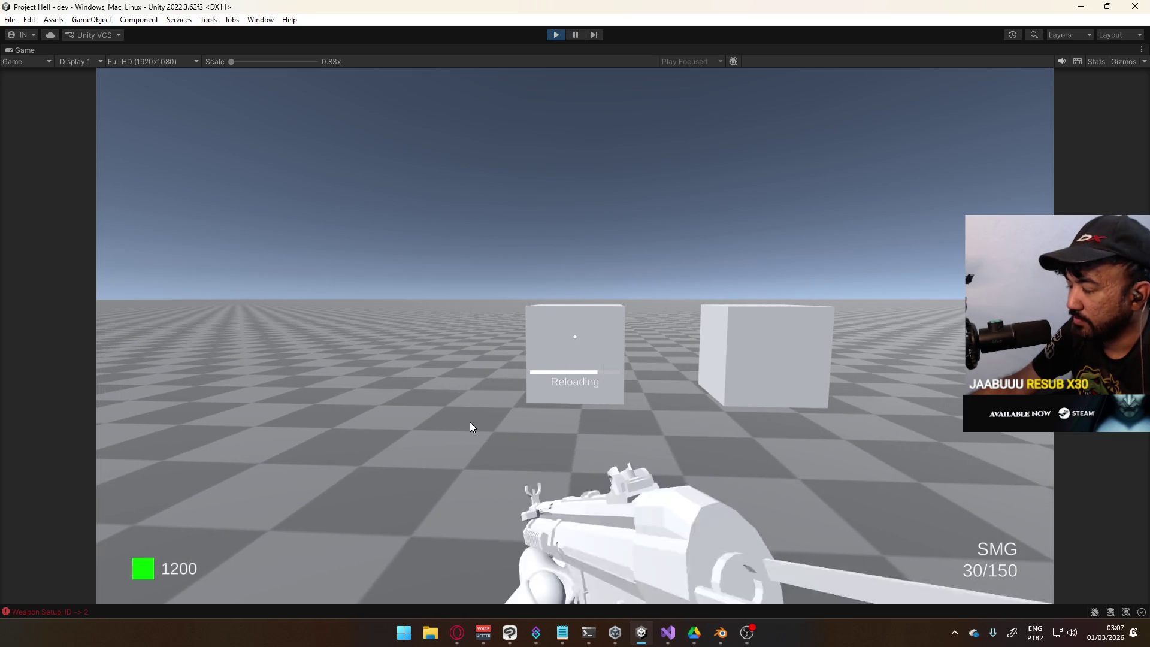
key("1")
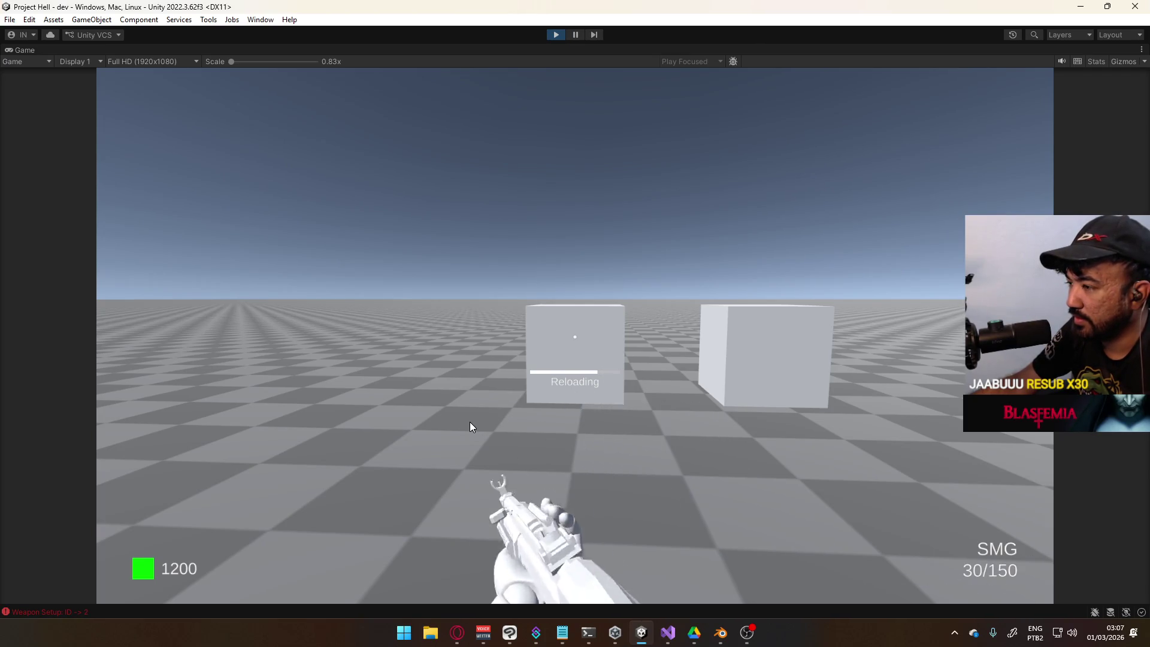
key("2")
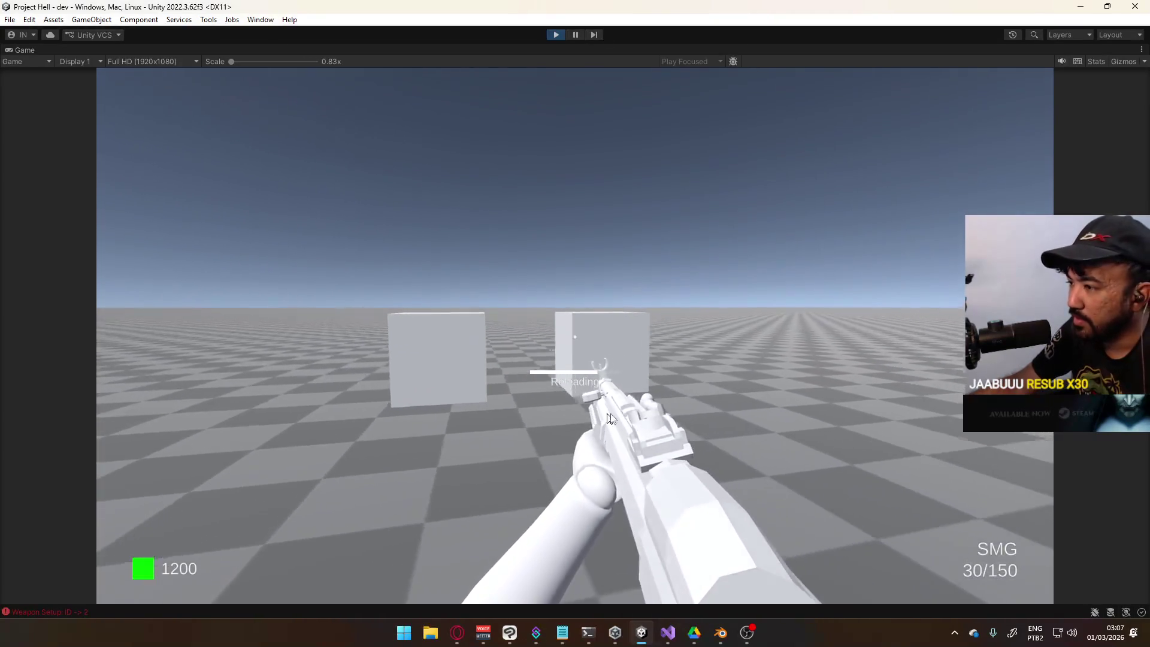
Fire the SMG continuously while turning left, then stop play mode and return to Visual Studio
left_click(716, 380)
left_click(588, 394)
mouse_move(589, 395)
left_mouse_down()
mouse_move(498, 400)
mouse_move(498, 450)
mouse_move(360, 454)
mouse_move(512, 444)
mouse_move(444, 452)
left_mouse_up()
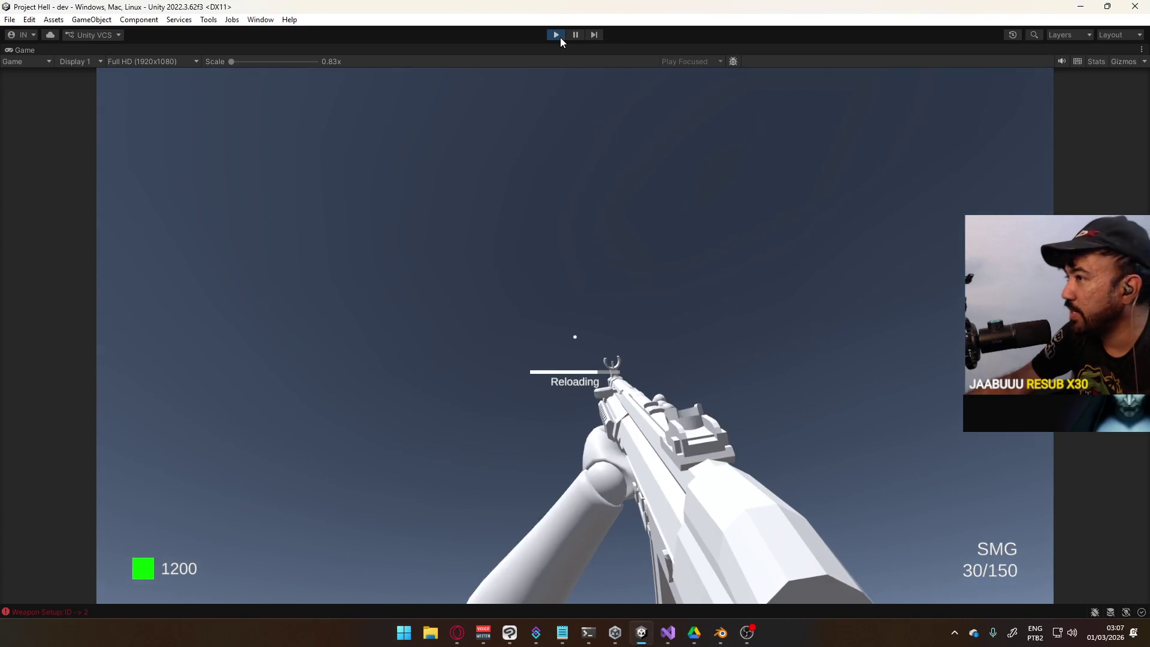
left_click(557, 35)
key("alt+Tab")
Toggle the outlining of the OnInteract method body with Ctrl+M shortcuts
scroll(539, 314, "up", 20)
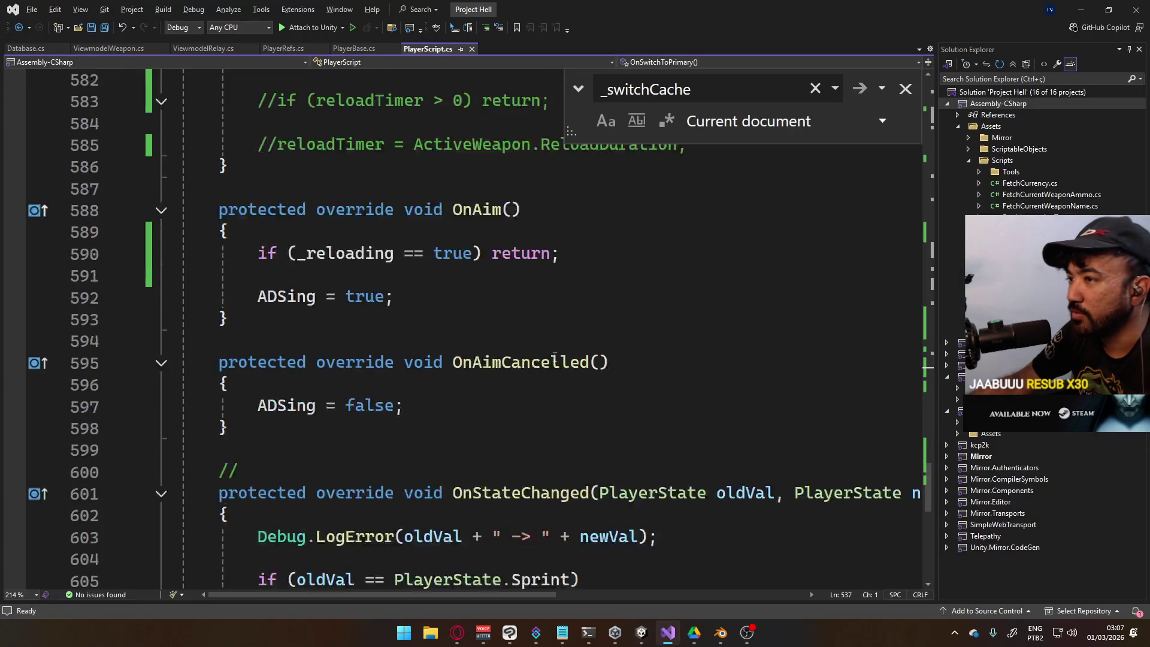
left_click(304, 388)
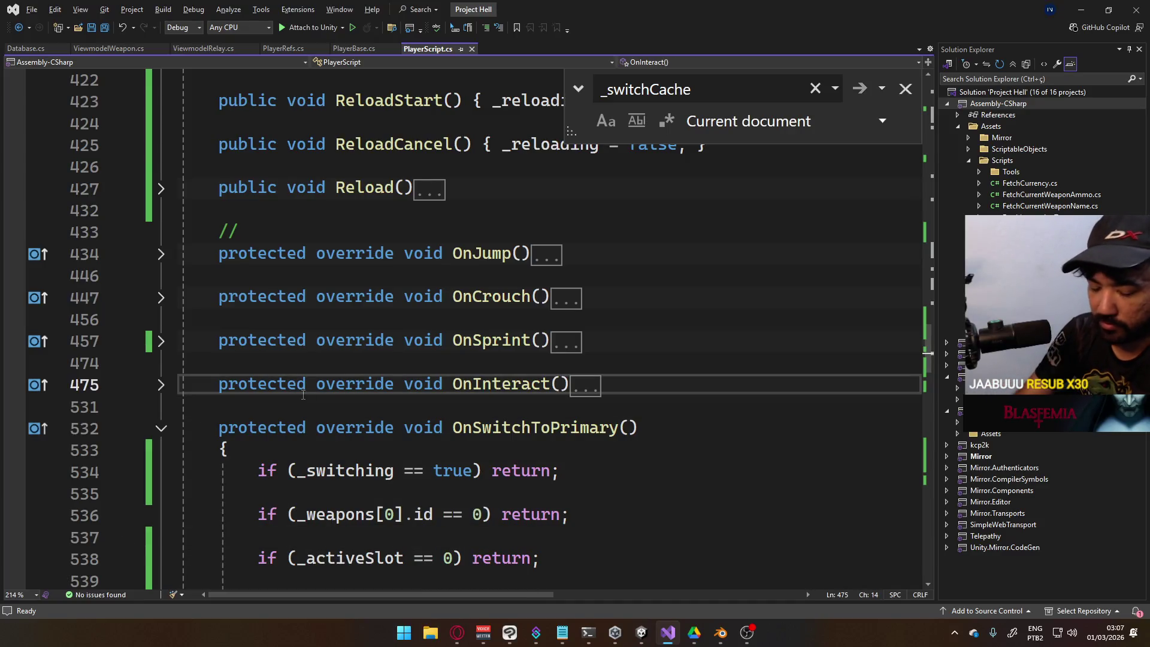
key("ctrl+m")
key("ctrl+m")
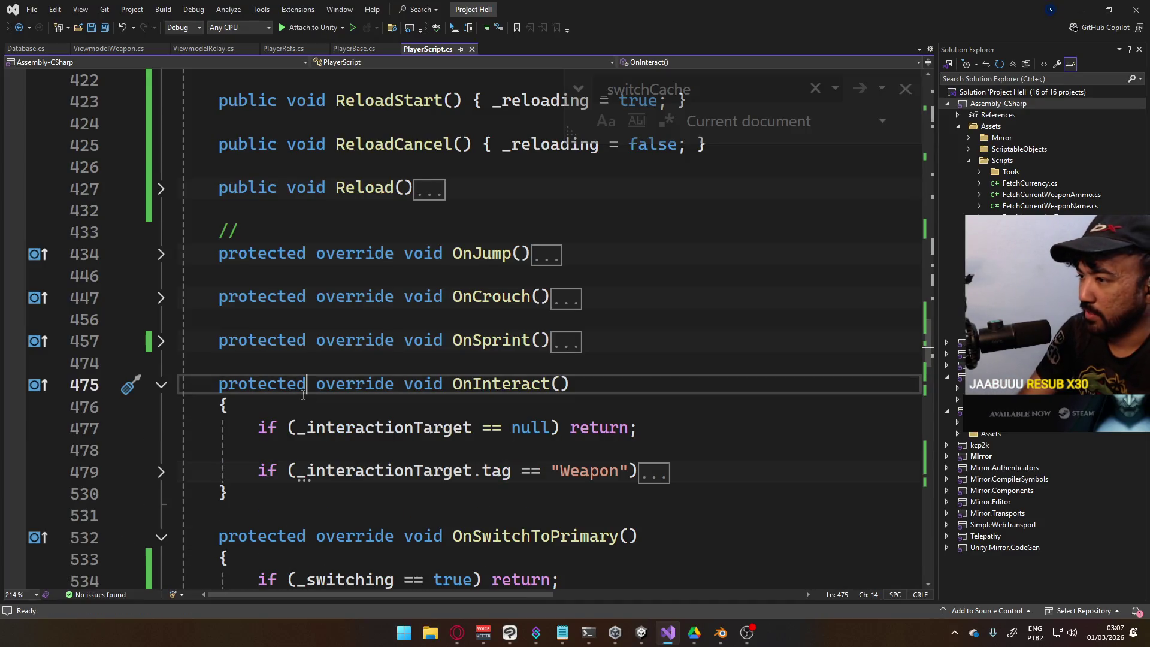
key("ctrl+m")
key("ctrl+m")
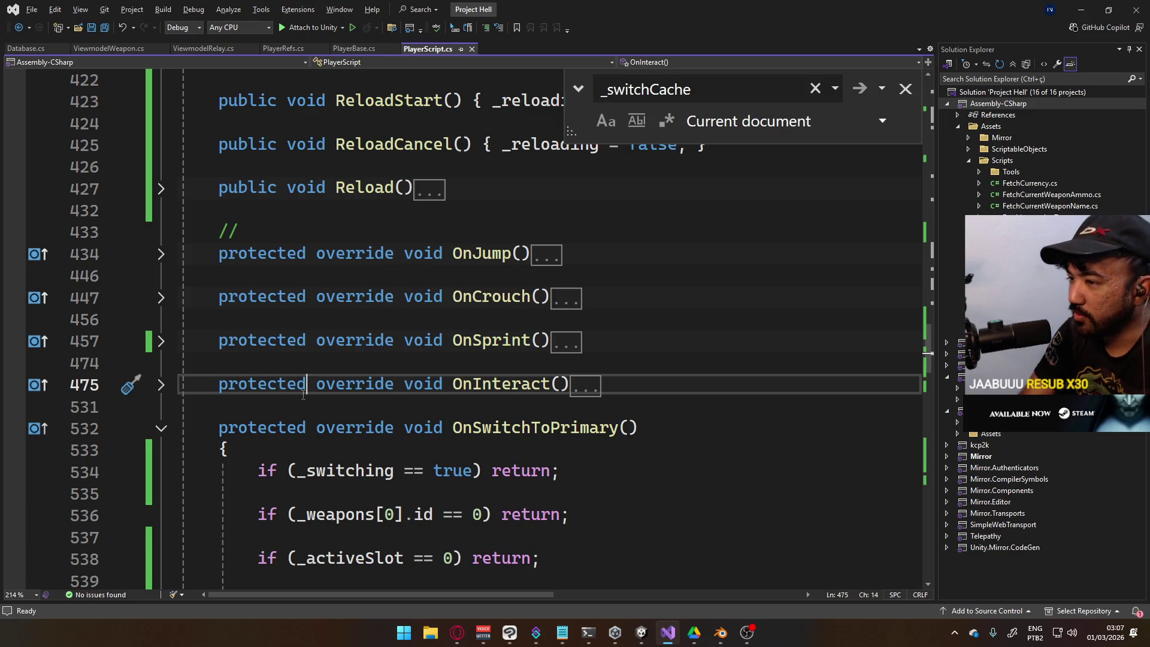
key("ctrl+alt+m")
key("ctrl+alt+m")
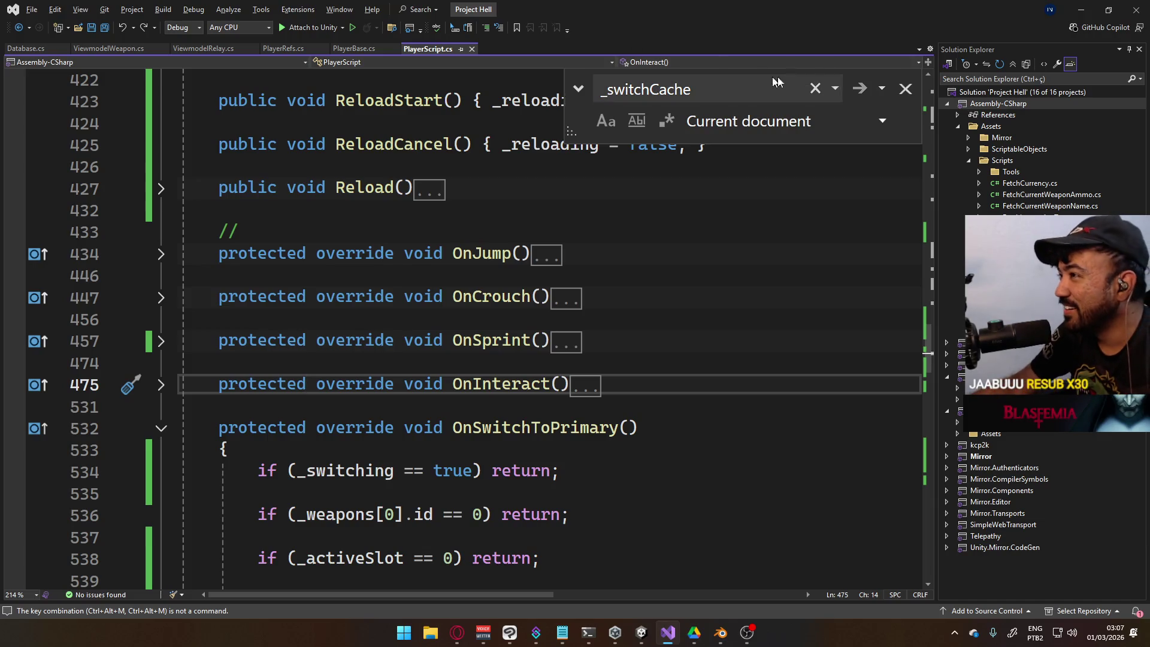
left_click(906, 92)
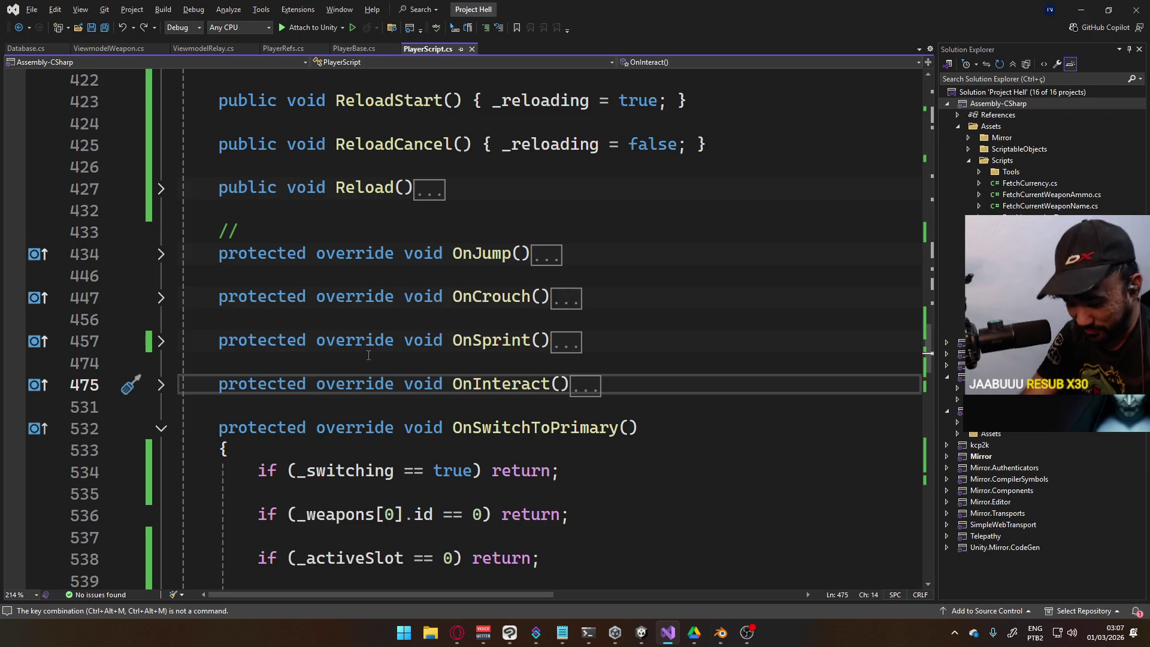
key("ctrl+m")
key("ctrl+m")
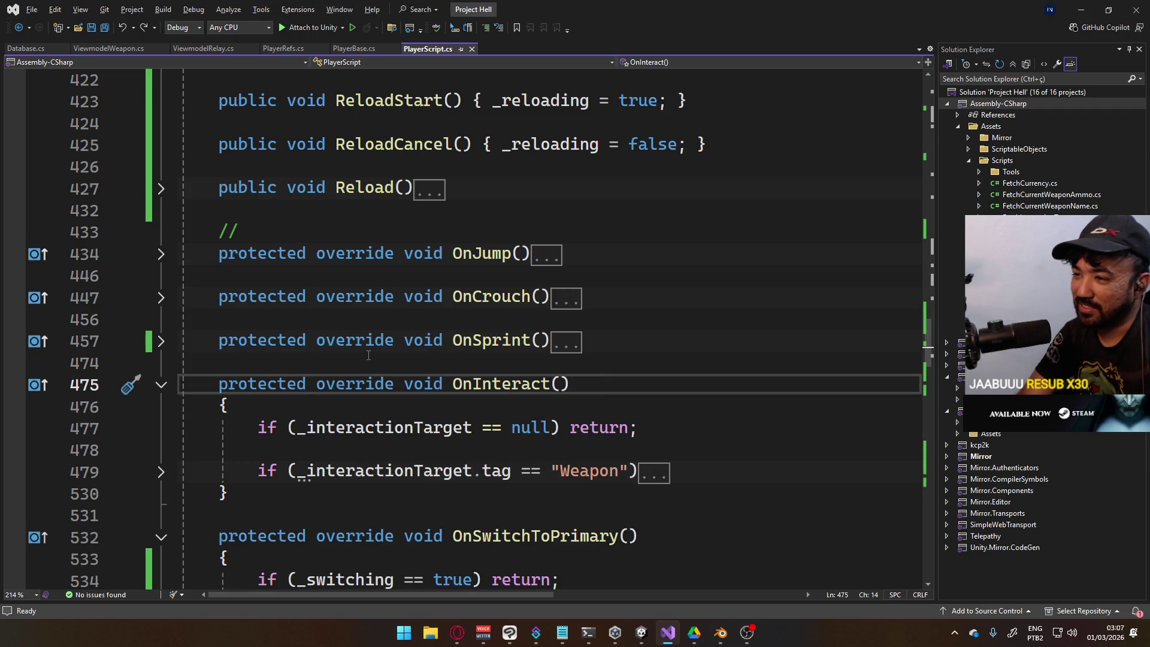
key("ctrl+m")
key("ctrl+m")
key("ctrl+alt+m")
key("ctrl+alt+m")
key("ctrl+alt+m")
key("alt+m")
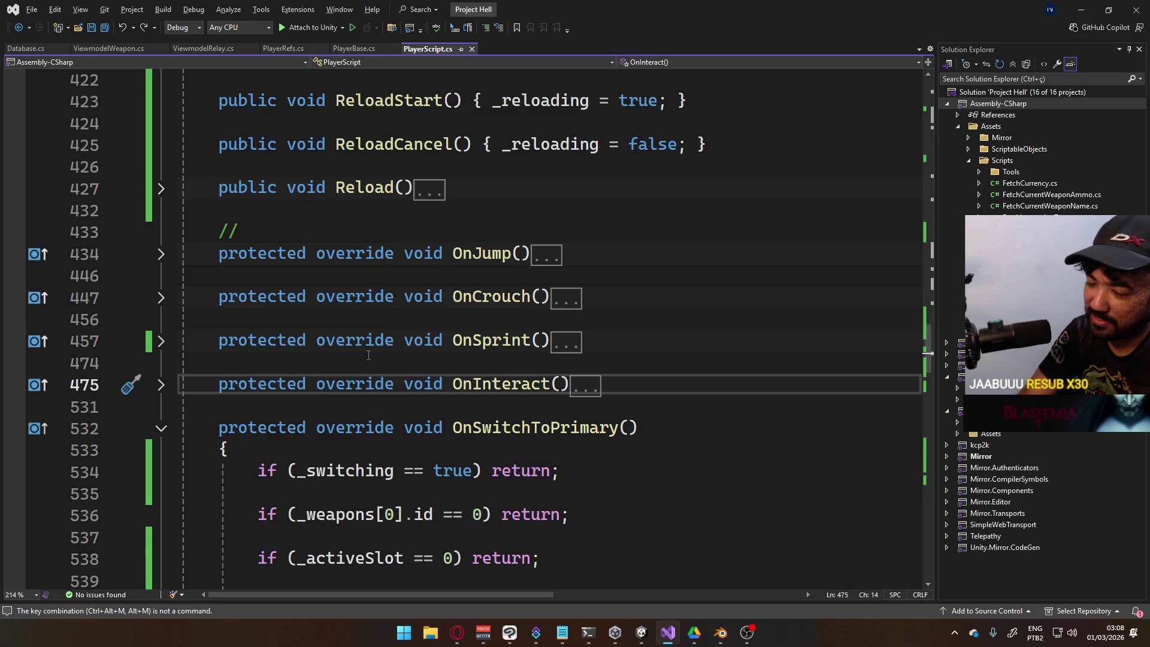
key("ctrl+m")
key("ctrl+m")
key("ctrl+m")
key("ctrl+m")
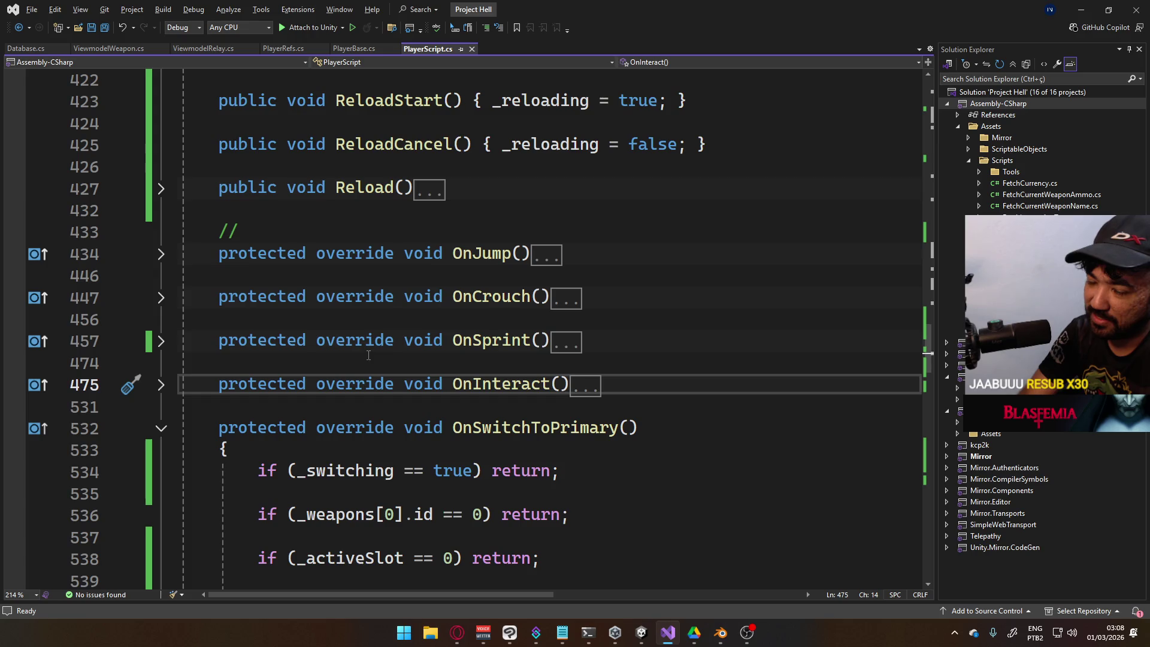
Select the whole script, fold the PlayerScript class to one line, and save
type("aa")
key("ctrl+a")
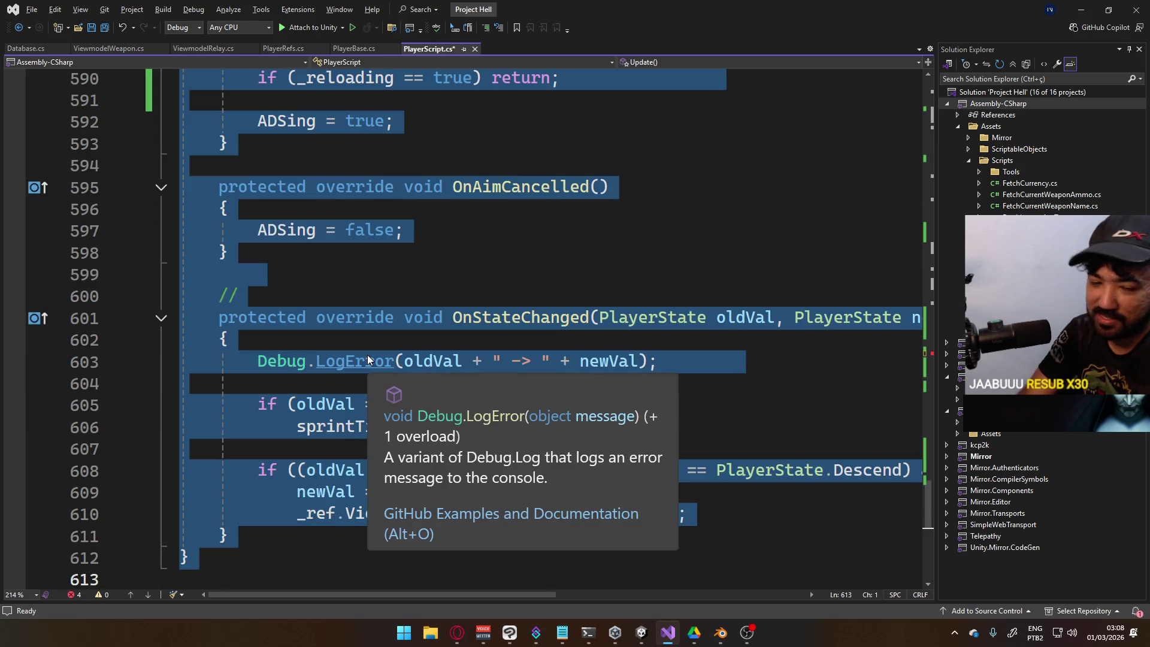
key("ctrl+m")
key("ctrl+m")
key("ctrl+s")
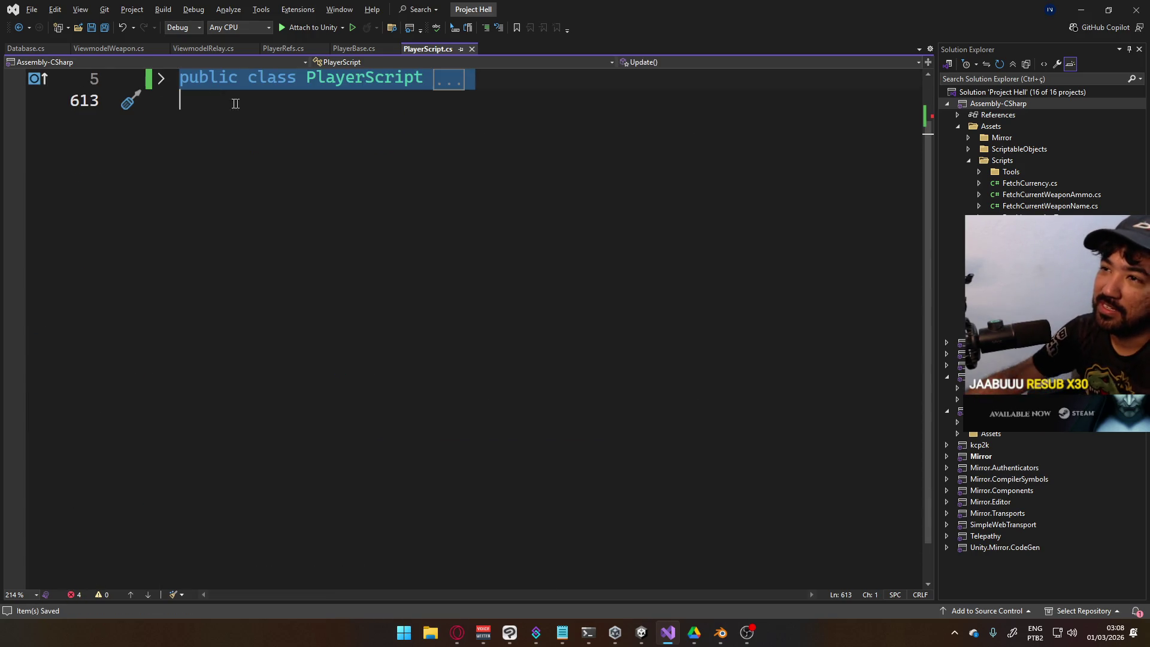
Unfold the PlayerScript class and scroll through its code
key("ctrl+m")
key("ctrl+m")
left_click(552, 279)
scroll(552, 280, "down", 9)
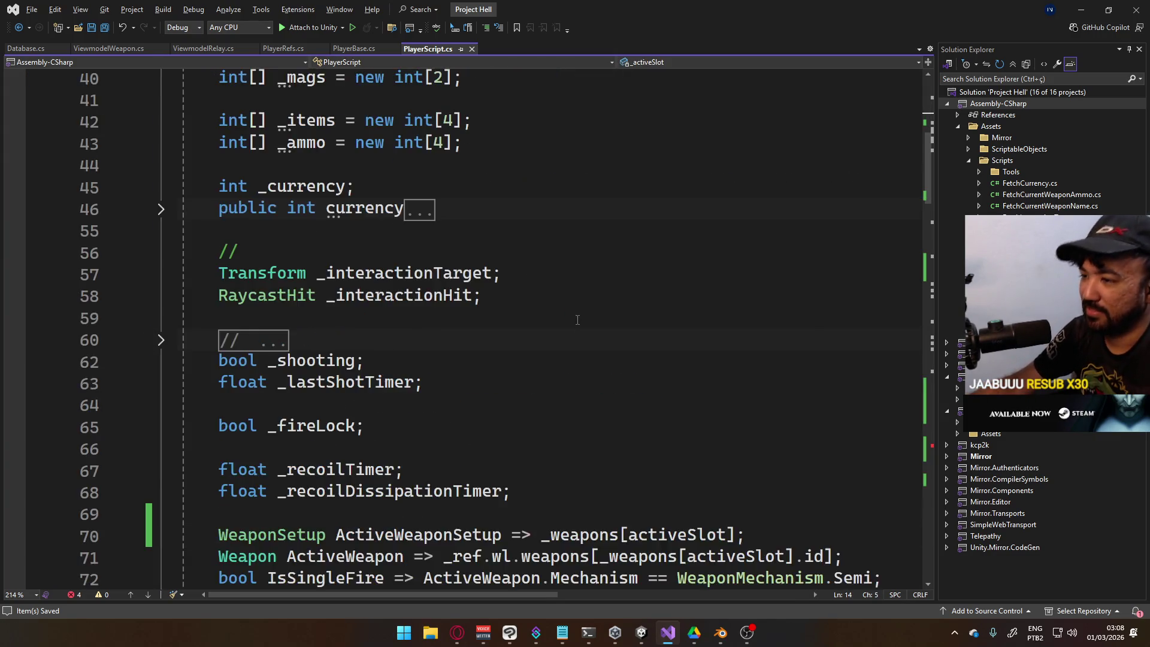
scroll(574, 327, "down", 2)
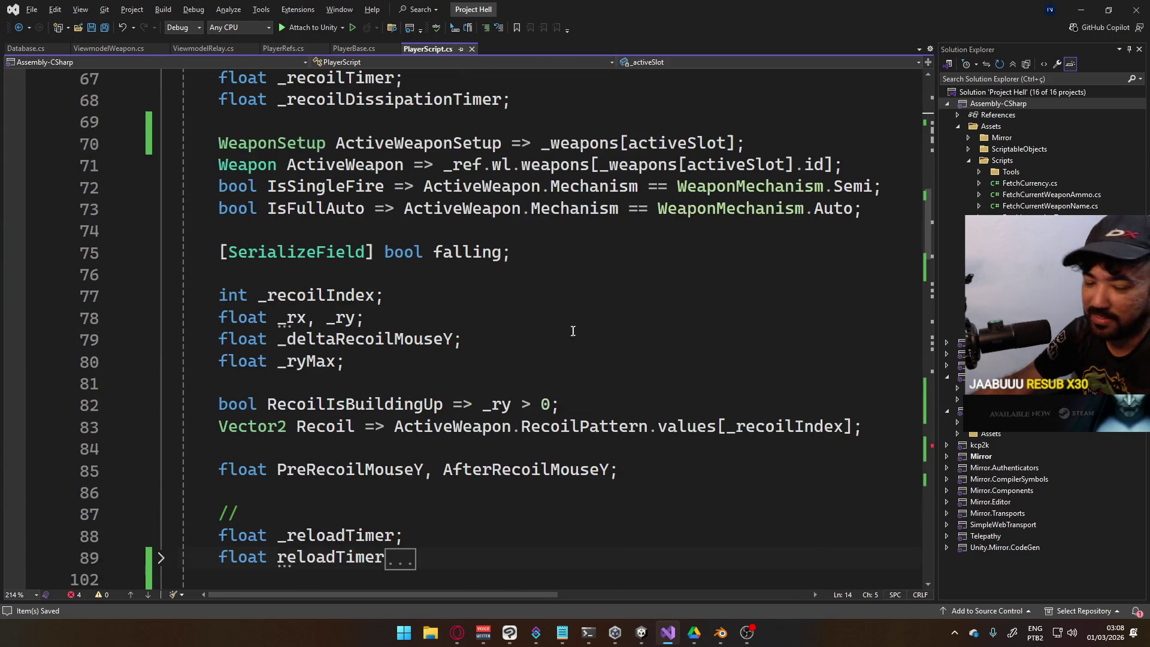
scroll(572, 329, "down", 12)
scroll(270, 242, "up", 2)
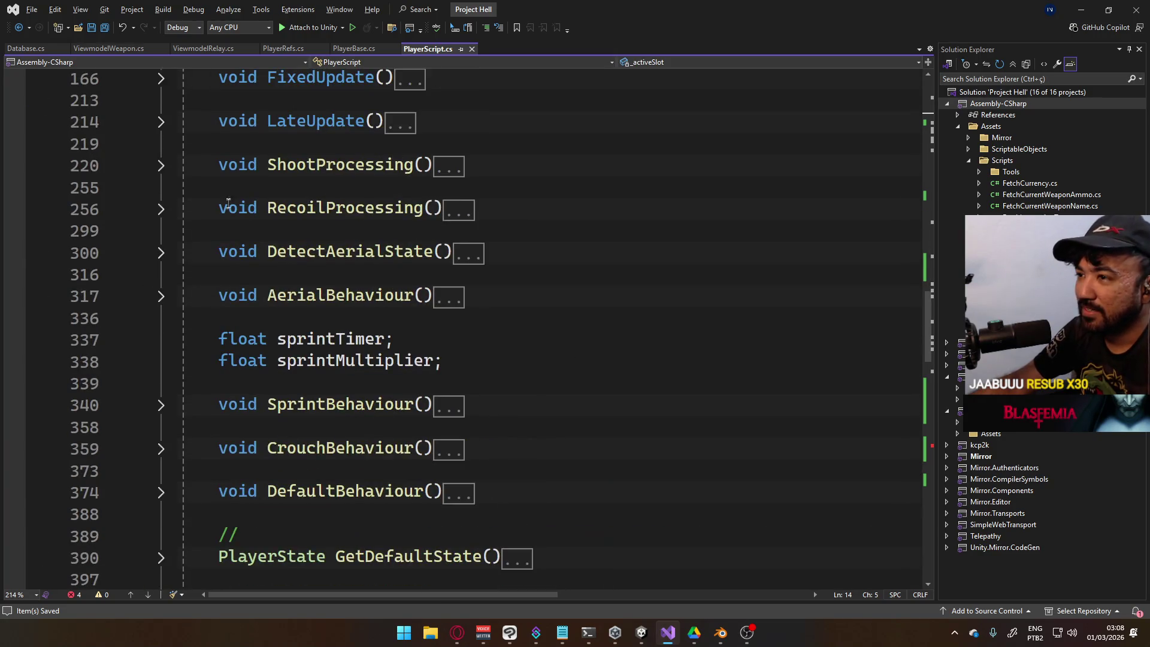
Expand ShootProcessing, review its ammo check, and target the == comparison in _mags[activeSlot]
left_click(161, 166)
scroll(485, 335, "down", 4)
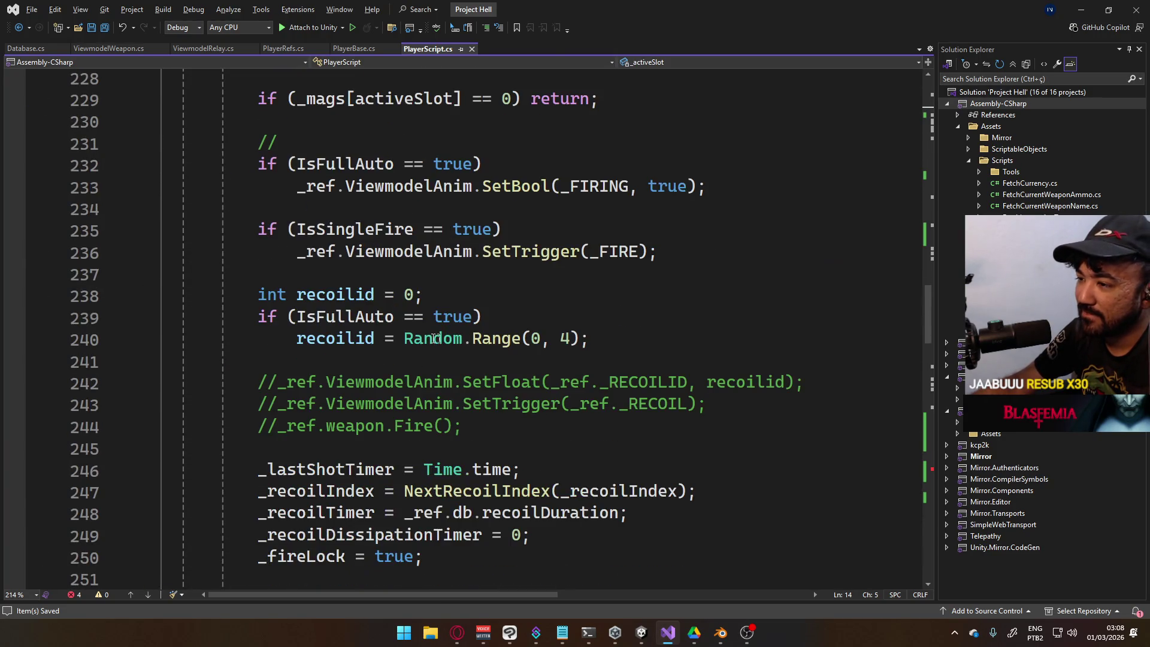
scroll(487, 378, "down", 2)
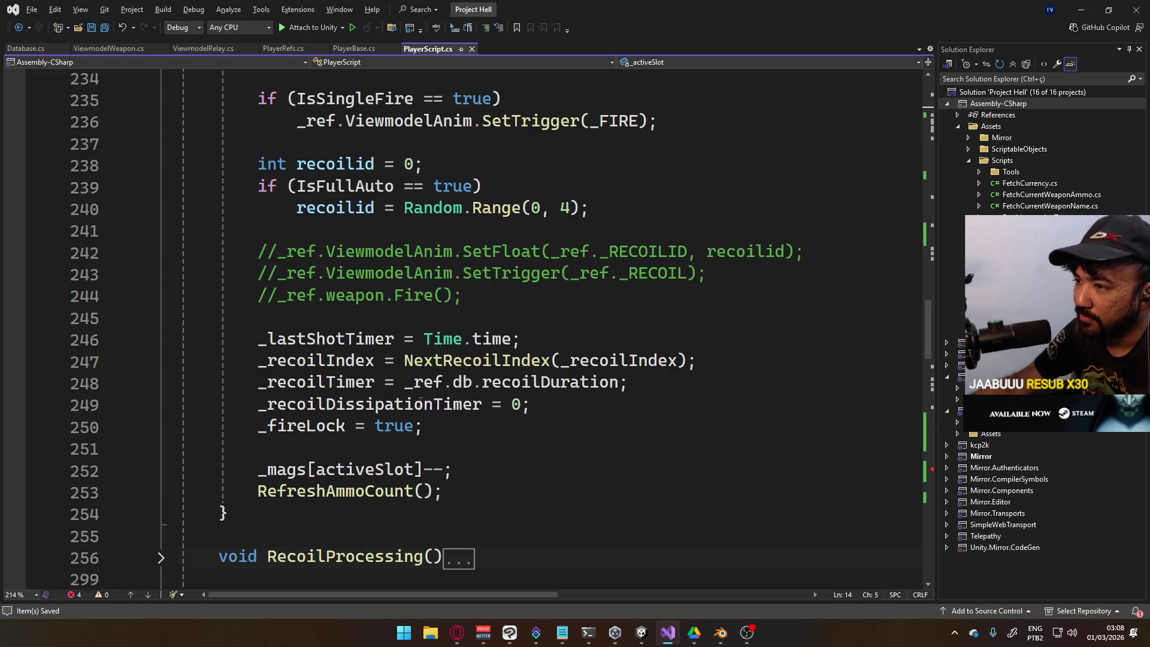
scroll(420, 401, "up", 4)
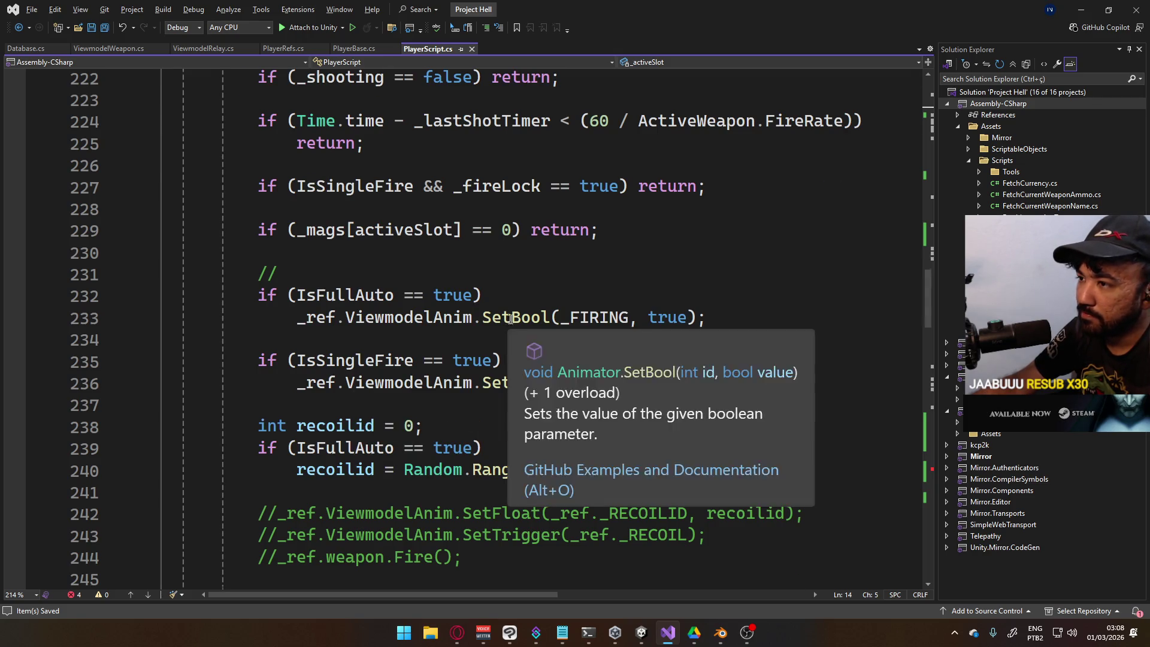
scroll(653, 349, "up", 2)
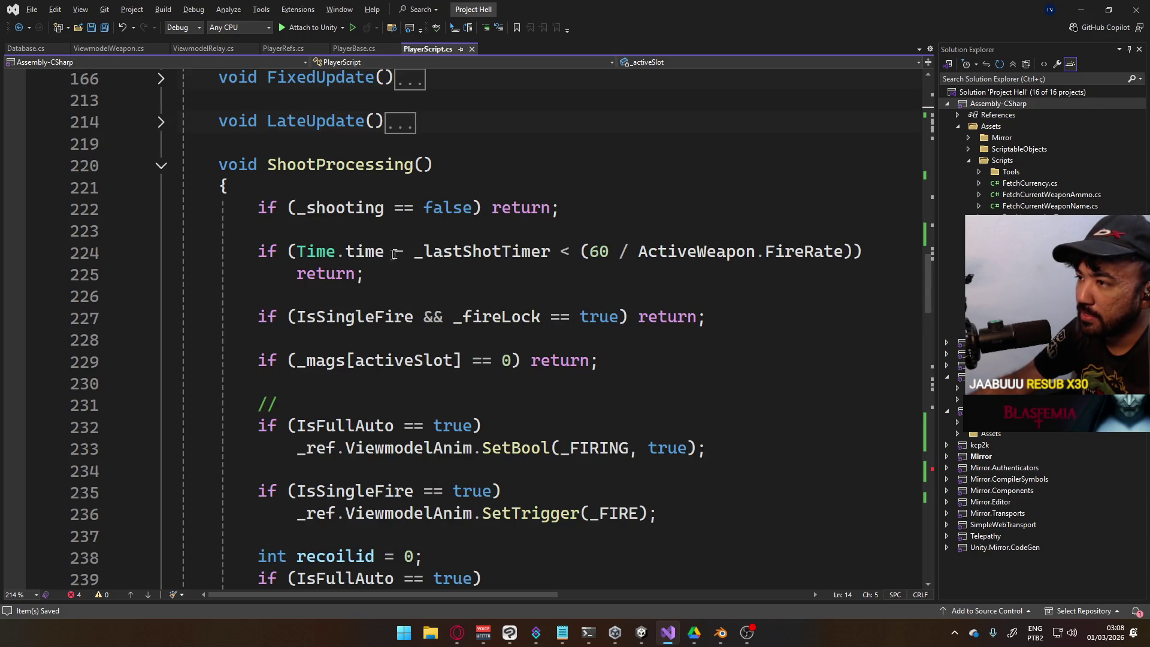
scroll(653, 318, "down", 1)
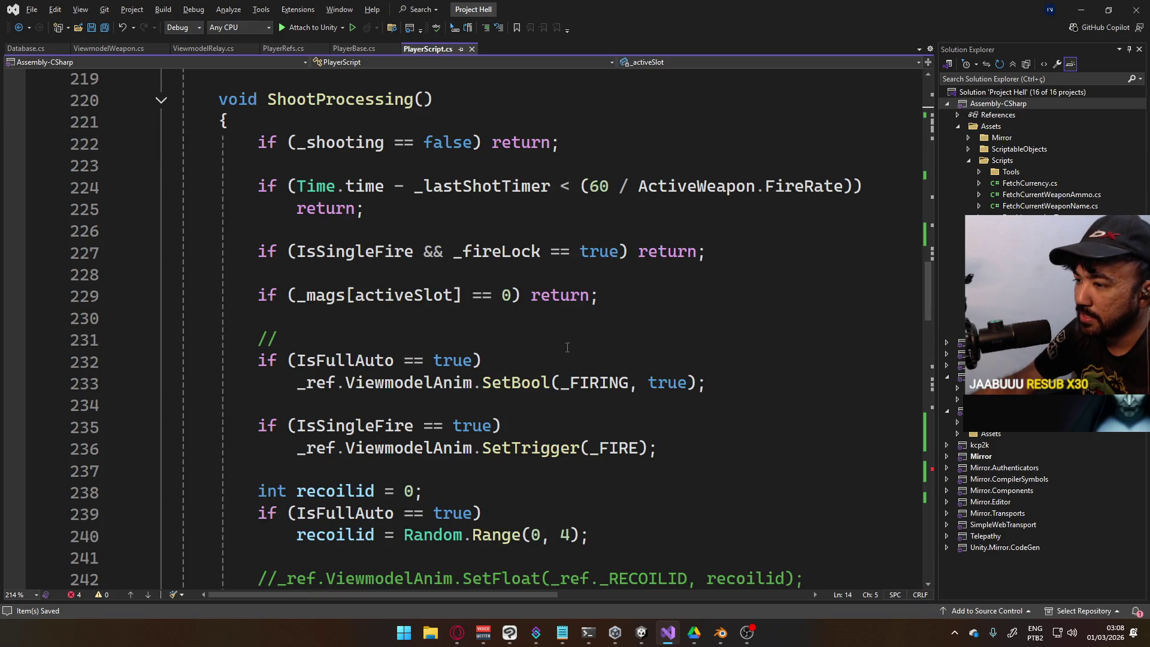
scroll(567, 347, "down", 2)
scroll(552, 365, "down", 3)
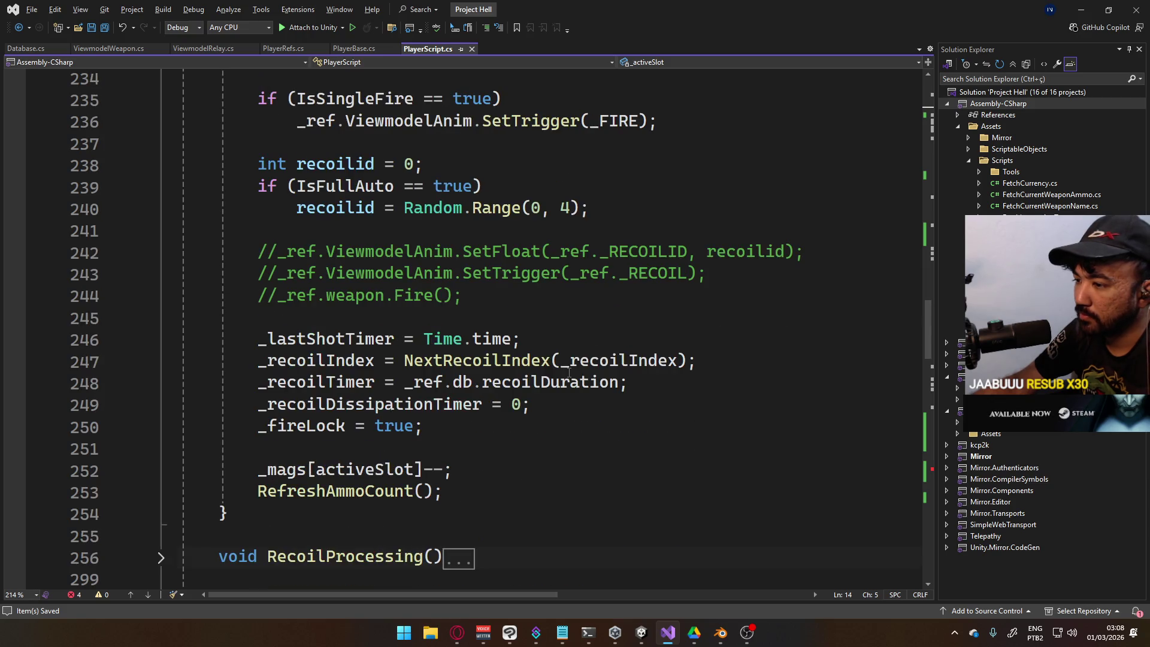
scroll(551, 365, "up", 5)
scroll(601, 366, "up", 1)
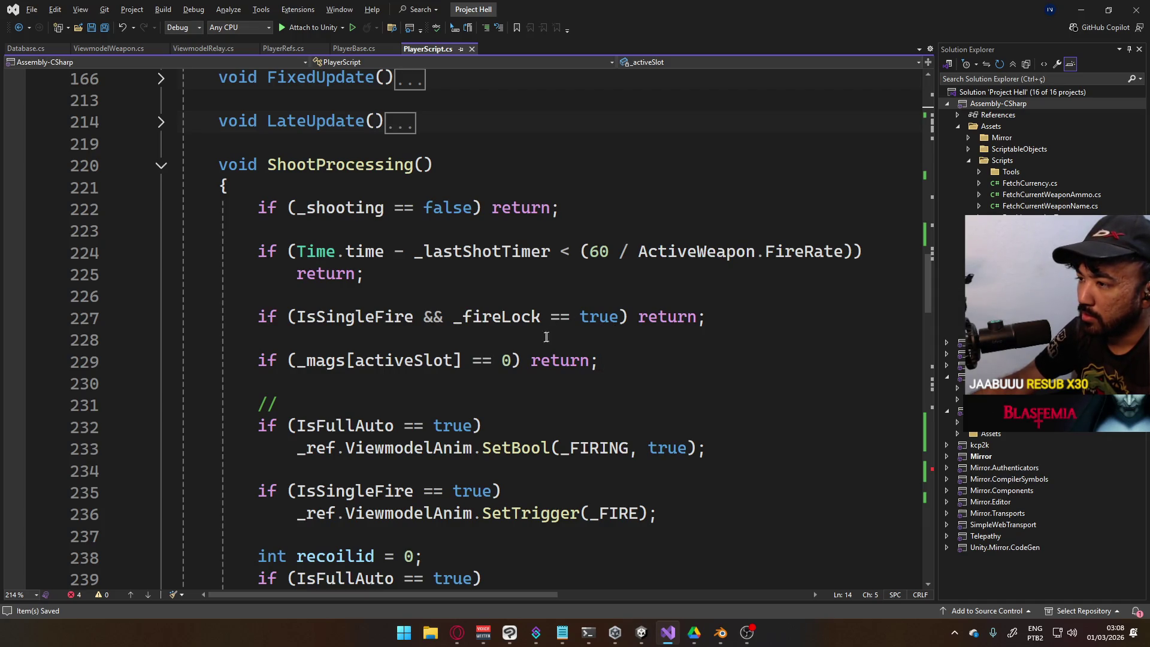
left_click(478, 363)
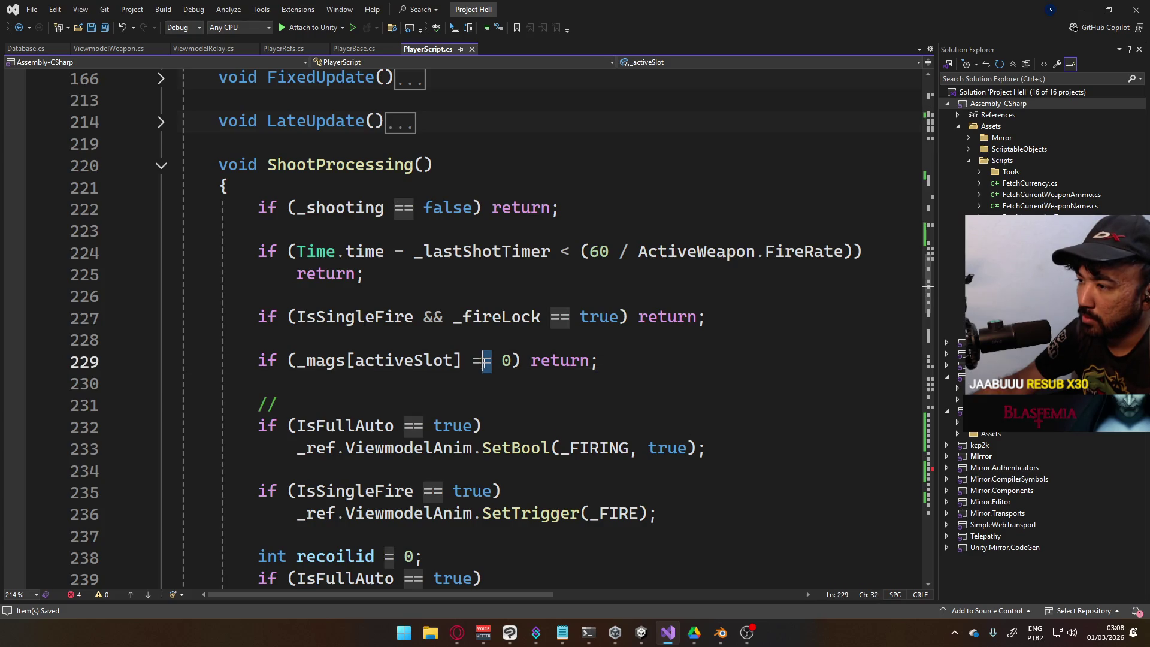
Change the ammo check to _mags[activeSlot] <= 0 and save PlayerScript.cs
type("<=")
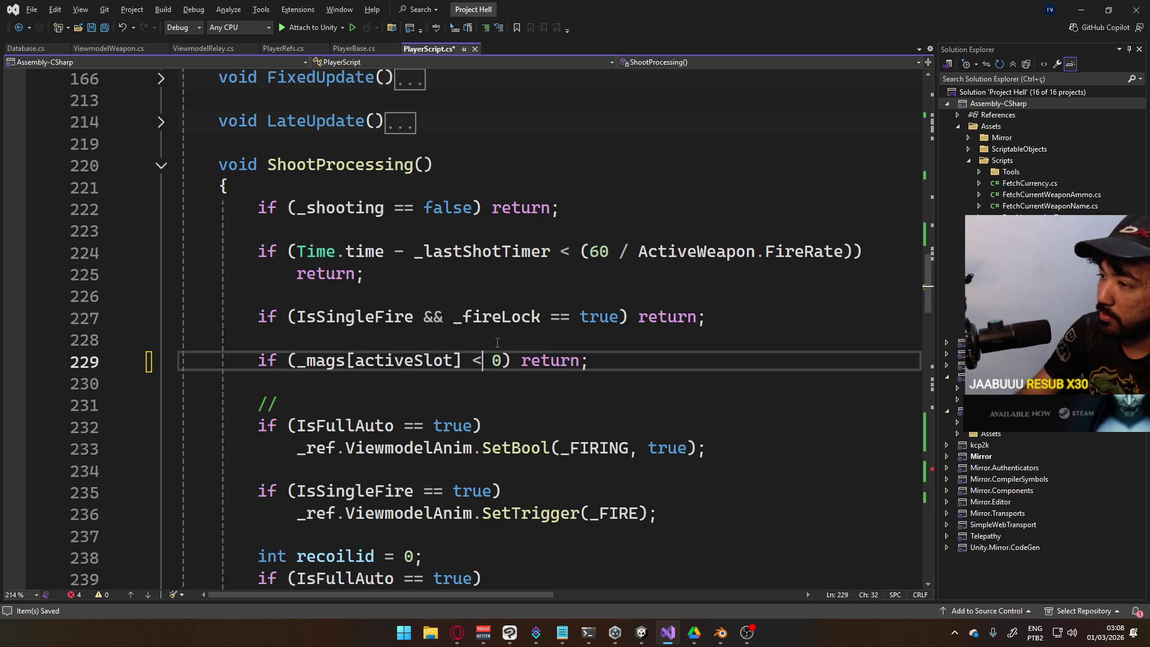
key("ctrl+s")
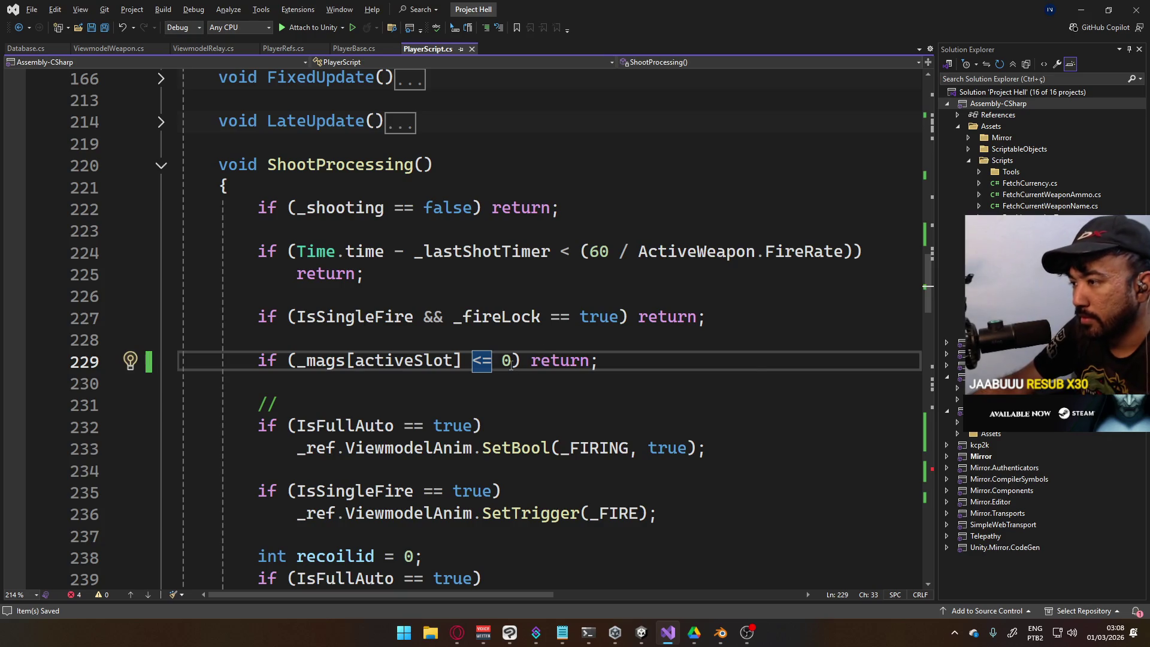
left_click(521, 361)
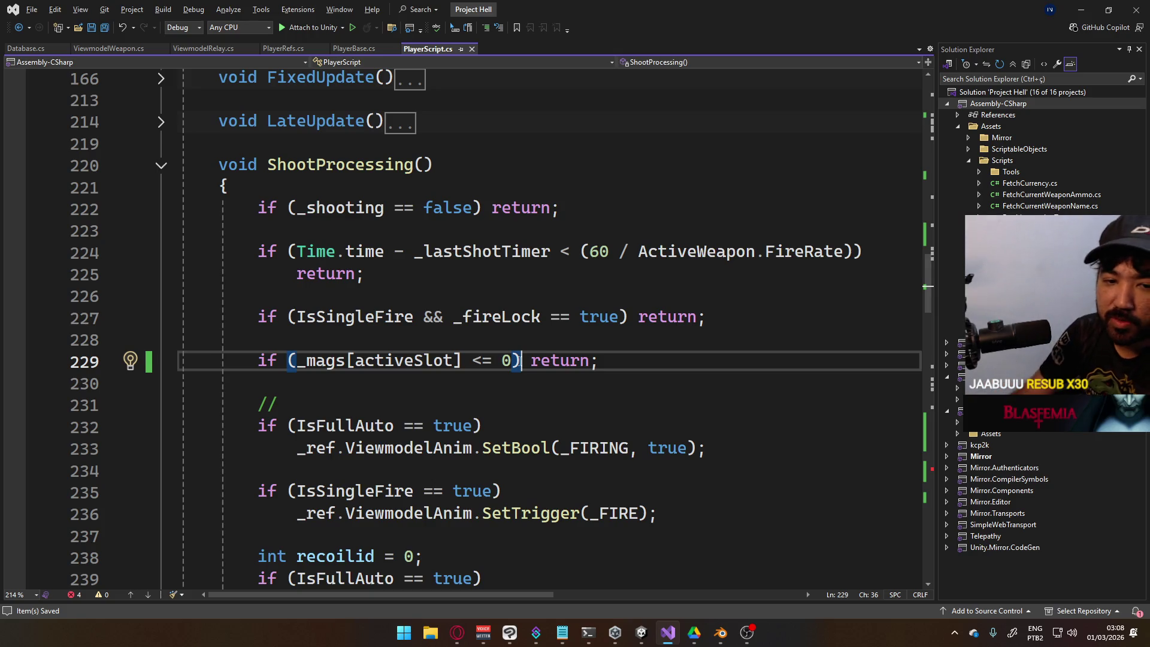
Switch over to Unity and enter Play mode to test the change
key("alt+Tab")
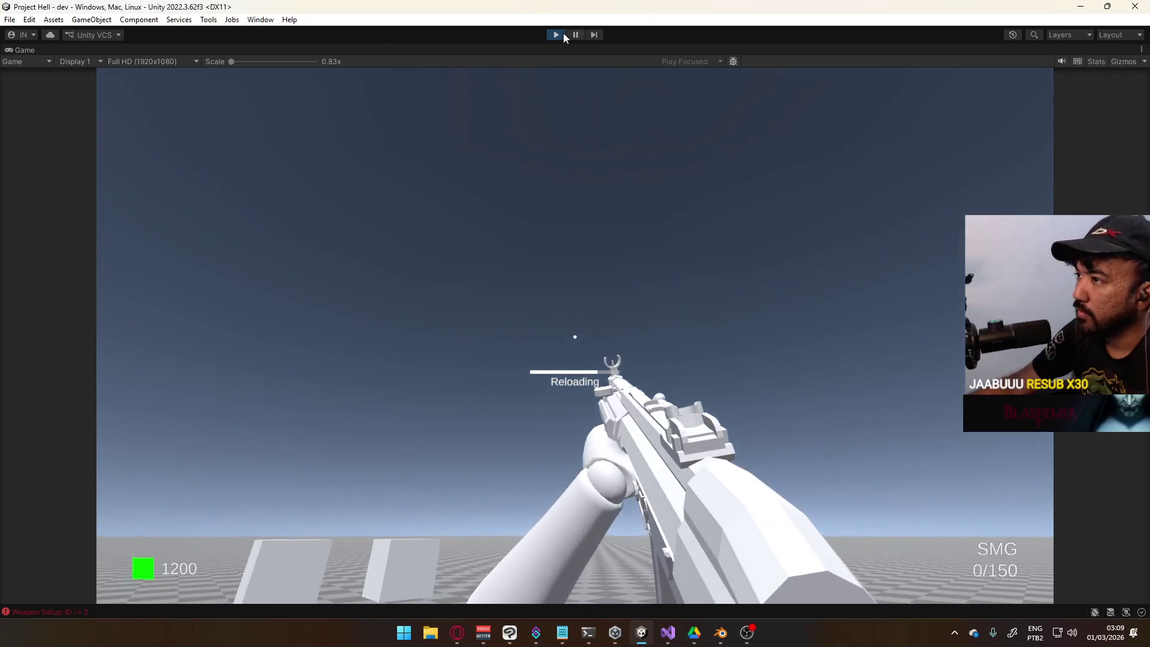
key("alt+Tab")
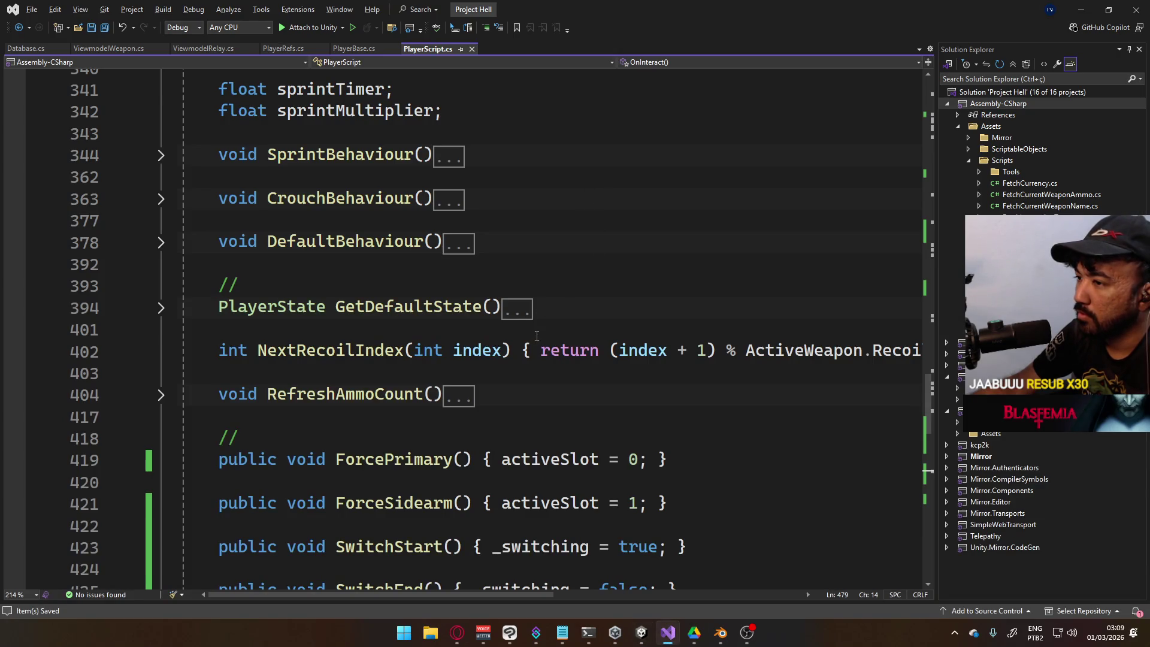
scroll(537, 336, "down", 9)
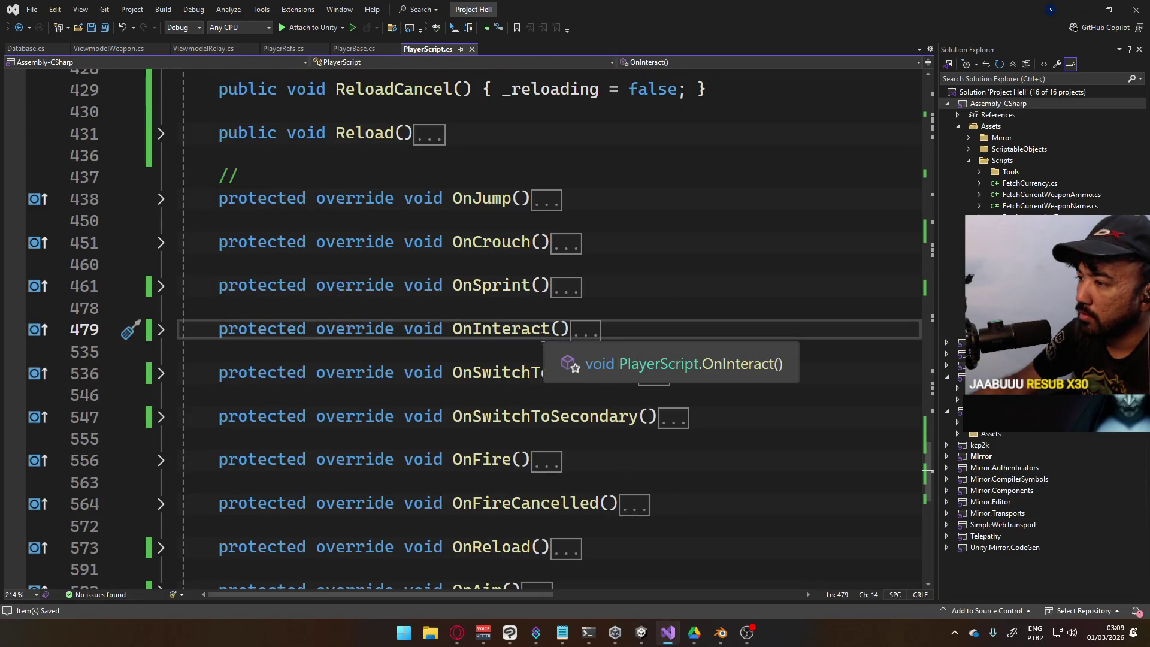
key("alt+Tab")
left_click(556, 35)
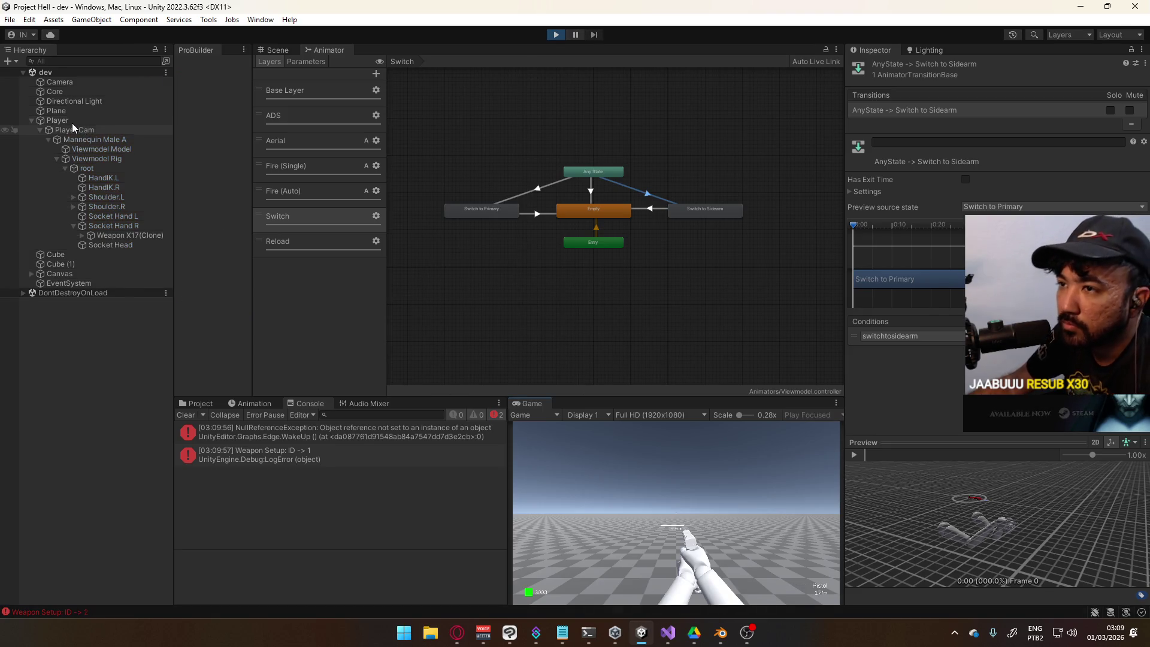
Select the Player object and switch the Inspector to Debug view
left_click(76, 121)
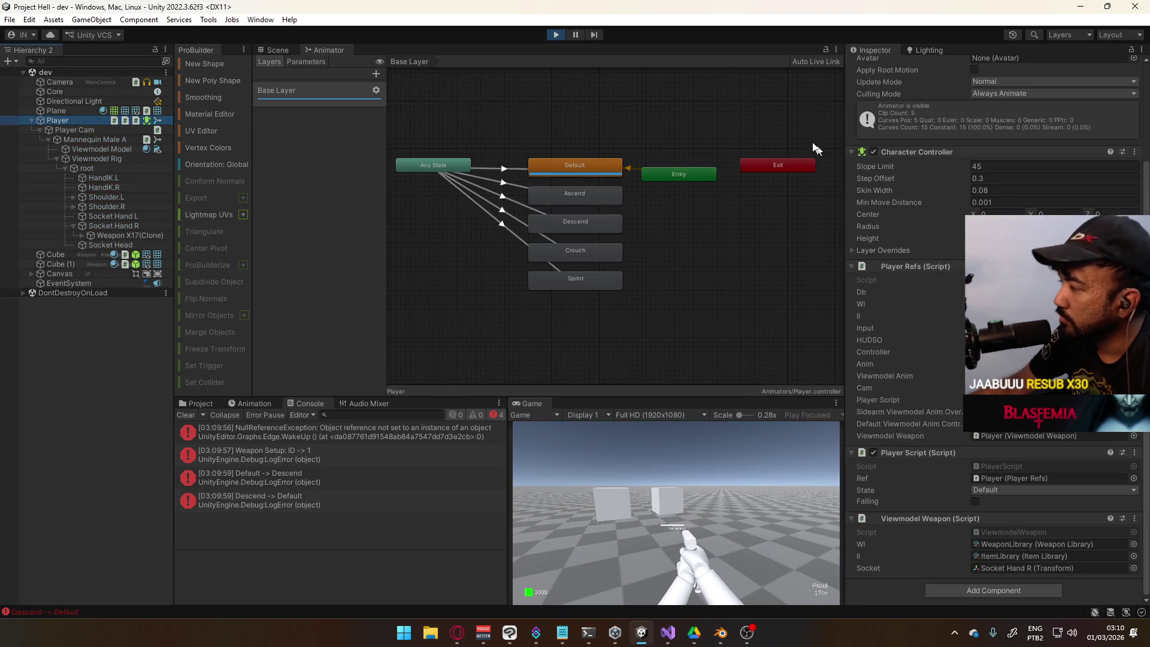
left_click(1142, 50)
left_click(1007, 103)
scroll(905, 329, "down", 15)
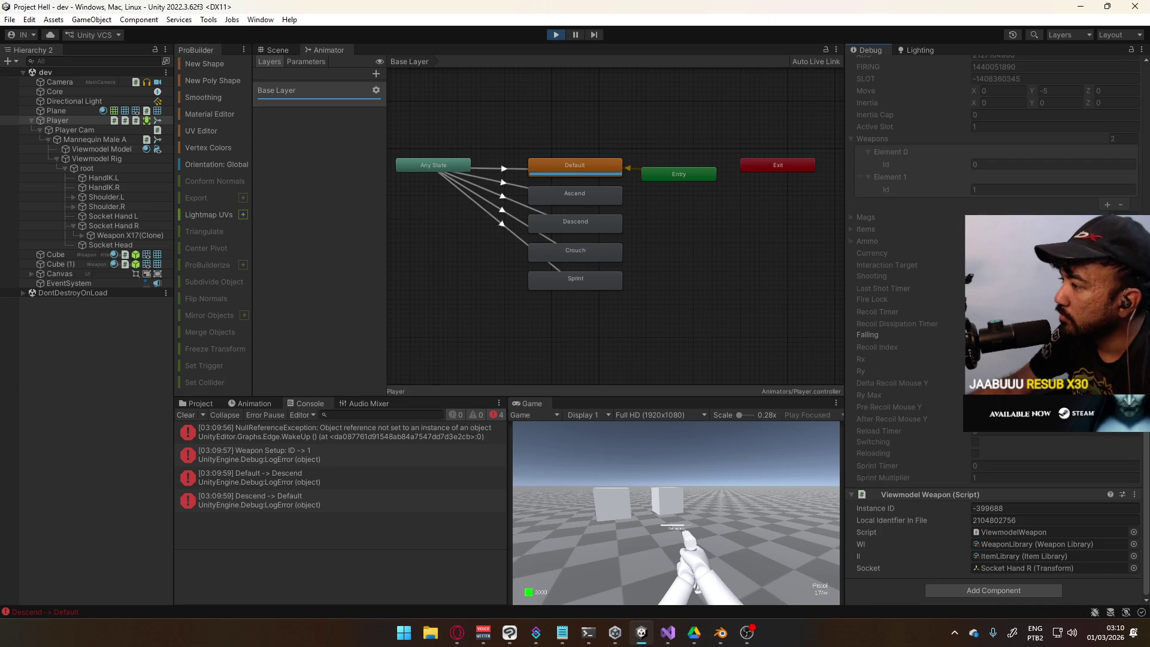
Pick up the SMG and fire it empty to 0/150, then stop Play and return to Visual Studio
key("w")
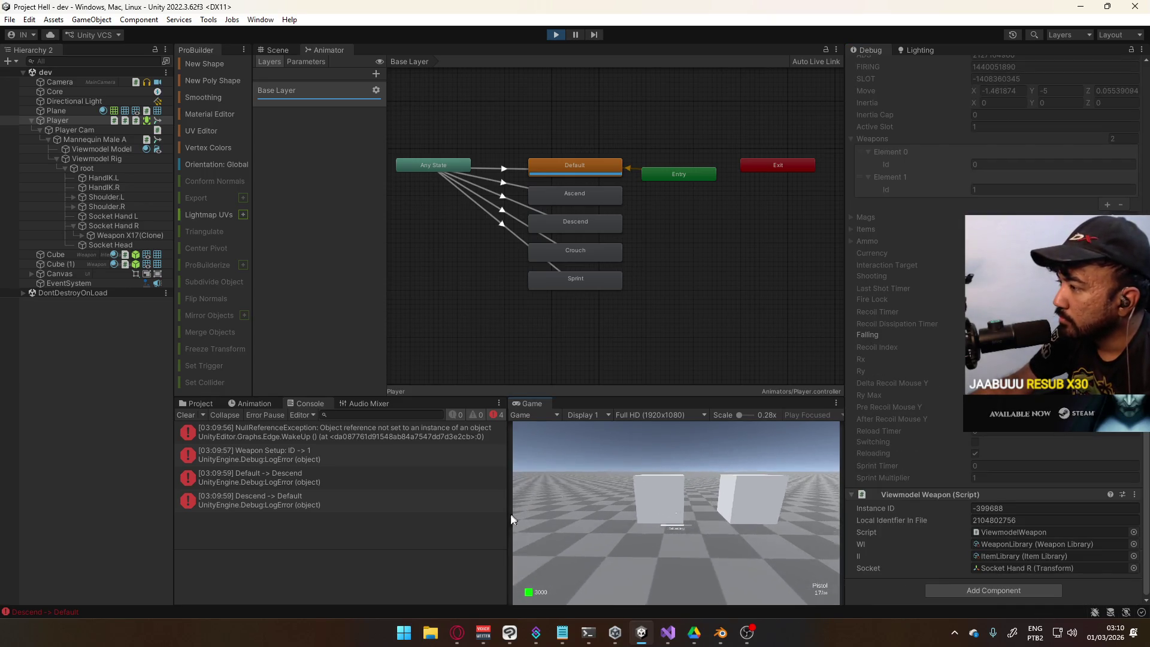
key("e")
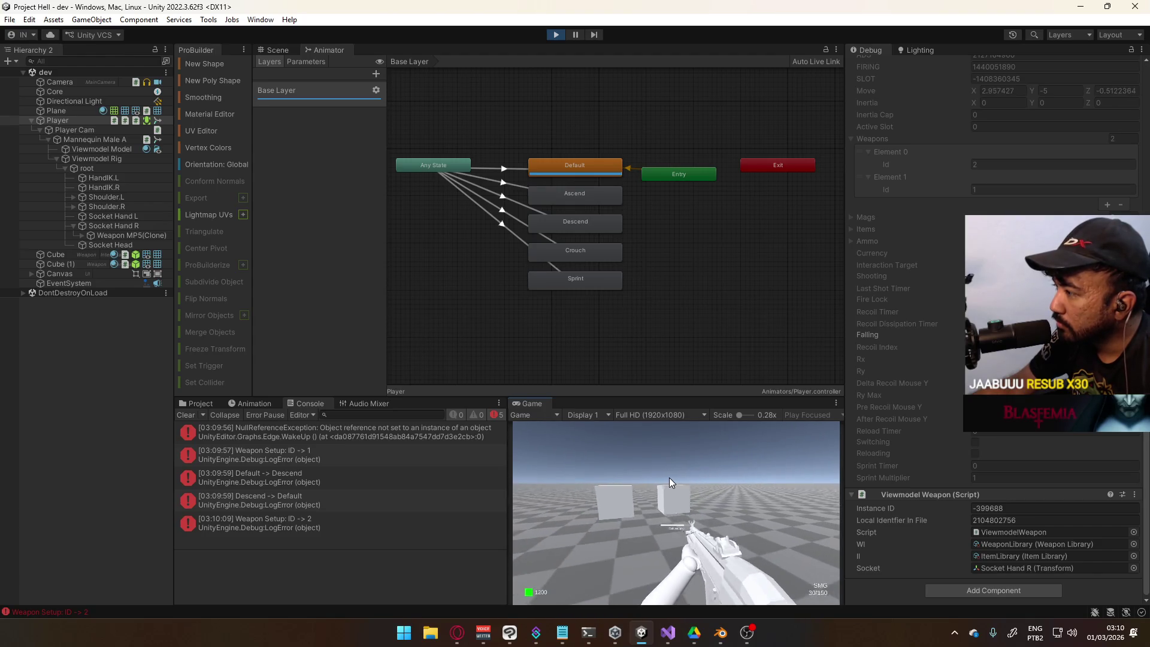
left_click(662, 482)
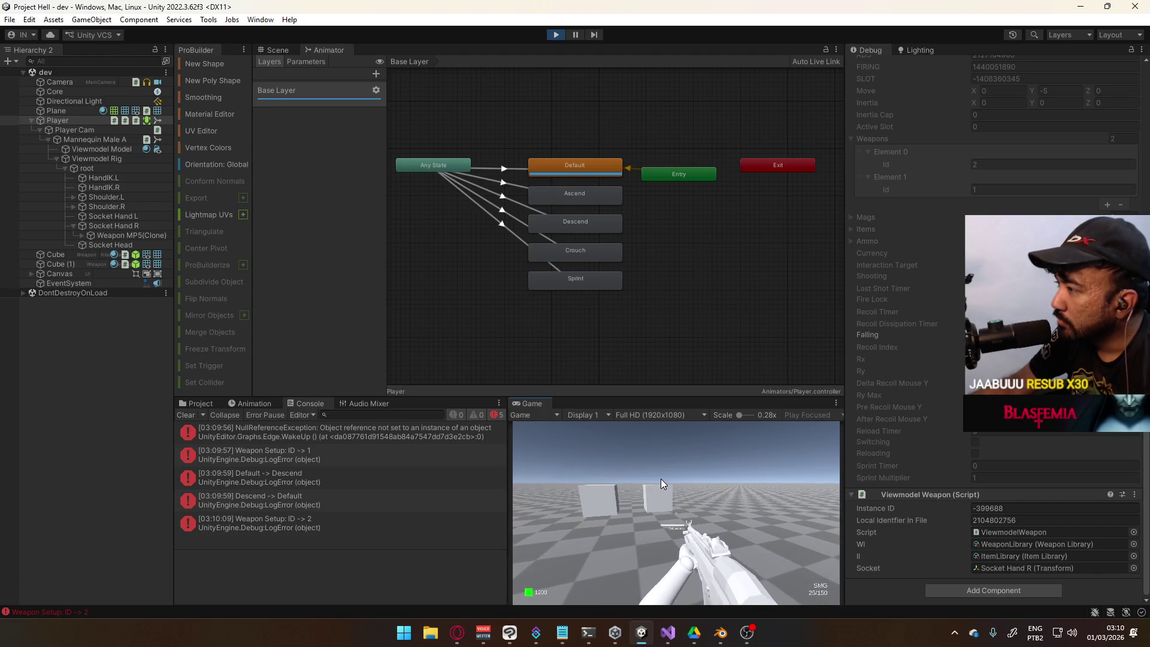
left_click_drag(660, 480, 661, 480)
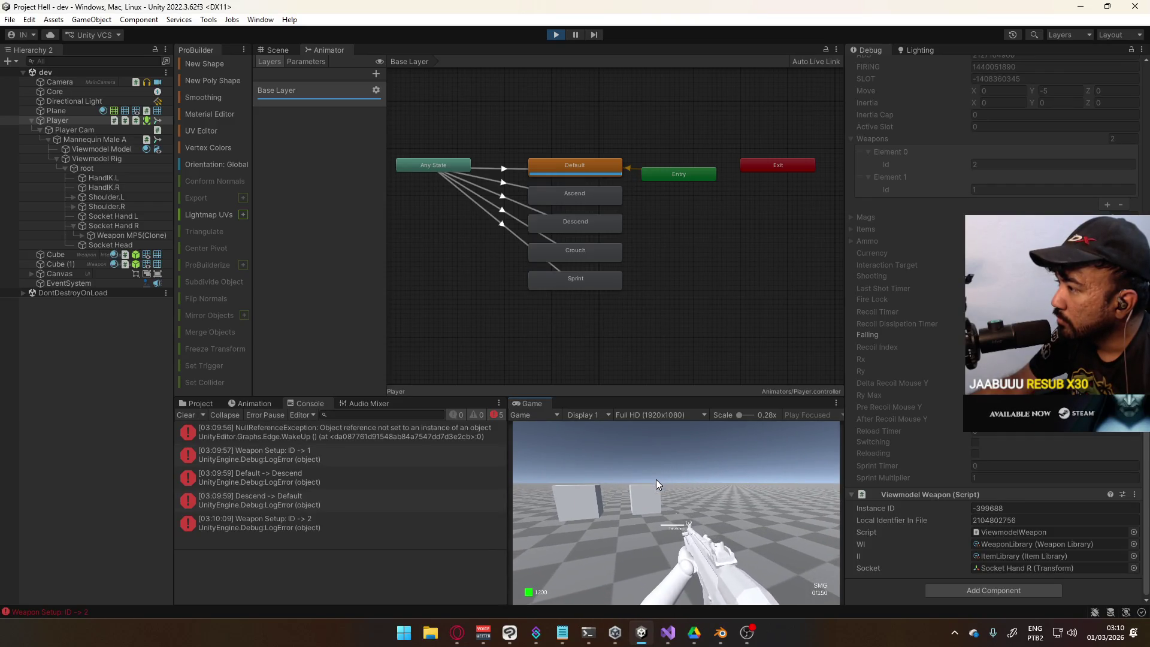
key("s")
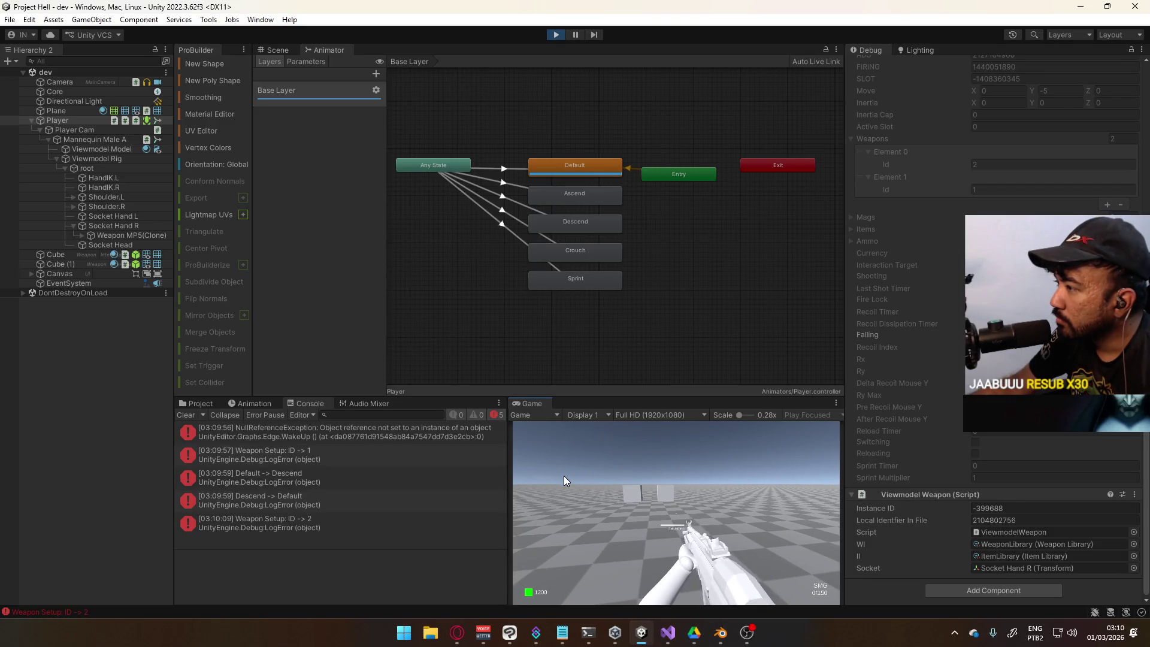
left_click(556, 34)
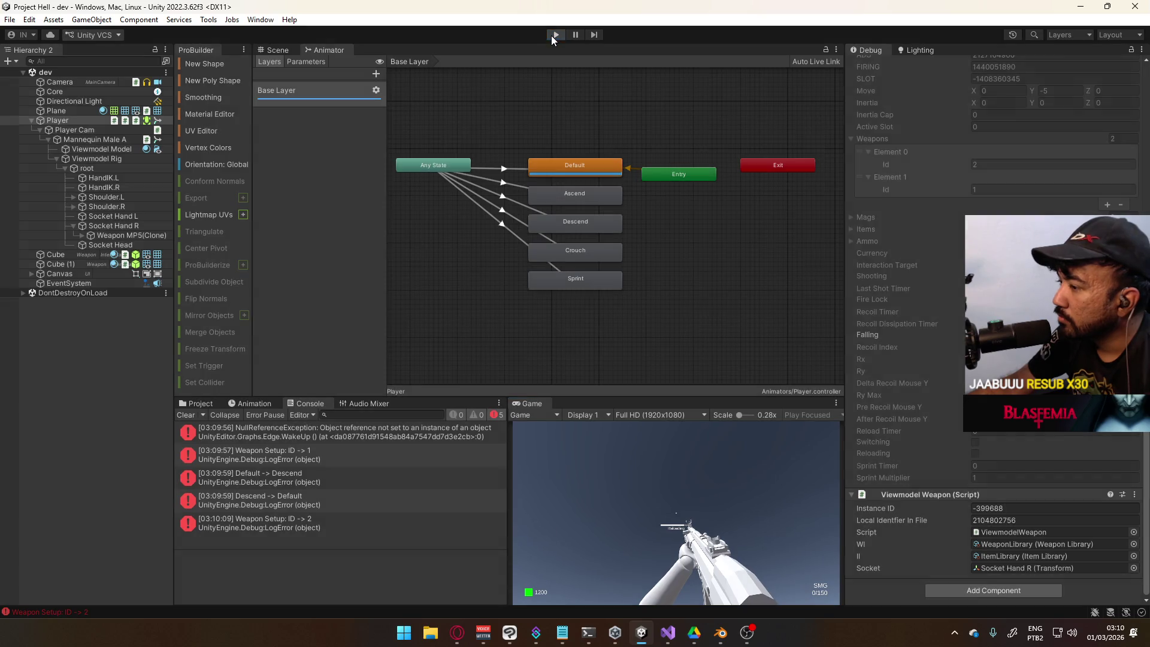
key("alt+Tab")
scroll(652, 355, "up", 12)
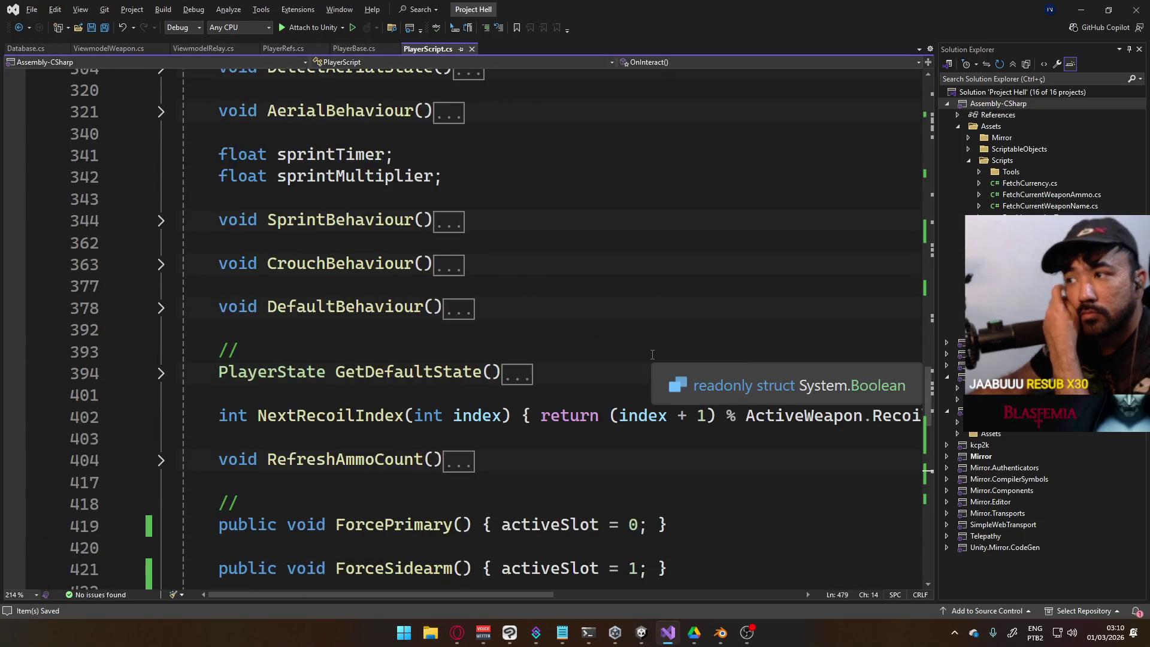
Expand OnFireCancelled and select its SetBool(_FIRING, false) line
scroll(651, 354, "up", 15)
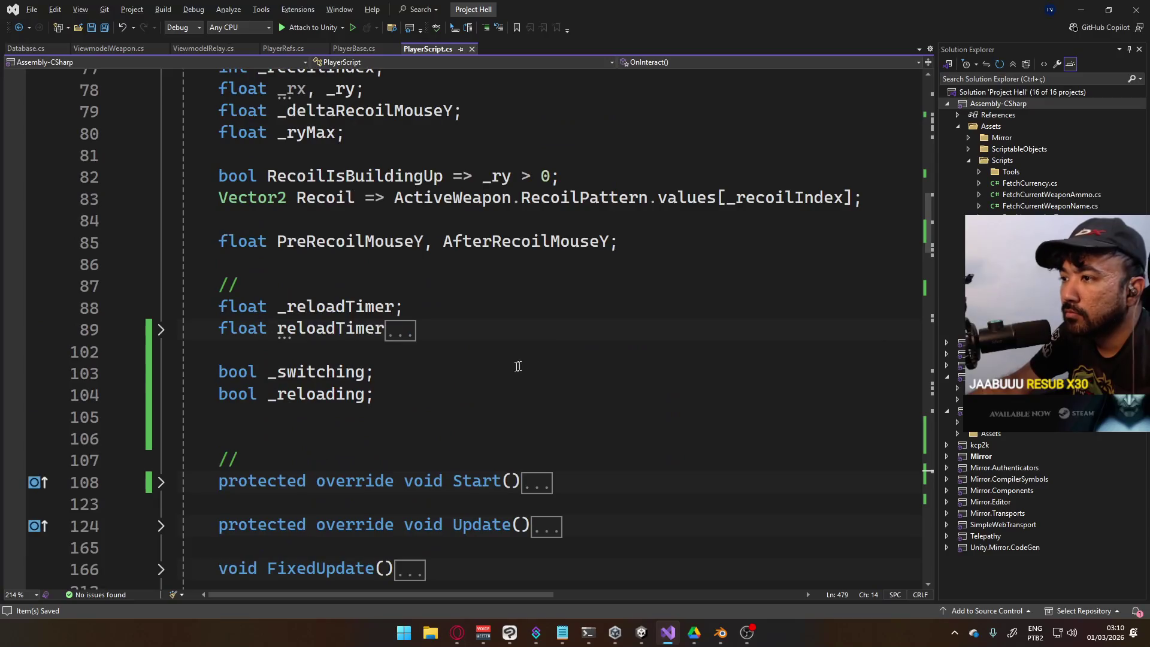
scroll(453, 375, "up", 6)
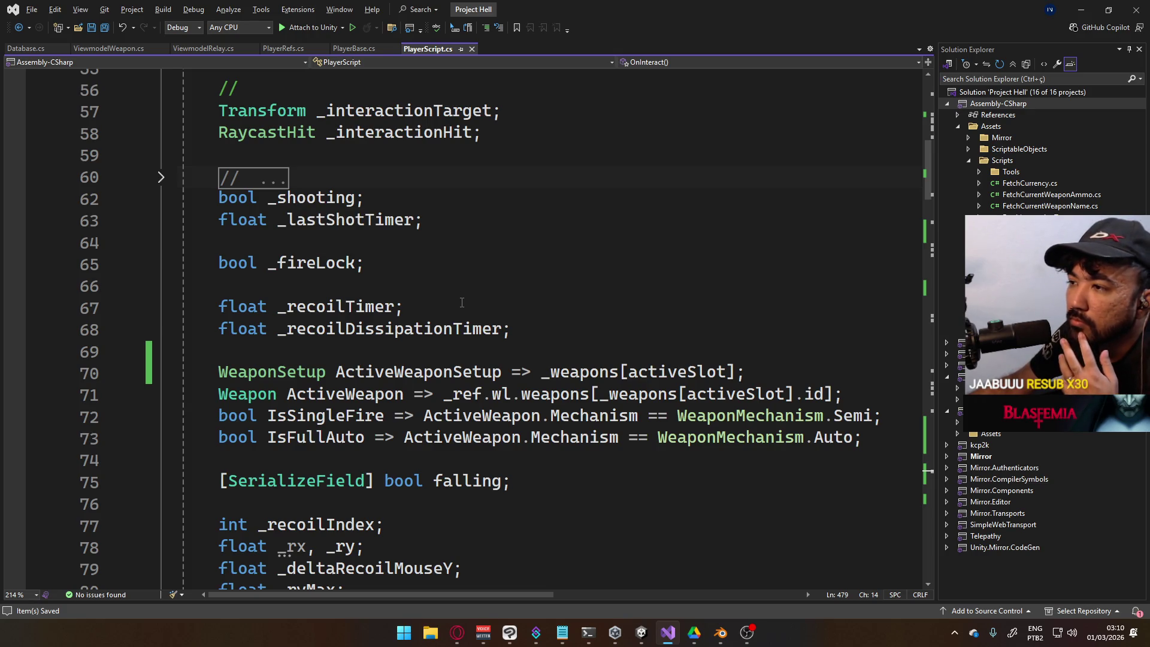
scroll(462, 302, "down", 20)
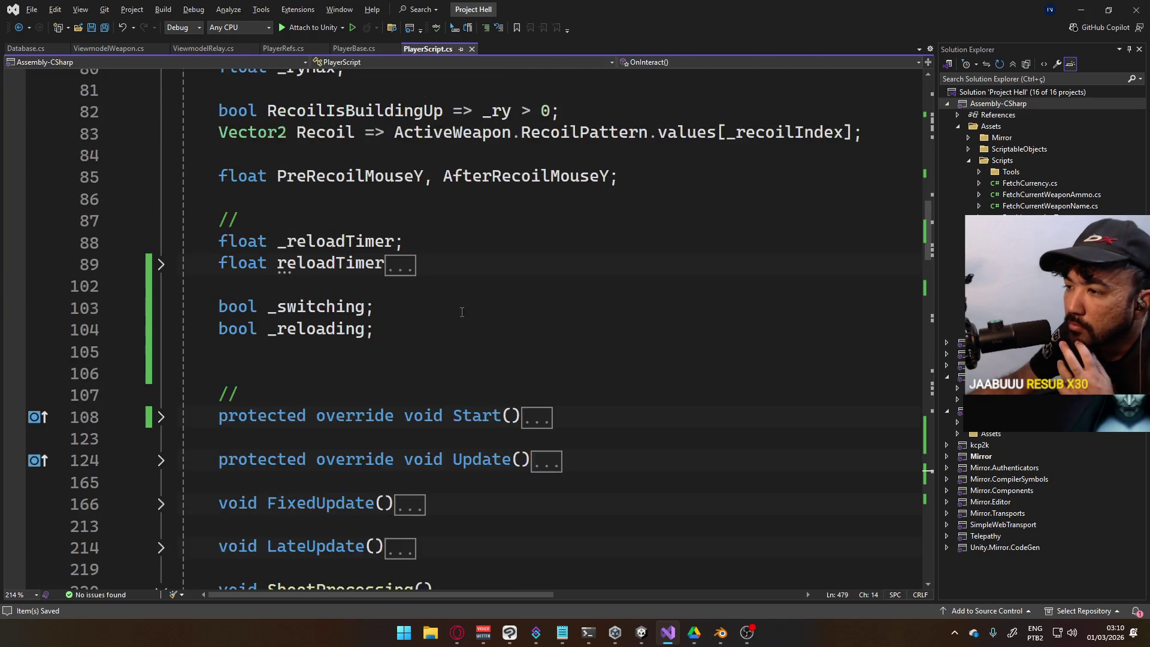
scroll(474, 299, "down", 7)
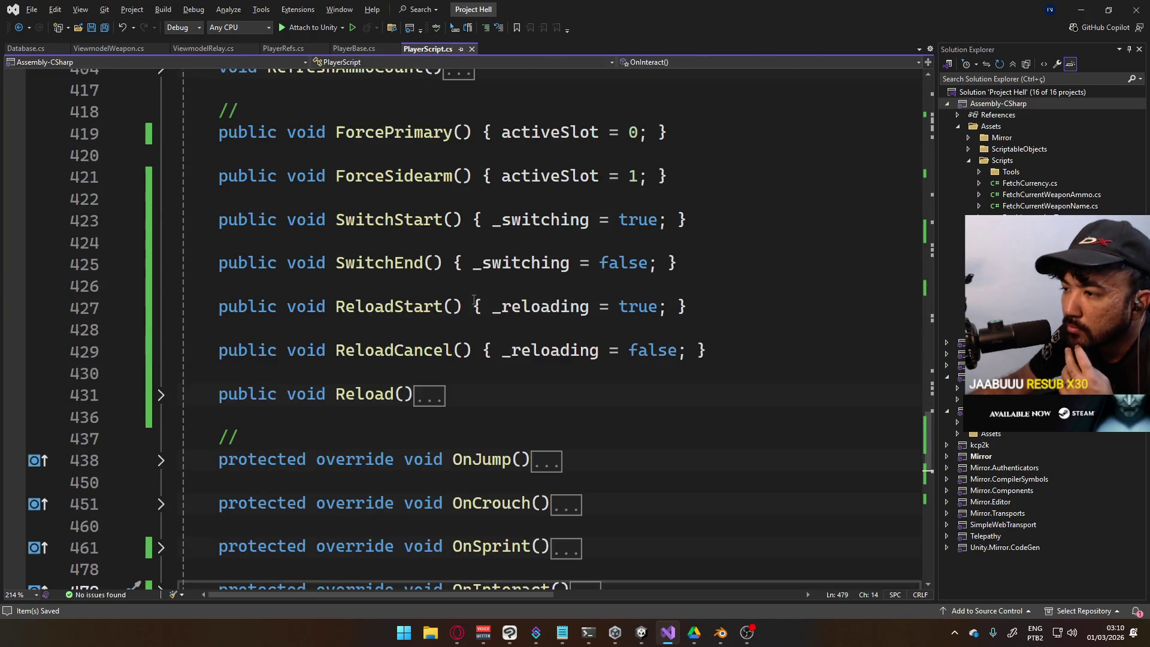
scroll(474, 300, "down", 3)
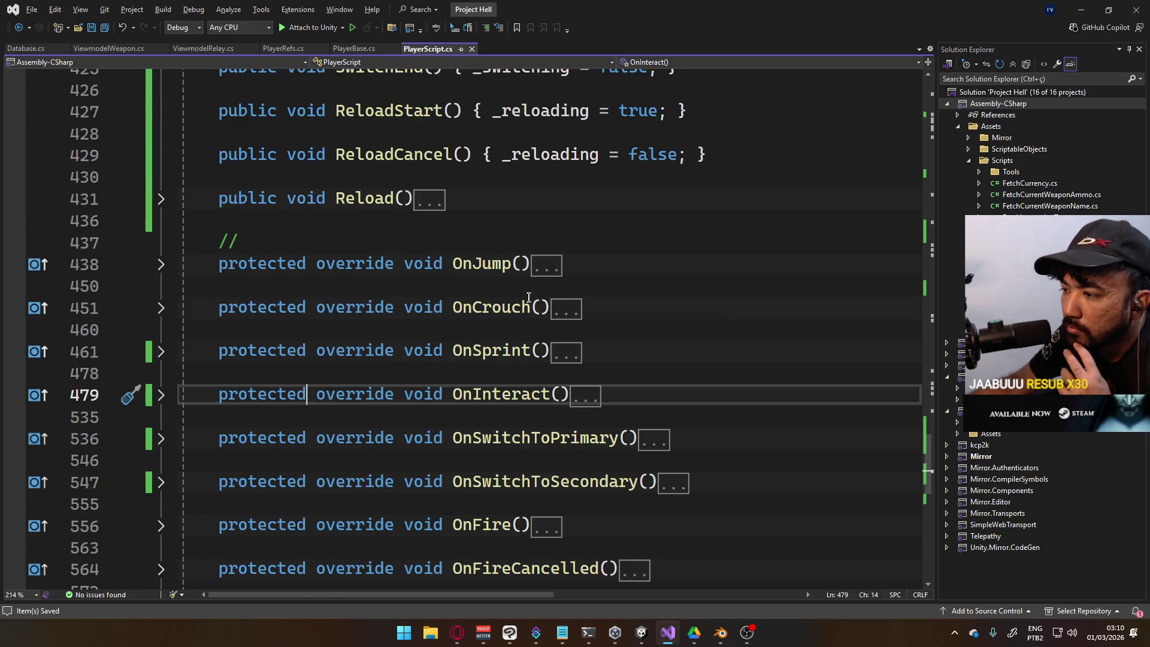
scroll(529, 298, "down", 3)
left_click(169, 375)
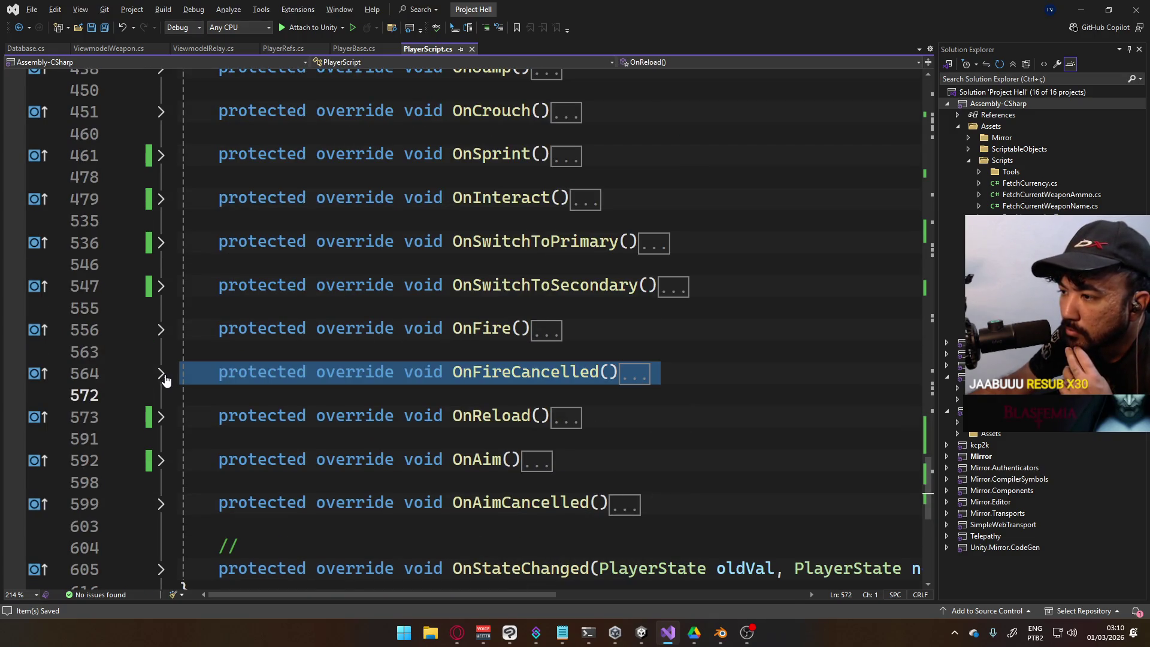
left_click(163, 375)
left_click(484, 439)
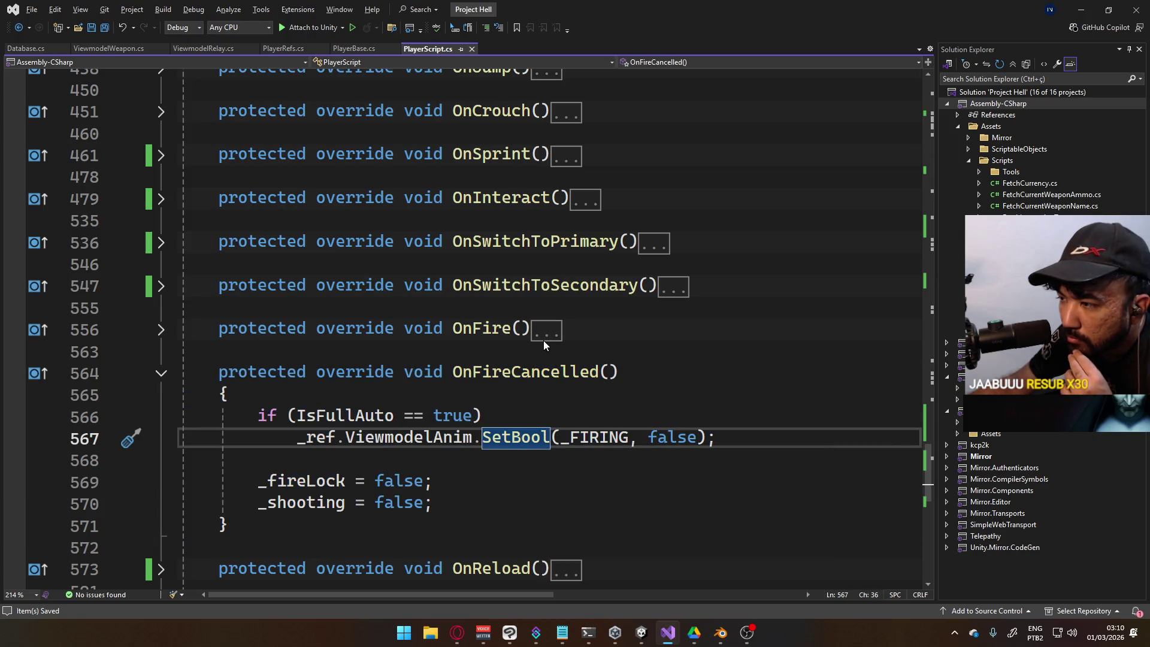
left_click_drag(752, 436, 262, 449)
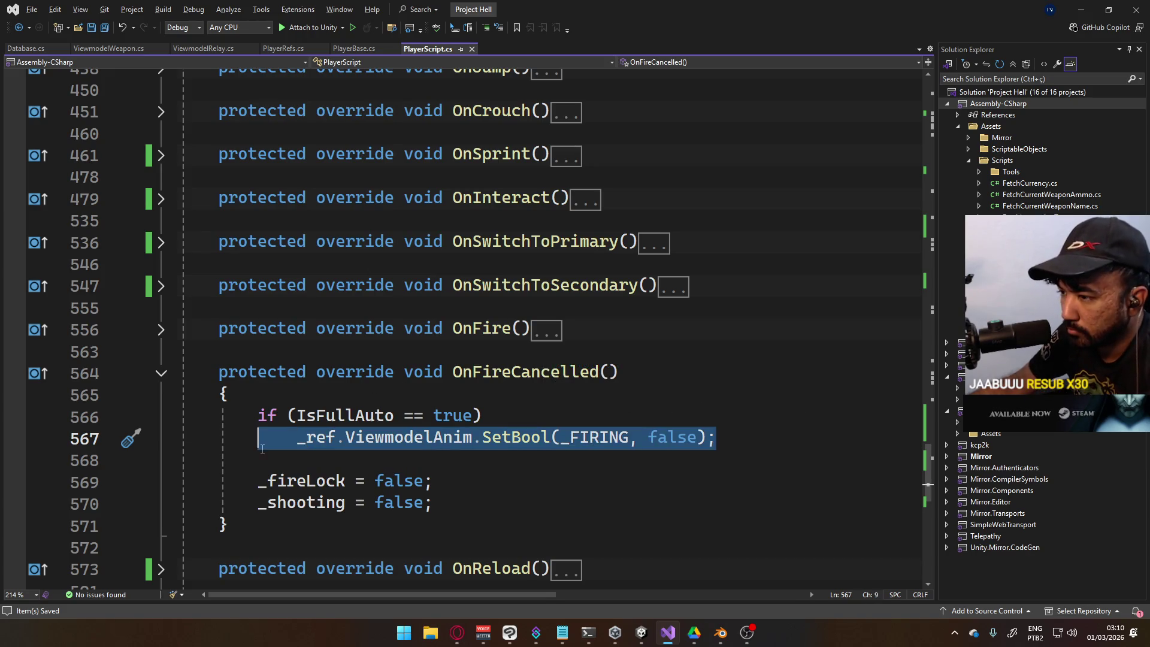
Paste the _FIRING reset under _shooting = false in ShootProcessing and return to Unity
scroll(564, 436, "up", 20)
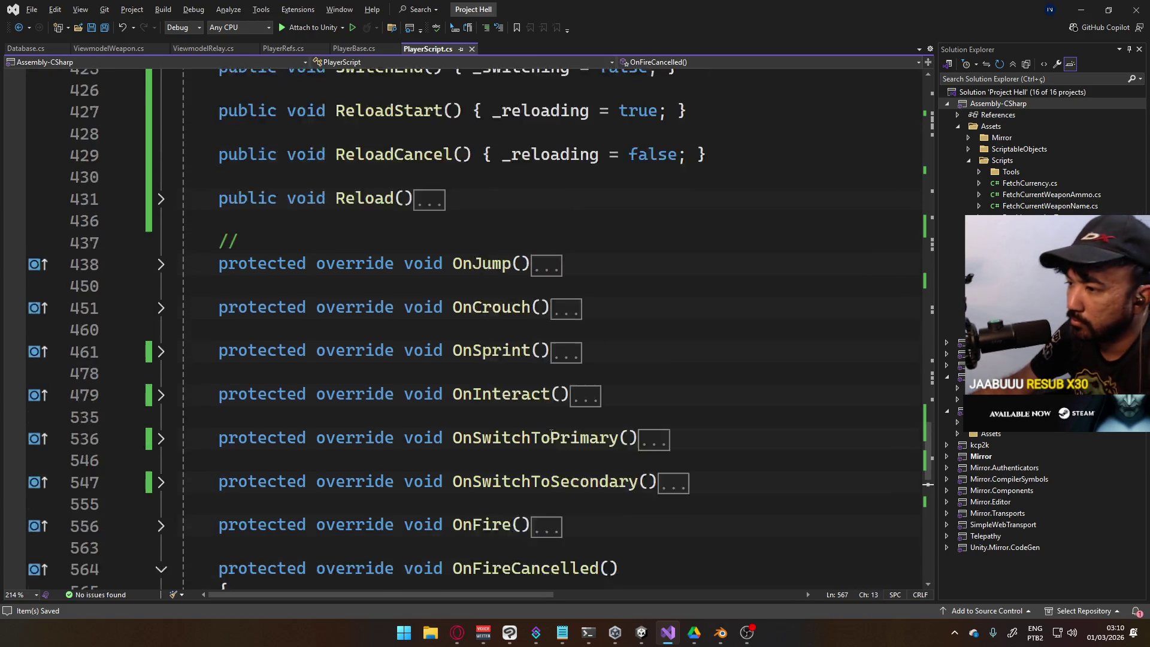
scroll(541, 409, "up", 4)
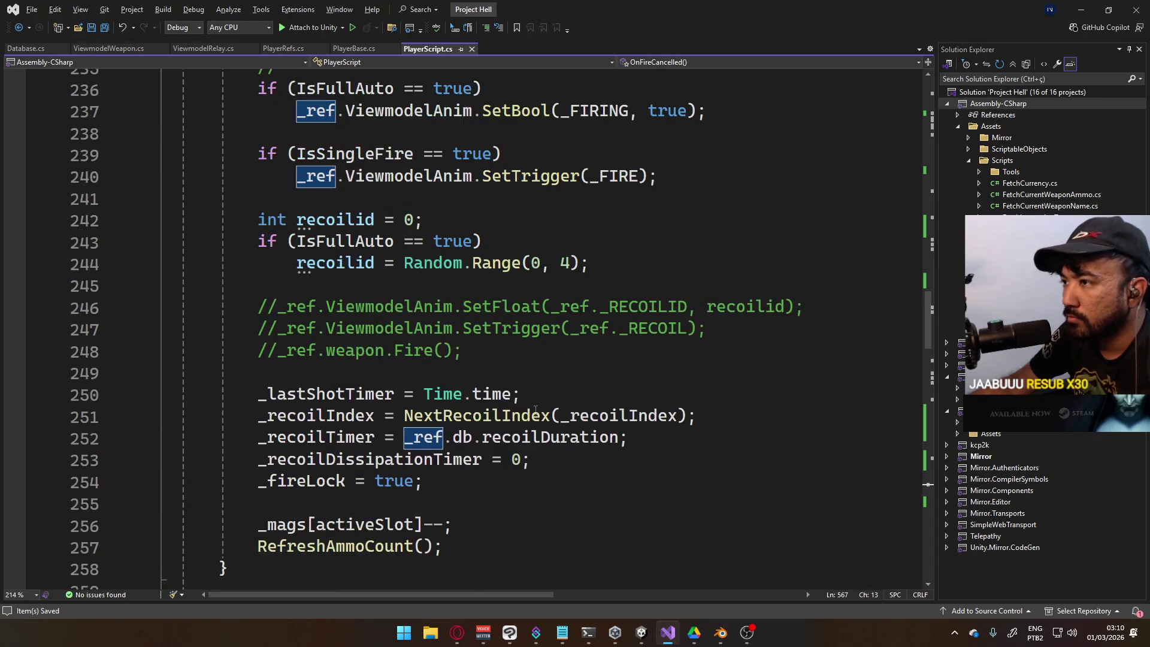
scroll(407, 405, "up", 4)
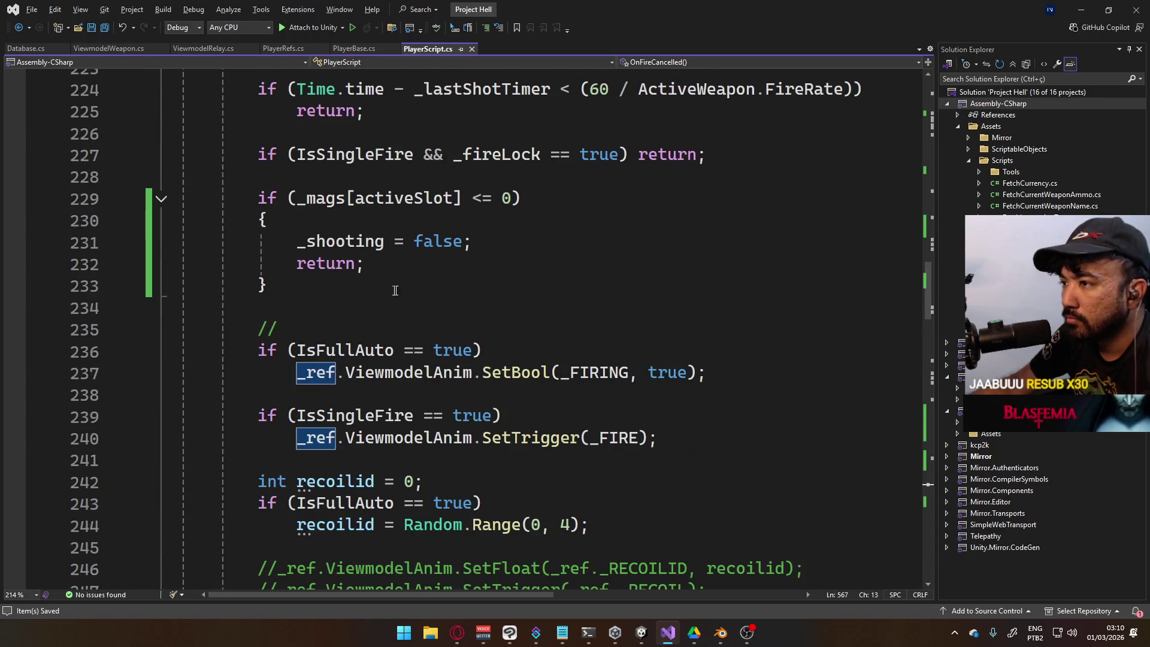
scroll(395, 290, "up", 1)
left_click(540, 302)
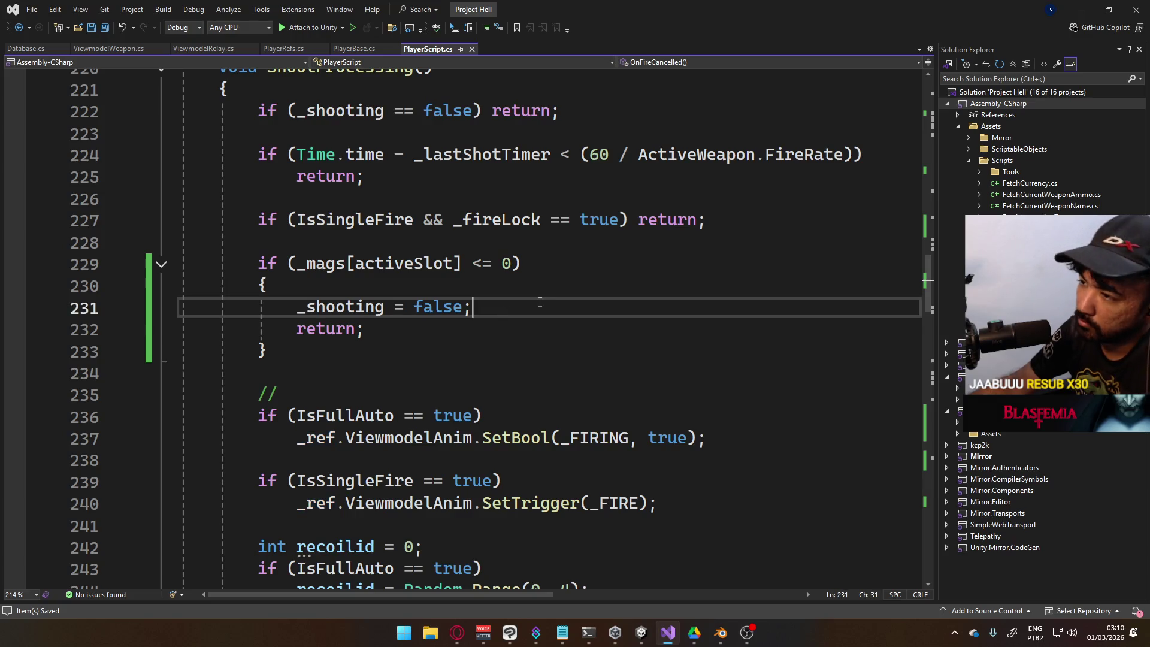
key("Return")
key("Tab")
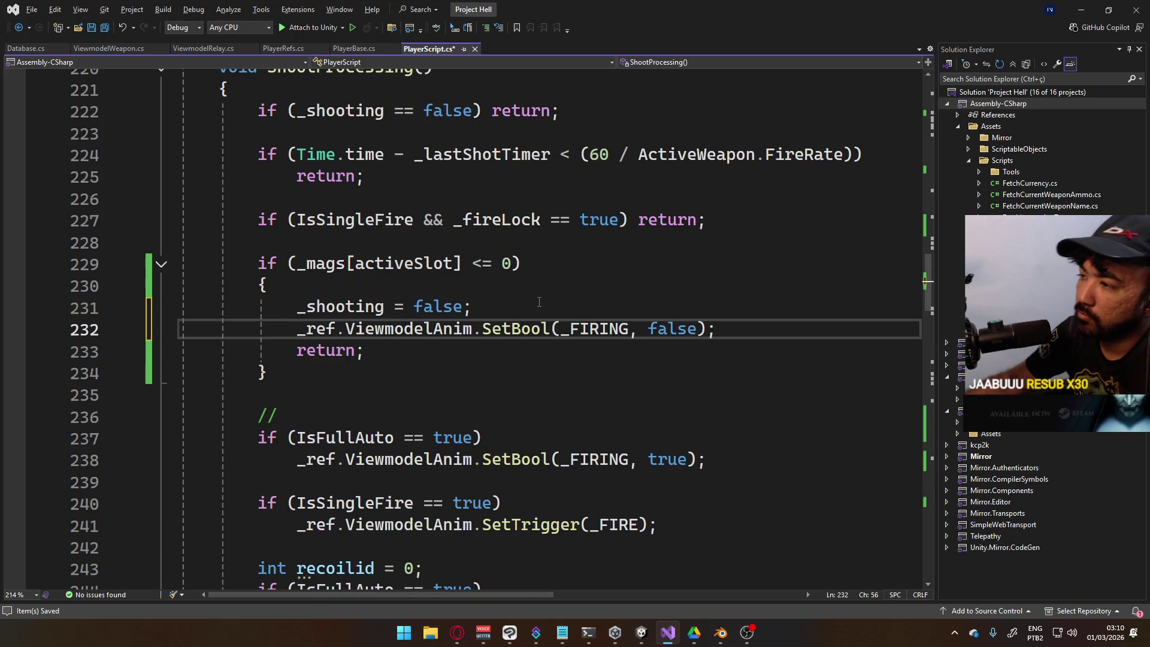
key("alt+Tab")
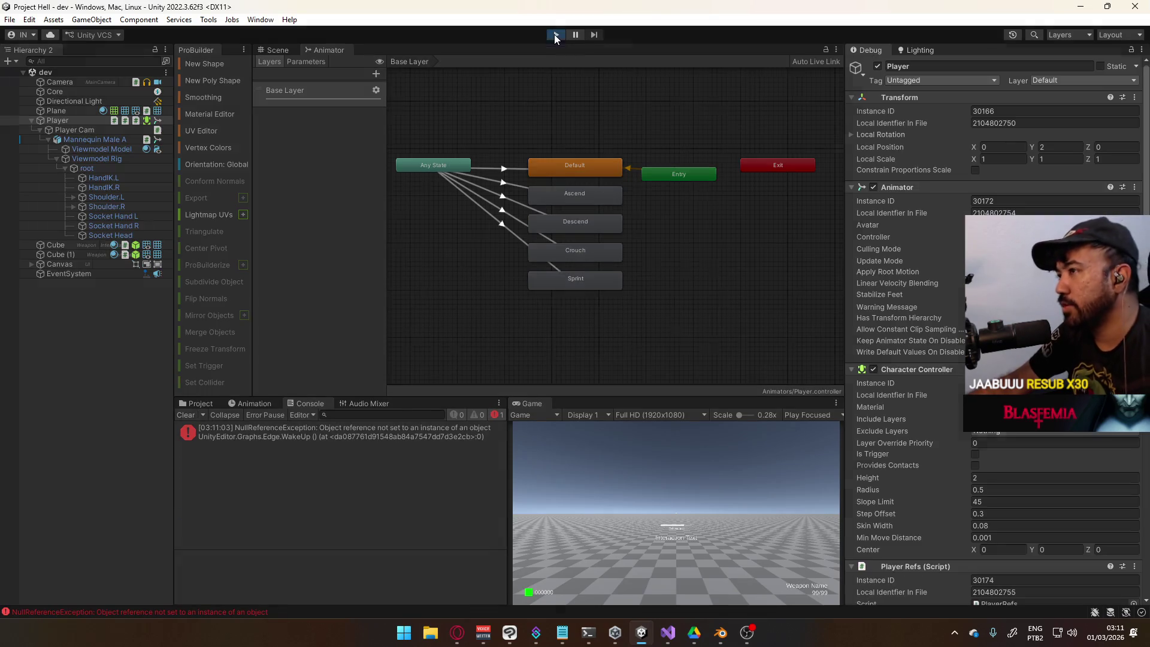
Start Play mode, set the Inspector back to Normal, and maximize the Game view
left_click(555, 35)
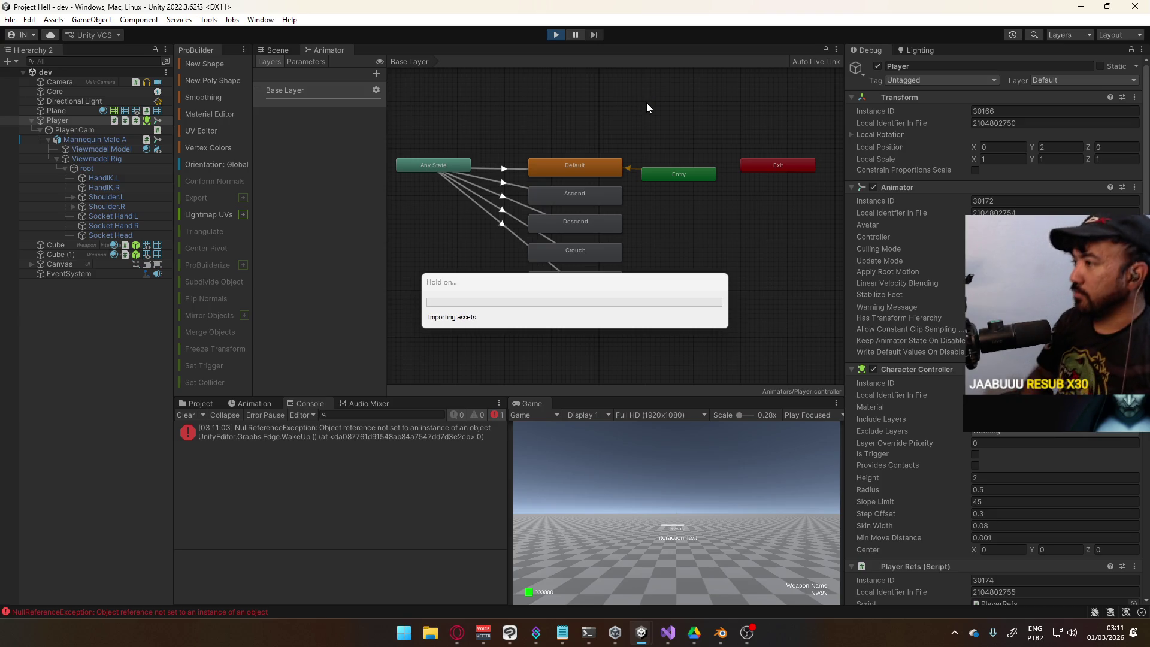
left_click(1141, 51)
left_click(1073, 91)
right_click(533, 405)
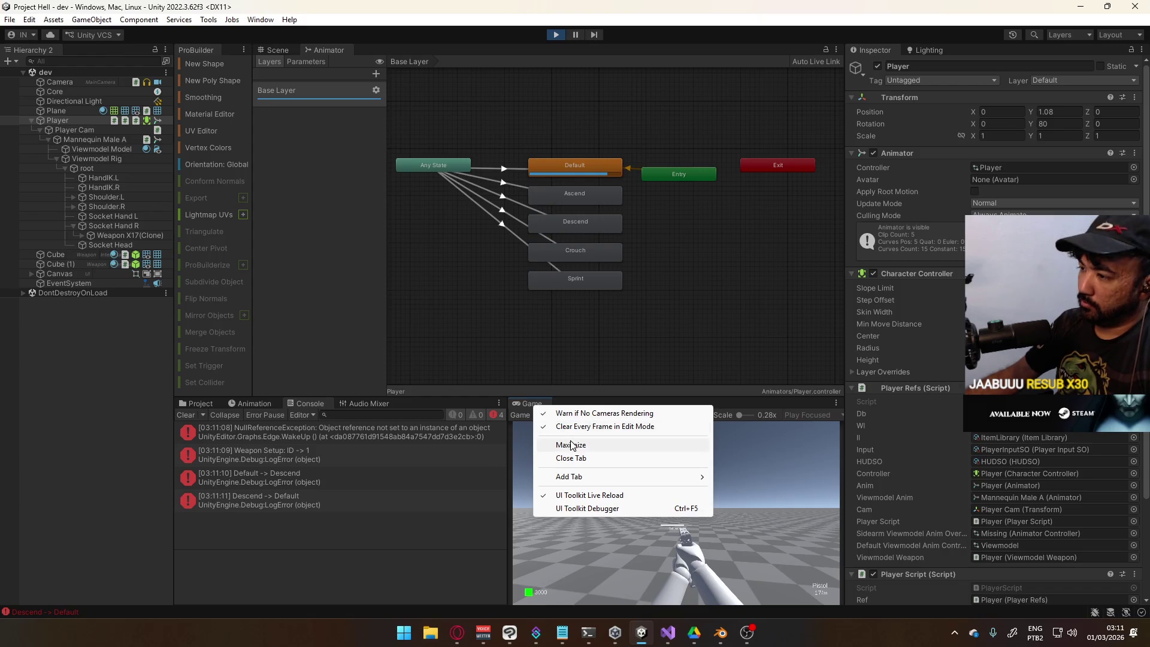
left_click(560, 444)
Fire the SMG to 0/150, reload to 30/150, restore the layout and stop Play
key("2")
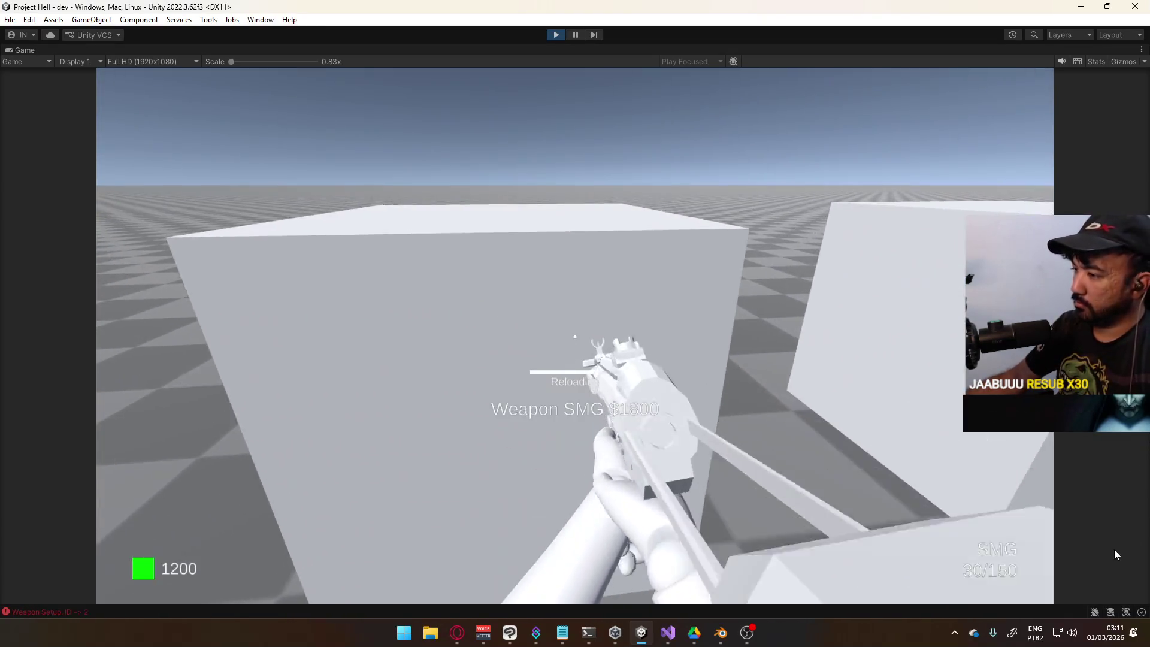
left_click_drag(575, 337, 575, 336)
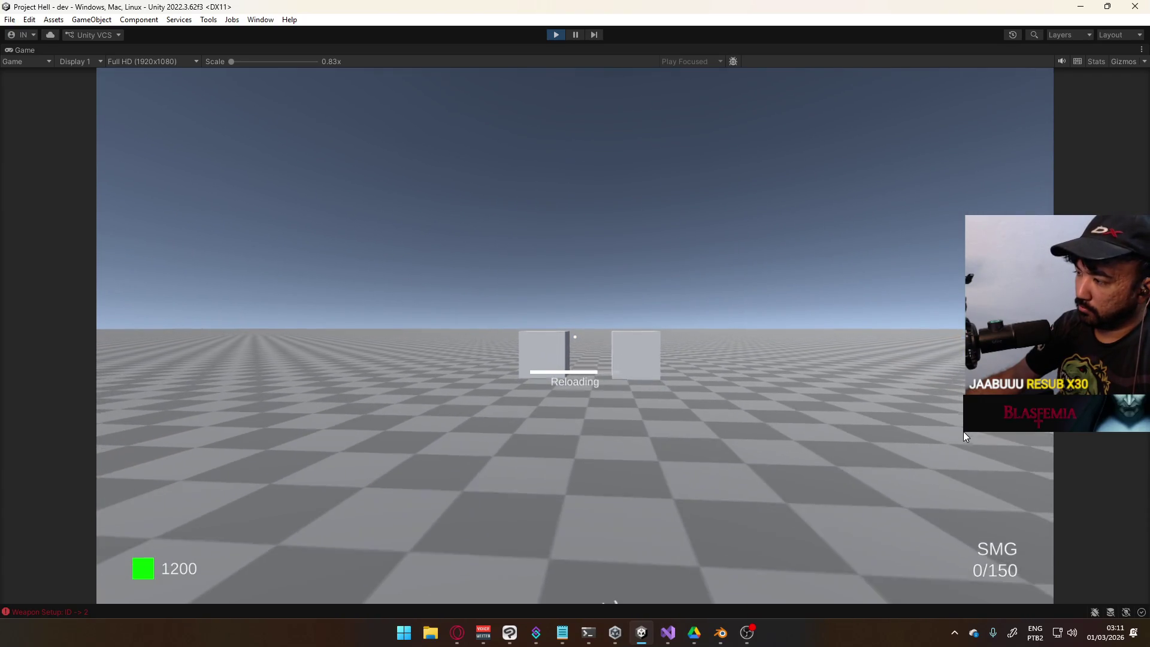
mouse_move(964, 432)
left_mouse_down()
mouse_move(871, 448)
mouse_move(884, 437)
mouse_move(943, 441)
mouse_move(905, 453)
mouse_move(971, 454)
mouse_move(933, 451)
left_mouse_up()
key("super")
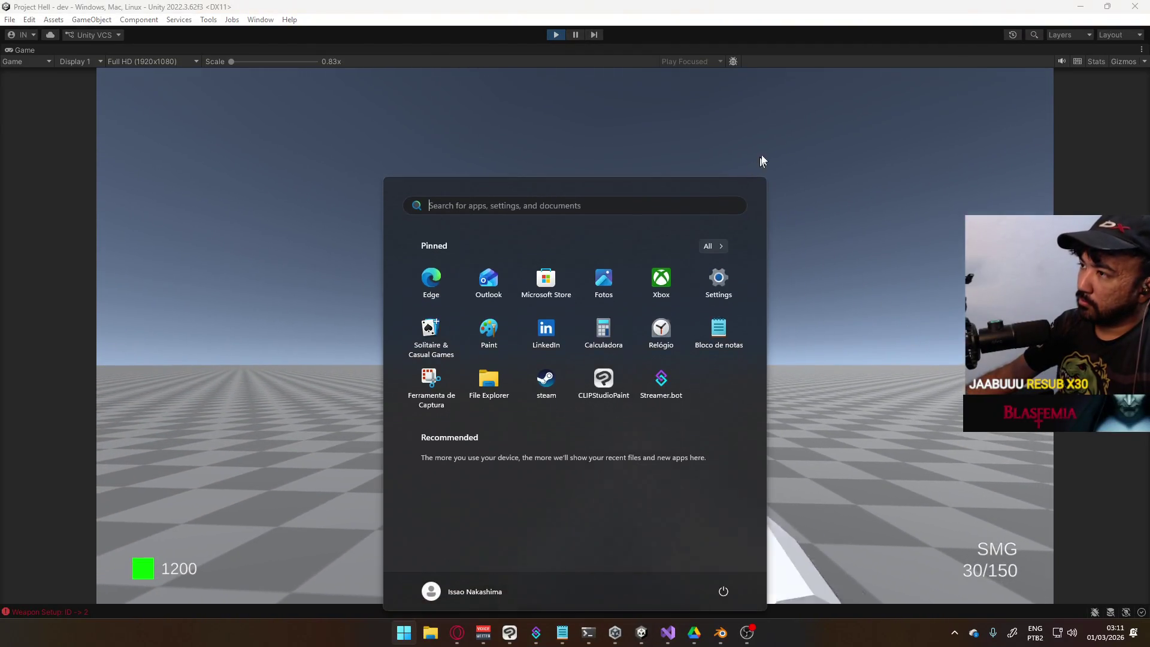
left_click(729, 51)
right_click(729, 51)
left_click(773, 91)
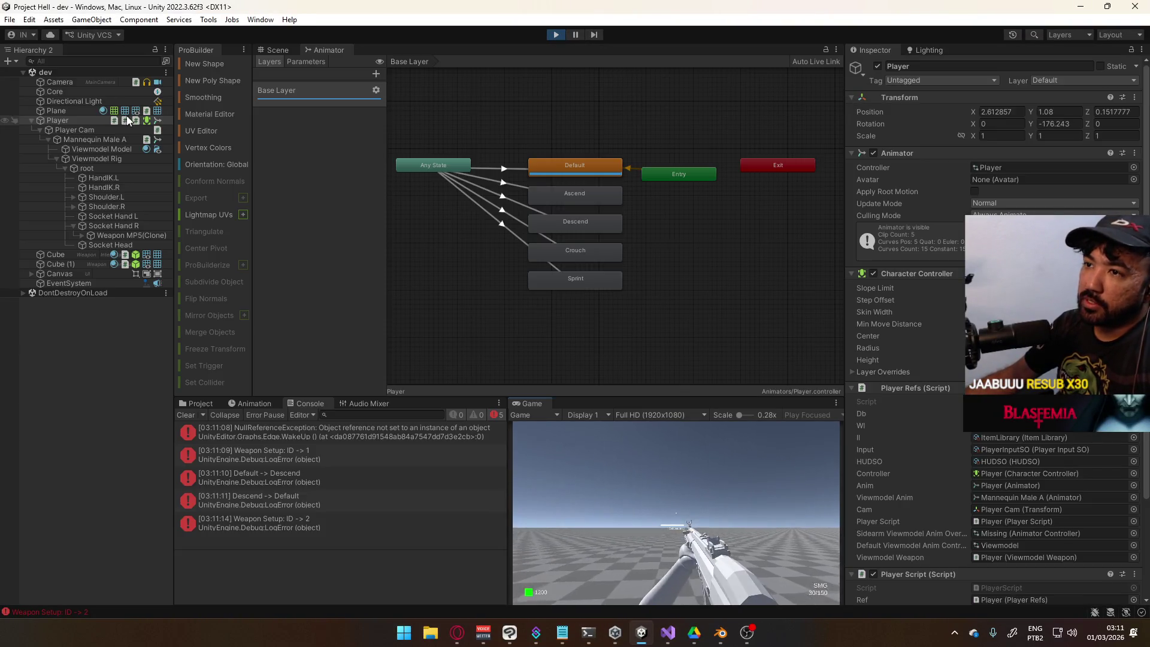
left_click(557, 35)
left_click(32, 263)
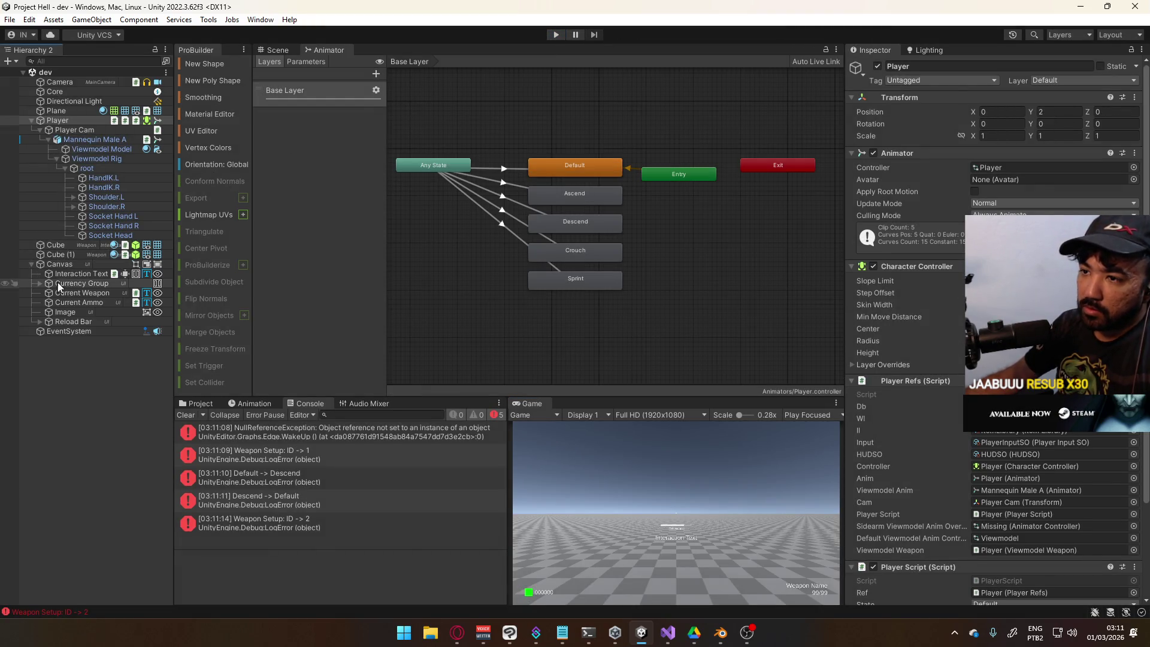
Deactivate the Reload Bar object, then start Play with the Game view maximized
left_click(81, 320)
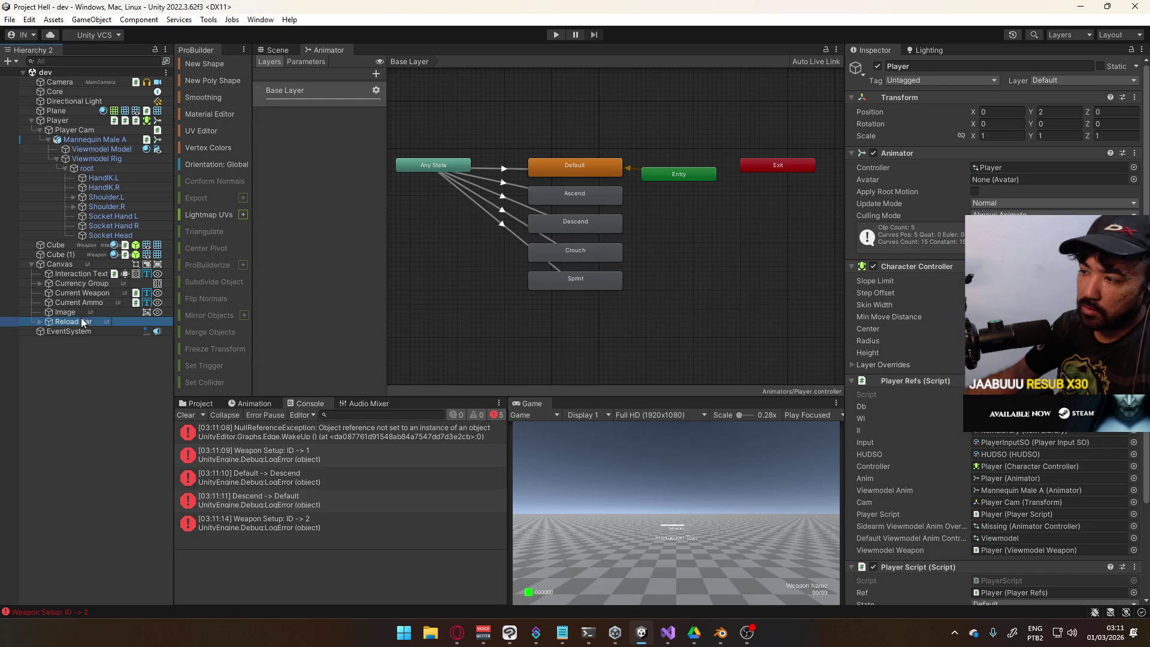
left_click(878, 66)
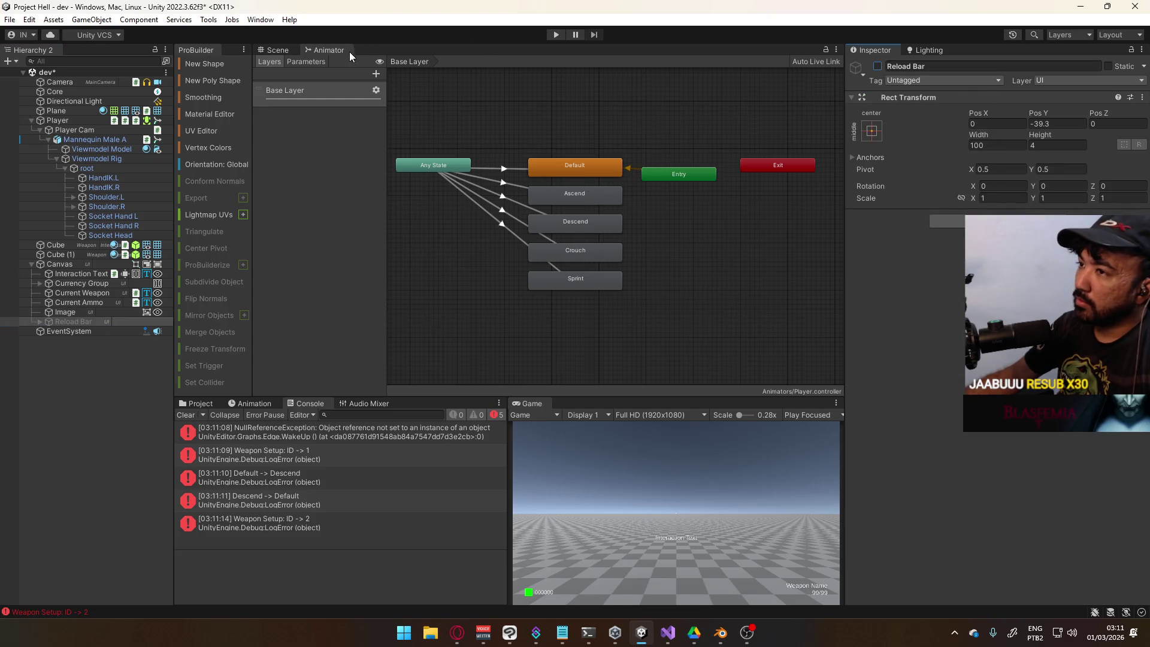
left_click(554, 34)
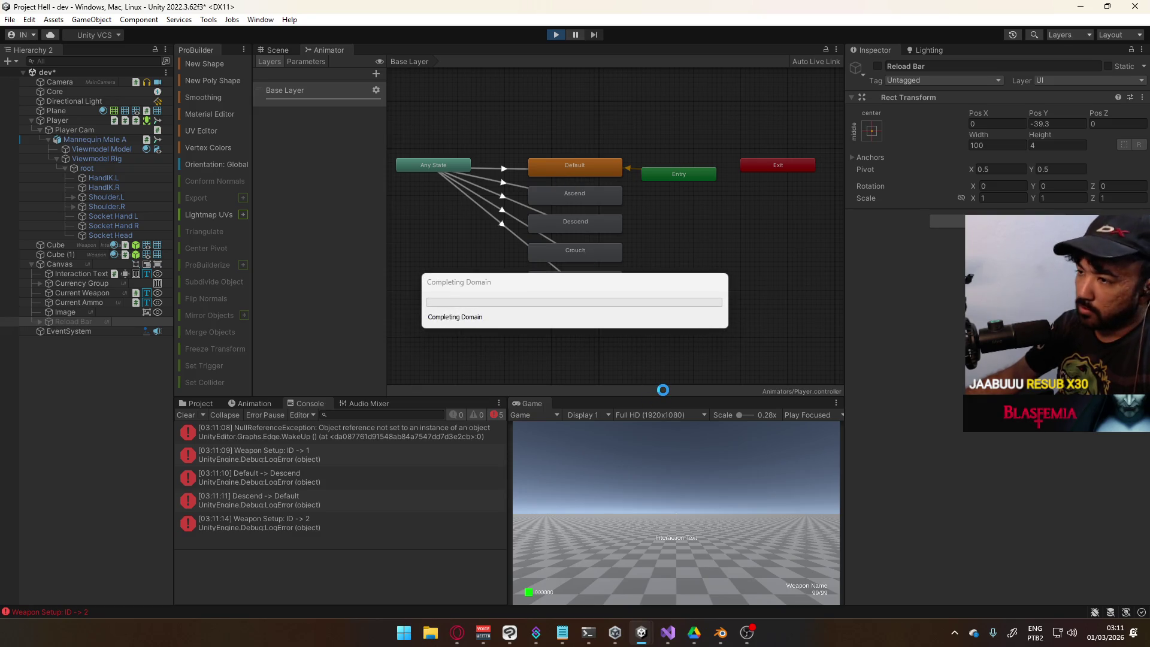
right_click(539, 401)
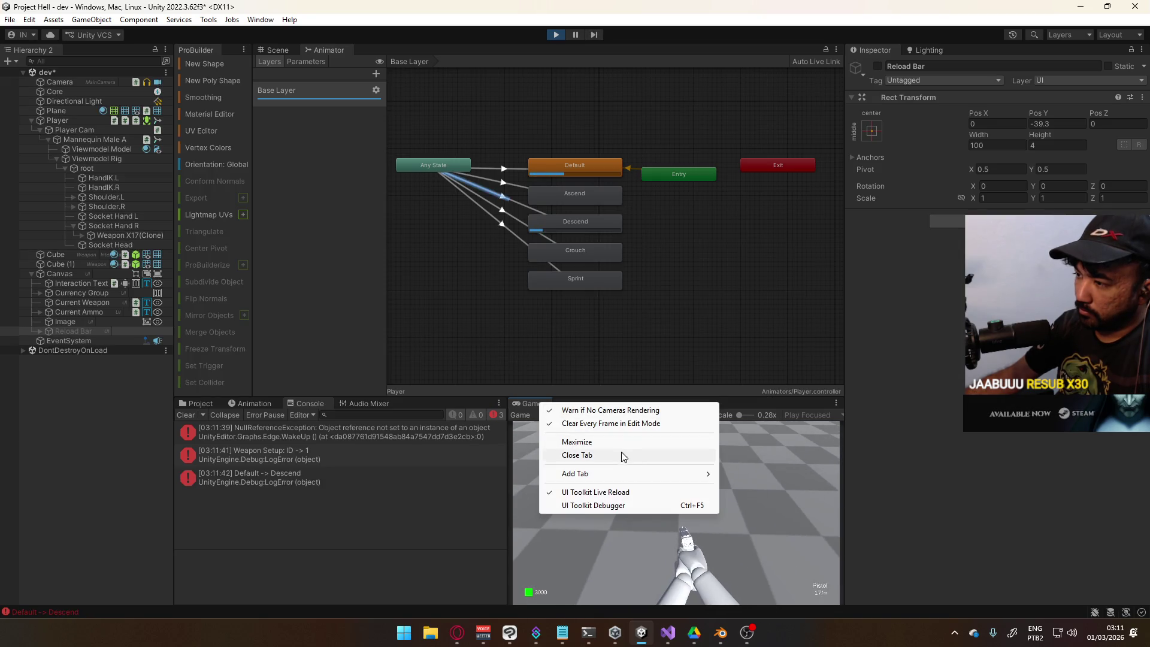
left_click(620, 440)
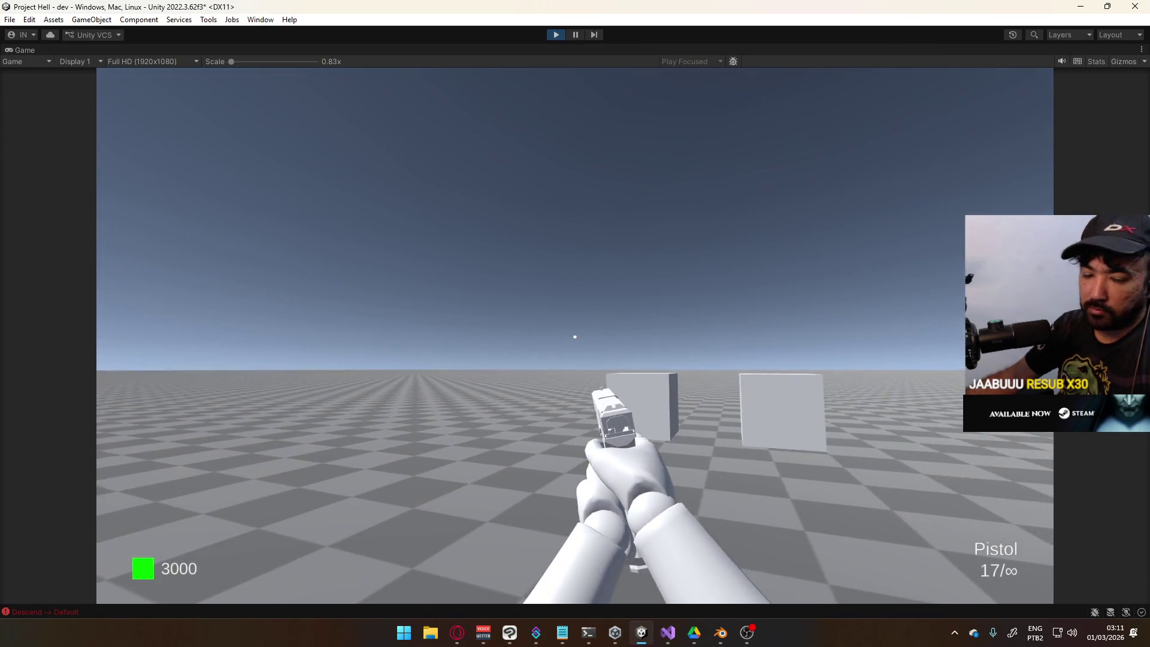
Fire and reload the pistol at the cubes, dropping it from 17/∞ to 8/∞, then stop Play
key("super")
left_click(470, 273)
left_click(499, 253)
key("s")
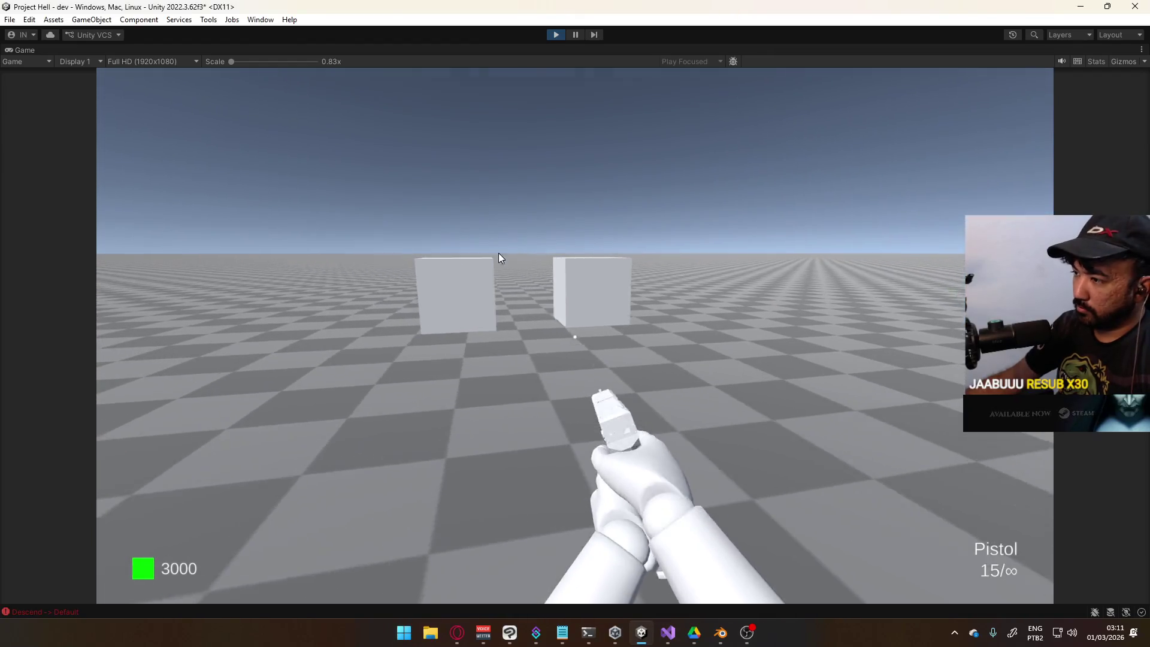
left_click(512, 227)
left_click(511, 227)
key("r")
key("w")
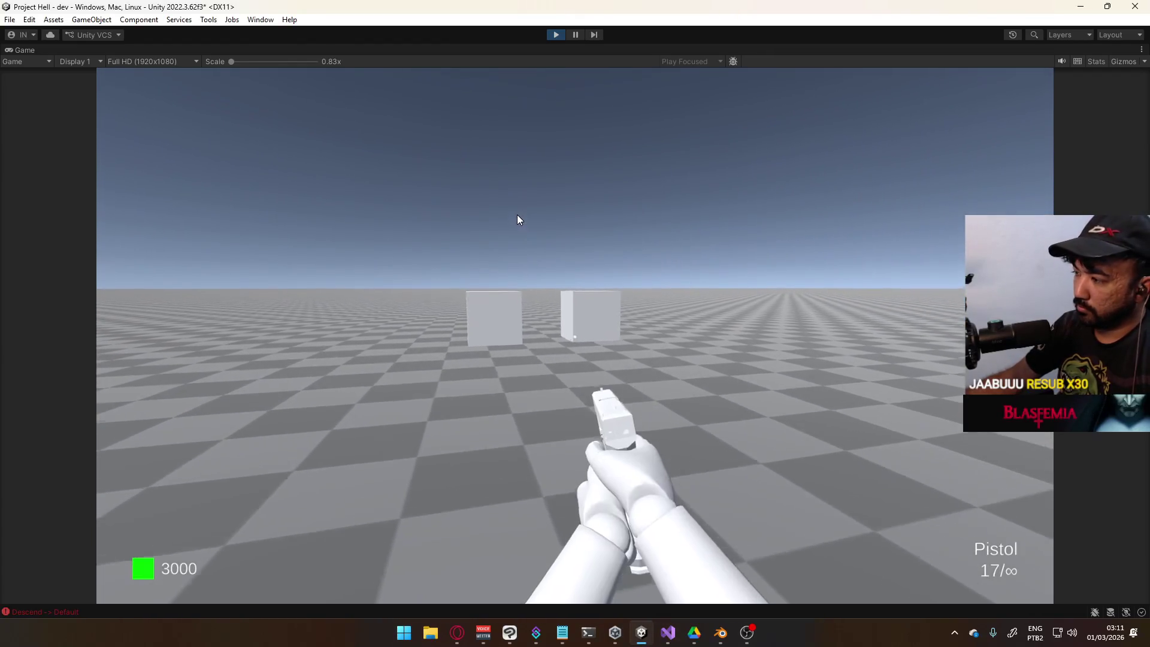
double_click(516, 215)
left_click(516, 215)
double_click(516, 214)
left_click(516, 214)
double_click(515, 214)
left_click(516, 215)
key("s")
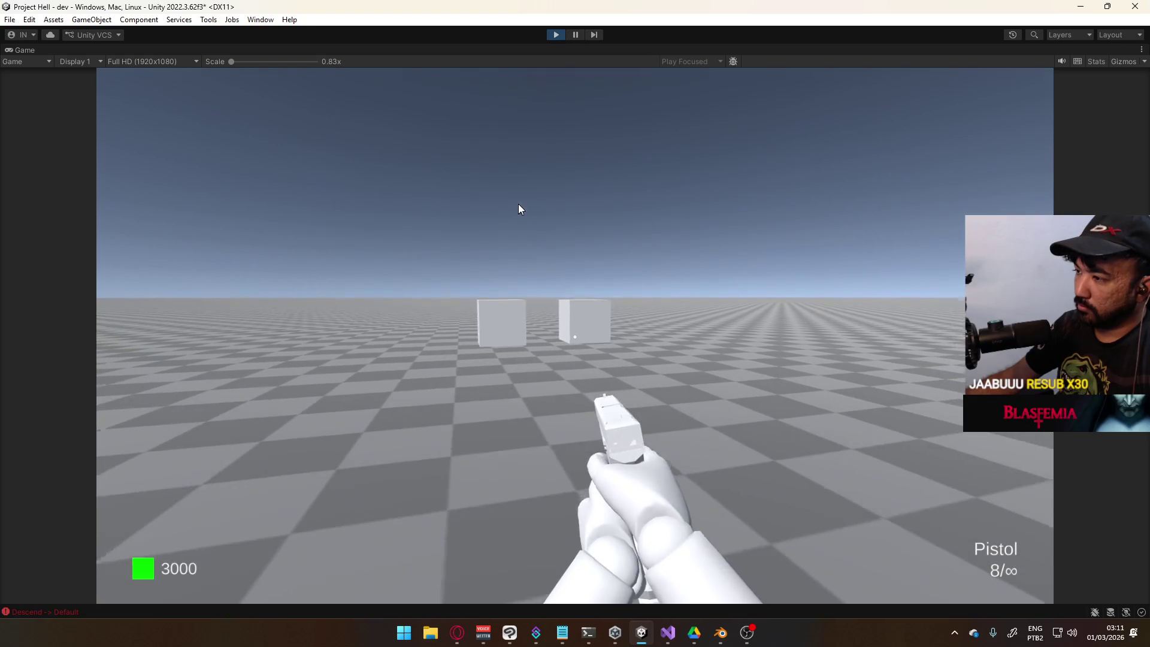
double_click(516, 156)
key("super")
left_click(557, 34)
left_click(557, 34)
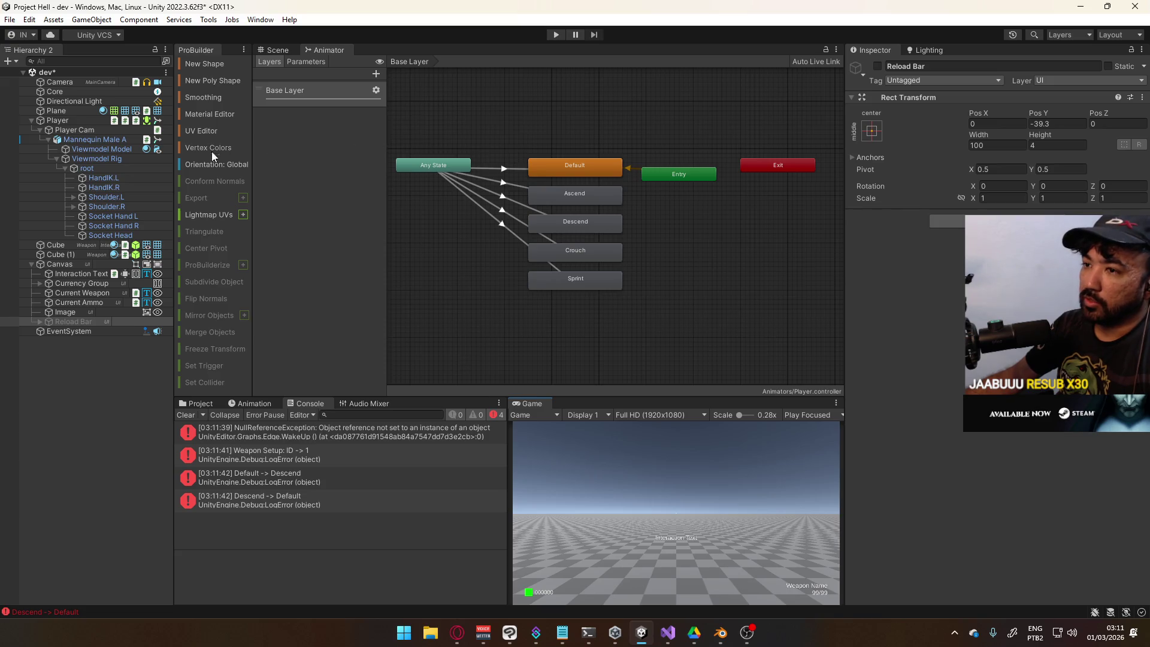
Show Mannequin Male A's Fire (Single) layer and the Any State to Fire transition's settings
left_click(93, 139)
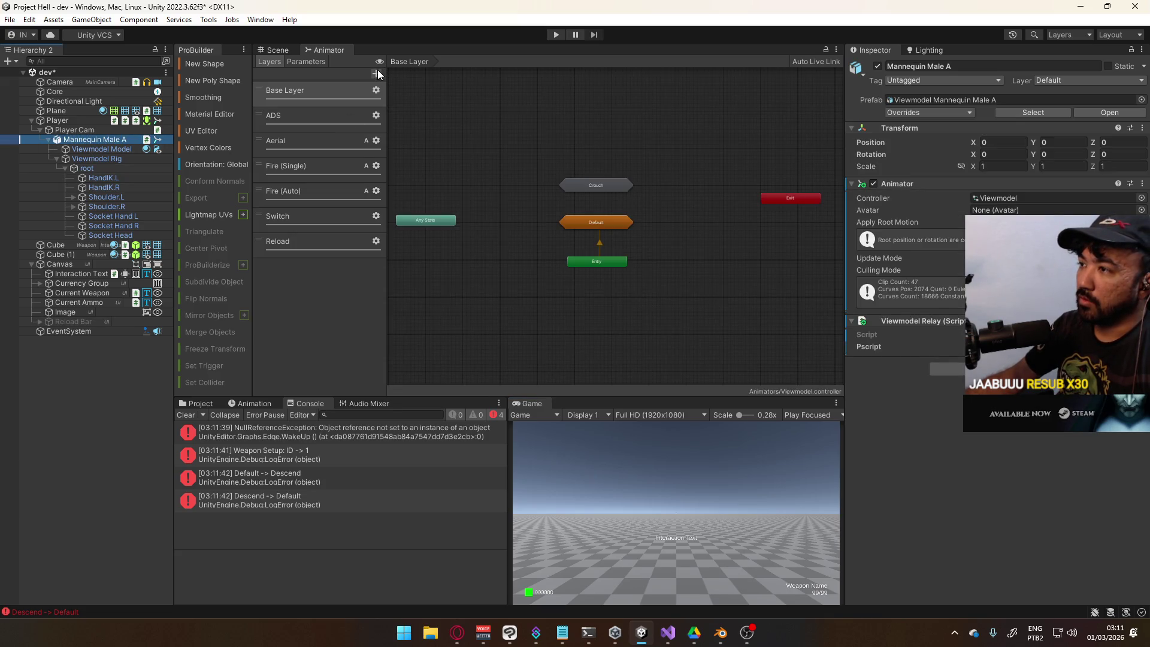
left_click(311, 188)
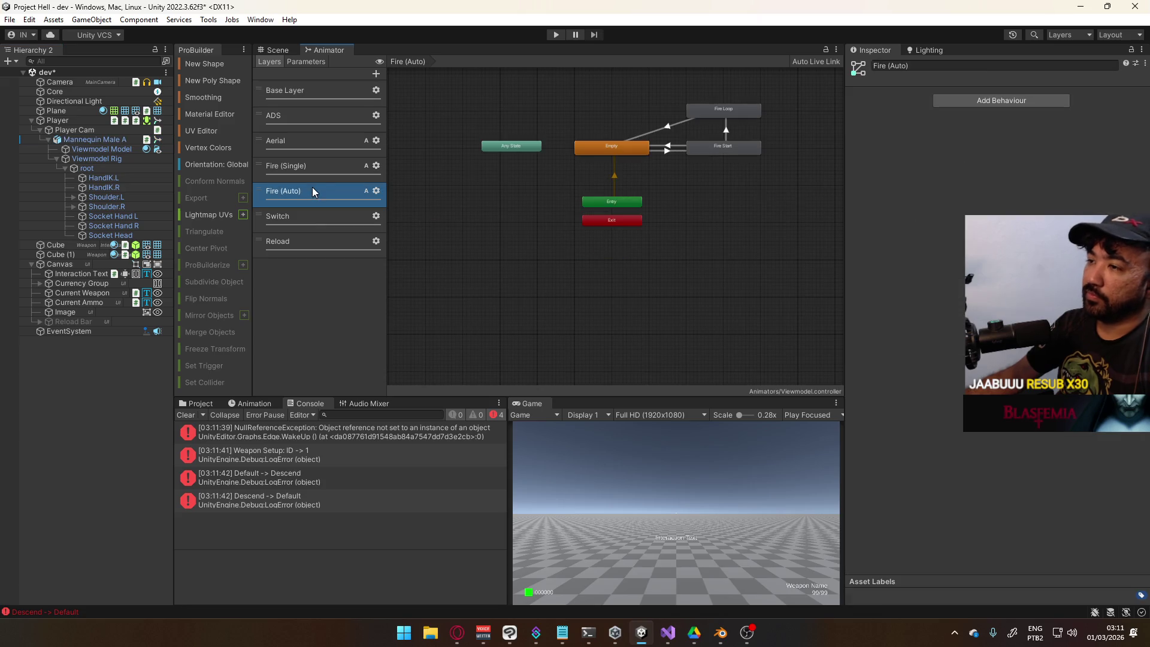
left_click(312, 167)
left_click(563, 165)
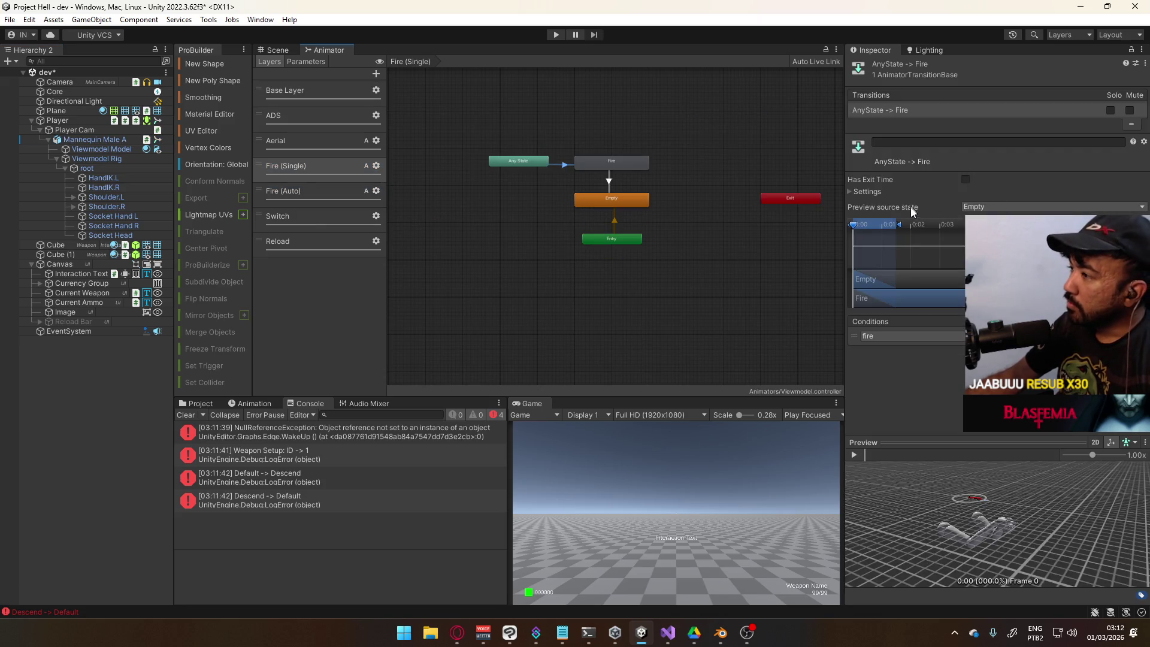
left_click(854, 192)
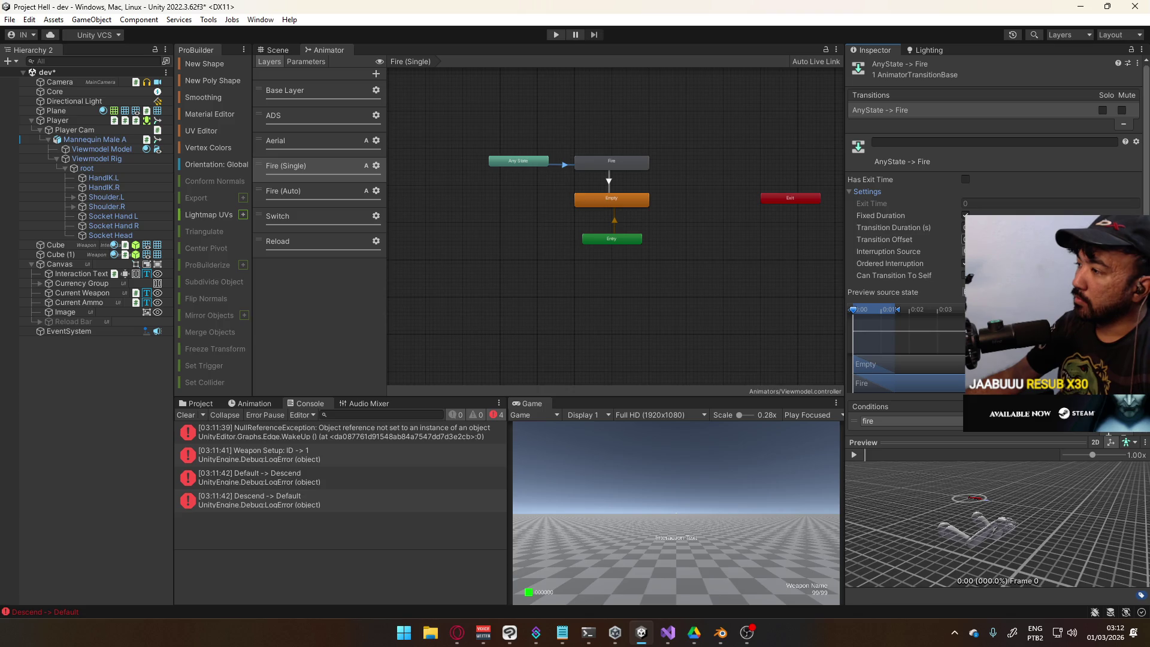
Inspect the Fire to Empty transition, then start Play mode
left_click(521, 161)
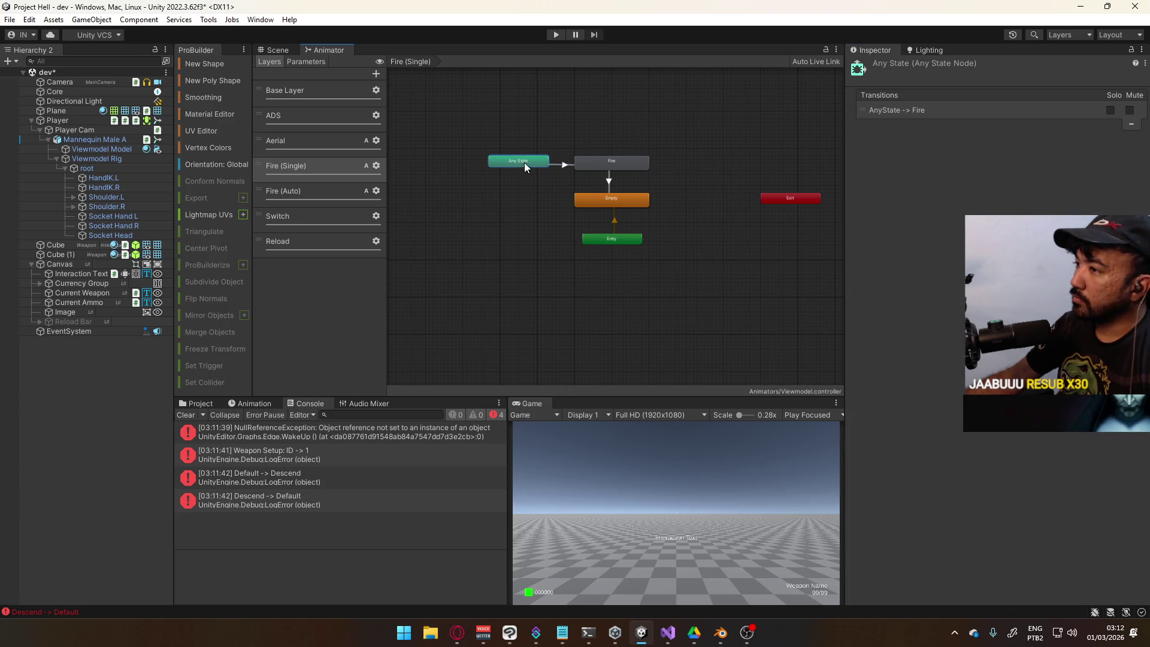
left_click(617, 160)
left_click(610, 177)
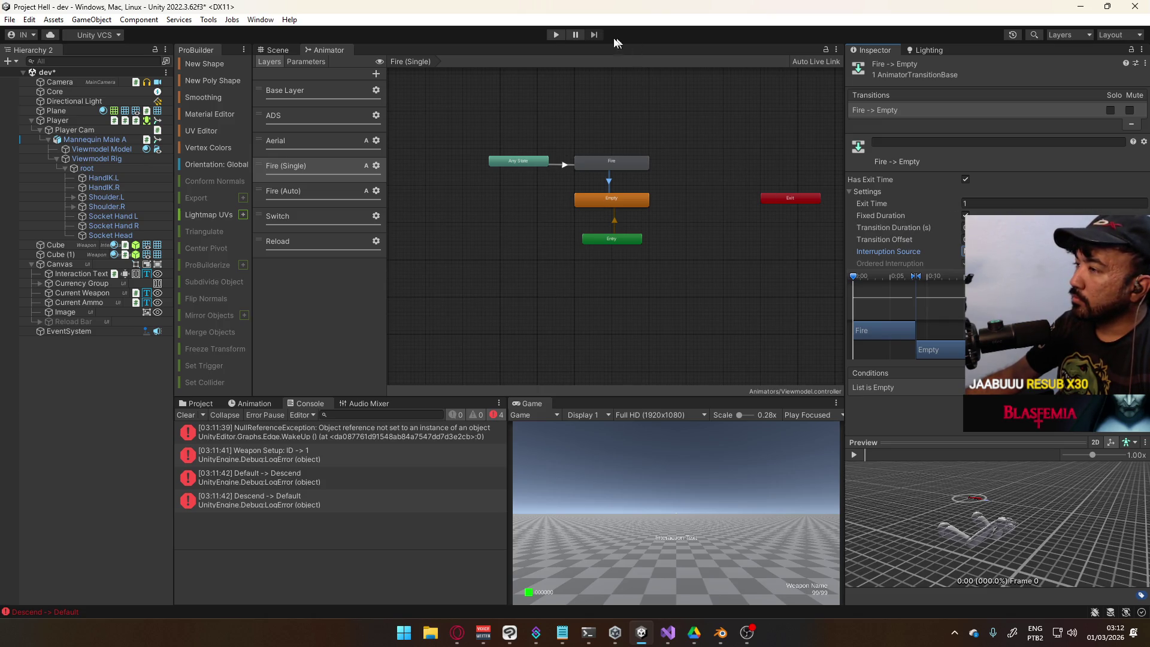
left_click(559, 34)
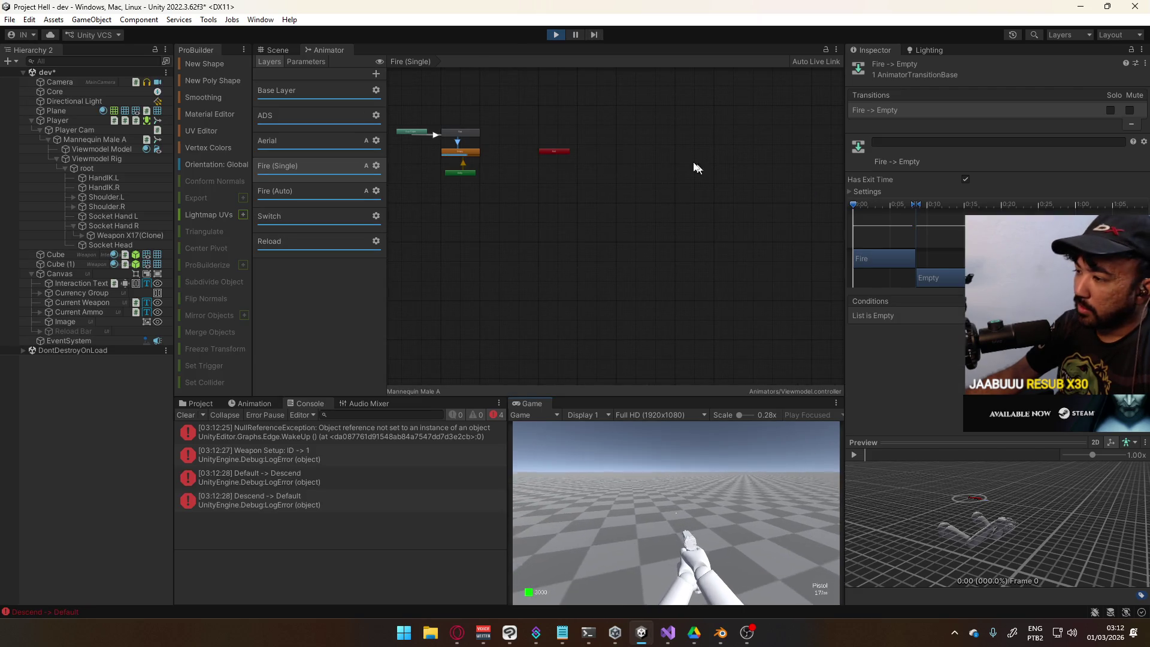
Maximize the Game view and fire the pistol from 17/∞ down to 0/∞
right_click(538, 404)
left_click(604, 442)
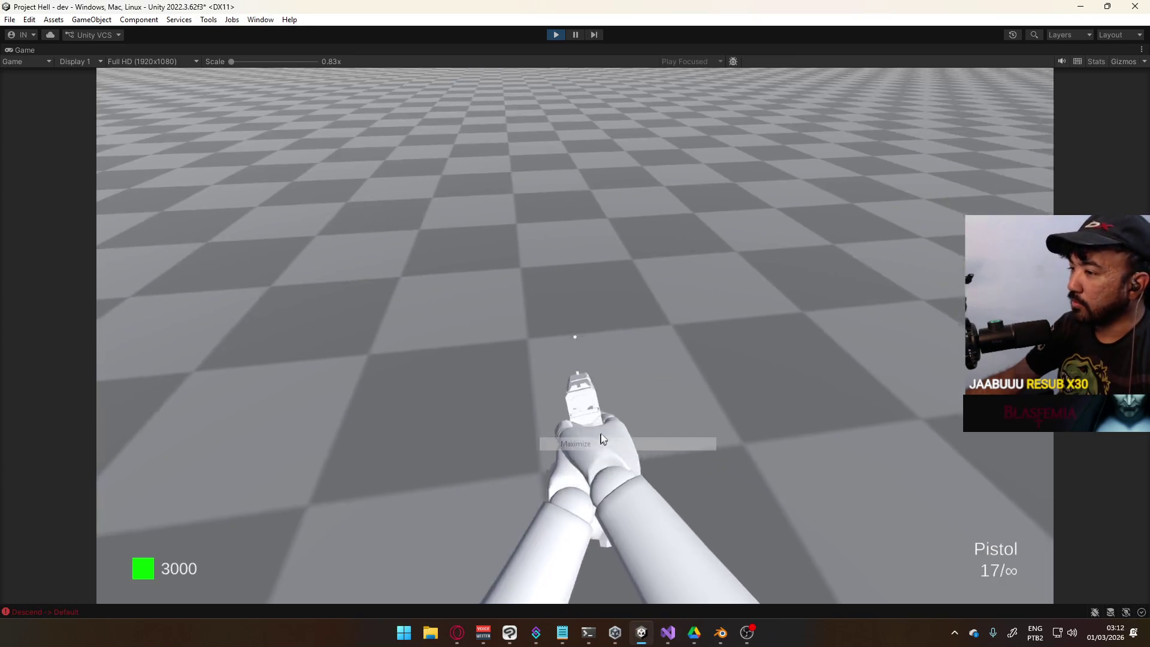
left_click(464, 208)
left_click(467, 206)
double_click(467, 204)
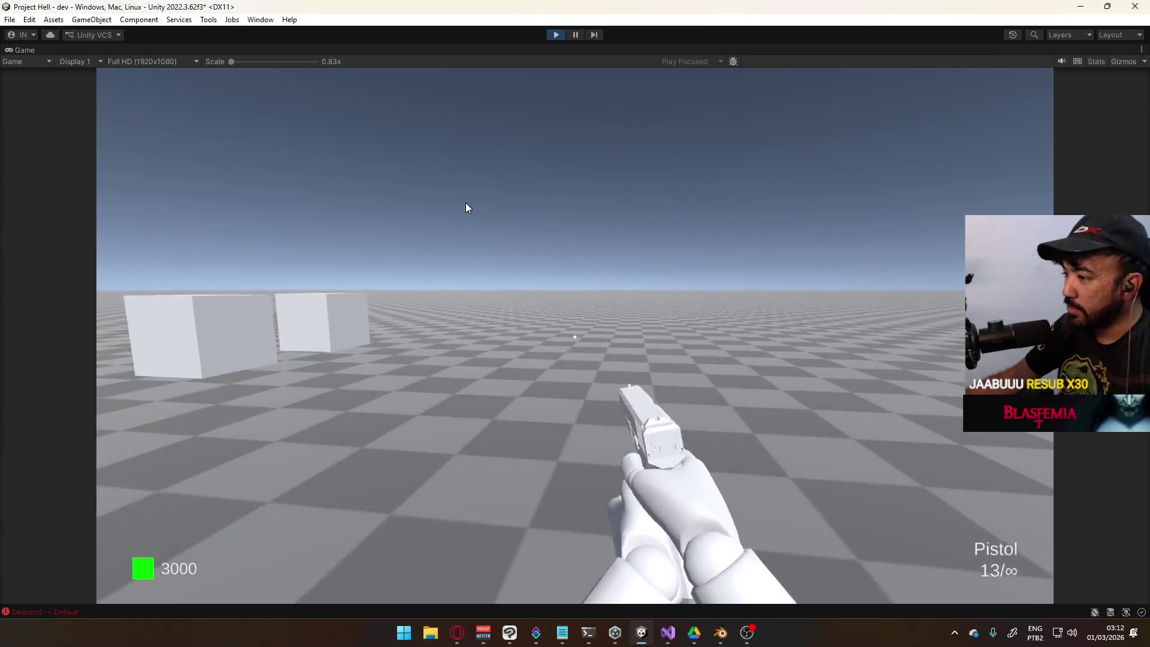
triple_click(466, 203)
double_click(466, 203)
triple_click(466, 204)
triple_click(466, 203)
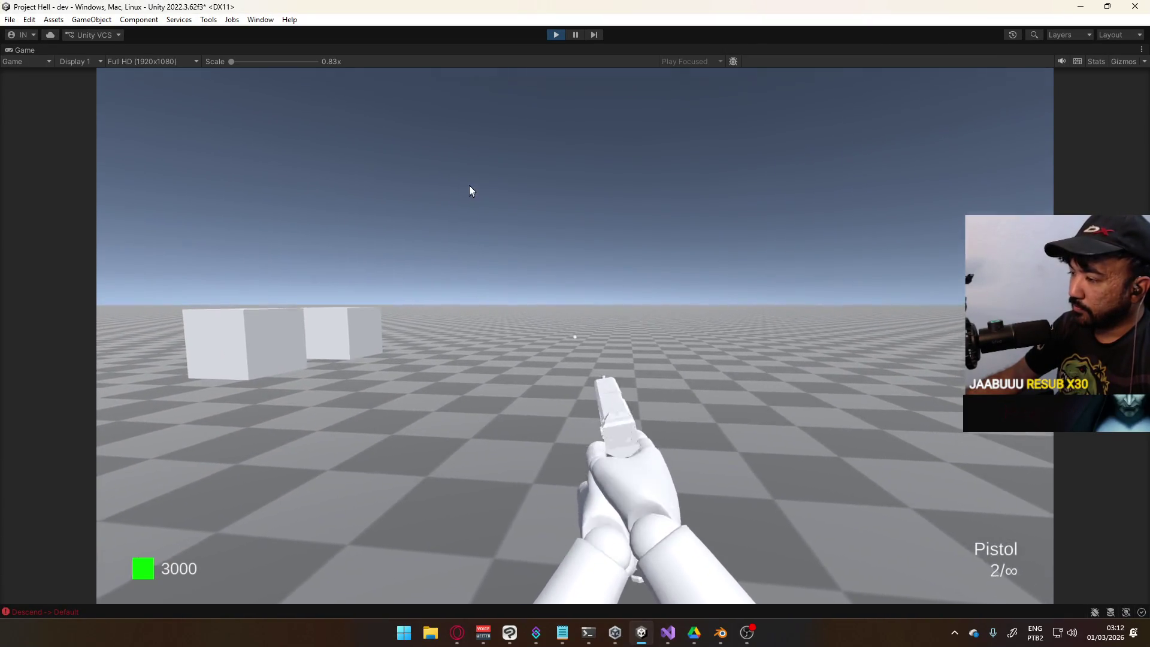
double_click(469, 185)
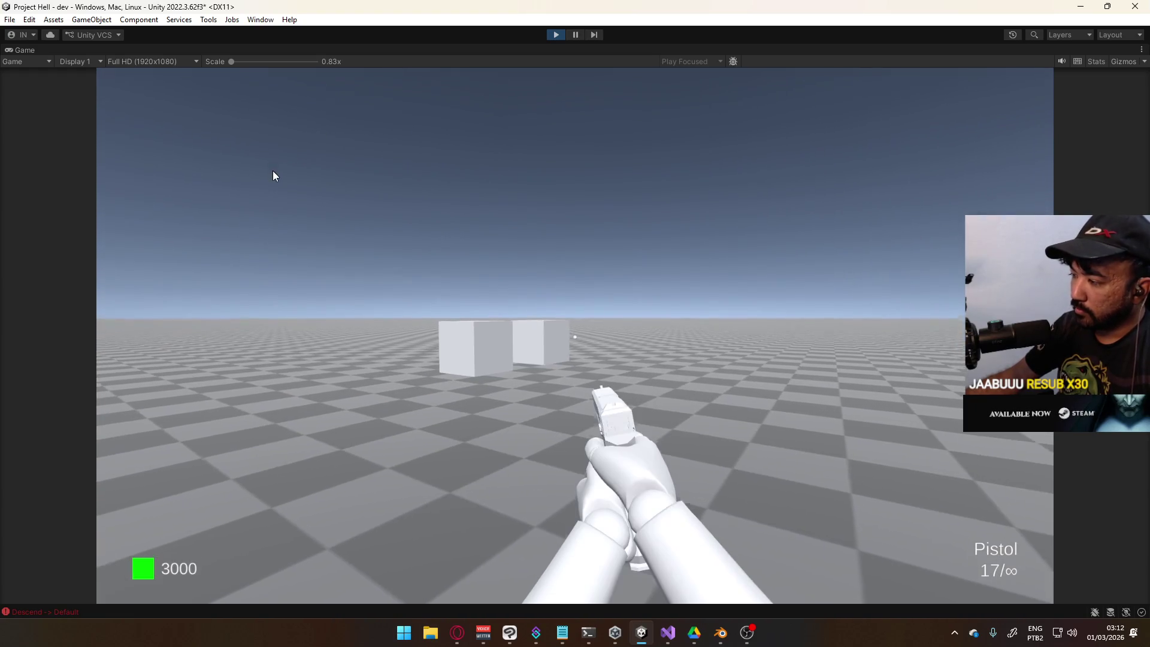
Fire the reloaded pistol again, then stop Play mode
left_click(271, 175)
left_click(267, 175)
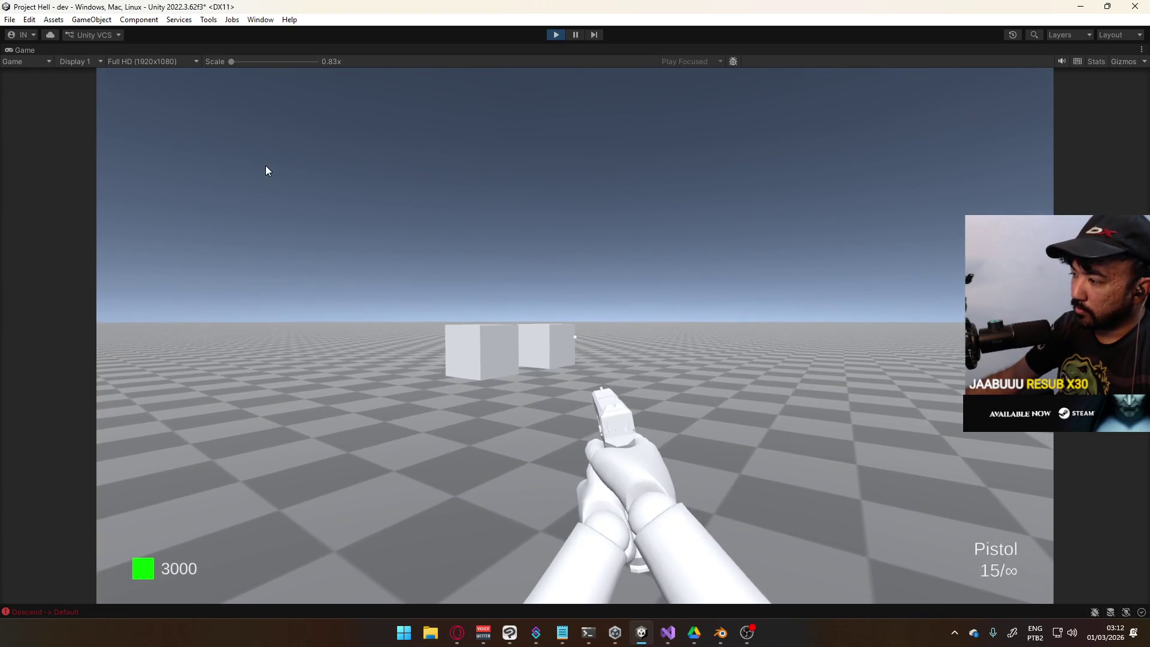
double_click(254, 169)
left_click(266, 147)
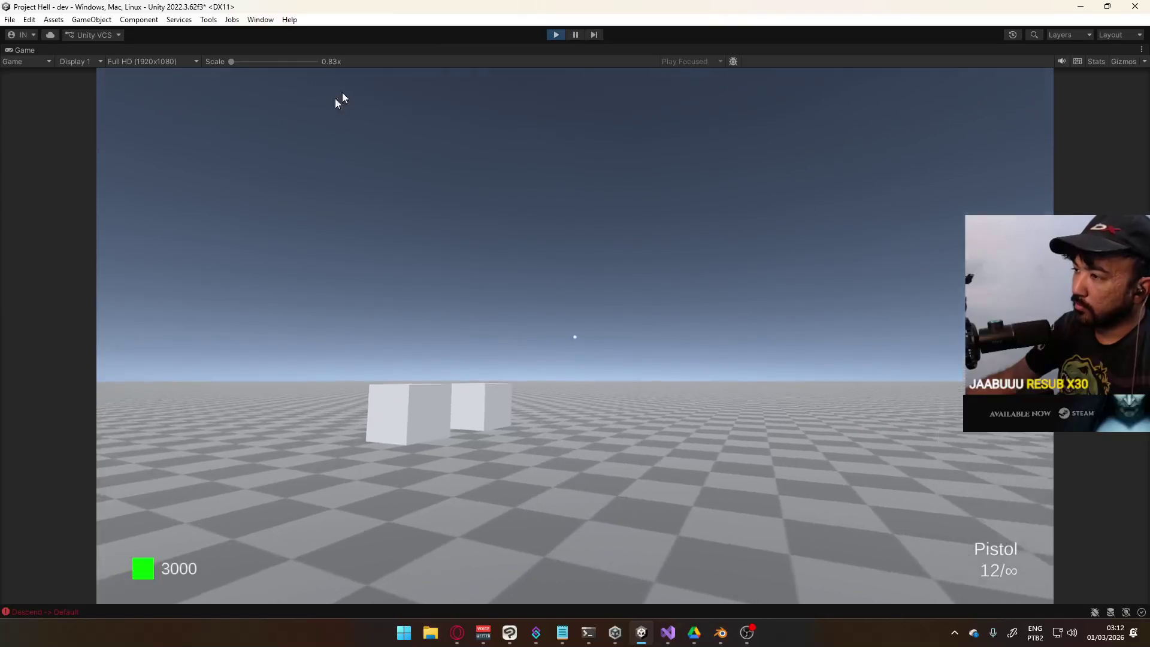
key("super")
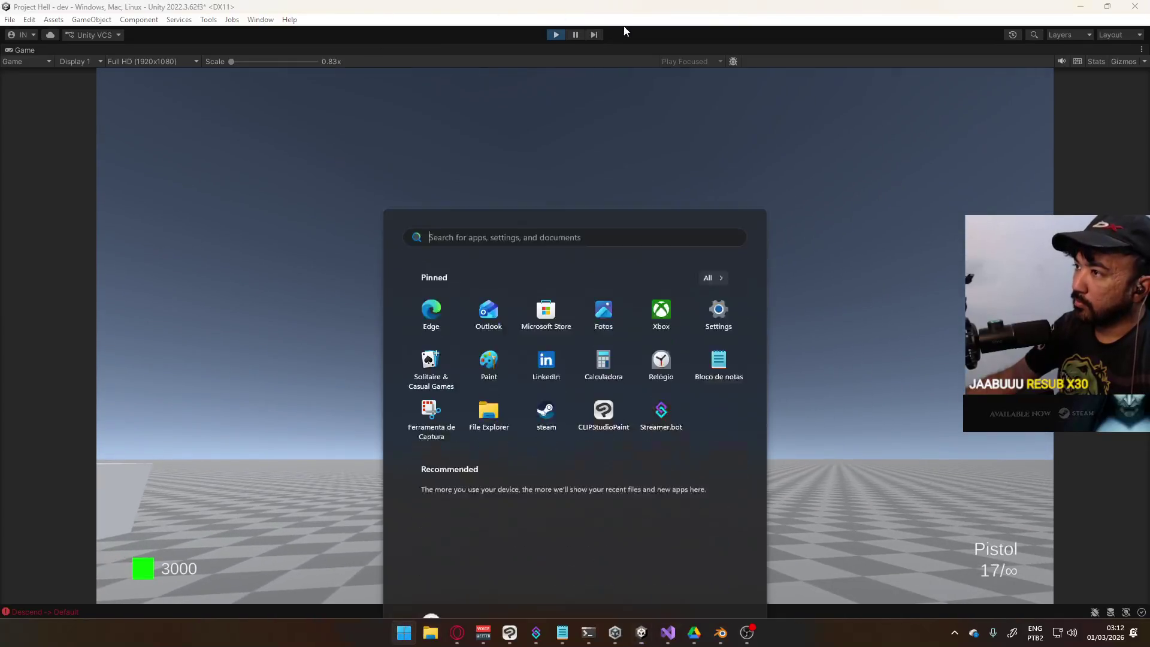
left_click(556, 35)
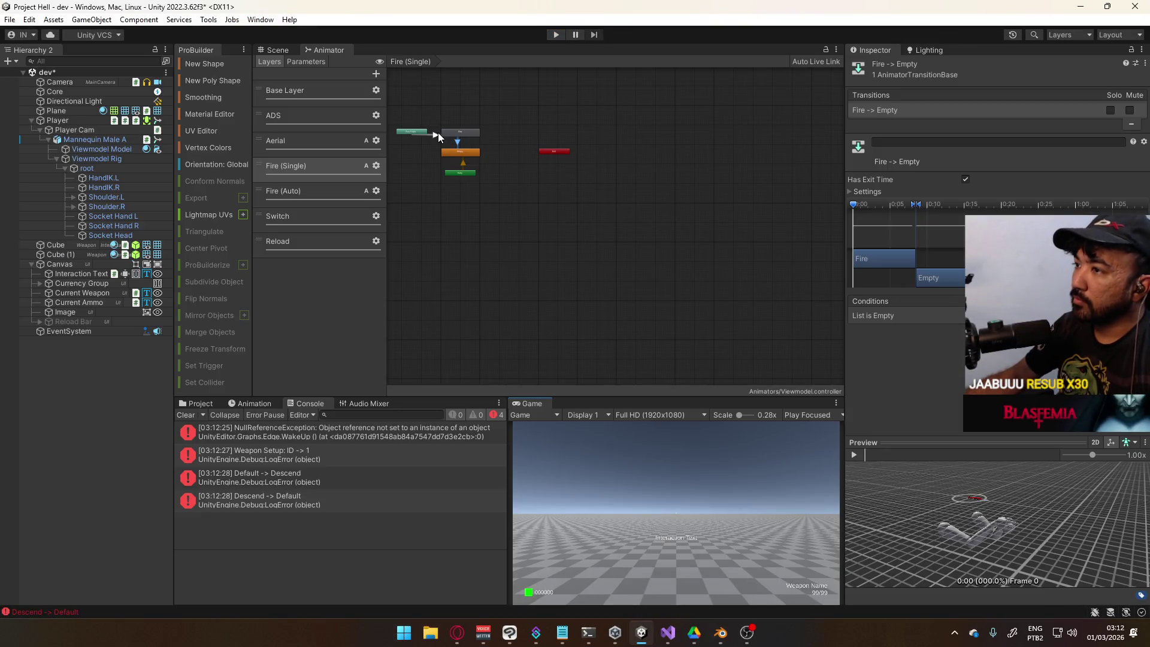
Set the Any State to Fire transition duration to 0, then restart Play mode
left_click(438, 135)
left_click_drag(583, 170, 771, 249)
left_click(868, 192)
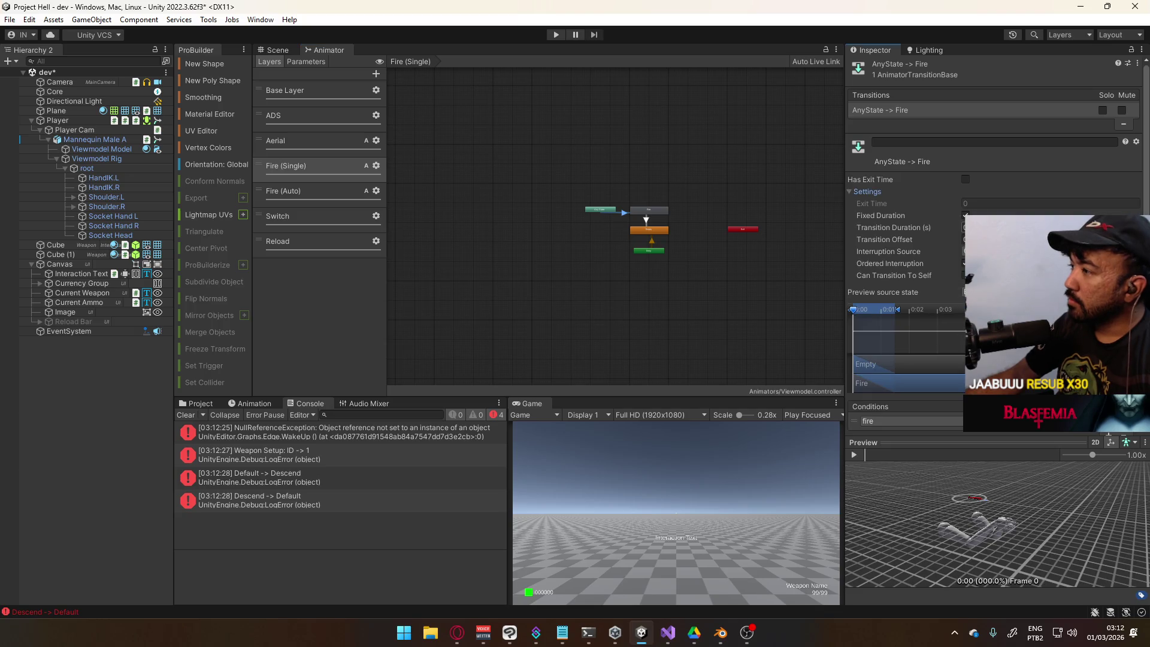
type("0")
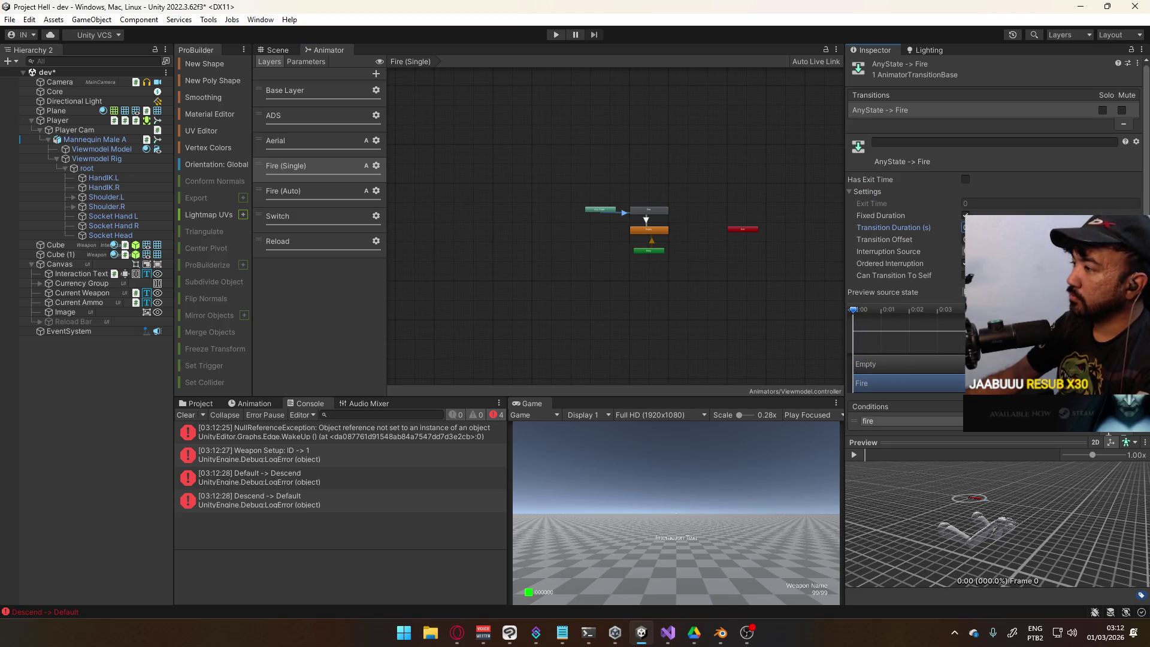
type("f")
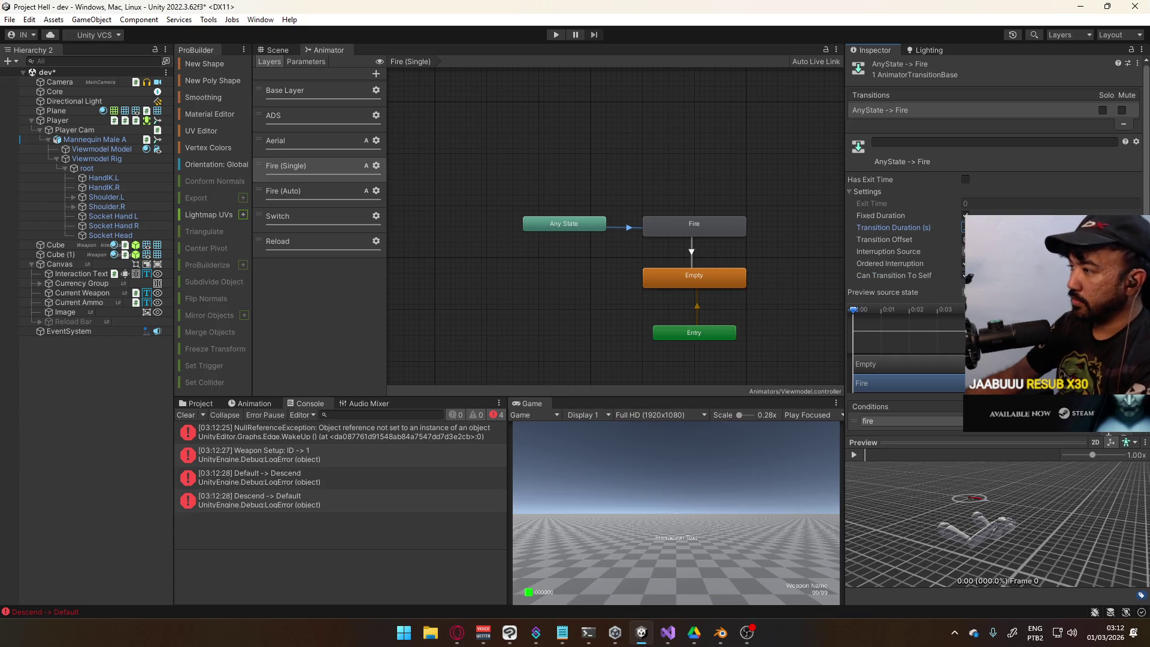
type("0.1")
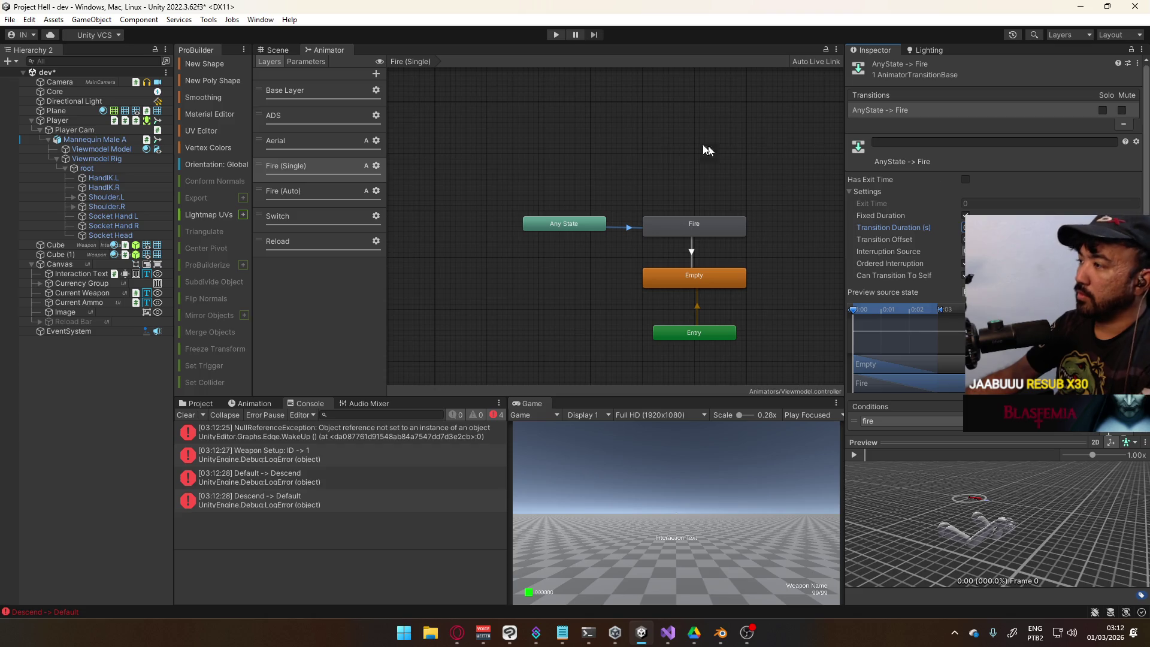
type("5")
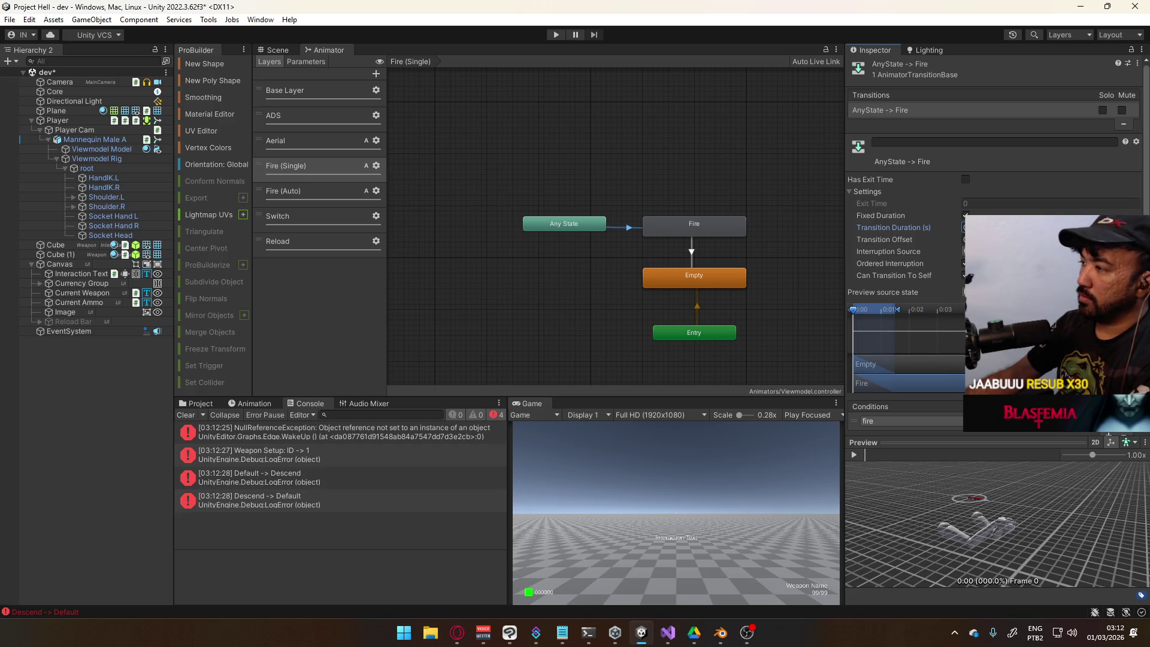
left_click(556, 36)
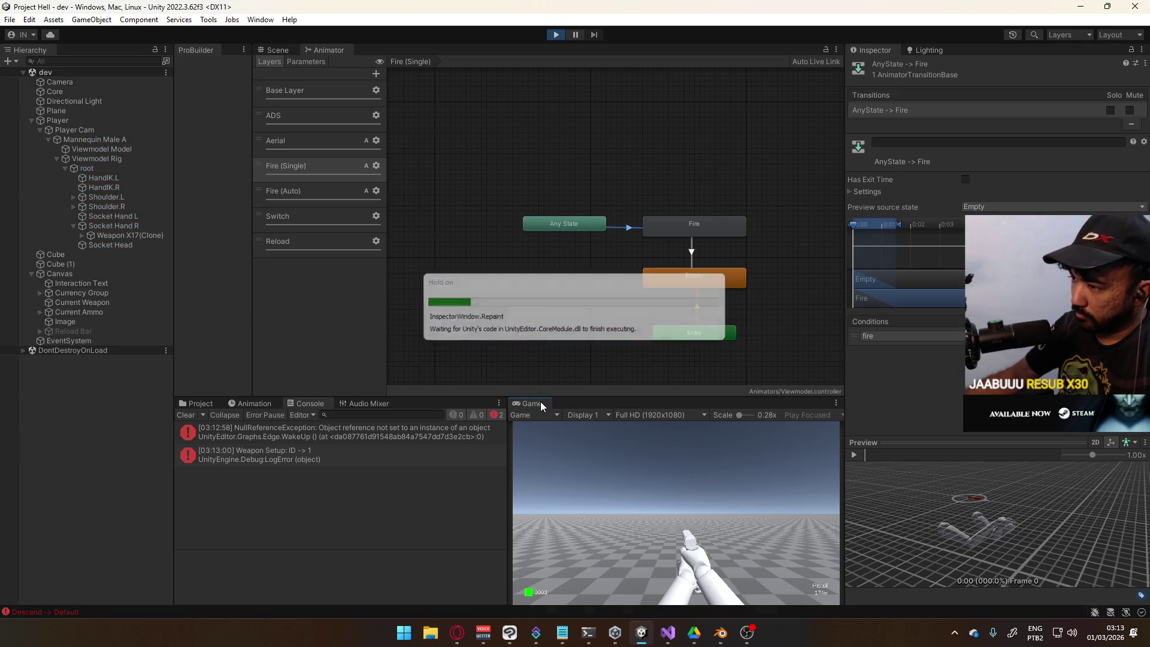
right_click(541, 404)
Maximize the Game view and fire the pistol repeatedly at the cubes
left_click(581, 441)
left_click(535, 260)
left_click(534, 260)
left_click(534, 260)
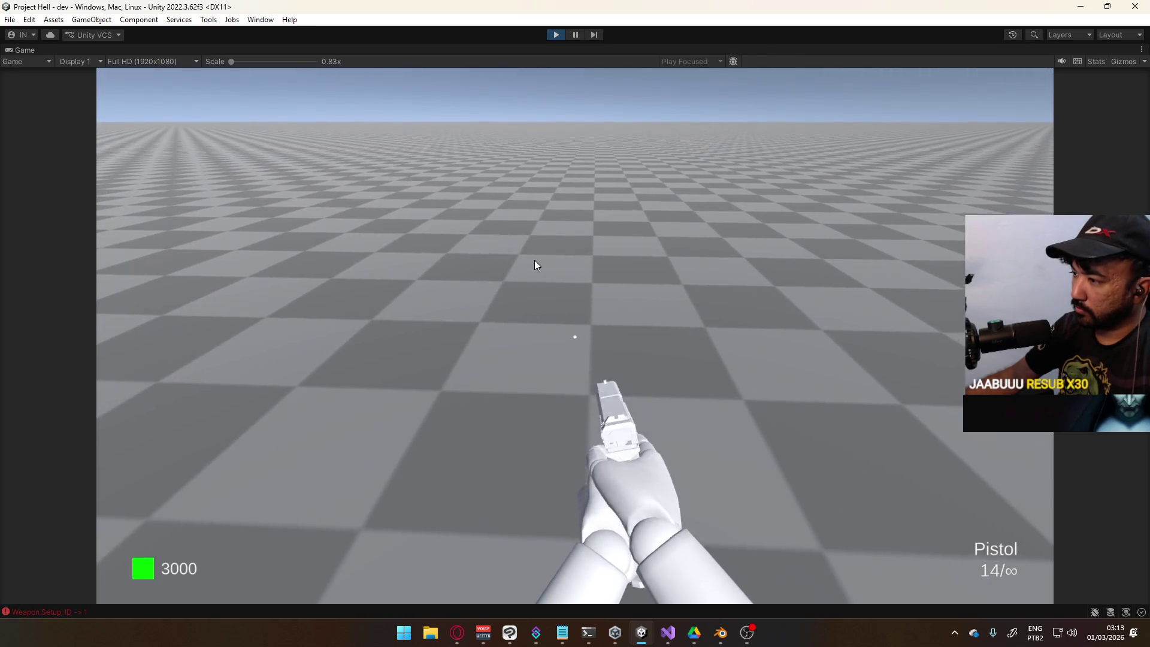
key("Escape")
key("super")
left_click(351, 265)
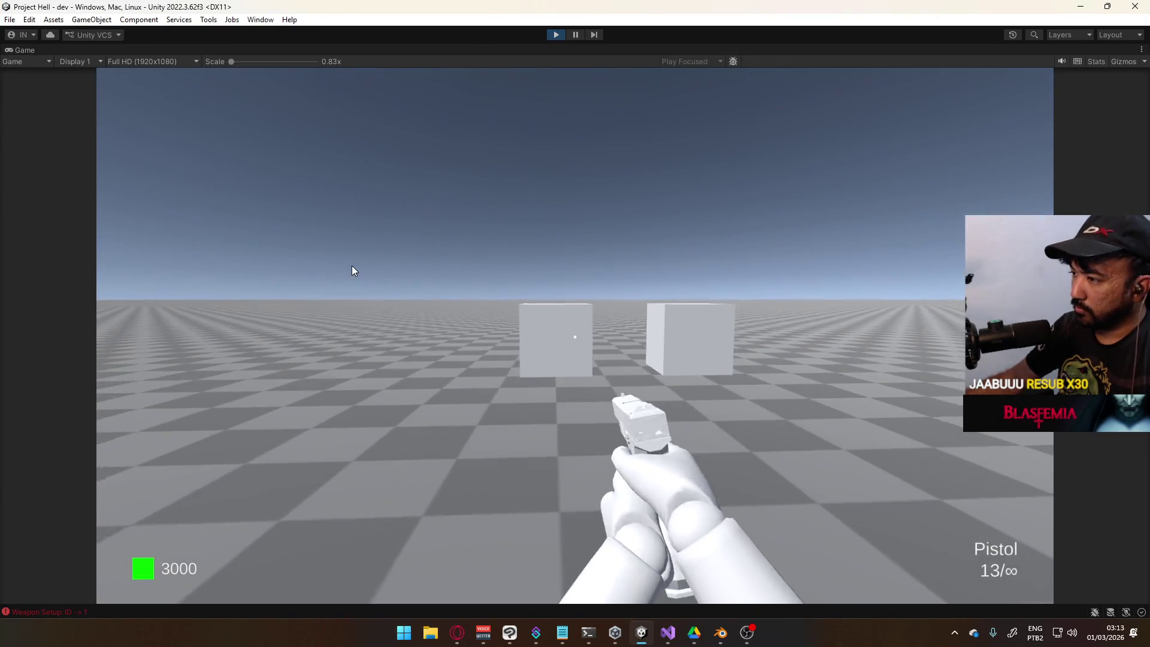
left_click(344, 262)
left_click(344, 260)
left_click(343, 259)
left_click(343, 258)
left_click(342, 255)
left_click(342, 253)
left_click(342, 252)
left_click(342, 253)
left_click(341, 253)
left_click(341, 253)
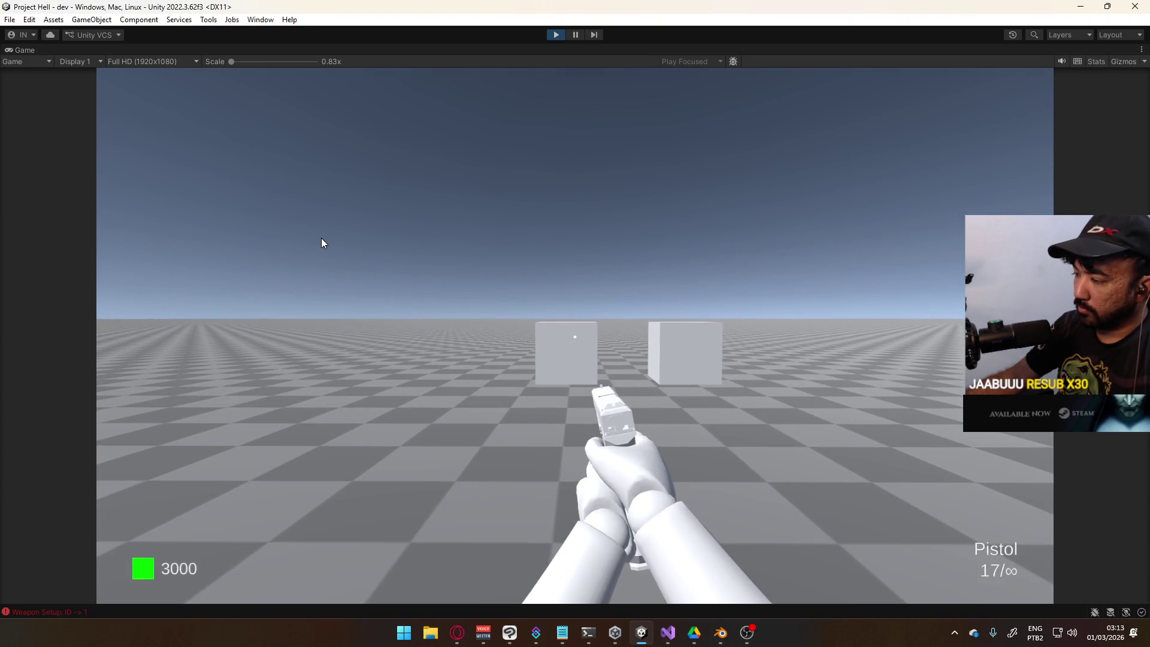
Buy the SMG from the left cube, fire it continuously, and reload it
key("w")
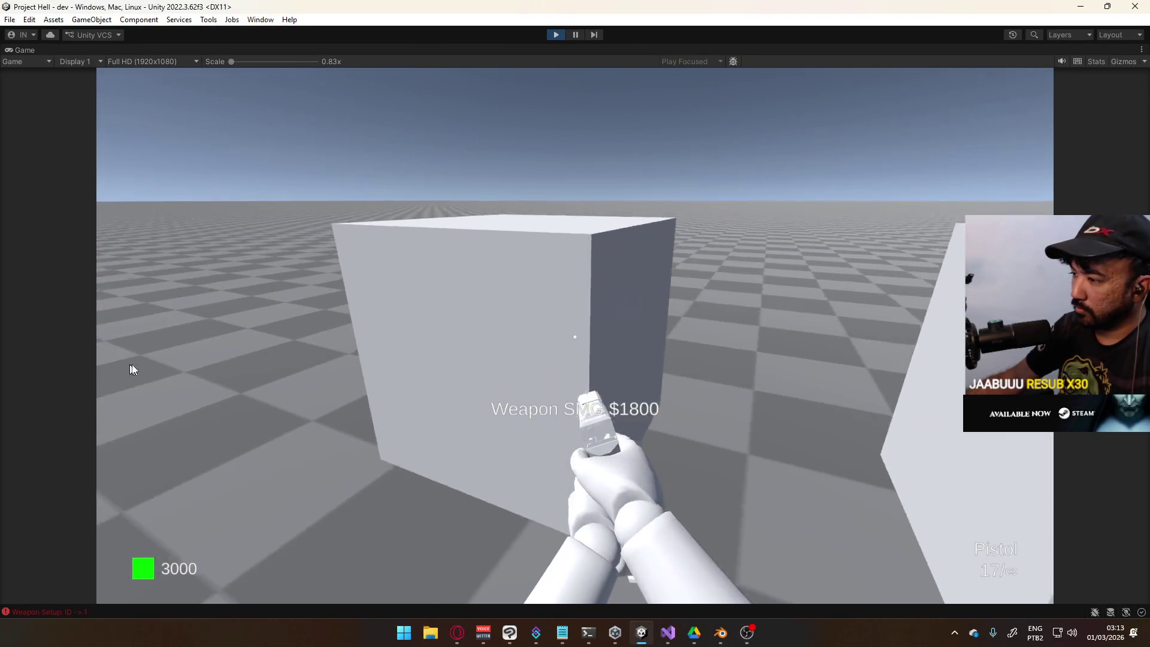
key("e")
key("s")
left_click_drag(342, 240, 331, 267)
key("r")
key("r")
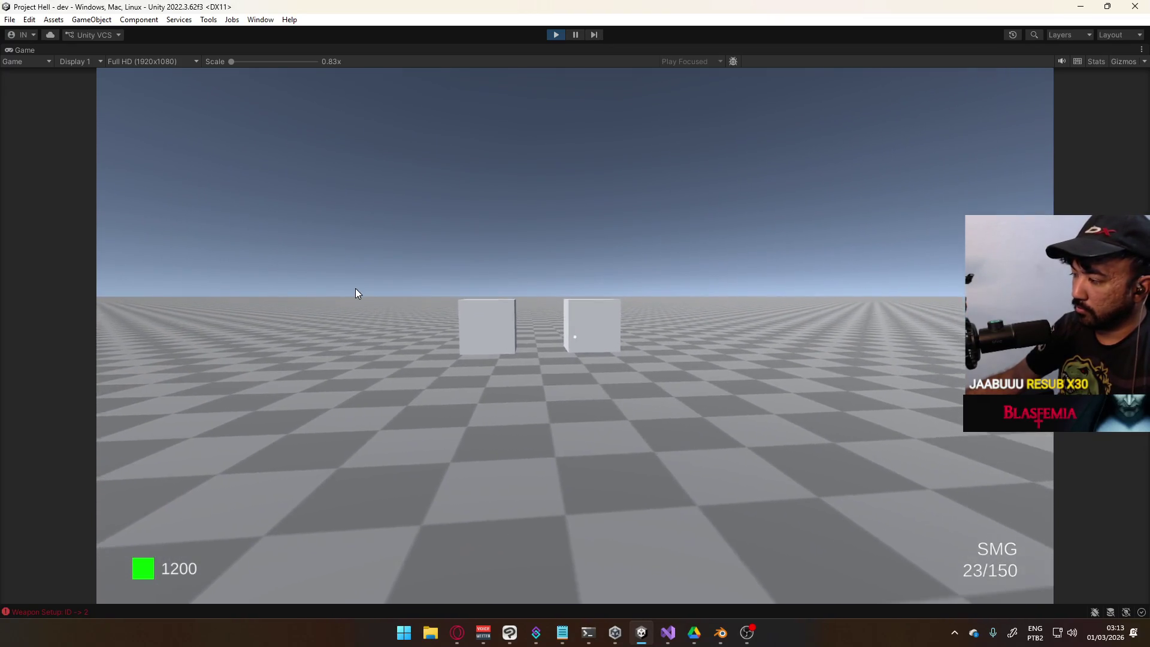
key("w")
Switch back to the pistol, empty and reload its magazine, then stop play mode
key("1")
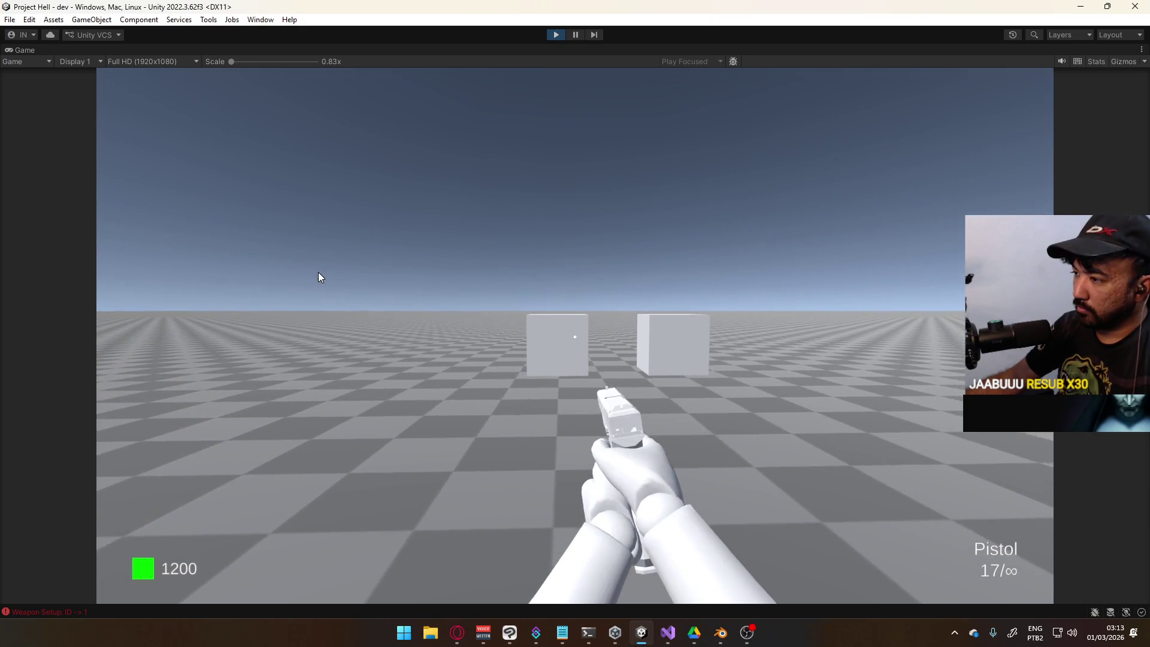
left_click(302, 273)
left_click(301, 273)
left_click(300, 274)
left_click(300, 273)
left_click(299, 274)
left_click(298, 274)
left_click(298, 274)
left_click(298, 274)
left_click(299, 273)
left_click(299, 274)
left_click(299, 273)
left_click(299, 273)
left_click(299, 273)
left_click(299, 273)
left_click(299, 273)
left_click(299, 273)
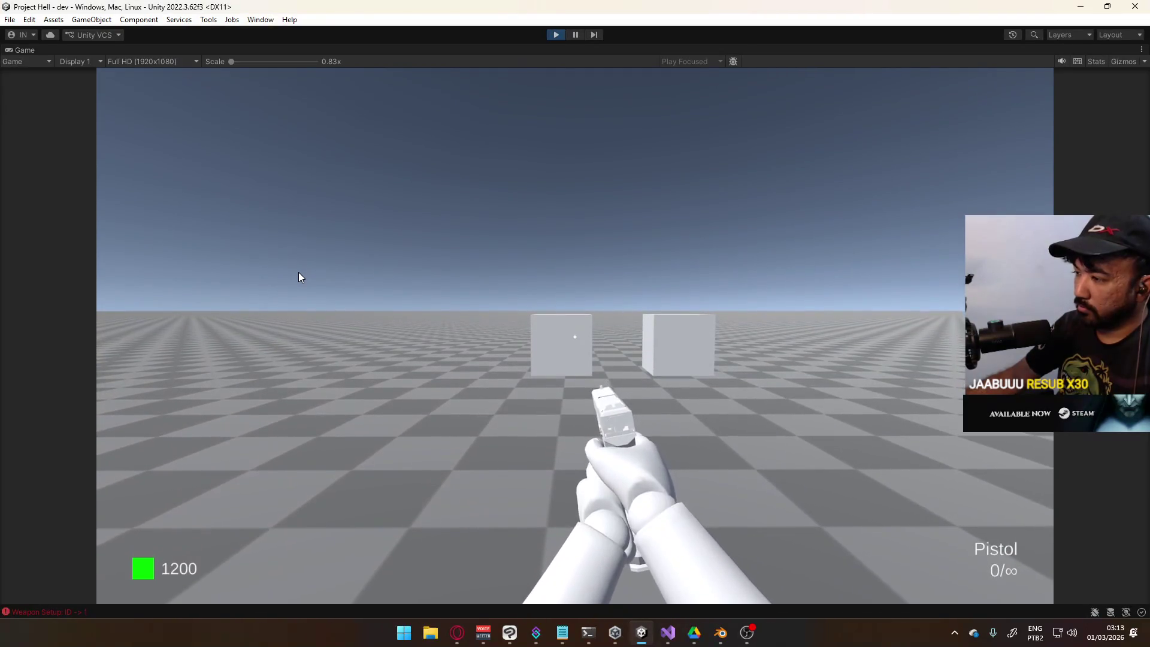
key("super")
key("Escape")
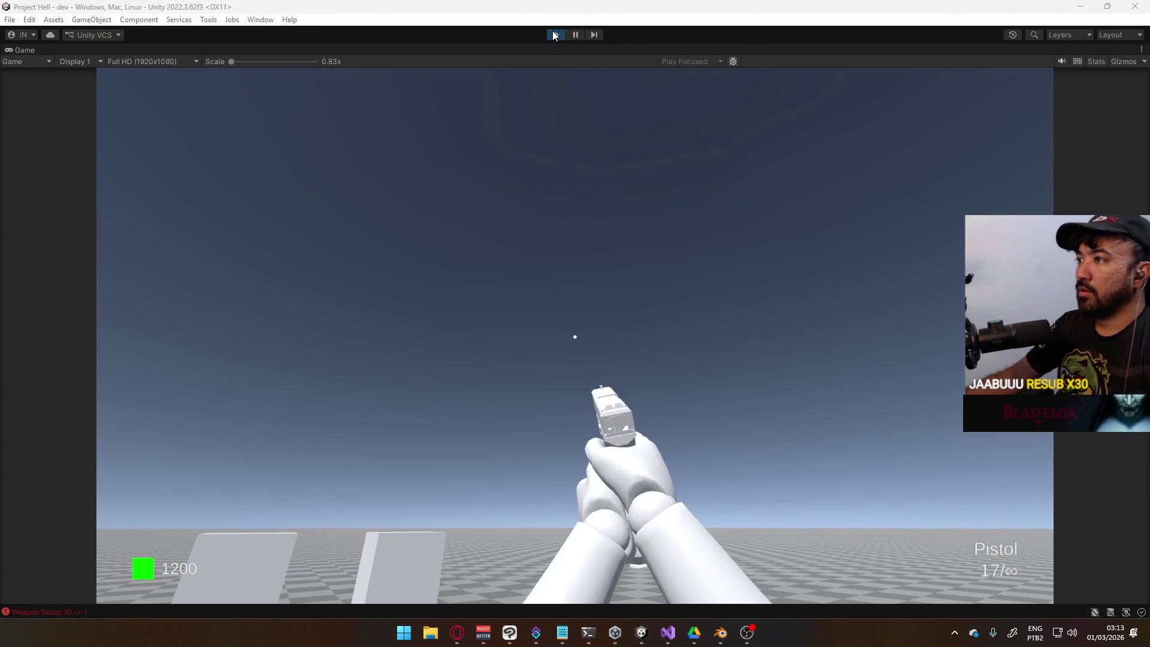
left_click(557, 34)
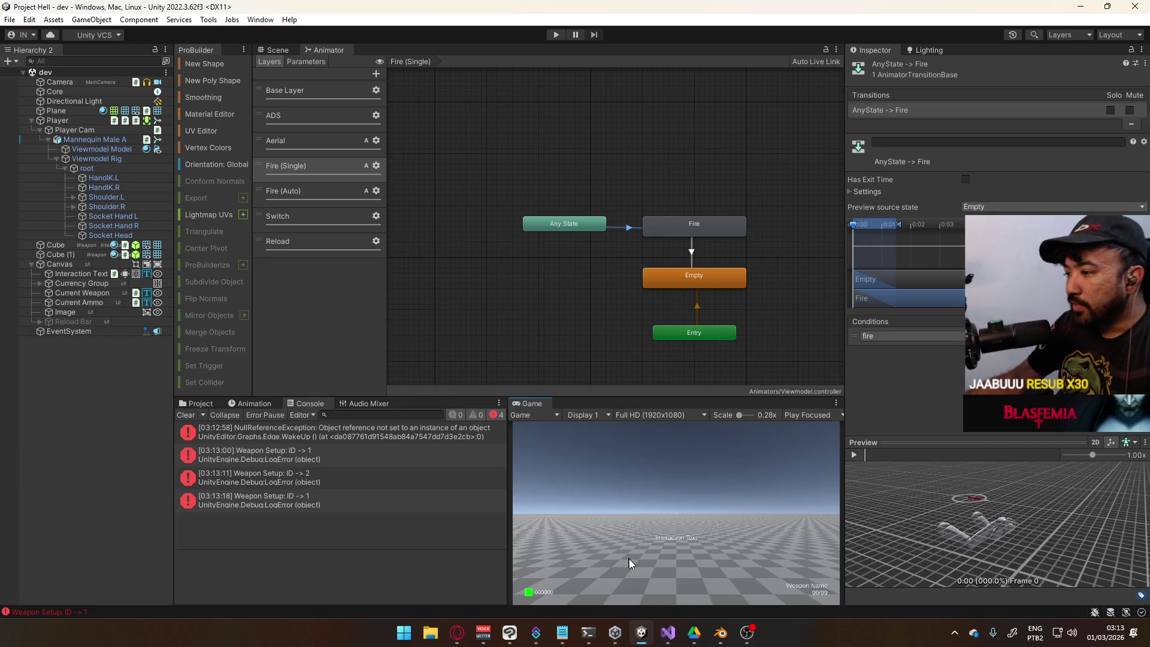
In Visual Studio, uncomment the weapon Fire call on line 249
left_click(664, 634)
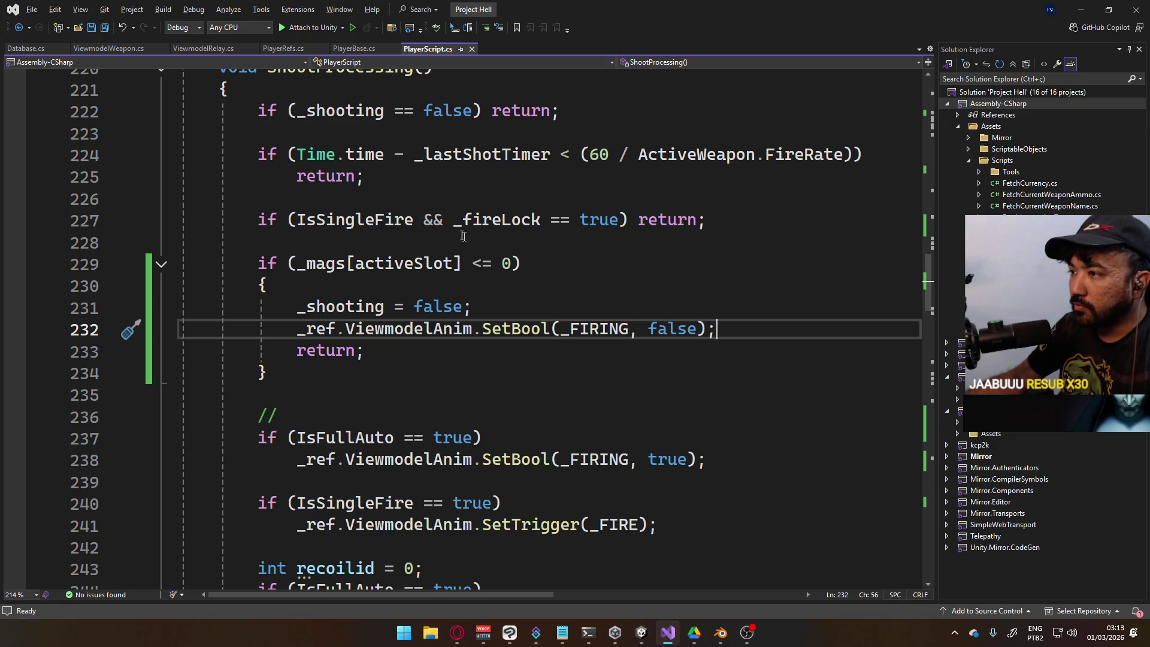
scroll(463, 235, "down", 7)
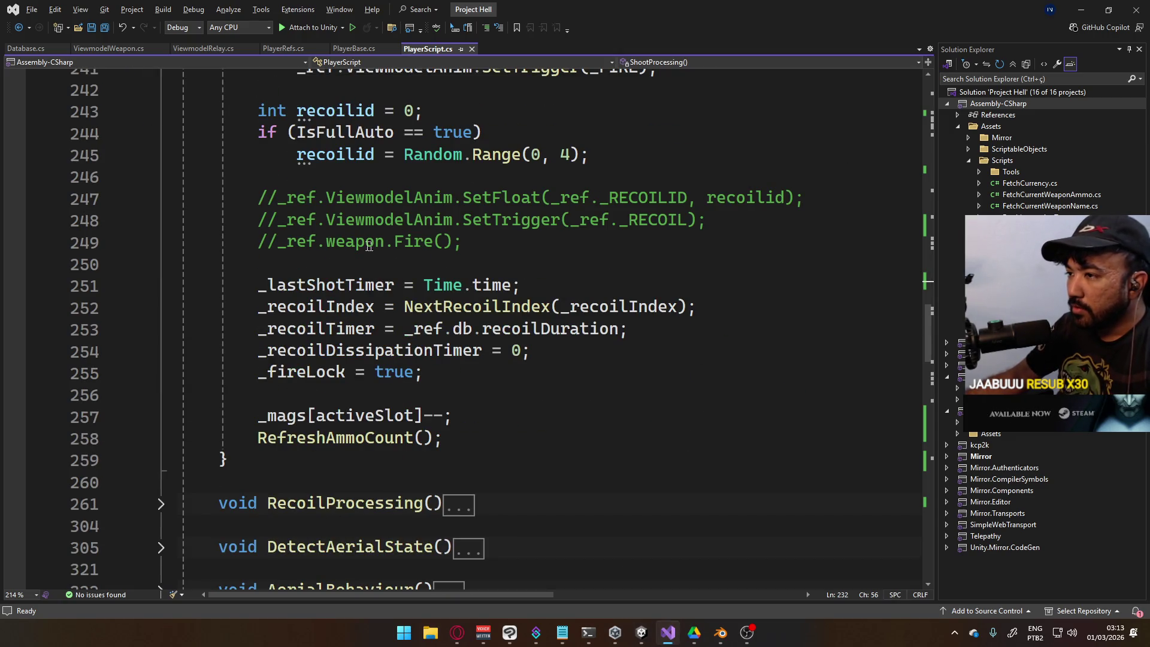
left_click(264, 242)
key("Delete")
key("Delete")
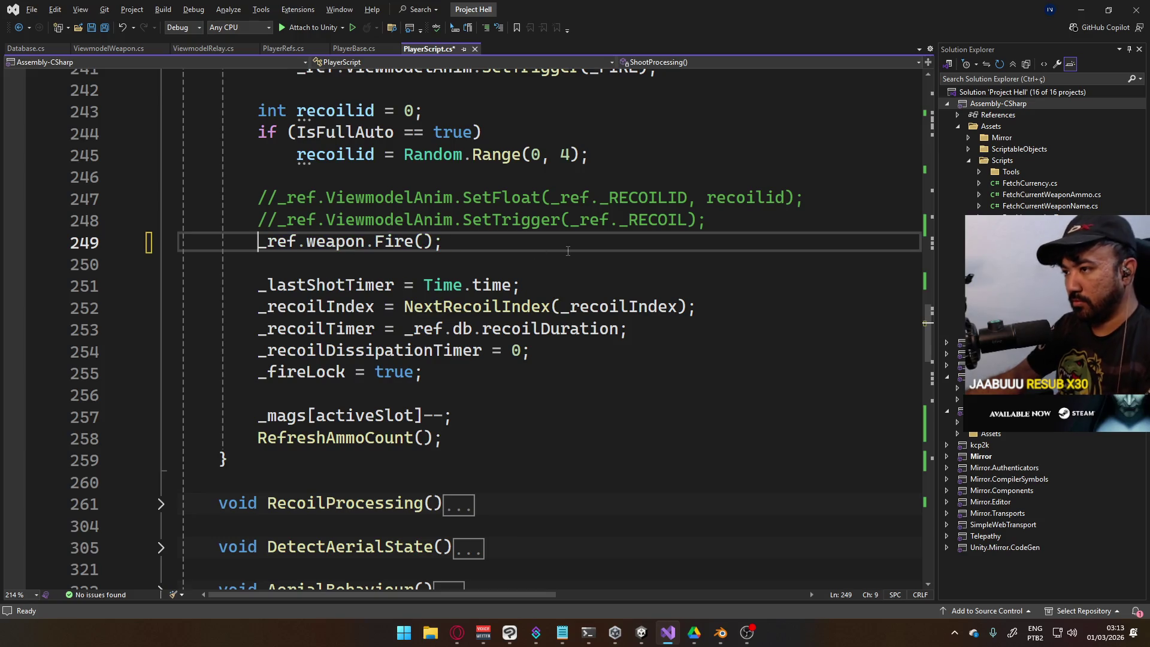
Replace 'weapon' with ViewmodelWeapon and go to its definition in PlayerRefs.cs
double_click(344, 247)
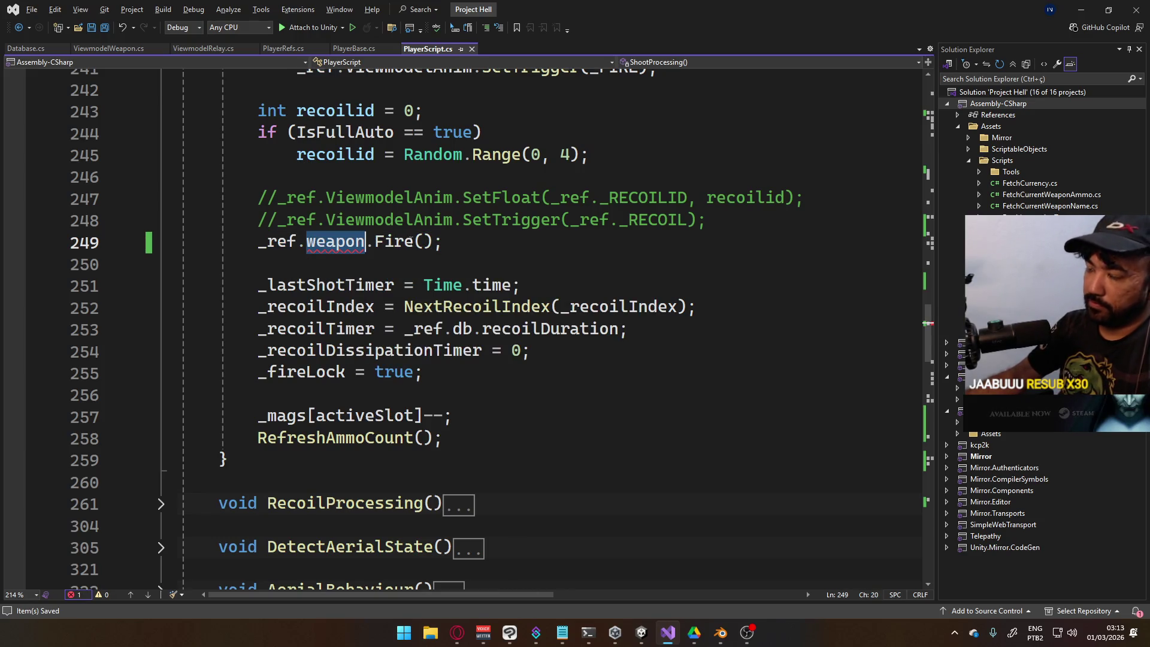
type("Vie")
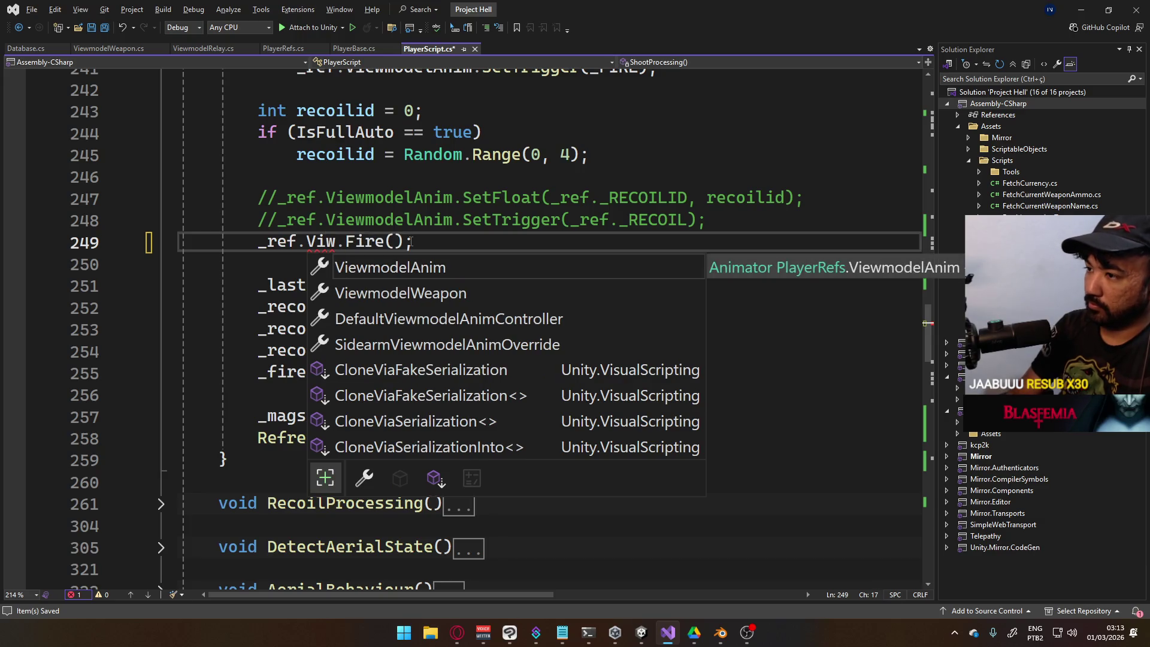
key("Down")
key("Tab")
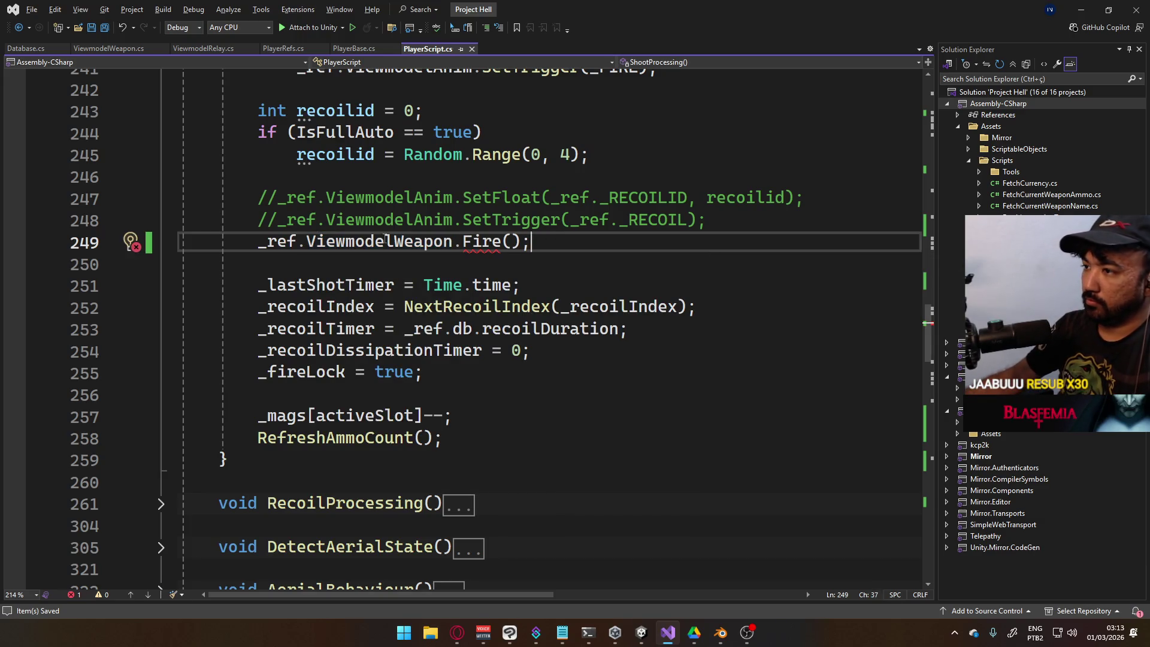
left_click(402, 253, "ctrl")
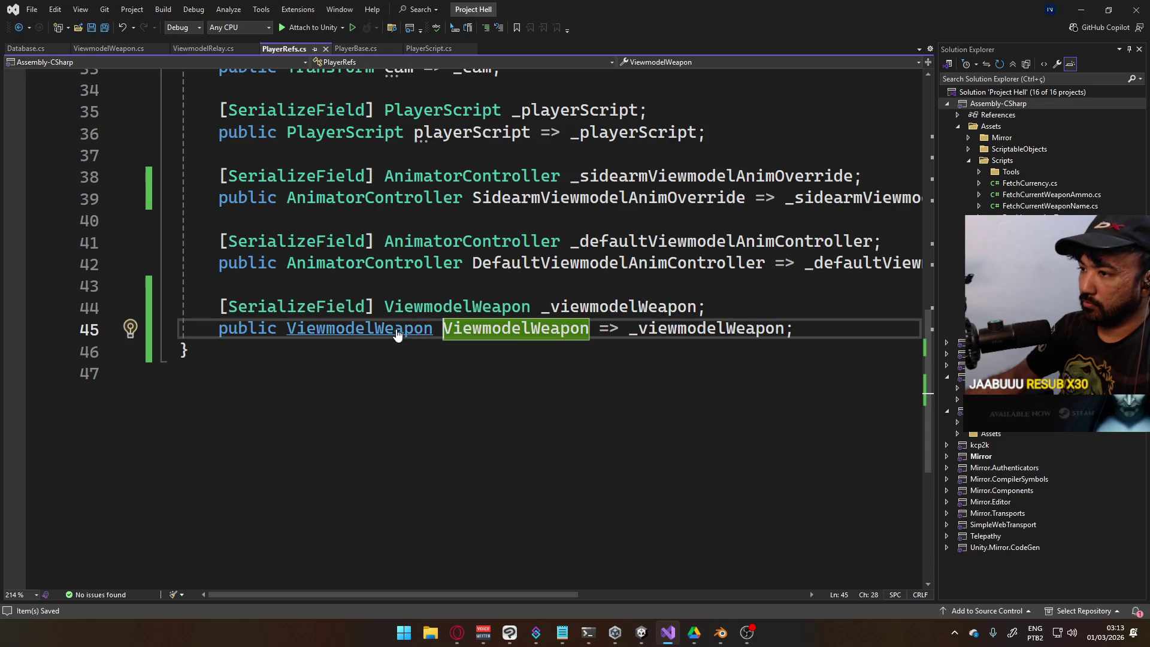
Open the ViewmodelWeapon class definition in ViewmodelWeapon.cs
left_click(395, 329, "ctrl")
scroll(491, 316, "down", 4)
scroll(492, 316, "down", 1)
scroll(493, 336, "up", 2)
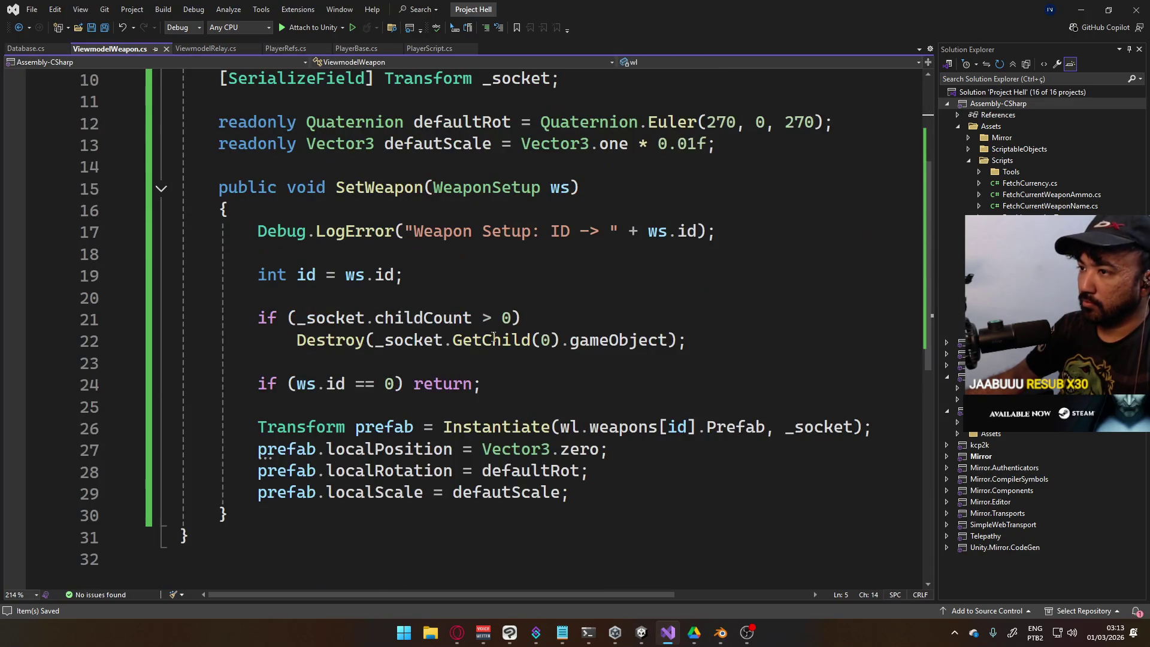
Add an empty public void Fire() method below SetWeapon
left_click(303, 533)
key("Return")
key("Return")
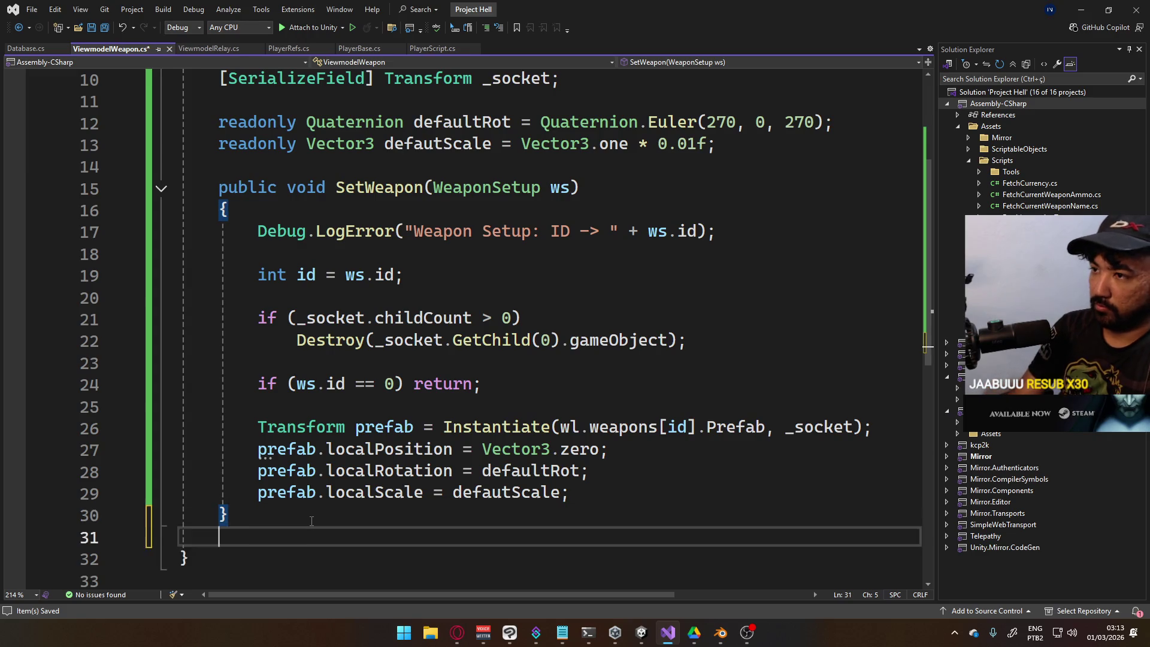
type("public void Fire()")
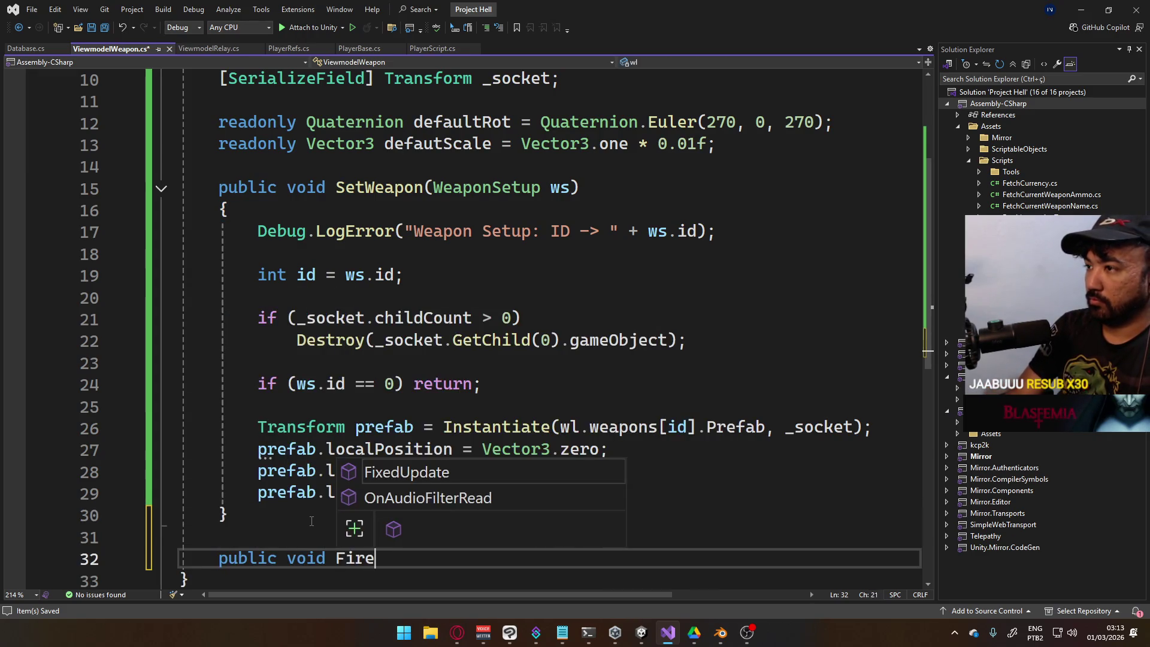
key("Return")
type("{")
key("Return")
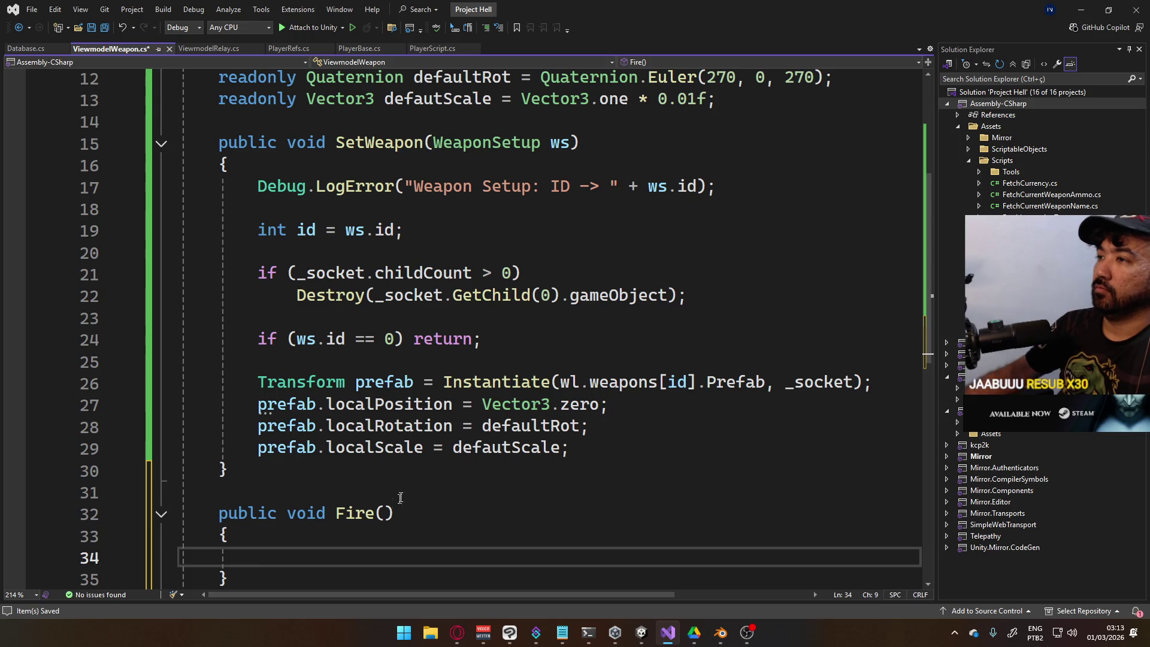
scroll(400, 498, "up", 3)
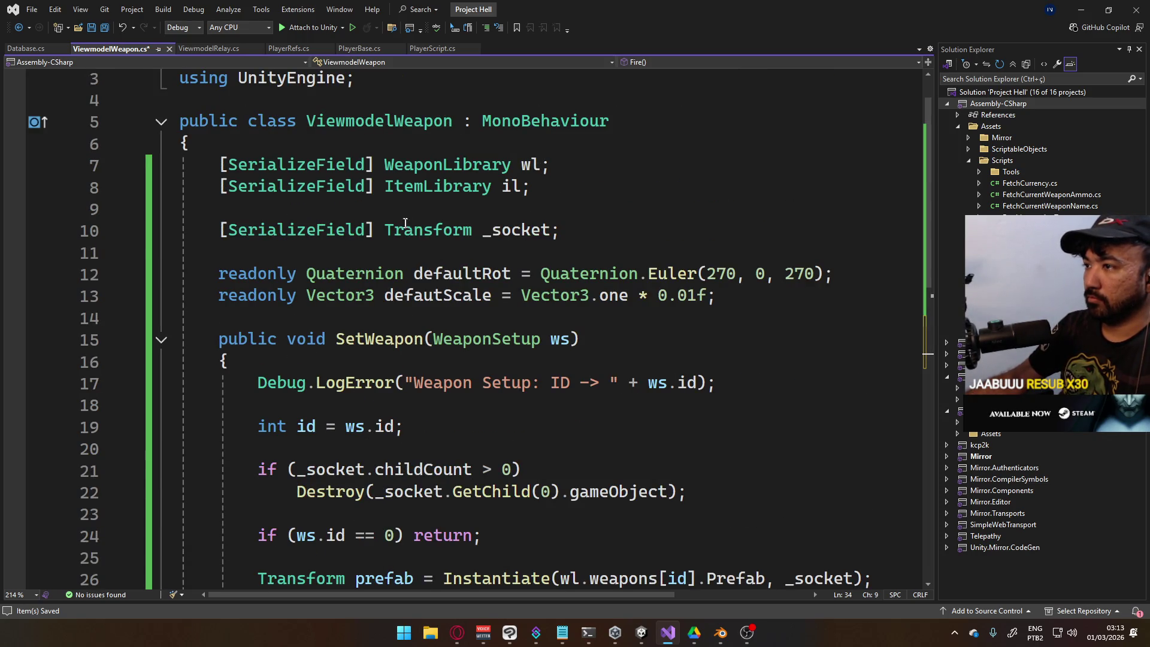
left_click(599, 233)
Declare an 'Animator _anim;' field after the _socket field
key("Return")
key("Return")
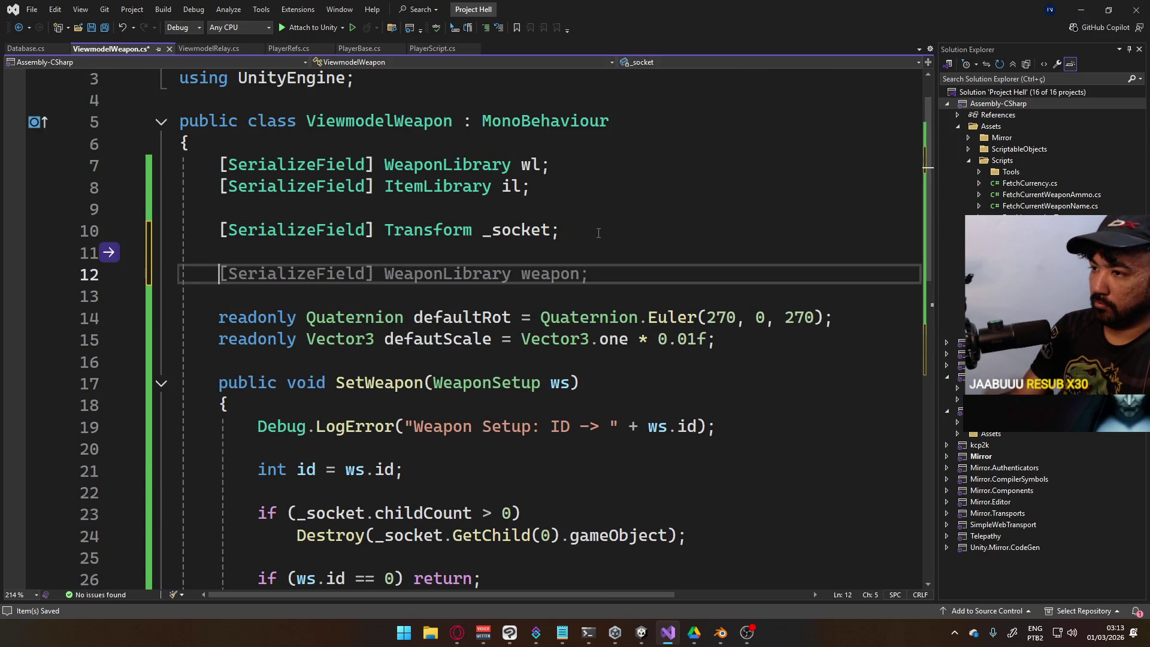
type("Animator ani")
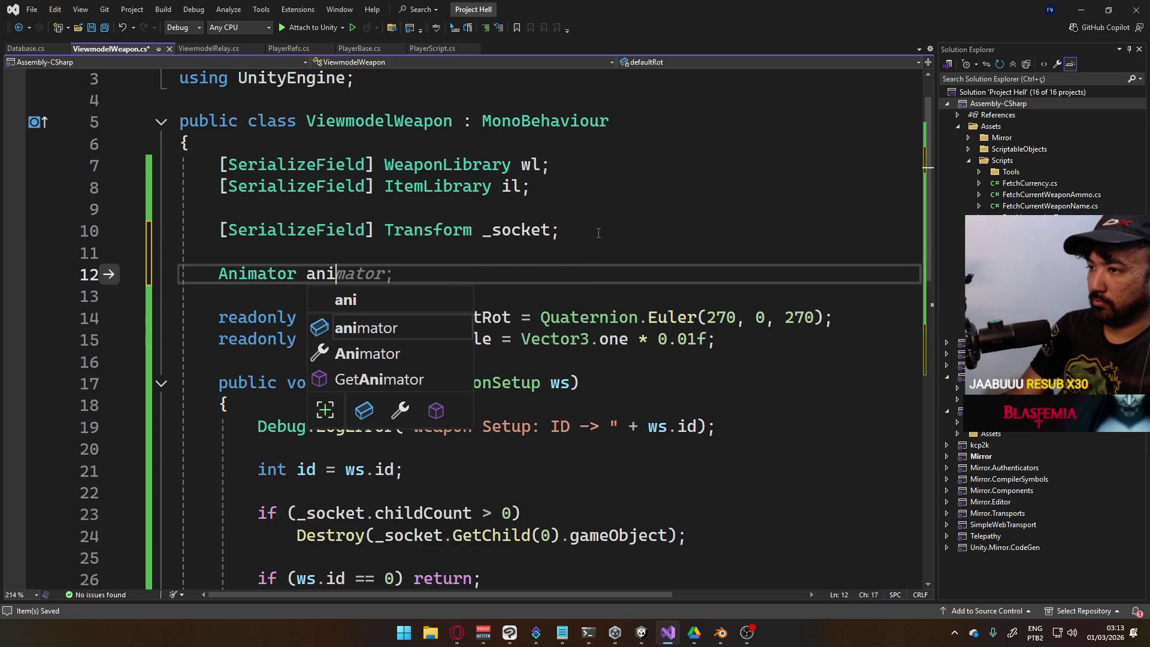
key("BackSpace")
key("BackSpace")
key("BackSpace")
type("_anim;")
In SetWeapon, assign _anim = prefab.GetComponent<Animator>() and save ViewmodelWeapon.cs
scroll(547, 390, "down", 5)
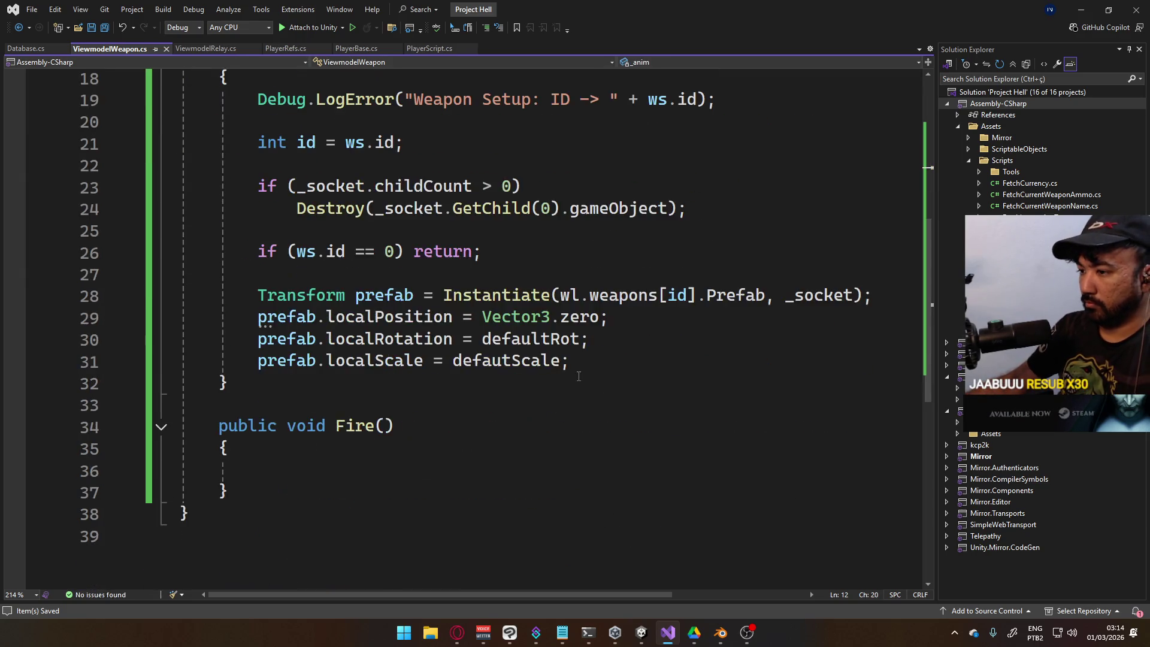
scroll(547, 390, "up", 1)
left_click(605, 421)
key("Return")
key("Return")
type("_anim = prefab.g")
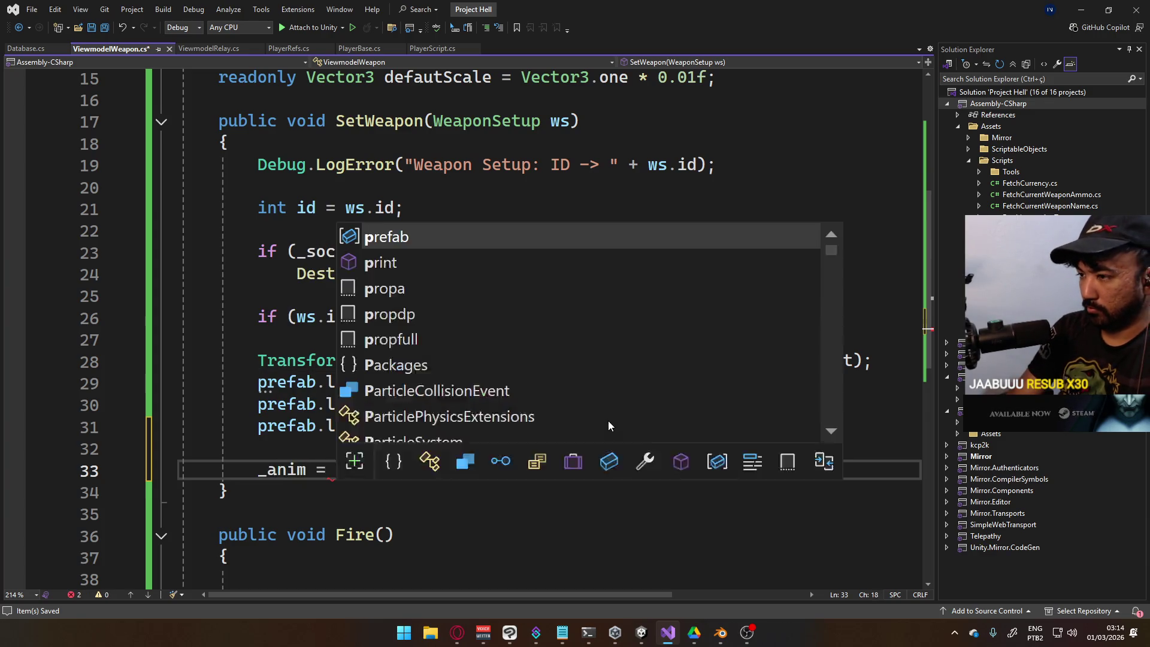
key("Tab")
key("Tab")
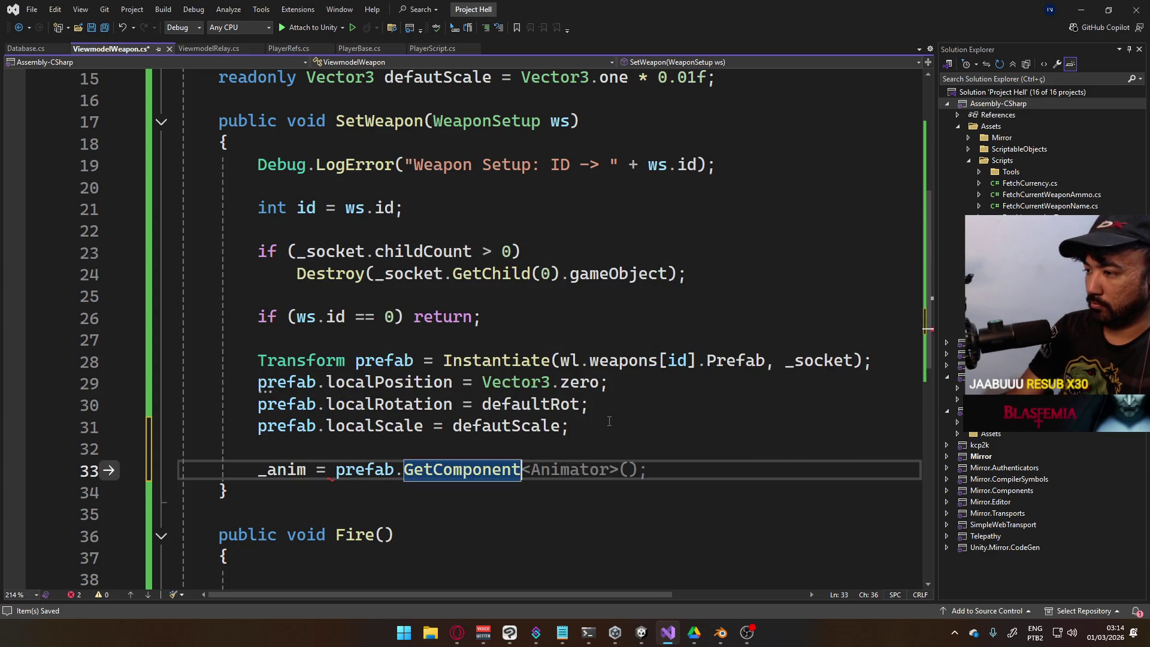
key("ctrl+s")
Make Fire() return when _anim is null, otherwise call _anim.SetTrigger("fire")
scroll(609, 473, "down", 3)
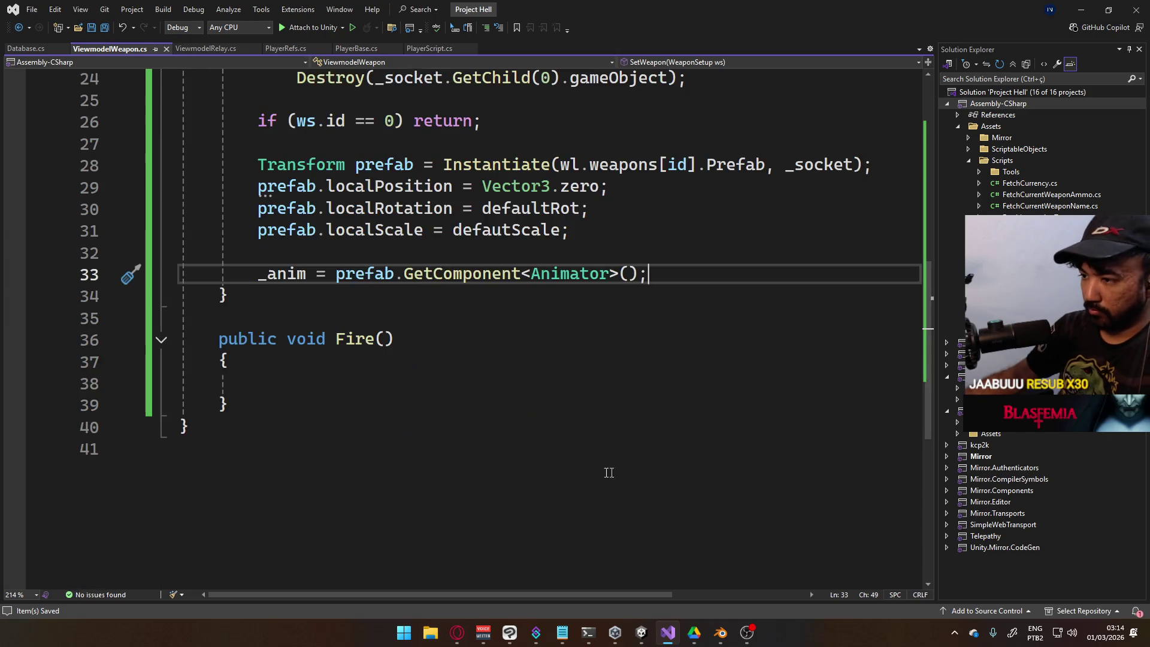
left_click(403, 380)
type("if (_anim ")
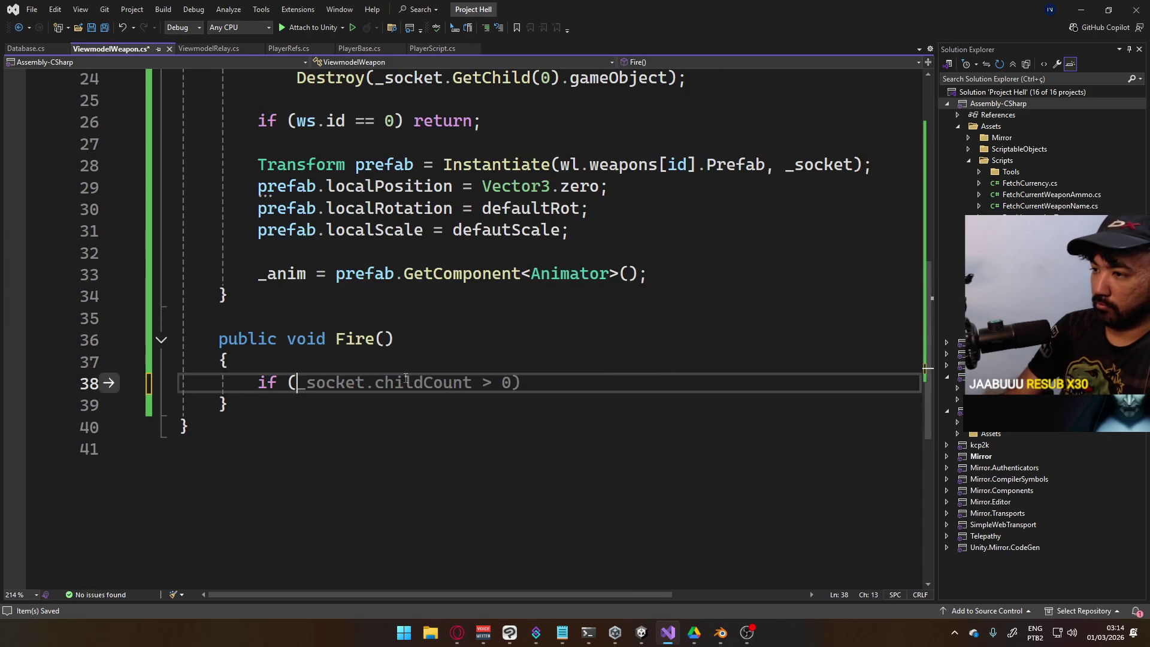
type("!= null)")
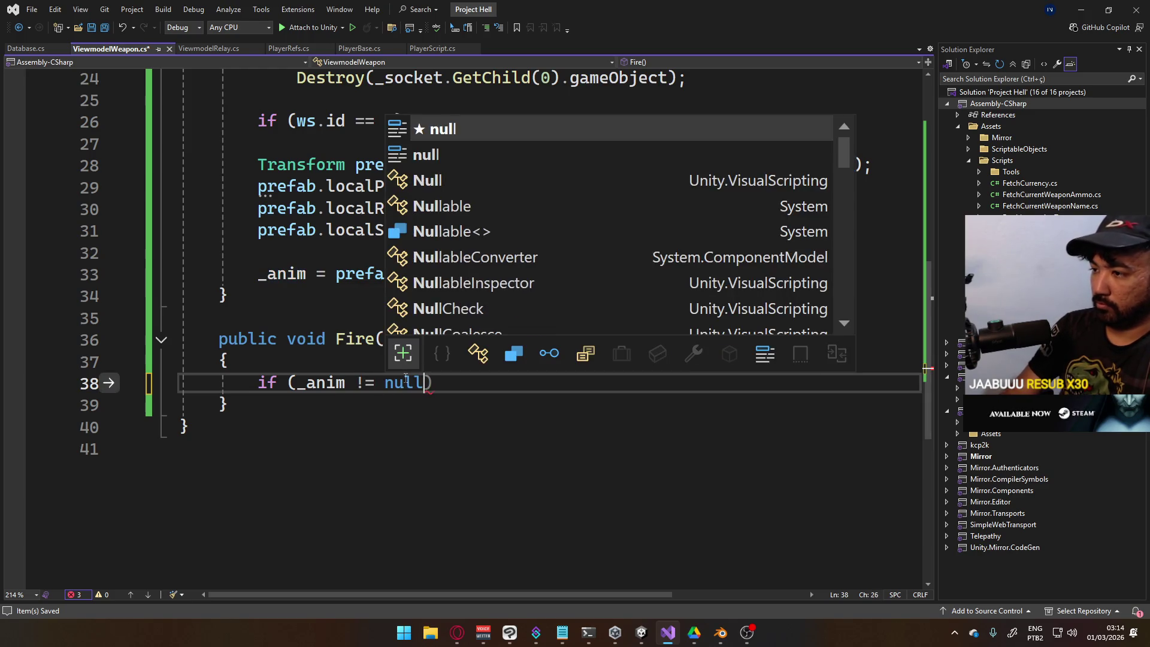
key("BackSpace")
key("BackSpace")
key("BackSpace")
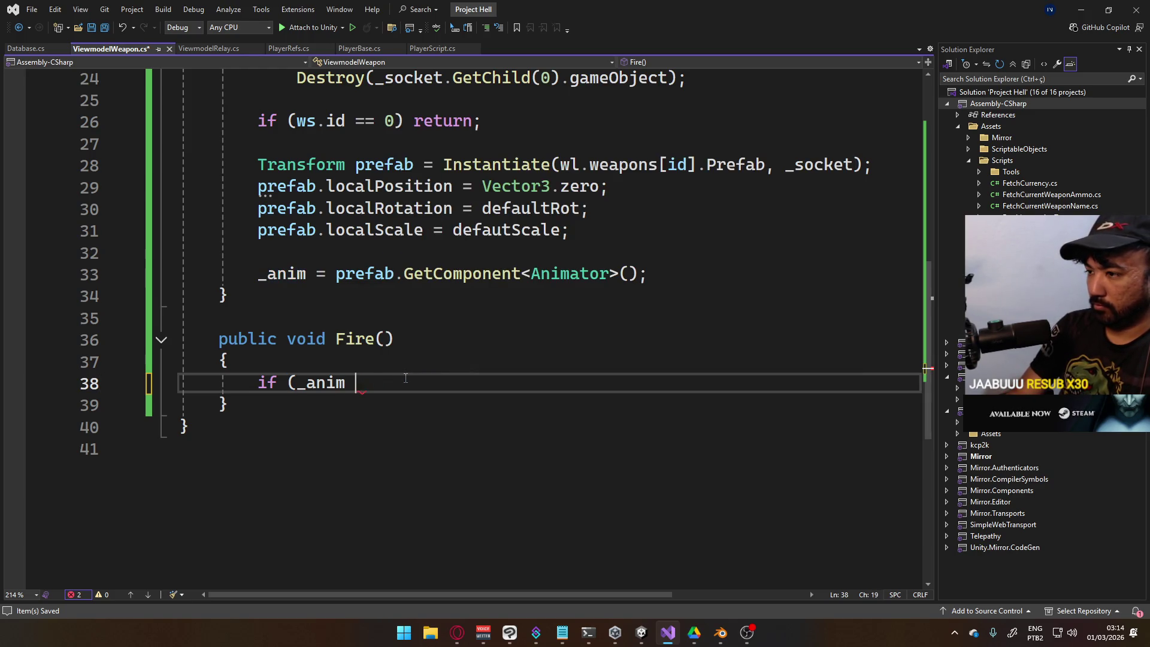
type("== null) re")
key("Tab")
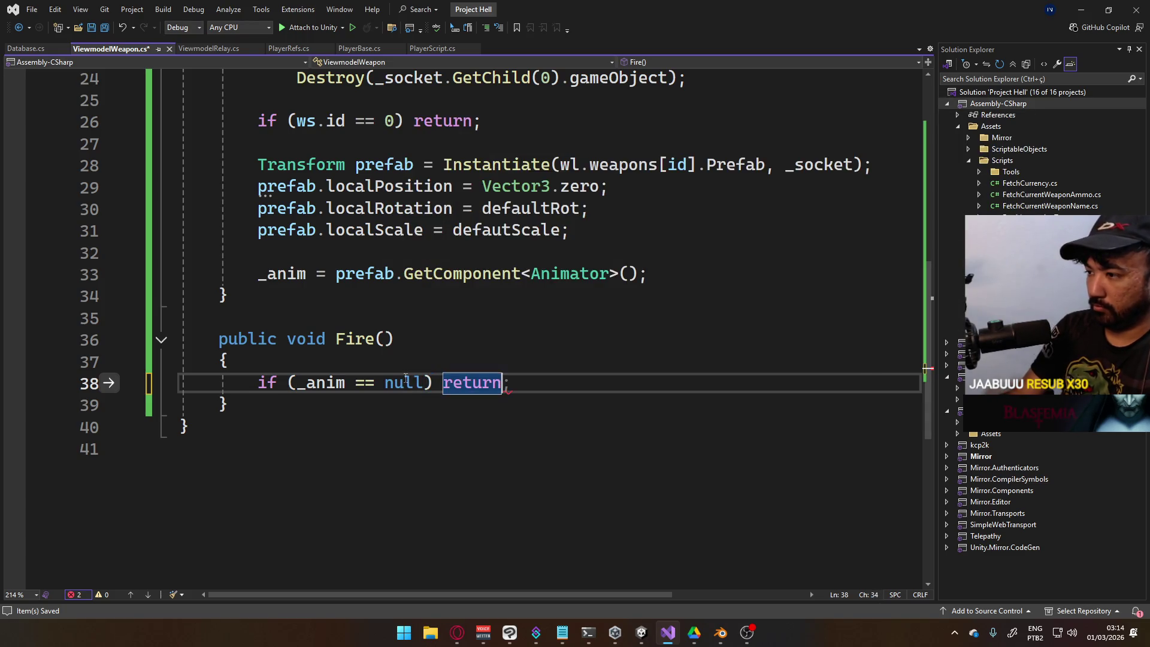
key("Return")
key("Return")
type("_ani")
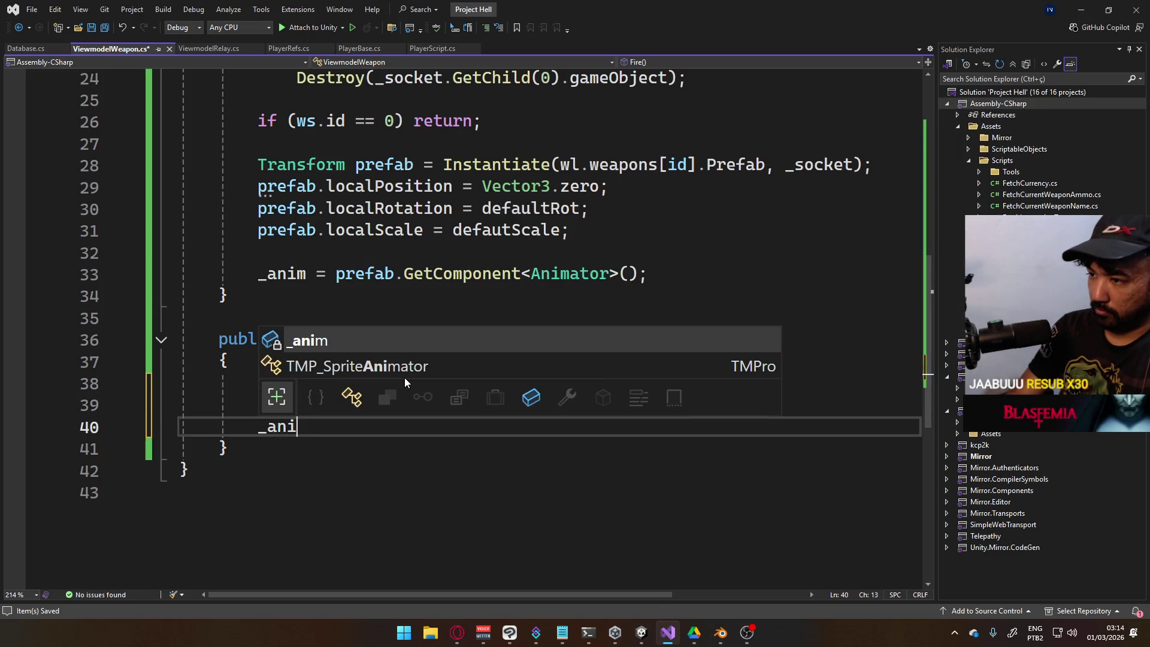
type("m.settr")
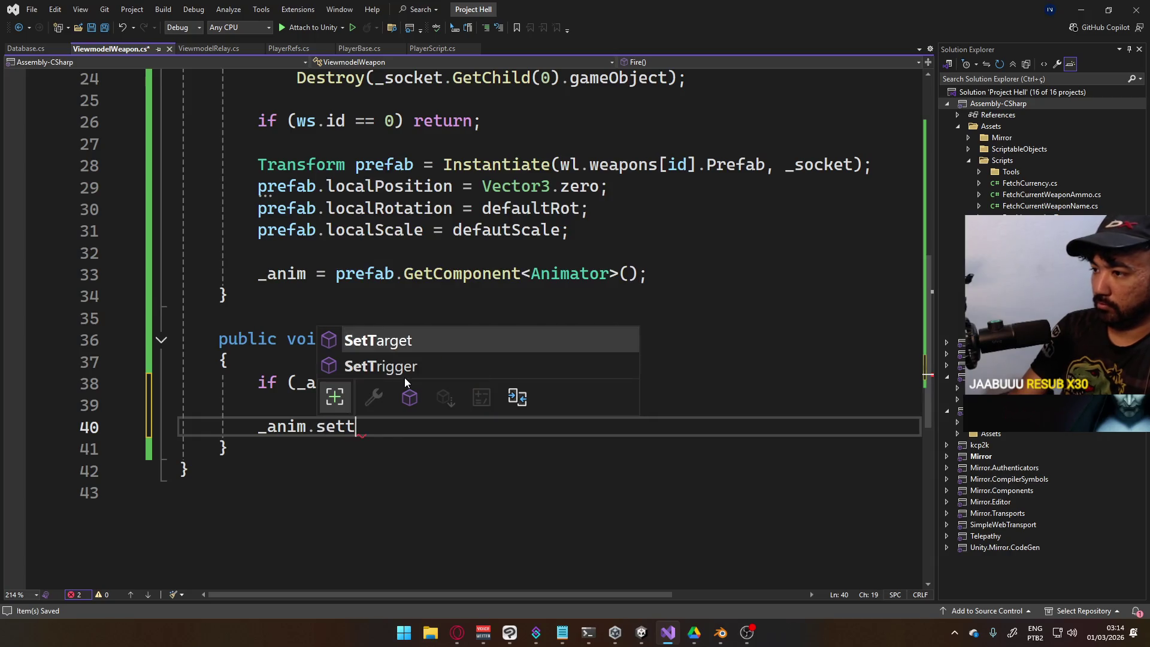
key("Tab")
type("(\"fire\");")
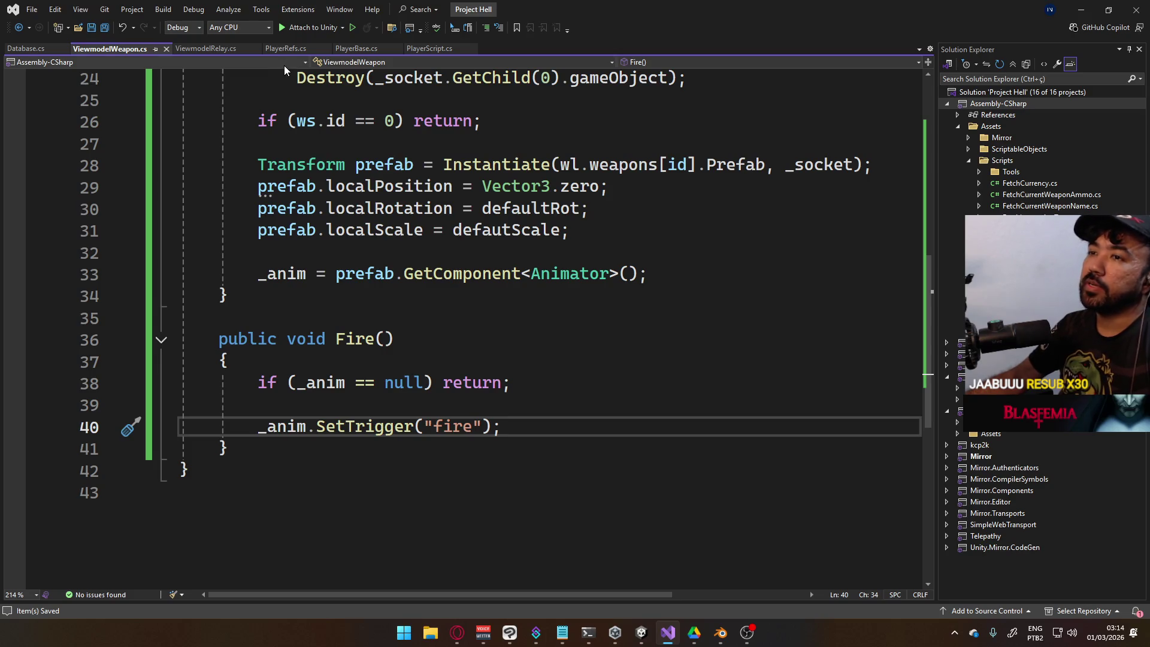
left_click(434, 48)
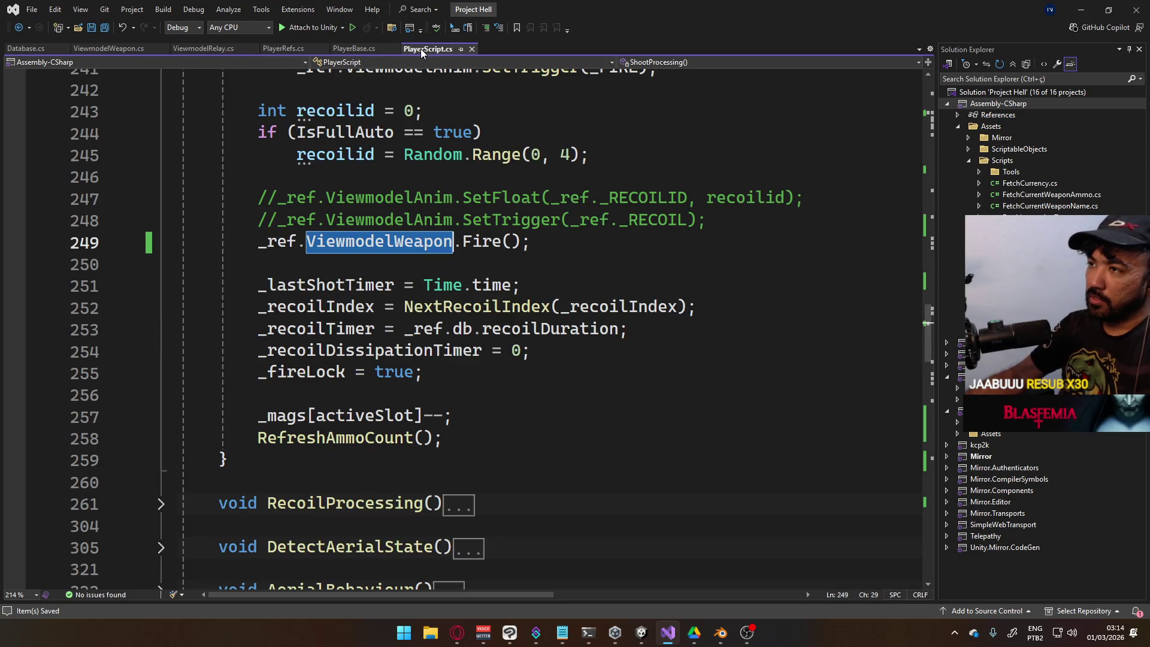
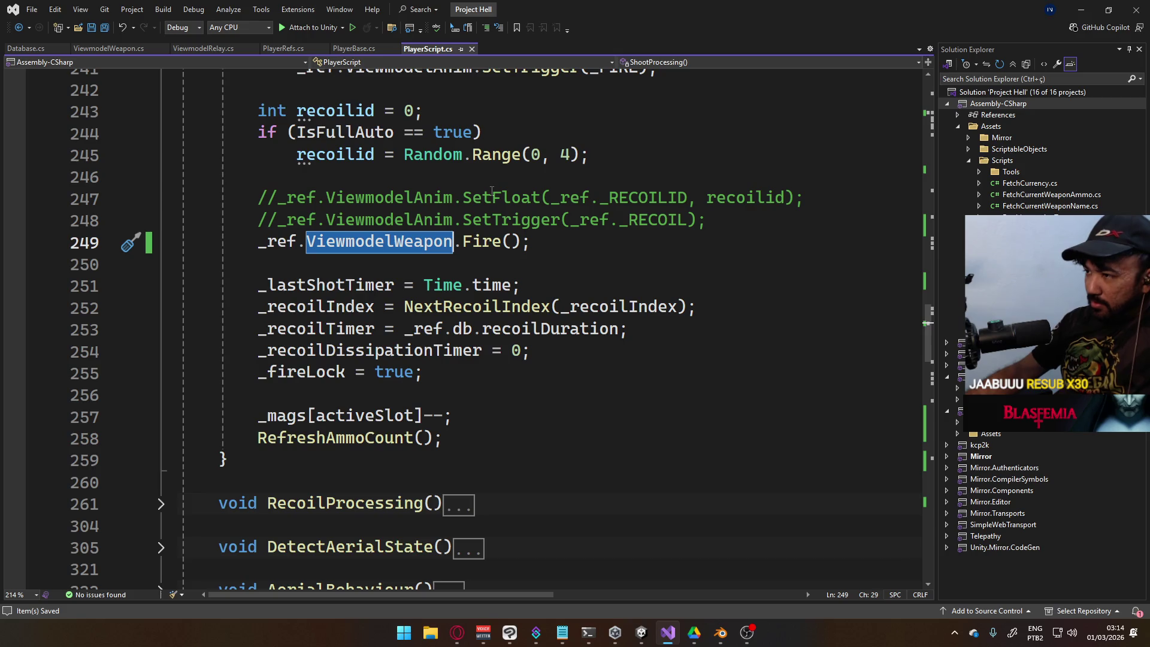
Collapse the ShootProcessing() method body in PlayerScript.cs
scroll(471, 283, "up", 10)
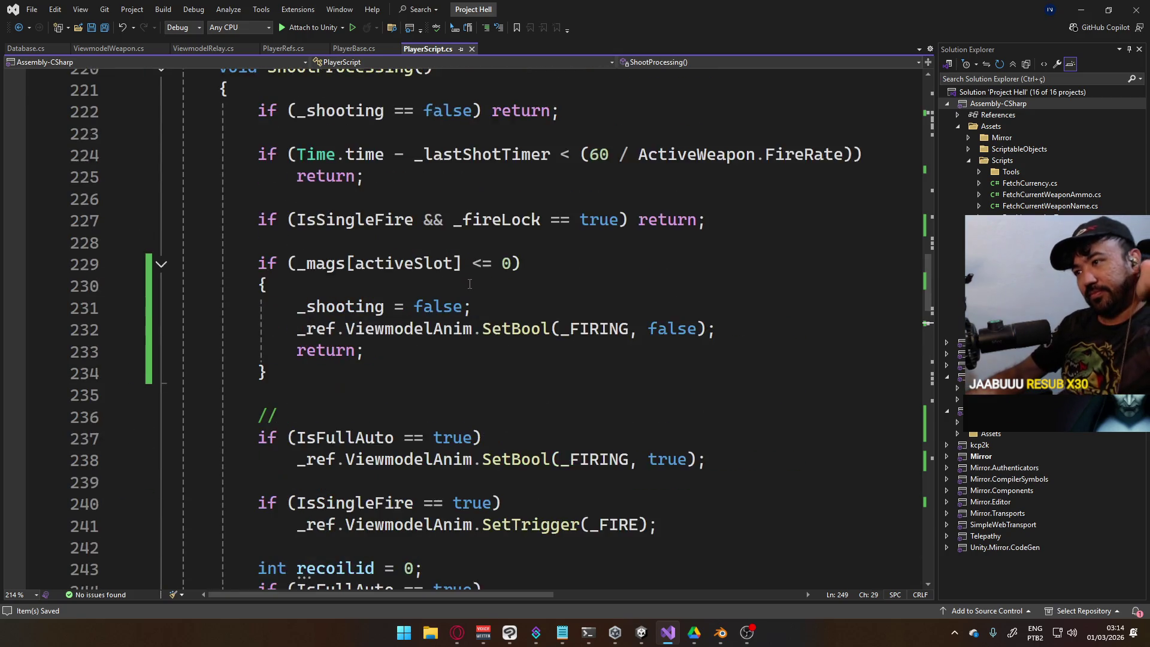
scroll(495, 311, "up", 2)
scroll(466, 311, "down", 4)
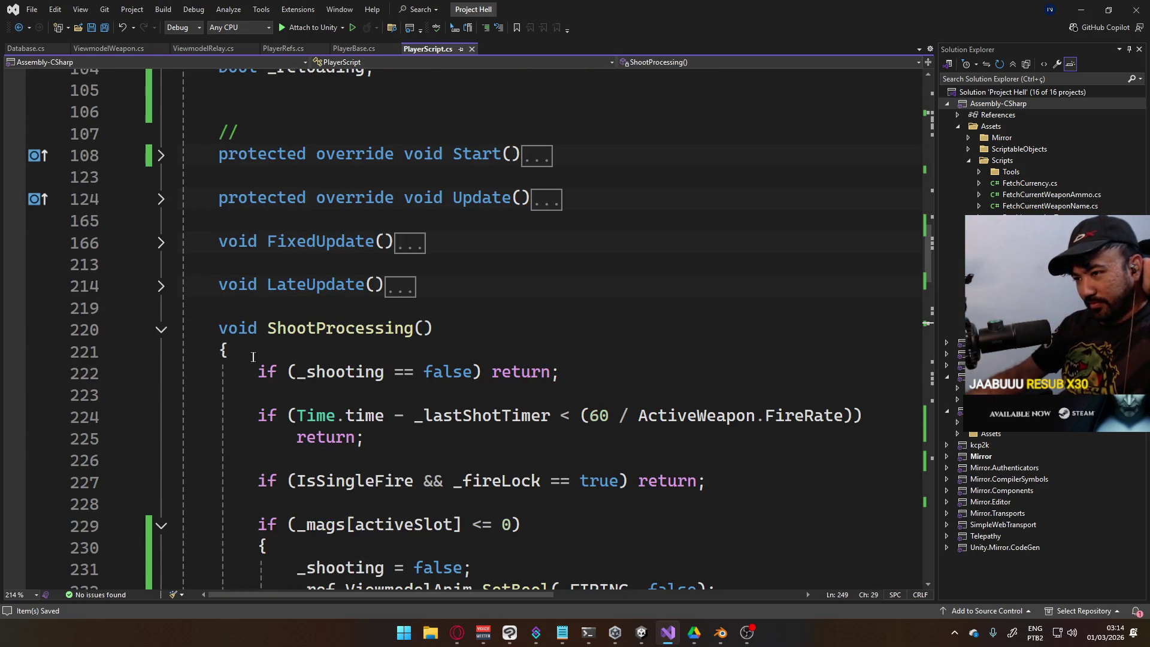
left_click(160, 330)
Scroll down to the reload methods, then switch to Blender and on to the Unity editor
scroll(295, 396, "down", 6)
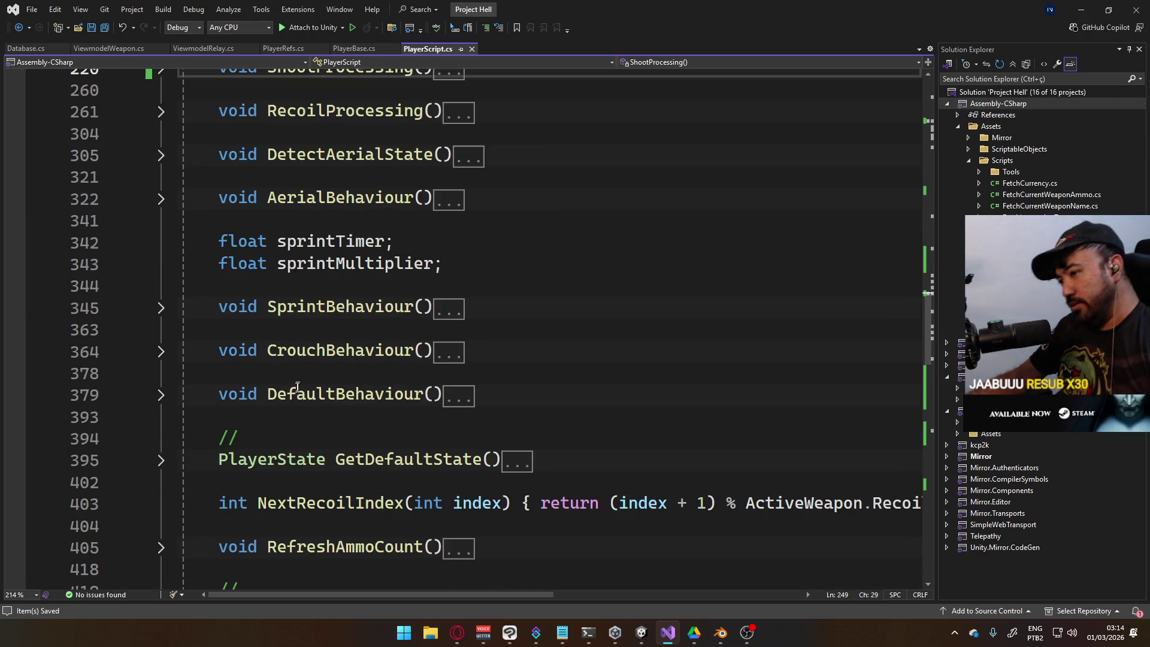
scroll(295, 412, "down", 1)
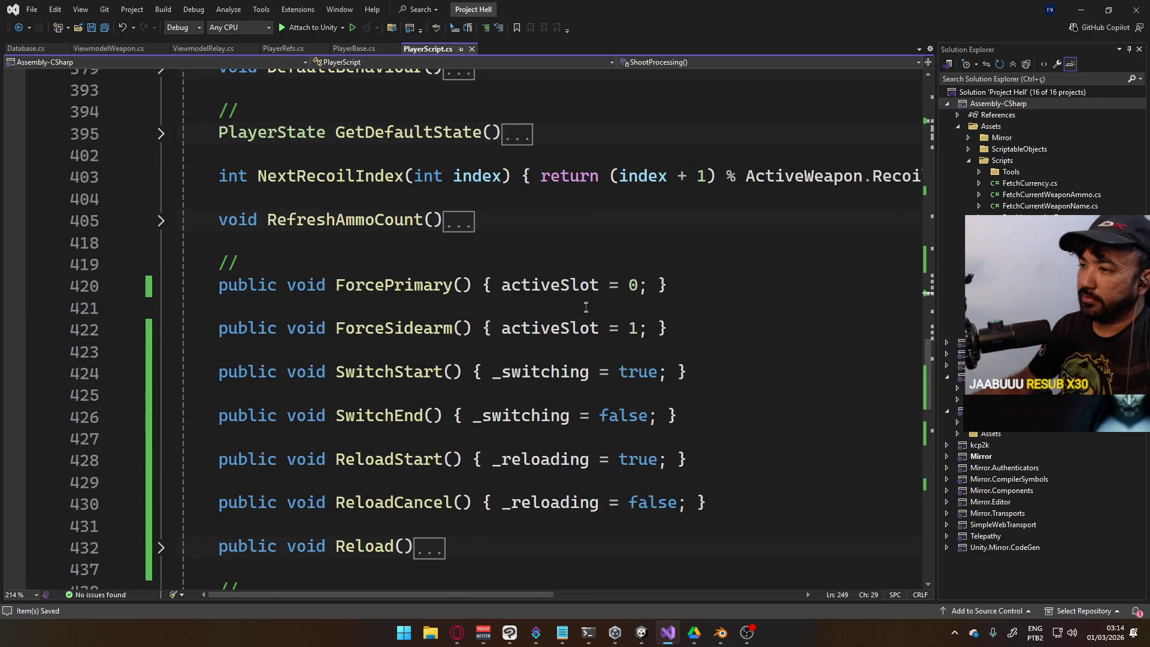
scroll(225, 312, "down", 3)
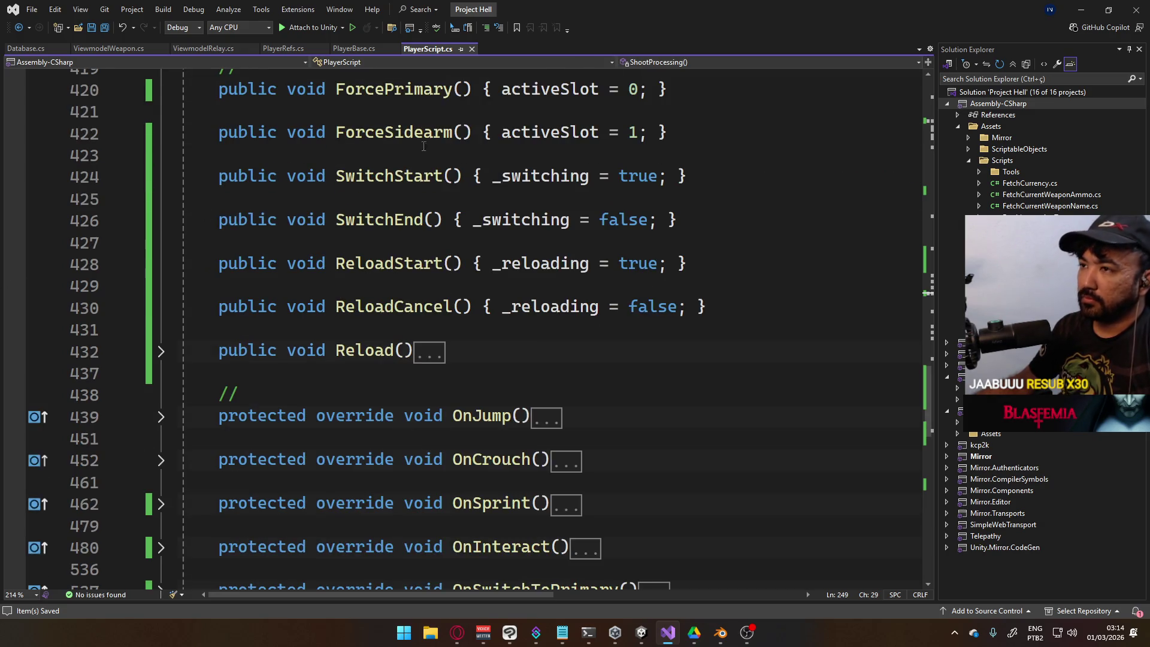
left_click(723, 636)
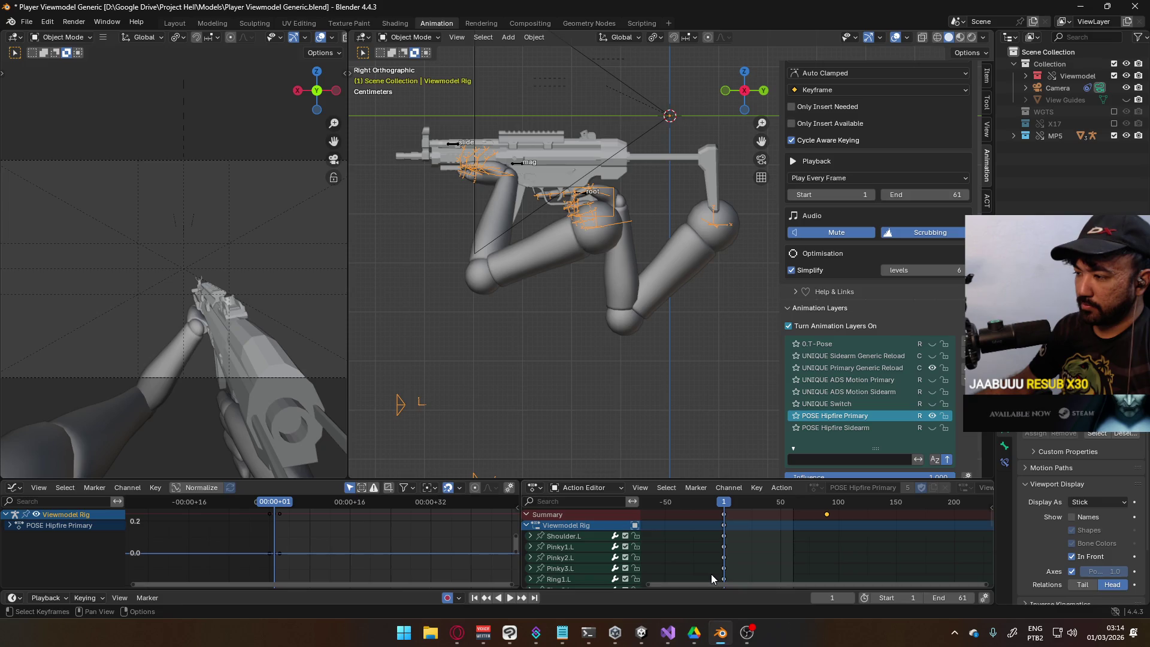
left_click(642, 632)
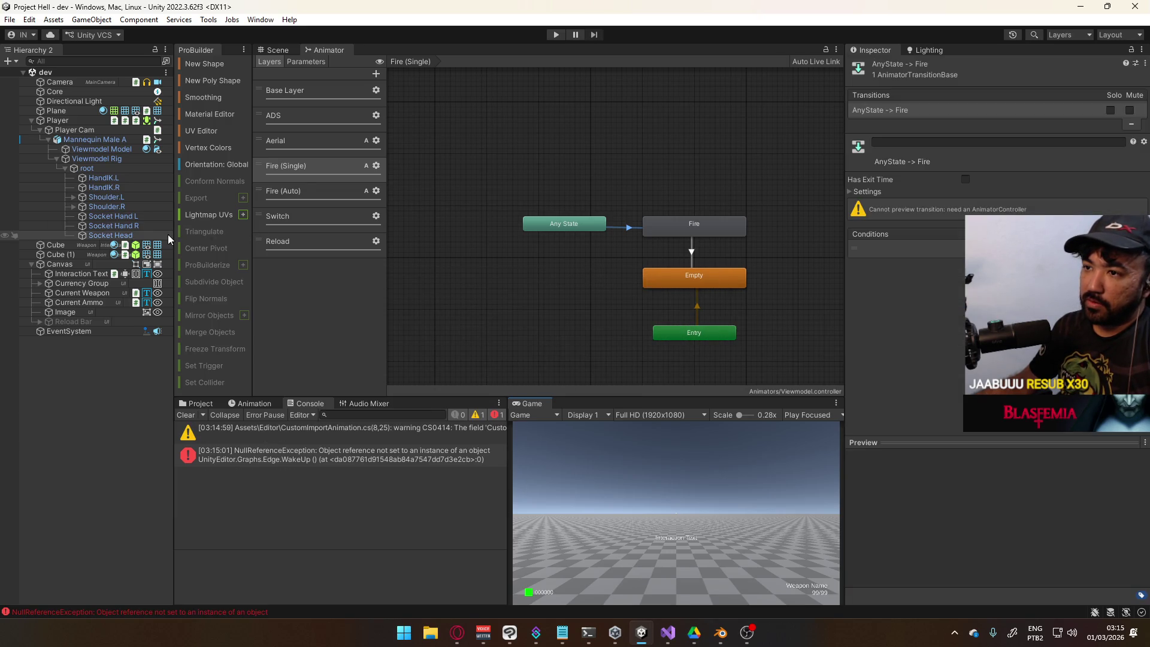
Inspect Socket Hand R and Mannequin Male A, then open the Weapon X17 prefab from Prefabs
left_click(121, 226)
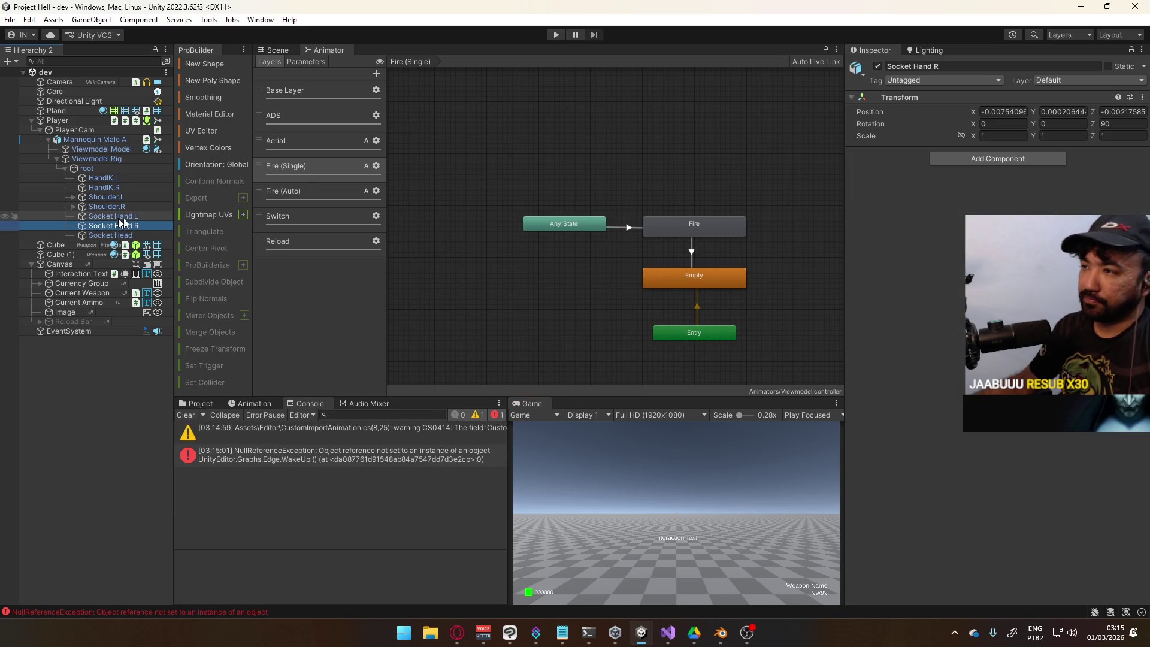
left_click(93, 142)
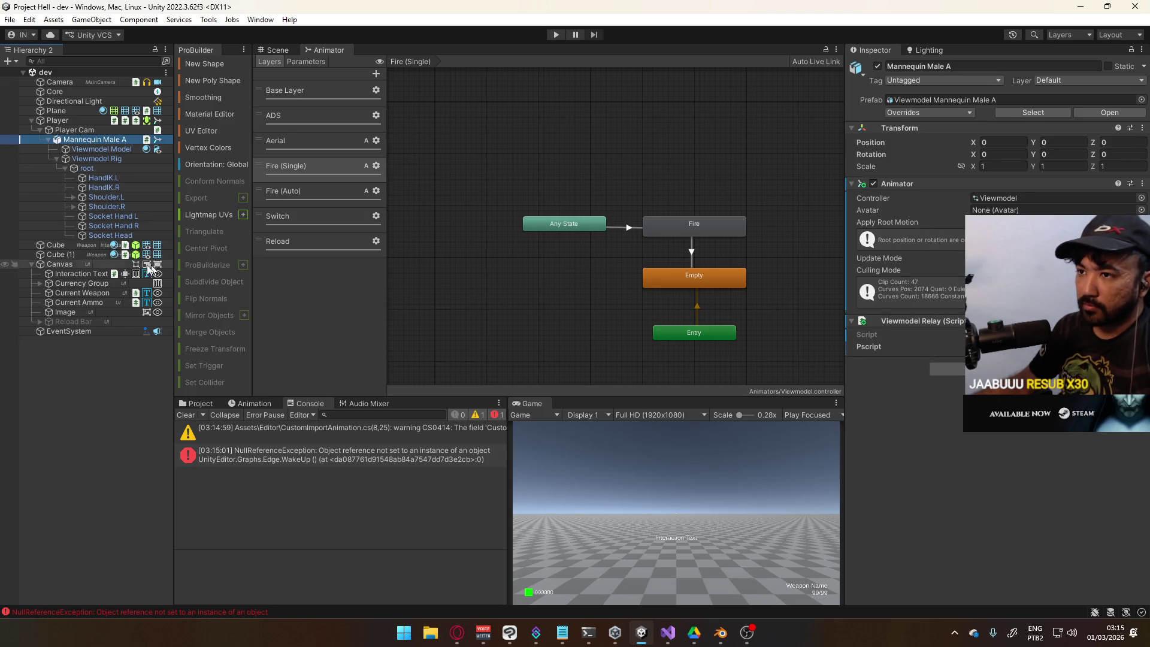
left_click(200, 404)
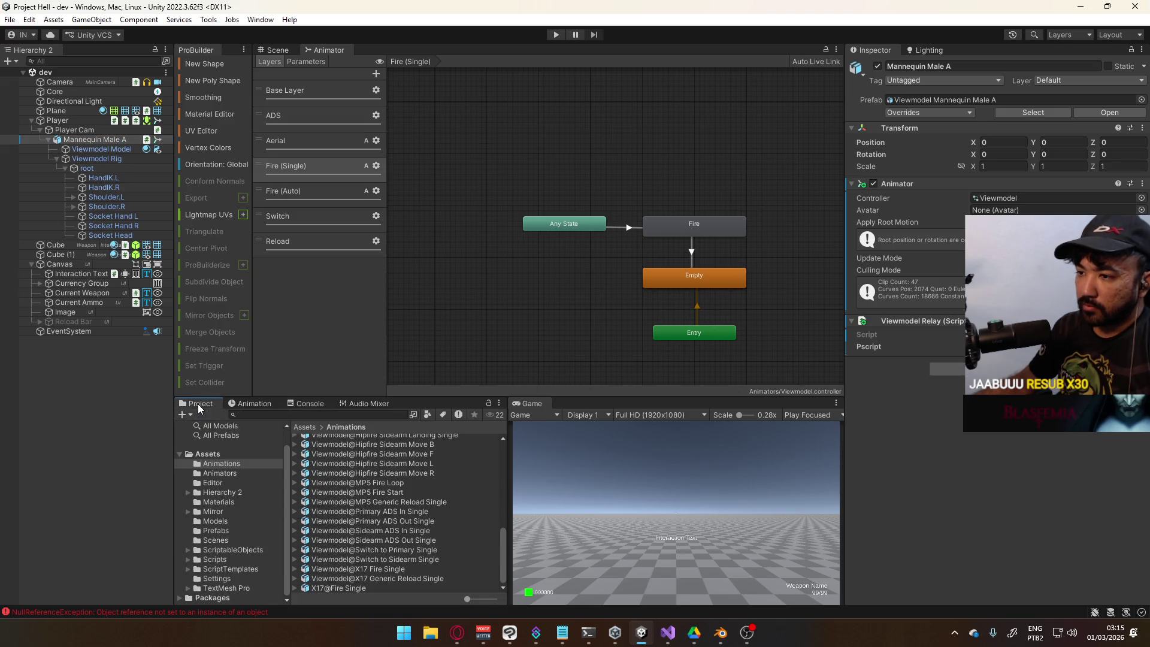
left_click(246, 531)
double_click(333, 439)
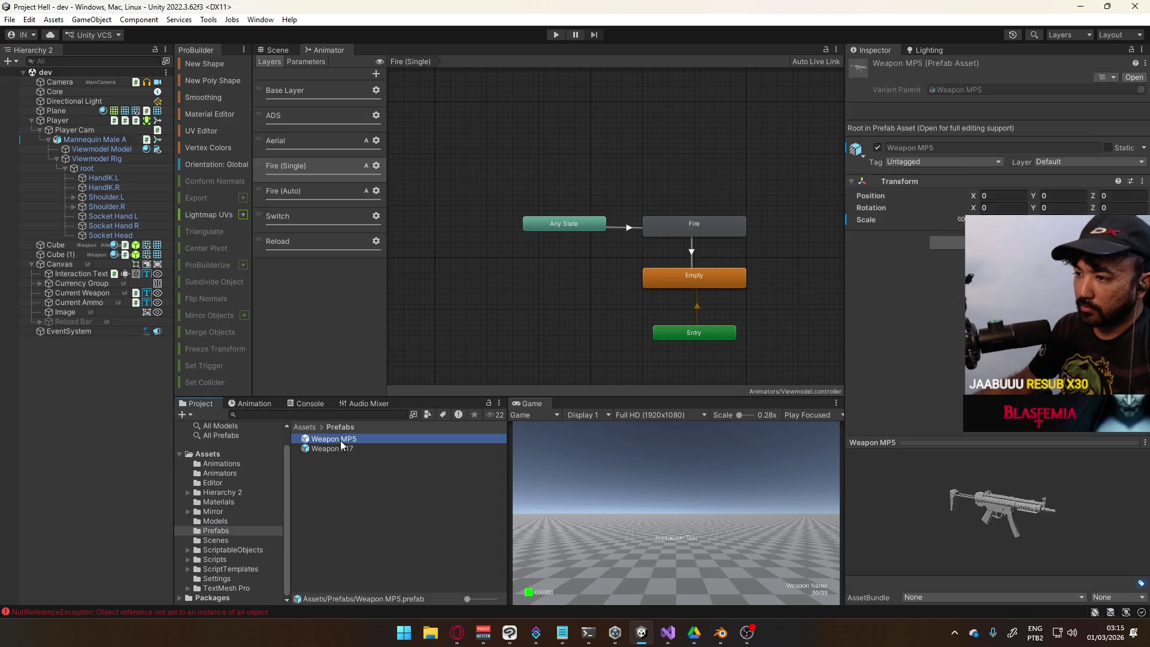
left_click(333, 449)
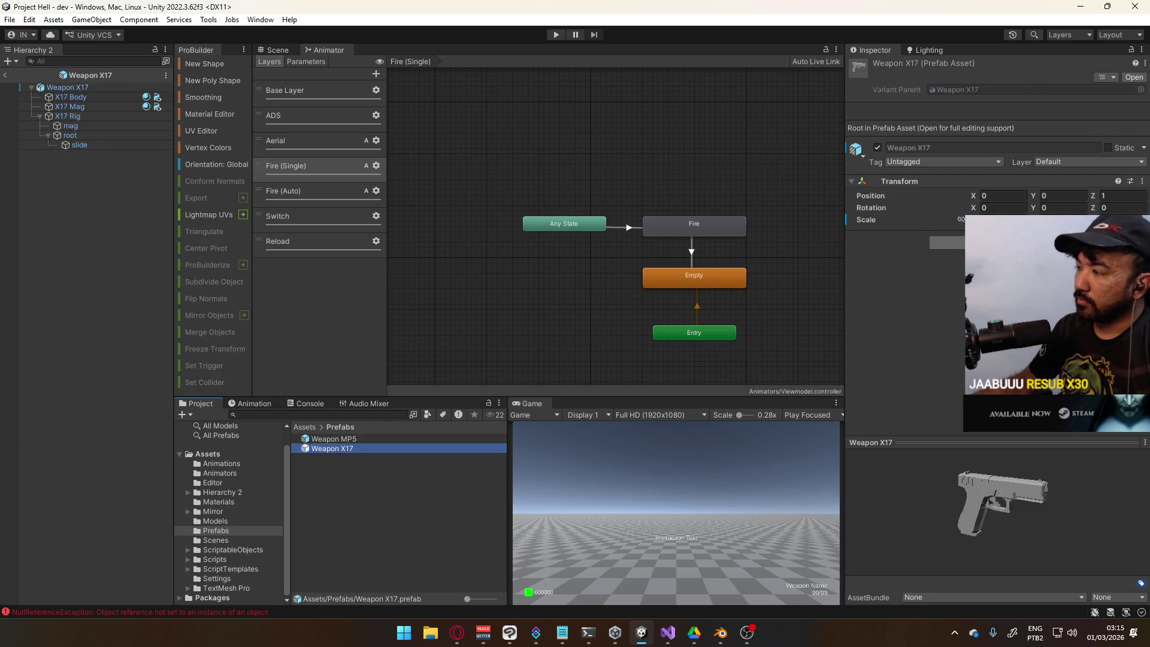
Add an Animator component to Weapon X17 and bring up the Animators folder's asset menu
left_click(946, 242)
key("Escape")
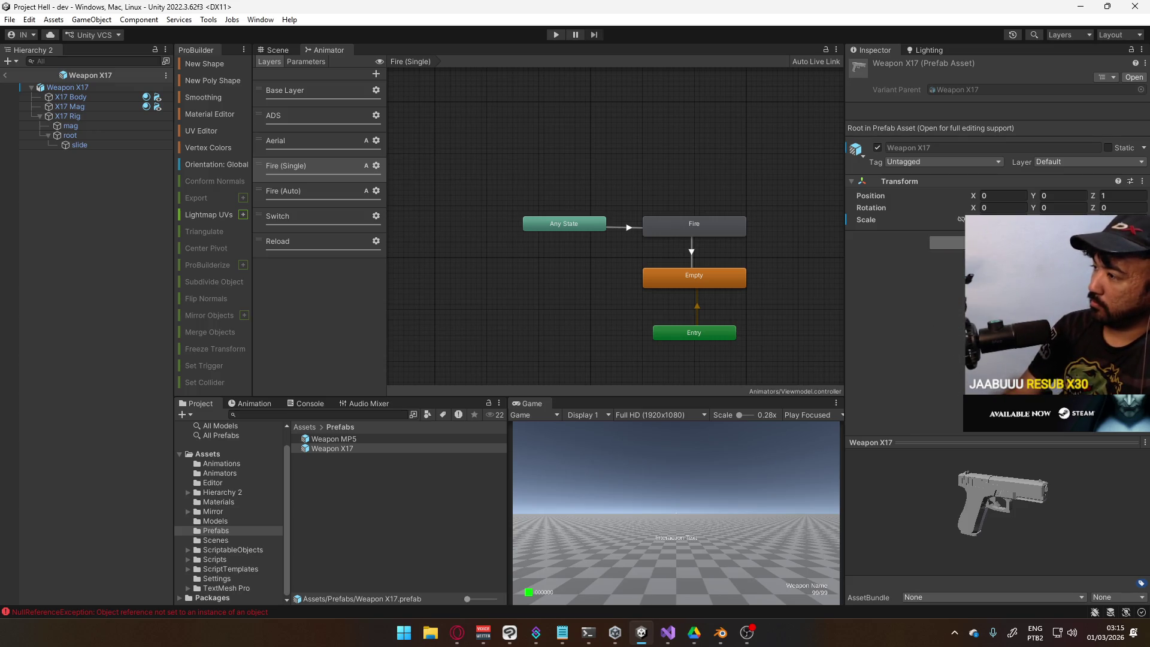
key("Return")
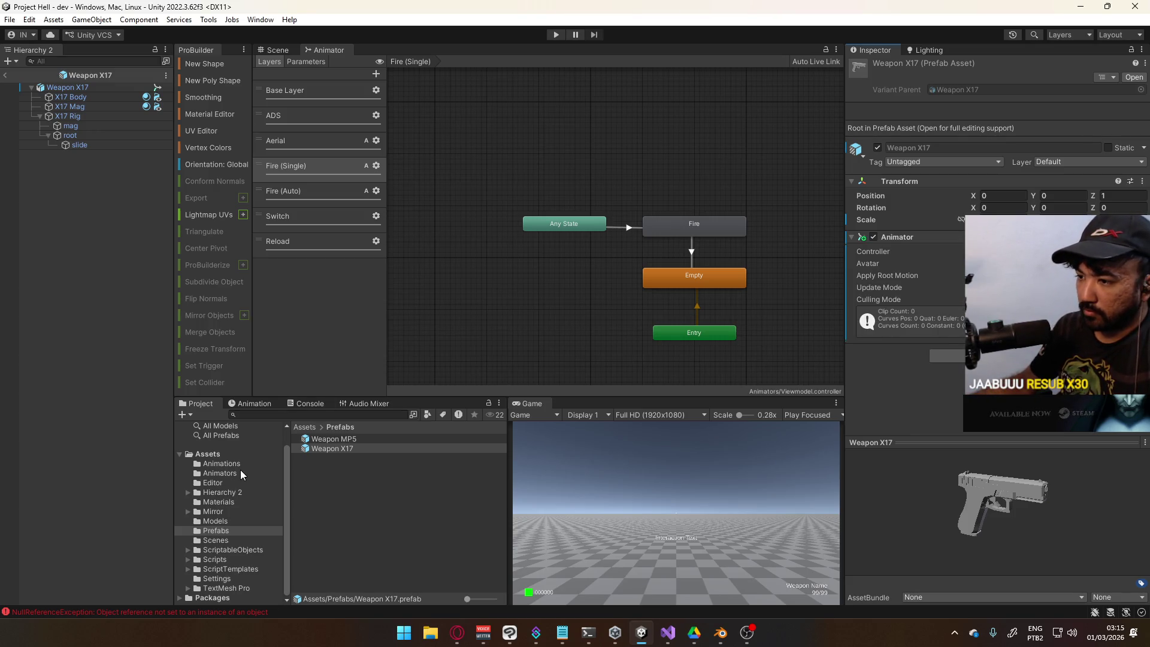
left_click(242, 474)
right_click(360, 506)
Create a new Animator Controller named Weapon in the Animators folder
mouse_move(462, 149)
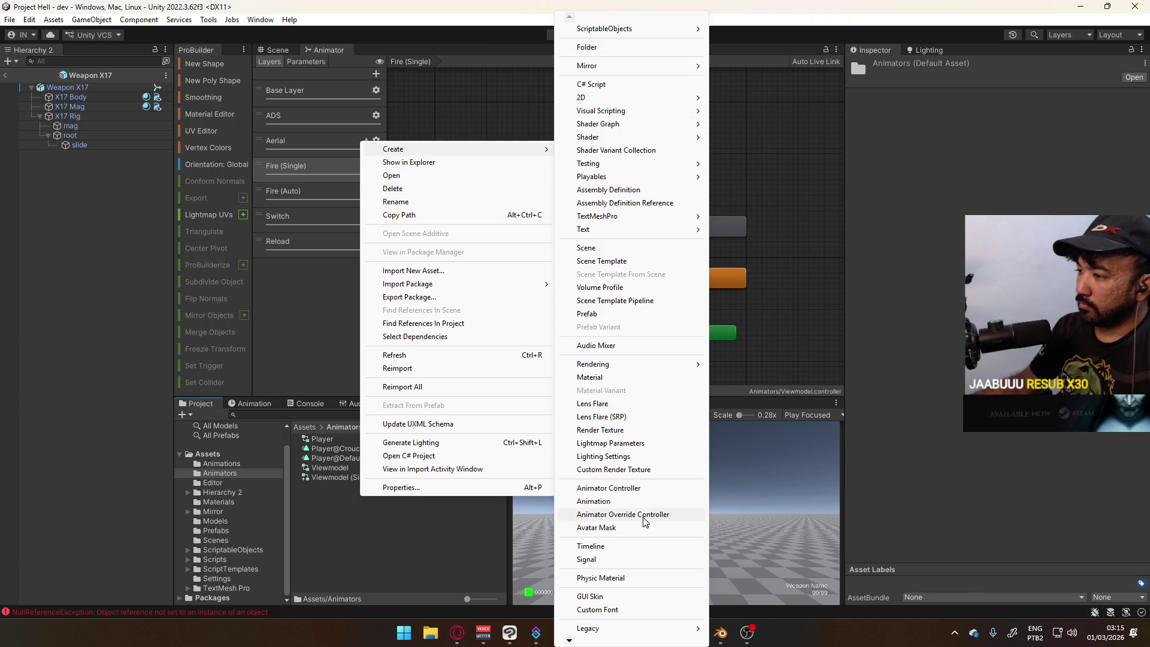
left_click(653, 489)
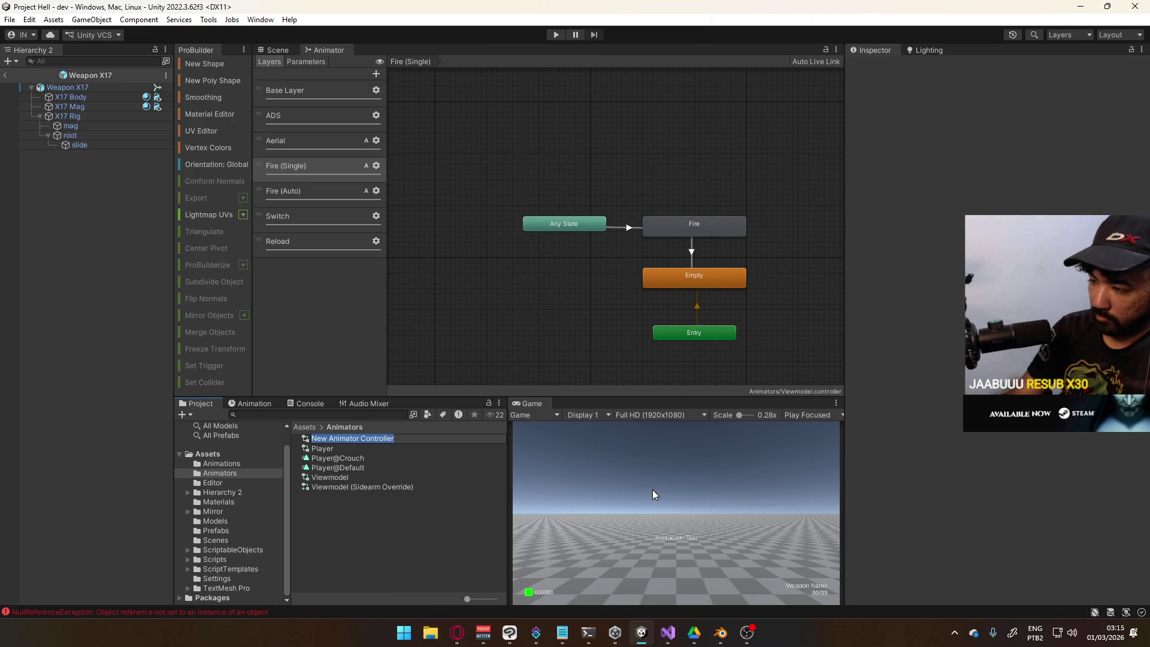
type("Weapon")
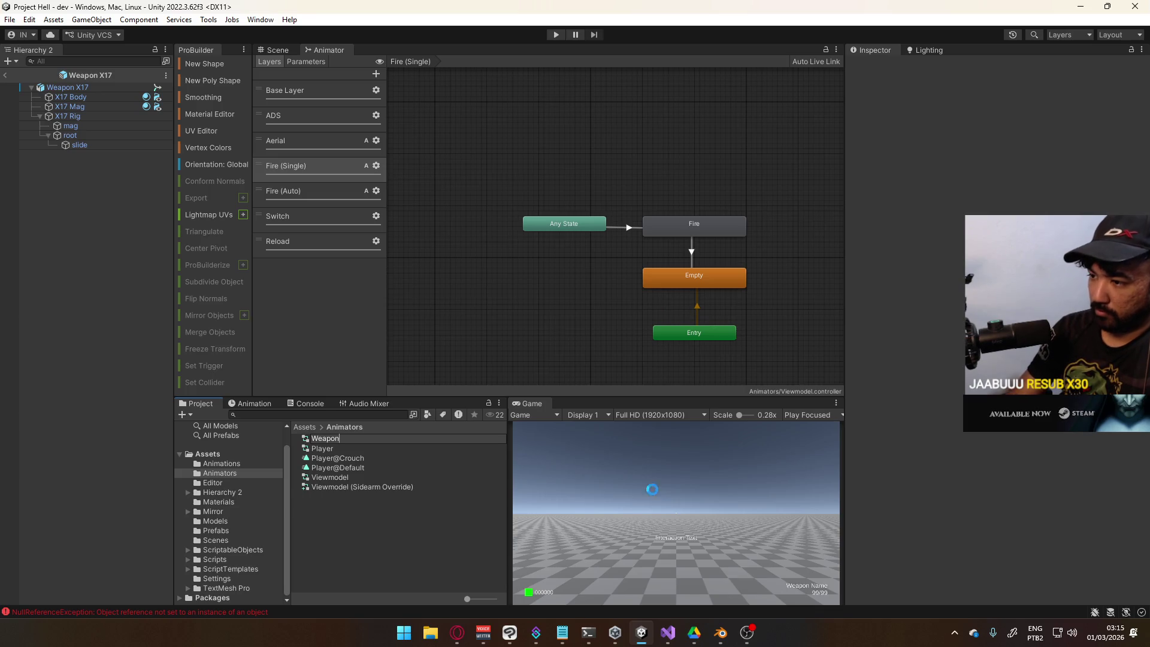
key("Return")
Assign Weapon to the X17 Animator's Controller field and open it in the Animator
left_click(99, 85)
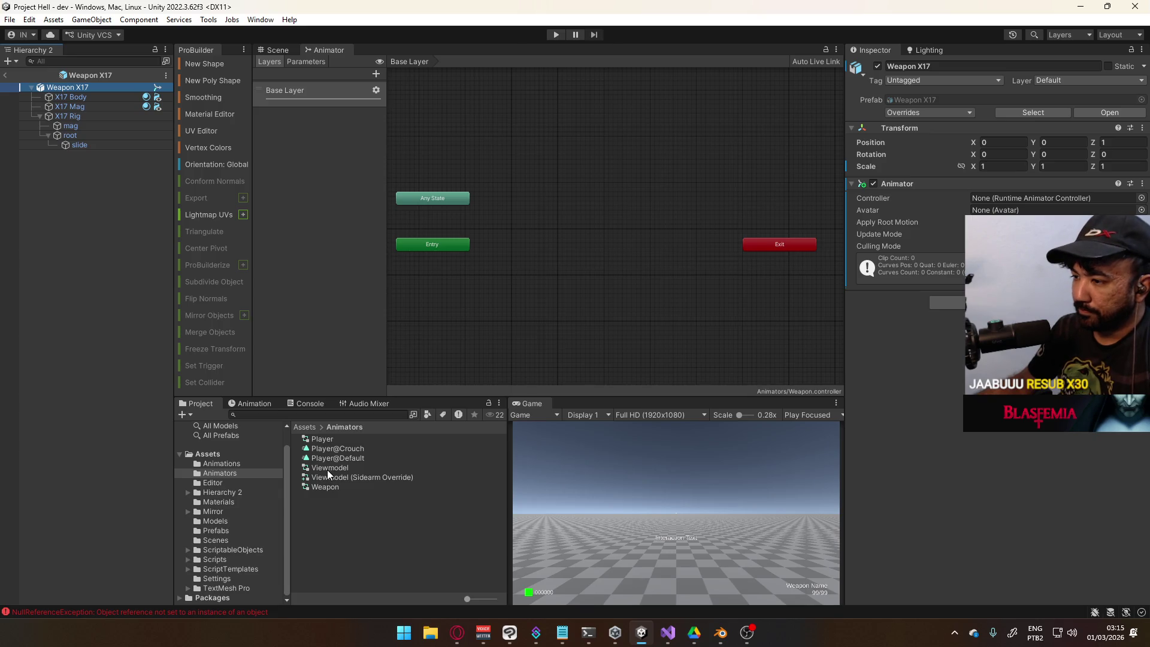
mouse_move(326, 486)
left_mouse_down()
mouse_move(410, 471)
mouse_move(1030, 196)
left_mouse_up()
double_click(990, 193)
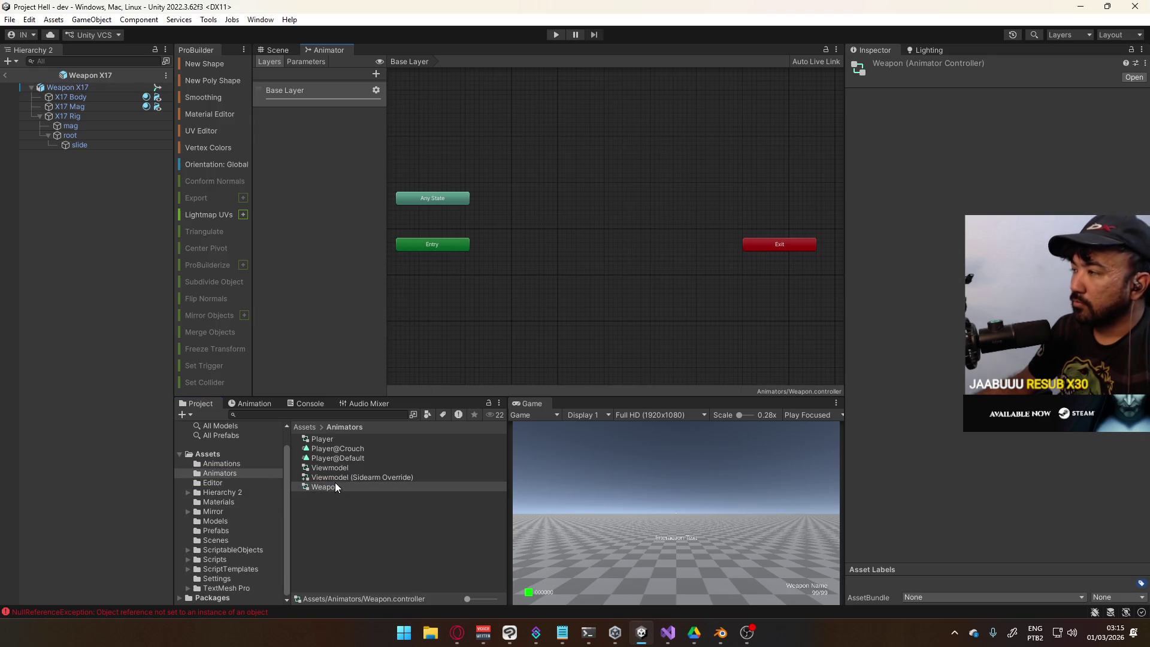
Create an empty state in the Base Layer and place it beside Entry
right_click(550, 228)
left_click(551, 216)
right_click(543, 161)
mouse_move(605, 170)
left_click(717, 174)
left_click_drag(609, 183, 595, 250)
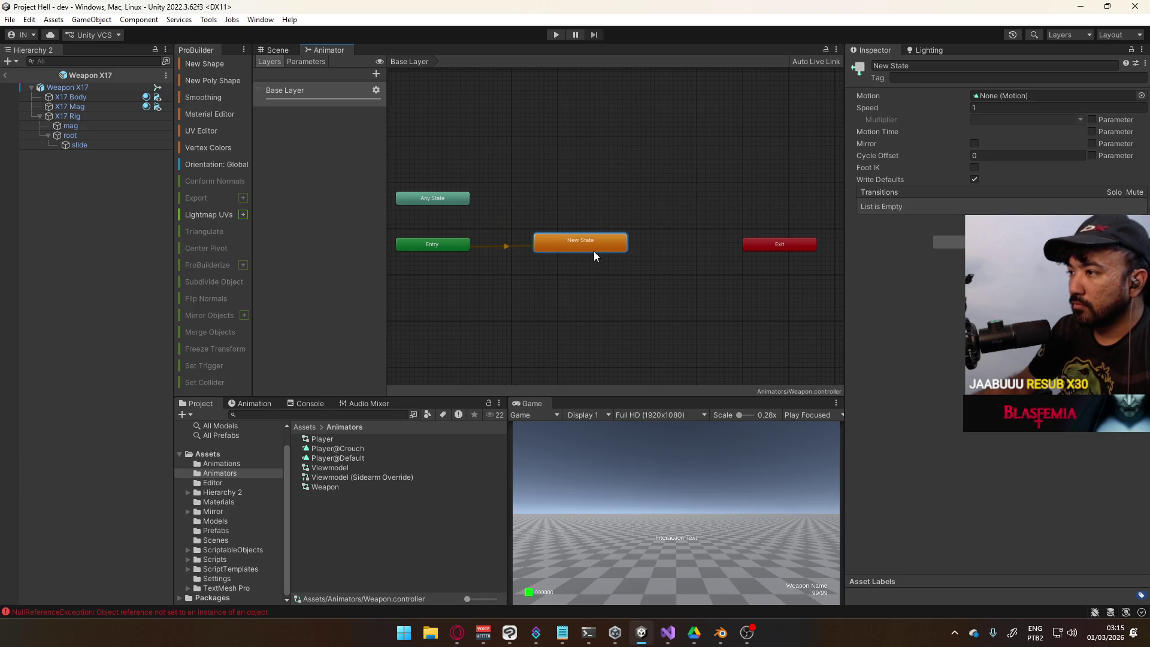
Add a new animator layer named Reload Layer, then return to the Base Layer
left_click(376, 75)
type("Reload Layer")
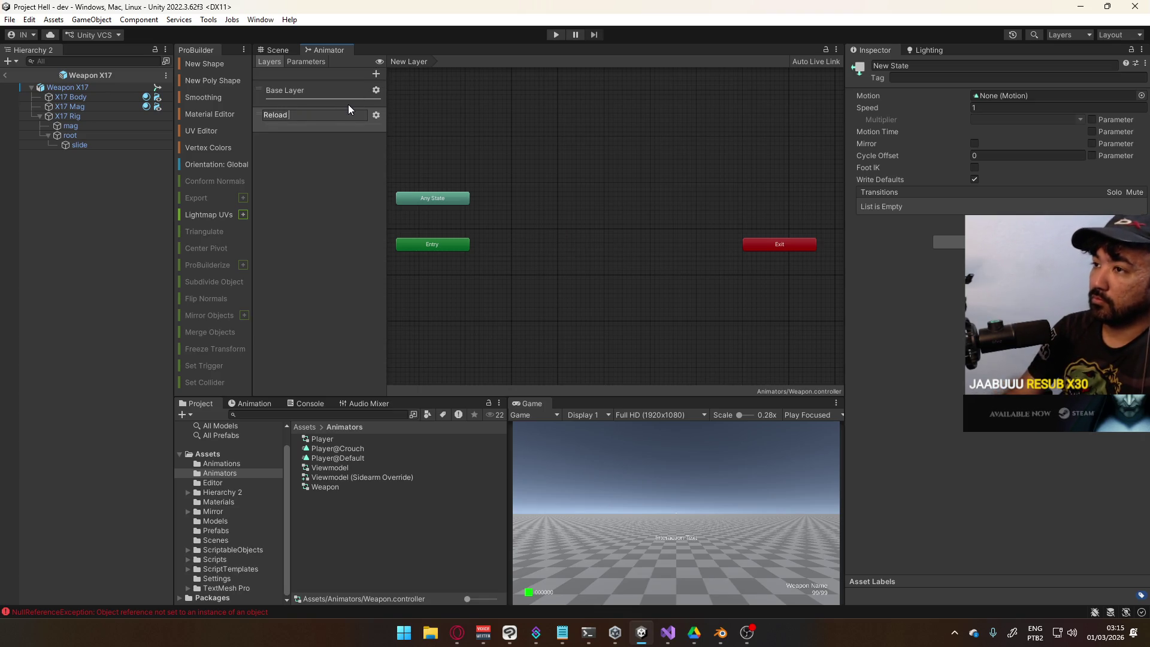
key("Return")
left_click(377, 115)
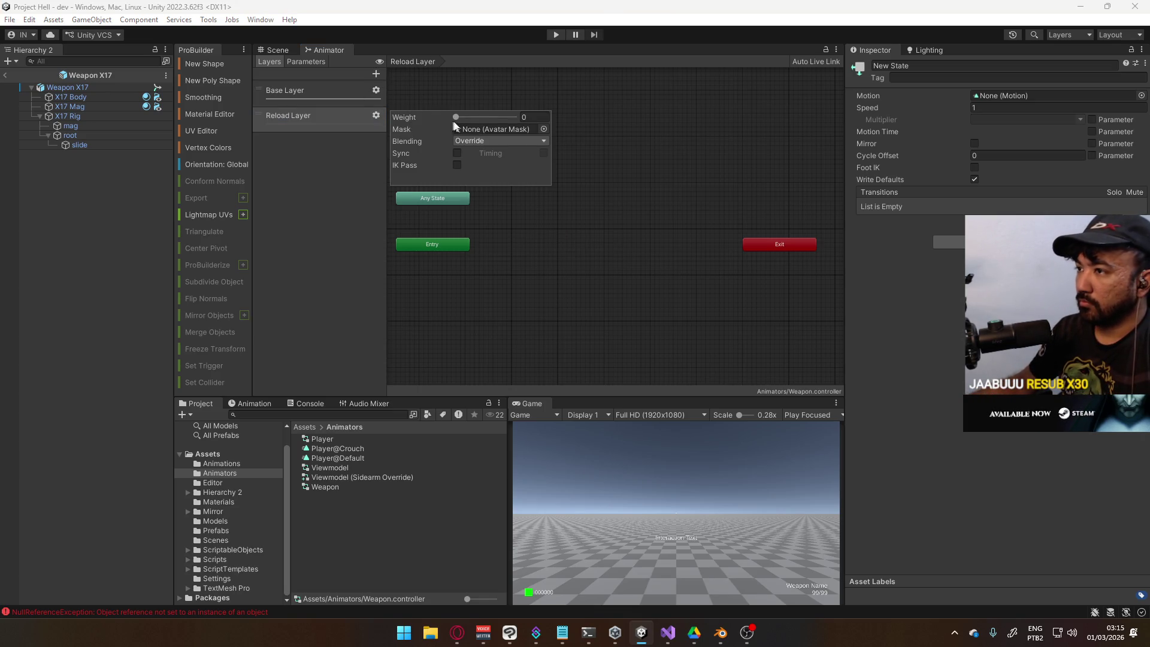
double_click(323, 90)
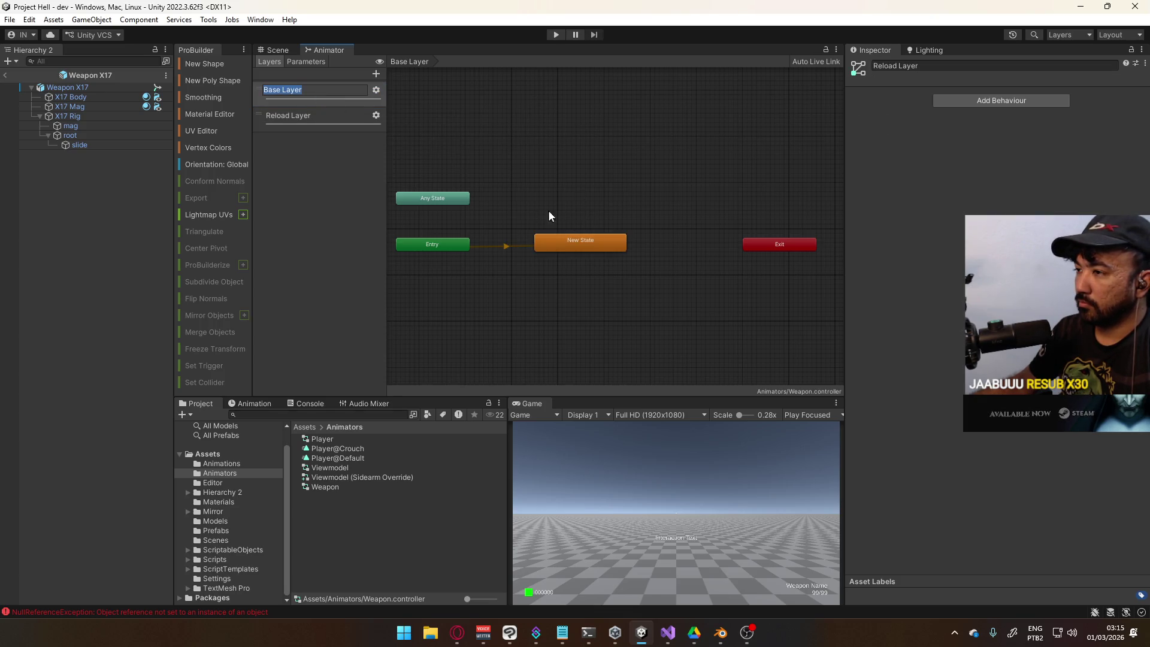
Rename the new state to Empty
left_click(578, 243)
left_click(961, 64)
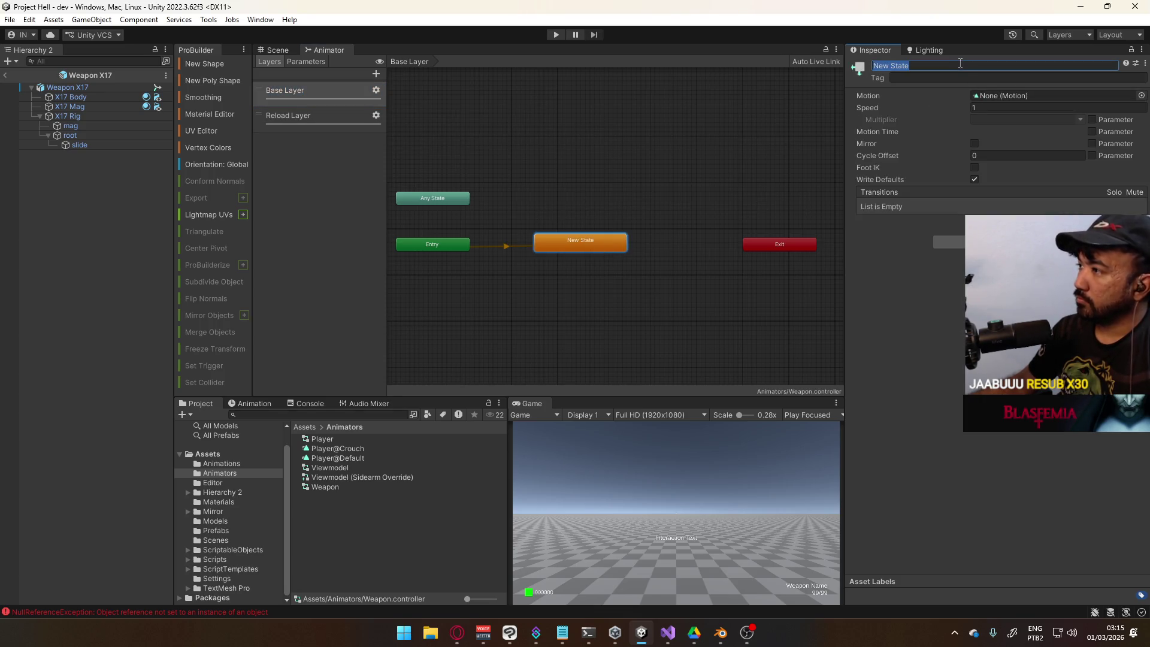
type("Empty")
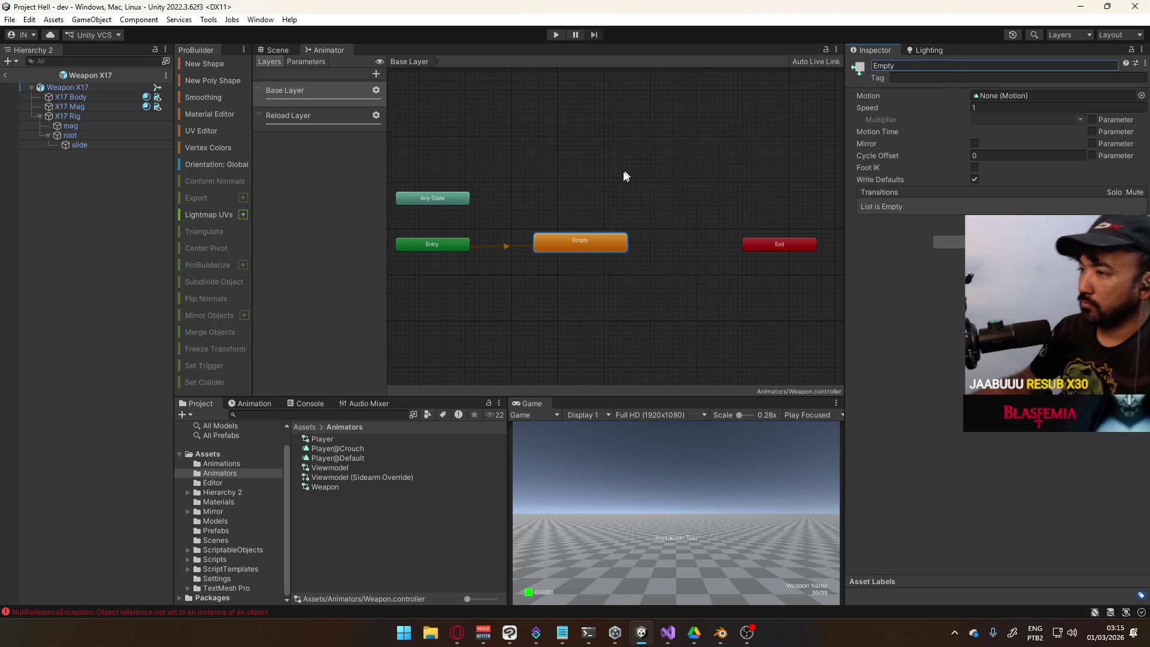
left_click(559, 203)
Create a second state named Fire and place it above Empty
right_click(559, 203)
mouse_move(649, 216)
left_click(729, 210)
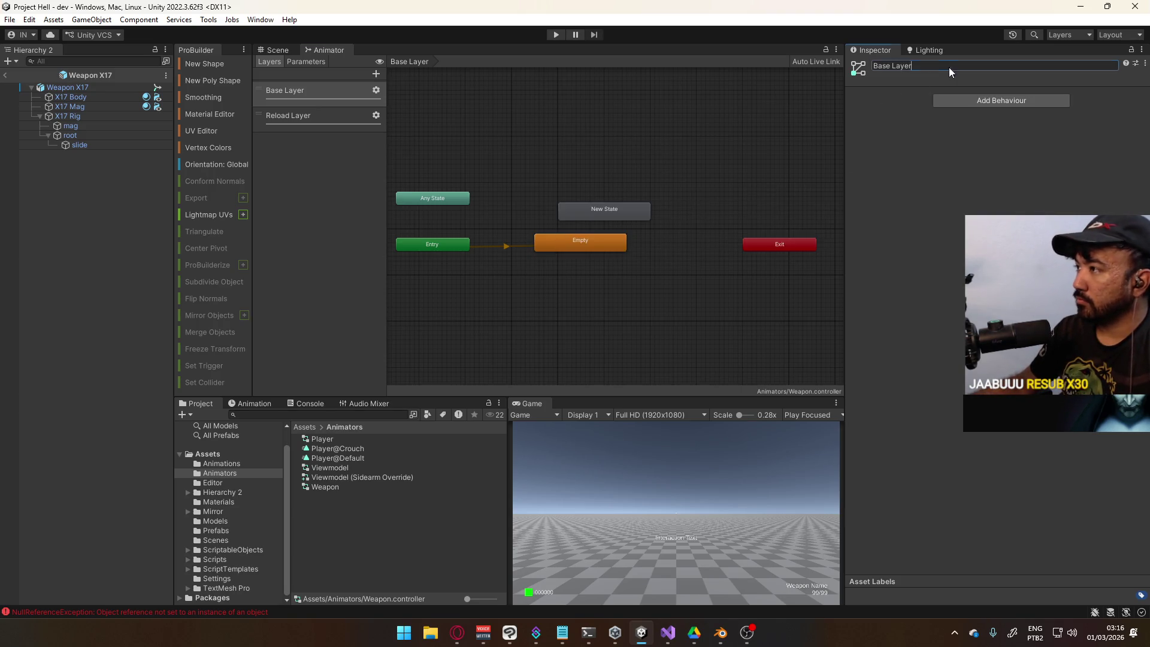
left_click(950, 68)
type("Fire")
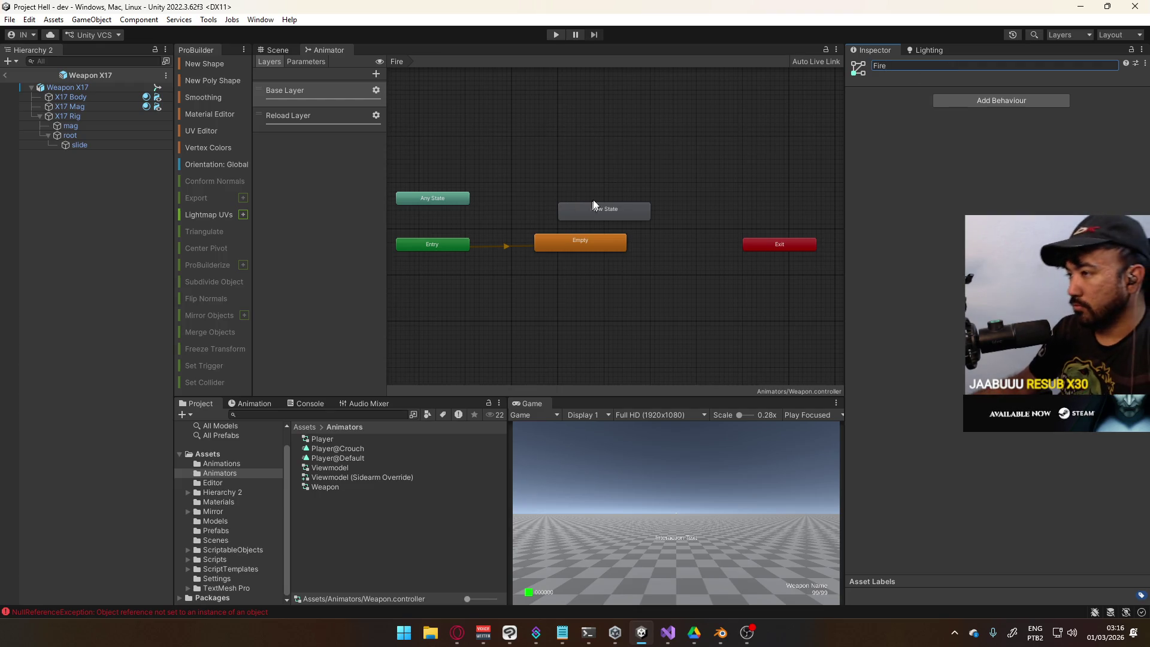
left_click(612, 205)
left_click(570, 240)
left_click(597, 214)
left_click(949, 67)
type("Fire")
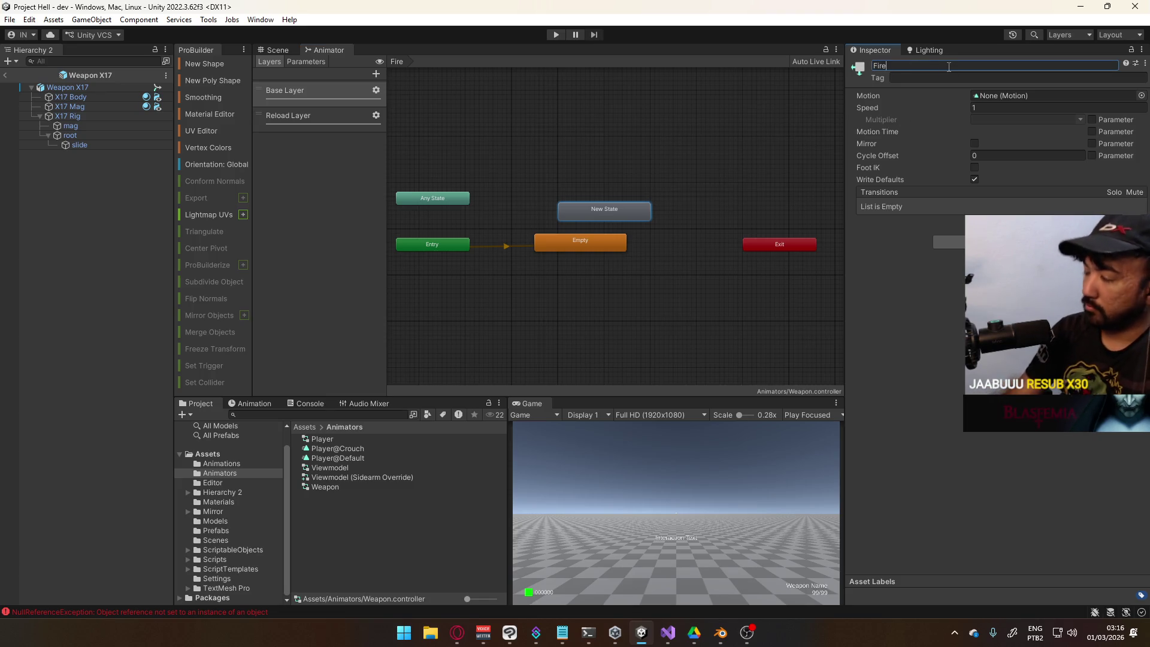
mouse_move(610, 210)
left_mouse_down()
mouse_move(572, 196)
mouse_move(584, 199)
left_mouse_up()
Make transitions from Any State to Fire and from Fire to Empty
right_click(469, 200)
left_click(485, 207)
left_click(574, 203)
right_click(572, 204)
left_click(603, 213)
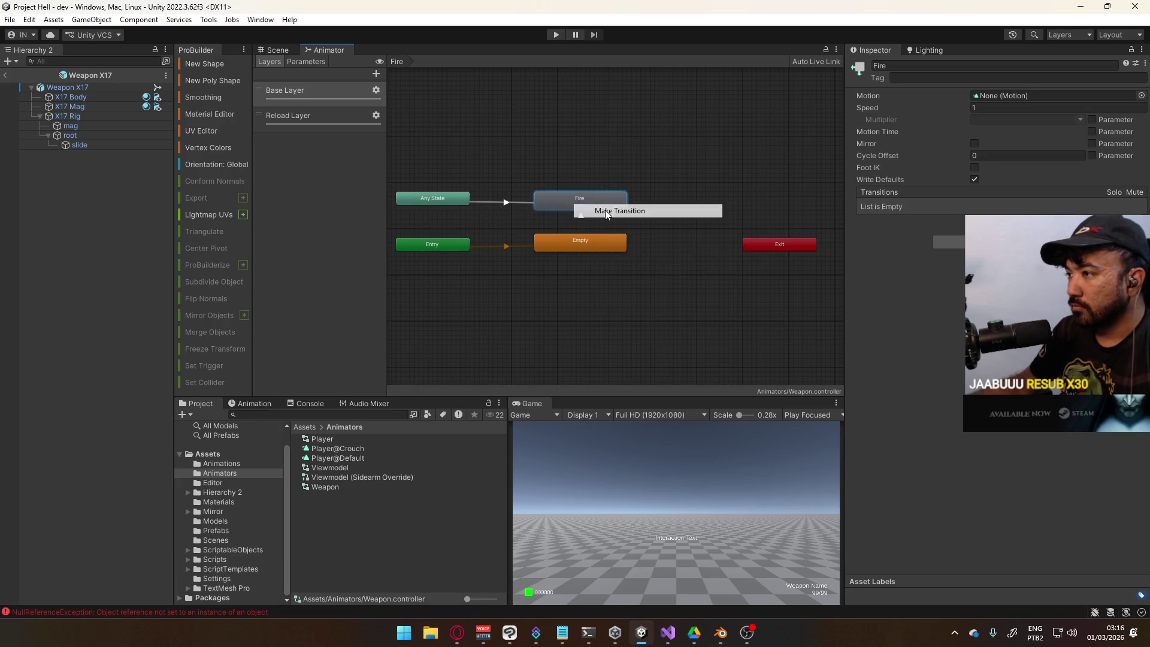
left_click(595, 240)
Set the Fire→Empty transition's exit time to 1 and adjust its interruption source
left_click(871, 191)
left_click(1015, 205)
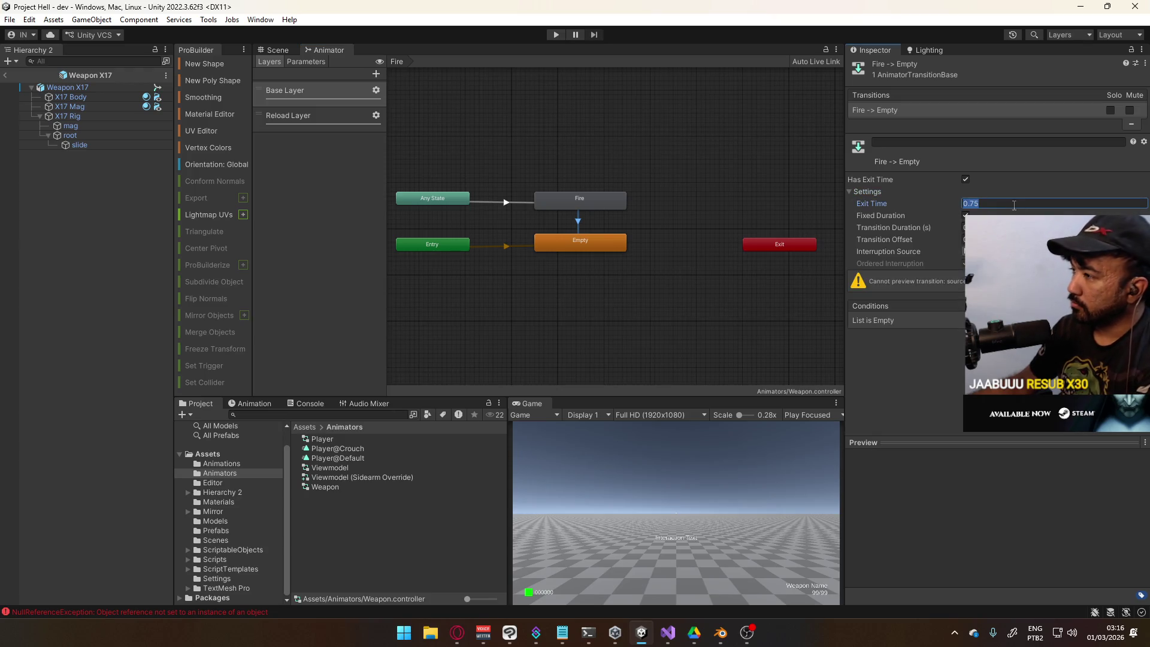
type("1")
left_click(966, 251)
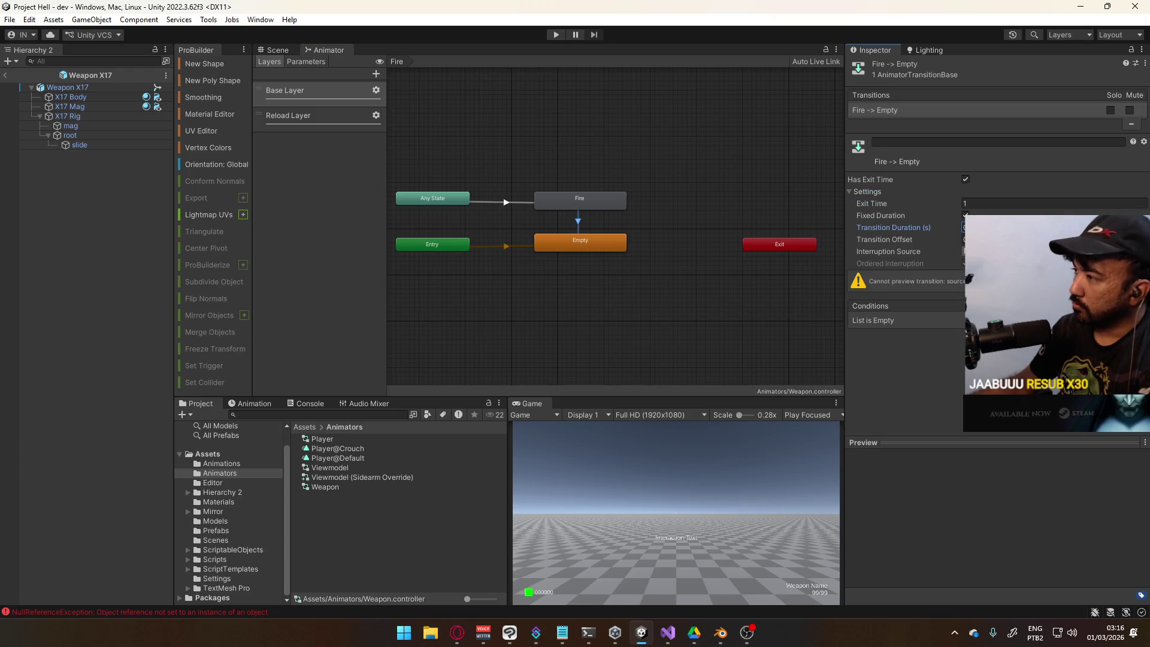
left_click(995, 261)
Keep exit time off on Any State→Fire, add an empty condition, and start a new parameter
left_click(497, 203)
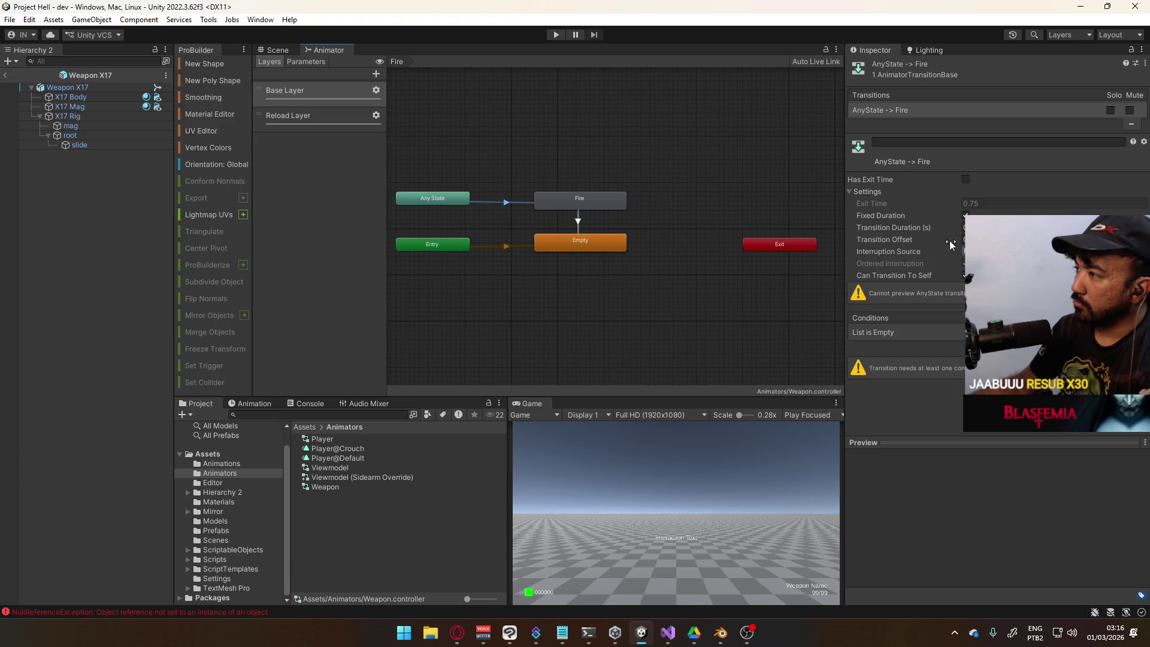
left_click(976, 275)
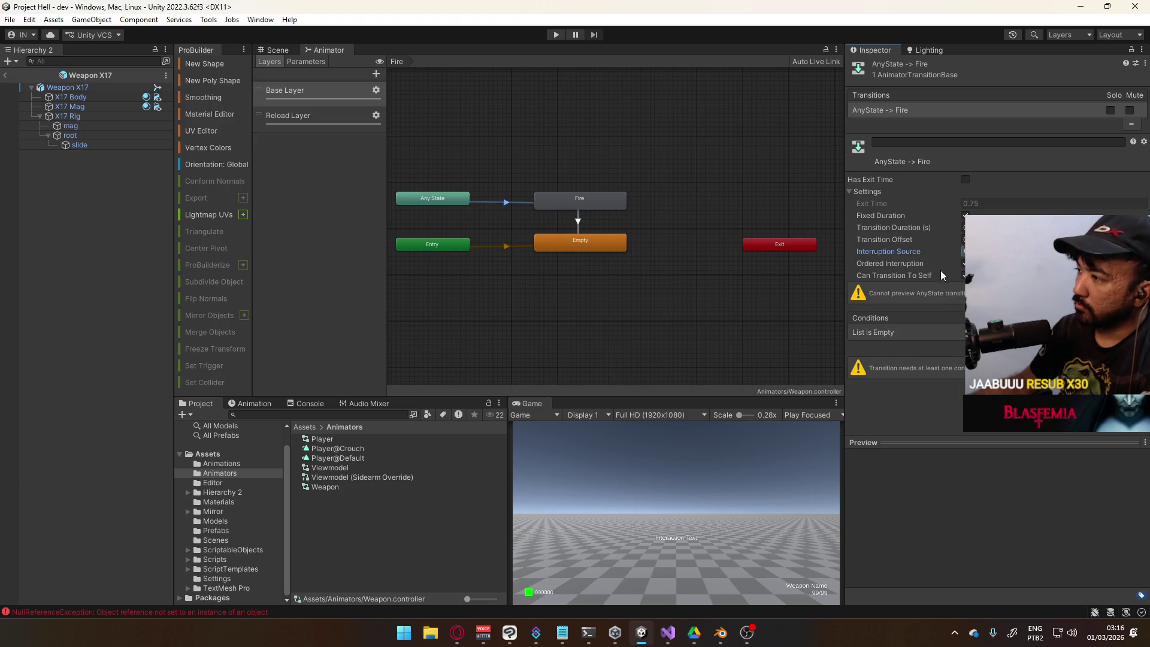
left_click(966, 179)
left_click(966, 179)
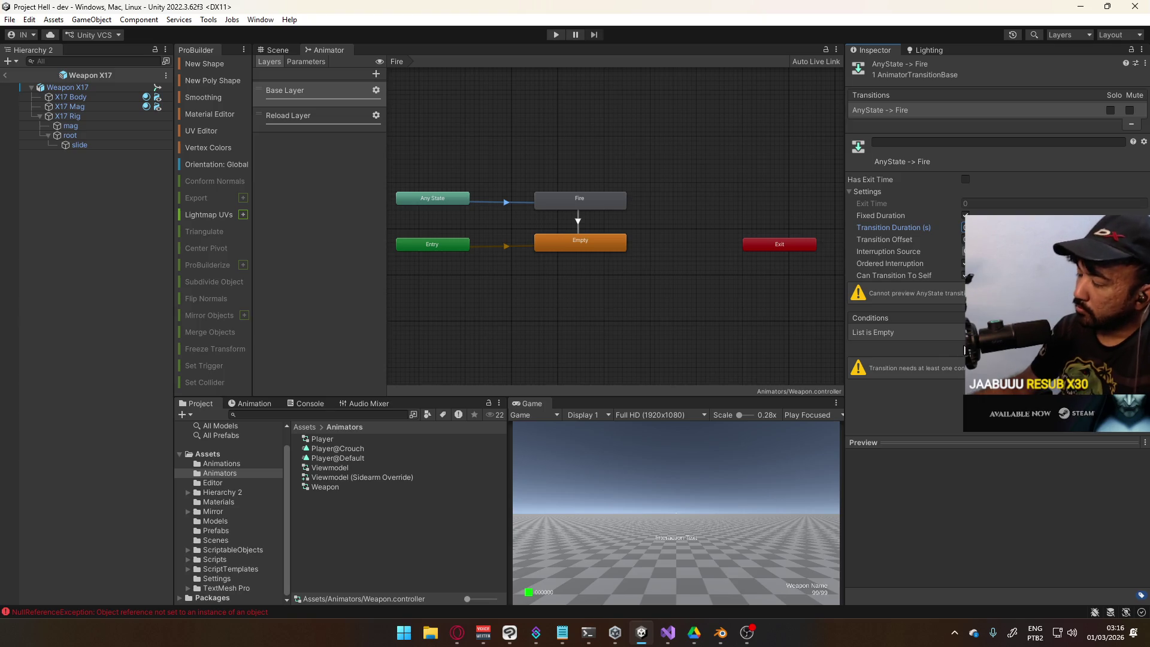
left_click(1118, 346)
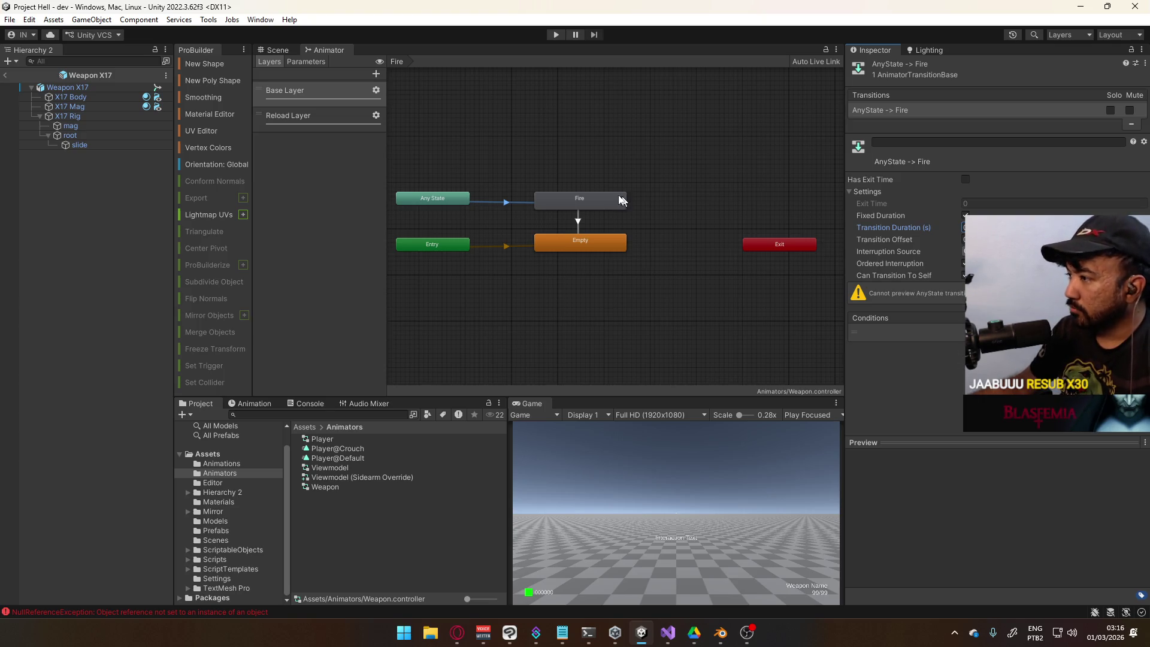
left_click(307, 62)
left_click(376, 74)
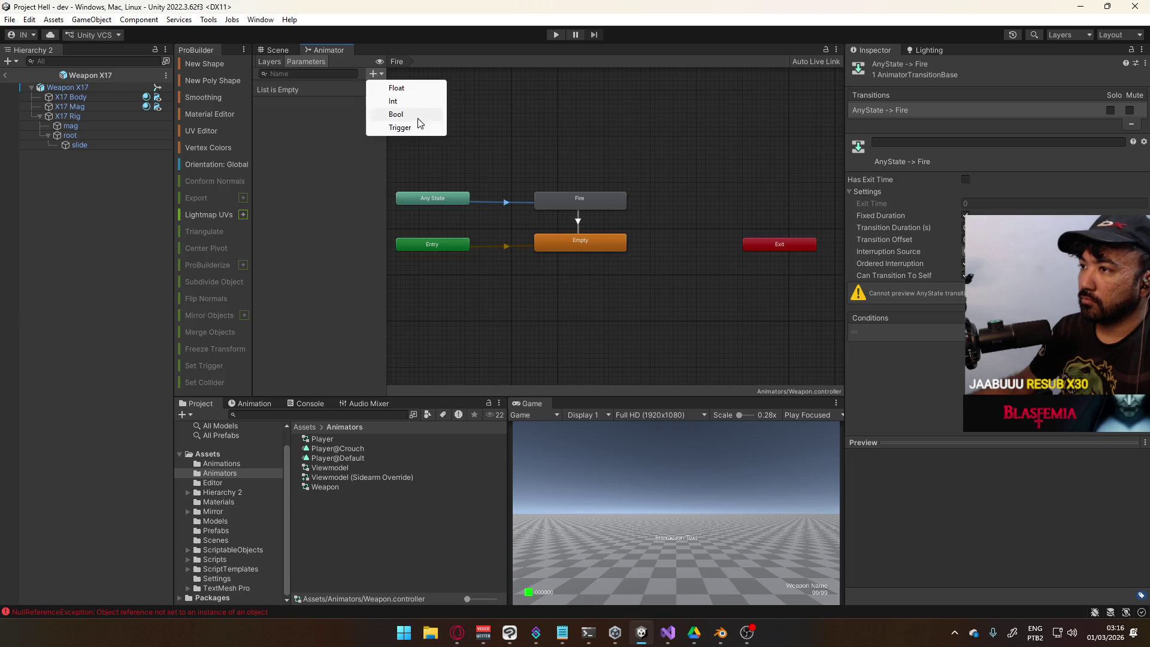
Add three Trigger parameters named fire, reload and reloadcancel
left_click(400, 127)
type("fire")
key("Return")
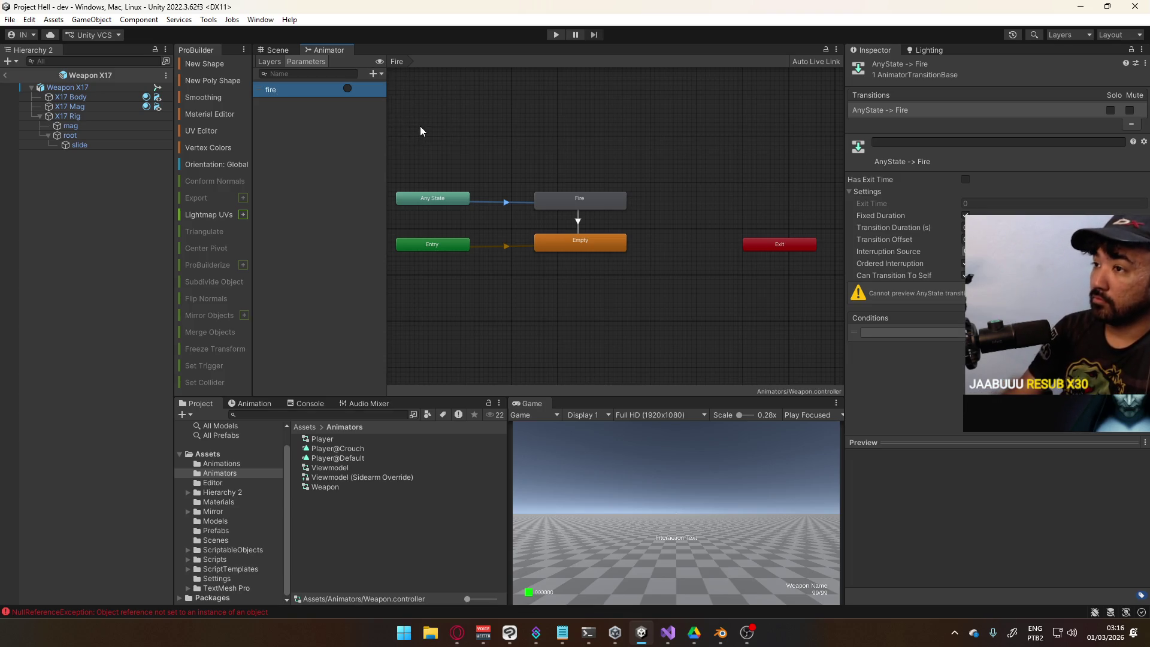
left_click(372, 74)
left_click(400, 124)
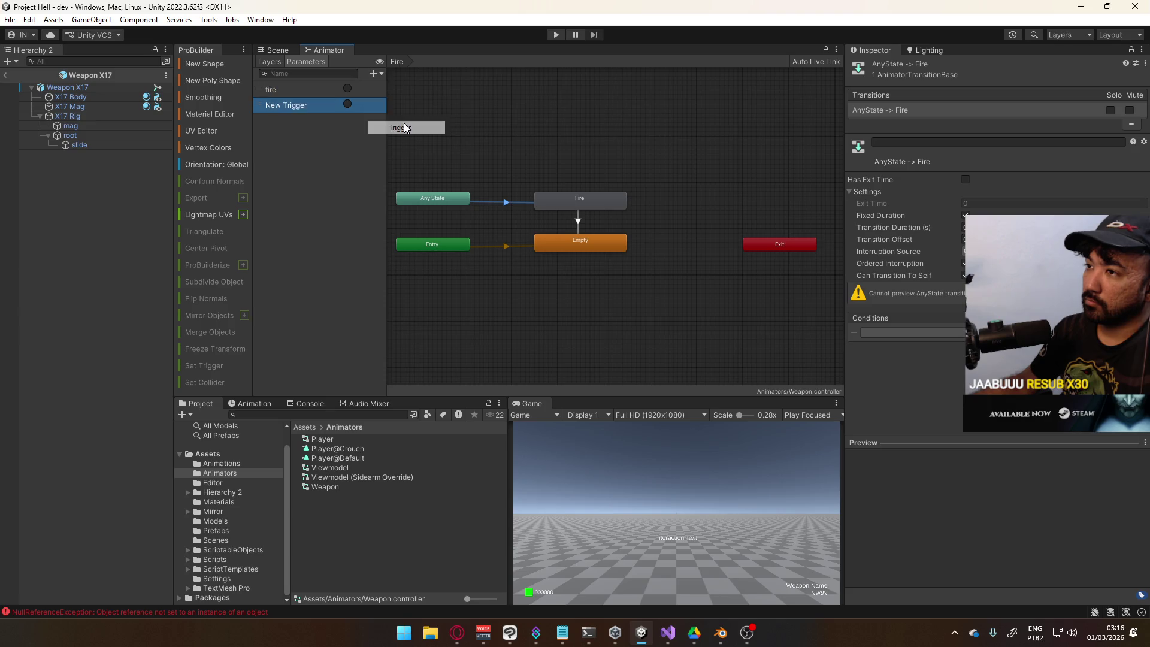
type("reload")
key("Return")
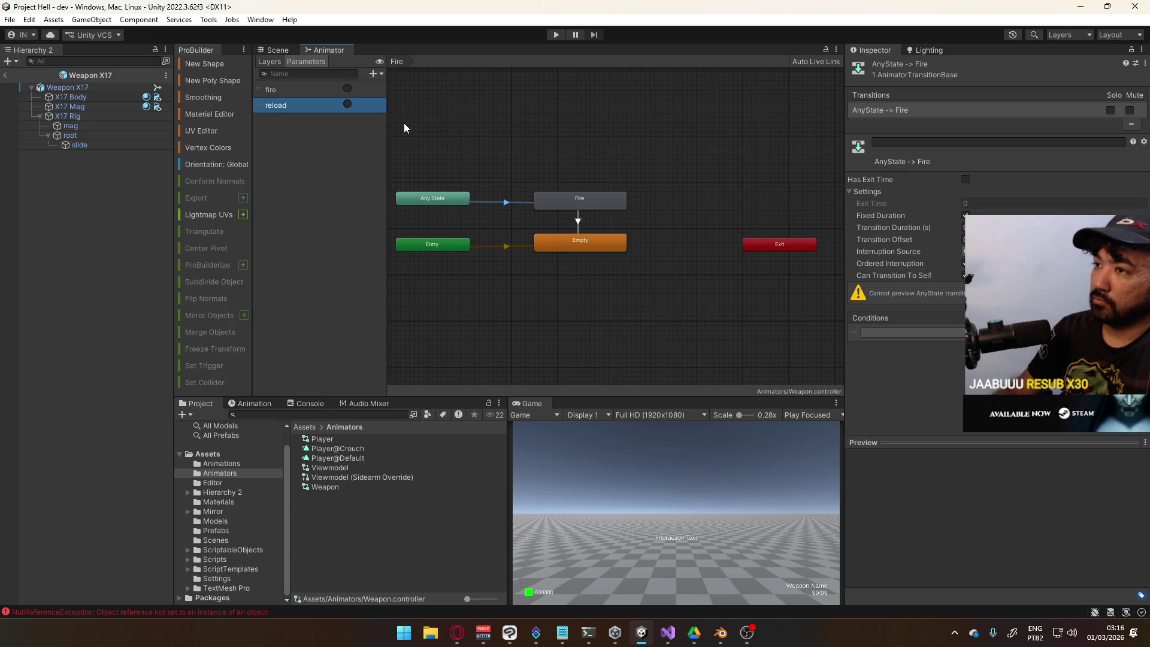
left_click(376, 74)
left_click(408, 125)
type("reloadcancel")
key("Return")
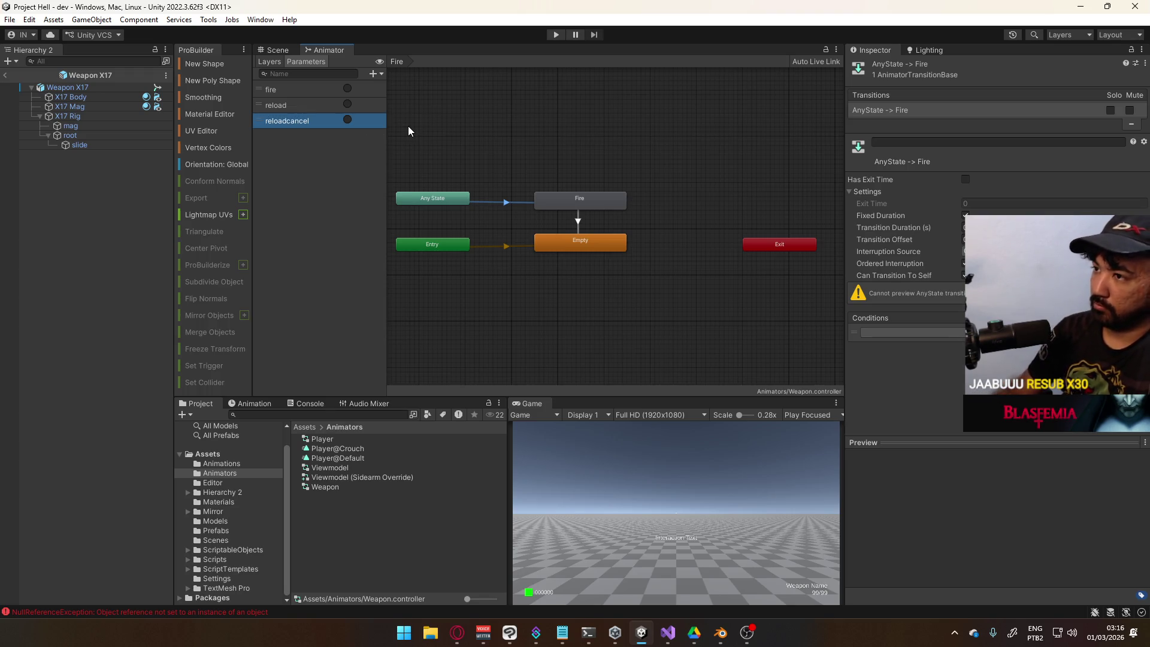
Set the Any State→Fire condition to the fire trigger and review the Fire→Empty transition
left_click(944, 336)
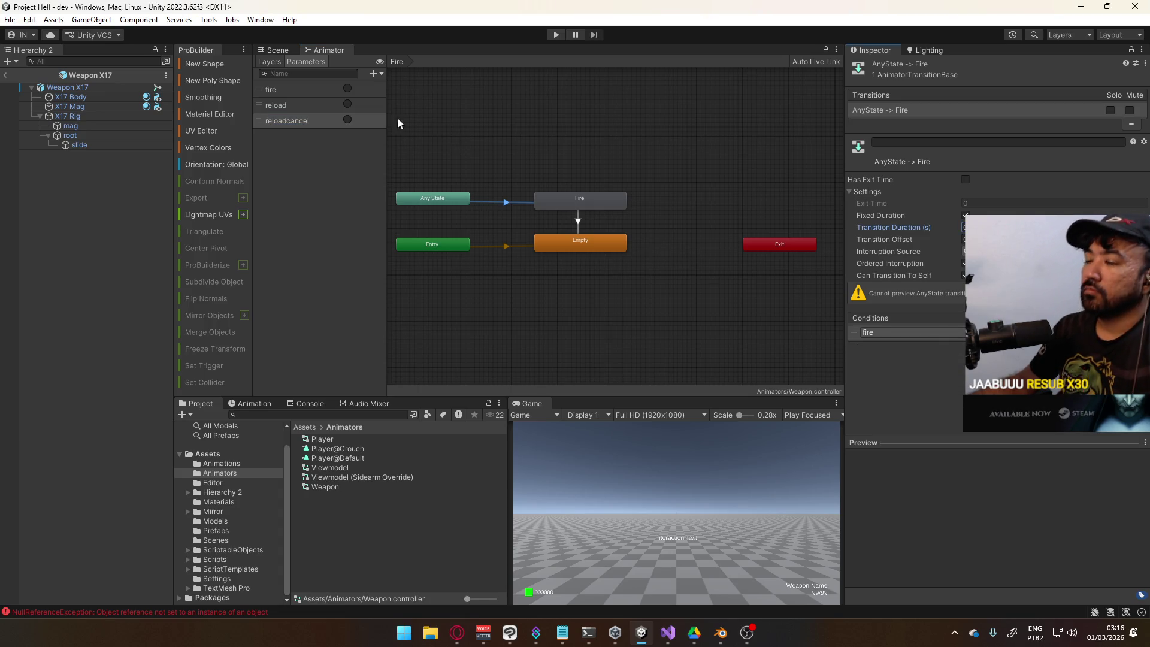
left_click(650, 160)
left_click(579, 216)
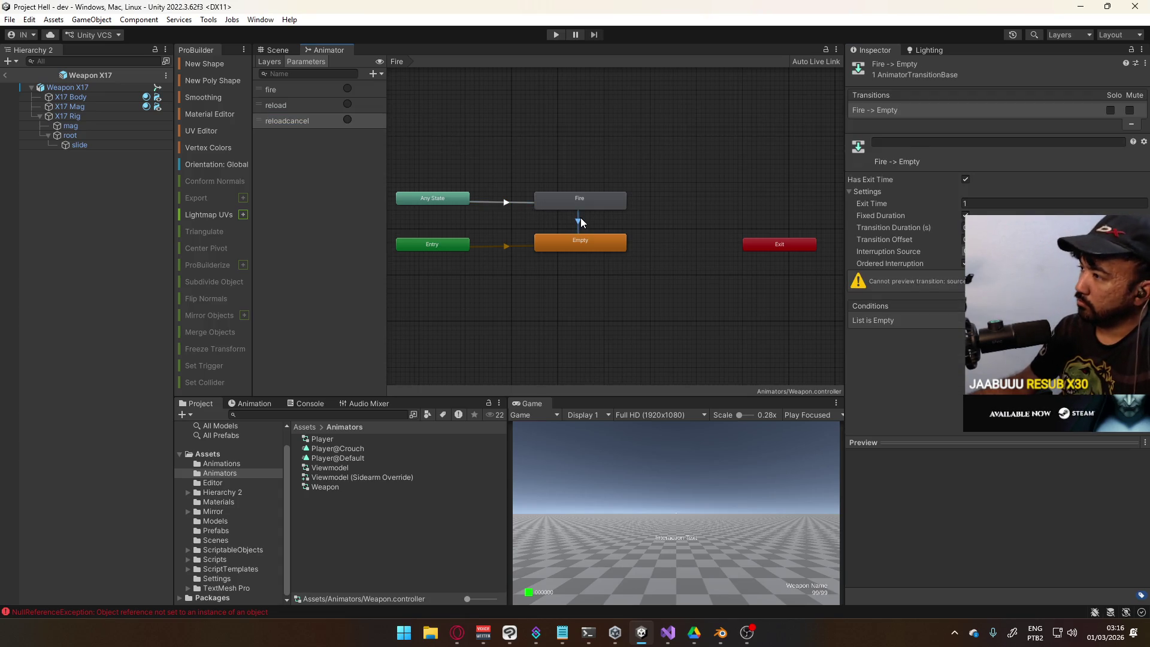
left_click(487, 203)
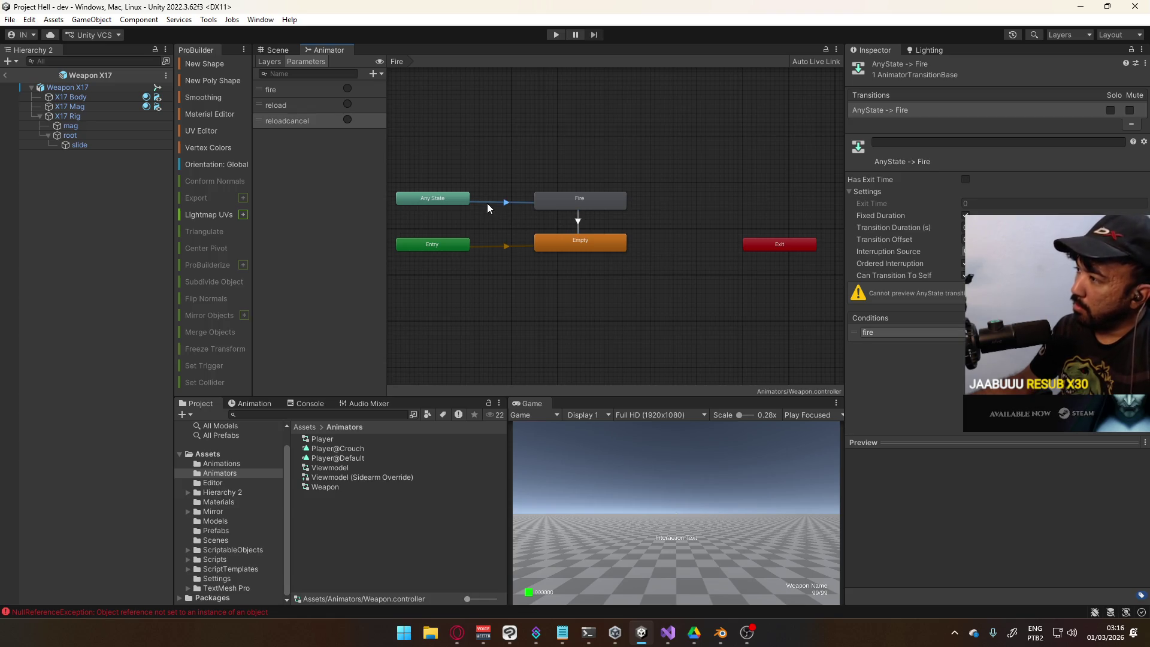
left_click(579, 225)
Set the Fire state's Motion to X17@Fire Single by searching x17
left_click(580, 203)
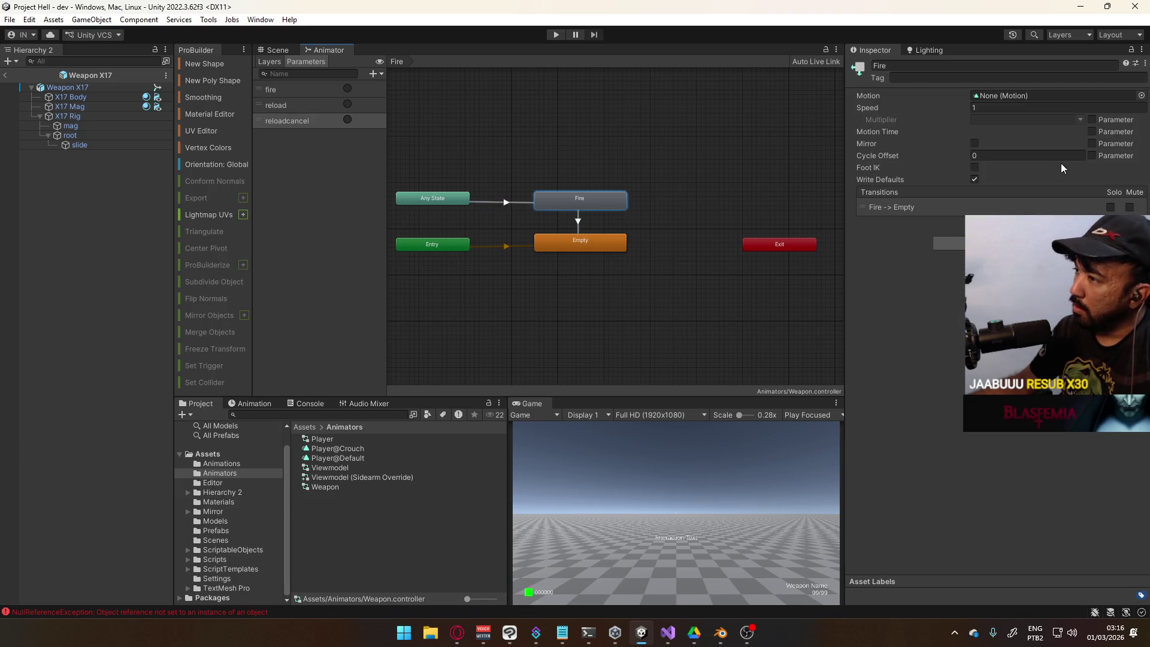
left_click(1143, 96)
type("x17")
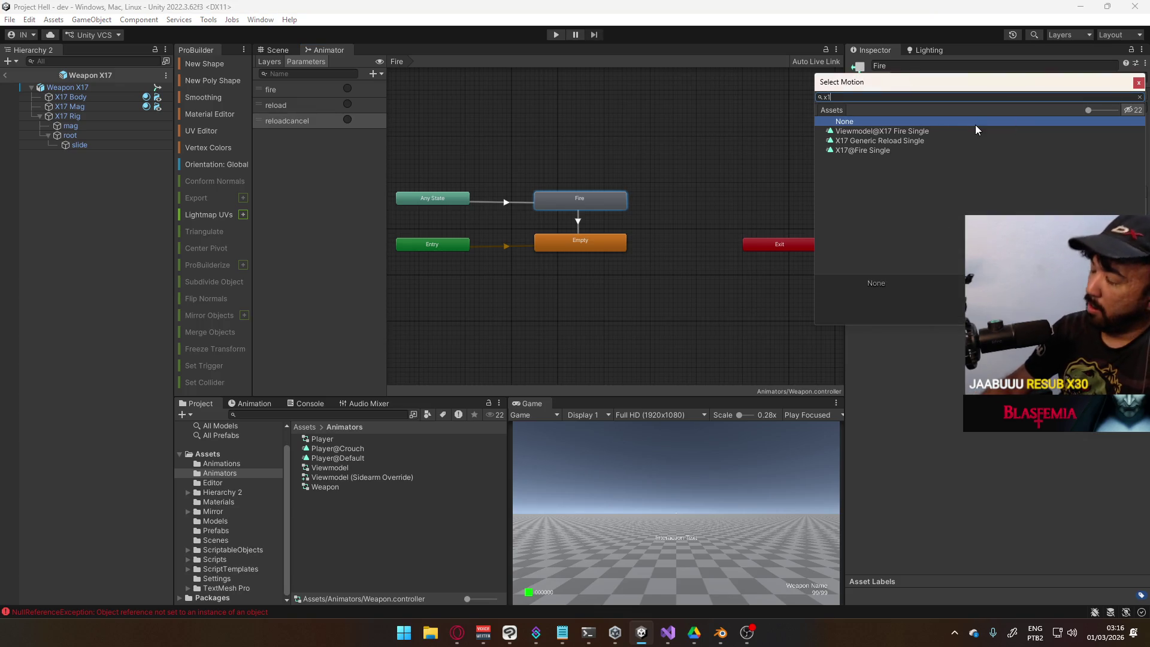
double_click(898, 149)
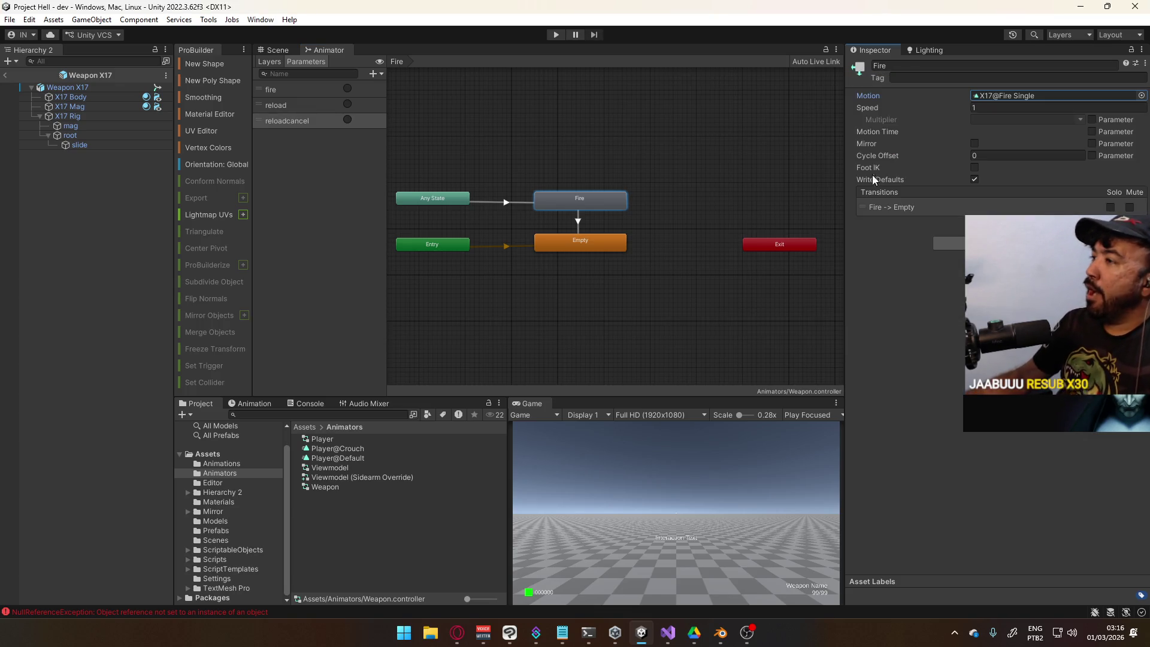
Select both the Fire and Empty states on the Layers tab and open the Reload Layer
left_click(592, 190)
left_click(579, 223)
left_click(601, 136)
left_click(282, 62)
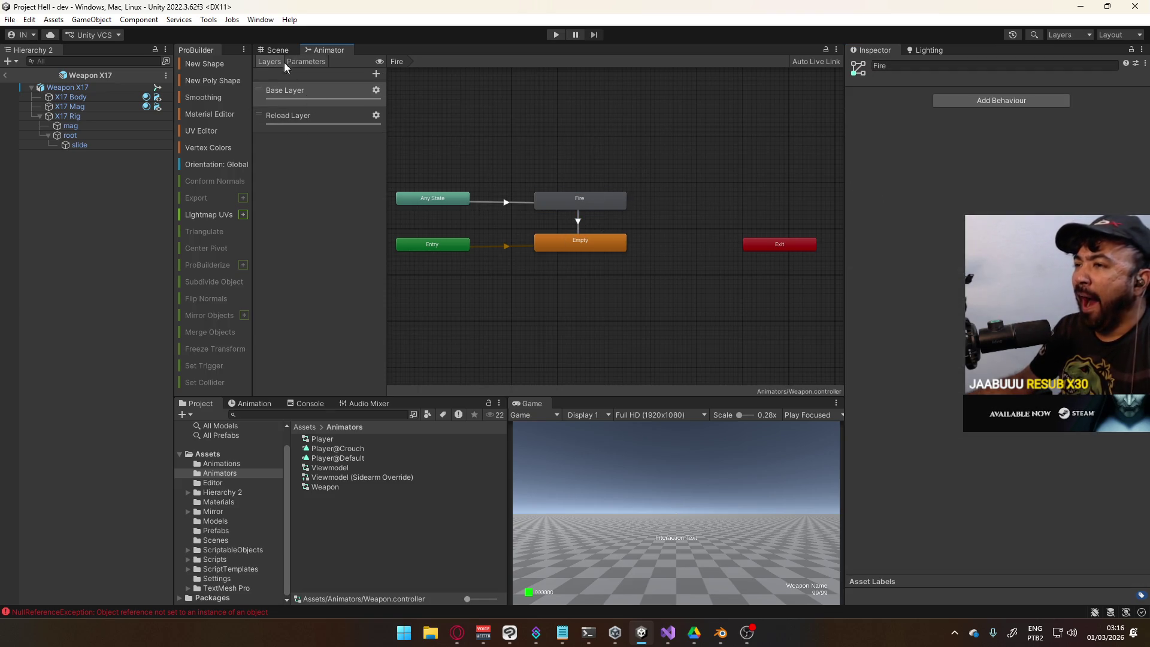
left_click(584, 207)
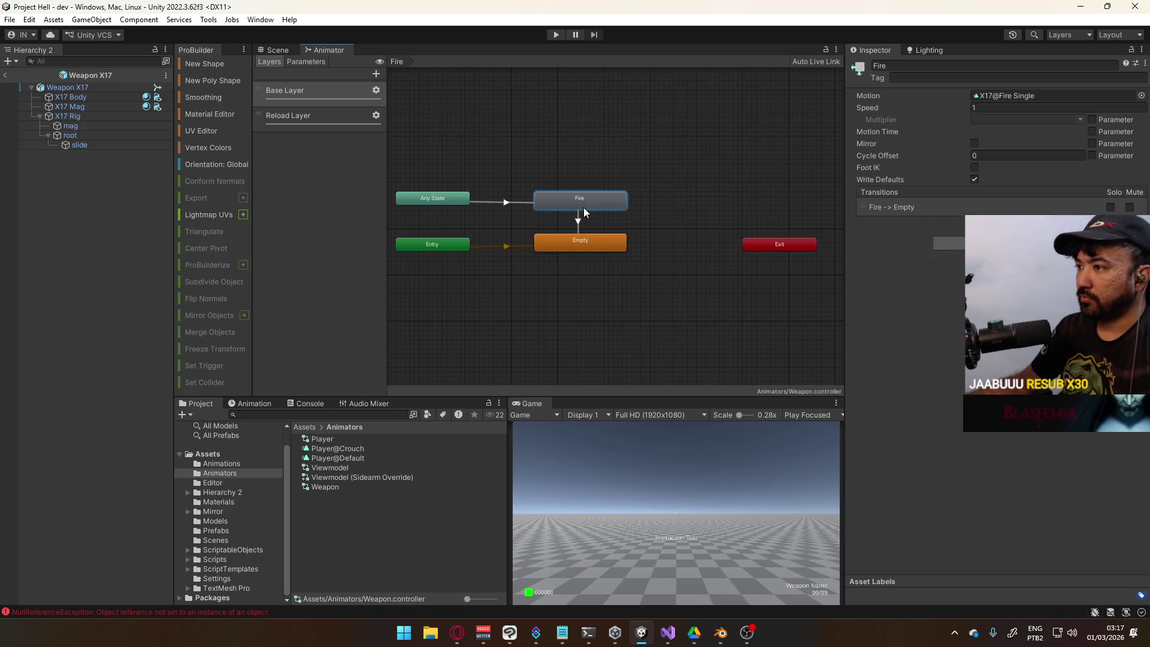
left_click(579, 245, "shift")
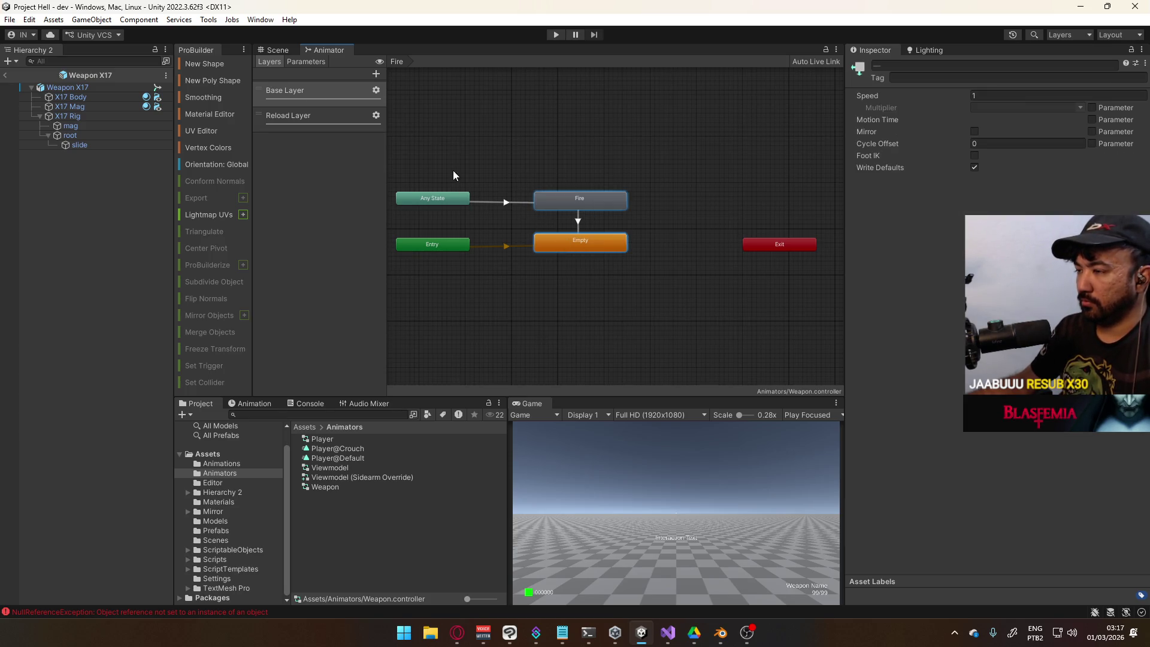
left_click(306, 114)
Paste the Fire and Empty states into Reload Layer and set Empty as the layer default
key("ctrl+v")
mouse_move(426, 230)
left_mouse_down()
mouse_move(581, 232)
mouse_move(581, 279)
mouse_move(596, 177)
left_mouse_up()
right_click(579, 285)
left_click(645, 307)
Rename the copied Fire state to Reload and arrange Reload, Empty and Entry nodes
mouse_move(577, 224)
left_mouse_down()
mouse_move(581, 241)
mouse_move(570, 244)
left_mouse_up()
left_click_drag(588, 178, 579, 196)
left_click(962, 66)
type("R")
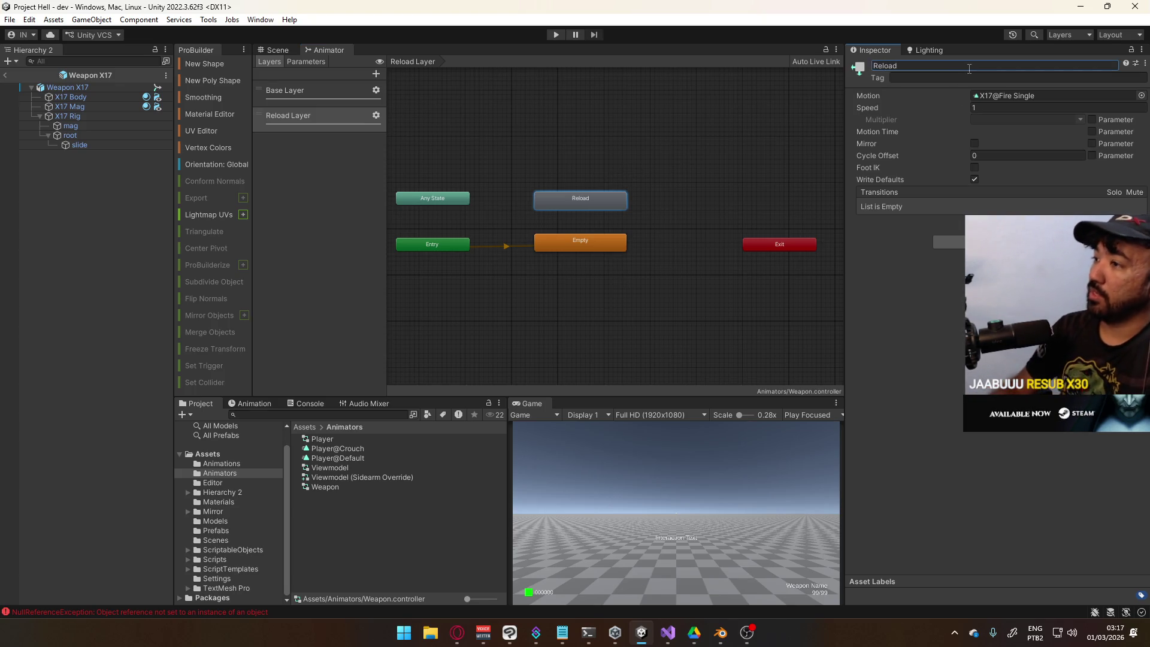
left_click_drag(450, 244, 597, 301)
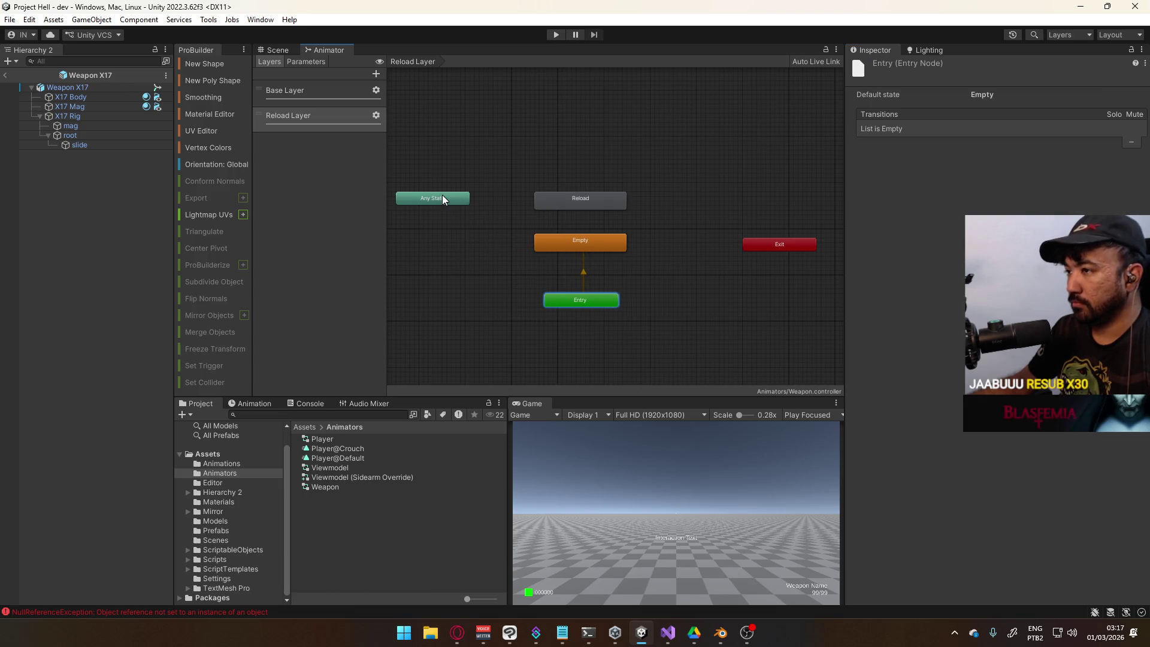
Make transitions Any State→Reload, Reload→Empty and Any State→Empty in Reload Layer
left_click_drag(442, 197, 460, 203)
right_click(460, 202)
left_click(480, 205)
left_click(558, 202)
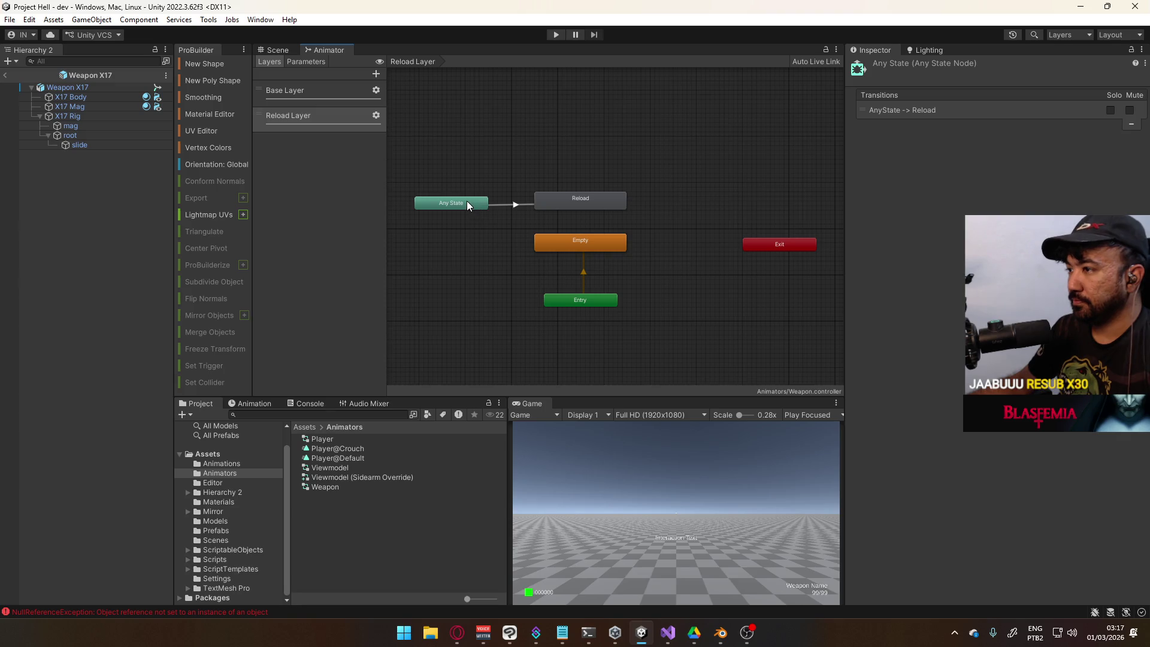
right_click(599, 200)
left_click(635, 206)
left_click(585, 246)
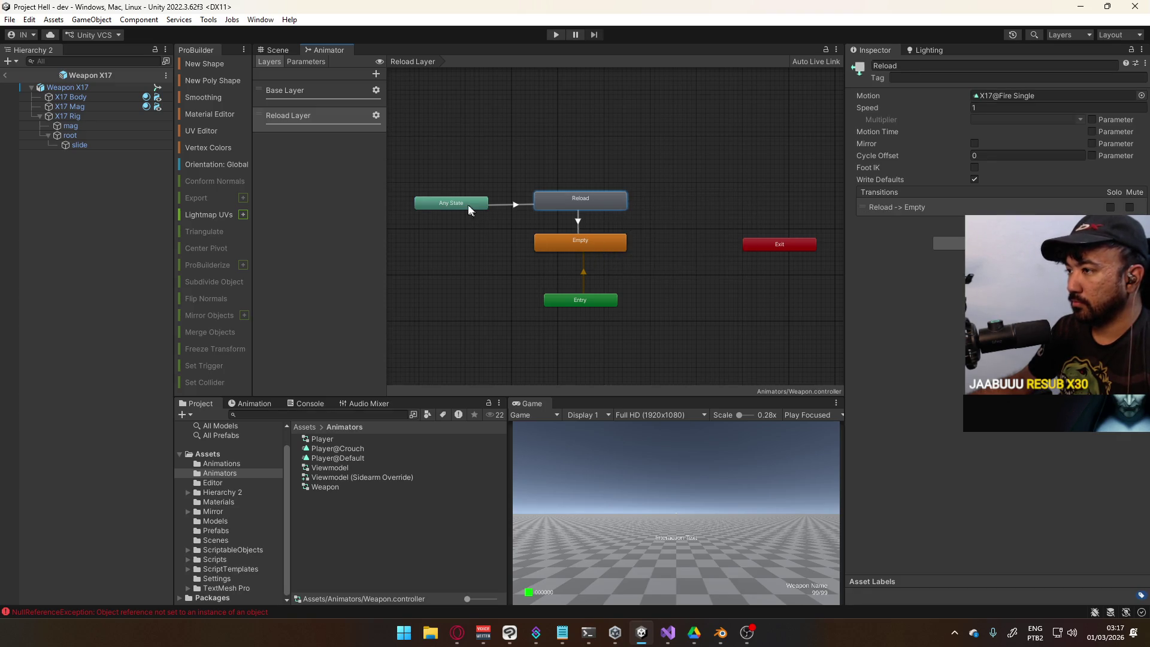
right_click(466, 203)
left_click(485, 210)
left_click(573, 239)
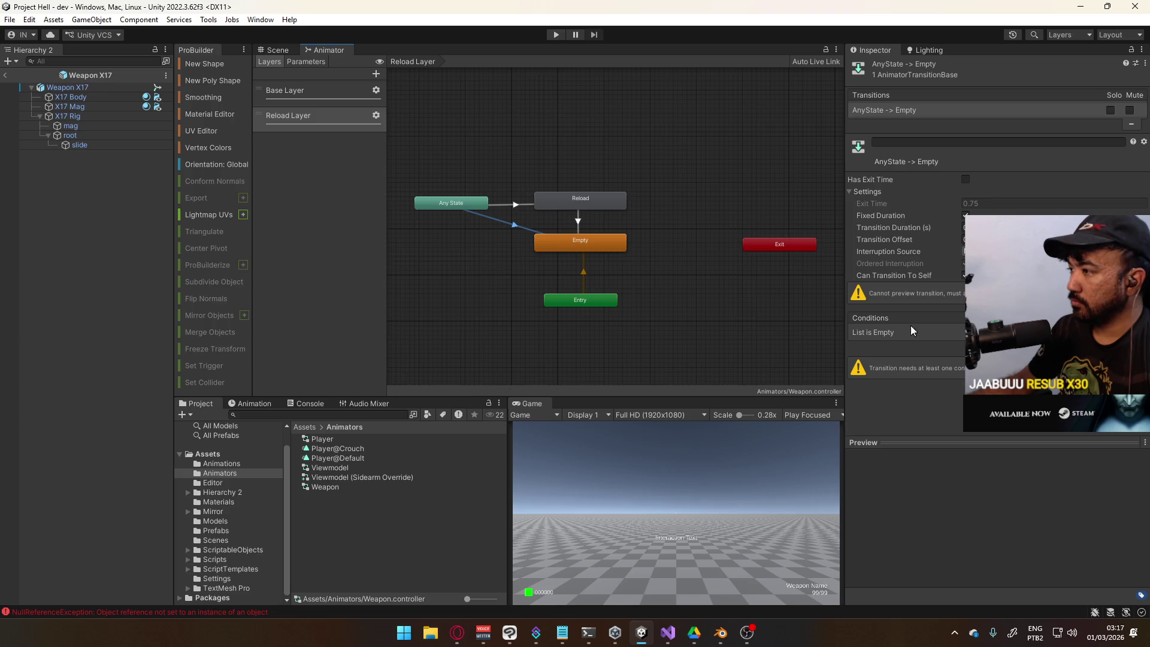
Condition Any State→Empty on reloadcancel and turn on exit time for Any State→Reload
left_click(1119, 345)
left_click(904, 329)
left_click(911, 392)
left_click(497, 205)
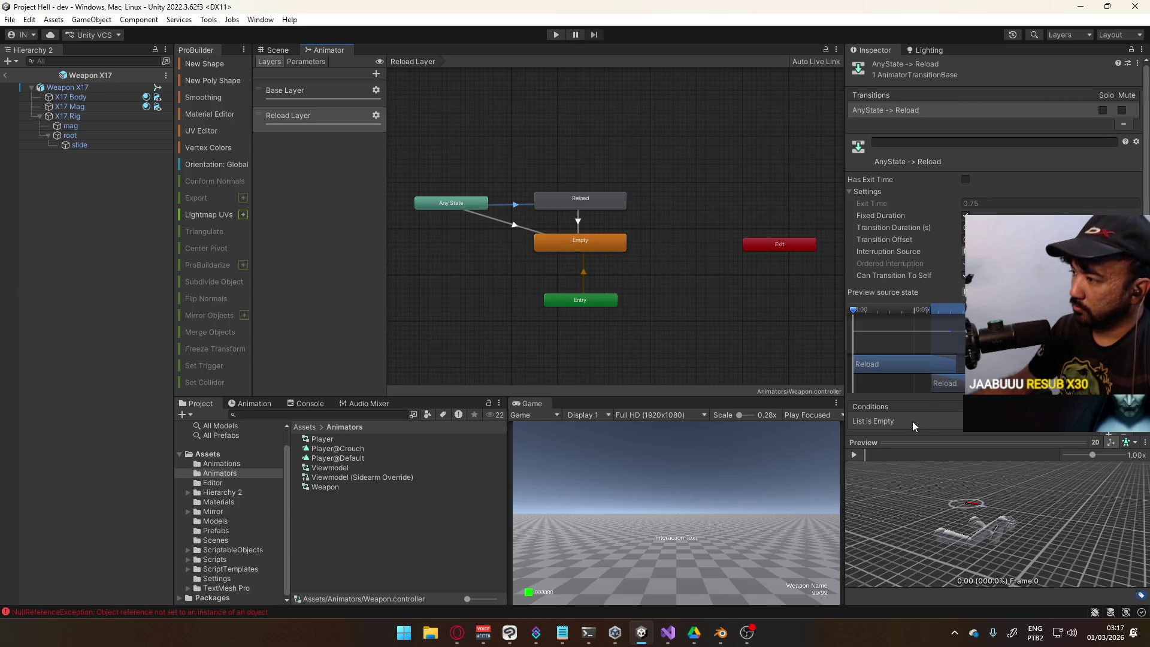
left_click(964, 179)
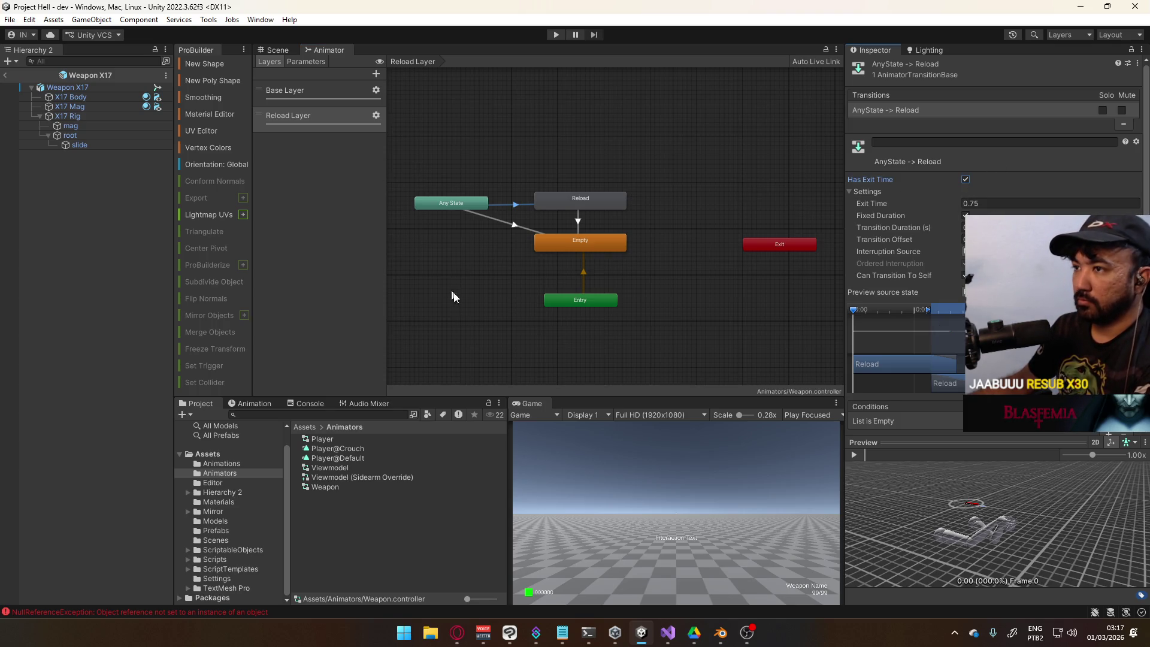
Delete the Viewmodel (Sidearm Override) controller asset
left_click(353, 469)
left_click(350, 477)
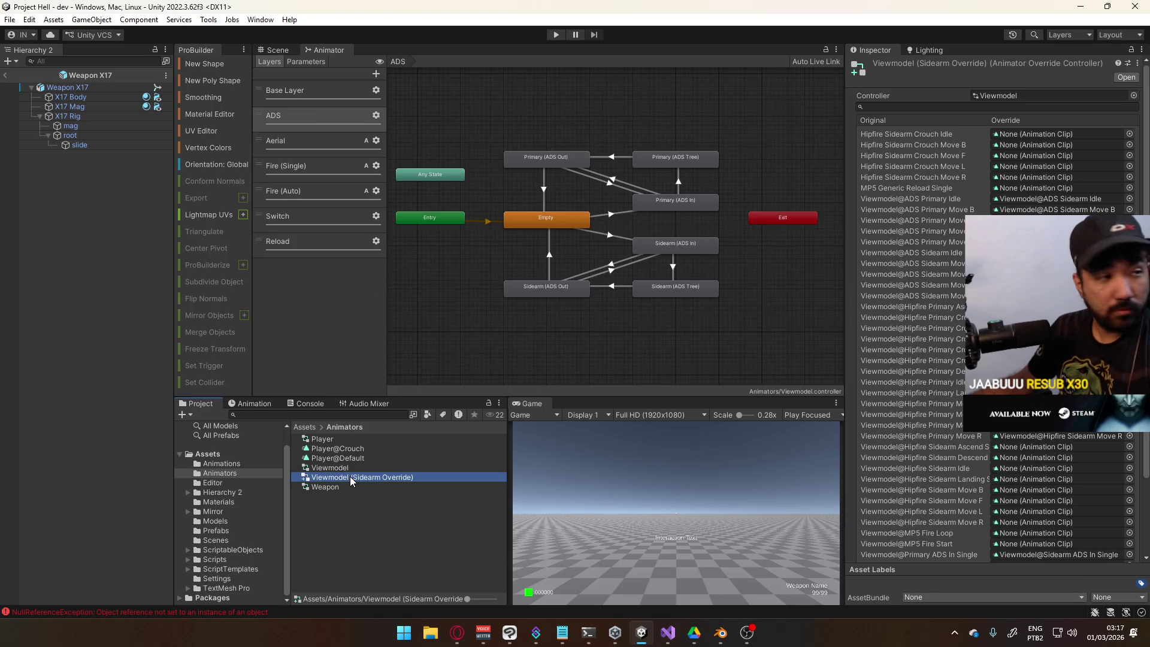
key("Delete")
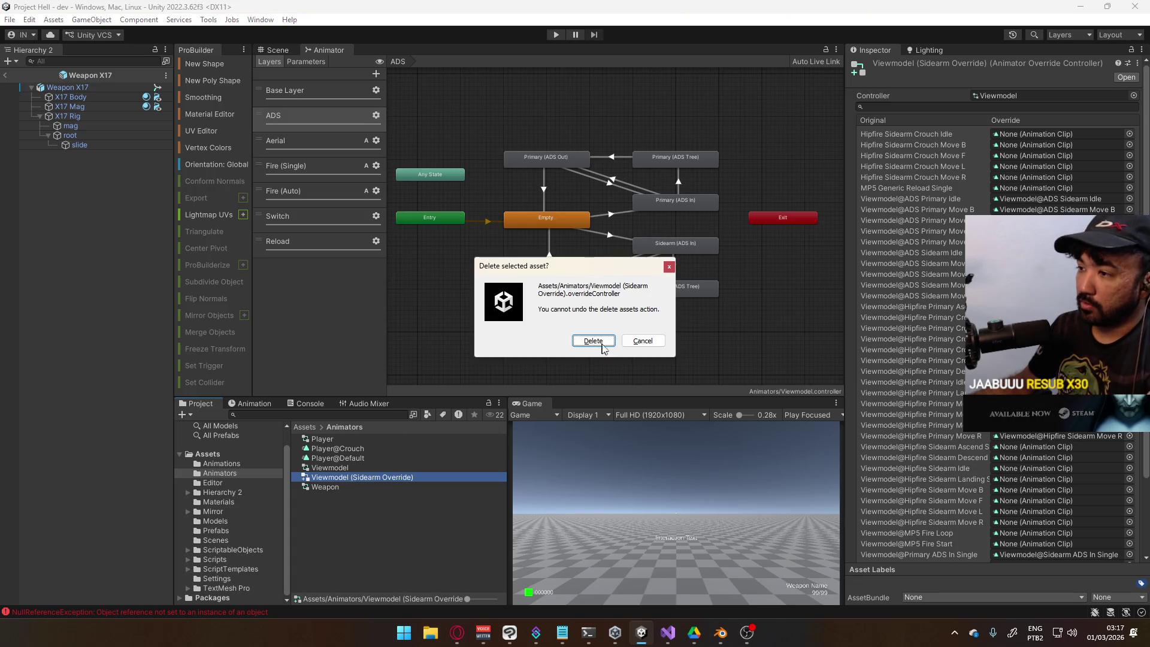
left_click(595, 341)
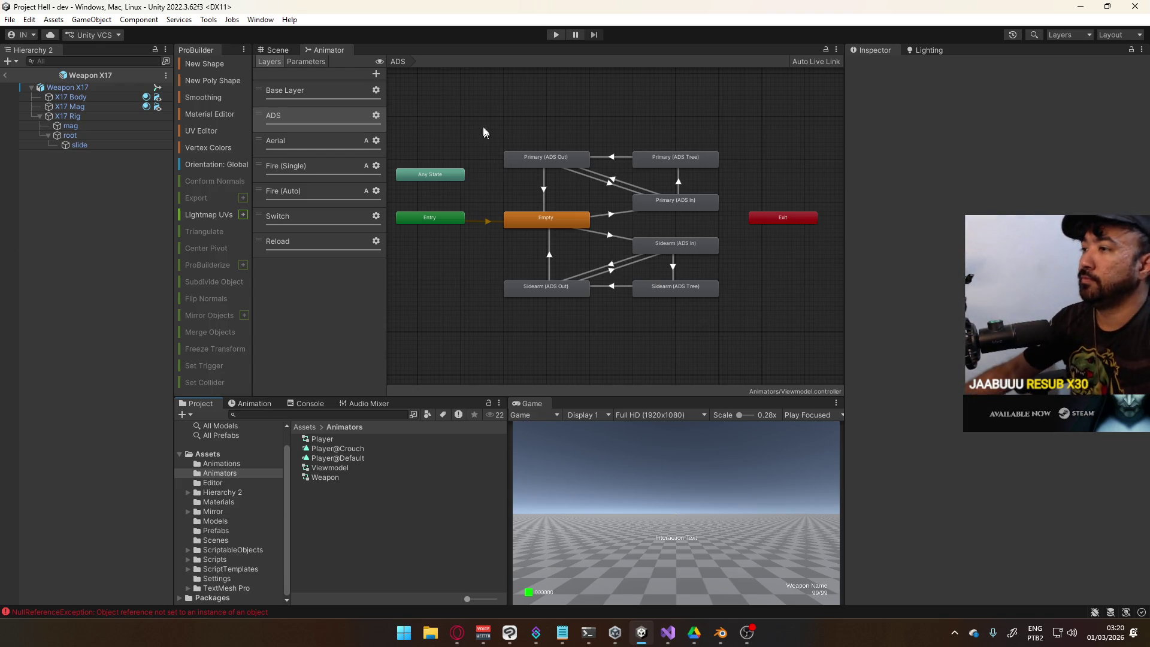
left_click(549, 251)
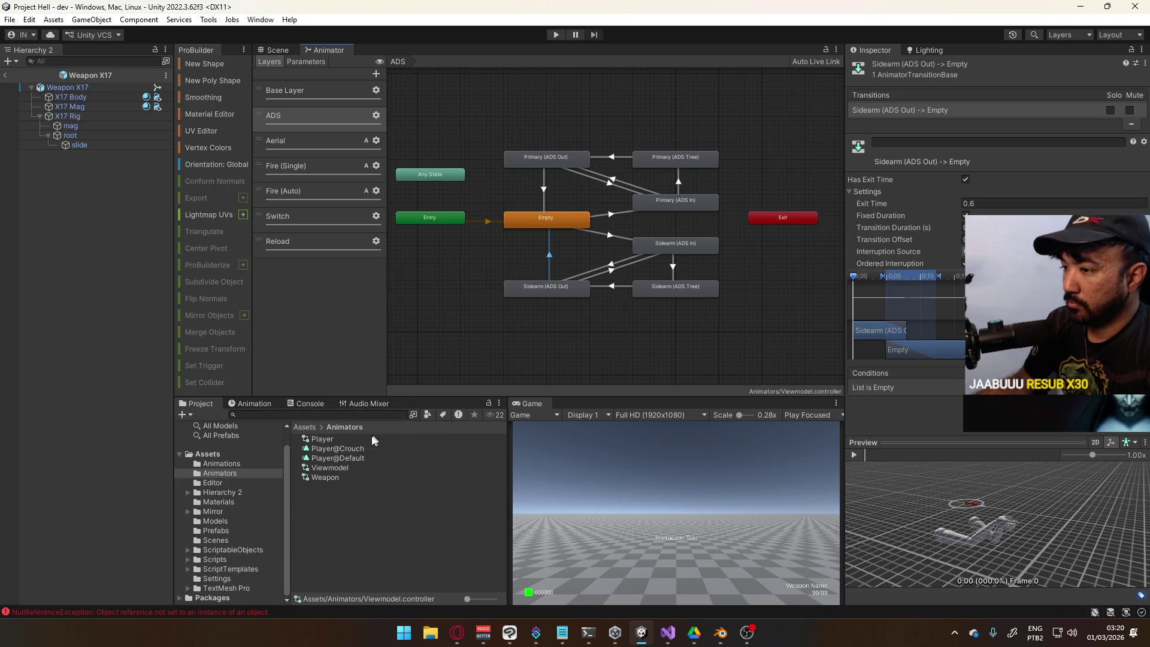
Reopen the Weapon controller, switch to Reload Layer, and select the Any State→Empty transition
double_click(330, 478)
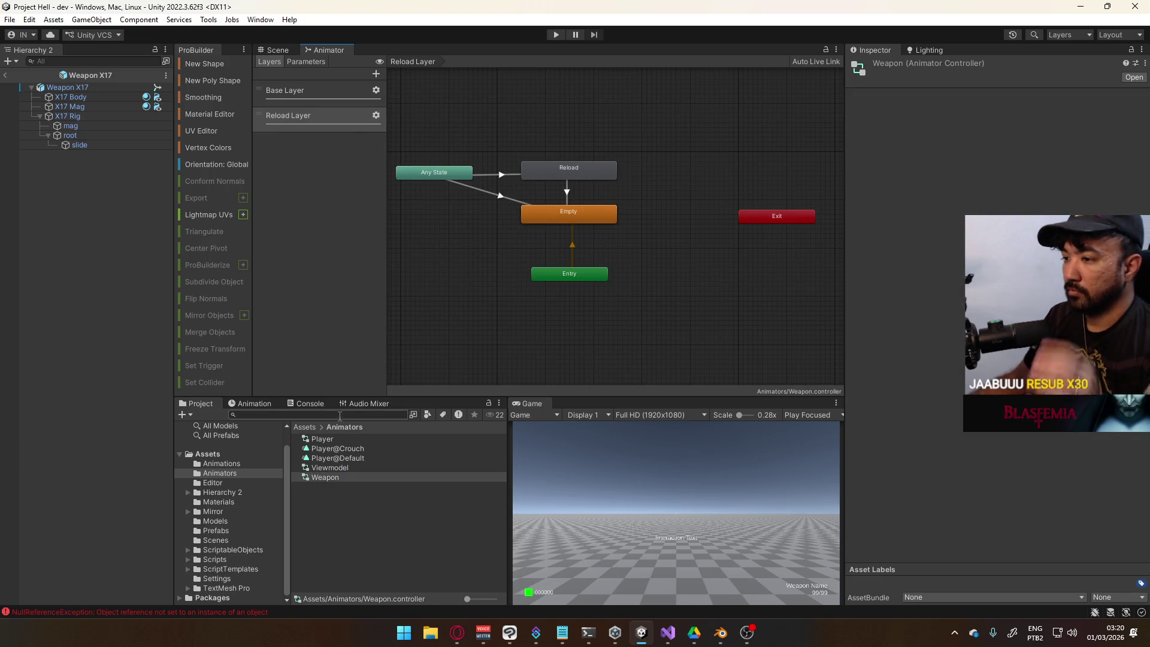
left_click(329, 117)
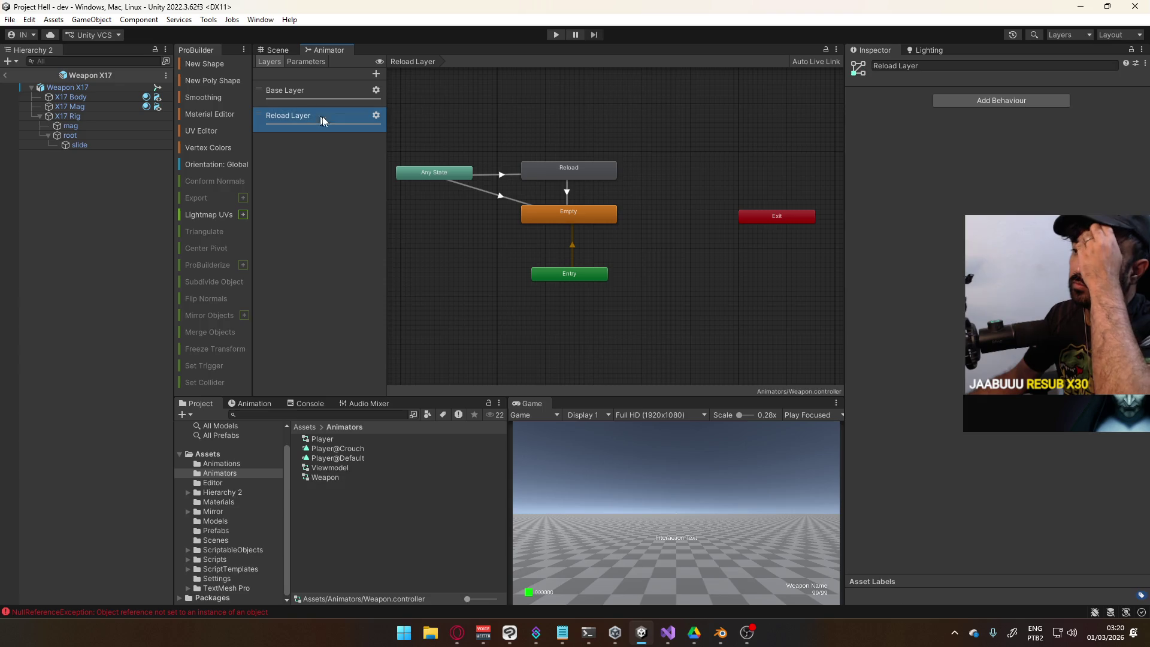
left_click(506, 196)
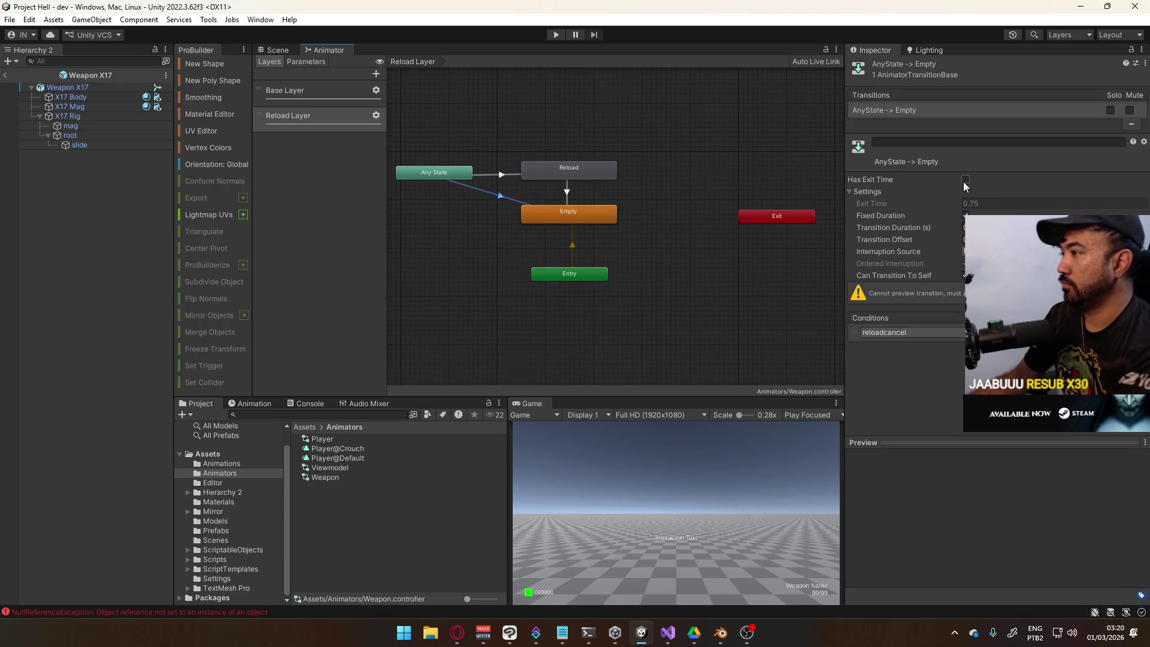